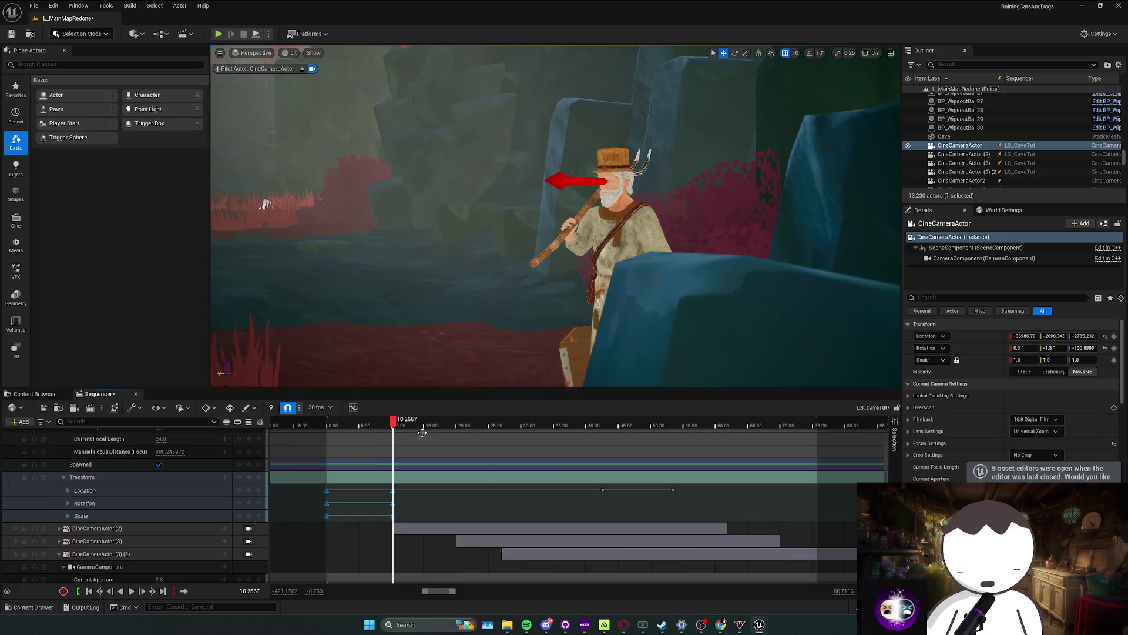
Step: Set the first cine camera's transform keys to Linear and preview the shot from the start
{"action": "left_click", "coordinate": [383, 453]}
{"action": "left_click", "coordinate": [329, 425]}
{"action": "key", "text": "space"}
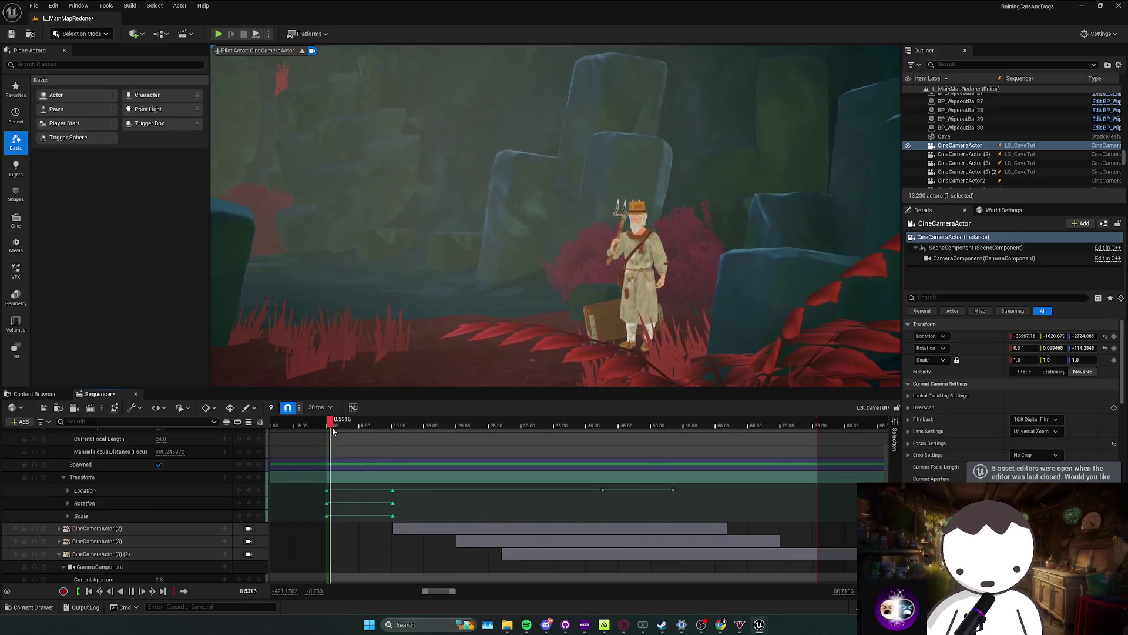
{"action": "scroll", "coordinate": [405, 482], "scroll_direction": "up", "scroll_amount": 3}
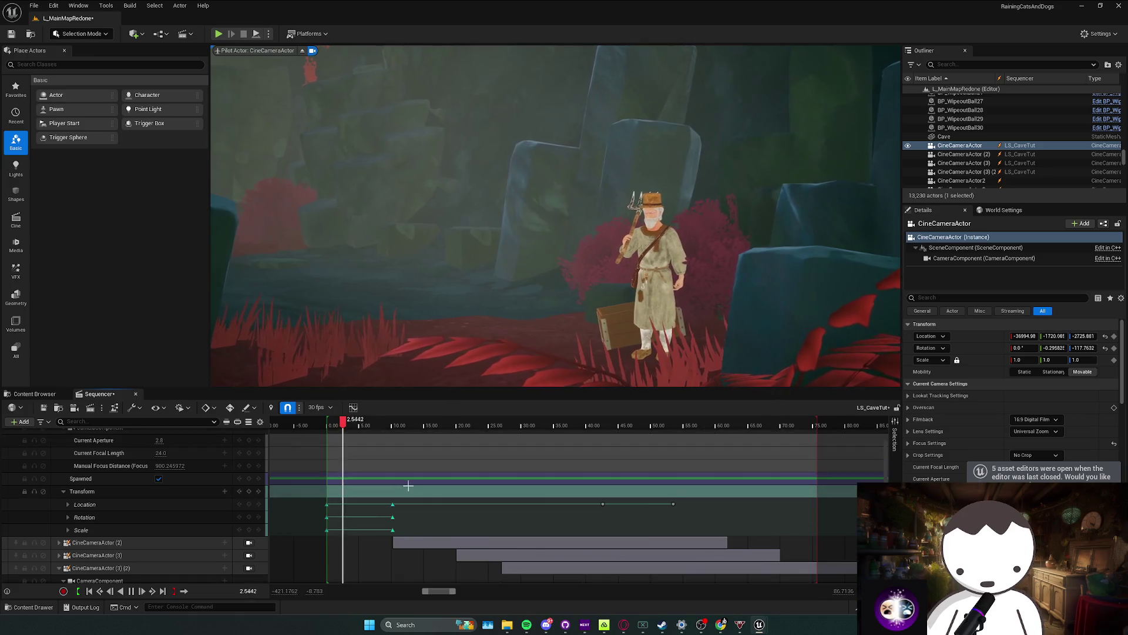
{"action": "key", "text": "space"}
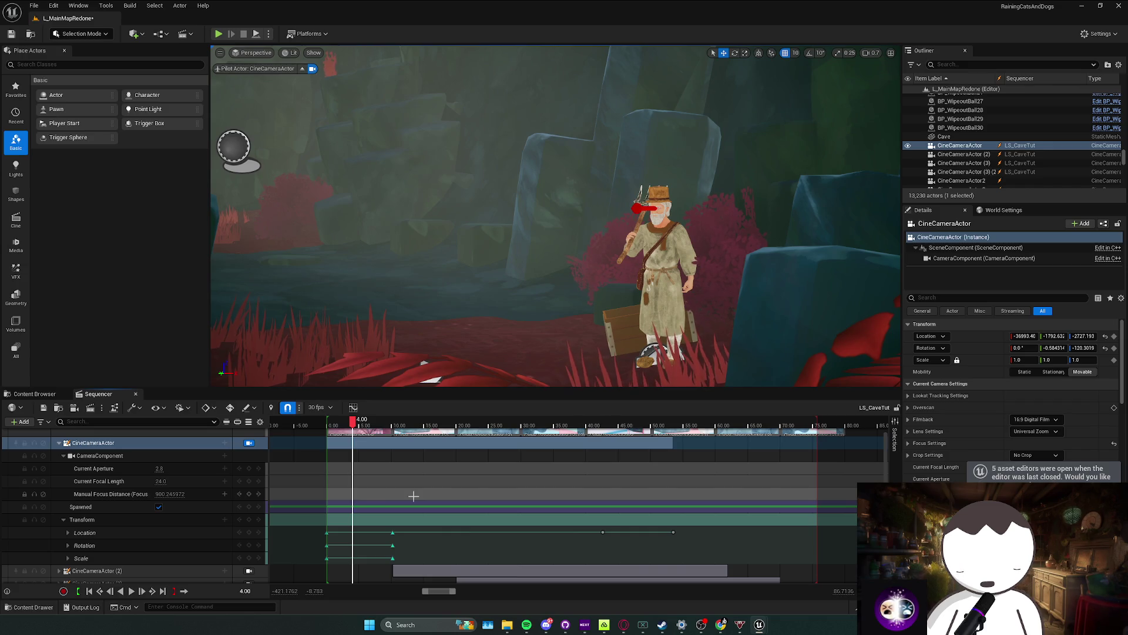
Step: Copy CineCameraActor's transform keys and paste them at 42.63 s
{"action": "left_click", "coordinate": [446, 570]}
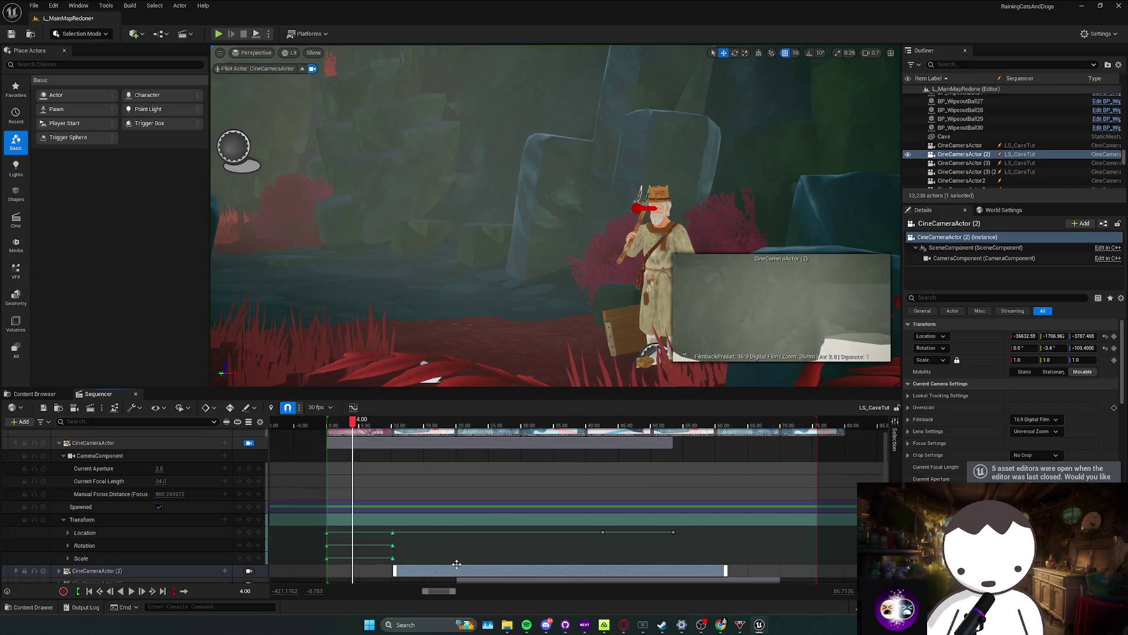
{"action": "scroll", "coordinate": [432, 539], "scroll_direction": "down", "scroll_amount": 3}
{"action": "scroll", "coordinate": [432, 538], "scroll_direction": "down", "scroll_amount": 2}
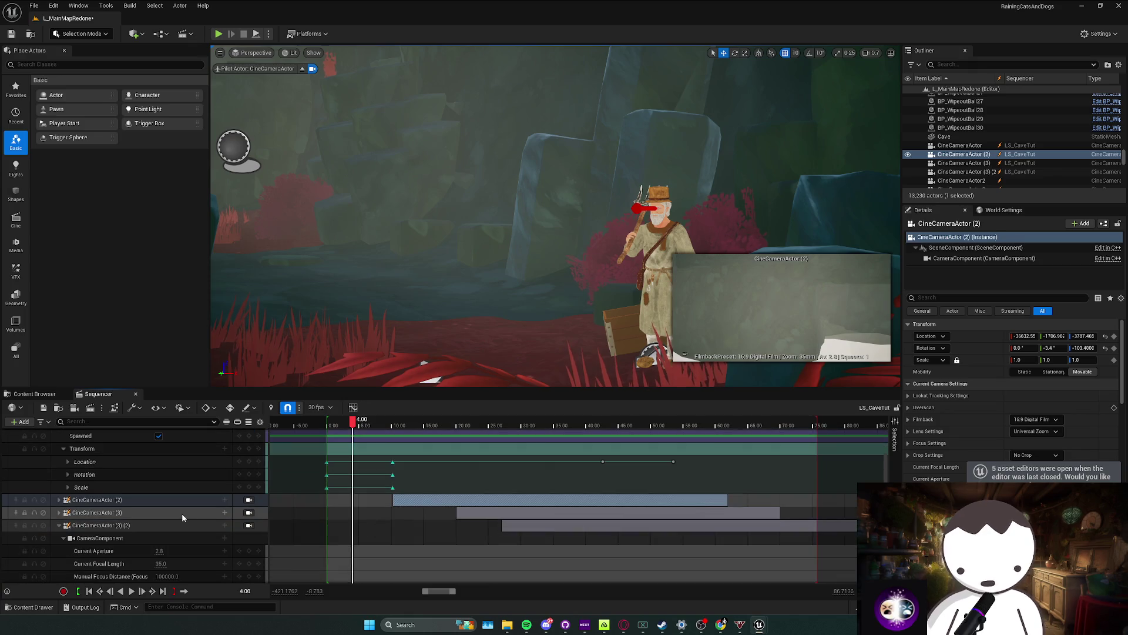
{"action": "left_click", "coordinate": [64, 500]}
{"action": "left_click", "coordinate": [605, 425]}
{"action": "scroll", "coordinate": [401, 541], "scroll_direction": "up", "scroll_amount": 5}
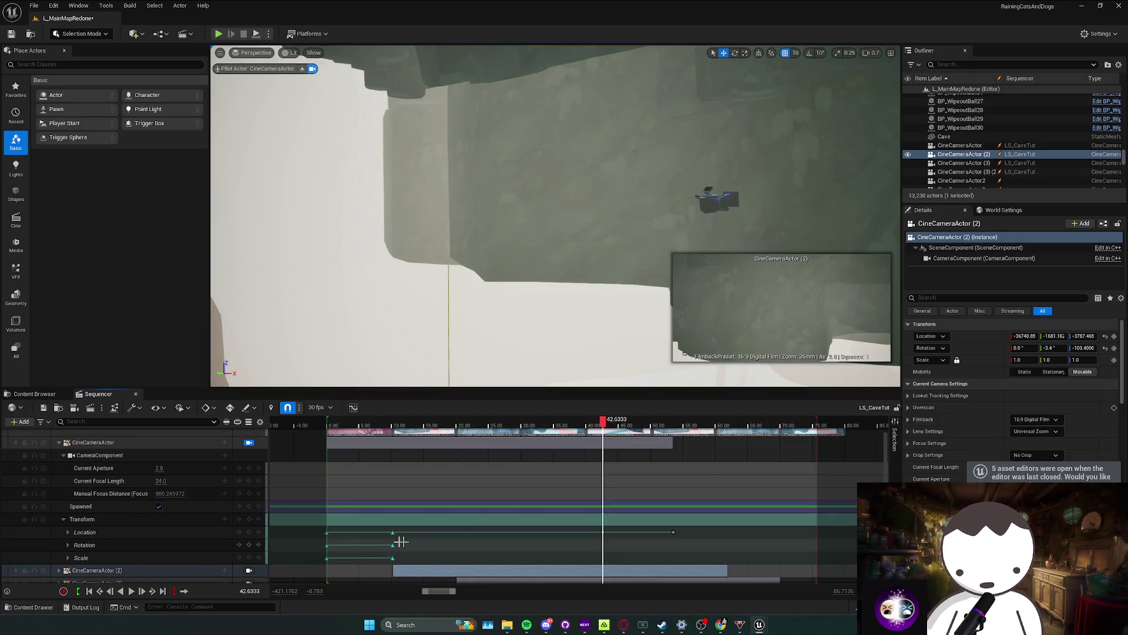
{"action": "left_click_drag", "start_coordinate": [397, 557], "coordinate": [400, 558]}
{"action": "key", "text": "ctrl+c"}
{"action": "key", "text": "ctrl+v"}
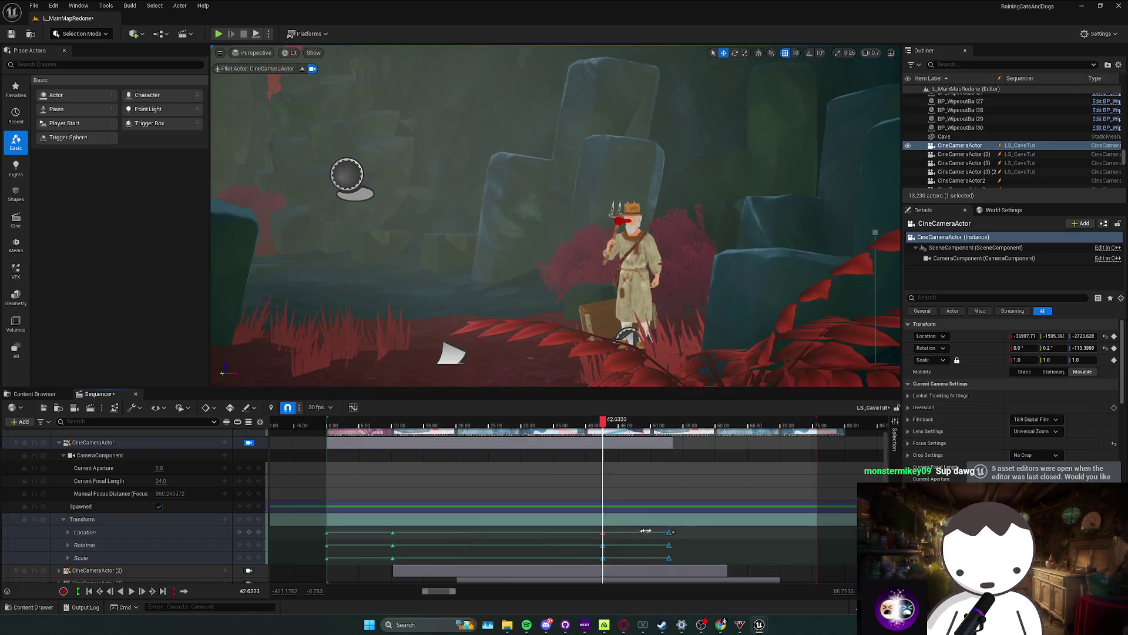
Step: Clear the selection and check the pasted keys between about 40 and 53 s
{"action": "scroll", "coordinate": [674, 496], "scroll_direction": "up", "scroll_amount": 2}
{"action": "scroll", "coordinate": [674, 497], "scroll_direction": "up", "scroll_amount": 5}
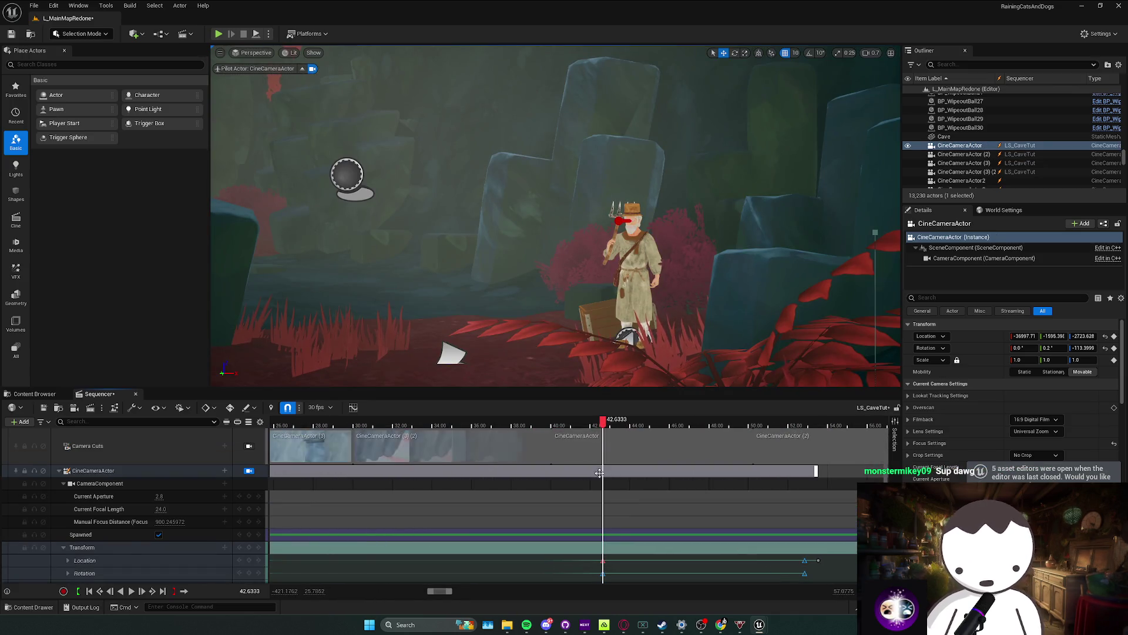
{"action": "left_click", "coordinate": [559, 422]}
{"action": "scroll", "coordinate": [827, 547], "scroll_direction": "down", "scroll_amount": 2}
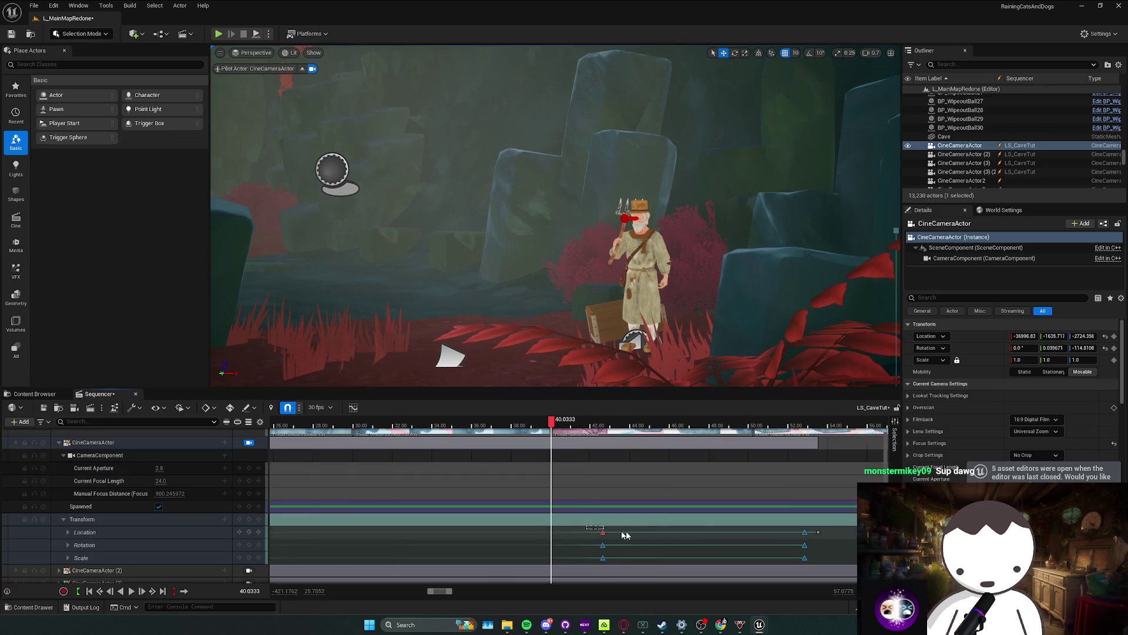
{"action": "left_click", "coordinate": [827, 547]}
{"action": "left_click", "coordinate": [819, 422]}
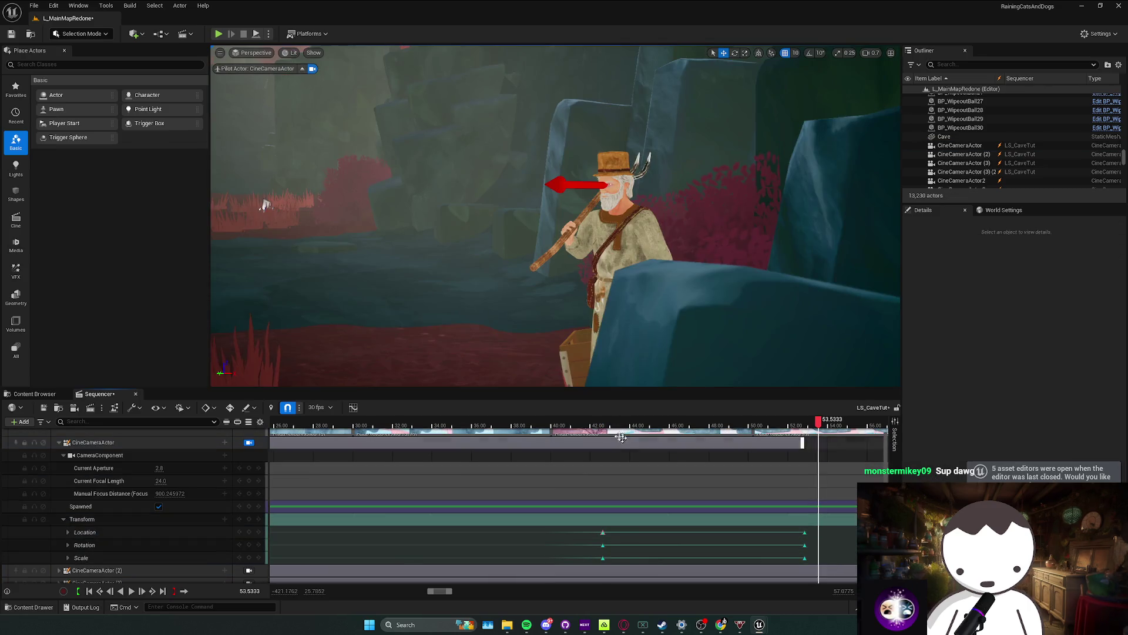
Step: Shift the pasted transform keys later to about 50 s, then set the playhead to 10.20 s
{"action": "left_click", "coordinate": [547, 420]}
{"action": "mouse_move", "coordinate": [604, 508]}
{"action": "left_mouse_down"}
{"action": "mouse_move", "coordinate": [614, 563]}
{"action": "mouse_move", "coordinate": [551, 545]}
{"action": "left_mouse_up"}
{"action": "mouse_move", "coordinate": [784, 552]}
{"action": "left_mouse_down"}
{"action": "mouse_move", "coordinate": [825, 553]}
{"action": "mouse_move", "coordinate": [754, 556]}
{"action": "left_mouse_up"}
{"action": "scroll", "coordinate": [561, 511], "scroll_direction": "down", "scroll_amount": 3}
{"action": "scroll", "coordinate": [561, 510], "scroll_direction": "up", "scroll_amount": 1}
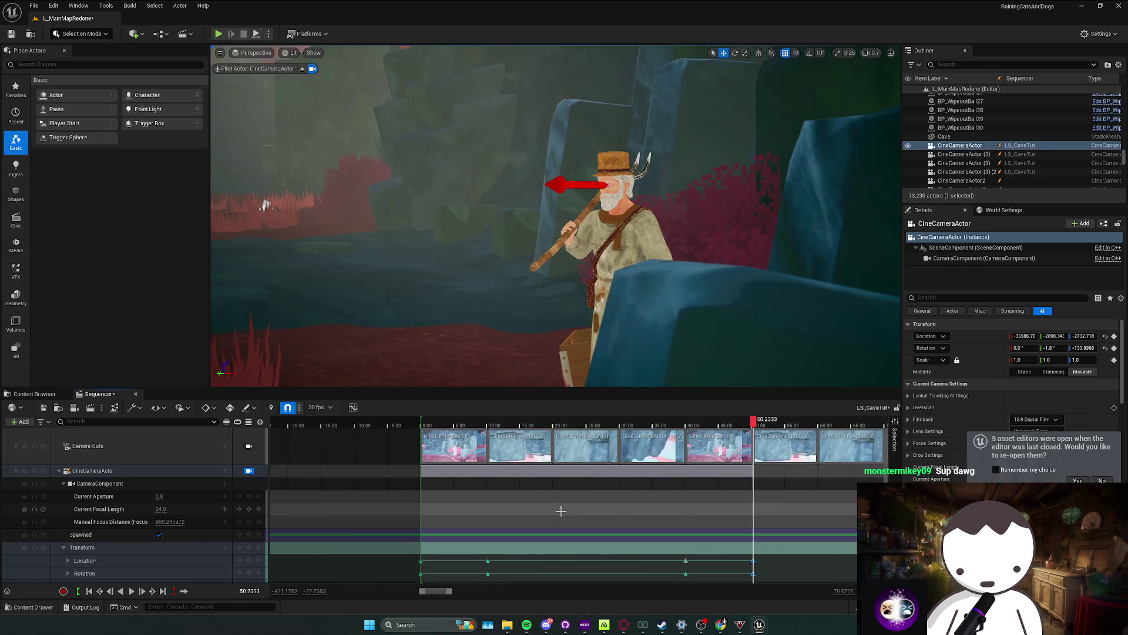
{"action": "scroll", "coordinate": [486, 469], "scroll_direction": "down", "scroll_amount": 2}
{"action": "scroll", "coordinate": [487, 469], "scroll_direction": "up", "scroll_amount": 2}
{"action": "left_click", "coordinate": [487, 423]}
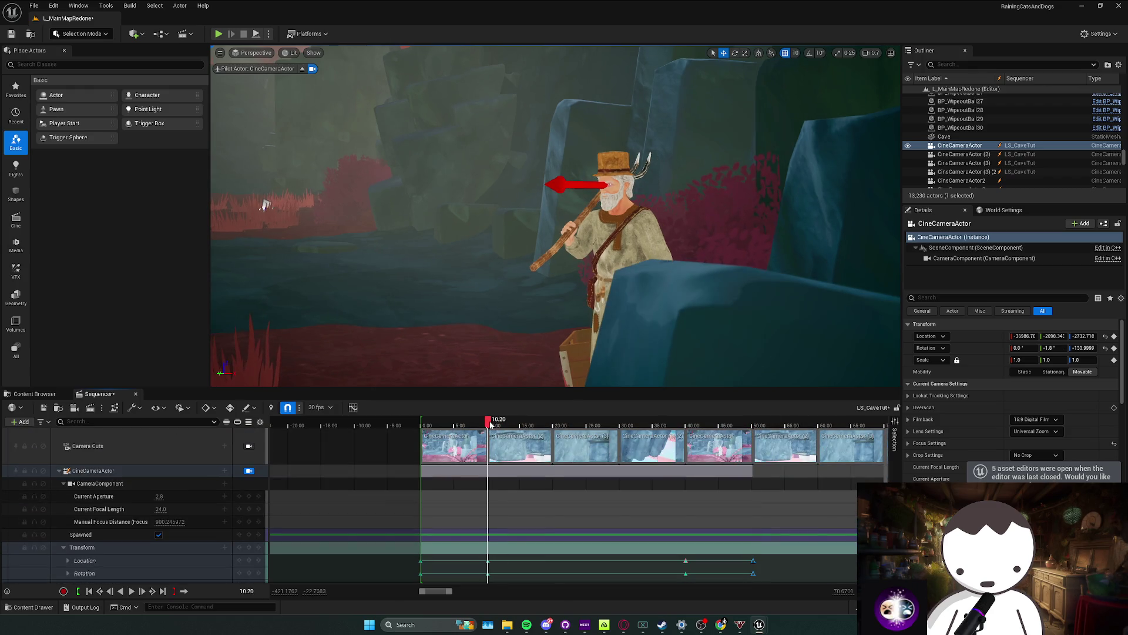
{"action": "scroll", "coordinate": [519, 519], "scroll_direction": "down", "scroll_amount": 3}
Step: Expand CineCameraActor (2)'s tracks, delete its Rotation track, then undo the deletion
{"action": "left_click", "coordinate": [518, 518]}
{"action": "scroll", "coordinate": [518, 520], "scroll_direction": "up", "scroll_amount": 2}
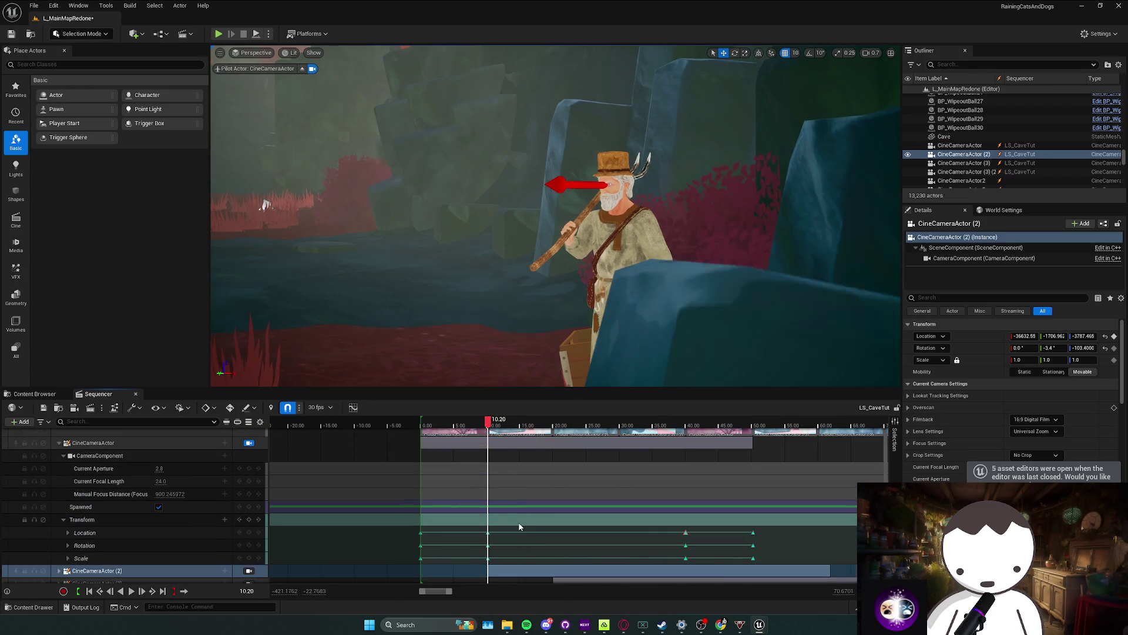
{"action": "scroll", "coordinate": [289, 535], "scroll_direction": "down", "scroll_amount": 3}
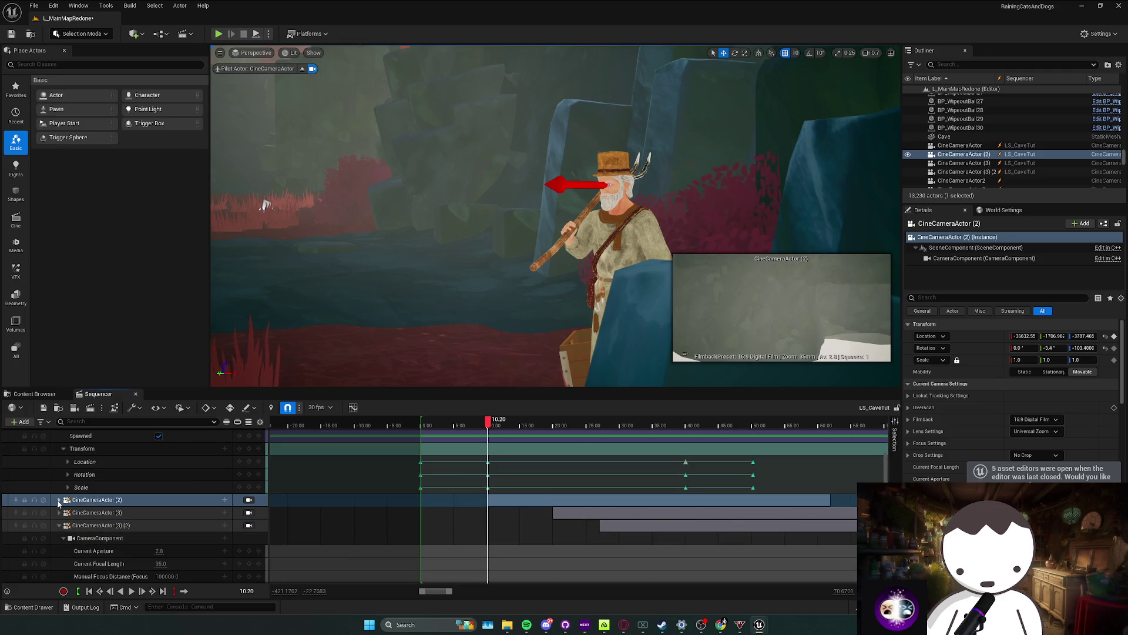
{"action": "left_click", "coordinate": [58, 499]}
{"action": "scroll", "coordinate": [370, 522], "scroll_direction": "down", "scroll_amount": 2}
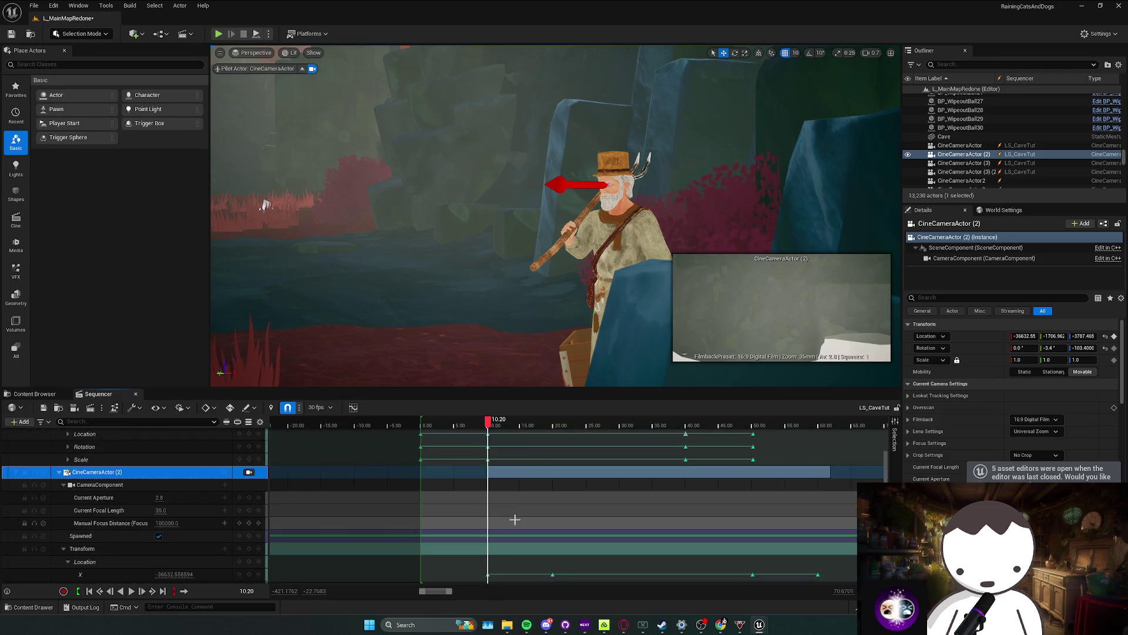
{"action": "scroll", "coordinate": [515, 519], "scroll_direction": "down", "scroll_amount": 3}
{"action": "scroll", "coordinate": [349, 541], "scroll_direction": "down", "scroll_amount": 2}
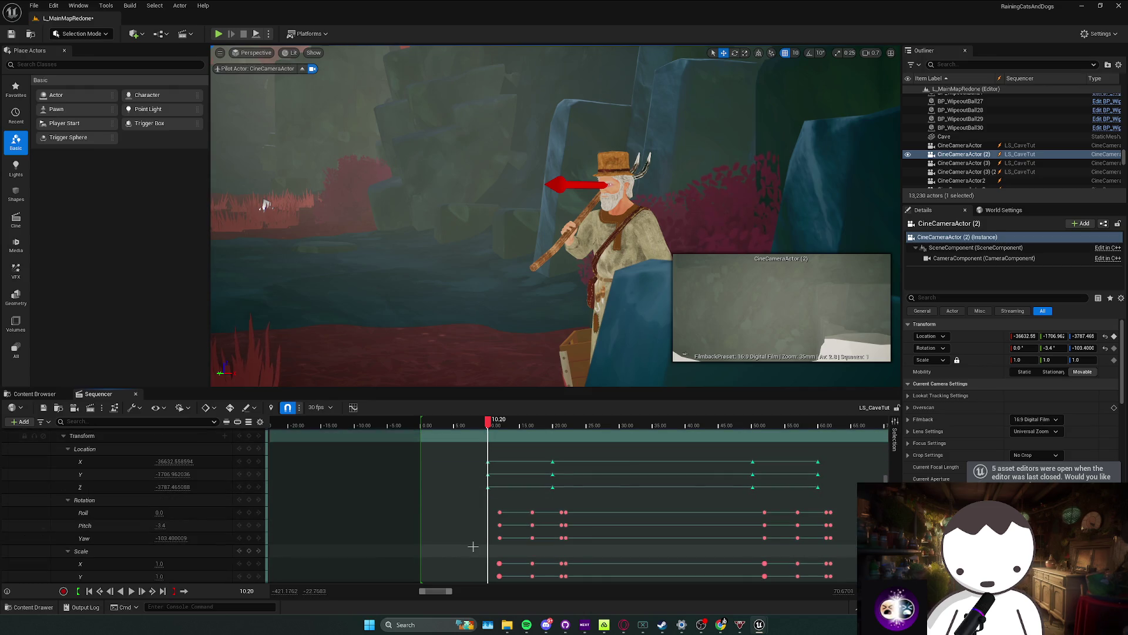
{"action": "left_click", "coordinate": [111, 504]}
{"action": "key", "text": "Delete"}
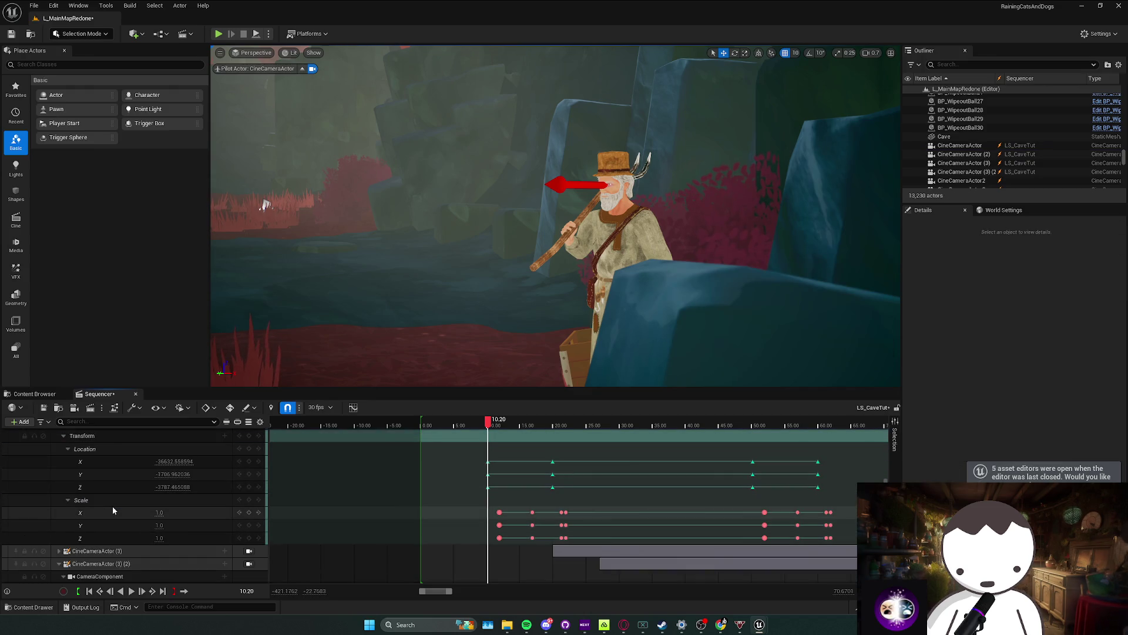
{"action": "key", "text": "ctrl+z"}
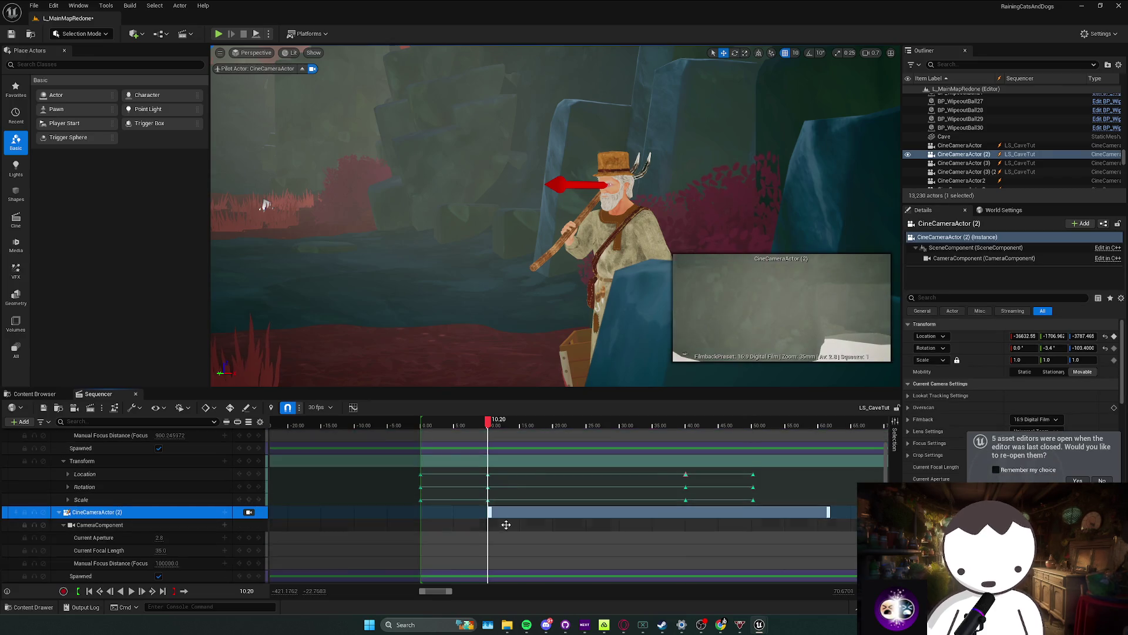
Step: Delete the early Rotation and Scale keys on CineCameraActor (2)
{"action": "scroll", "coordinate": [80, 516], "scroll_direction": "down", "scroll_amount": 5}
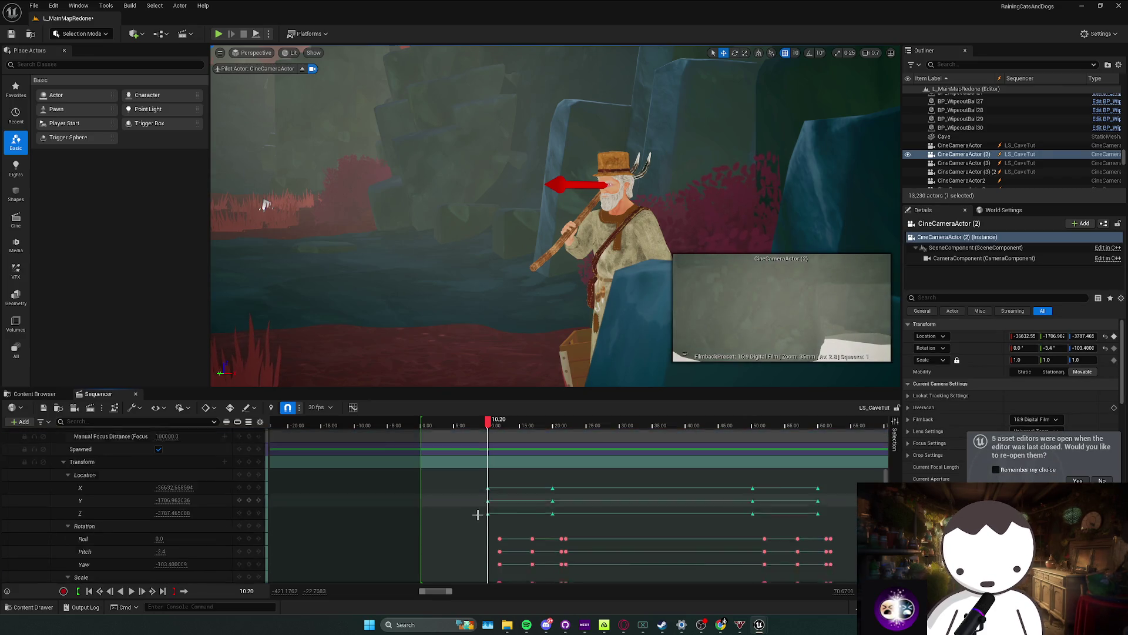
{"action": "left_click", "coordinate": [580, 535]}
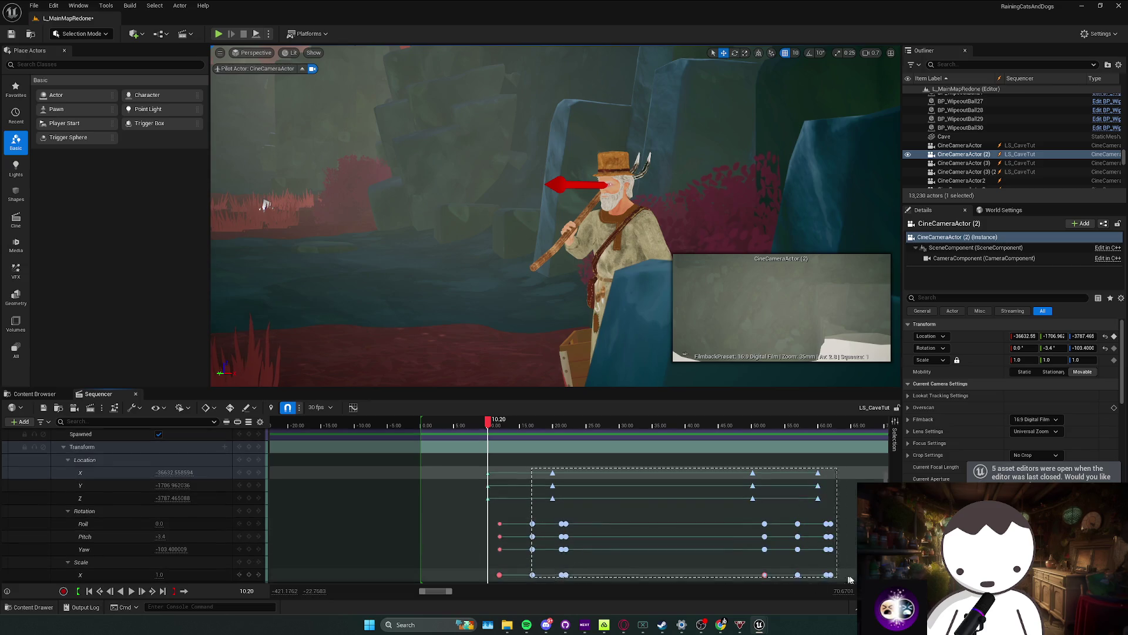
{"action": "scroll", "coordinate": [605, 526], "scroll_direction": "down", "scroll_amount": 3}
{"action": "left_click_drag", "start_coordinate": [626, 516], "coordinate": [526, 459]}
{"action": "key", "text": "Delete"}
Step: Adjust the timing of CineCameraActor (2)'s Yaw key
{"action": "scroll", "coordinate": [529, 499], "scroll_direction": "up", "scroll_amount": 3}
{"action": "left_click_drag", "start_coordinate": [509, 496], "coordinate": [489, 579]}
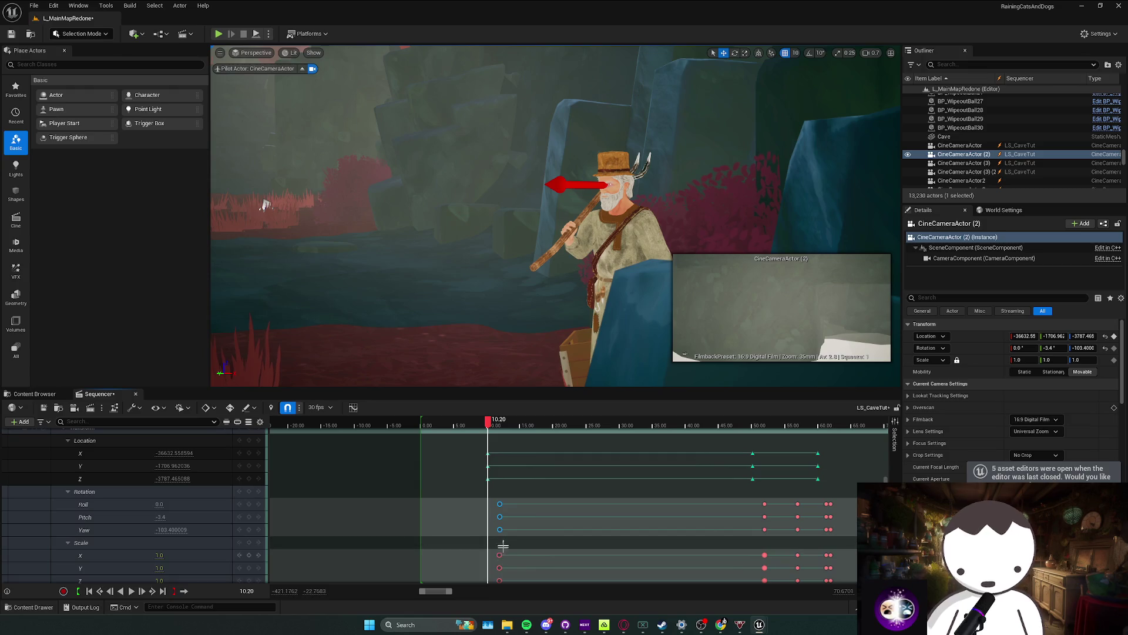
{"action": "mouse_move", "coordinate": [501, 528]}
{"action": "left_mouse_down"}
{"action": "mouse_move", "coordinate": [489, 530]}
{"action": "mouse_move", "coordinate": [488, 497]}
{"action": "left_mouse_up"}
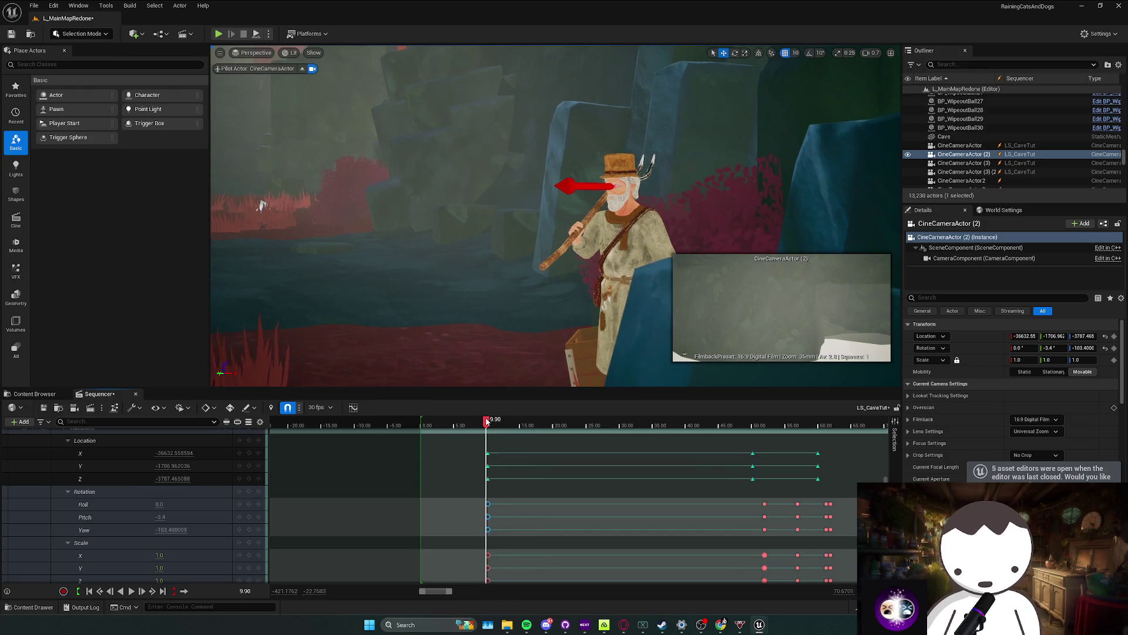
{"action": "scroll", "coordinate": [511, 497], "scroll_direction": "up", "scroll_amount": 5}
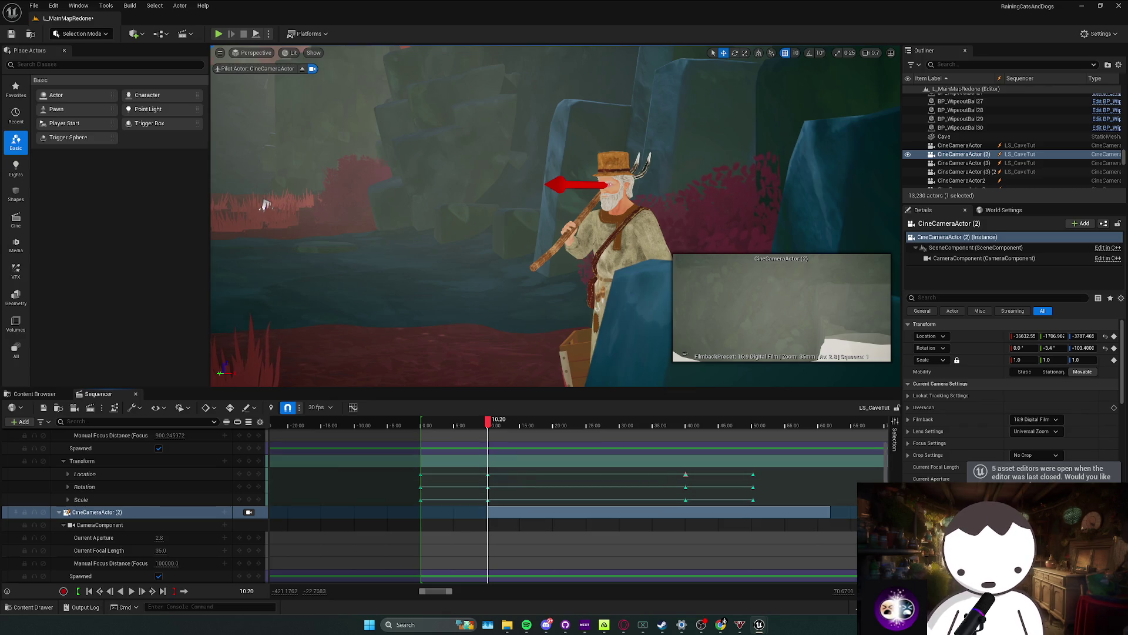
Step: Collapse the Transform tracks of CineCameraActor (2) and CineCameraActor (3) in Sequencer
{"action": "scroll", "coordinate": [529, 510], "scroll_direction": "down", "scroll_amount": 3}
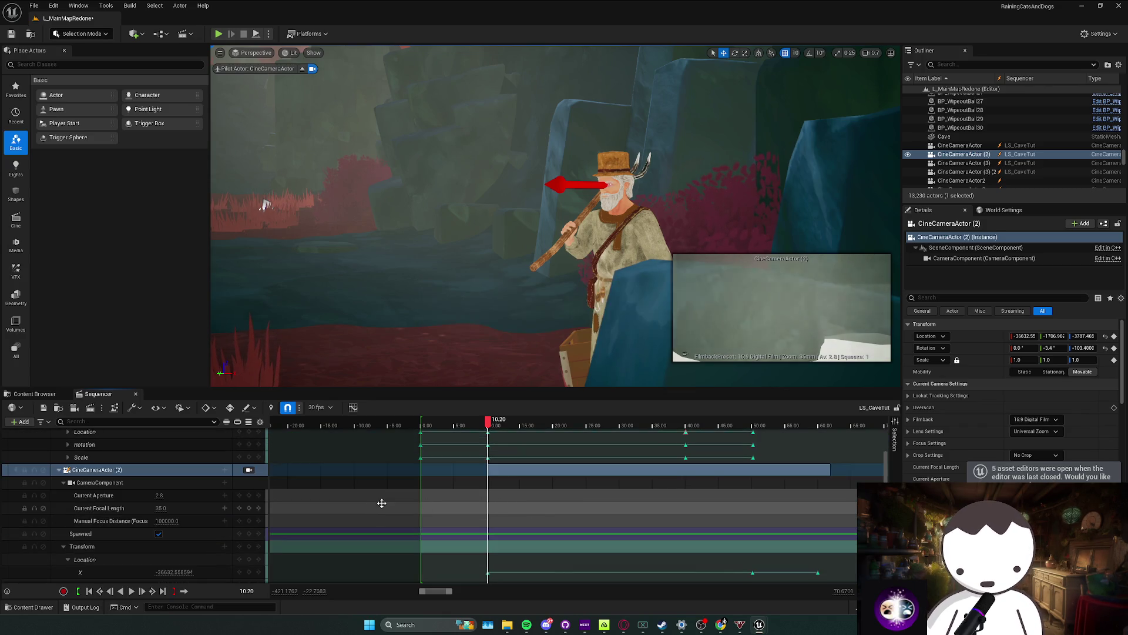
{"action": "scroll", "coordinate": [498, 539], "scroll_direction": "down", "scroll_amount": 3}
{"action": "scroll", "coordinate": [449, 526], "scroll_direction": "down", "scroll_amount": 5}
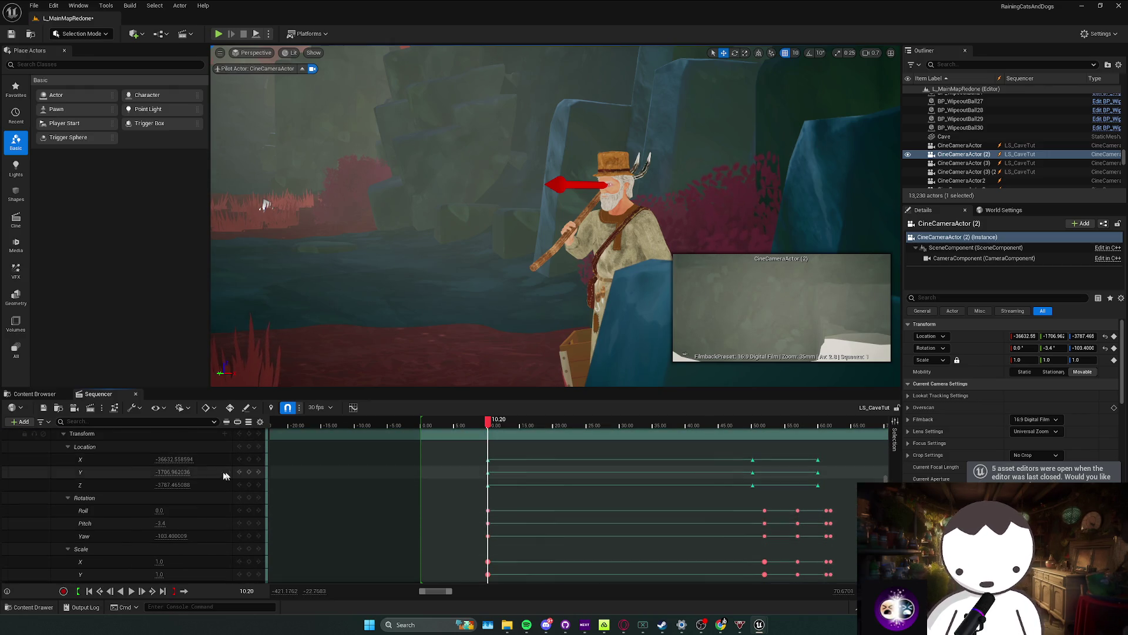
{"action": "scroll", "coordinate": [127, 473], "scroll_direction": "up", "scroll_amount": 2}
{"action": "left_click", "coordinate": [63, 461]}
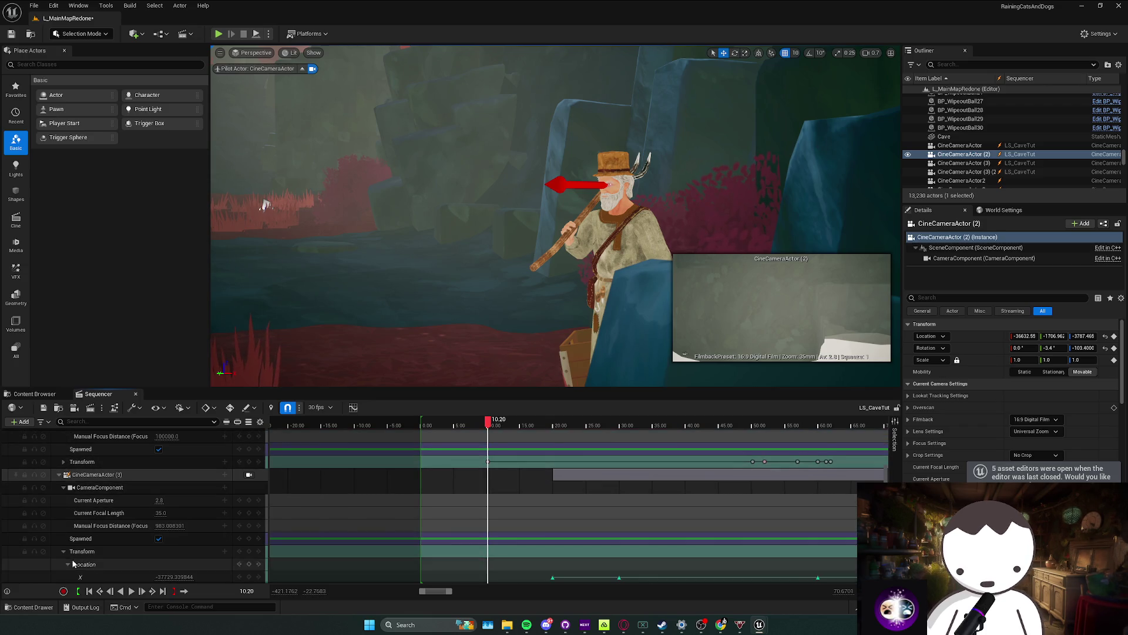
{"action": "scroll", "coordinate": [65, 558], "scroll_direction": "down", "scroll_amount": 1}
{"action": "left_click", "coordinate": [63, 540]}
{"action": "left_click", "coordinate": [64, 537]}
{"action": "left_click", "coordinate": [68, 550]}
{"action": "scroll", "coordinate": [68, 524], "scroll_direction": "down", "scroll_amount": 2}
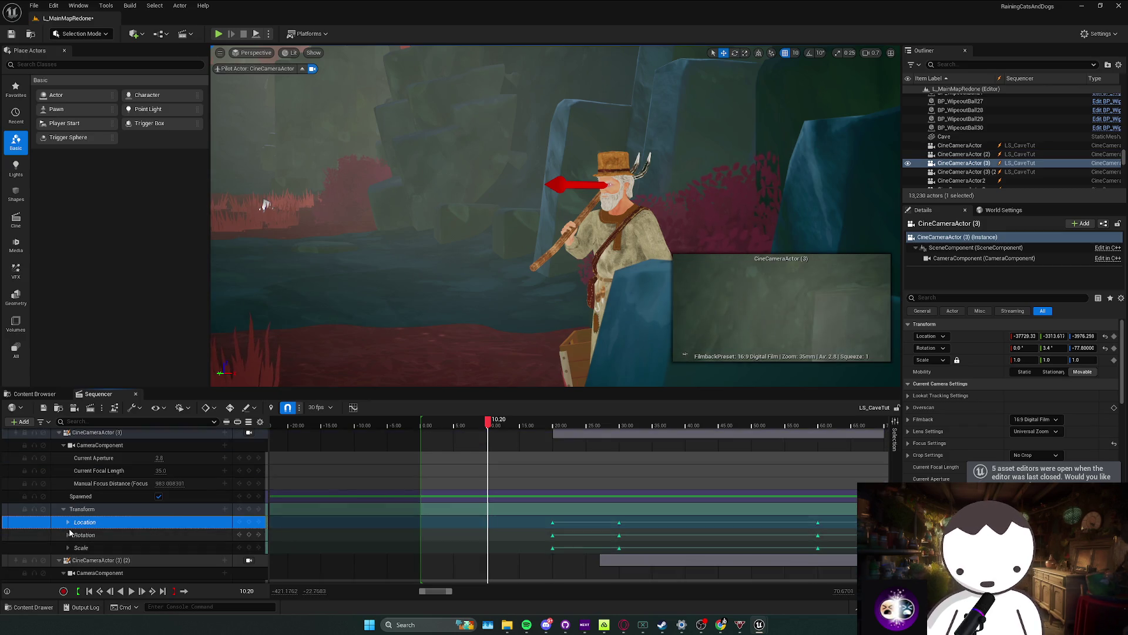
{"action": "left_click", "coordinate": [64, 509]}
{"action": "scroll", "coordinate": [238, 532], "scroll_direction": "up", "scroll_amount": 2}
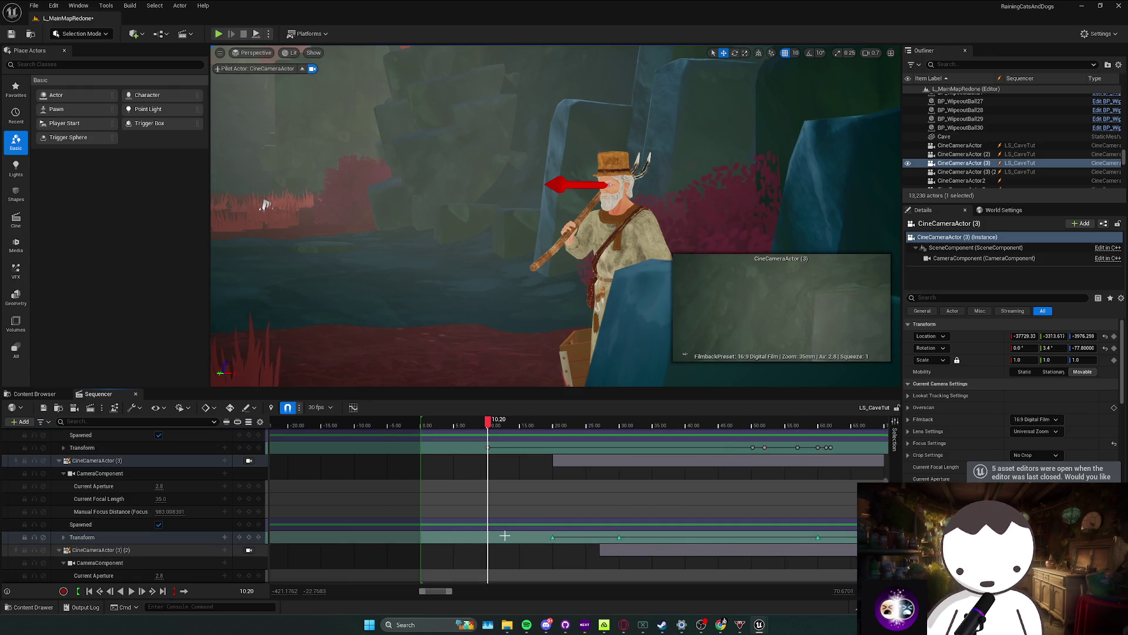
{"action": "scroll", "coordinate": [505, 535], "scroll_direction": "up", "scroll_amount": 10}
{"action": "scroll", "coordinate": [507, 530], "scroll_direction": "down", "scroll_amount": 5}
Step: Pilot CineCameraActor (2), key its transform at 10.20, and fly it forward into the cave
{"action": "left_click", "coordinate": [504, 517]}
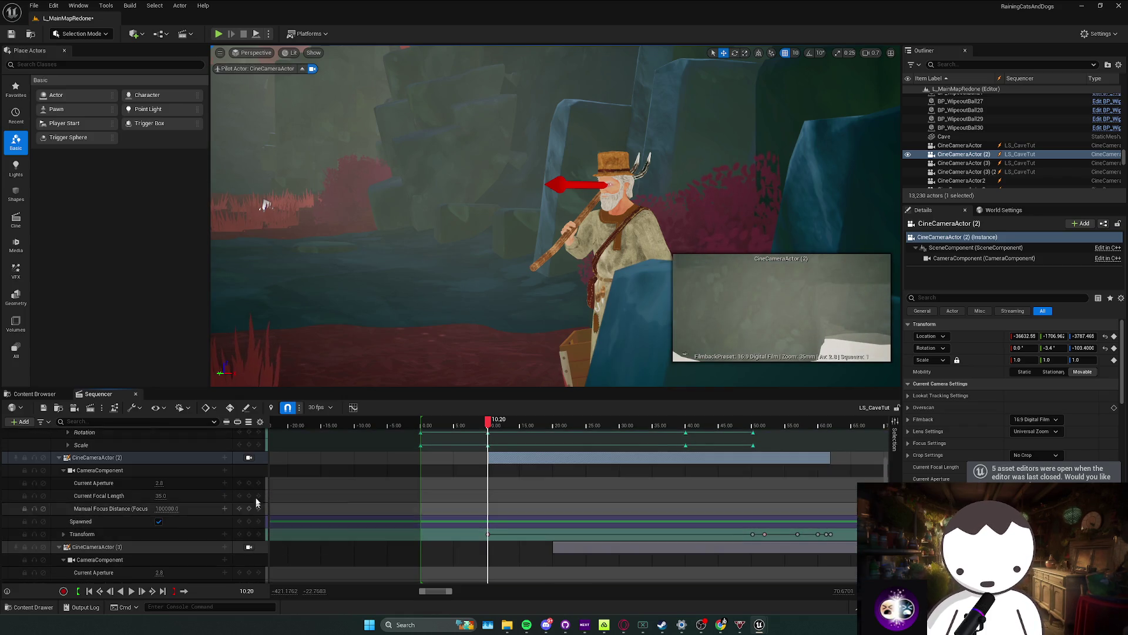
{"action": "left_click", "coordinate": [249, 457]}
{"action": "left_click", "coordinate": [249, 534]}
{"action": "mouse_move", "coordinate": [529, 235]}
{"action": "left_mouse_down"}
{"action": "mouse_move", "coordinate": [476, 170]}
{"action": "mouse_move", "coordinate": [570, 147]}
{"action": "mouse_move", "coordinate": [579, 156]}
{"action": "left_mouse_up"}
{"action": "key", "text": "w"}
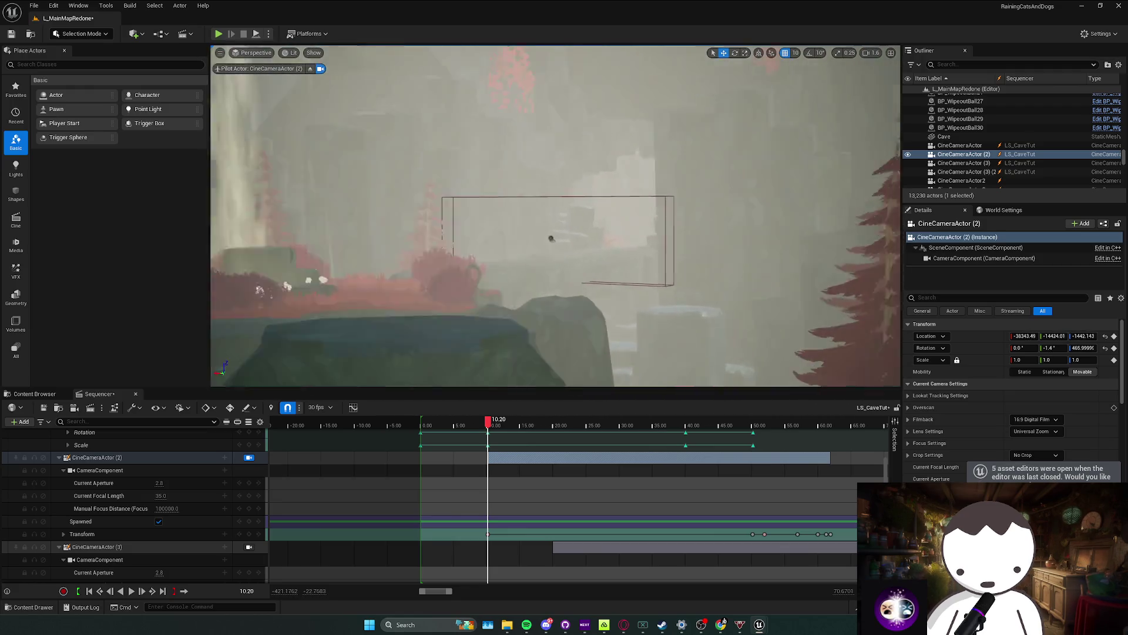
Step: Set CineCameraActor (2) to 24.0 focal length and steer it to frame the farmer by the crate
{"action": "mouse_move", "coordinate": [551, 238]}
{"action": "left_mouse_down"}
{"action": "mouse_move", "coordinate": [433, 277]}
{"action": "mouse_move", "coordinate": [247, 370]}
{"action": "mouse_move", "coordinate": [545, 275]}
{"action": "mouse_move", "coordinate": [494, 297]}
{"action": "mouse_move", "coordinate": [426, 417]}
{"action": "left_mouse_up"}
{"action": "scroll", "coordinate": [505, 294], "scroll_direction": "down", "scroll_amount": 2}
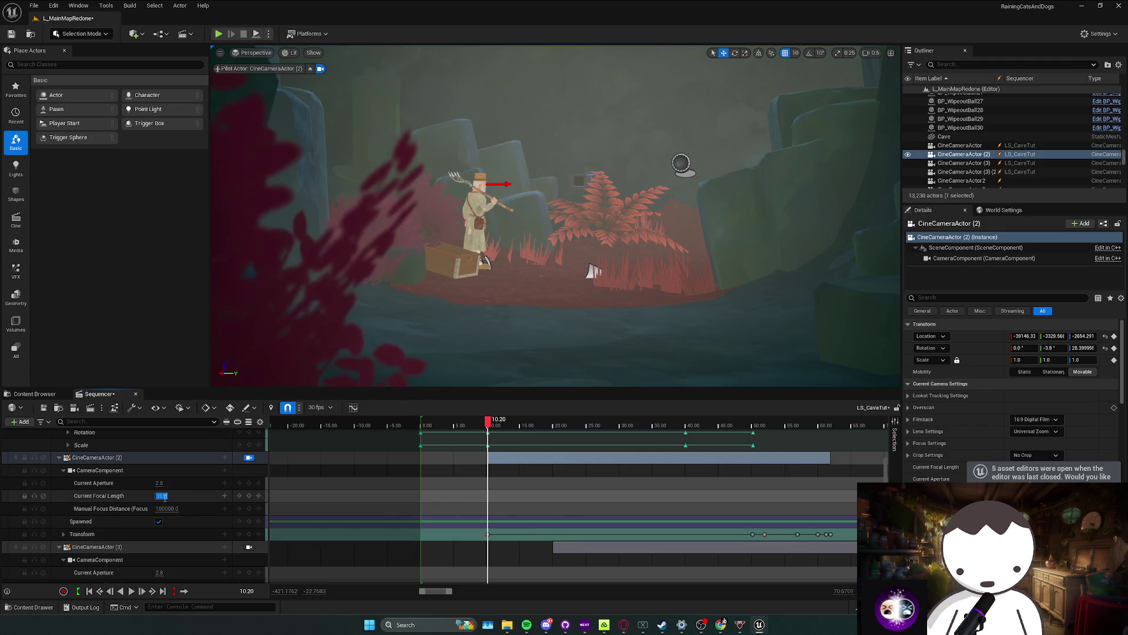
{"action": "key", "text": "Return"}
{"action": "left_click_drag", "start_coordinate": [555, 216], "coordinate": [511, 218]}
{"action": "mouse_move", "coordinate": [633, 272]}
{"action": "left_mouse_down"}
{"action": "mouse_move", "coordinate": [663, 262]}
{"action": "mouse_move", "coordinate": [630, 271]}
{"action": "left_mouse_up"}
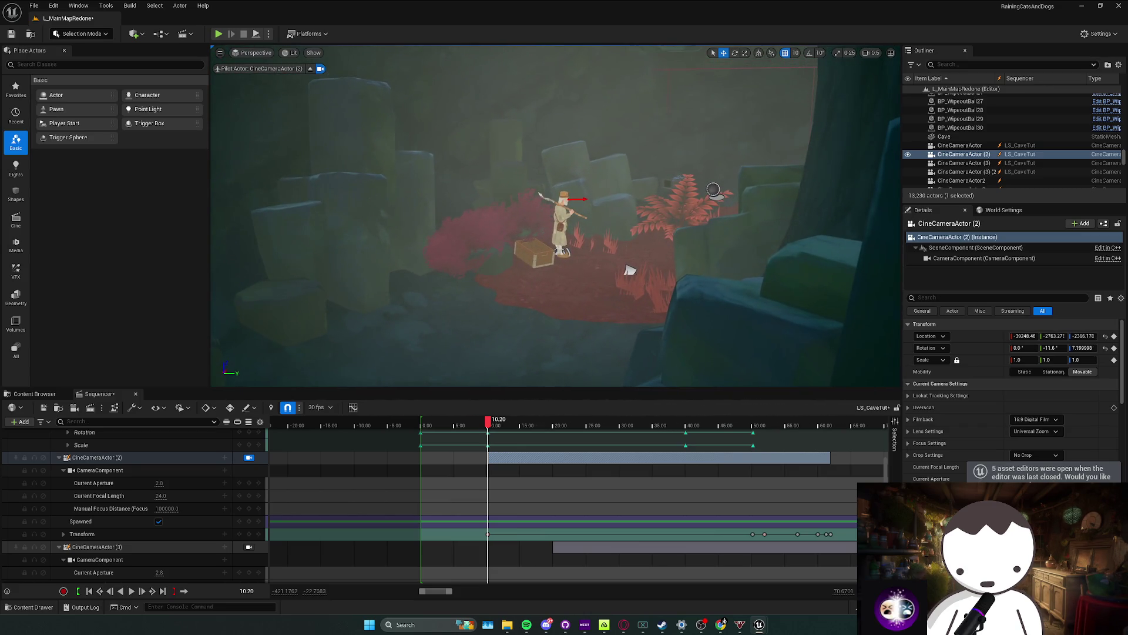
Step: Scrub the timeline between the 10.20 and 20.00 keys to check the move
{"action": "left_click", "coordinate": [492, 428]}
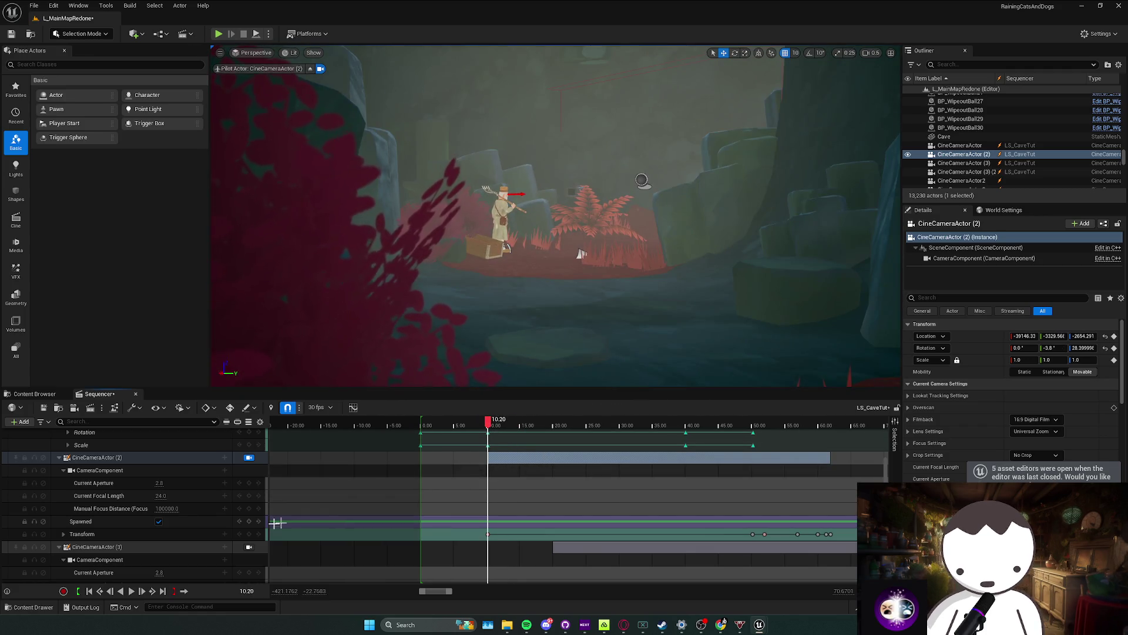
{"action": "left_click_drag", "start_coordinate": [492, 462], "coordinate": [548, 472]}
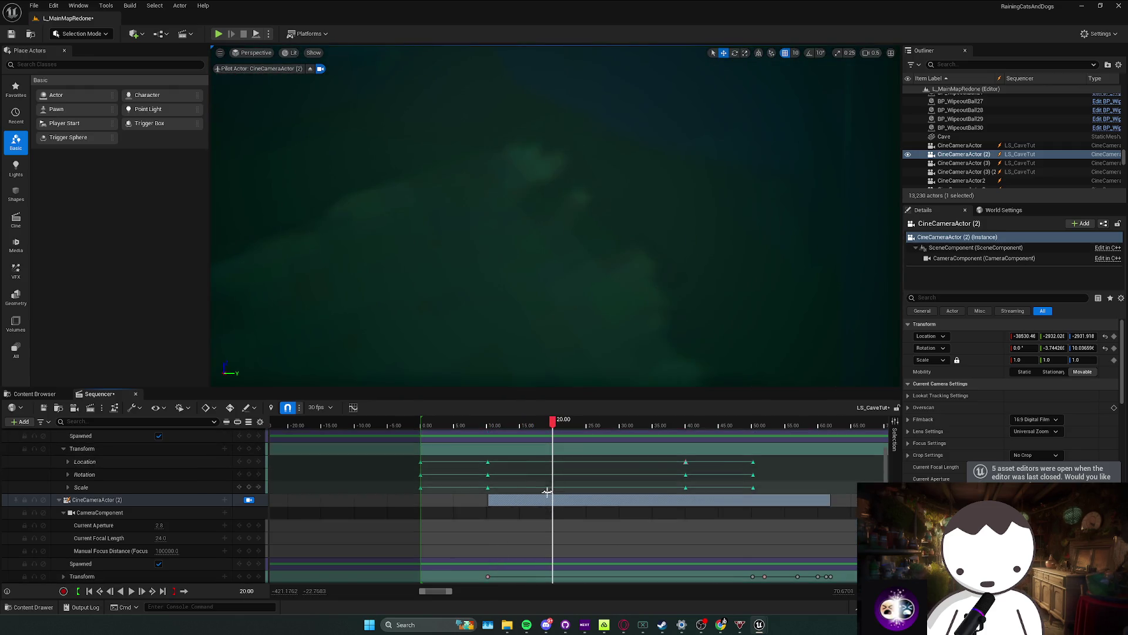
{"action": "left_click", "coordinate": [488, 534]}
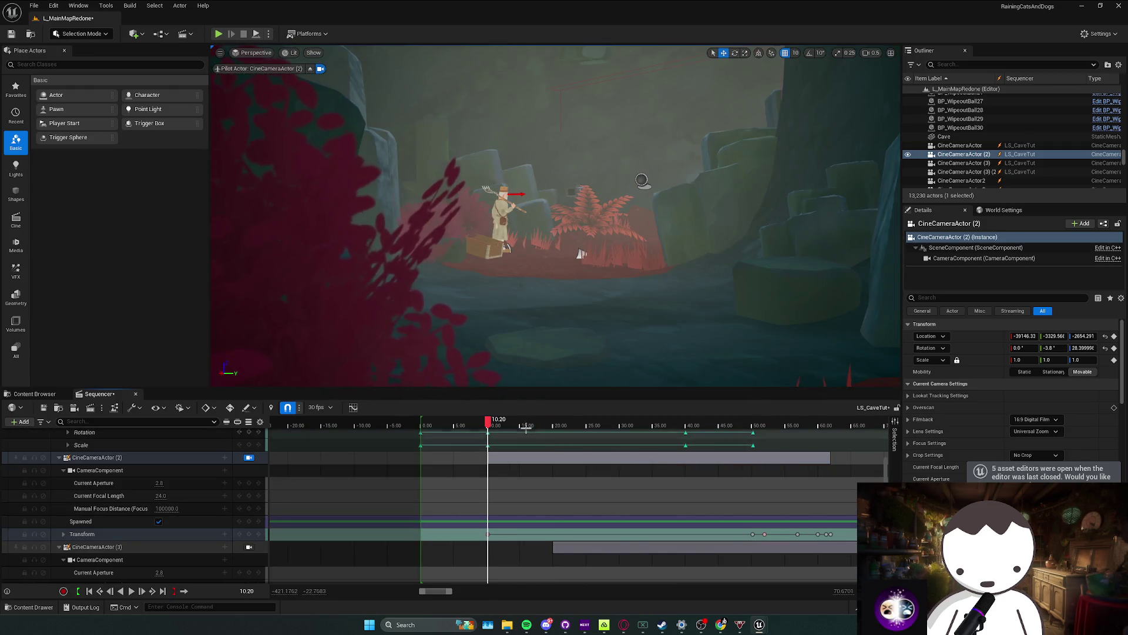
{"action": "left_click", "coordinate": [553, 525]}
{"action": "scroll", "coordinate": [561, 505], "scroll_direction": "up", "scroll_amount": 3}
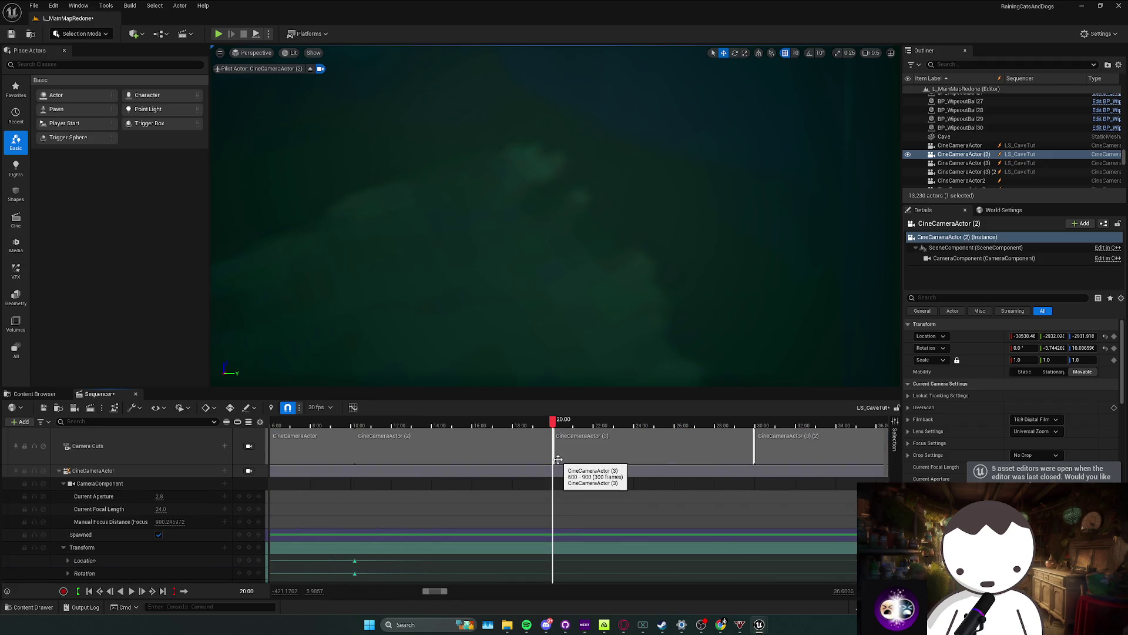
Step: Set the second camera's transform key to Linear interpolation
{"action": "scroll", "coordinate": [564, 488], "scroll_direction": "down", "scroll_amount": 5}
{"action": "scroll", "coordinate": [562, 491], "scroll_direction": "down", "scroll_amount": 1}
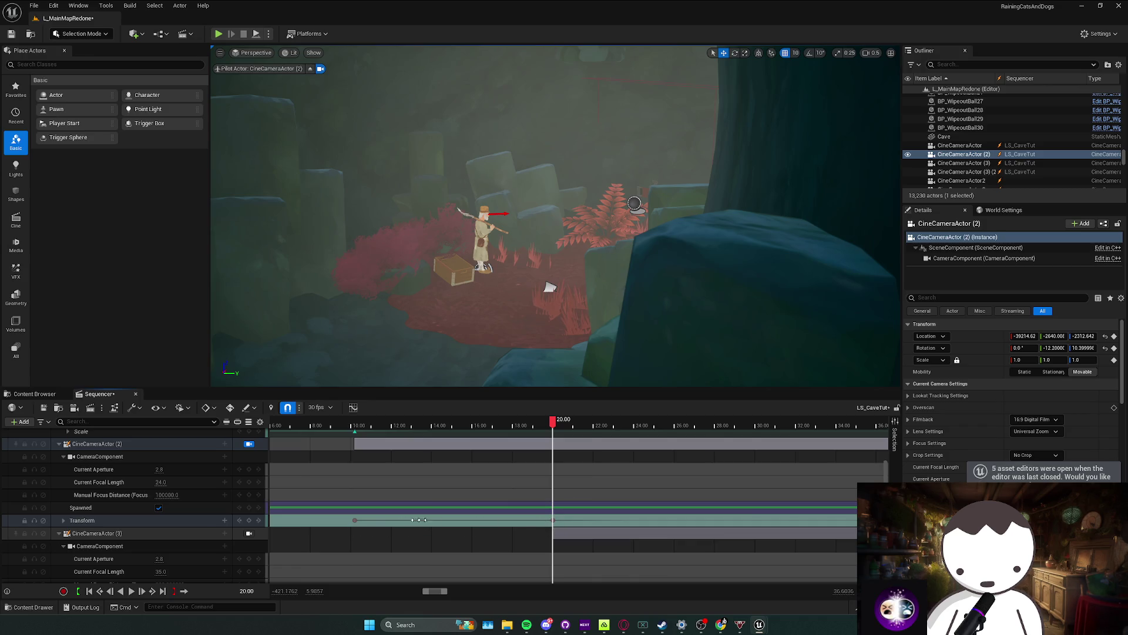
{"action": "right_click", "coordinate": [355, 521]}
{"action": "left_click", "coordinate": [390, 450]}
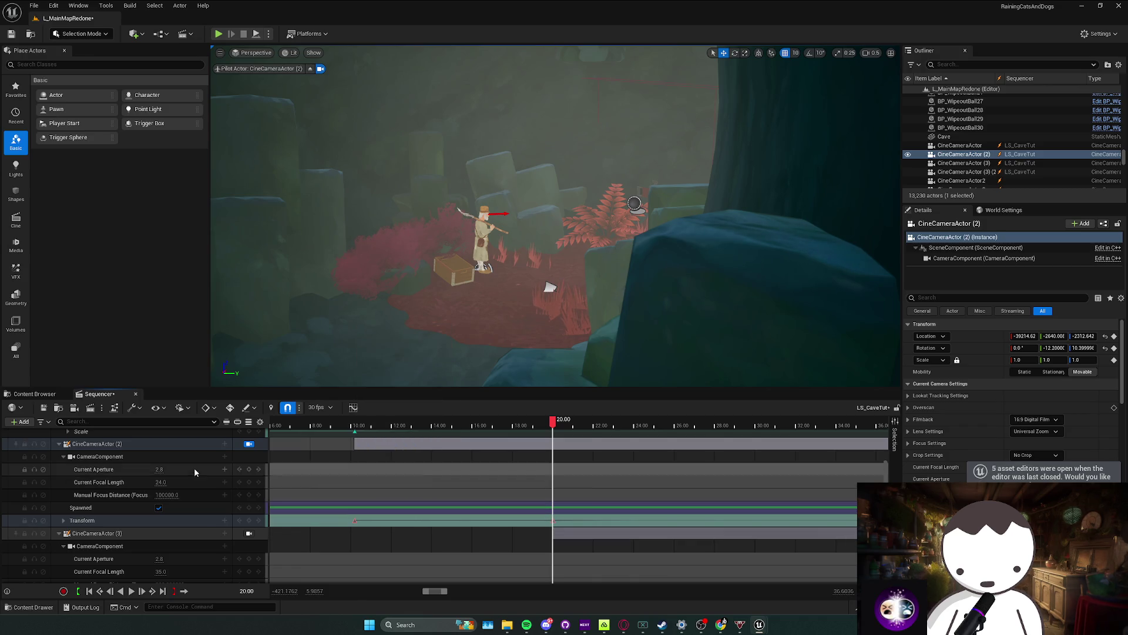
{"action": "left_click", "coordinate": [249, 444]}
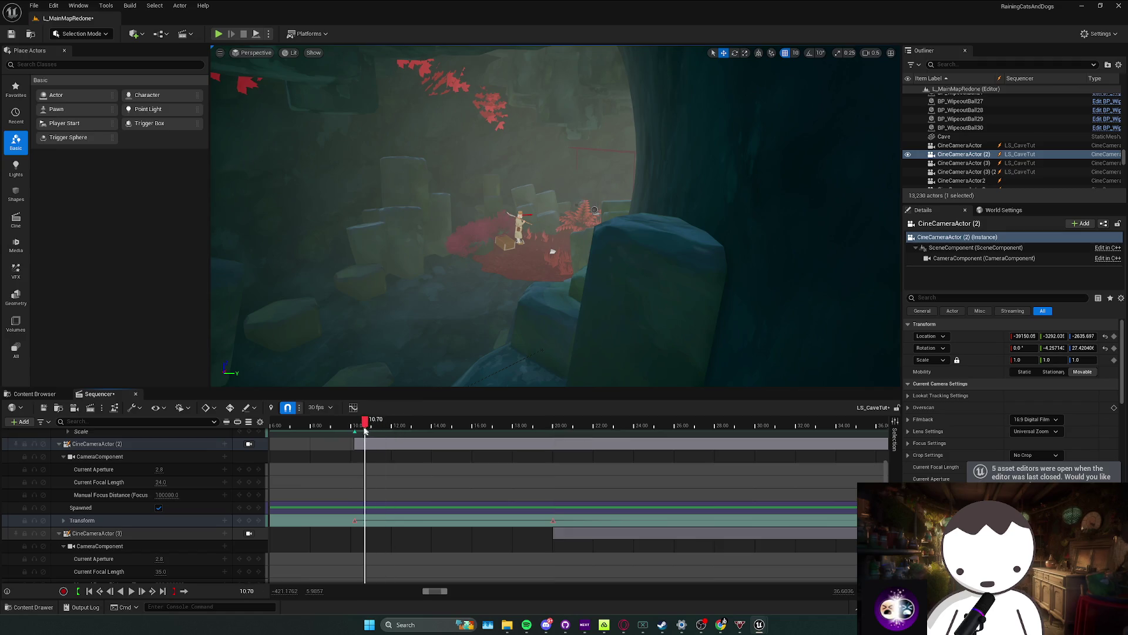
Step: Look through the second camera again and play back its move
{"action": "left_click", "coordinate": [249, 444]}
{"action": "key", "text": "space"}
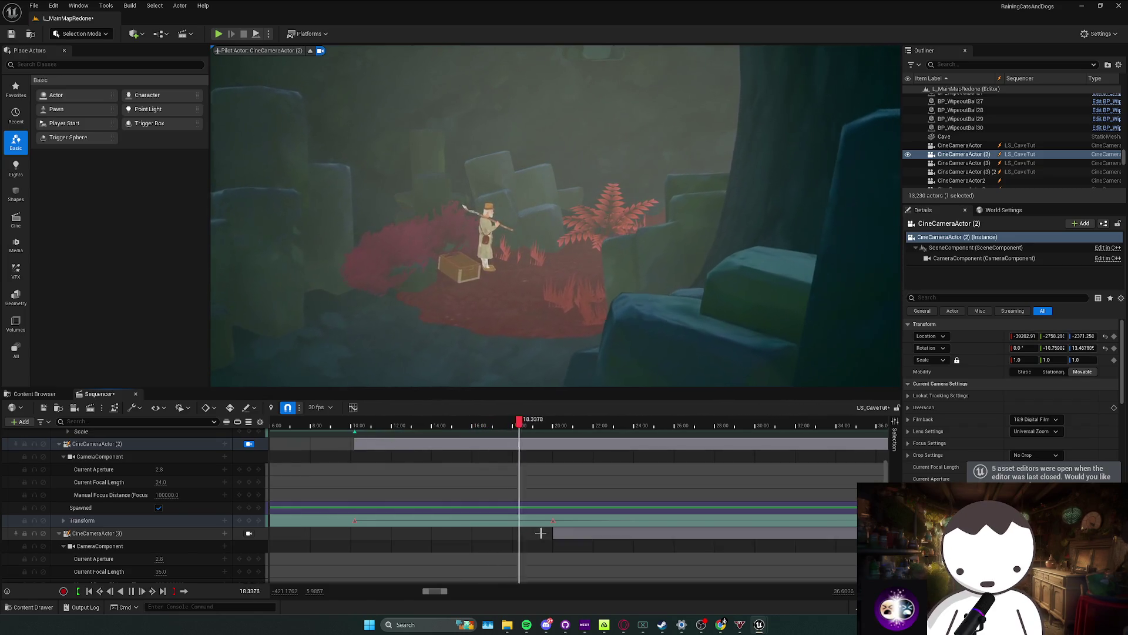
{"action": "scroll", "coordinate": [541, 523], "scroll_direction": "up", "scroll_amount": 2}
{"action": "key", "text": "space"}
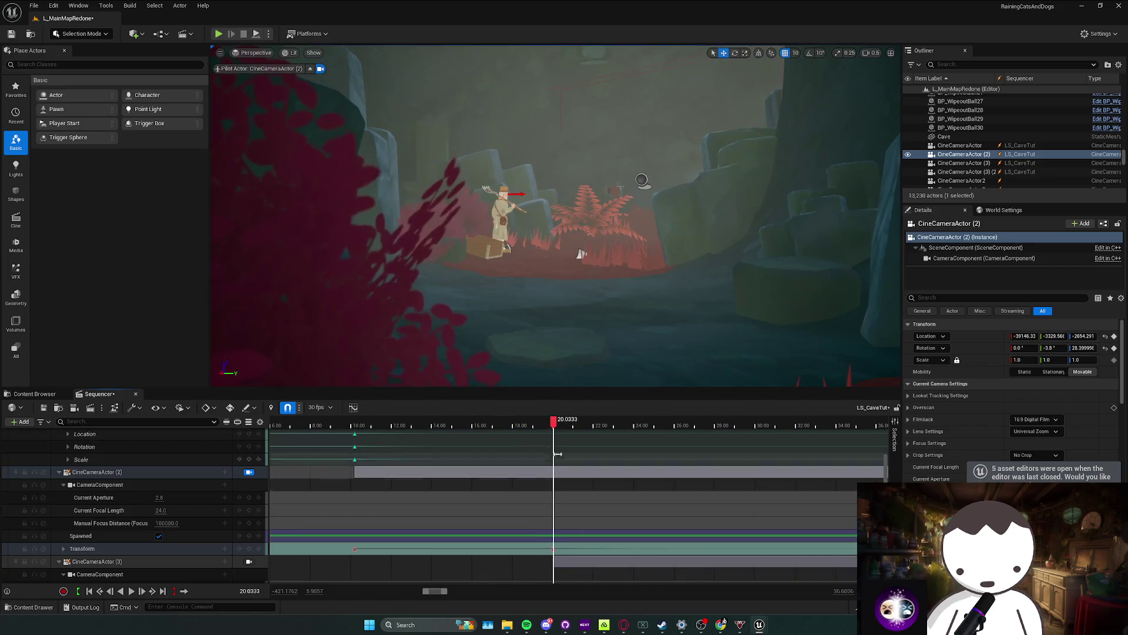
Step: Select CineCameraActor (3), showing its 35.0 focal length and 2.8 aperture at 20.03 s
{"action": "left_click", "coordinate": [94, 562]}
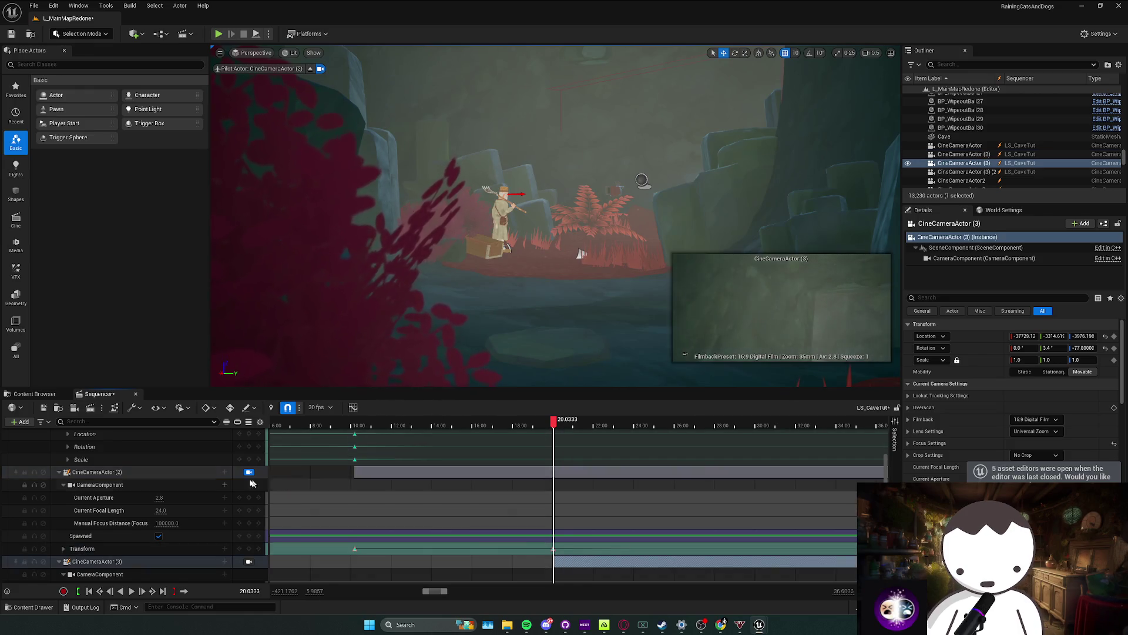
{"action": "left_click", "coordinate": [58, 472]}
{"action": "scroll", "coordinate": [58, 478], "scroll_direction": "up", "scroll_amount": 5}
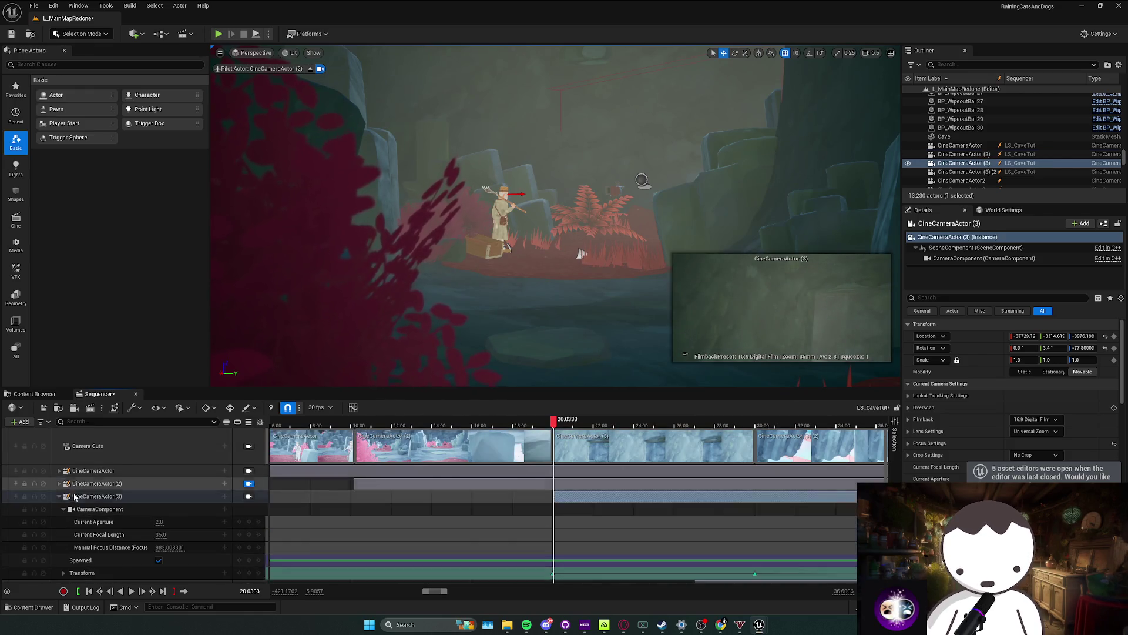
{"action": "scroll", "coordinate": [443, 497], "scroll_direction": "down", "scroll_amount": 8}
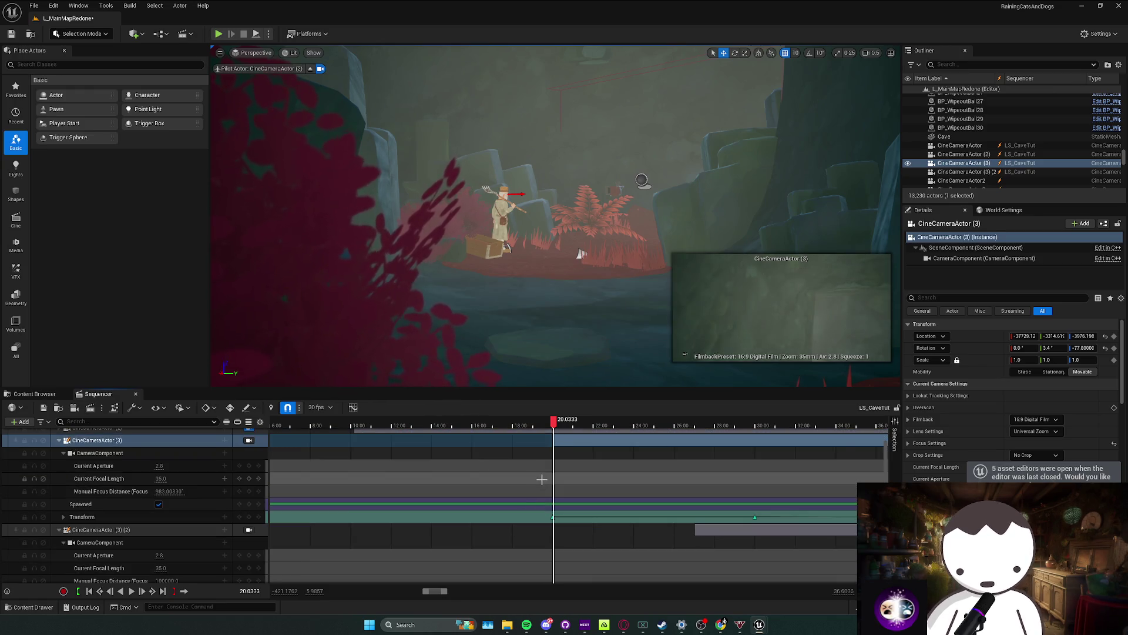
{"action": "scroll", "coordinate": [561, 464], "scroll_direction": "up", "scroll_amount": 1}
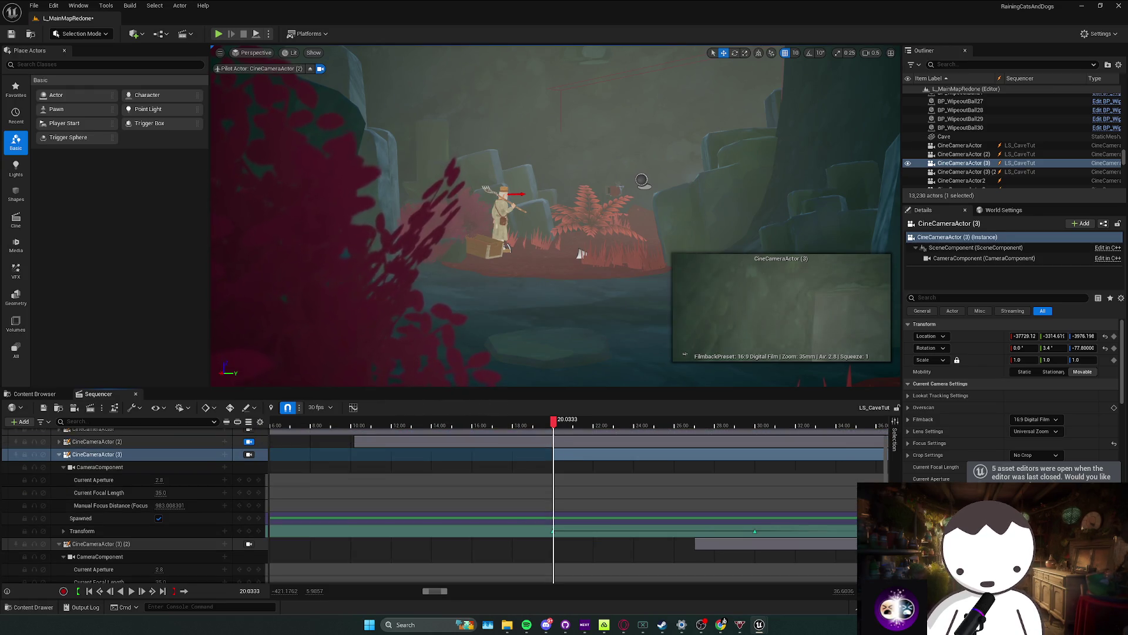
{"action": "scroll", "coordinate": [570, 467], "scroll_direction": "up", "scroll_amount": 2}
{"action": "scroll", "coordinate": [574, 471], "scroll_direction": "down", "scroll_amount": 2}
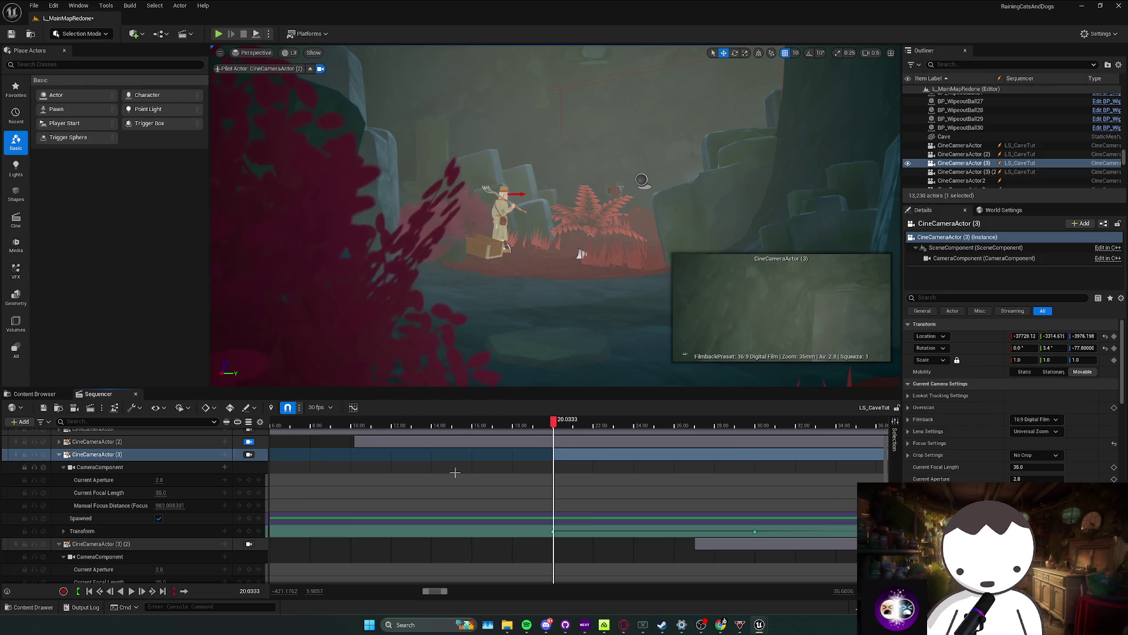
{"action": "scroll", "coordinate": [576, 483], "scroll_direction": "up", "scroll_amount": 2}
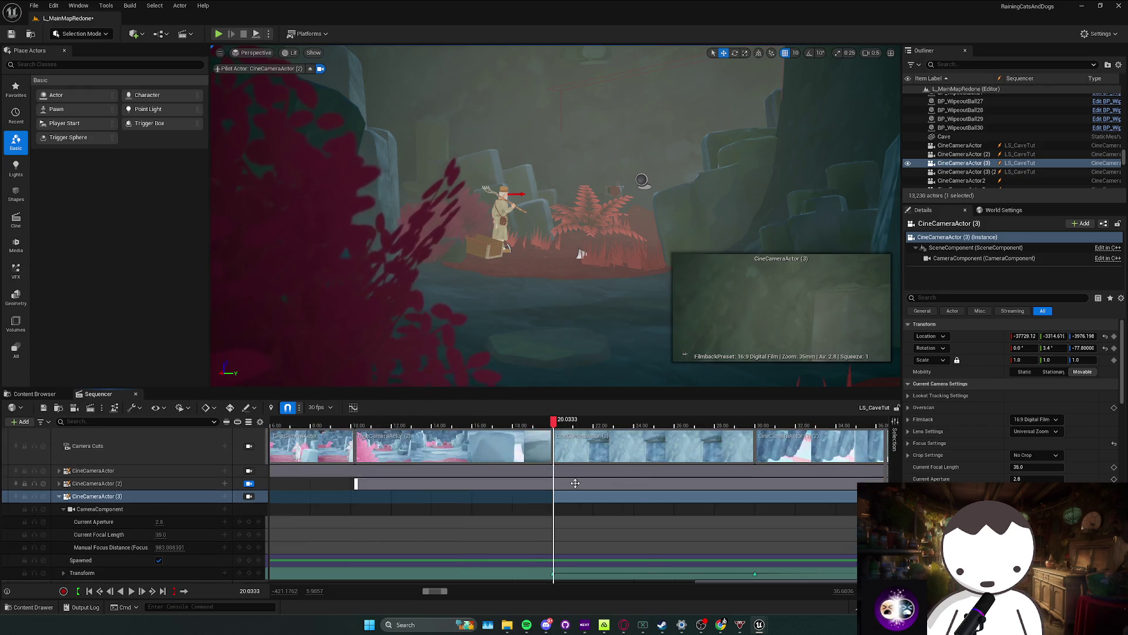
Step: Delete CineCameraActor (2)'s transform keys after 50.20 s
{"action": "scroll", "coordinate": [576, 483], "scroll_direction": "down", "scroll_amount": 1}
{"action": "left_click", "coordinate": [355, 469]}
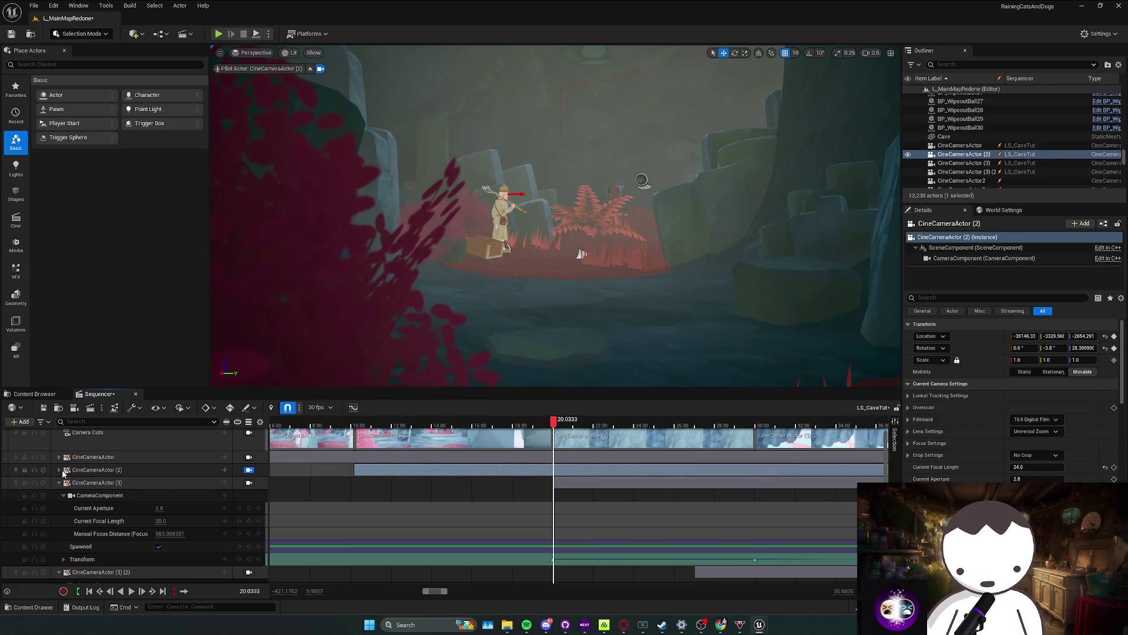
{"action": "scroll", "coordinate": [537, 499], "scroll_direction": "down", "scroll_amount": 5, "text": "ctrl"}
{"action": "scroll", "coordinate": [571, 507], "scroll_direction": "down", "scroll_amount": 2}
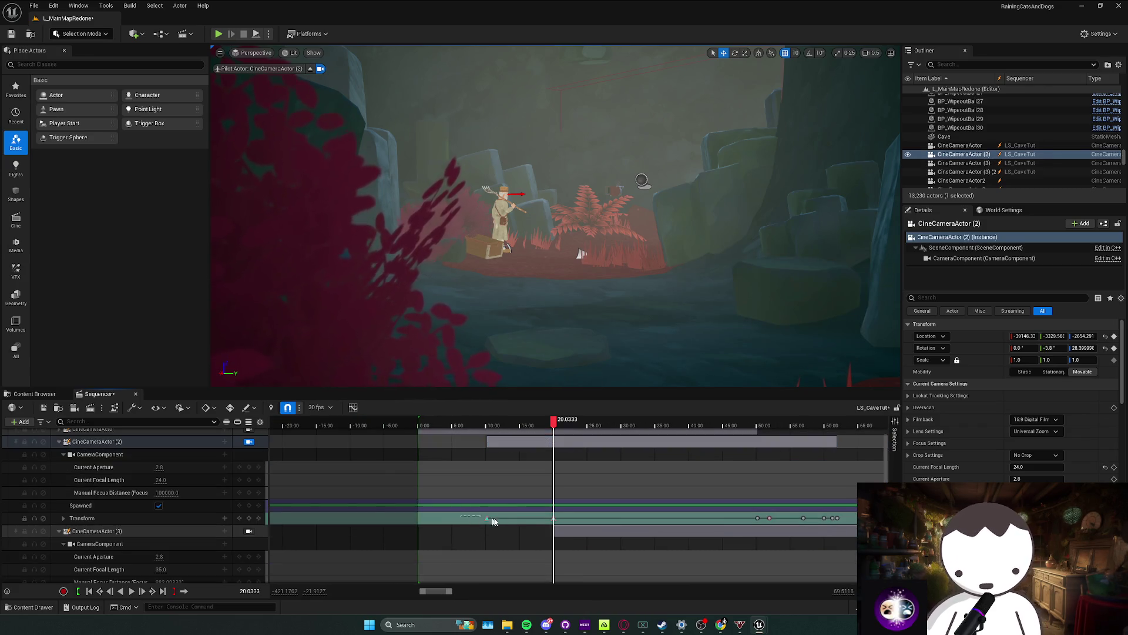
{"action": "left_click", "coordinate": [758, 441]}
{"action": "scroll", "coordinate": [793, 489], "scroll_direction": "up", "scroll_amount": 3}
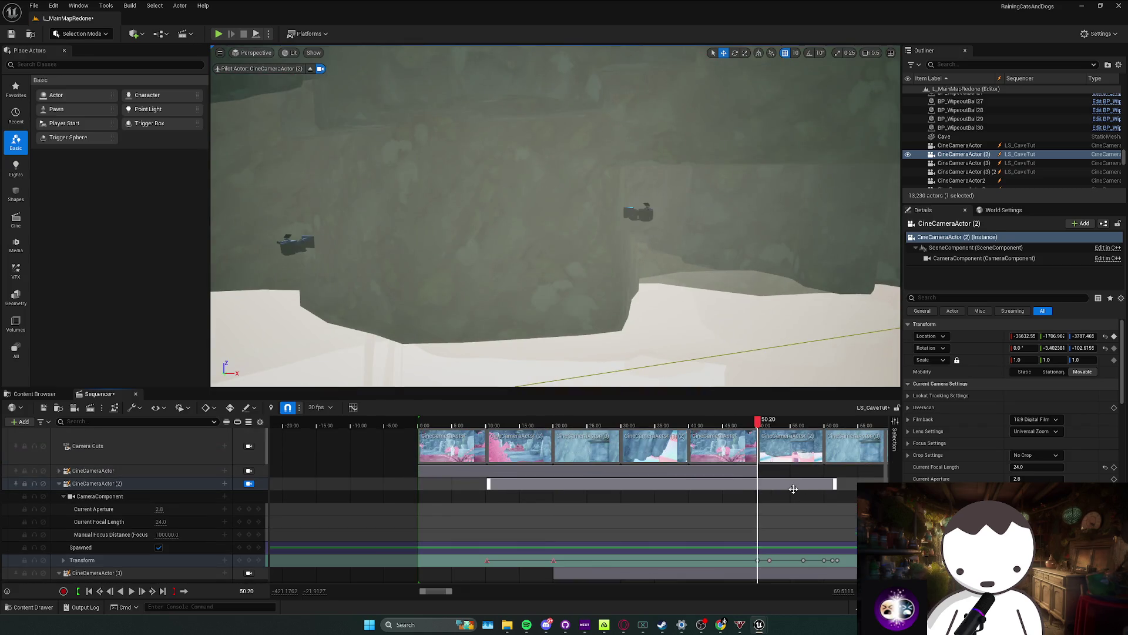
{"action": "scroll", "coordinate": [793, 489], "scroll_direction": "up", "scroll_amount": 2, "text": "ctrl"}
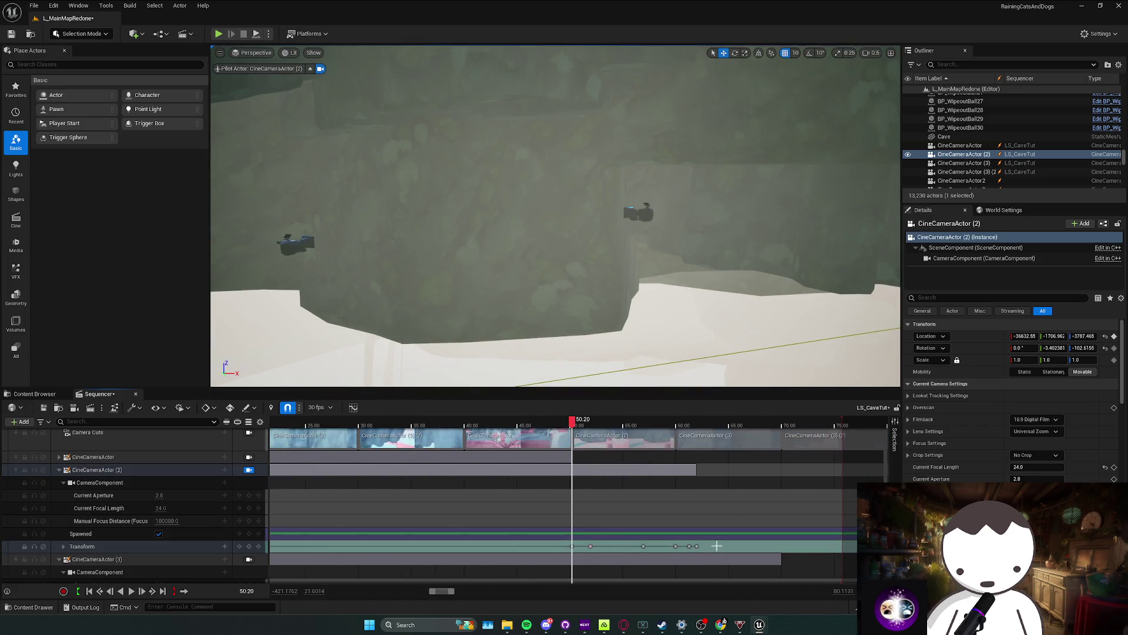
{"action": "left_click_drag", "start_coordinate": [717, 544], "coordinate": [560, 553]}
{"action": "key", "text": "Delete"}
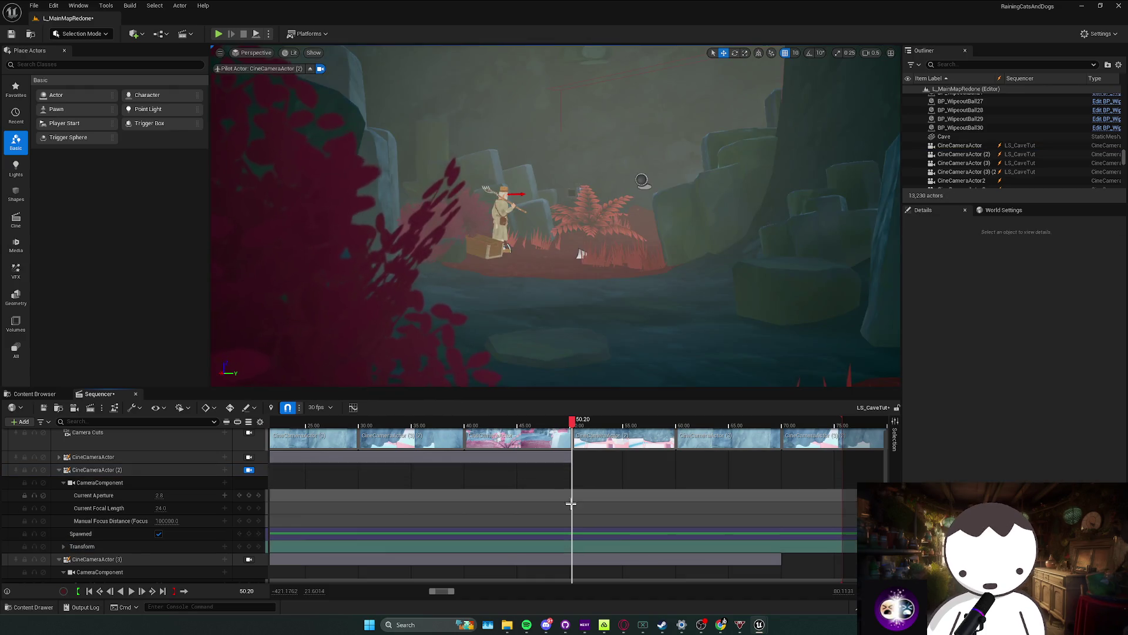
Step: Restore the second camera's shot section to about 60 s and play the sequence
{"action": "scroll", "coordinate": [536, 507], "scroll_direction": "down", "scroll_amount": 2, "text": "ctrl"}
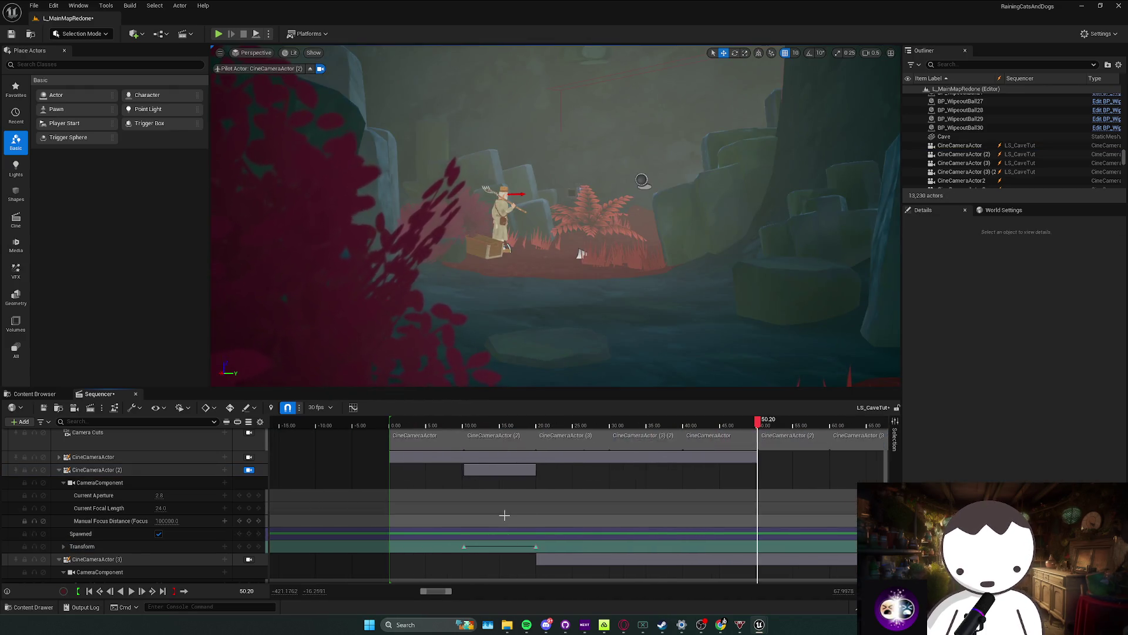
{"action": "left_click", "coordinate": [520, 471]}
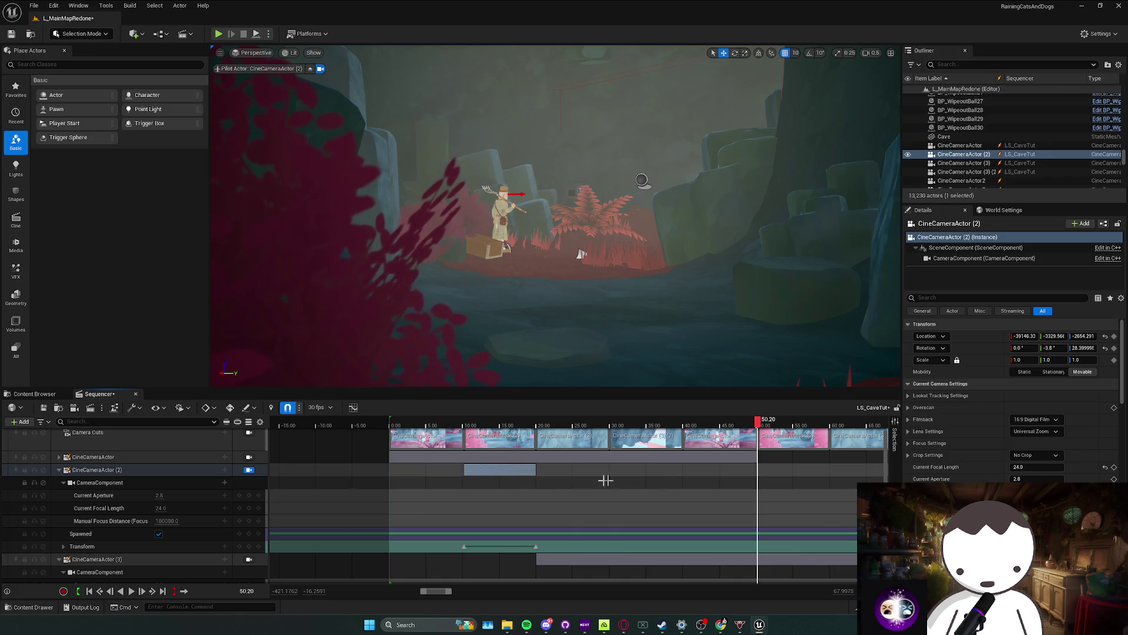
{"action": "key", "text": "ctrl+z"}
{"action": "key", "text": "ctrl+z"}
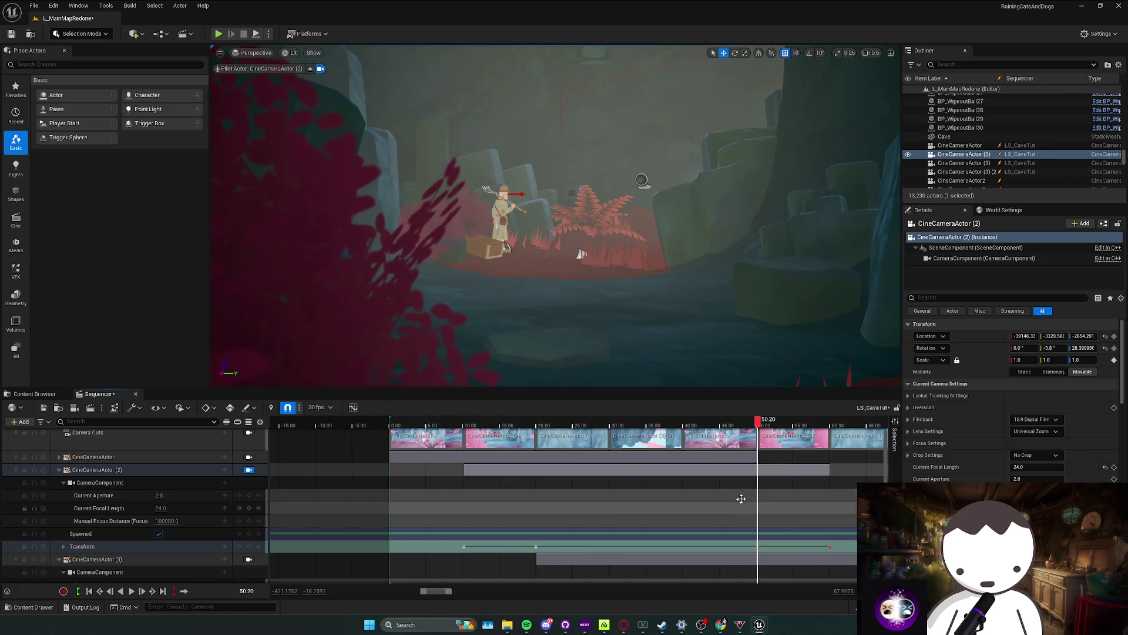
{"action": "key", "text": "space"}
Step: Return the playhead to 20.00 and select the third cine camera
{"action": "scroll", "coordinate": [616, 480], "scroll_direction": "down", "scroll_amount": 1}
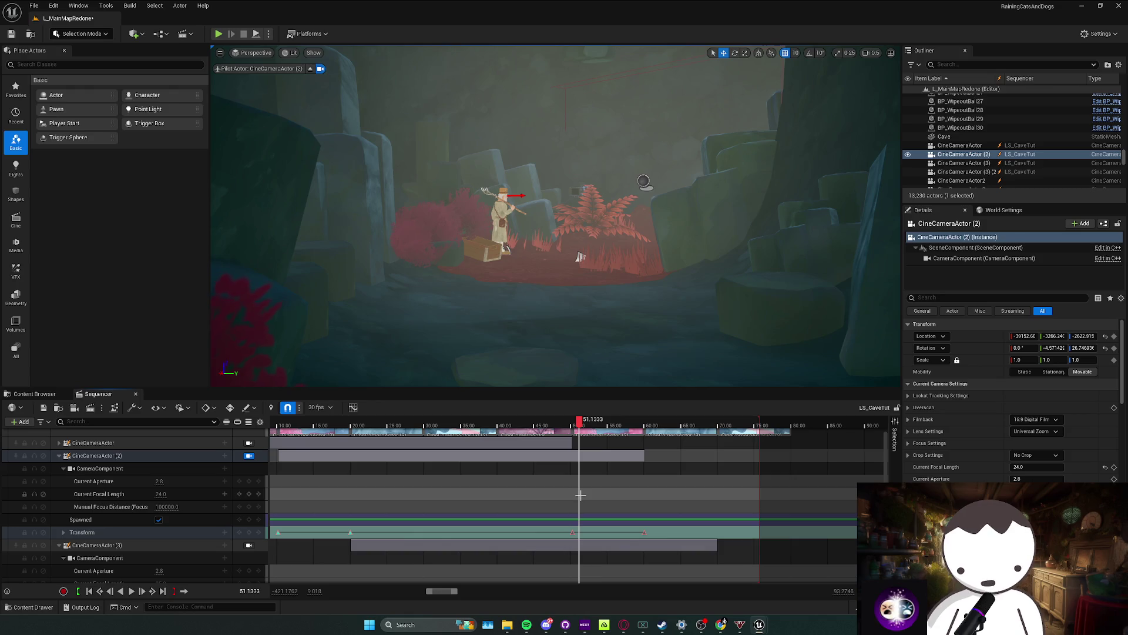
{"action": "scroll", "coordinate": [581, 495], "scroll_direction": "down", "scroll_amount": 3}
{"action": "scroll", "coordinate": [479, 428], "scroll_direction": "left", "scroll_amount": 3}
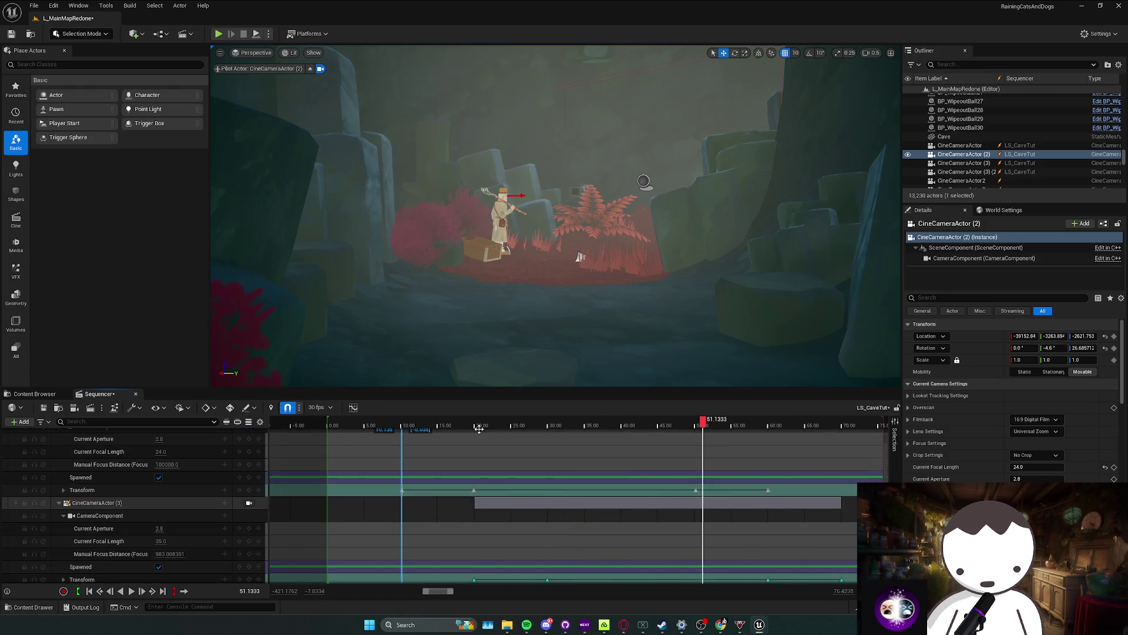
{"action": "left_click", "coordinate": [479, 428]}
{"action": "scroll", "coordinate": [486, 510], "scroll_direction": "up", "scroll_amount": 5}
{"action": "scroll", "coordinate": [487, 510], "scroll_direction": "down", "scroll_amount": 5}
{"action": "left_click", "coordinate": [94, 503]}
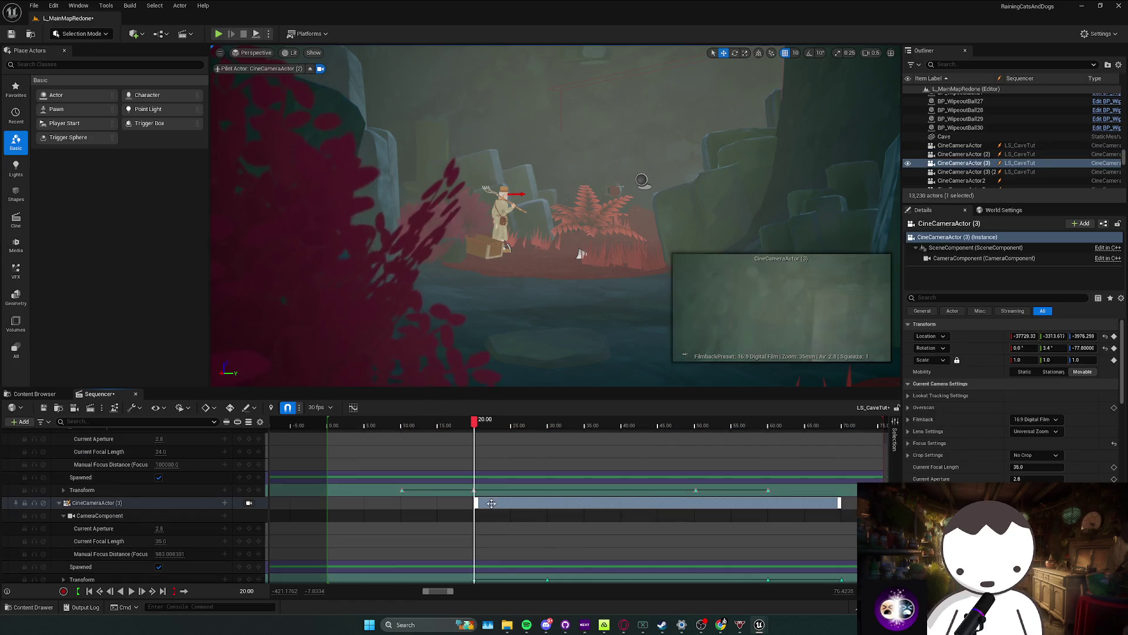
Step: Reveal CineCameraActor (3)'s Transform keys at 20 and 30 s, then pilot that camera
{"action": "left_click", "coordinate": [63, 515]}
{"action": "left_click", "coordinate": [64, 540]}
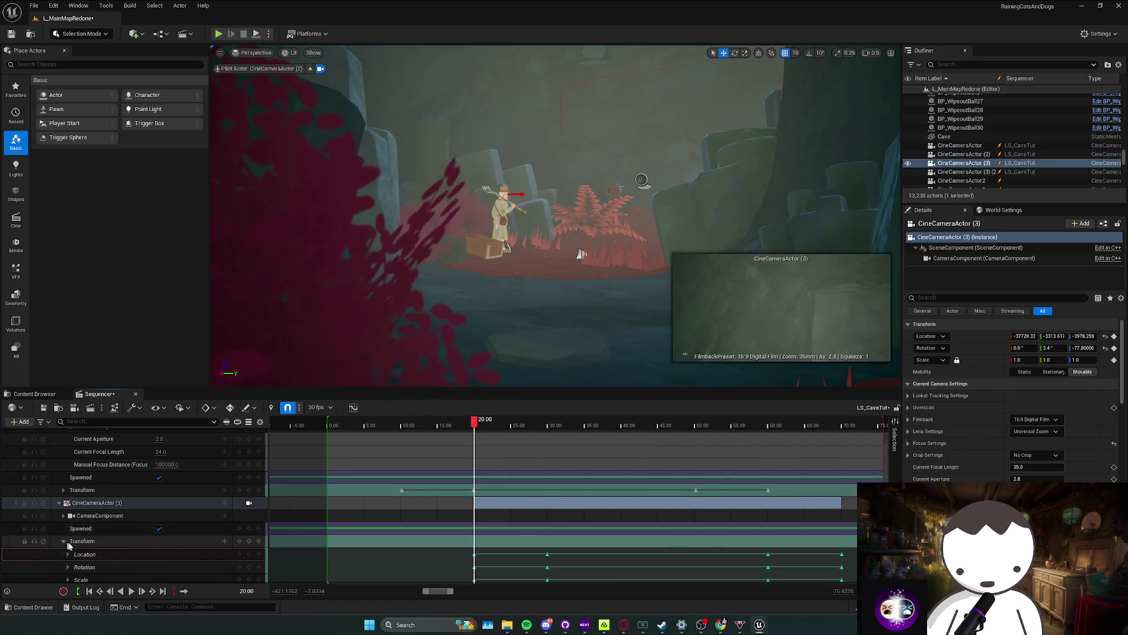
{"action": "left_click", "coordinate": [70, 545]}
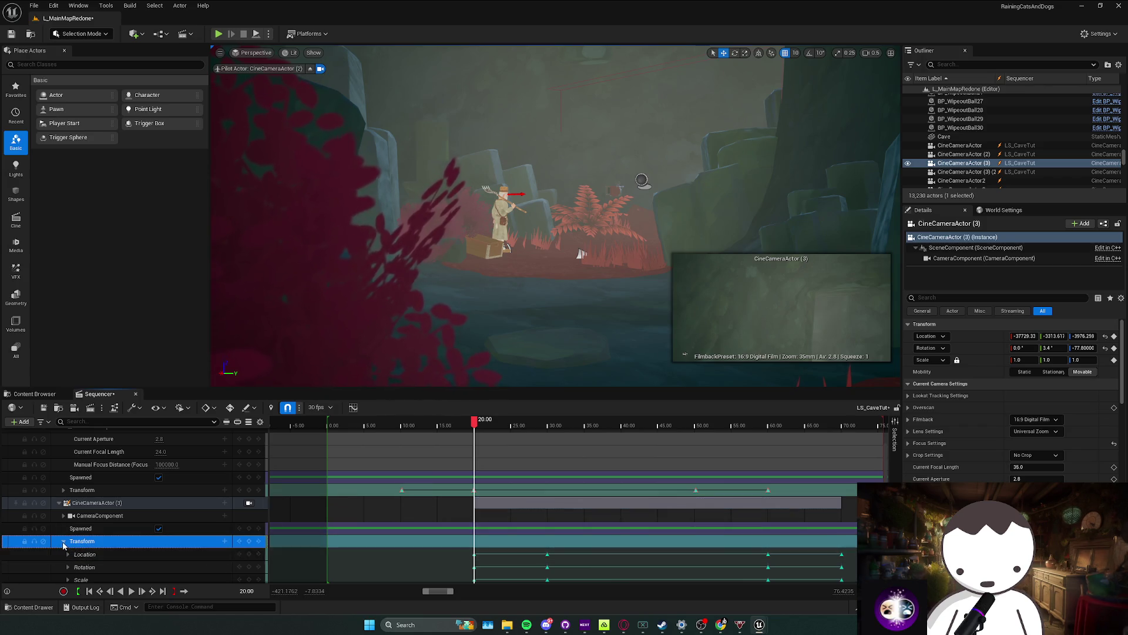
{"action": "left_click", "coordinate": [64, 541]}
{"action": "scroll", "coordinate": [497, 542], "scroll_direction": "right", "scroll_amount": 2}
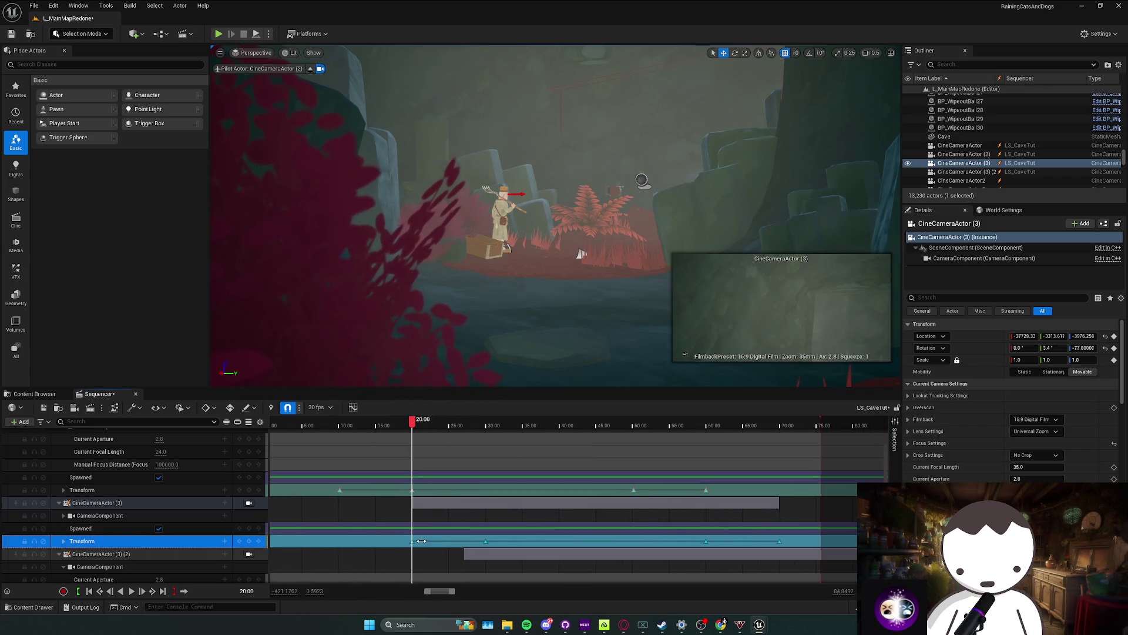
{"action": "left_click", "coordinate": [486, 541]}
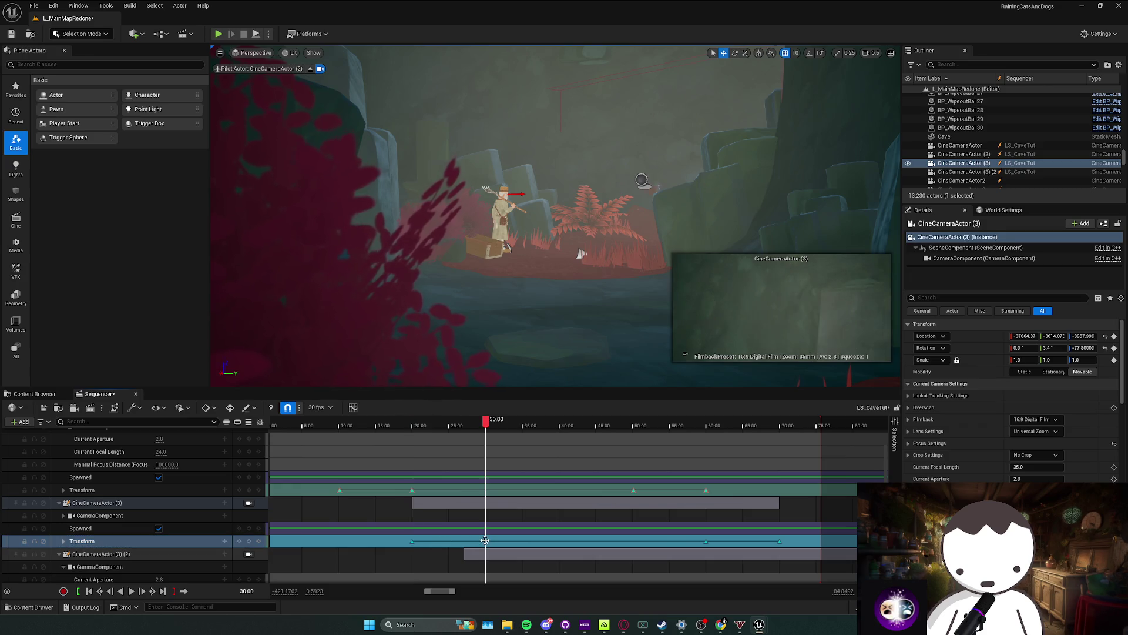
{"action": "left_click", "coordinate": [413, 541]}
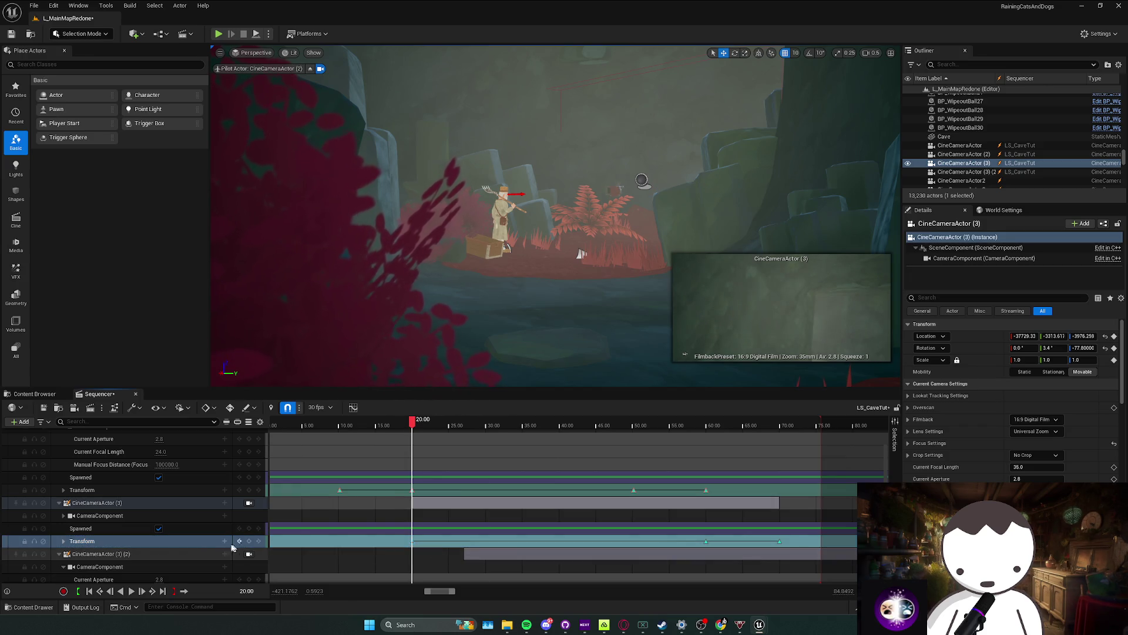
{"action": "left_click", "coordinate": [249, 503]}
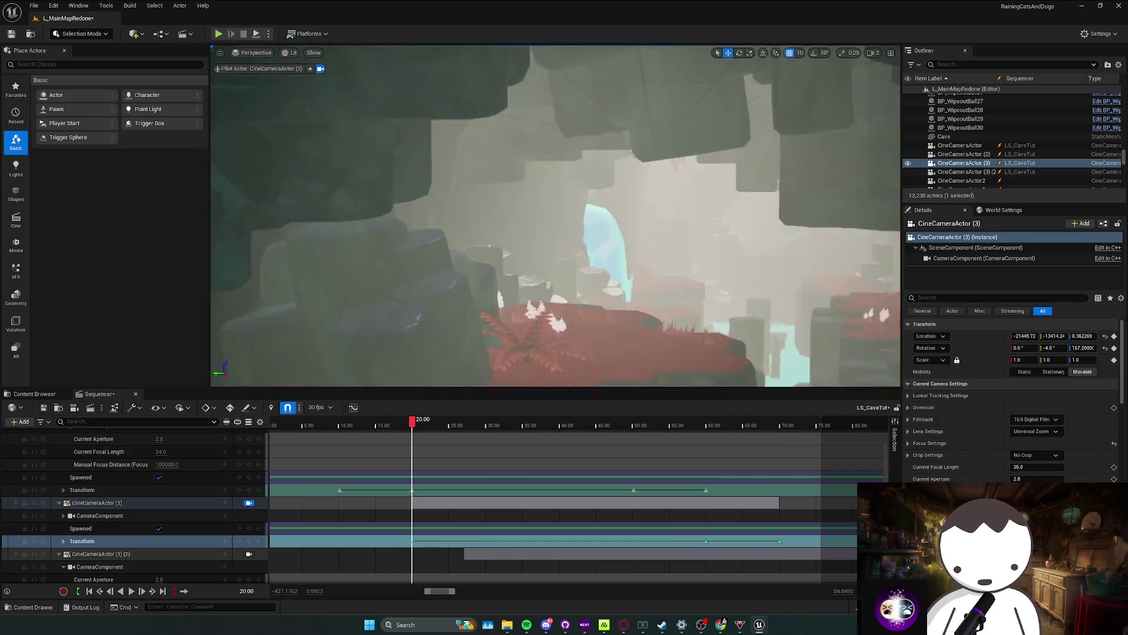
Step: Fly CineCameraActor (3) behind the farmer, framing his pitchfork against the mossy rocks
{"action": "key", "text": "w"}
{"action": "key", "text": "w"}
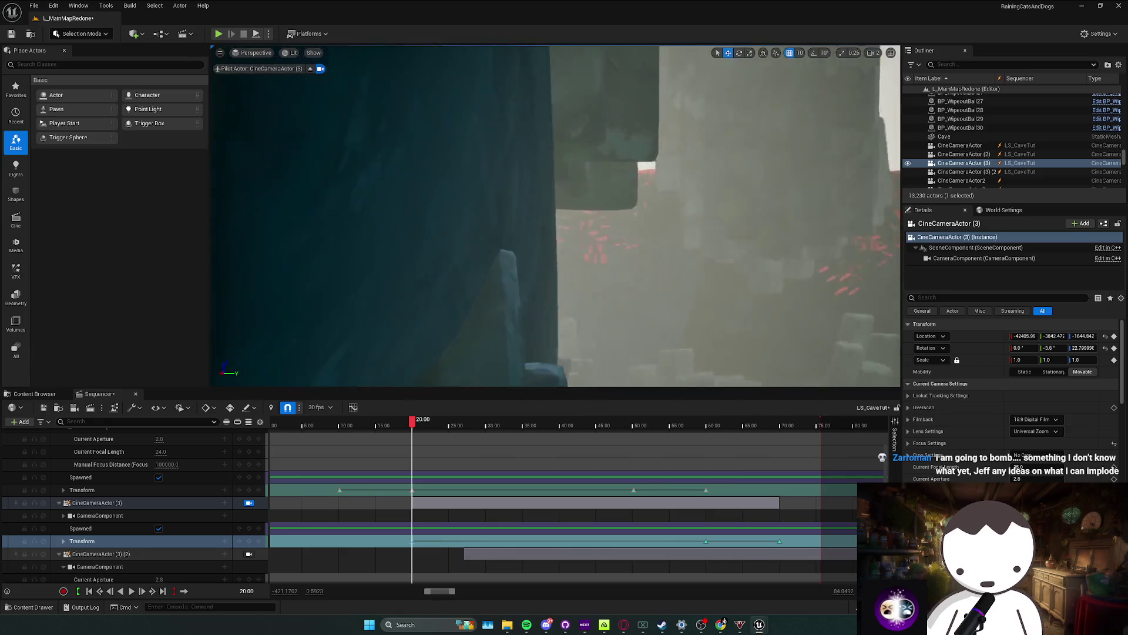
{"action": "key", "text": "w"}
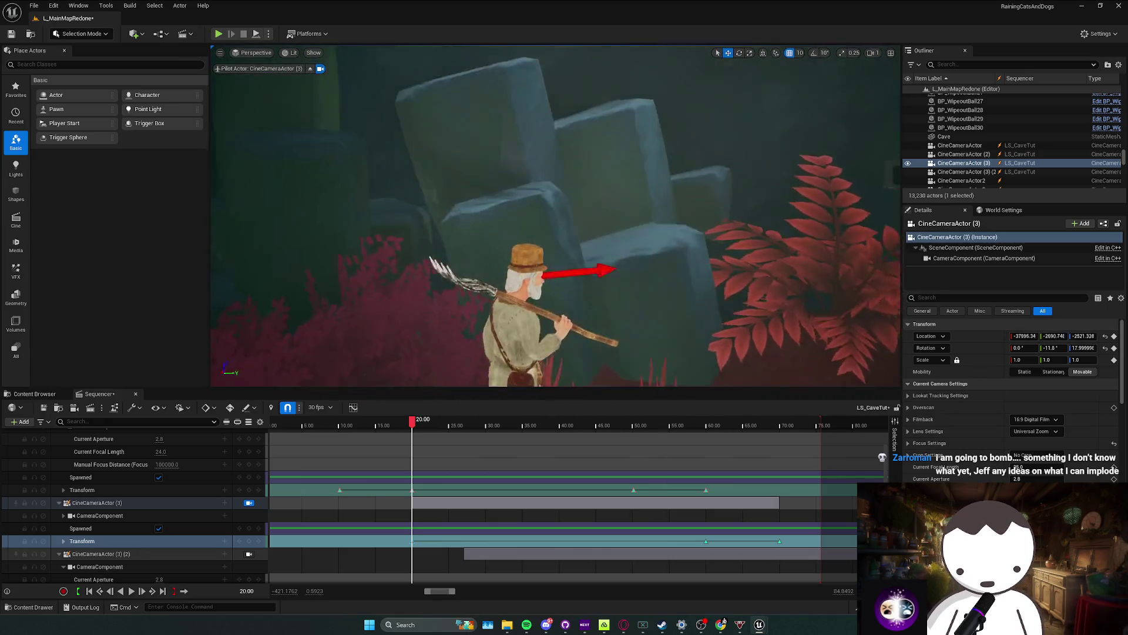
{"action": "scroll", "coordinate": [555, 215], "scroll_direction": "down", "scroll_amount": 1}
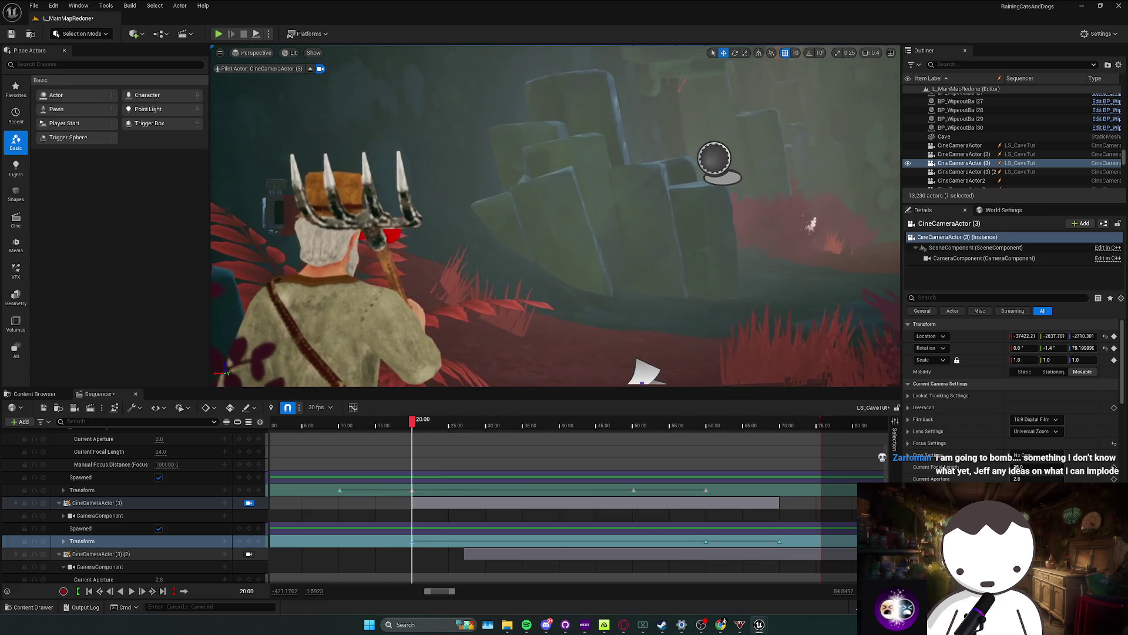
{"action": "key", "text": "w"}
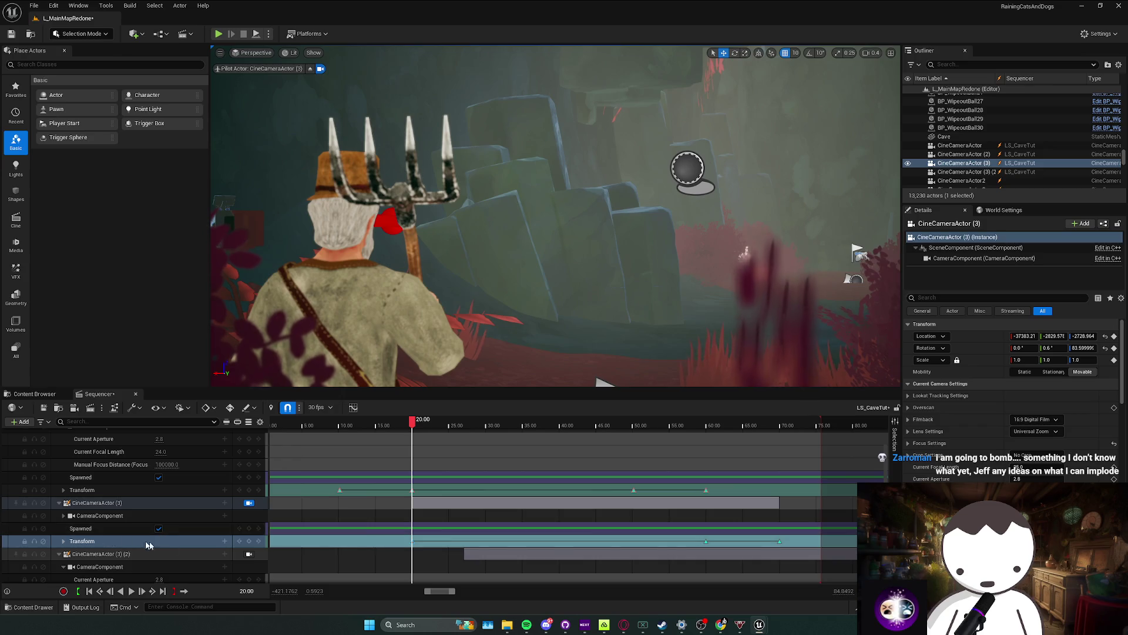
{"action": "scroll", "coordinate": [421, 527], "scroll_direction": "down", "scroll_amount": 3}
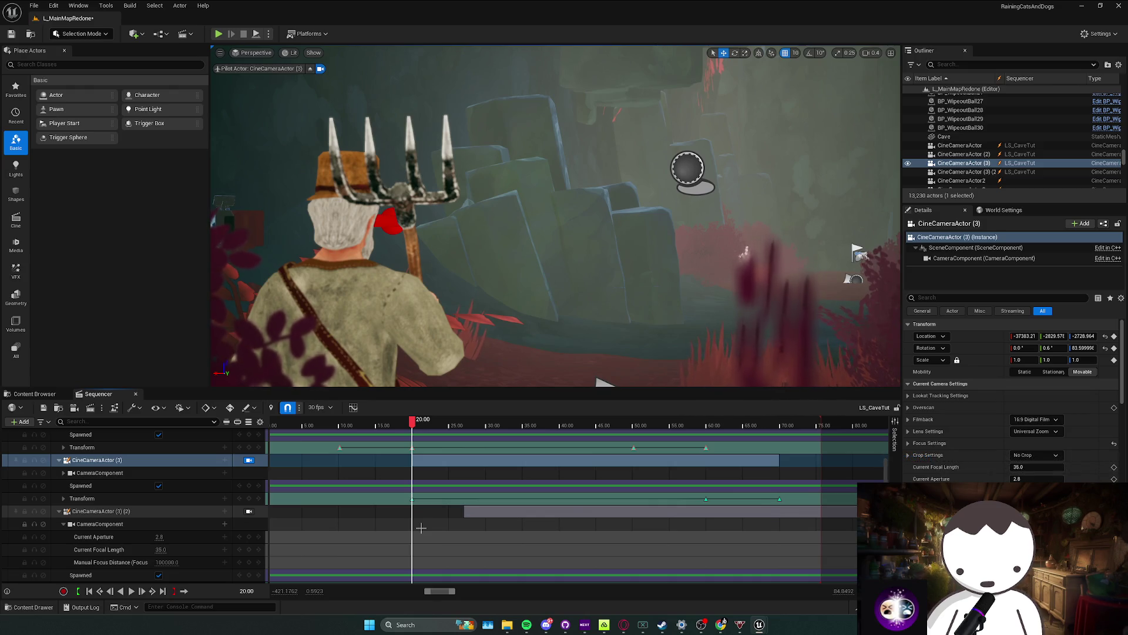
Step: Scrub to about 27 s, preview CineCameraActor (2), then play from 28.67 to 30 seconds
{"action": "left_click", "coordinate": [435, 498]}
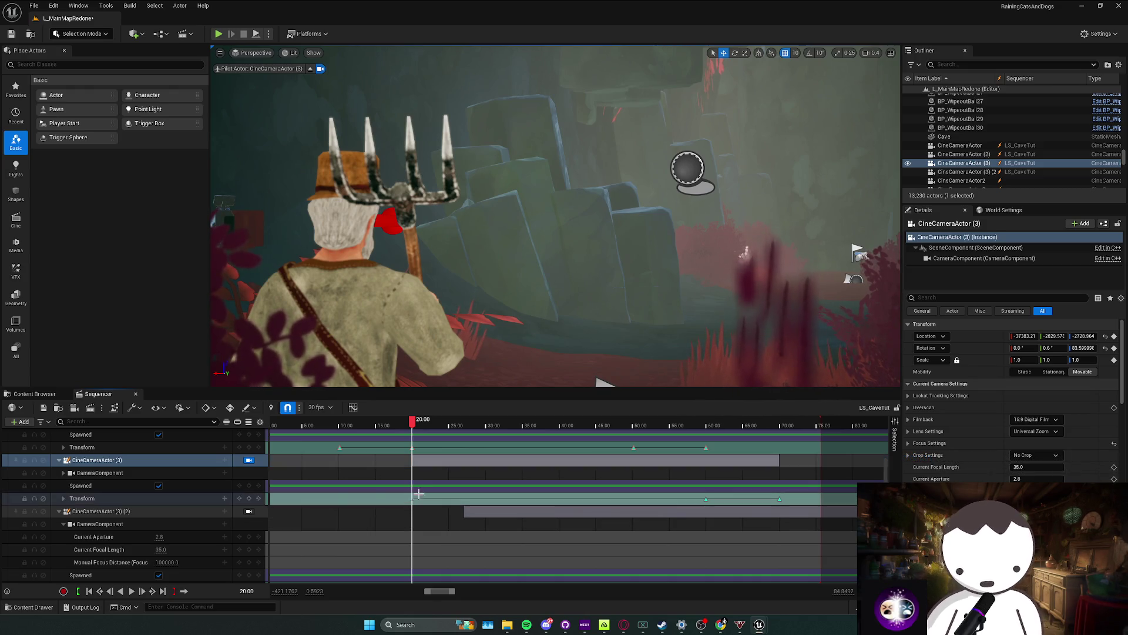
{"action": "left_click_drag", "start_coordinate": [450, 432], "coordinate": [467, 430]}
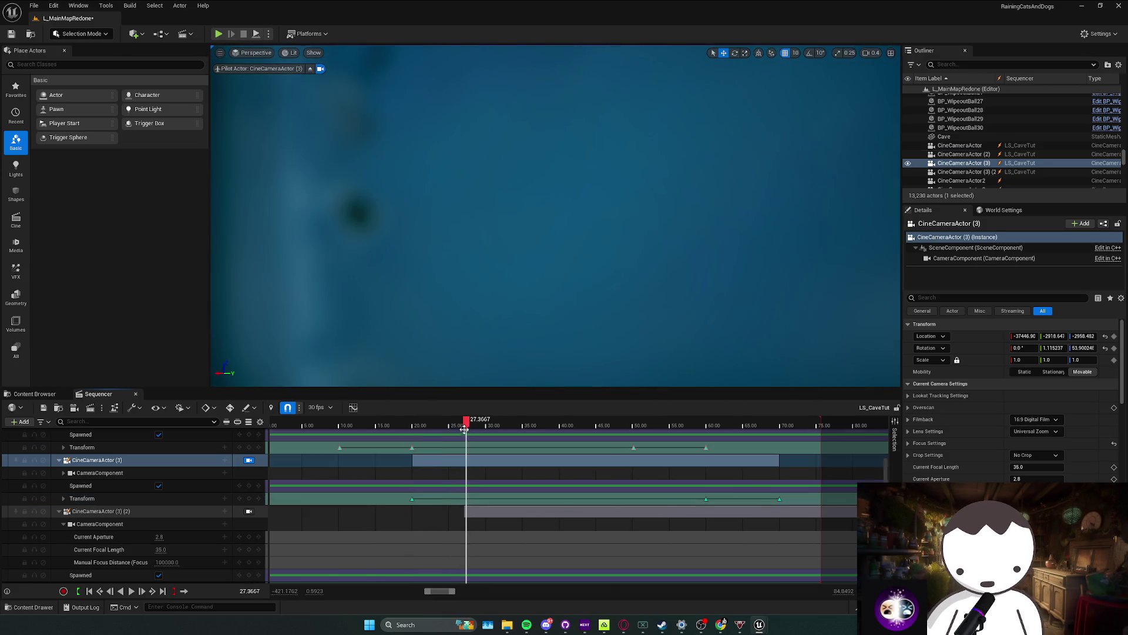
{"action": "scroll", "coordinate": [464, 430], "scroll_direction": "up", "scroll_amount": 5}
{"action": "left_click", "coordinate": [452, 425]}
{"action": "scroll", "coordinate": [470, 494], "scroll_direction": "up", "scroll_amount": 5}
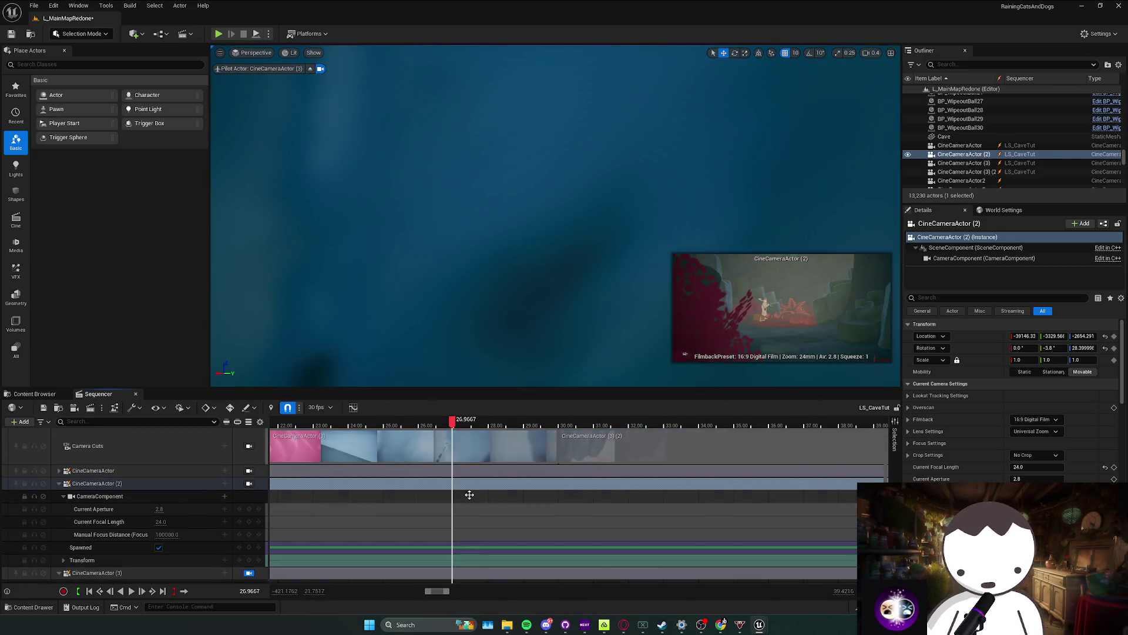
{"action": "scroll", "coordinate": [519, 424], "scroll_direction": "up", "scroll_amount": 5}
{"action": "left_click", "coordinate": [555, 423]}
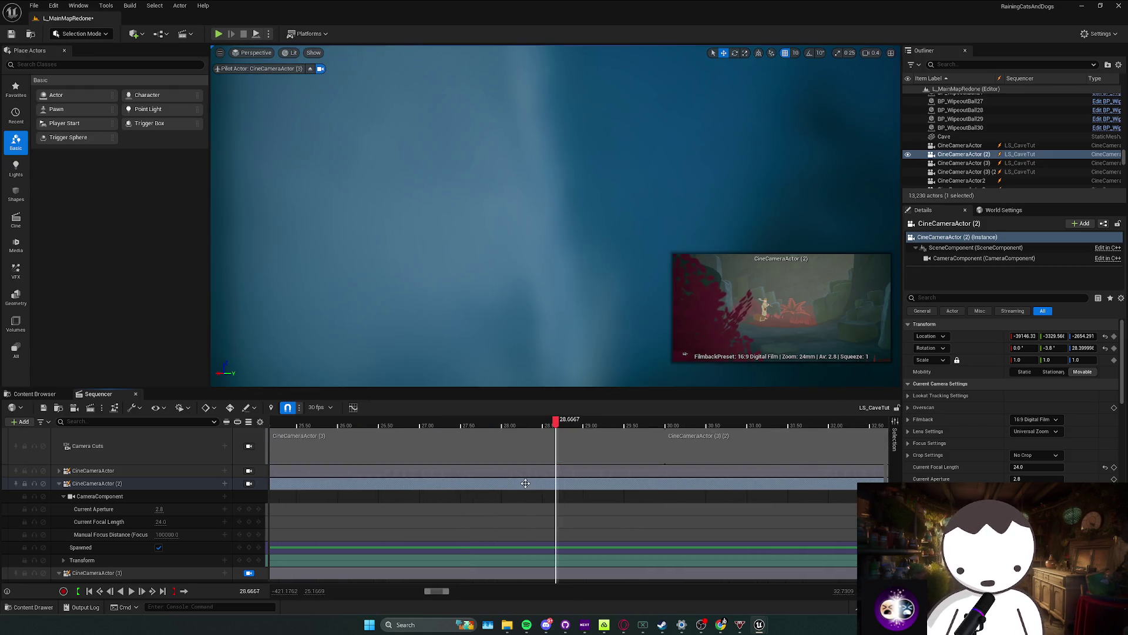
{"action": "scroll", "coordinate": [526, 483], "scroll_direction": "down", "scroll_amount": 8}
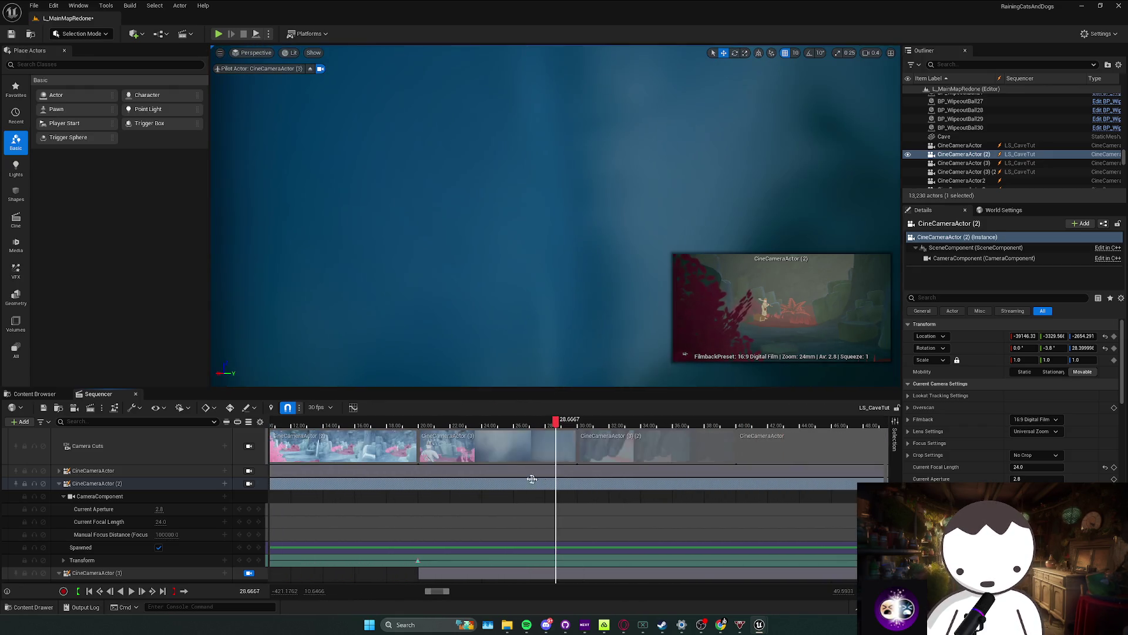
{"action": "key", "text": "space"}
{"action": "key", "text": "space"}
Step: Inspect CineCameraActor (3)'s section and its 20-second Transform key, then return the playhead to 30 s
{"action": "scroll", "coordinate": [571, 503], "scroll_direction": "down", "scroll_amount": 3}
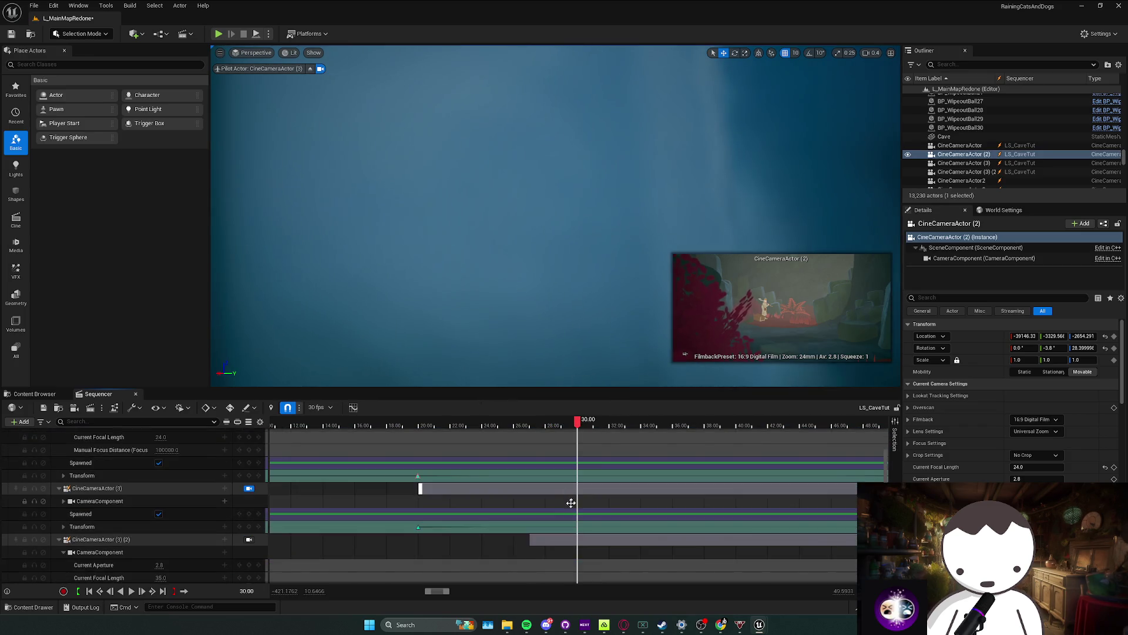
{"action": "left_click", "coordinate": [559, 487]}
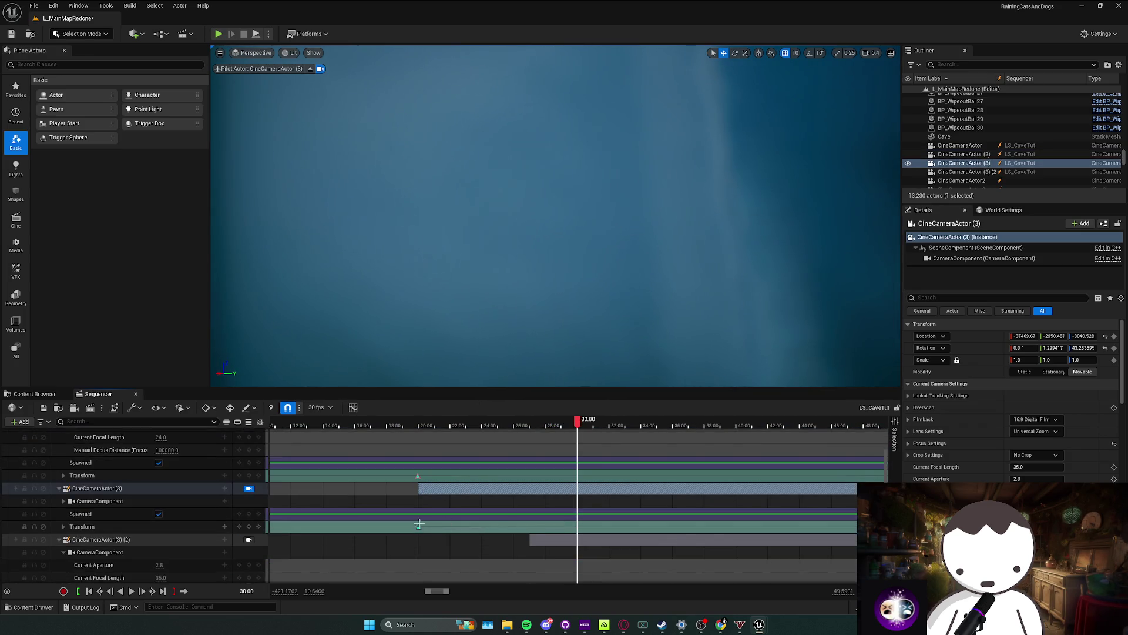
{"action": "left_click", "coordinate": [419, 523]}
{"action": "scroll", "coordinate": [584, 480], "scroll_direction": "up", "scroll_amount": 5}
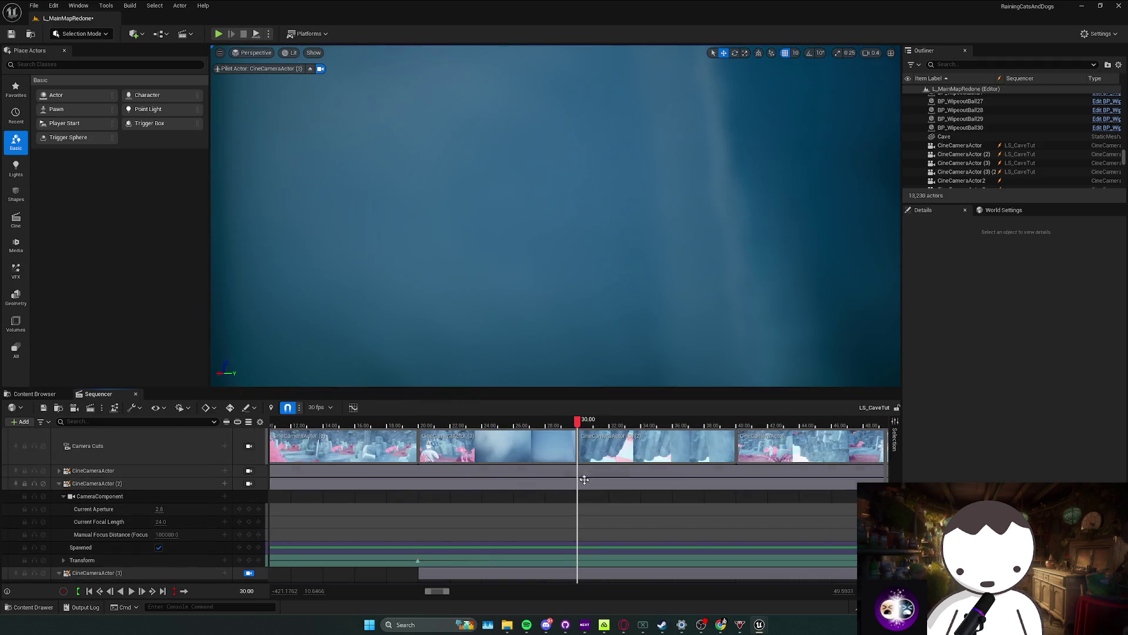
{"action": "scroll", "coordinate": [418, 517], "scroll_direction": "down", "scroll_amount": 3}
{"action": "left_click", "coordinate": [417, 540]}
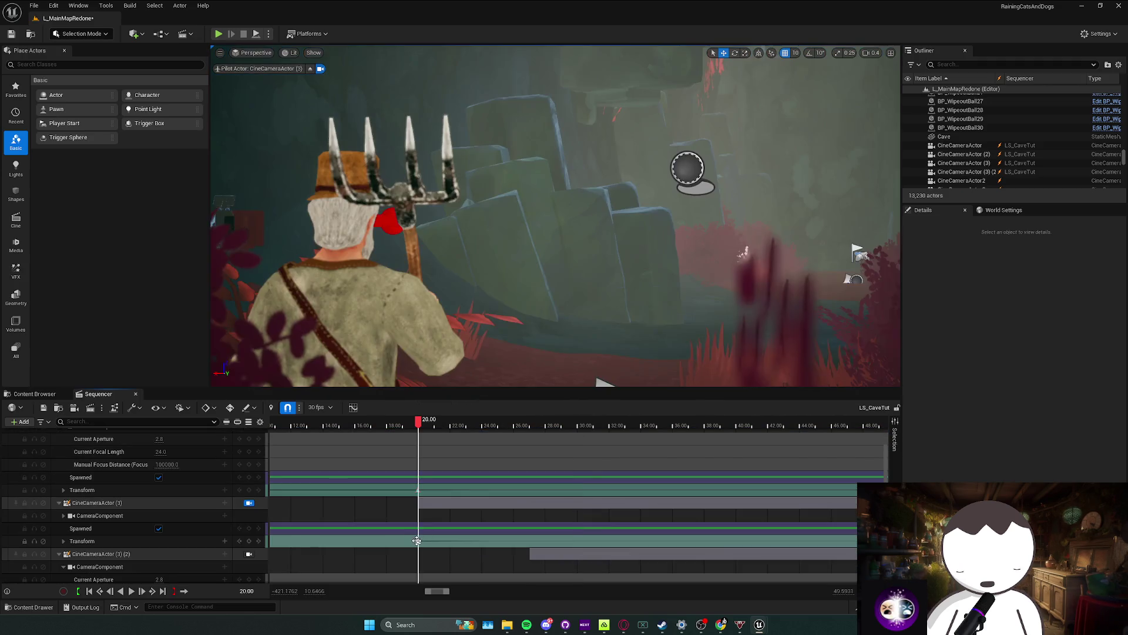
{"action": "left_click_drag", "start_coordinate": [419, 426], "coordinate": [577, 440]}
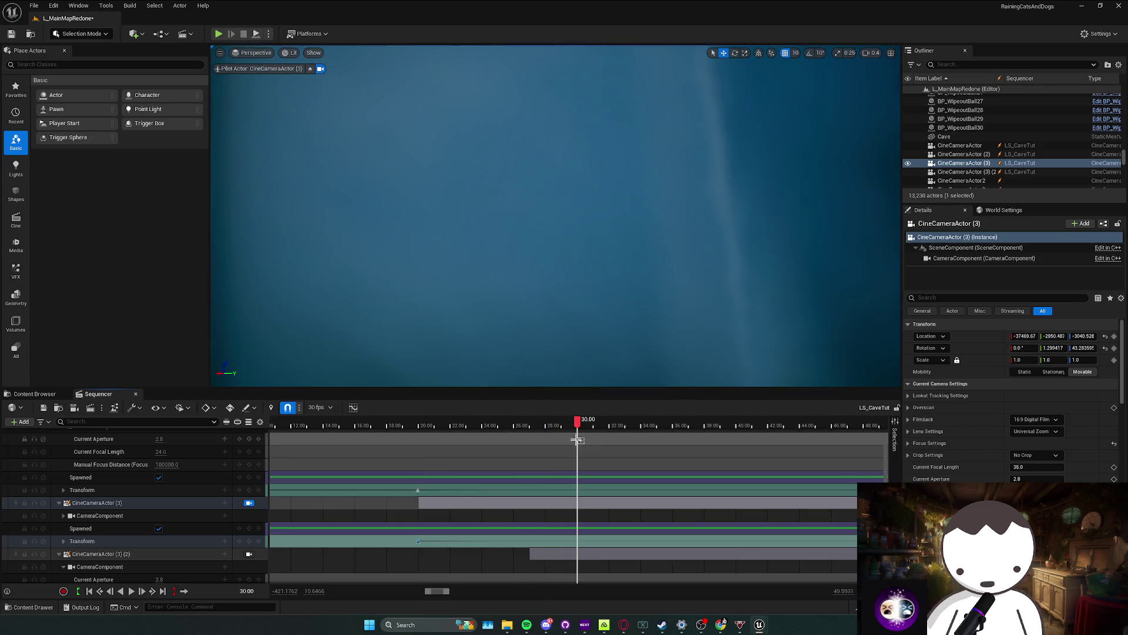
{"action": "left_click", "coordinate": [527, 425]}
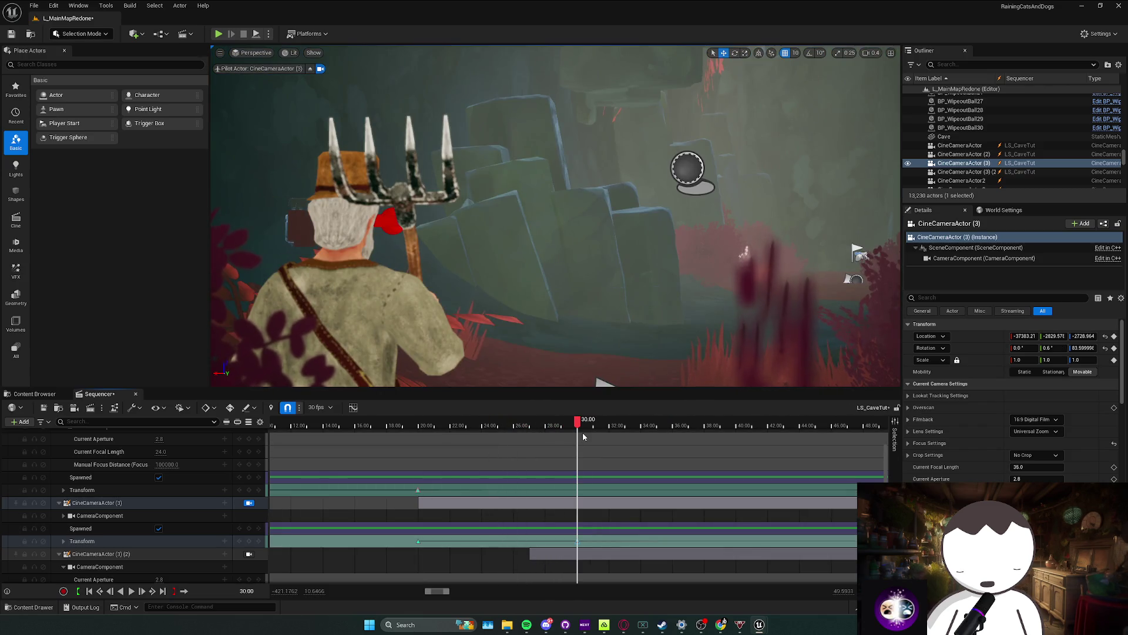
Step: Fly the viewport camera toward the farmer and turn it toward the pitchfork
{"action": "key", "text": "w"}
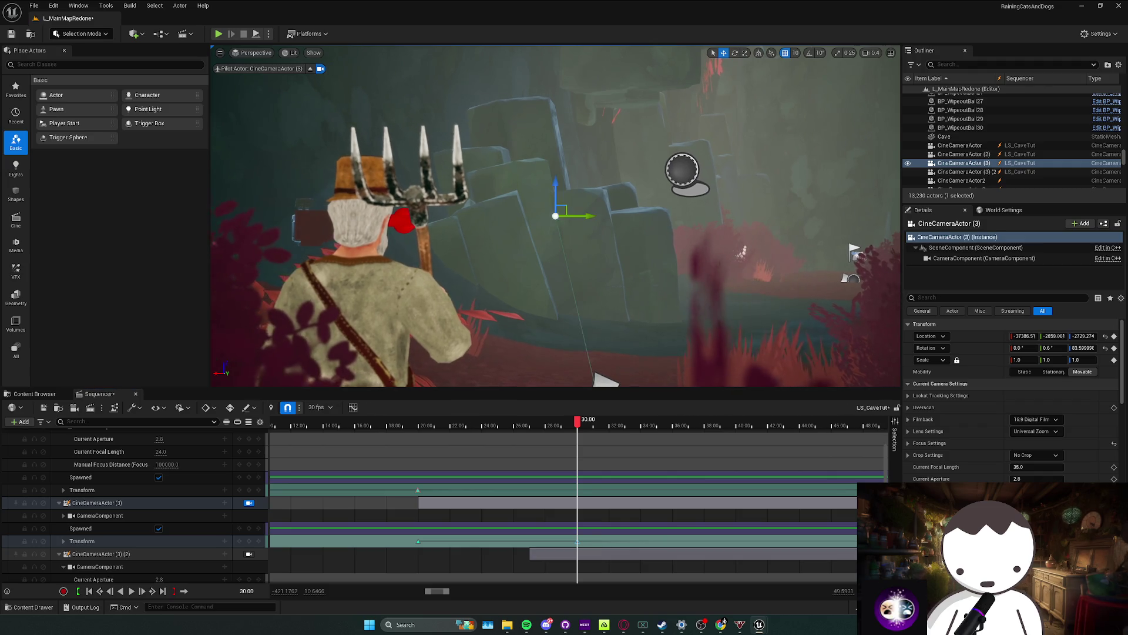
{"action": "key", "text": "d"}
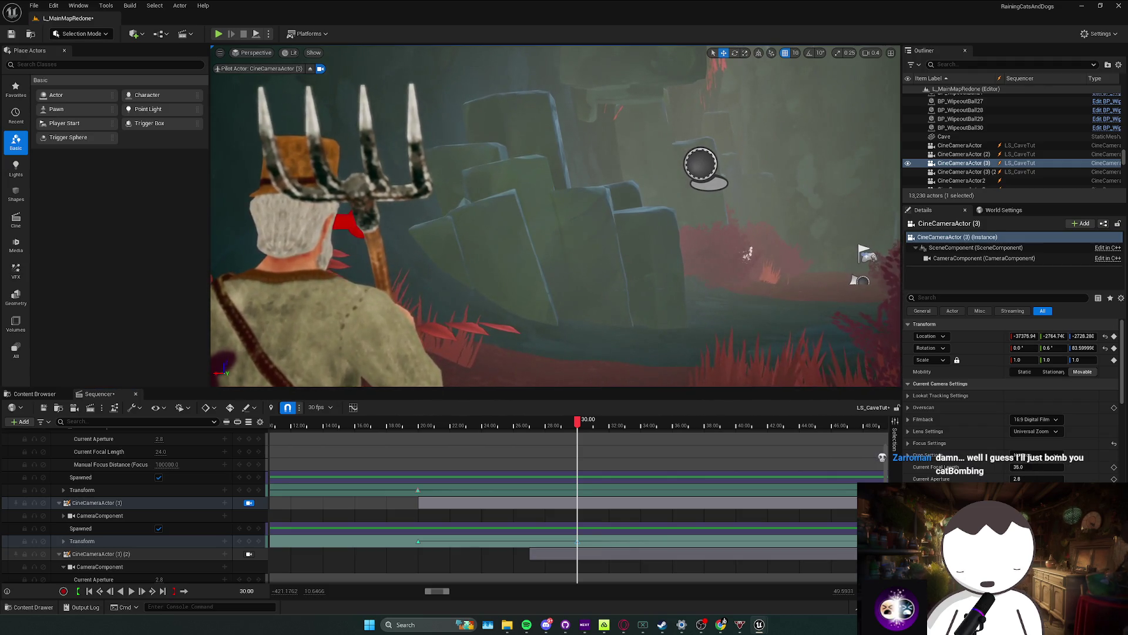
{"action": "key", "text": "a"}
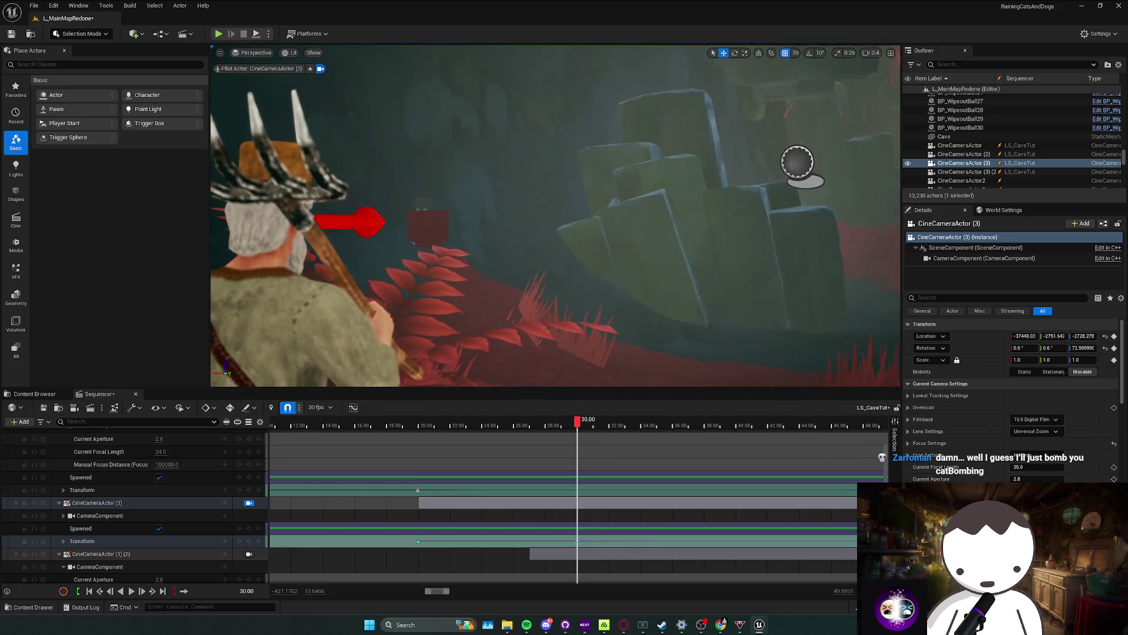
{"action": "left_click_drag", "start_coordinate": [556, 217], "coordinate": [650, 218]}
{"action": "key", "text": "d"}
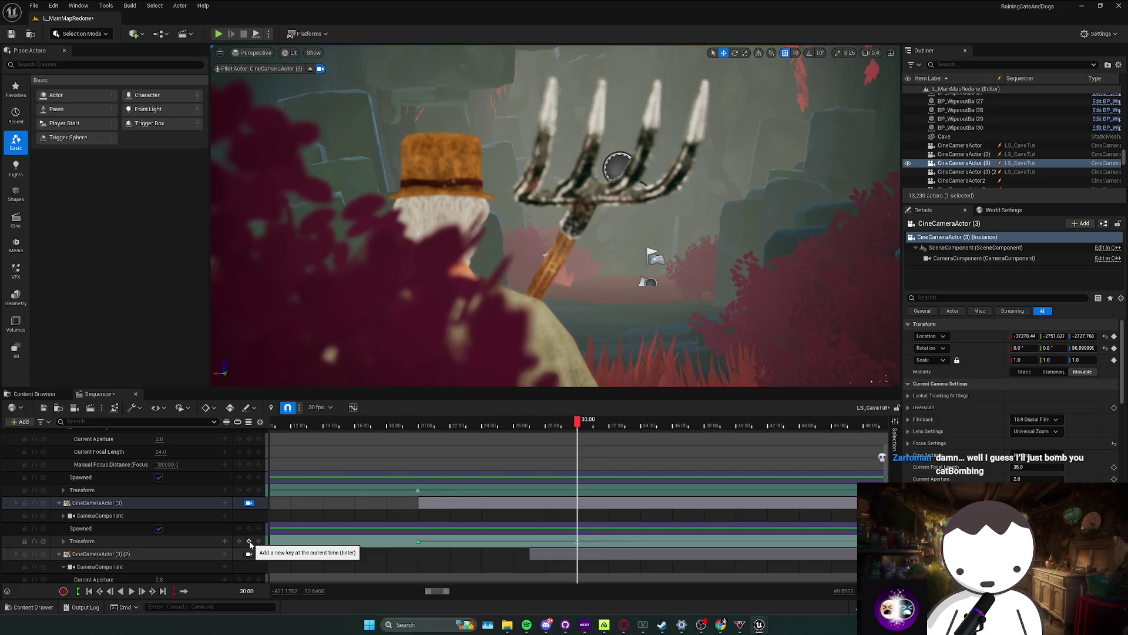
Step: Preview CineCameraActor (2) and play the cutscene from 20 seconds, stopping back at 27 seconds
{"action": "scroll", "coordinate": [147, 500], "scroll_direction": "up", "scroll_amount": 3}
{"action": "left_click", "coordinate": [97, 483]}
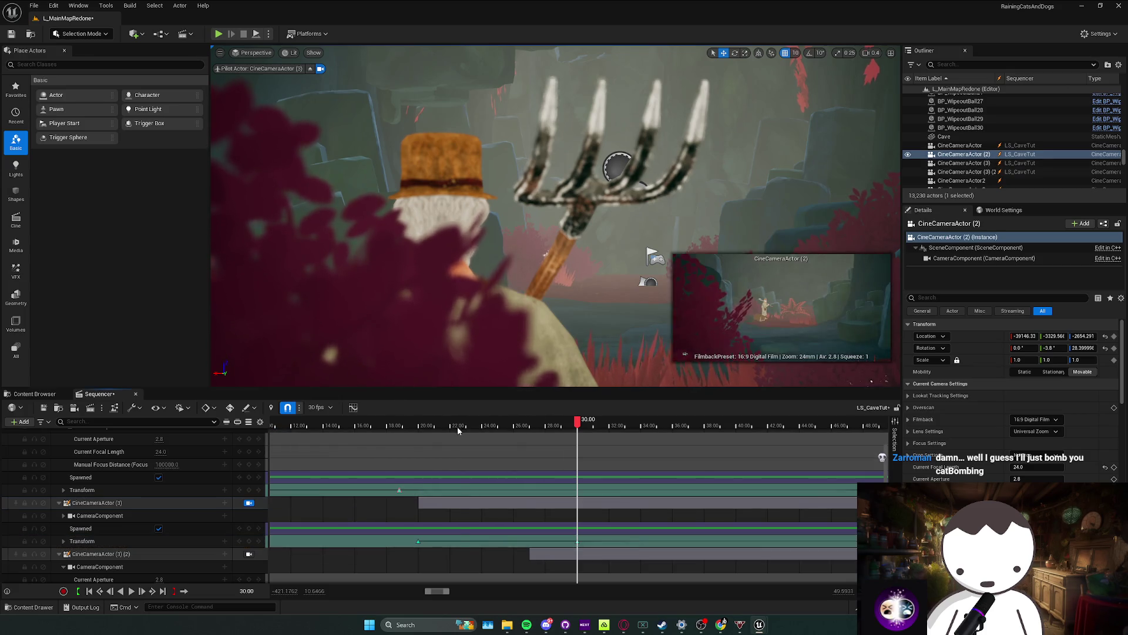
{"action": "left_click", "coordinate": [451, 429]}
{"action": "scroll", "coordinate": [451, 499], "scroll_direction": "down", "scroll_amount": 3}
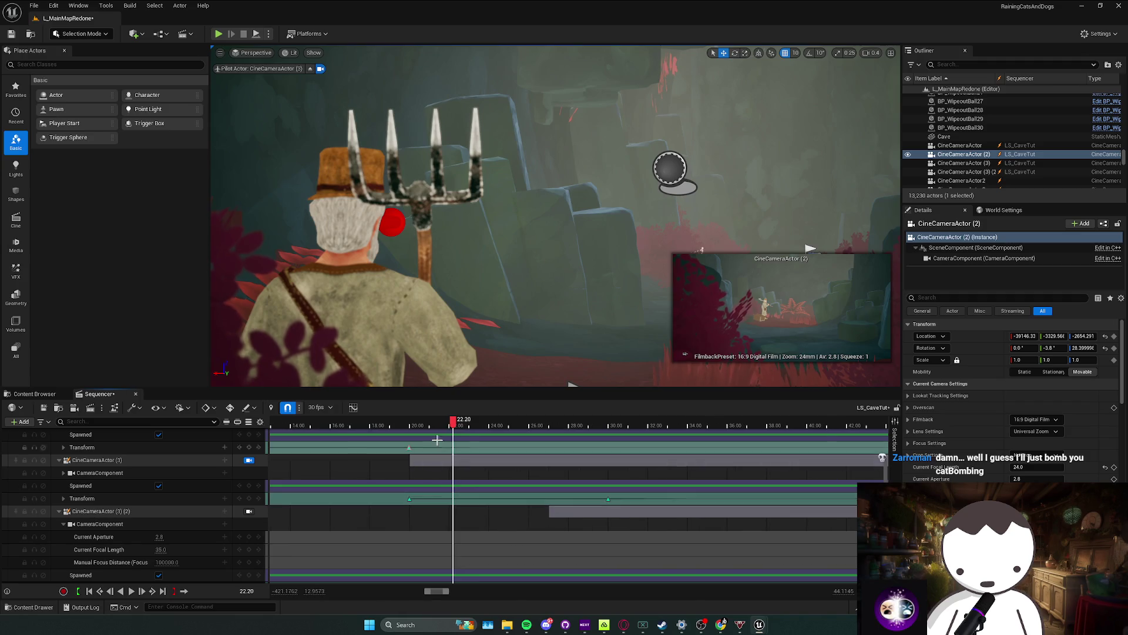
{"action": "scroll", "coordinate": [452, 429], "scroll_direction": "up", "scroll_amount": 1}
{"action": "left_click", "coordinate": [416, 429]}
{"action": "key", "text": "space"}
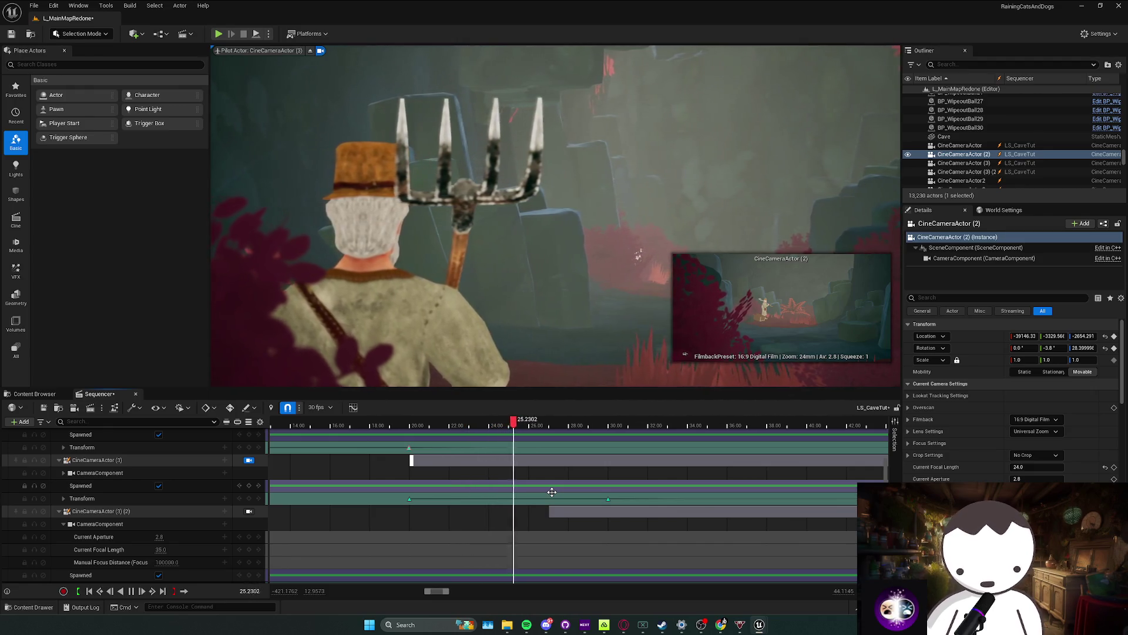
{"action": "key", "text": "space"}
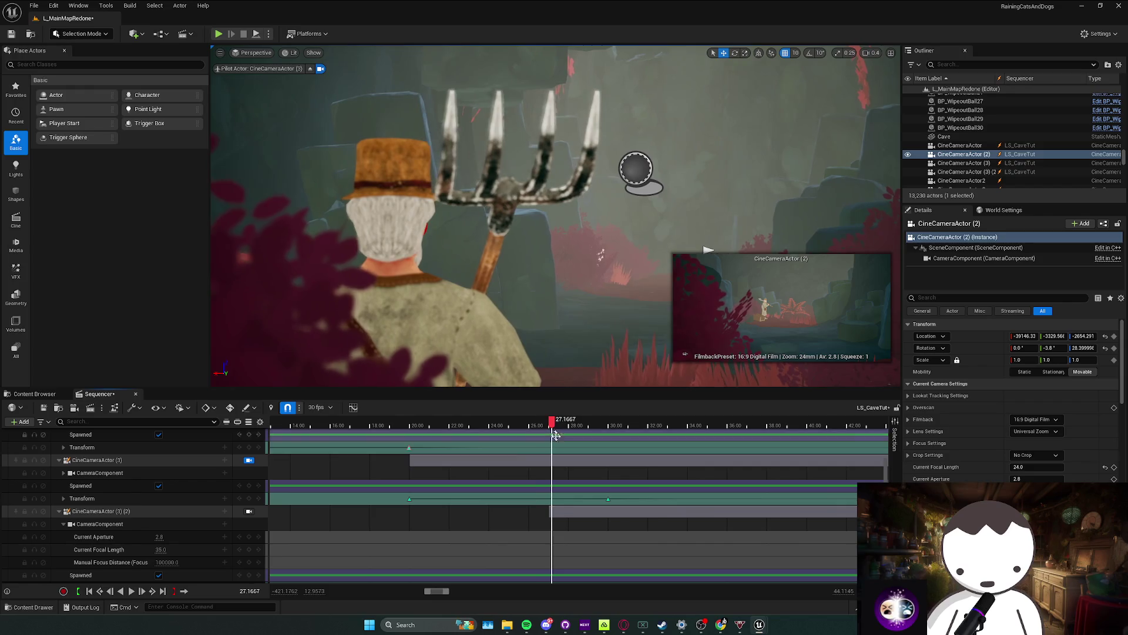
{"action": "left_click_drag", "start_coordinate": [552, 426], "coordinate": [549, 426]}
Step: Marquee-select CineCameraActor (3)'s transform keyframes and drag them earlier to retime the camera move
{"action": "left_click", "coordinate": [550, 512]}
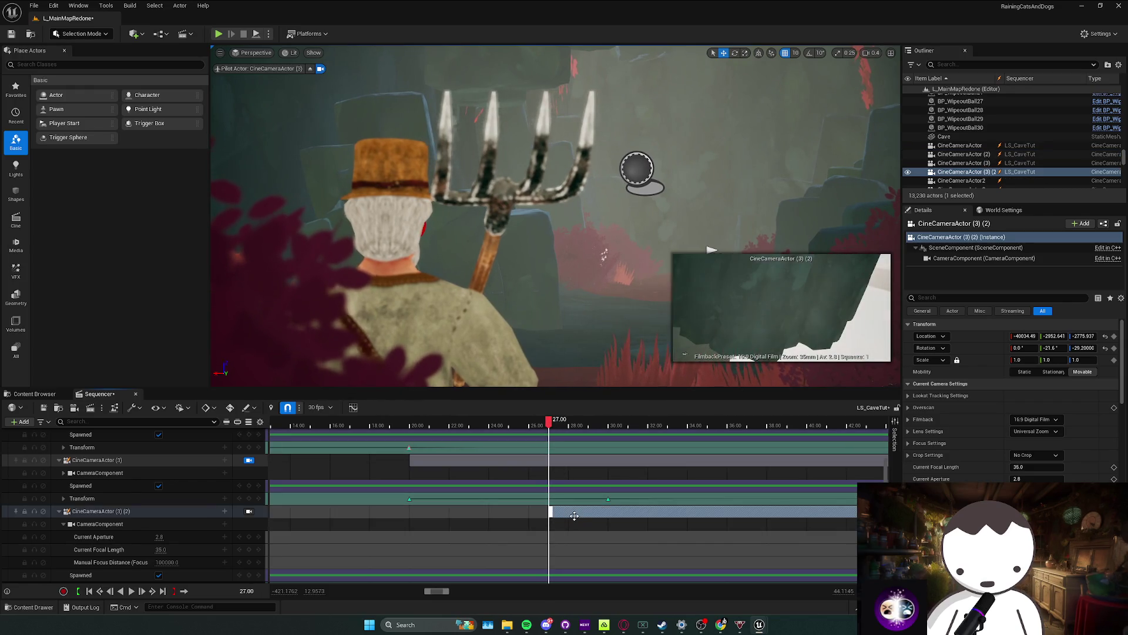
{"action": "scroll", "coordinate": [573, 515], "scroll_direction": "up", "scroll_amount": 3}
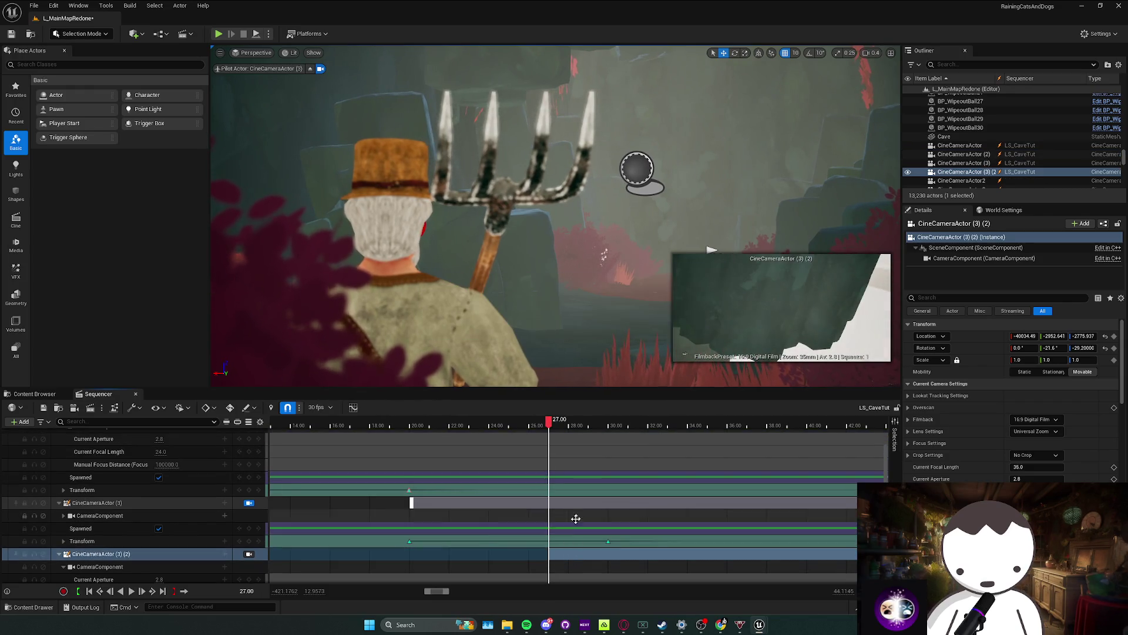
{"action": "left_click", "coordinate": [663, 536]}
{"action": "scroll", "coordinate": [663, 537], "scroll_direction": "down", "scroll_amount": 3, "text": "ctrl"}
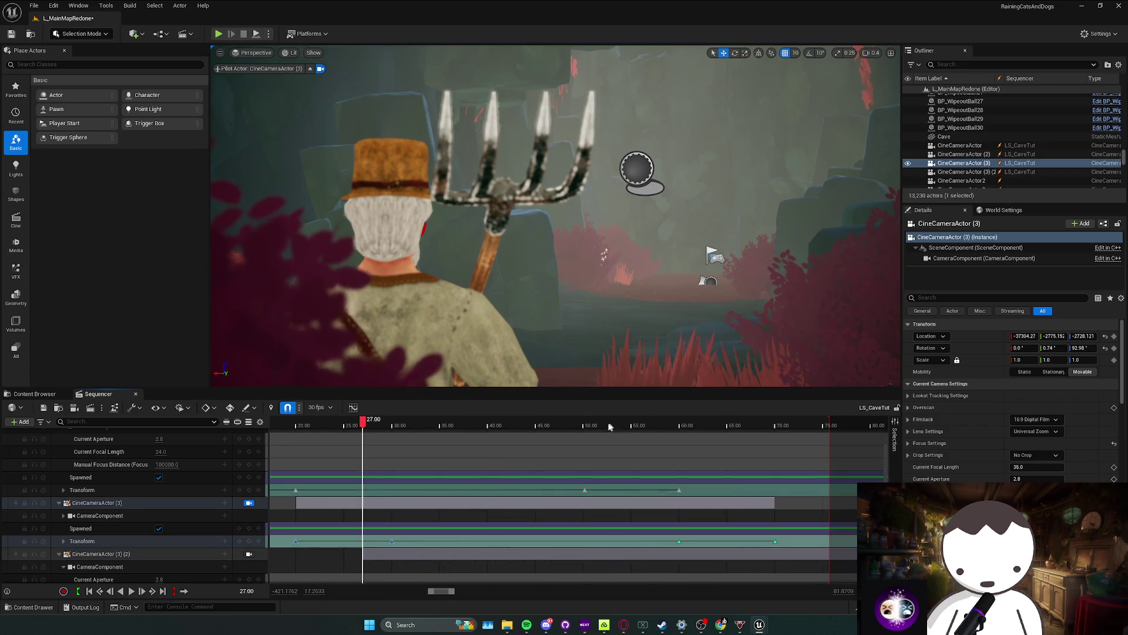
{"action": "left_click", "coordinate": [582, 429]}
{"action": "scroll", "coordinate": [597, 467], "scroll_direction": "up", "scroll_amount": 2}
{"action": "scroll", "coordinate": [605, 497], "scroll_direction": "down", "scroll_amount": 3}
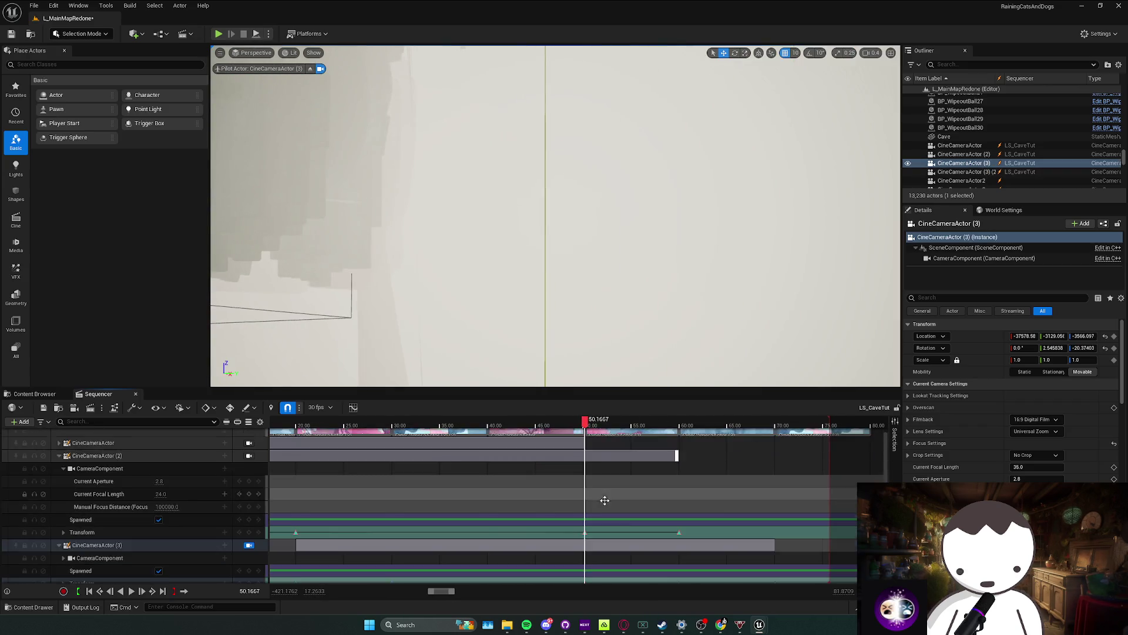
{"action": "key", "text": "period"}
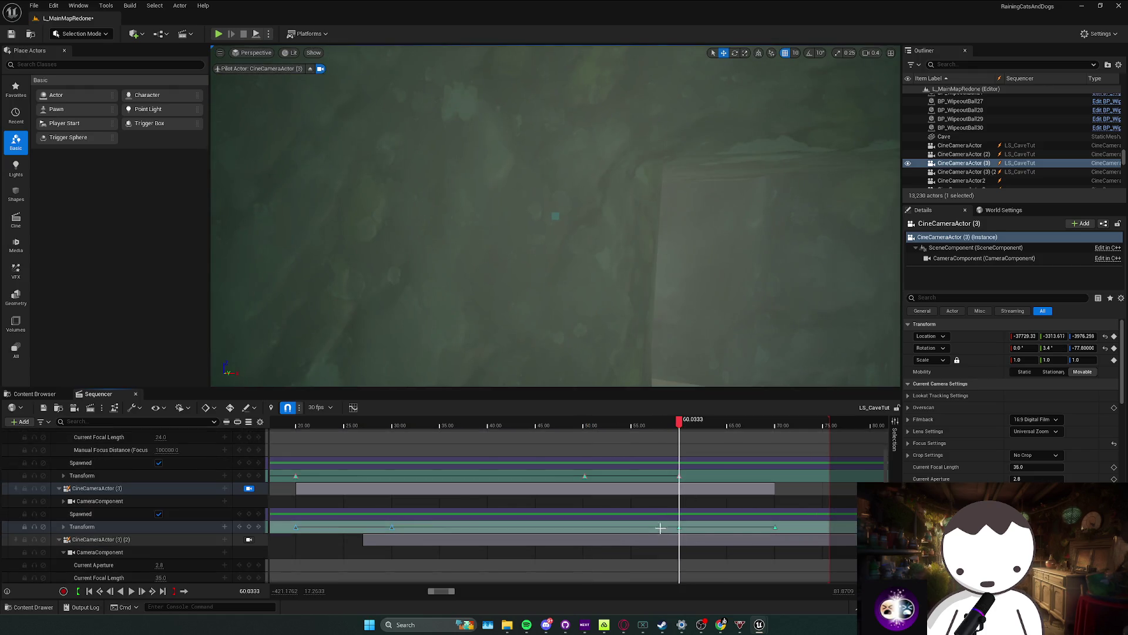
{"action": "left_click_drag", "start_coordinate": [780, 537], "coordinate": [775, 529]}
{"action": "mouse_move", "coordinate": [682, 432]}
{"action": "left_mouse_down"}
{"action": "mouse_move", "coordinate": [748, 432]}
{"action": "mouse_move", "coordinate": [363, 432]}
{"action": "left_mouse_up"}
Step: Pilot CineCameraActor (3) (2) at 27 seconds and start flying it to a new viewpoint
{"action": "left_click", "coordinate": [403, 538]}
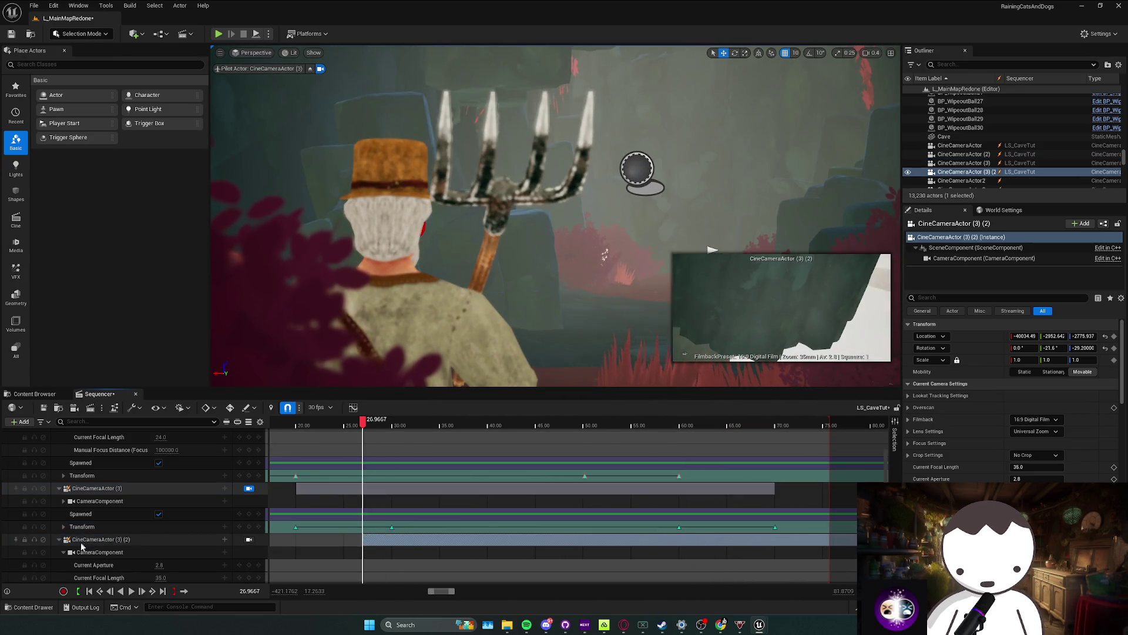
{"action": "left_click", "coordinate": [250, 539]}
{"action": "scroll", "coordinate": [188, 530], "scroll_direction": "down", "scroll_amount": 3}
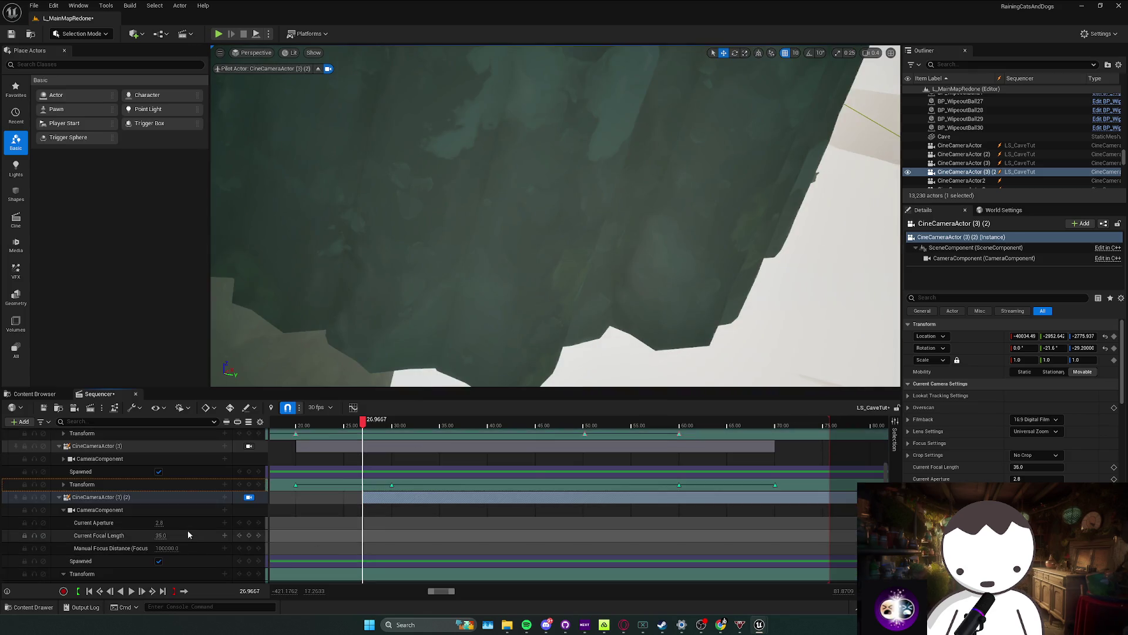
{"action": "scroll", "coordinate": [98, 537], "scroll_direction": "down", "scroll_amount": 3}
{"action": "left_click", "coordinate": [63, 532]}
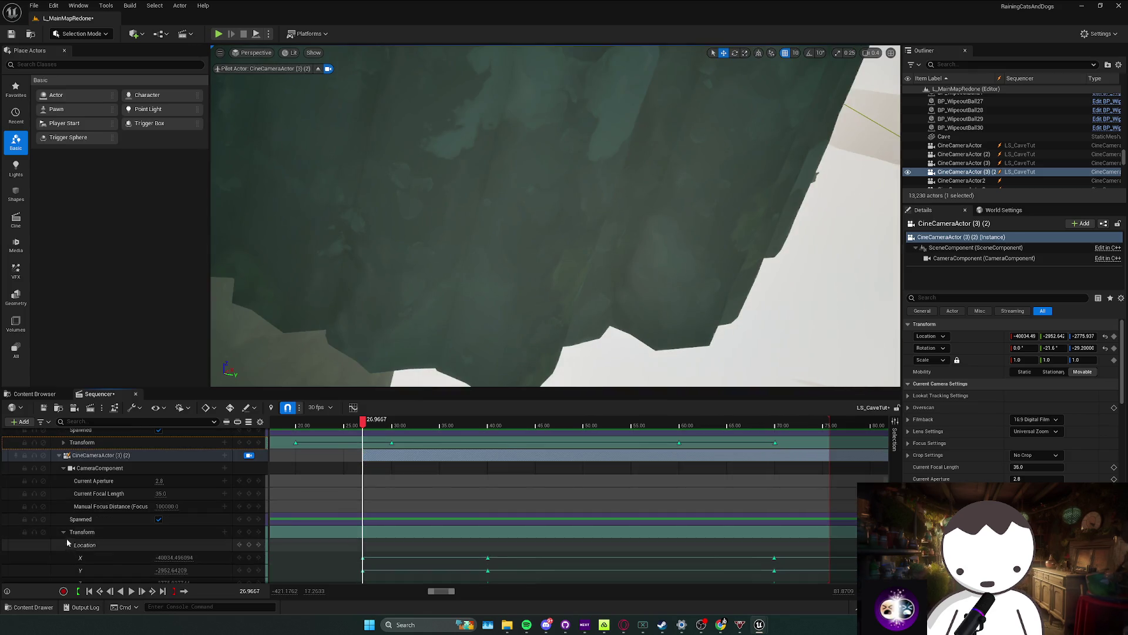
{"action": "scroll", "coordinate": [63, 538], "scroll_direction": "up", "scroll_amount": 2}
{"action": "left_click", "coordinate": [64, 577]}
{"action": "left_click", "coordinate": [488, 577]}
{"action": "left_click", "coordinate": [363, 578]}
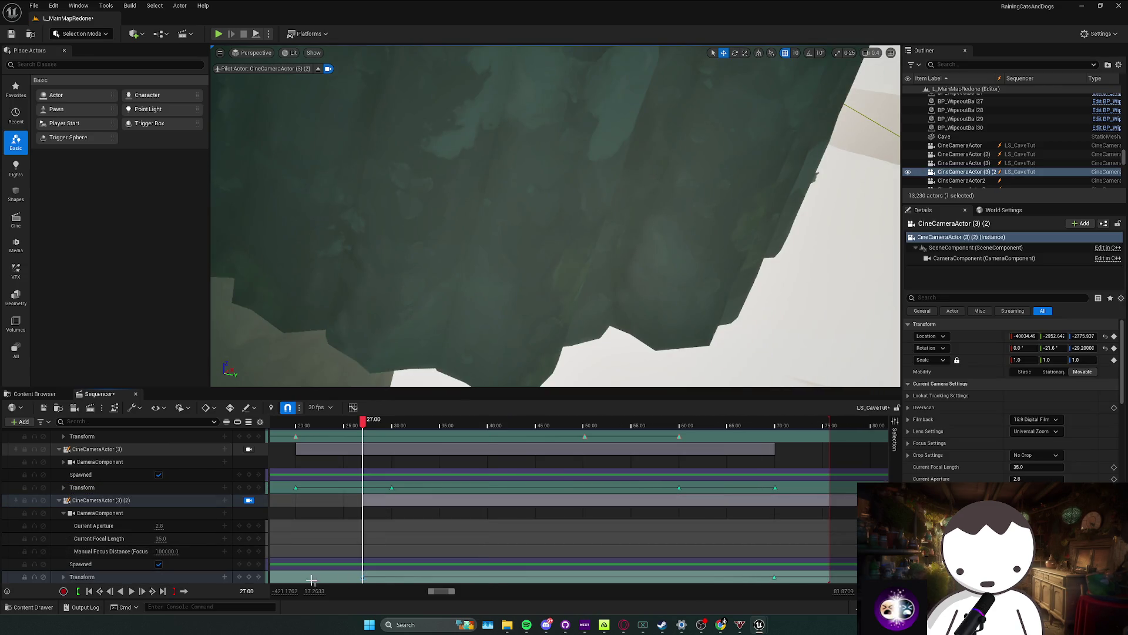
{"action": "mouse_move", "coordinate": [489, 335]}
{"action": "left_mouse_down"}
{"action": "mouse_move", "coordinate": [561, 302]}
{"action": "mouse_move", "coordinate": [528, 282]}
{"action": "mouse_move", "coordinate": [576, 241]}
{"action": "mouse_move", "coordinate": [670, 200]}
{"action": "left_mouse_up"}
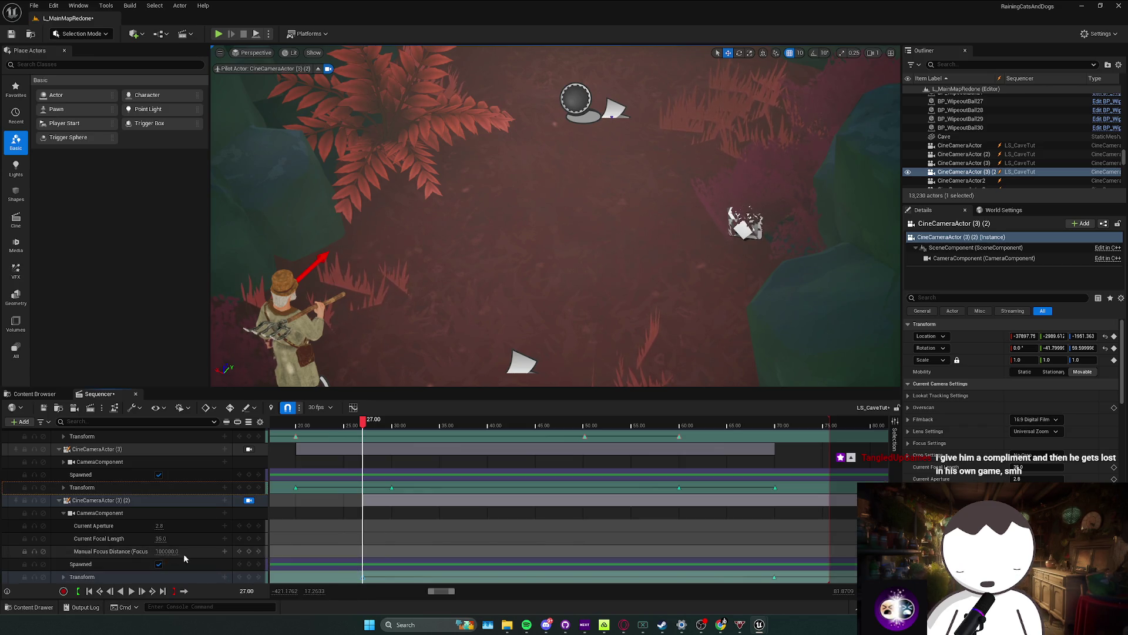
Step: Confirm a 24.0 focal length for CineCameraActor (3) (2) and preview the shot at 27 seconds
{"action": "key", "text": "Return"}
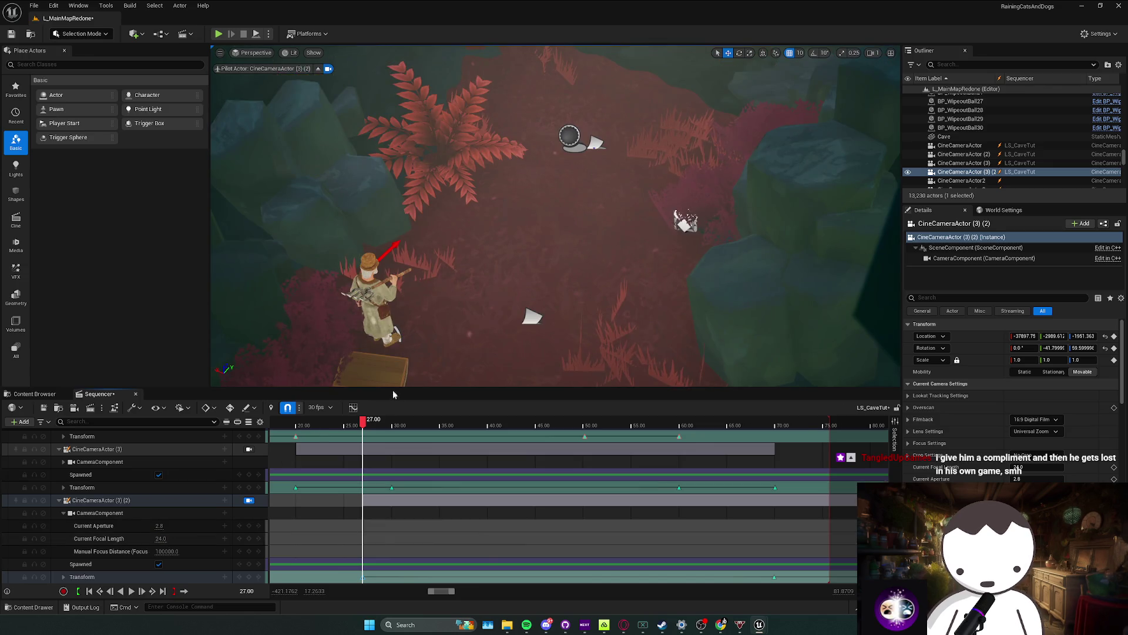
{"action": "mouse_move", "coordinate": [376, 426]}
{"action": "left_mouse_down"}
{"action": "mouse_move", "coordinate": [393, 426]}
{"action": "mouse_move", "coordinate": [363, 426]}
{"action": "left_mouse_up"}
Step: Drag the CineCameraActor (3) (2) section's left edge so the shot starts at 30 seconds
{"action": "scroll", "coordinate": [389, 508], "scroll_direction": "up", "scroll_amount": 5}
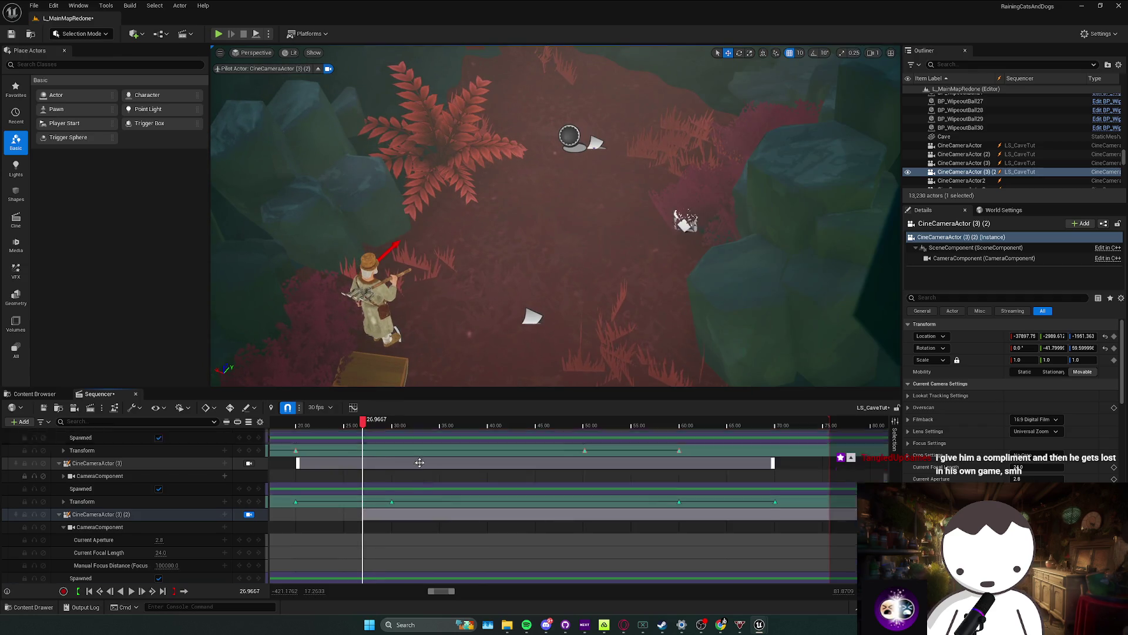
{"action": "scroll", "coordinate": [371, 488], "scroll_direction": "down", "scroll_amount": 5}
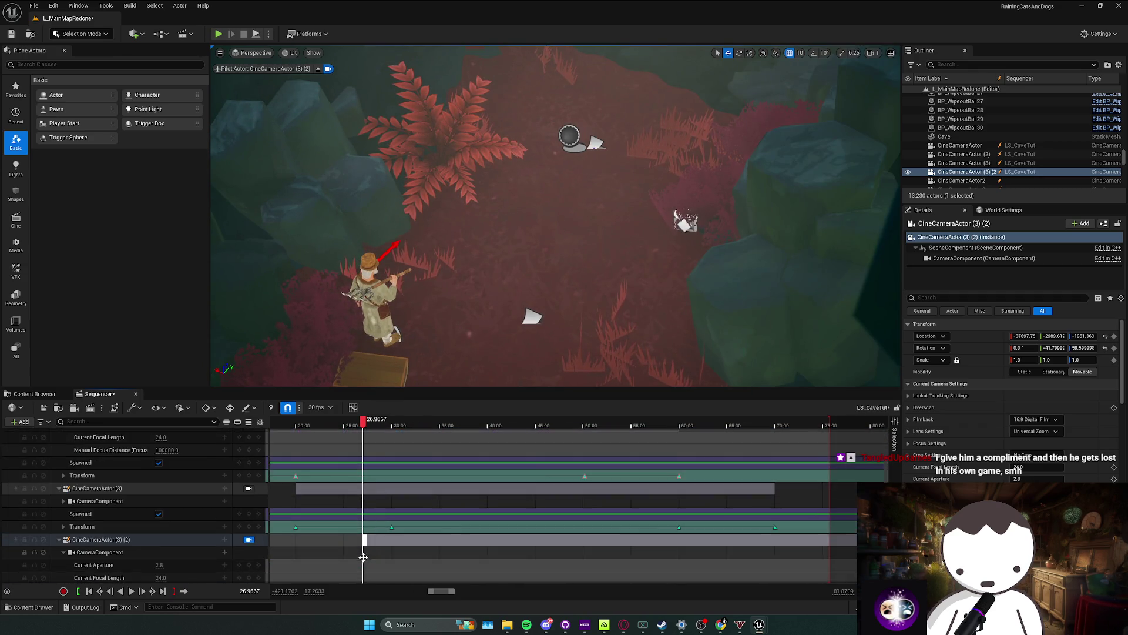
{"action": "left_click_drag", "start_coordinate": [376, 505], "coordinate": [407, 505]}
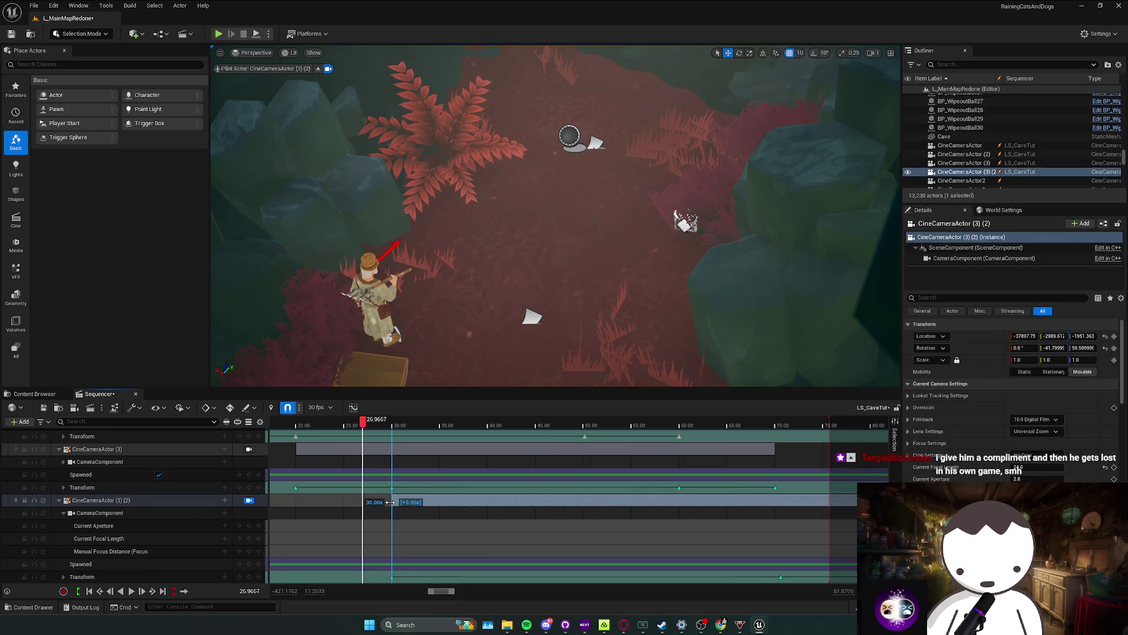
{"action": "scroll", "coordinate": [406, 505], "scroll_direction": "up", "scroll_amount": 3}
{"action": "left_click", "coordinate": [395, 428]}
{"action": "scroll", "coordinate": [395, 470], "scroll_direction": "up", "scroll_amount": 5}
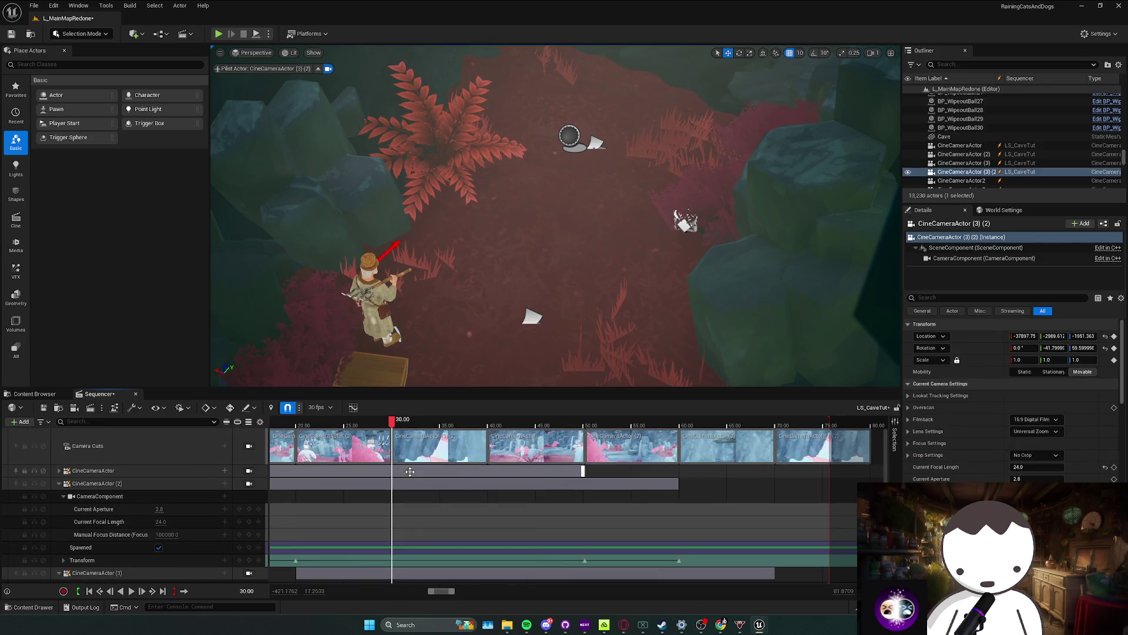
{"action": "scroll", "coordinate": [328, 489], "scroll_direction": "down", "scroll_amount": 6}
Step: Scrub to 40.03 s and reframe the piloted camera on the farmer beside the crate
{"action": "left_click", "coordinate": [328, 490]}
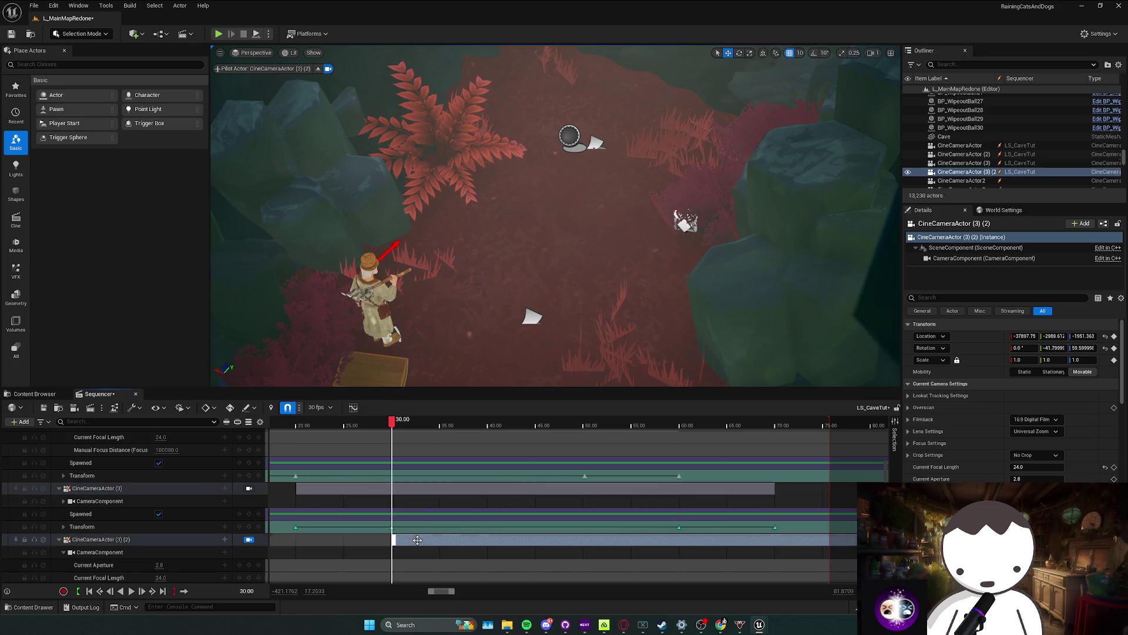
{"action": "scroll", "coordinate": [403, 541], "scroll_direction": "down", "scroll_amount": 2}
{"action": "scroll", "coordinate": [395, 537], "scroll_direction": "up", "scroll_amount": 5}
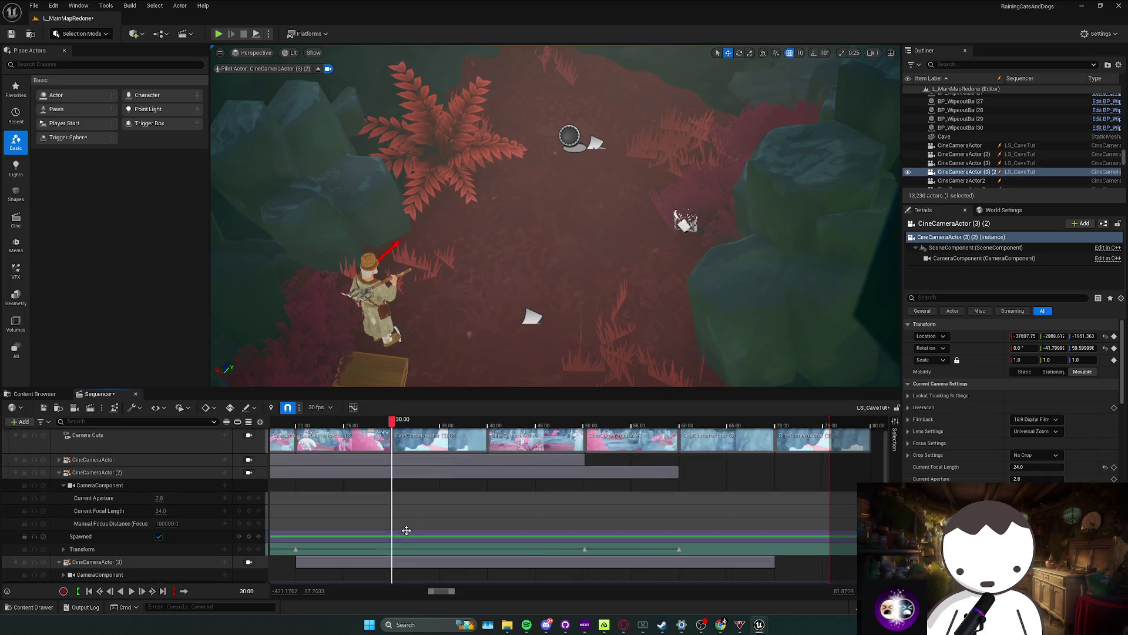
{"action": "left_click_drag", "start_coordinate": [408, 423], "coordinate": [488, 422]}
{"action": "scroll", "coordinate": [456, 550], "scroll_direction": "down", "scroll_amount": 5}
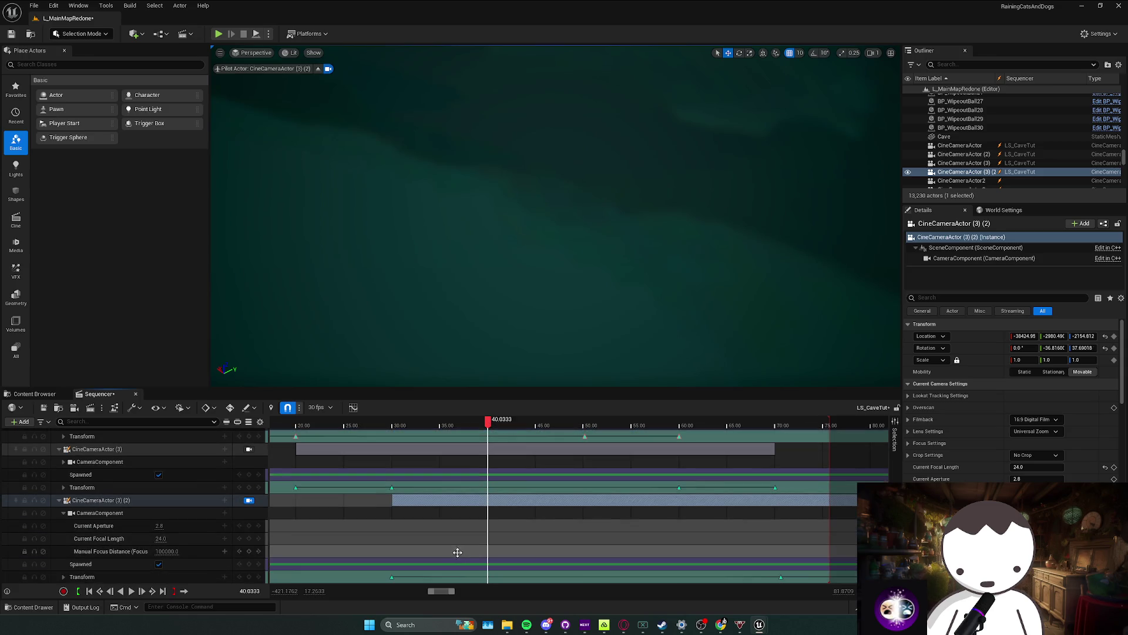
{"action": "left_click", "coordinate": [391, 579]}
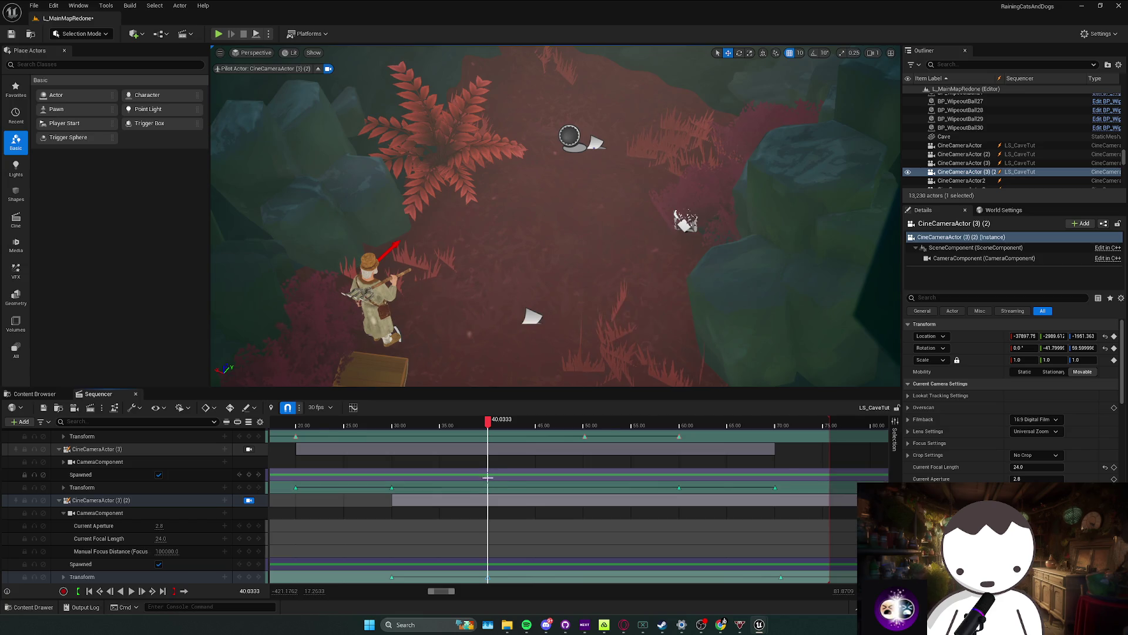
{"action": "left_click", "coordinate": [484, 445]}
{"action": "left_click_drag", "start_coordinate": [555, 217], "coordinate": [405, 270]}
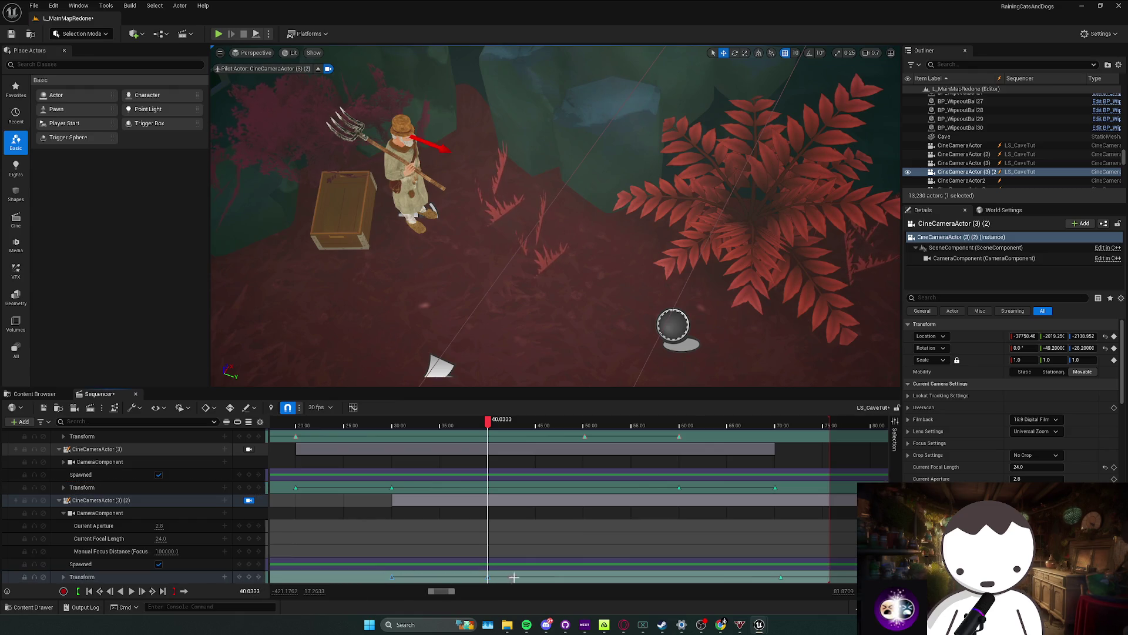
Step: Undo the stray key and extend the CineCameraActor (3) (2) shot from 30 s to past 70 s
{"action": "left_click", "coordinate": [776, 424]}
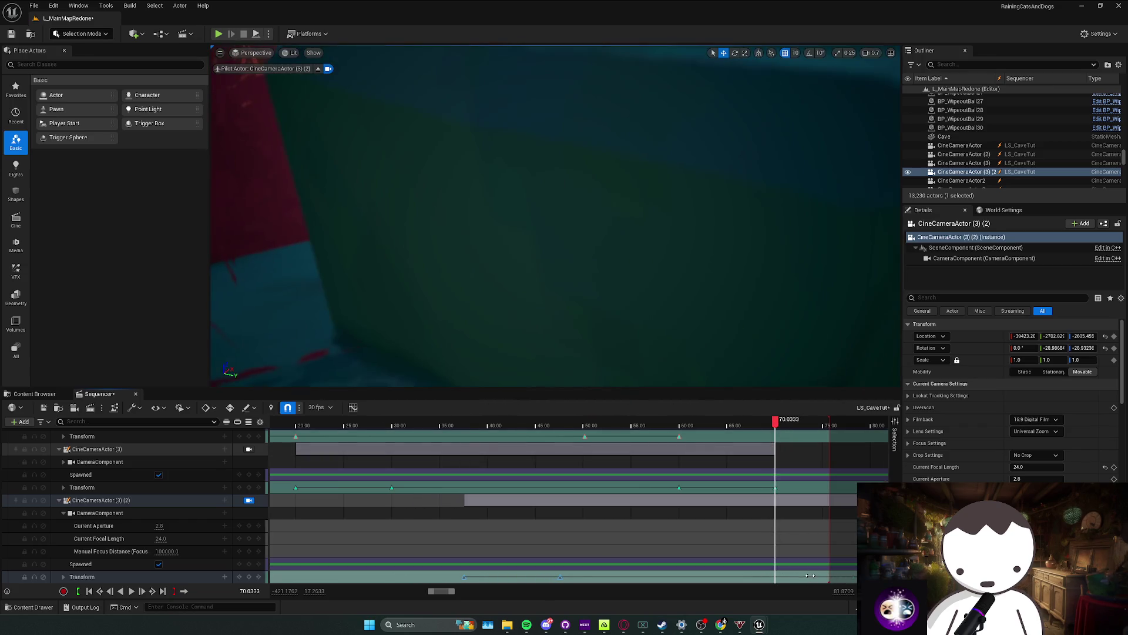
{"action": "scroll", "coordinate": [787, 573], "scroll_direction": "down", "scroll_amount": 2}
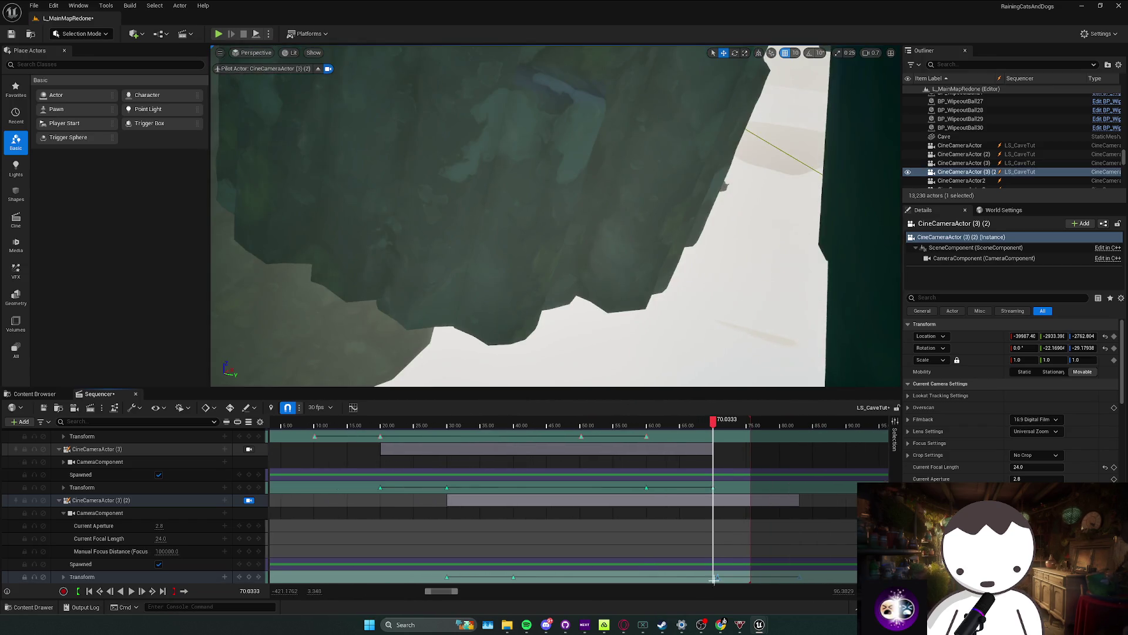
{"action": "key", "text": "ctrl+z"}
{"action": "left_click", "coordinate": [485, 497]}
{"action": "left_click", "coordinate": [513, 510]}
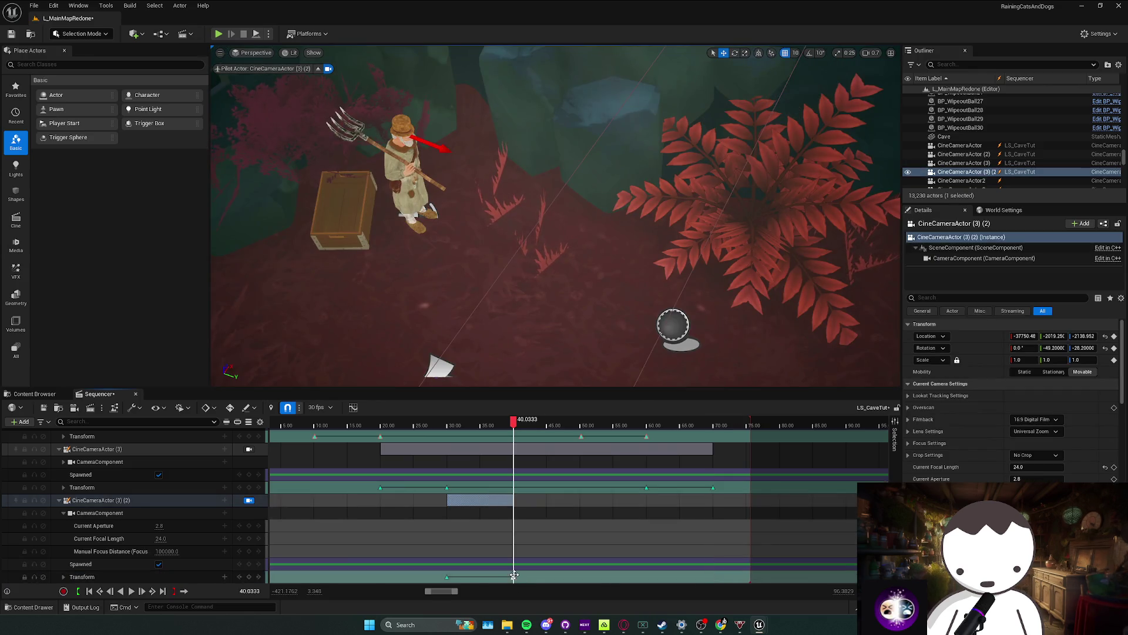
{"action": "left_click", "coordinate": [714, 428]}
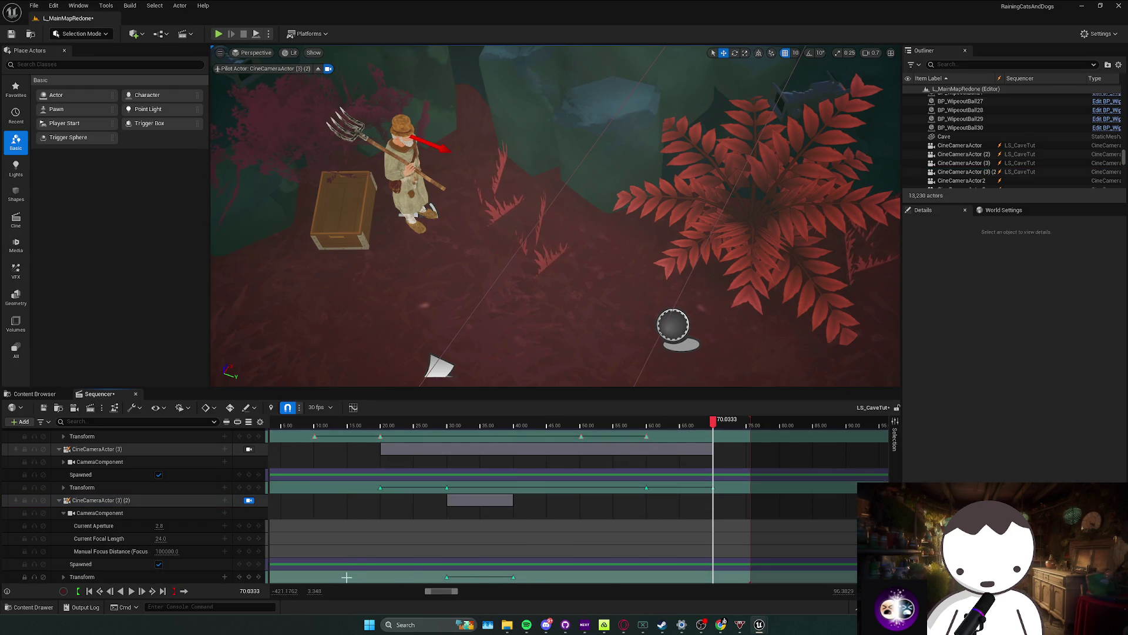
{"action": "key", "text": "ctrl+z"}
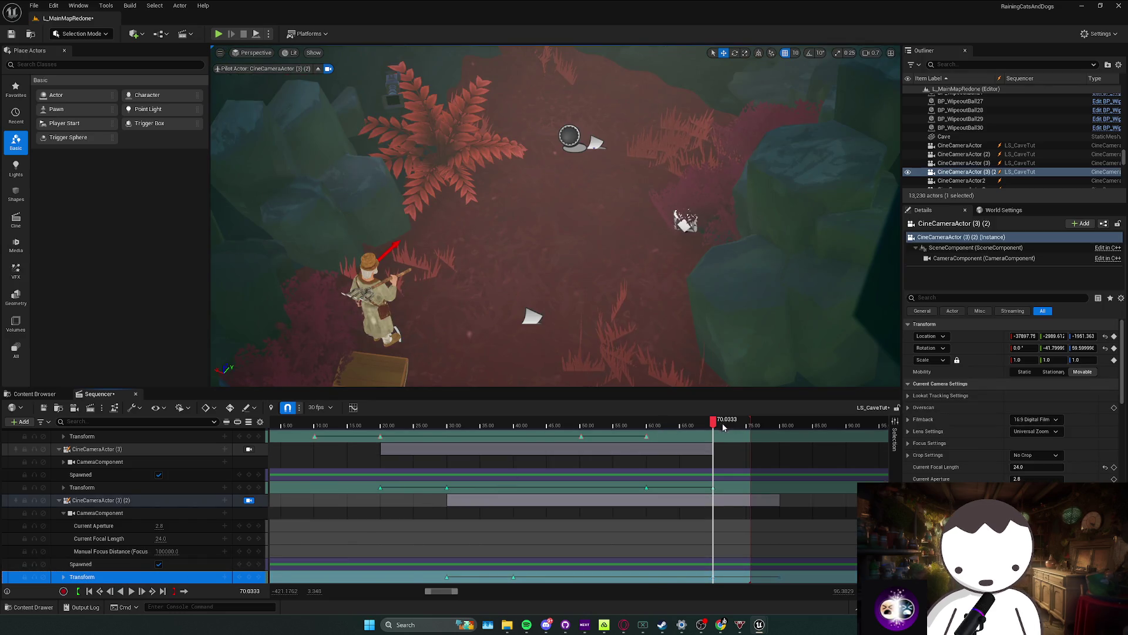
{"action": "left_click", "coordinate": [607, 424]}
{"action": "scroll", "coordinate": [257, 459], "scroll_direction": "up", "scroll_amount": 5}
{"action": "left_click", "coordinate": [256, 445]}
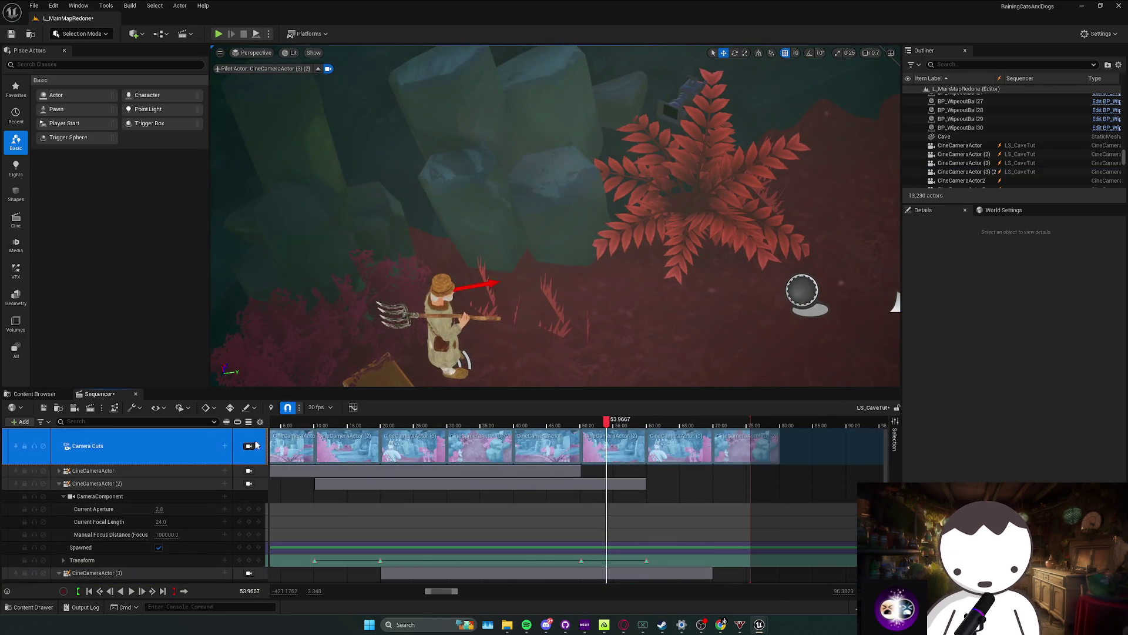
{"action": "left_click", "coordinate": [249, 446]}
{"action": "key", "text": "Home"}
{"action": "key", "text": "space"}
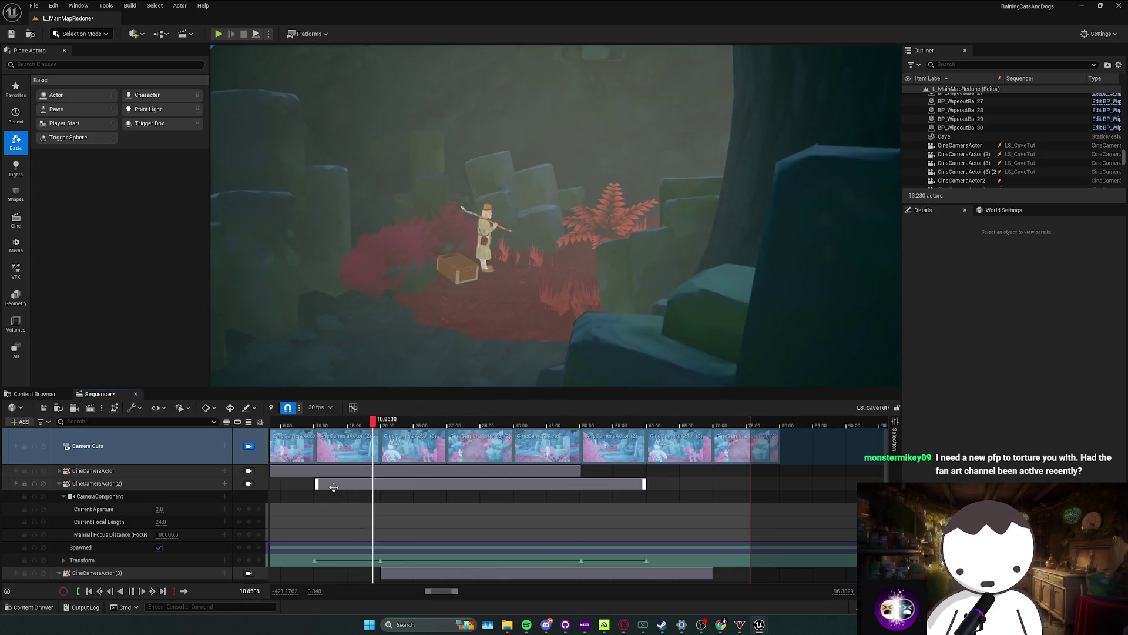
{"action": "key", "text": "space"}
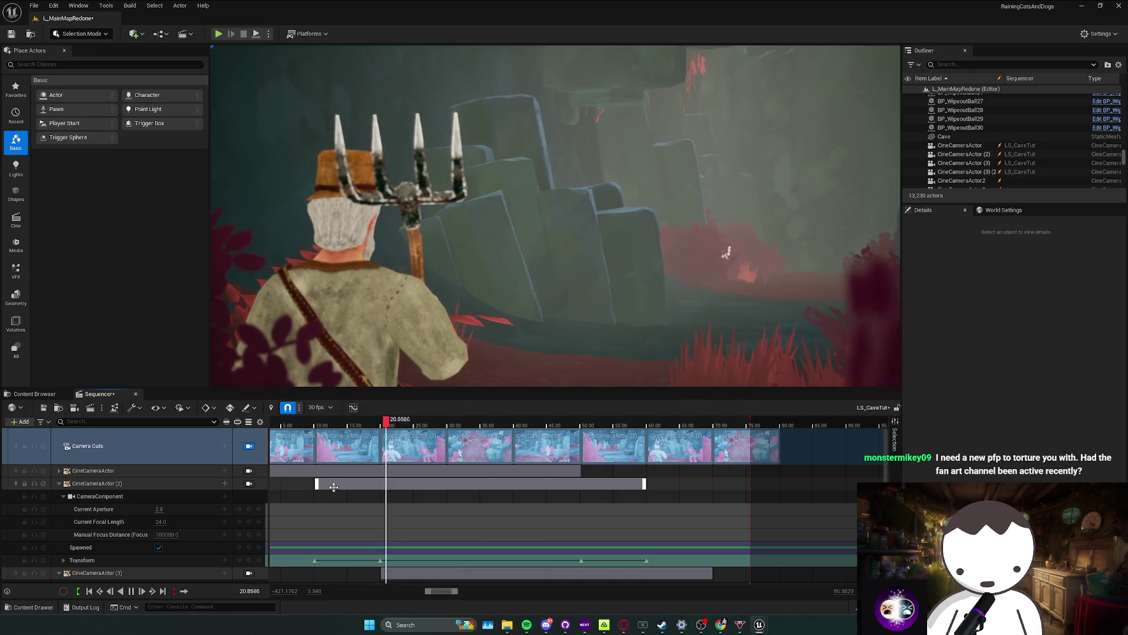
{"action": "scroll", "coordinate": [381, 510], "scroll_direction": "up", "scroll_amount": 3}
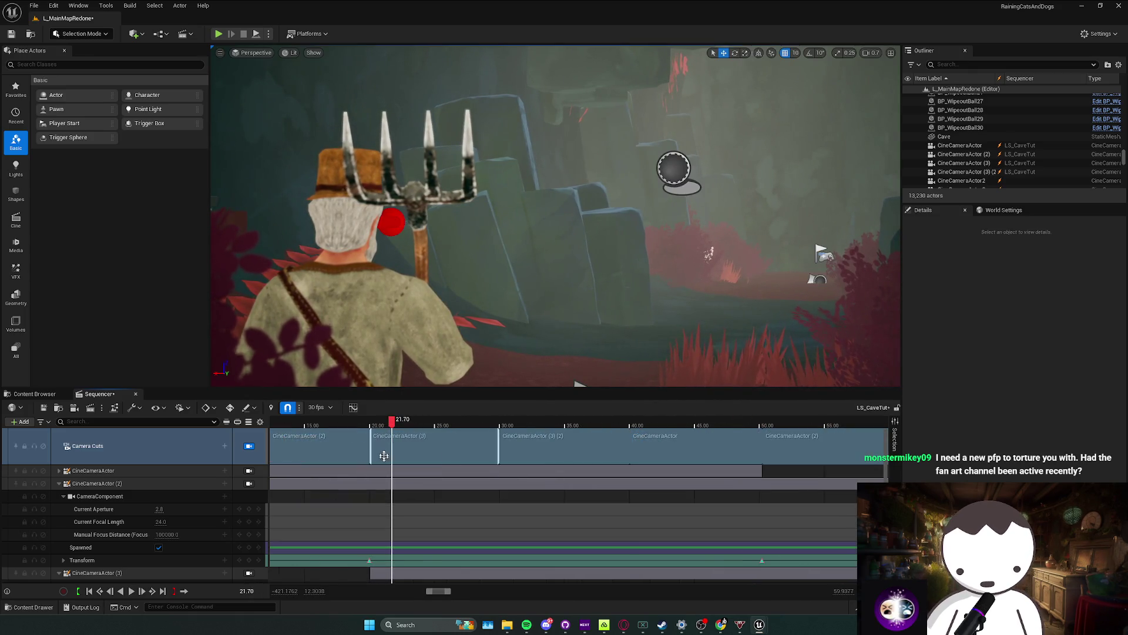
{"action": "key", "text": "space"}
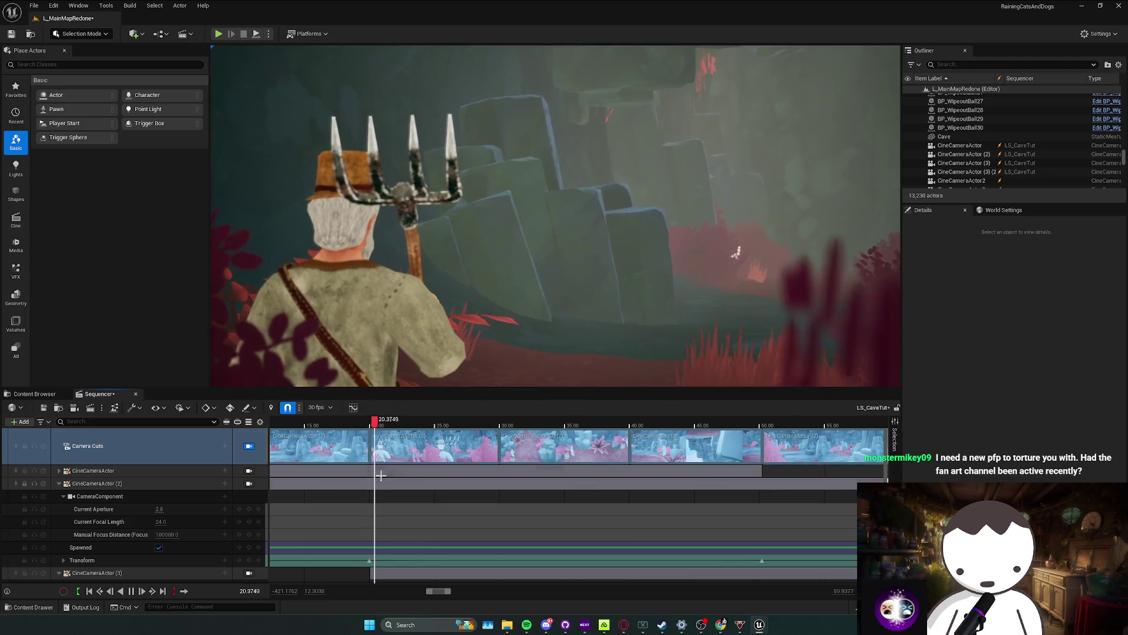
{"action": "key", "text": "space"}
{"action": "scroll", "coordinate": [368, 449], "scroll_direction": "up", "scroll_amount": 2}
{"action": "key", "text": "Left"}
{"action": "key", "text": "Right"}
{"action": "key", "text": "Left"}
{"action": "mouse_move", "coordinate": [361, 427]}
{"action": "left_mouse_down"}
{"action": "mouse_move", "coordinate": [379, 424]}
{"action": "mouse_move", "coordinate": [334, 425]}
{"action": "mouse_move", "coordinate": [378, 425]}
{"action": "mouse_move", "coordinate": [364, 423]}
{"action": "left_mouse_up"}
{"action": "key", "text": "space"}
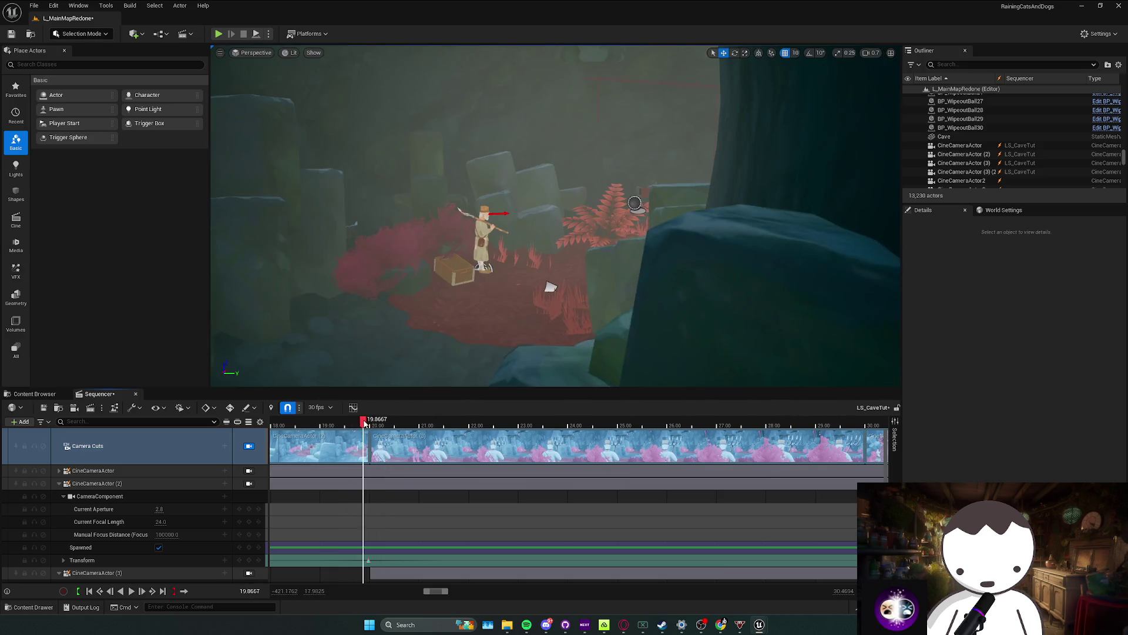
Step: Shift CineCameraActor (2)'s 20.00 transform key one frame later and play through the cut to check
{"action": "scroll", "coordinate": [360, 426], "scroll_direction": "up", "scroll_amount": 5}
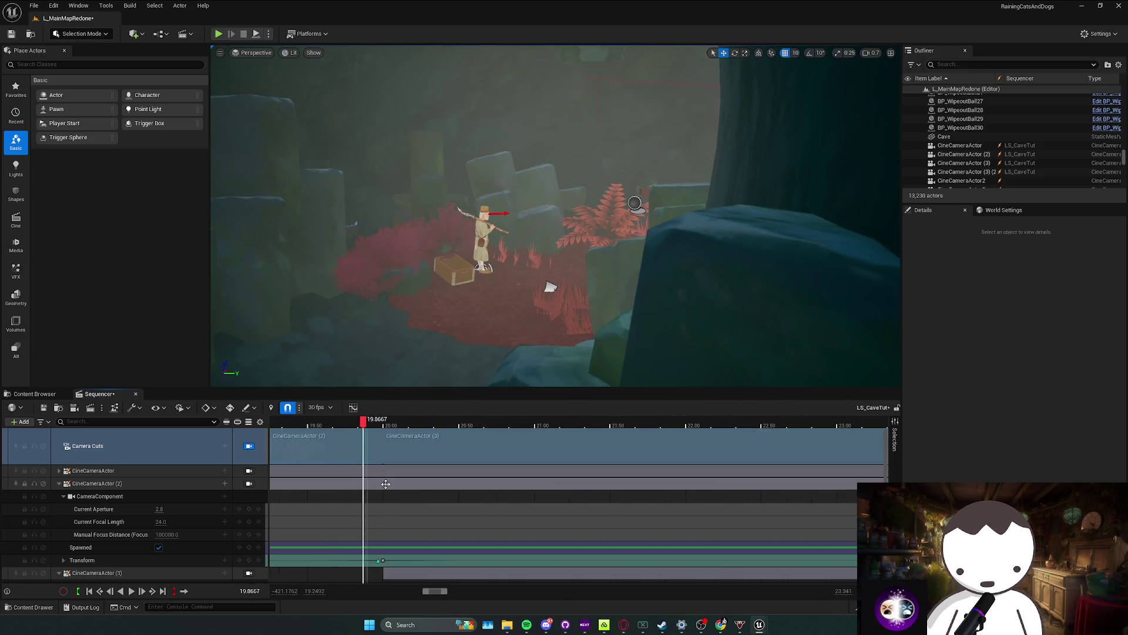
{"action": "left_click", "coordinate": [229, 473]}
{"action": "scroll", "coordinate": [349, 523], "scroll_direction": "down", "scroll_amount": 5}
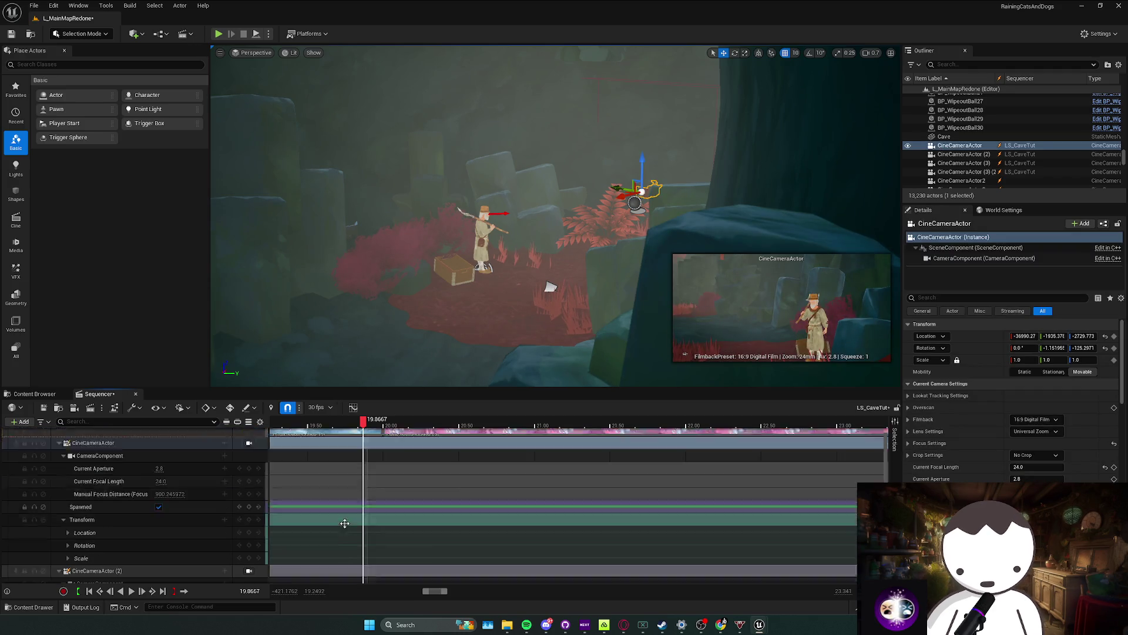
{"action": "scroll", "coordinate": [349, 523], "scroll_direction": "up", "scroll_amount": 3}
{"action": "left_click", "coordinate": [378, 535]}
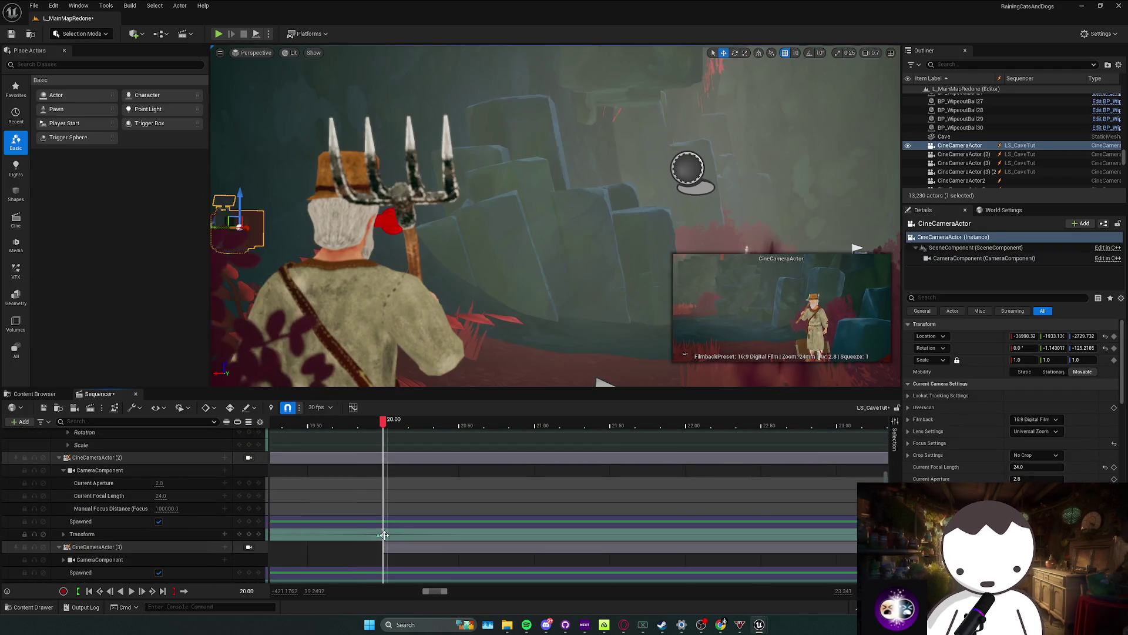
{"action": "left_click_drag", "start_coordinate": [378, 535], "coordinate": [388, 535]}
{"action": "mouse_move", "coordinate": [377, 448]}
{"action": "left_mouse_down"}
{"action": "mouse_move", "coordinate": [335, 423]}
{"action": "mouse_move", "coordinate": [479, 423]}
{"action": "mouse_move", "coordinate": [343, 426]}
{"action": "left_mouse_up"}
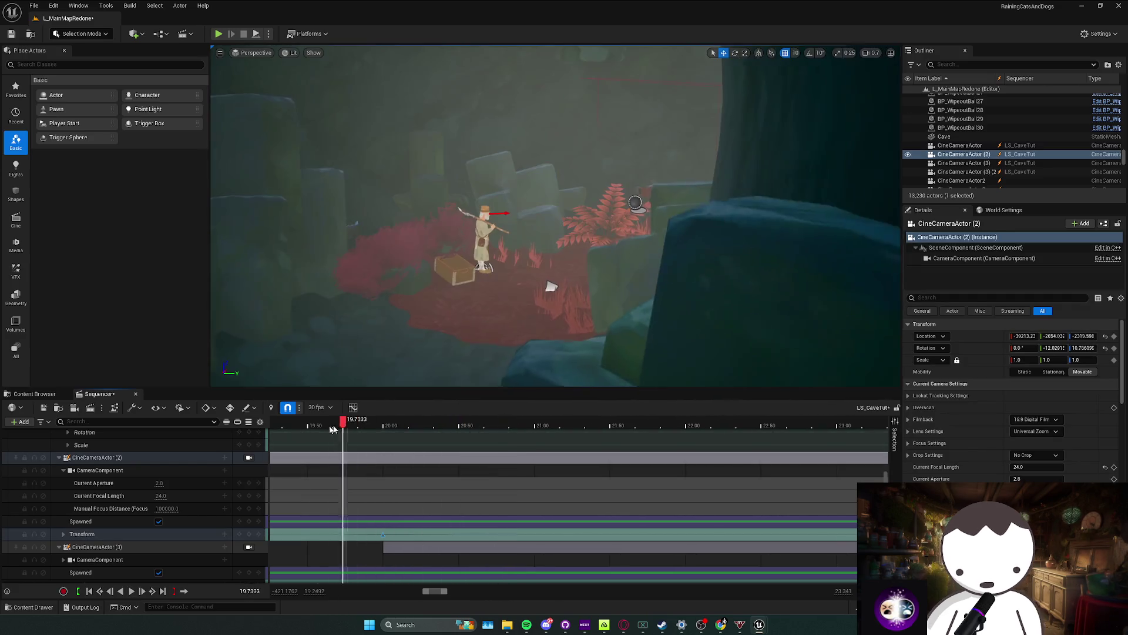
{"action": "scroll", "coordinate": [333, 464], "scroll_direction": "up", "scroll_amount": 5}
{"action": "key", "text": "space"}
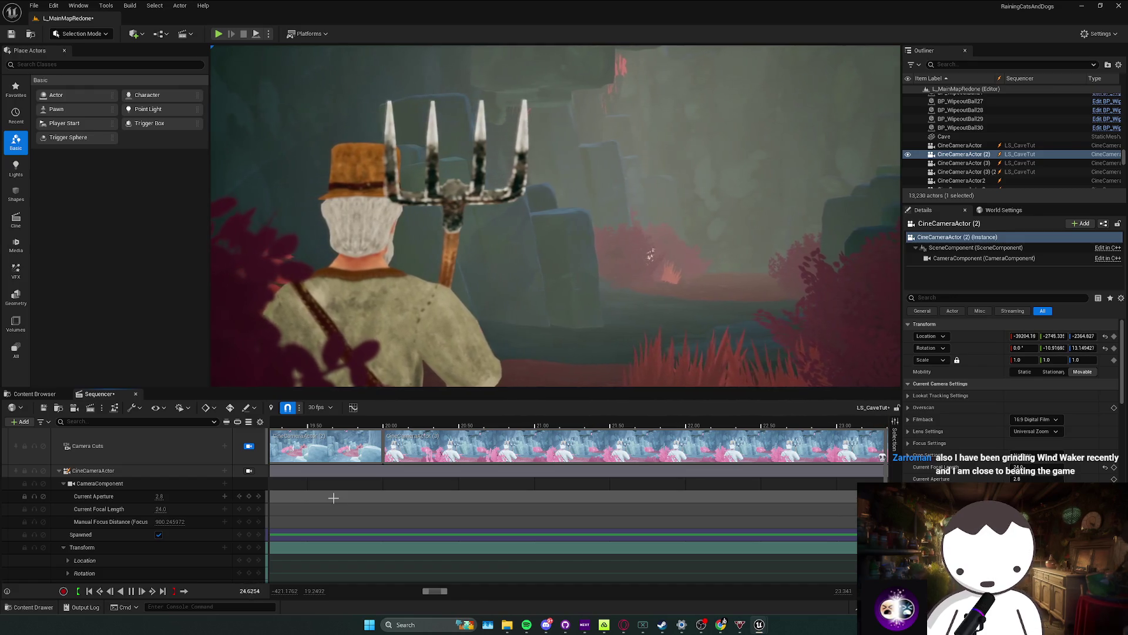
{"action": "left_click", "coordinate": [35, 394]}
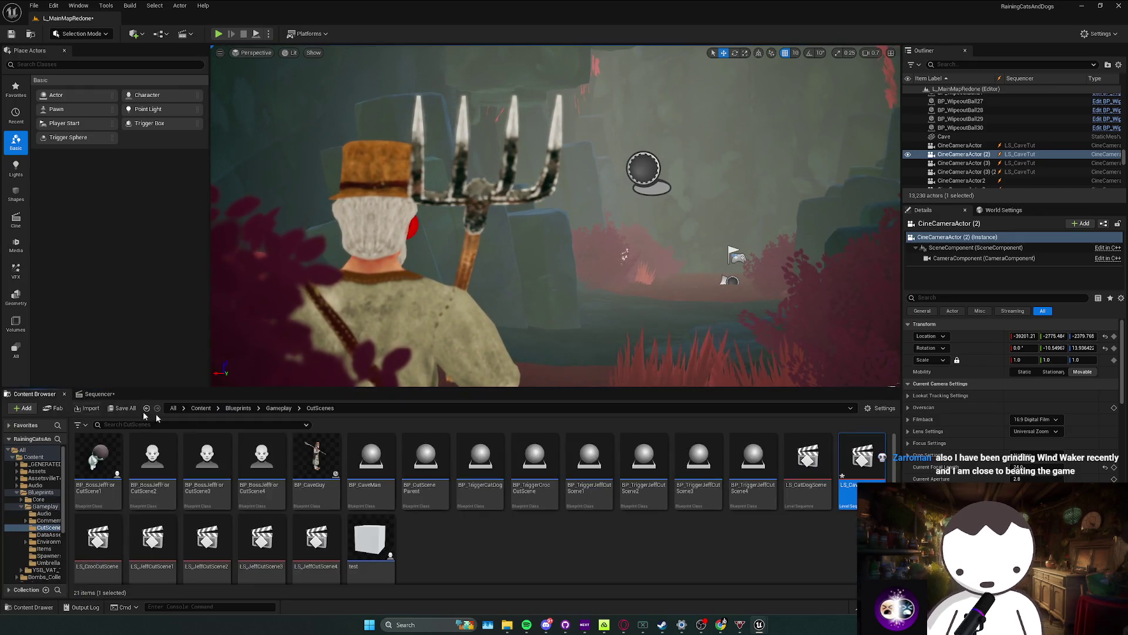
Step: Test-play the level briefly, stop it with Esc, and open the RainingCatsAndDogs project folder
{"action": "left_click", "coordinate": [84, 395]}
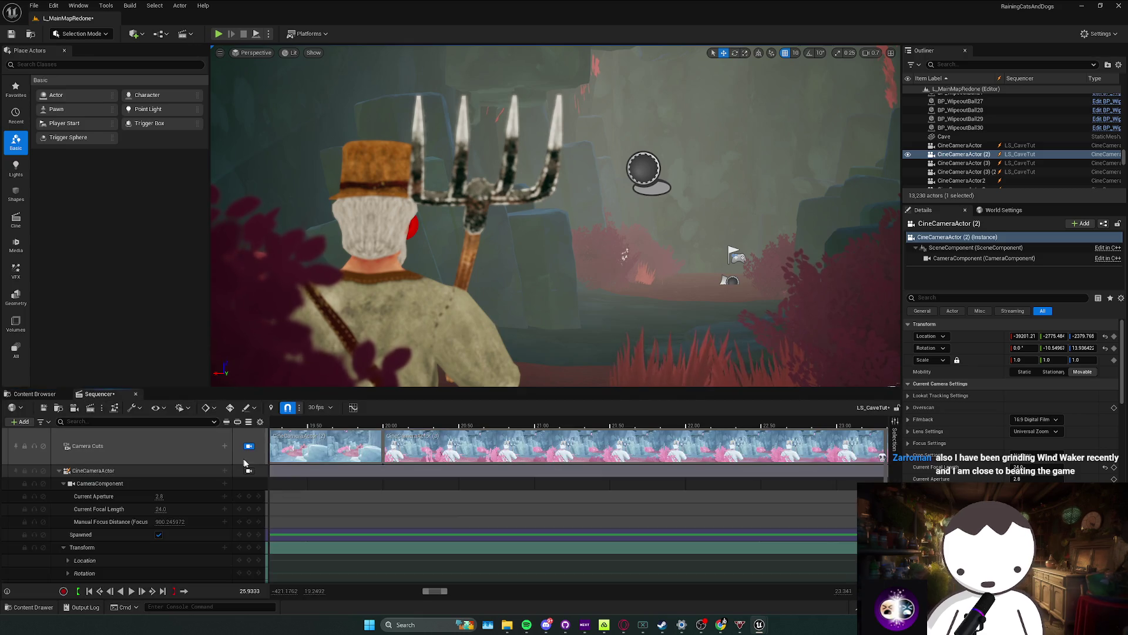
{"action": "scroll", "coordinate": [277, 105], "scroll_direction": "up", "scroll_amount": 2}
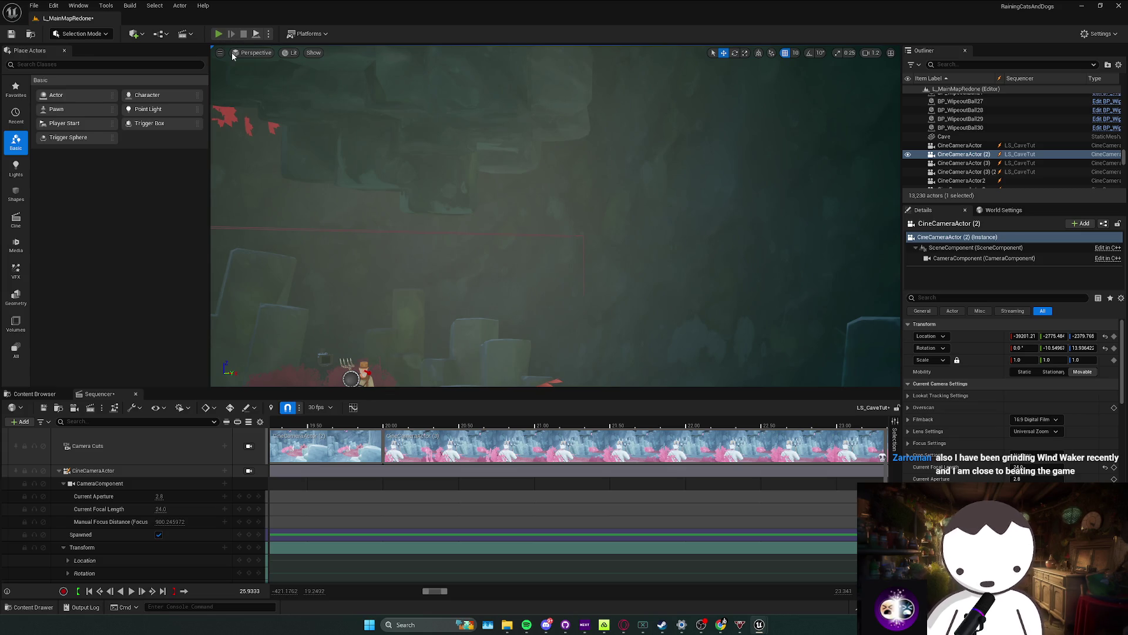
{"action": "left_click", "coordinate": [218, 33]}
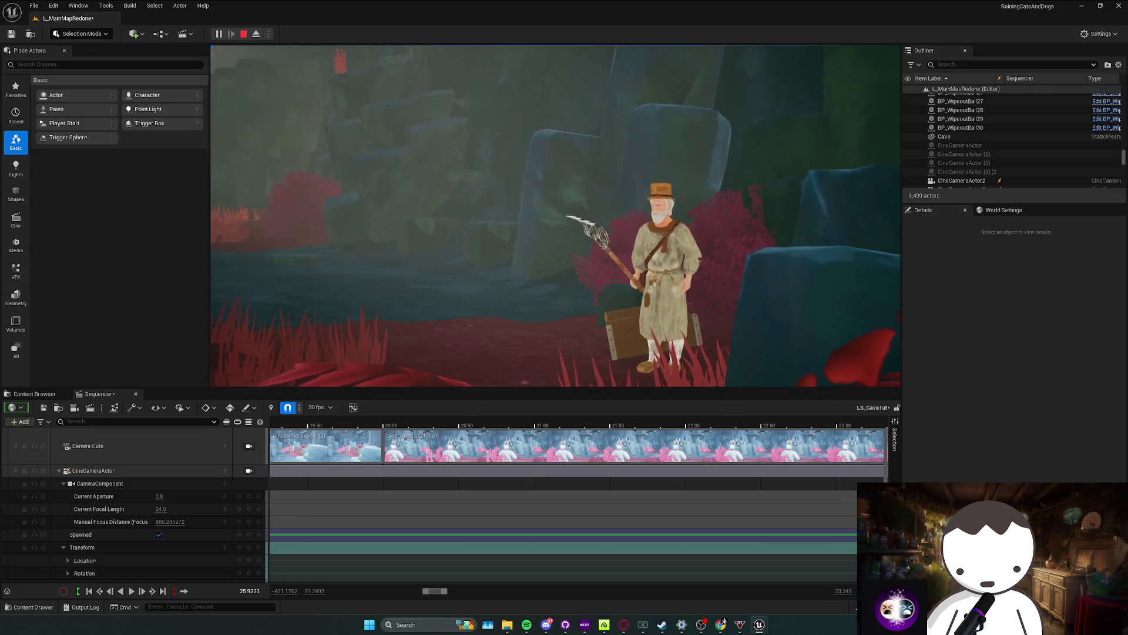
{"action": "key", "text": "Escape"}
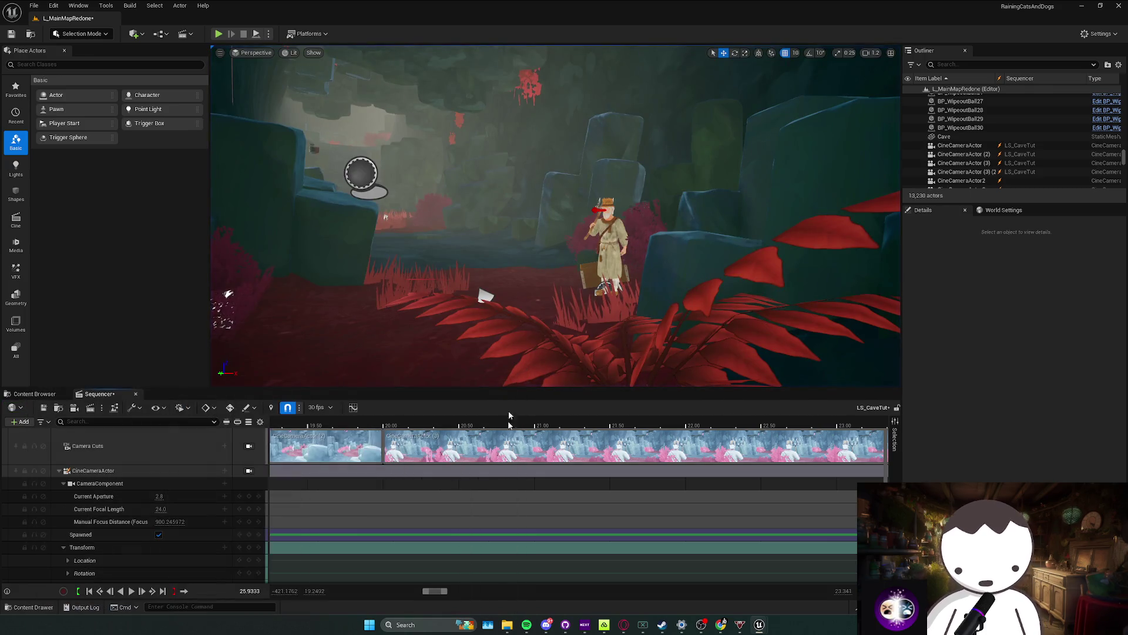
{"action": "left_click", "coordinate": [509, 625]}
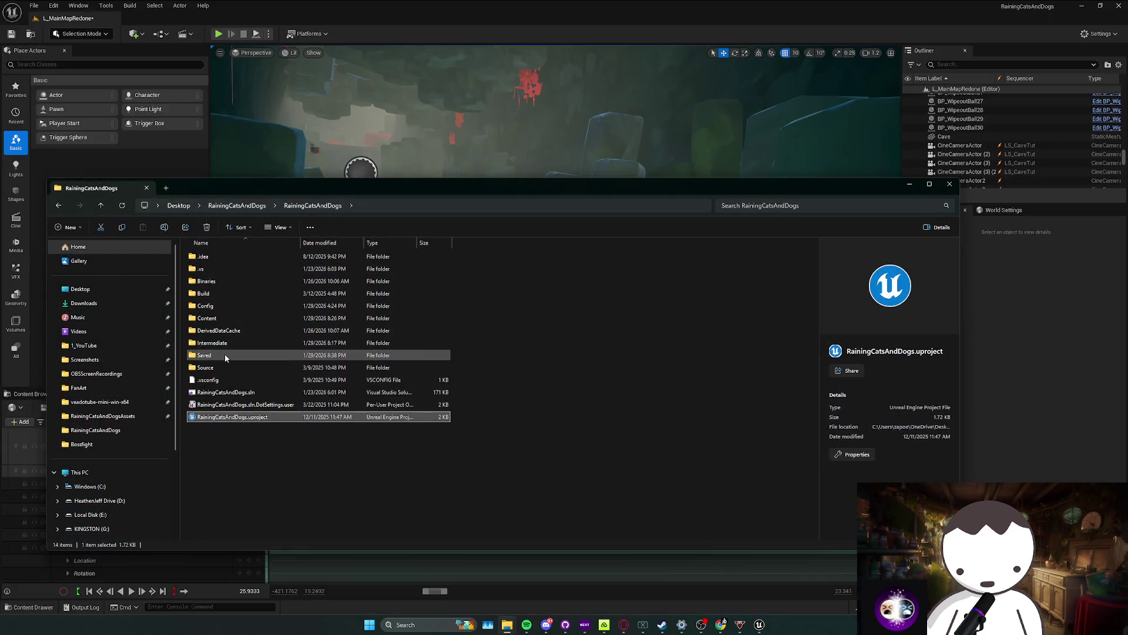
Step: Open Saved > SaveGames, select Settings.sav and Slot0.sav, and minimise File Explorer
{"action": "double_click", "coordinate": [241, 331]}
{"action": "double_click", "coordinate": [234, 306]}
{"action": "key", "text": "ctrl+a"}
{"action": "left_click", "coordinate": [911, 185]}
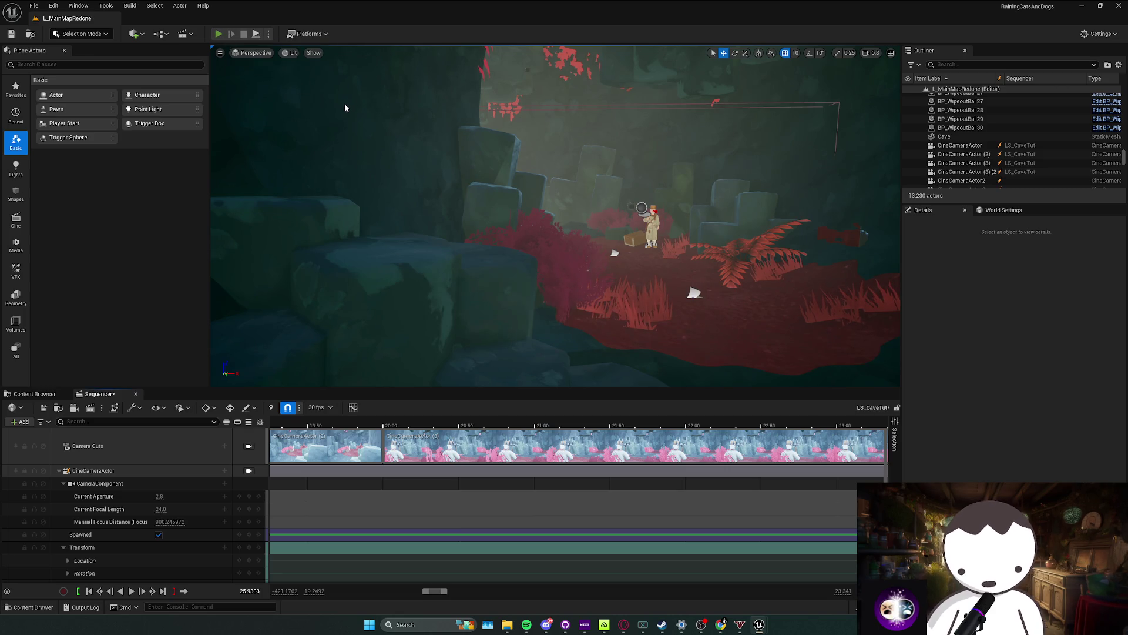
Step: Launch Play In Editor with Alt+P and walk toward the farmer to trigger the cave cutscene
{"action": "key", "text": "alt+p"}
{"action": "key", "text": "w"}
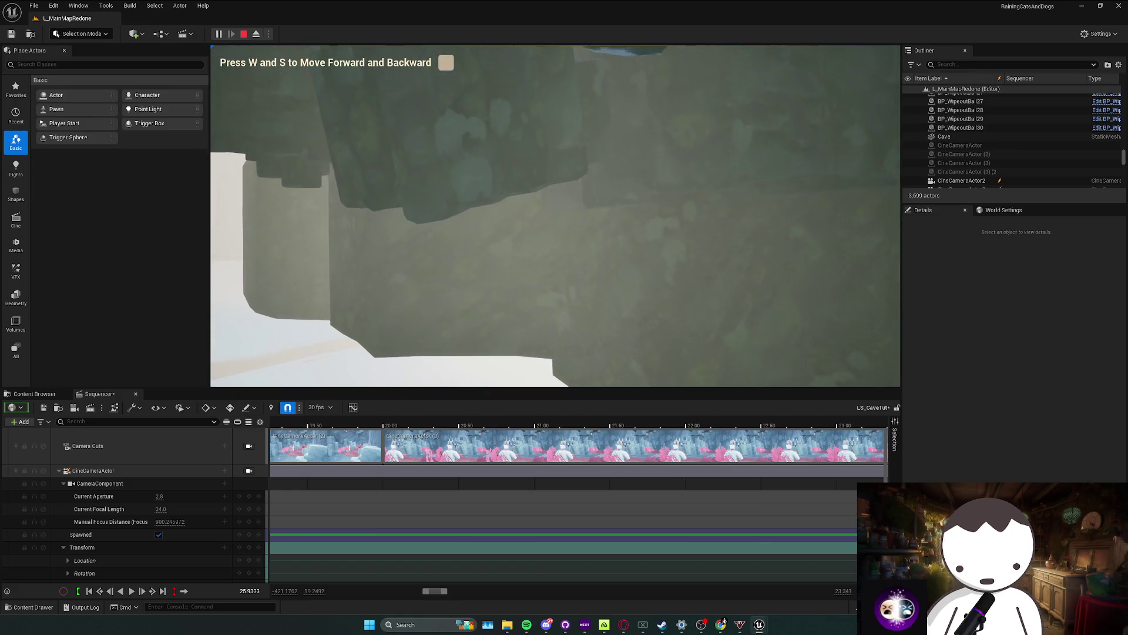
Step: Let the cave cutscene finish playing, then stop the play session with Esc
{"action": "key", "text": "Escape"}
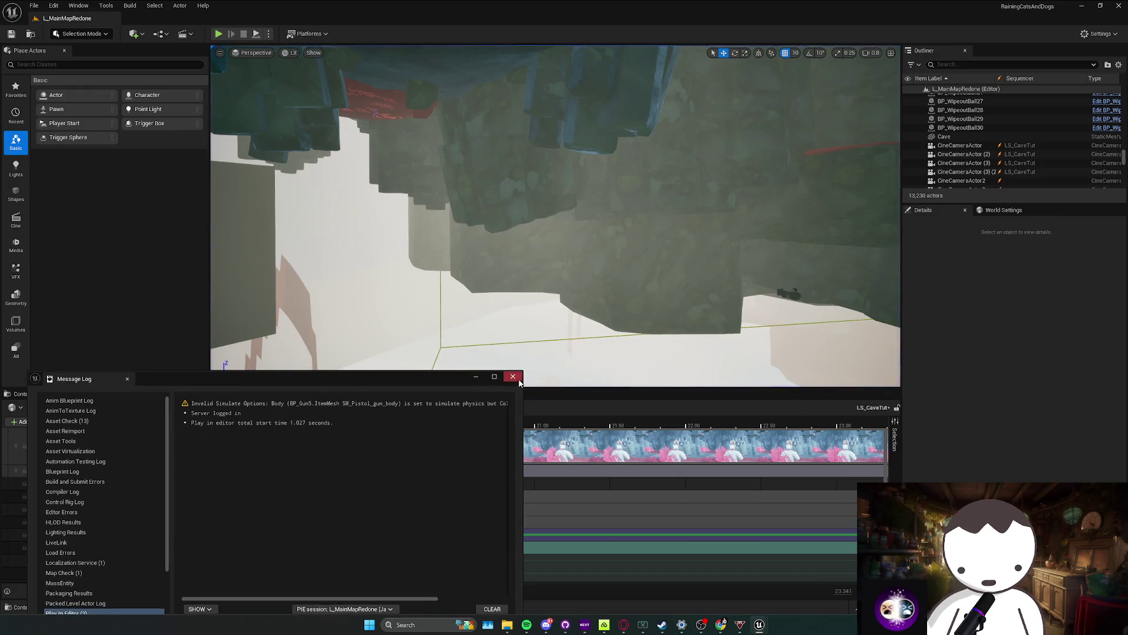
Step: Close the Message Log and review the first camera's keys around 40 seconds, playing in reverse
{"action": "left_click", "coordinate": [513, 377]}
{"action": "scroll", "coordinate": [624, 499], "scroll_direction": "down", "scroll_amount": 5}
{"action": "scroll", "coordinate": [650, 511], "scroll_direction": "down", "scroll_amount": 5}
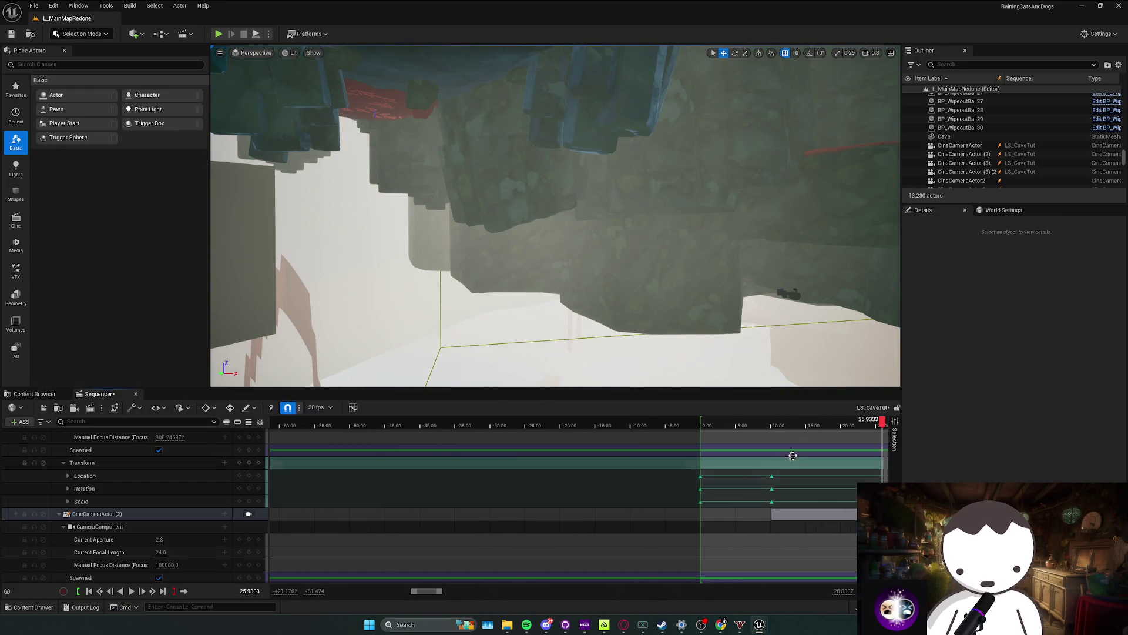
{"action": "scroll", "coordinate": [793, 455], "scroll_direction": "right", "scroll_amount": 5}
{"action": "scroll", "coordinate": [499, 430], "scroll_direction": "up", "scroll_amount": 3}
{"action": "mouse_move", "coordinate": [499, 430]}
{"action": "left_mouse_down"}
{"action": "mouse_move", "coordinate": [482, 428]}
{"action": "mouse_move", "coordinate": [551, 428]}
{"action": "mouse_move", "coordinate": [495, 427]}
{"action": "left_mouse_up"}
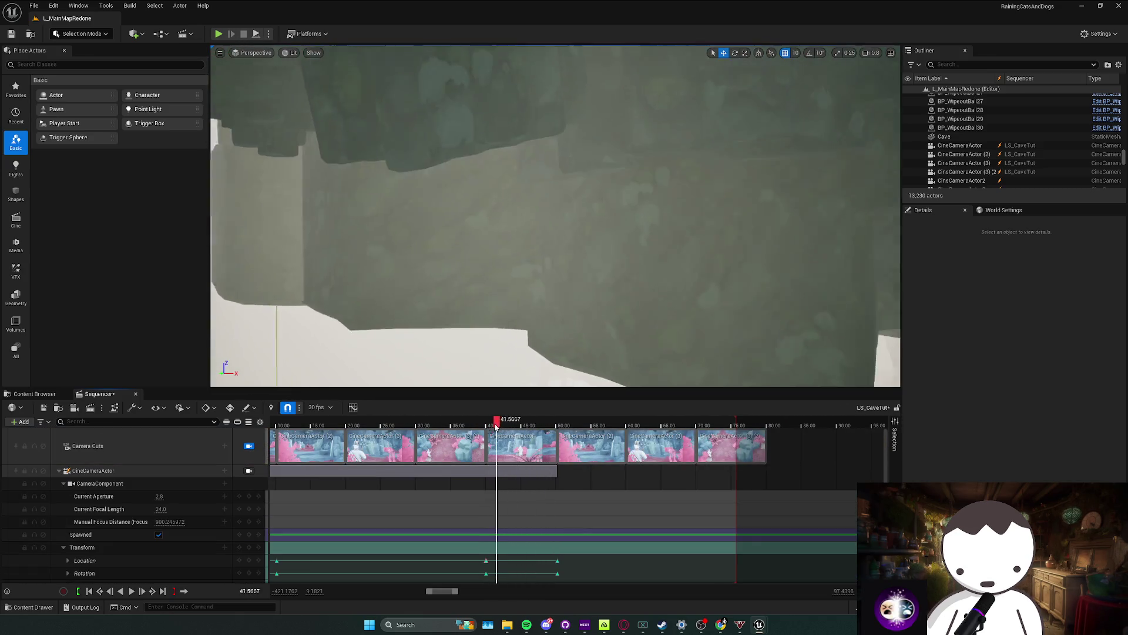
{"action": "scroll", "coordinate": [496, 464], "scroll_direction": "down", "scroll_amount": 3}
{"action": "scroll", "coordinate": [387, 487], "scroll_direction": "left", "scroll_amount": 1}
{"action": "left_click_drag", "start_coordinate": [383, 428], "coordinate": [605, 435]}
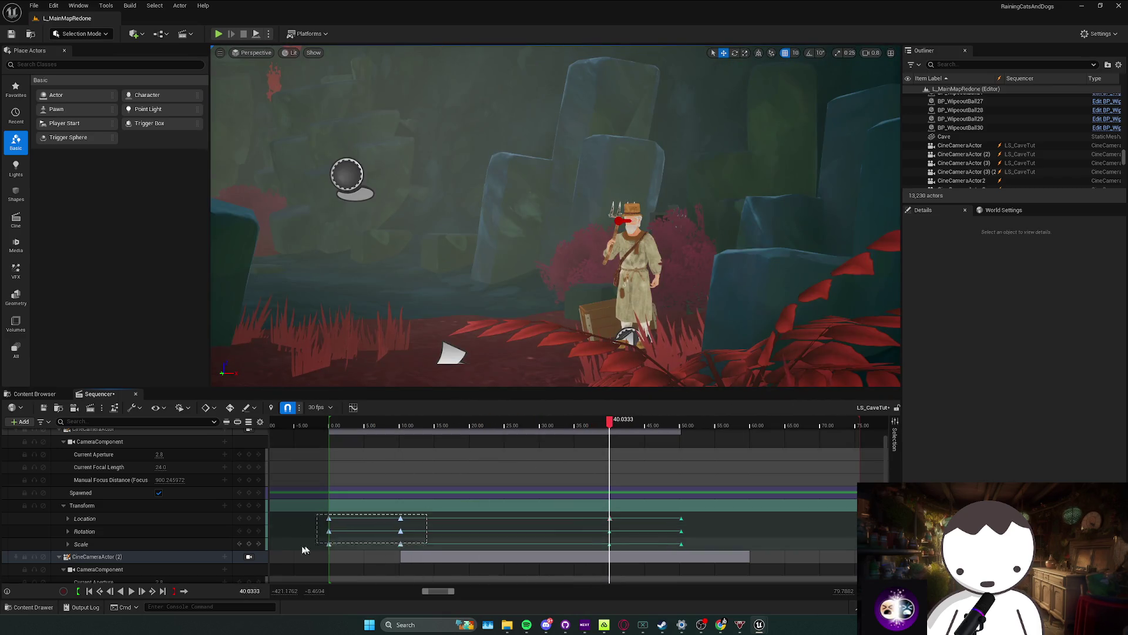
{"action": "left_click", "coordinate": [575, 505]}
{"action": "left_click_drag", "start_coordinate": [620, 496], "coordinate": [632, 490]}
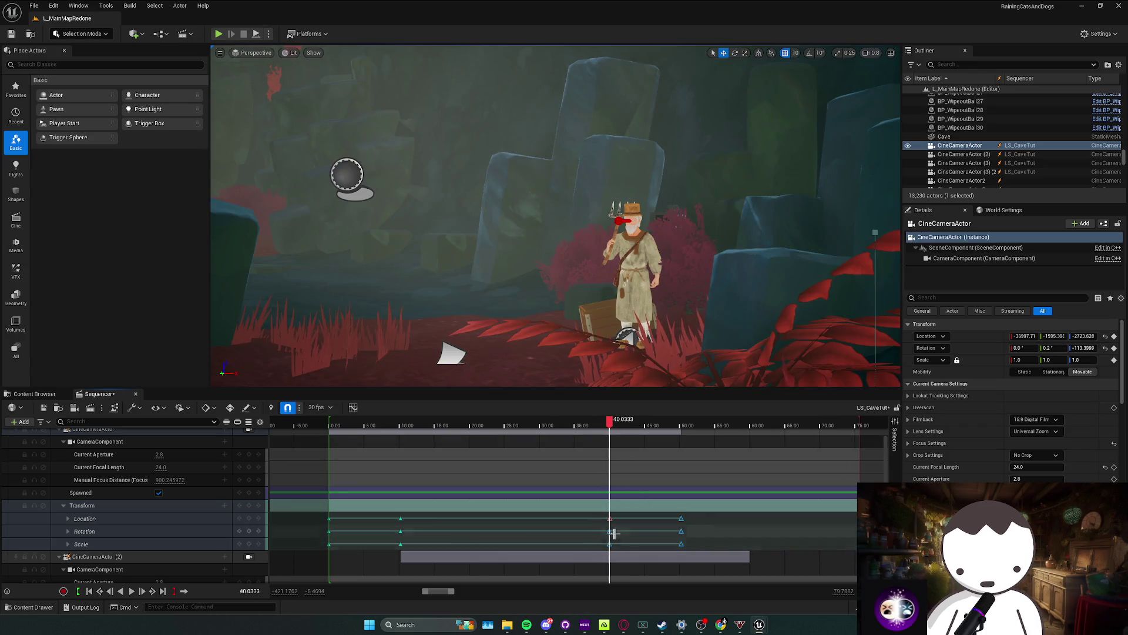
{"action": "scroll", "coordinate": [412, 519], "scroll_direction": "up", "scroll_amount": 2}
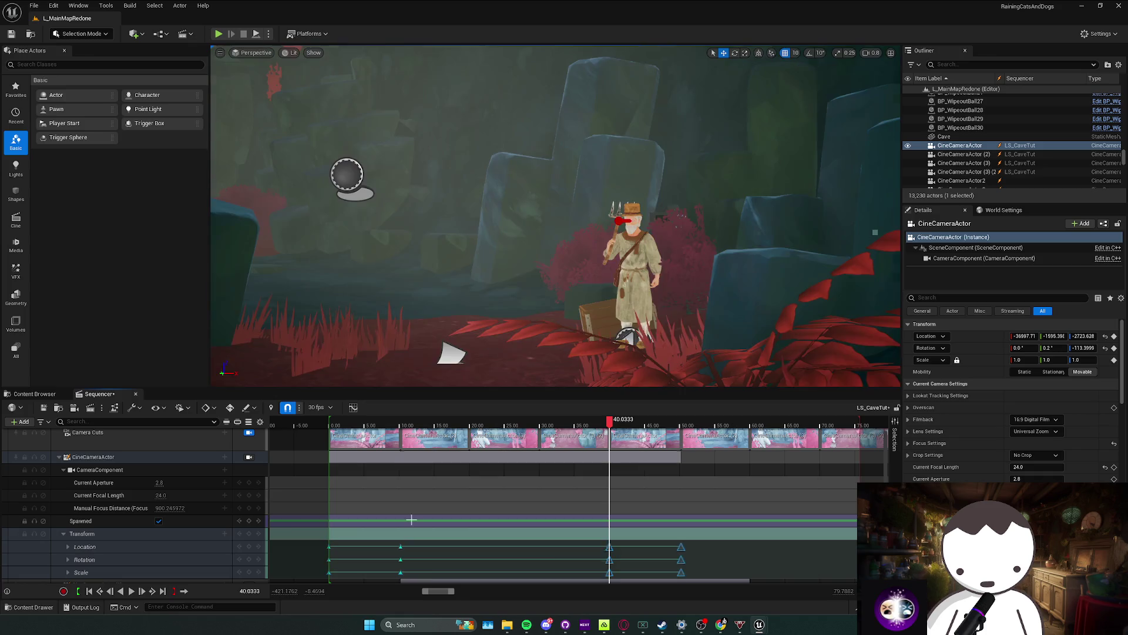
{"action": "key", "text": "j"}
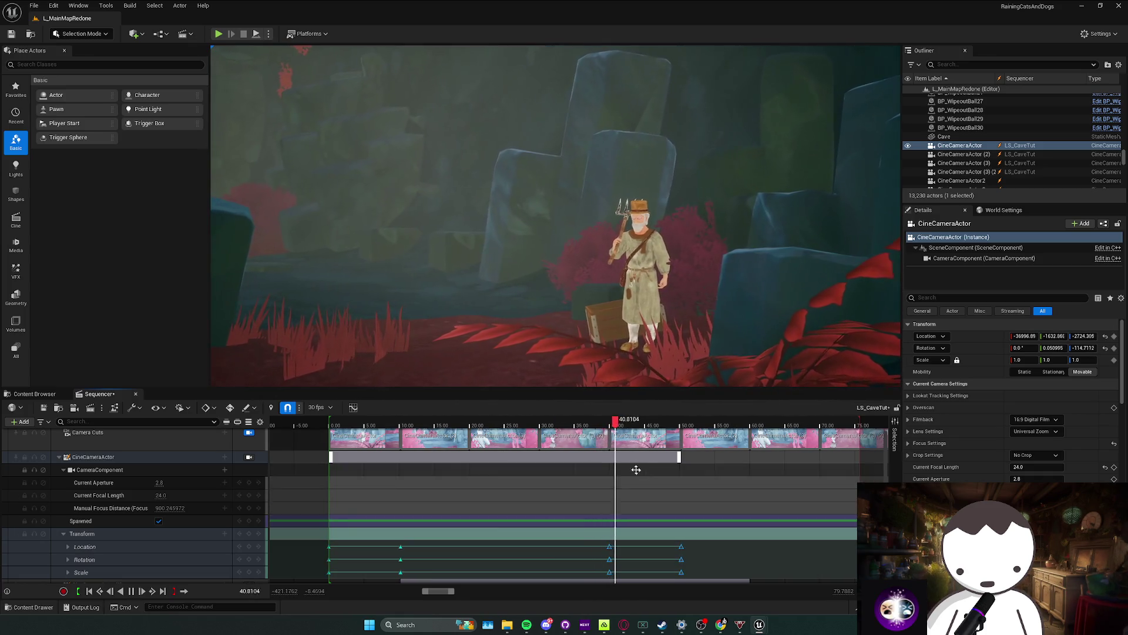
{"action": "key", "text": "space"}
Step: Preview the cutscene from about 50 seconds, then save all and switch to the Twitch Stream Manager
{"action": "scroll", "coordinate": [549, 437], "scroll_direction": "right", "scroll_amount": 5}
{"action": "mouse_move", "coordinate": [419, 428]}
{"action": "left_mouse_down"}
{"action": "mouse_move", "coordinate": [446, 428]}
{"action": "mouse_move", "coordinate": [433, 427]}
{"action": "left_mouse_up"}
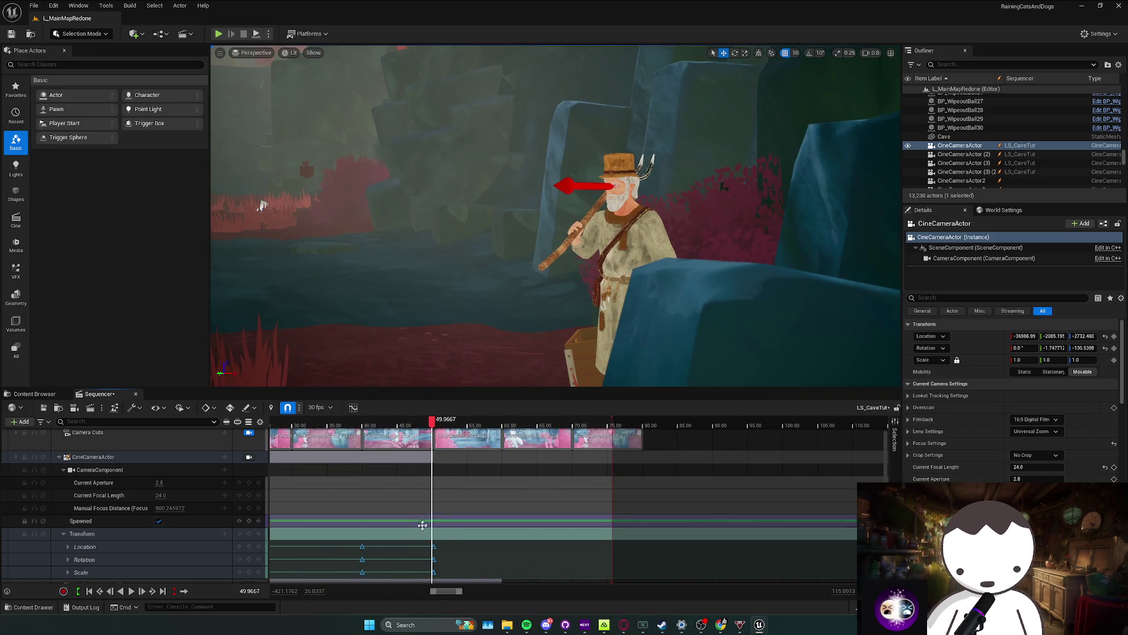
{"action": "scroll", "coordinate": [489, 504], "scroll_direction": "up", "scroll_amount": 3}
{"action": "key", "text": "space"}
{"action": "scroll", "coordinate": [488, 504], "scroll_direction": "down", "scroll_amount": 3}
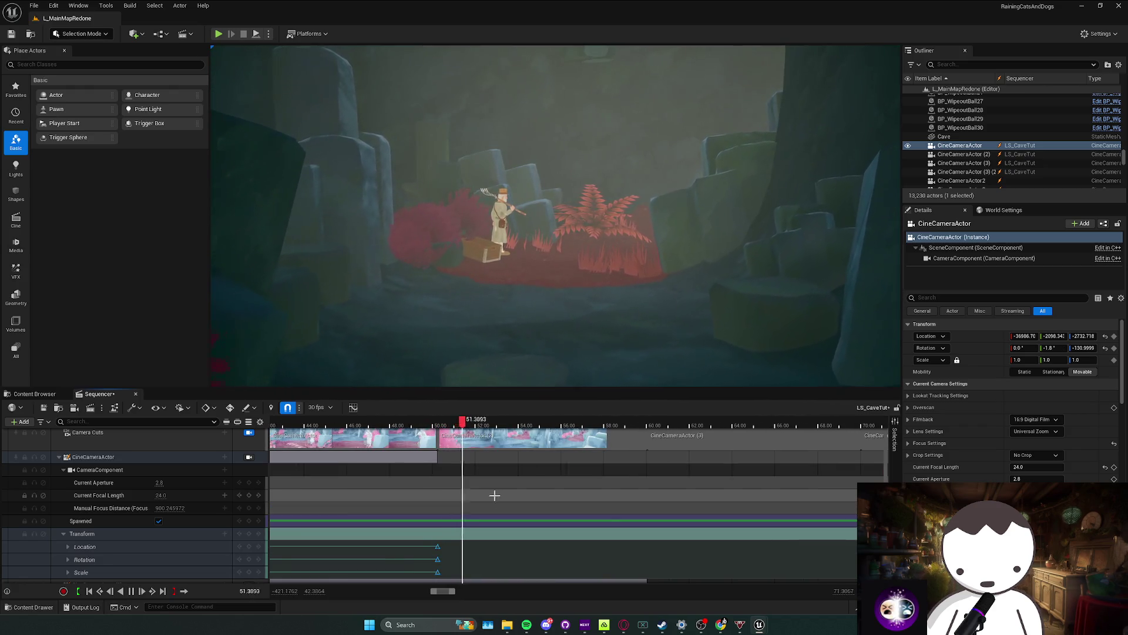
{"action": "key", "text": "space"}
{"action": "key", "text": "ctrl+s"}
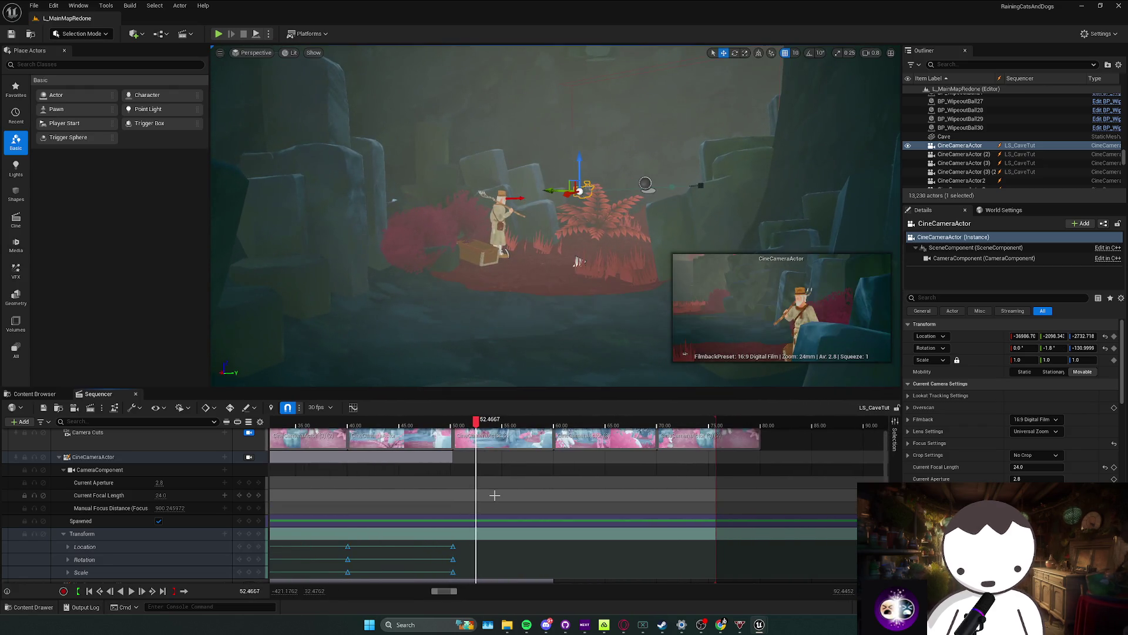
{"action": "key", "text": "alt+Tab"}
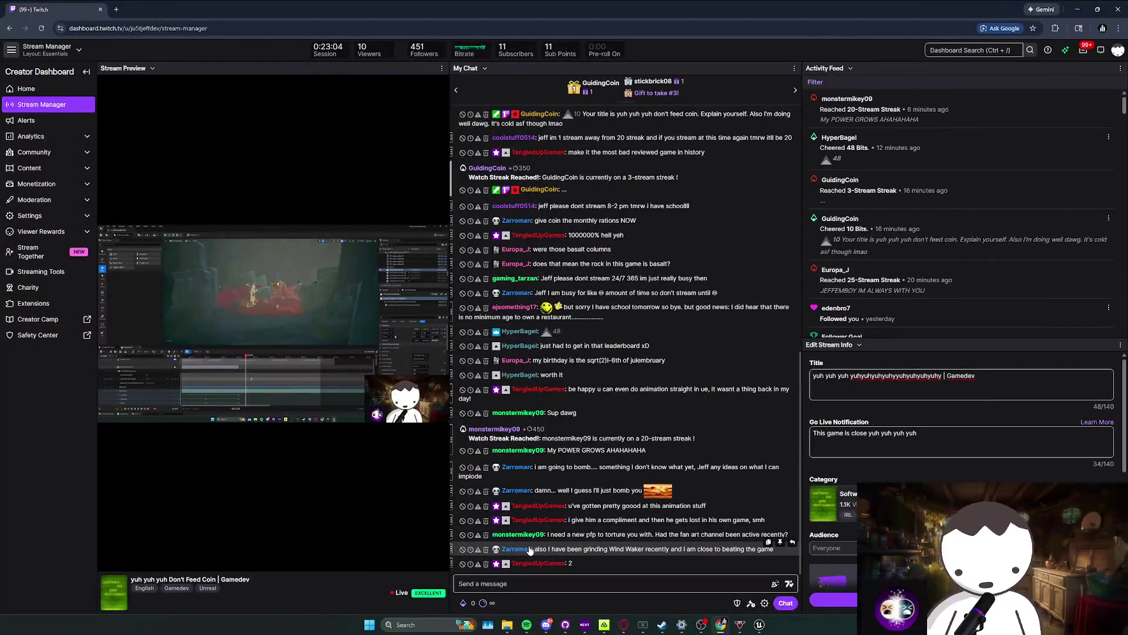
Step: Read the latest Twitch chat messages, highlighting a few, then return to the Unreal Editor
{"action": "left_click_drag", "start_coordinate": [591, 561], "coordinate": [580, 534]}
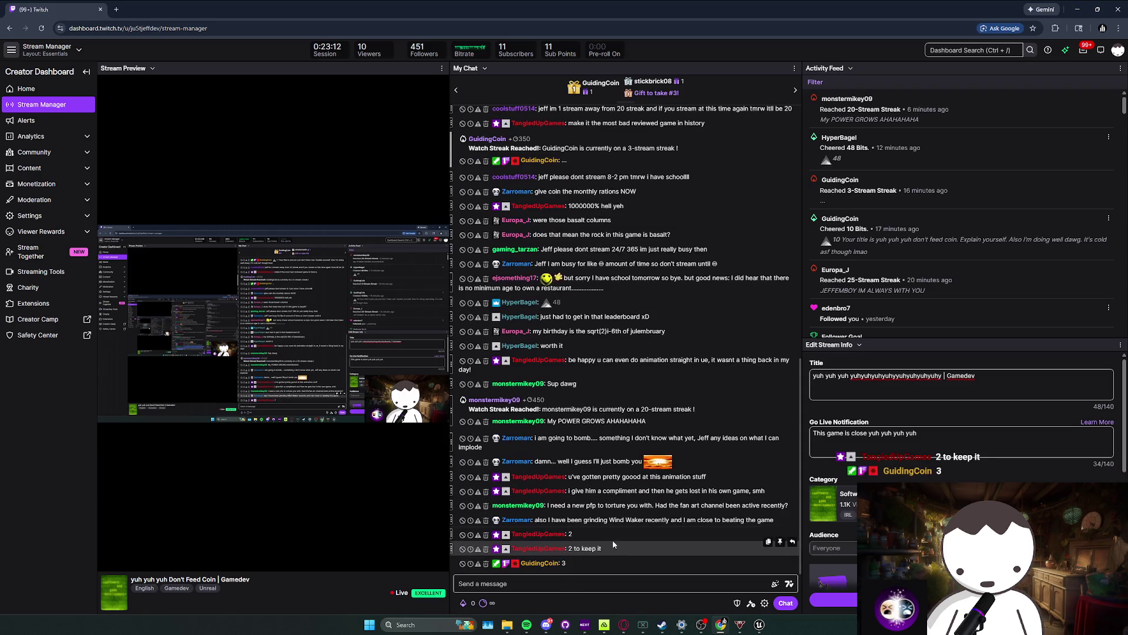
{"action": "left_click_drag", "start_coordinate": [615, 556], "coordinate": [611, 547]}
{"action": "left_click", "coordinate": [622, 546]}
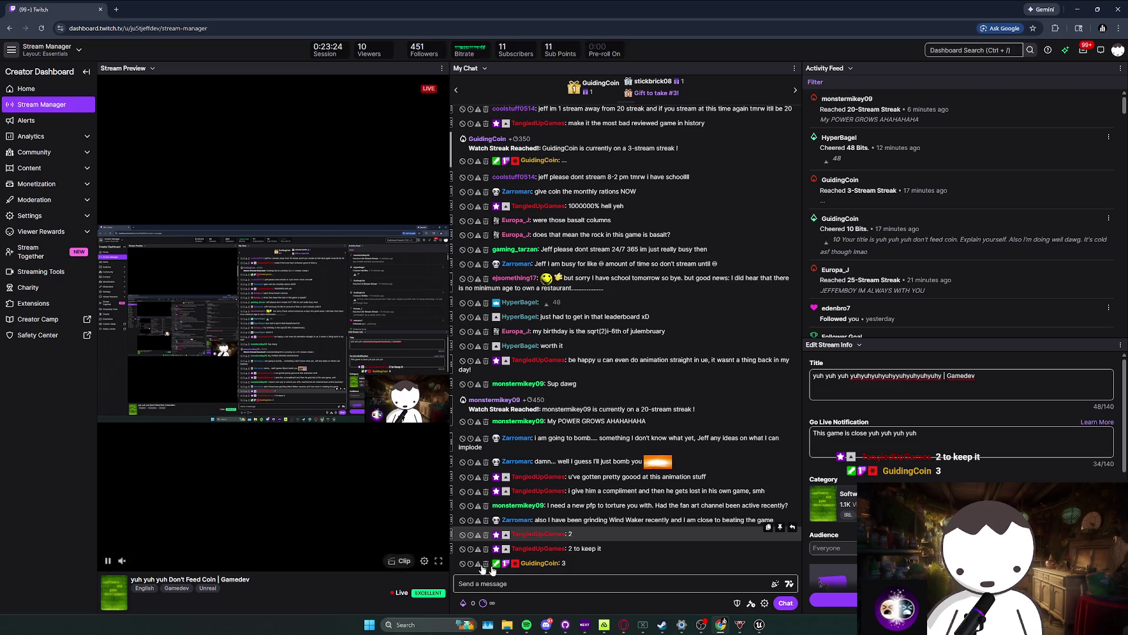
{"action": "mouse_move", "coordinate": [608, 548]}
{"action": "left_mouse_down"}
{"action": "mouse_move", "coordinate": [564, 541]}
{"action": "mouse_move", "coordinate": [618, 512]}
{"action": "left_mouse_up"}
{"action": "left_click", "coordinate": [620, 516]}
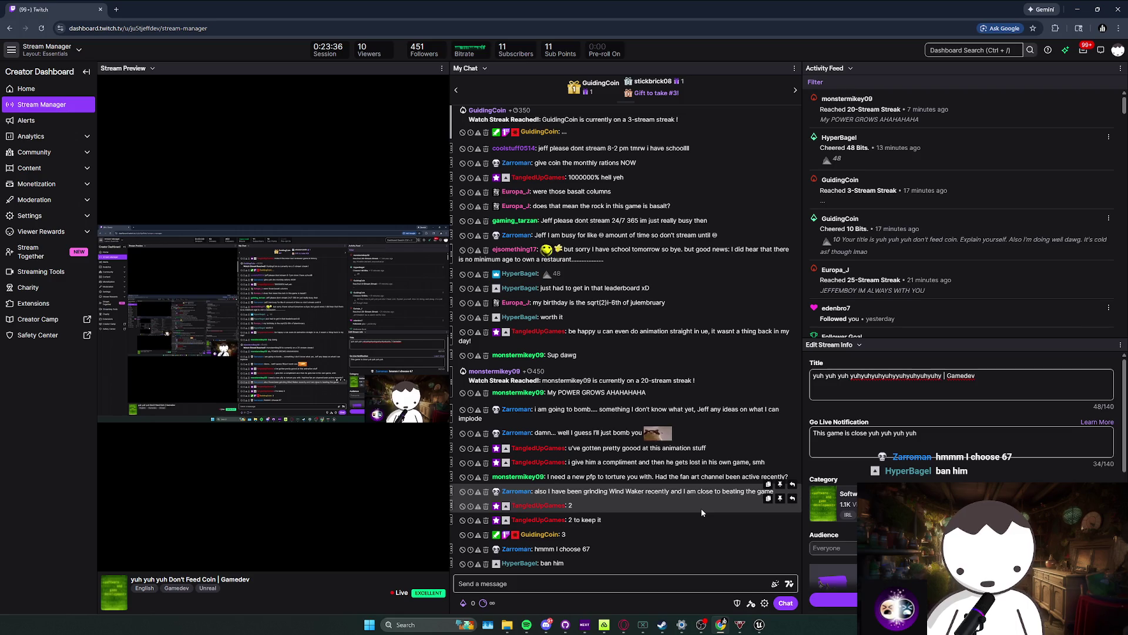
{"action": "left_click", "coordinate": [721, 624]}
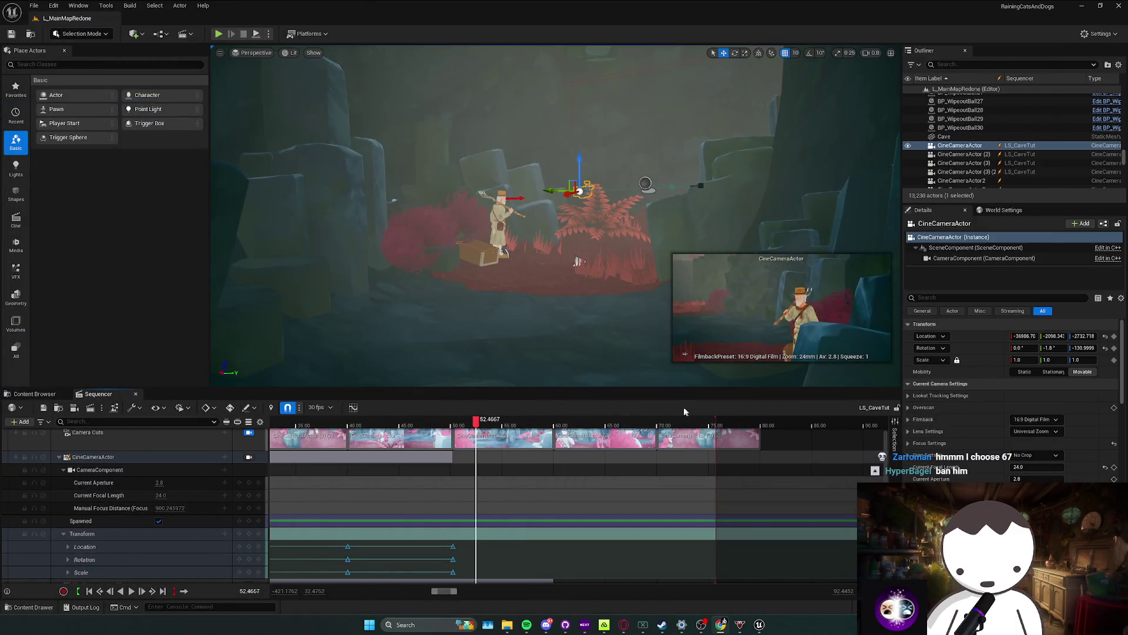
Step: Scrub back to about 22 seconds and select the CineCameraActor (3) (2) section
{"action": "scroll", "coordinate": [497, 489], "scroll_direction": "down", "scroll_amount": 2}
{"action": "scroll", "coordinate": [470, 482], "scroll_direction": "up", "scroll_amount": 2}
{"action": "scroll", "coordinate": [442, 473], "scroll_direction": "down", "scroll_amount": 1}
{"action": "scroll", "coordinate": [442, 473], "scroll_direction": "up", "scroll_amount": 2}
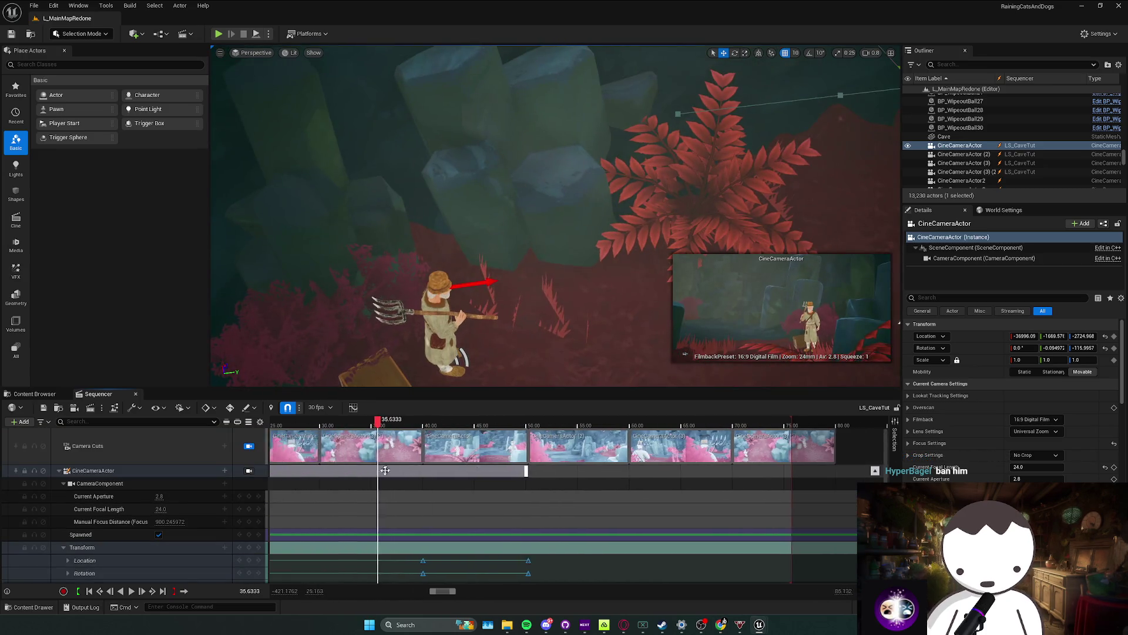
{"action": "scroll", "coordinate": [658, 458], "scroll_direction": "down", "scroll_amount": 3}
{"action": "mouse_move", "coordinate": [652, 423]}
{"action": "left_mouse_down"}
{"action": "mouse_move", "coordinate": [595, 423]}
{"action": "mouse_move", "coordinate": [644, 424]}
{"action": "left_mouse_up"}
{"action": "scroll", "coordinate": [662, 532], "scroll_direction": "down", "scroll_amount": 3}
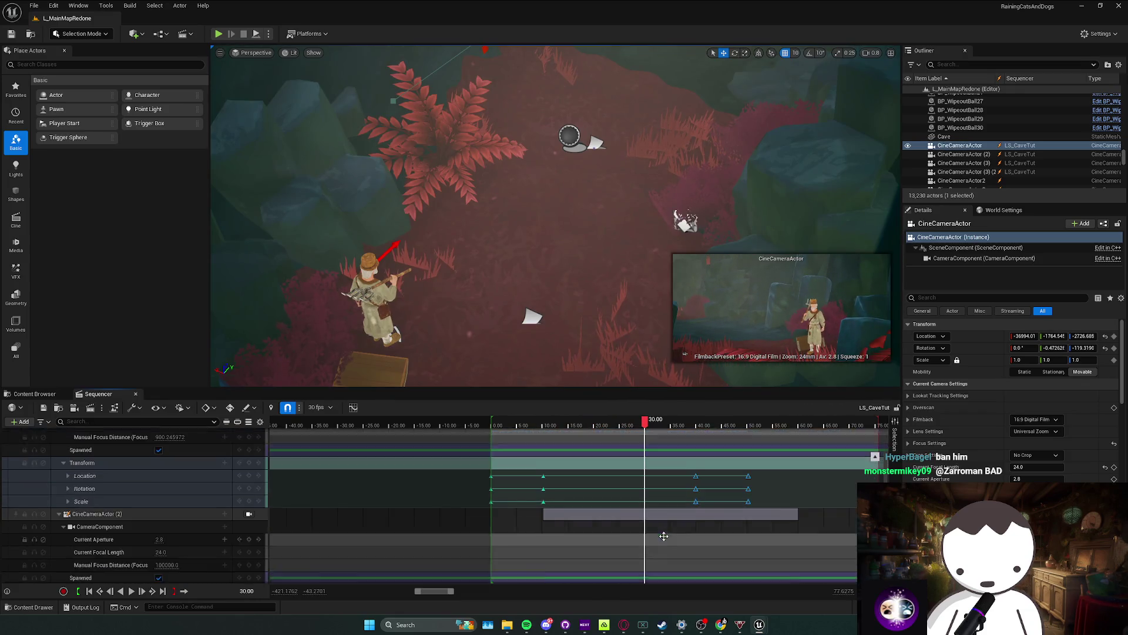
{"action": "scroll", "coordinate": [663, 538], "scroll_direction": "down", "scroll_amount": 2}
{"action": "left_click", "coordinate": [663, 490]}
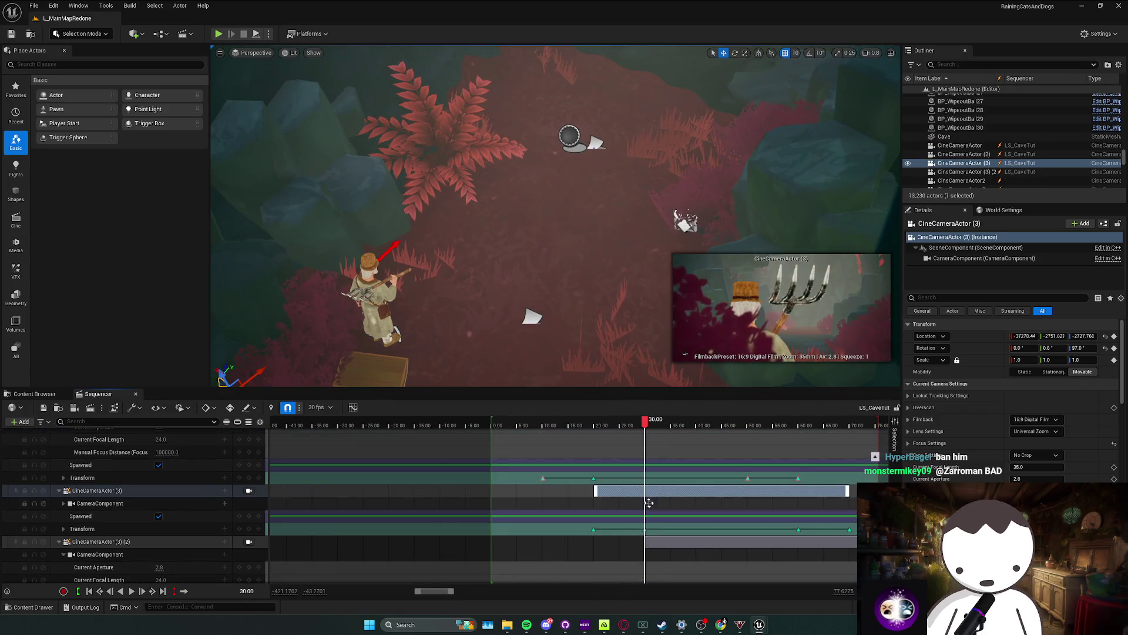
{"action": "left_click", "coordinate": [657, 541]}
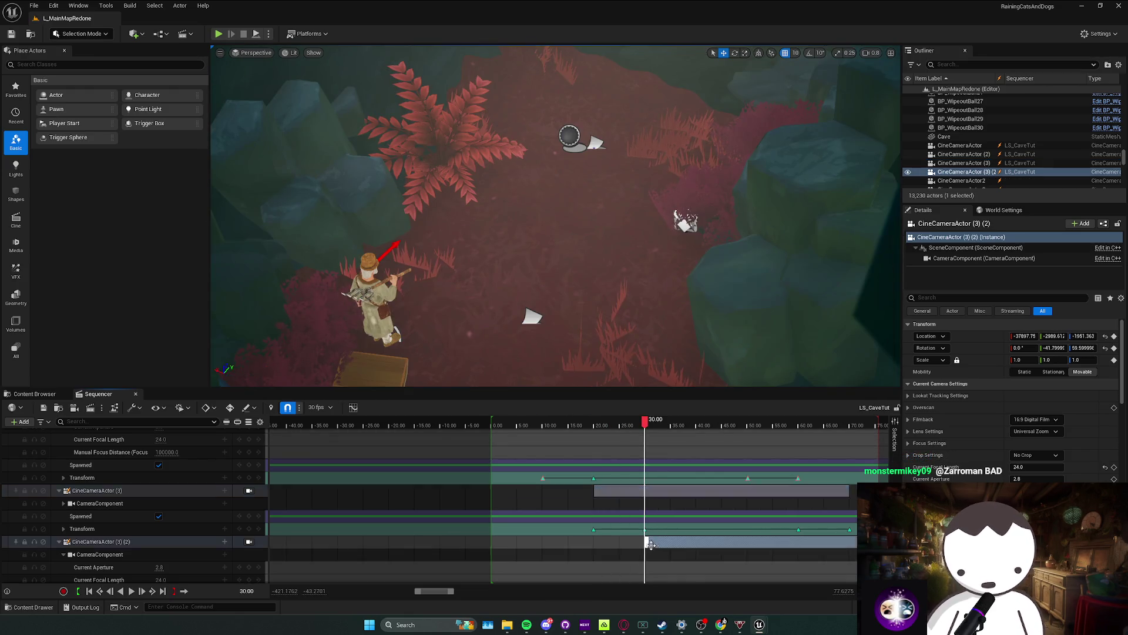
Step: Pilot CineCameraActor (3) (2) and tilt its view further down toward the farmer
{"action": "scroll", "coordinate": [657, 541], "scroll_direction": "down", "scroll_amount": 2}
{"action": "scroll", "coordinate": [657, 541], "scroll_direction": "right", "scroll_amount": 10}
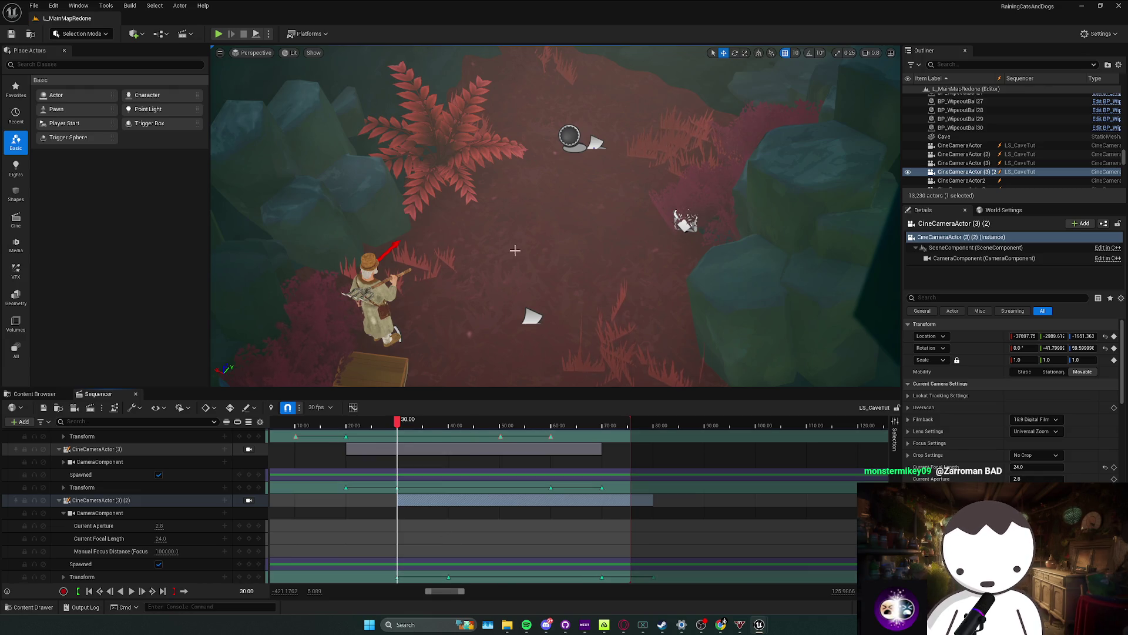
{"action": "left_click", "coordinate": [249, 500]}
{"action": "left_click_drag", "start_coordinate": [556, 216], "coordinate": [536, 248]}
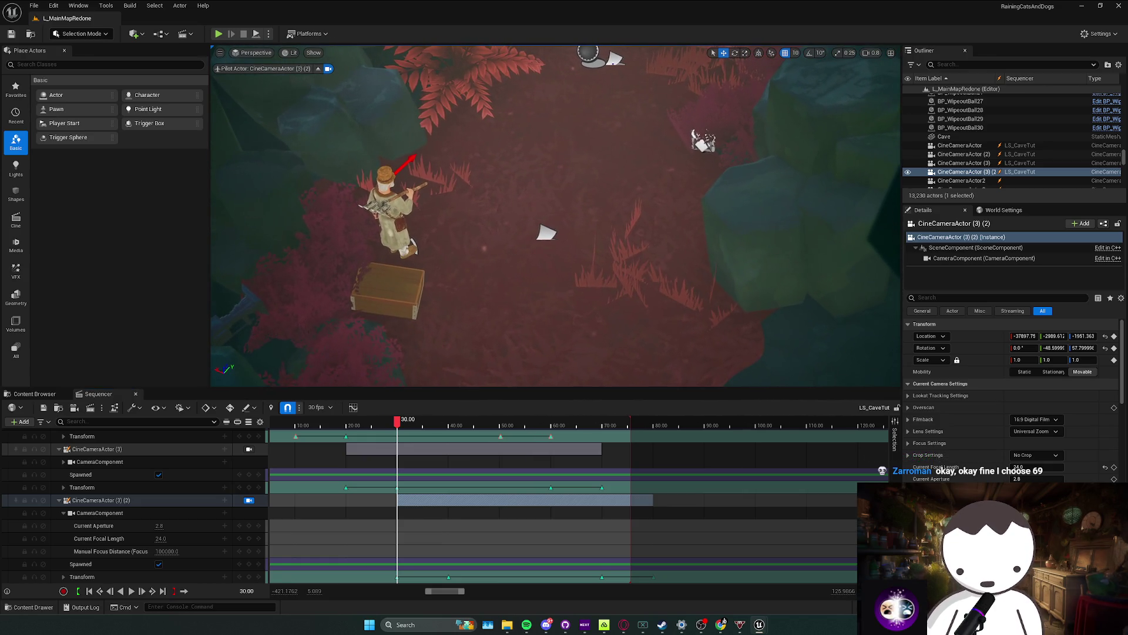
{"action": "left_click", "coordinate": [249, 579]}
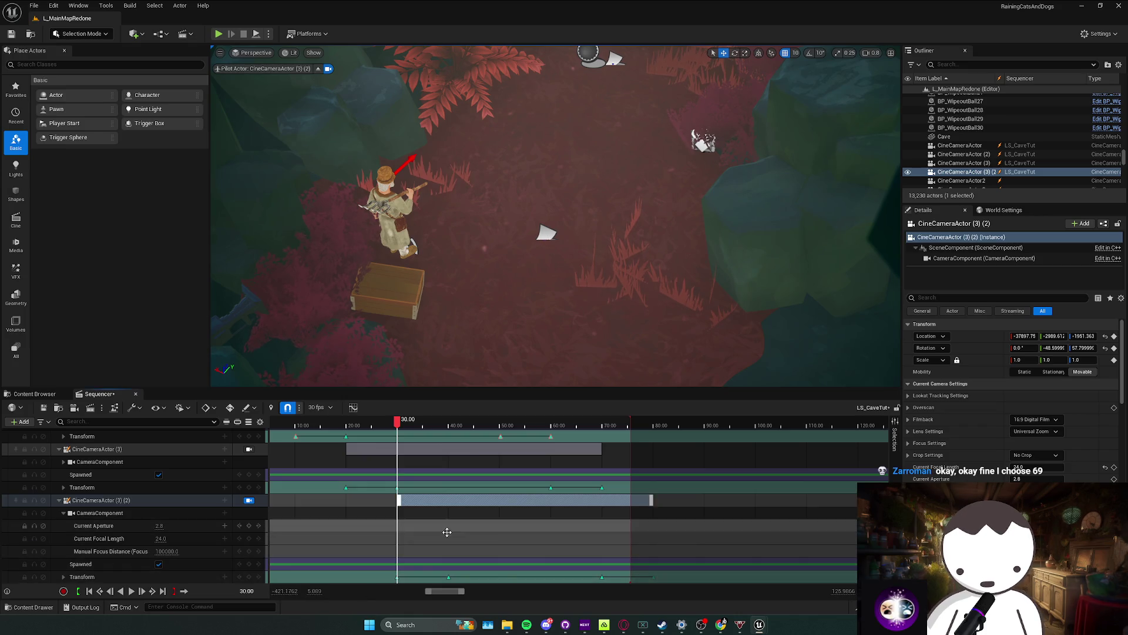
Step: Scrub and play the camera shot from frame 30 through about 40 seconds
{"action": "left_click_drag", "start_coordinate": [405, 423], "coordinate": [449, 427]}
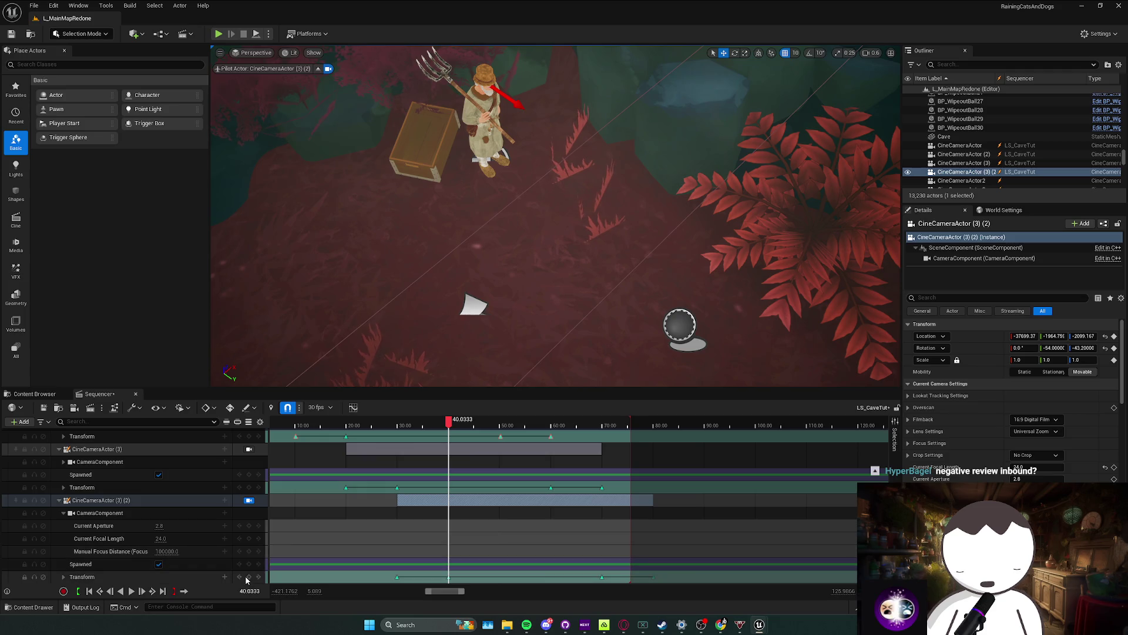
{"action": "left_click_drag", "start_coordinate": [449, 424], "coordinate": [405, 435]}
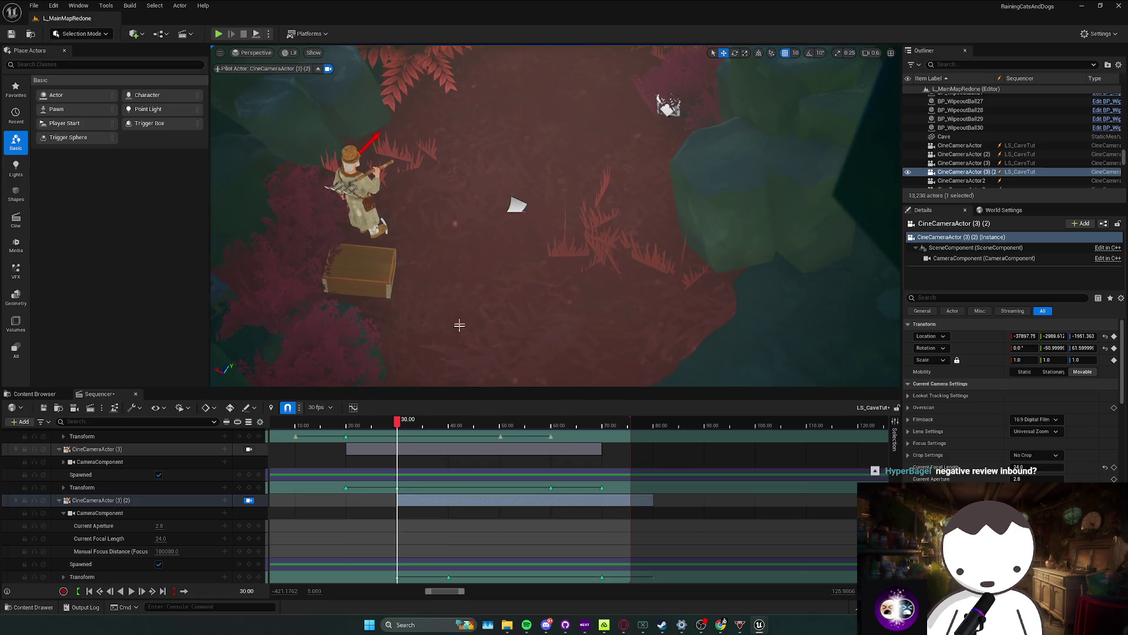
{"action": "left_click_drag", "start_coordinate": [397, 419], "coordinate": [397, 418]}
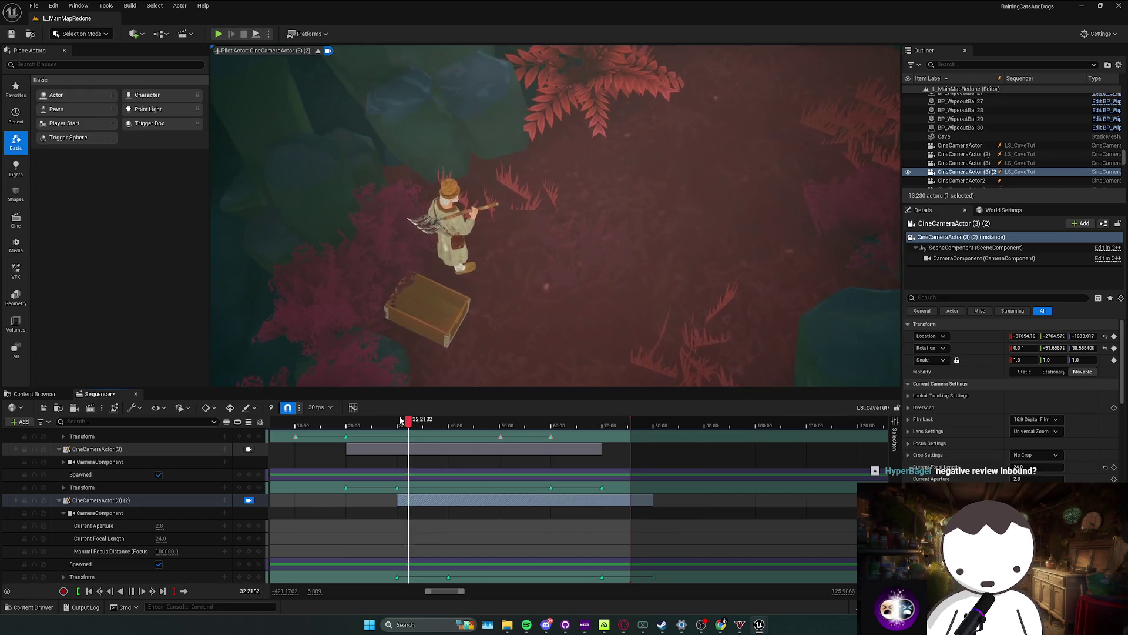
{"action": "left_click", "coordinate": [401, 421]}
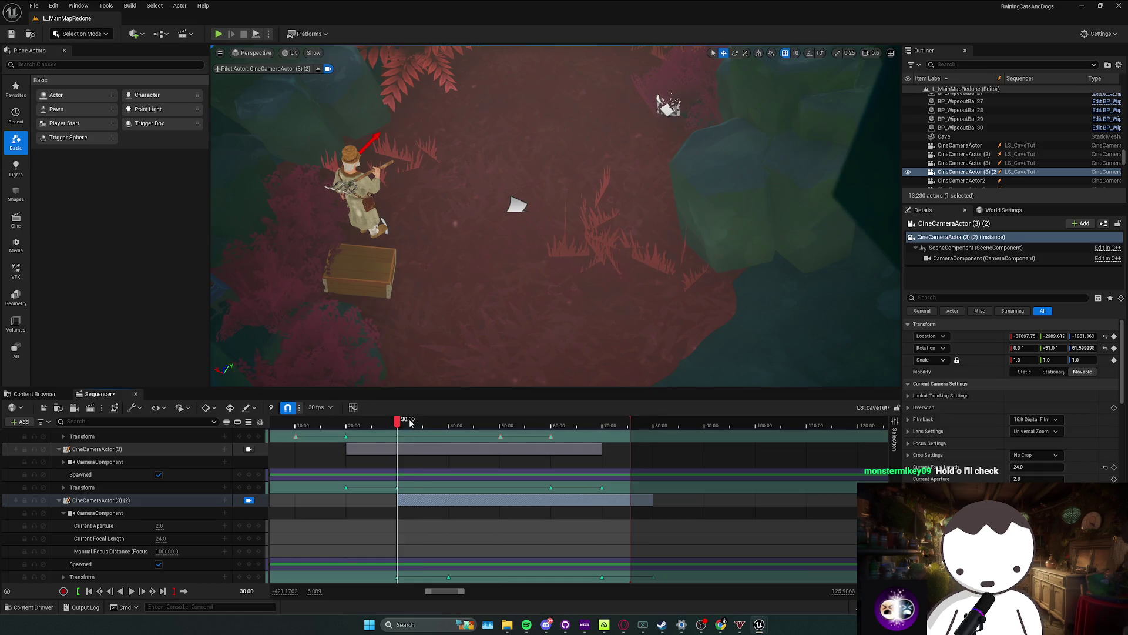
{"action": "left_click_drag", "start_coordinate": [409, 423], "coordinate": [448, 421]}
Step: Re-angle the piloted camera and, back at 30 seconds, swing it around toward the farmer
{"action": "mouse_move", "coordinate": [556, 325]}
{"action": "left_mouse_down"}
{"action": "mouse_move", "coordinate": [562, 307]}
{"action": "mouse_move", "coordinate": [548, 294]}
{"action": "left_mouse_up"}
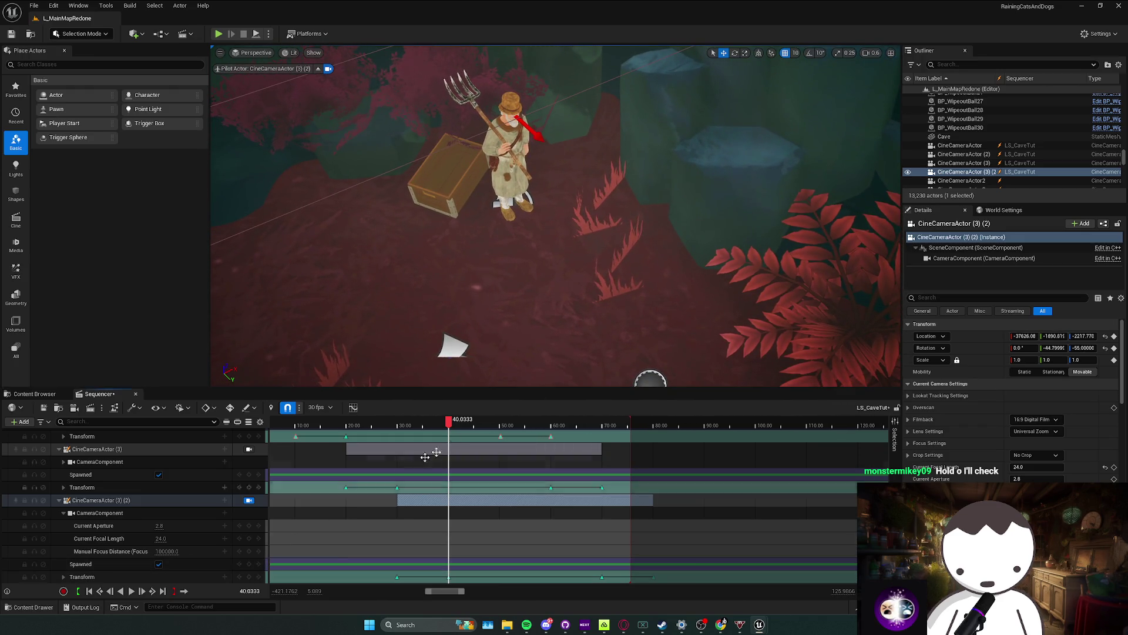
{"action": "left_click_drag", "start_coordinate": [450, 426], "coordinate": [402, 429]}
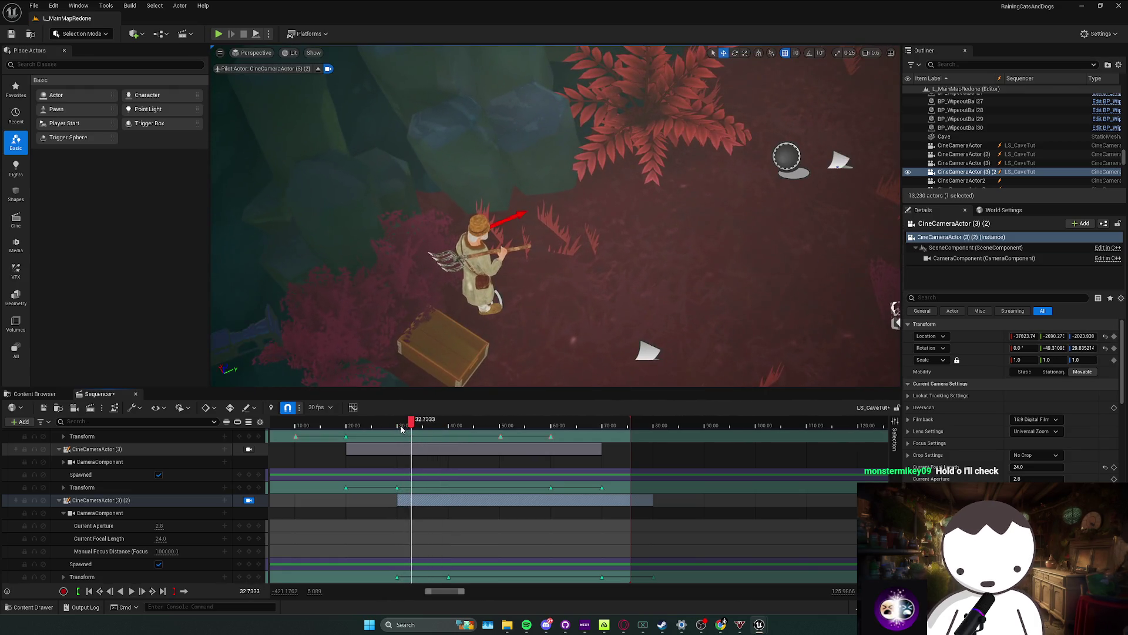
{"action": "left_click_drag", "start_coordinate": [402, 429], "coordinate": [397, 424]}
{"action": "left_click_drag", "start_coordinate": [556, 218], "coordinate": [556, 218]}
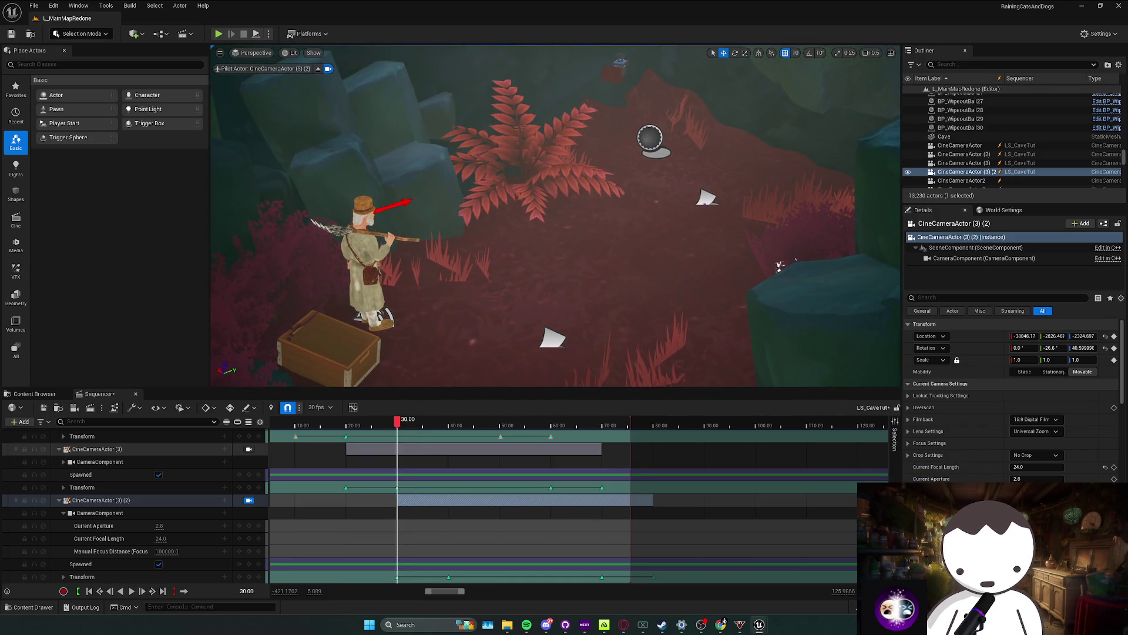
{"action": "left_click_drag", "start_coordinate": [529, 324], "coordinate": [530, 324]}
{"action": "left_click", "coordinate": [161, 538]}
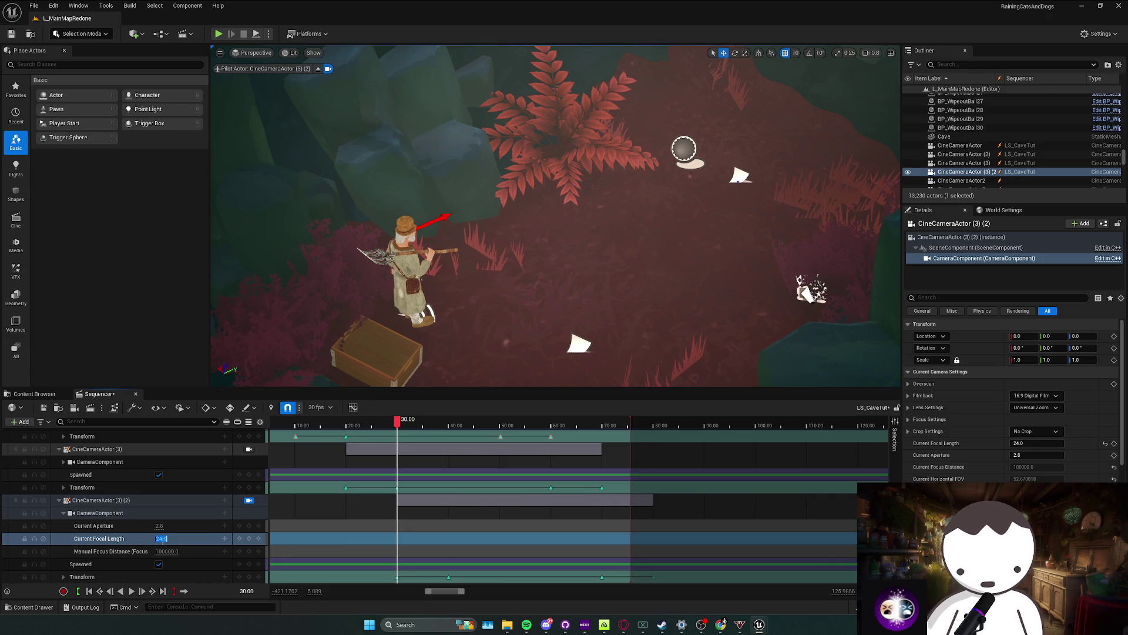
{"action": "type", "text": "14"}
Step: Try focal lengths of 14, 24, 18 and 35 on the piloted camera
{"action": "key", "text": "Return"}
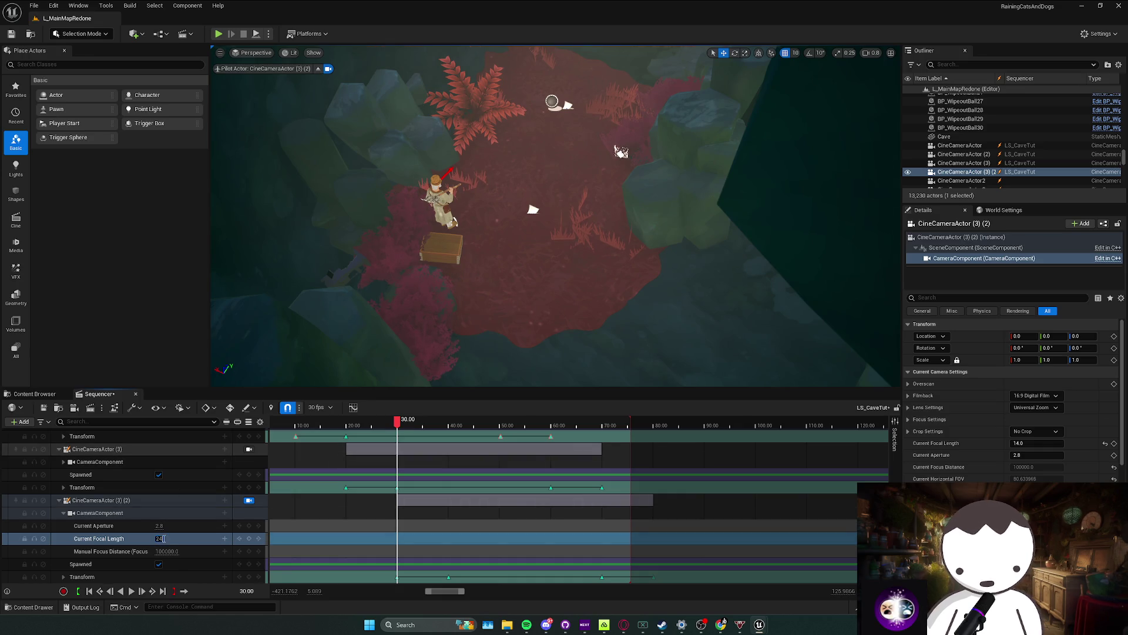
{"action": "key", "text": "Return"}
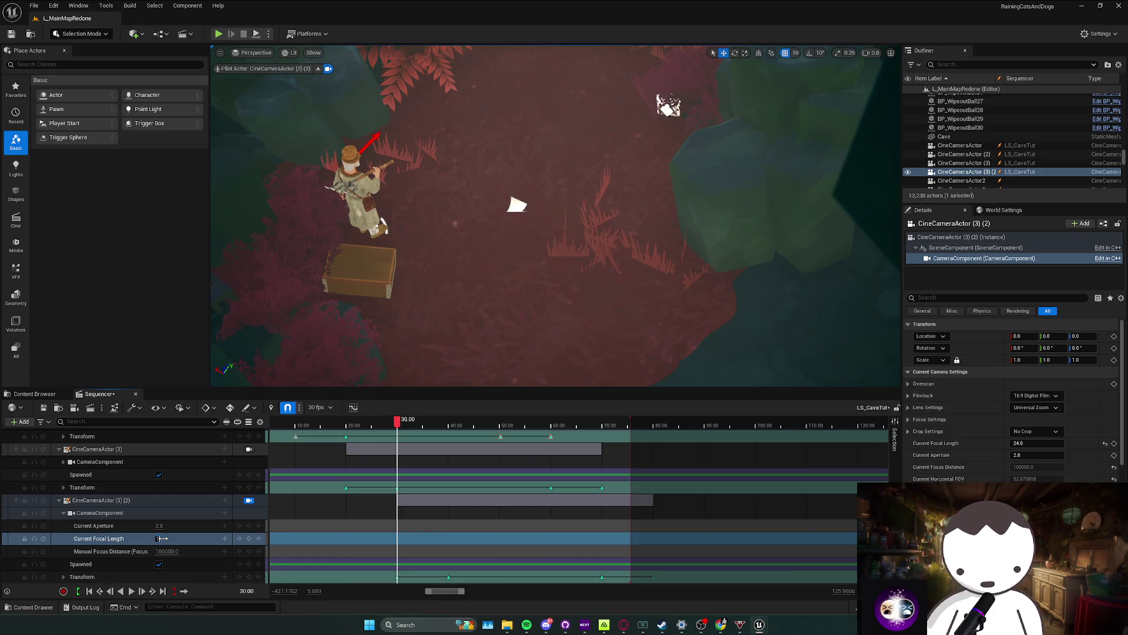
{"action": "key", "text": "Return"}
{"action": "scroll", "coordinate": [554, 282], "scroll_direction": "down", "scroll_amount": 5}
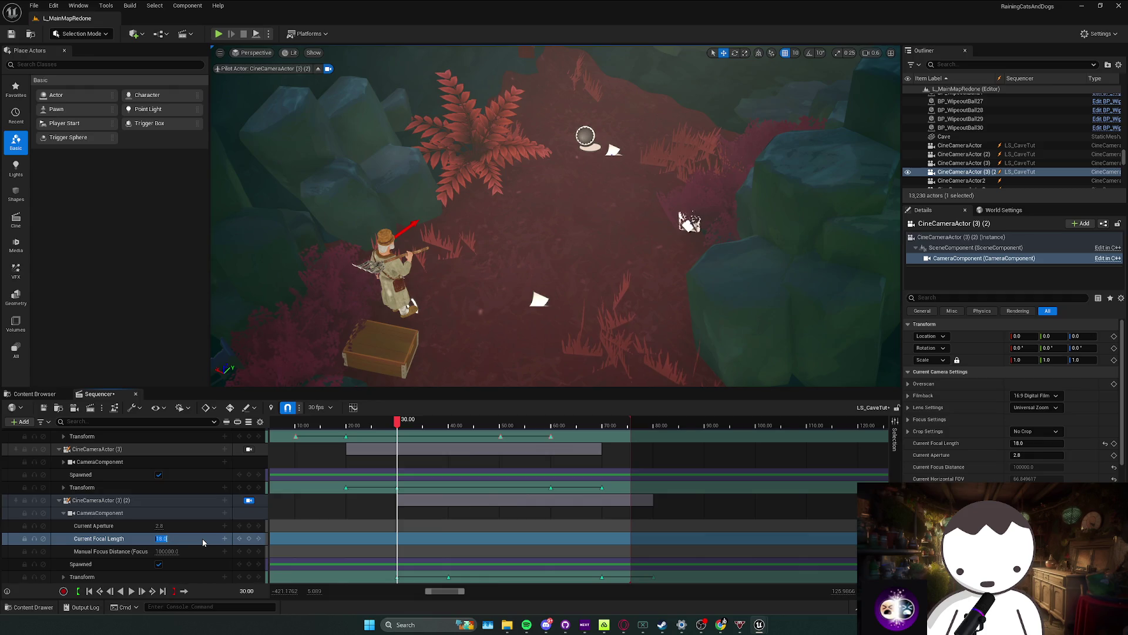
{"action": "type", "text": "35"}
{"action": "key", "text": "Return"}
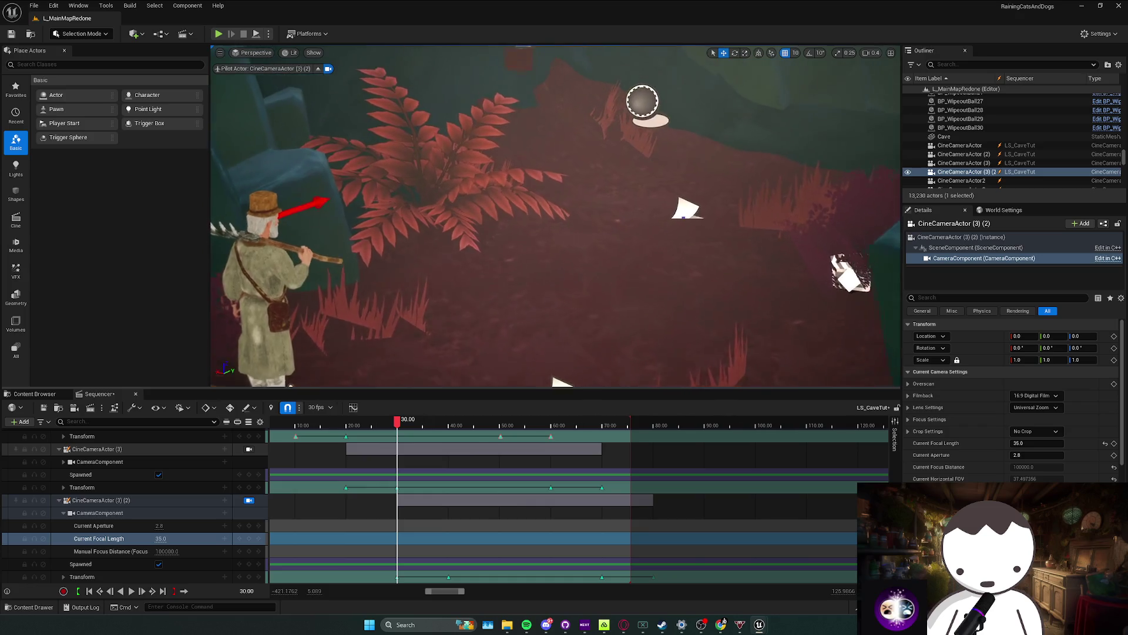
Step: Fly the camera back and forward to frame the farmer's full body in profile
{"action": "scroll", "coordinate": [555, 216], "scroll_direction": "up", "scroll_amount": 1}
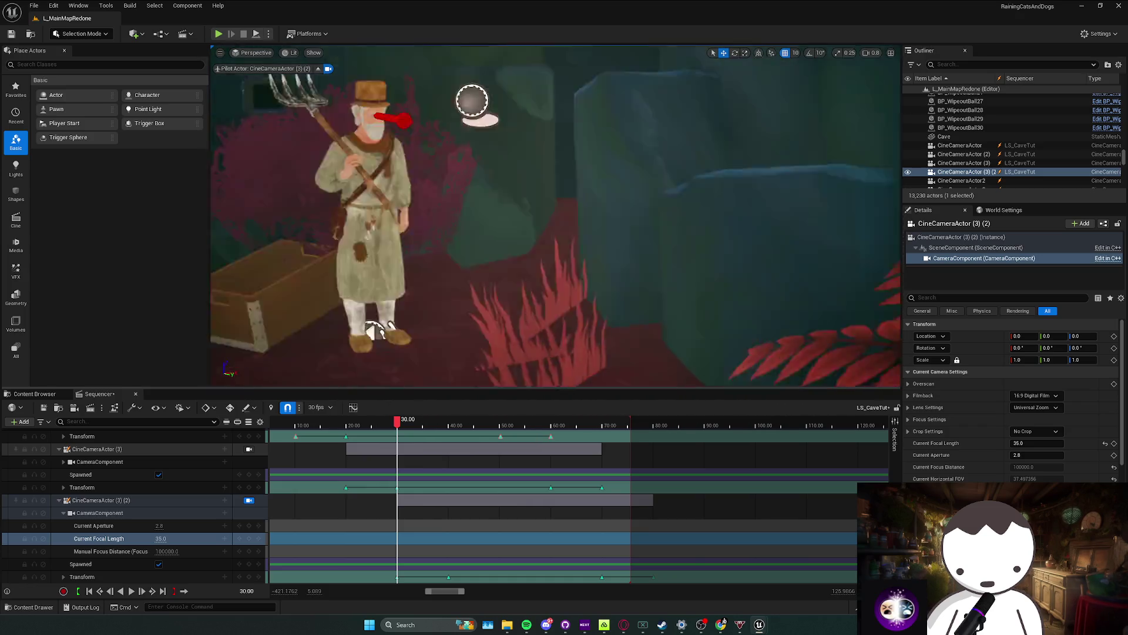
{"action": "scroll", "coordinate": [418, 258], "scroll_direction": "down", "scroll_amount": 1}
{"action": "scroll", "coordinate": [556, 216], "scroll_direction": "down", "scroll_amount": 4}
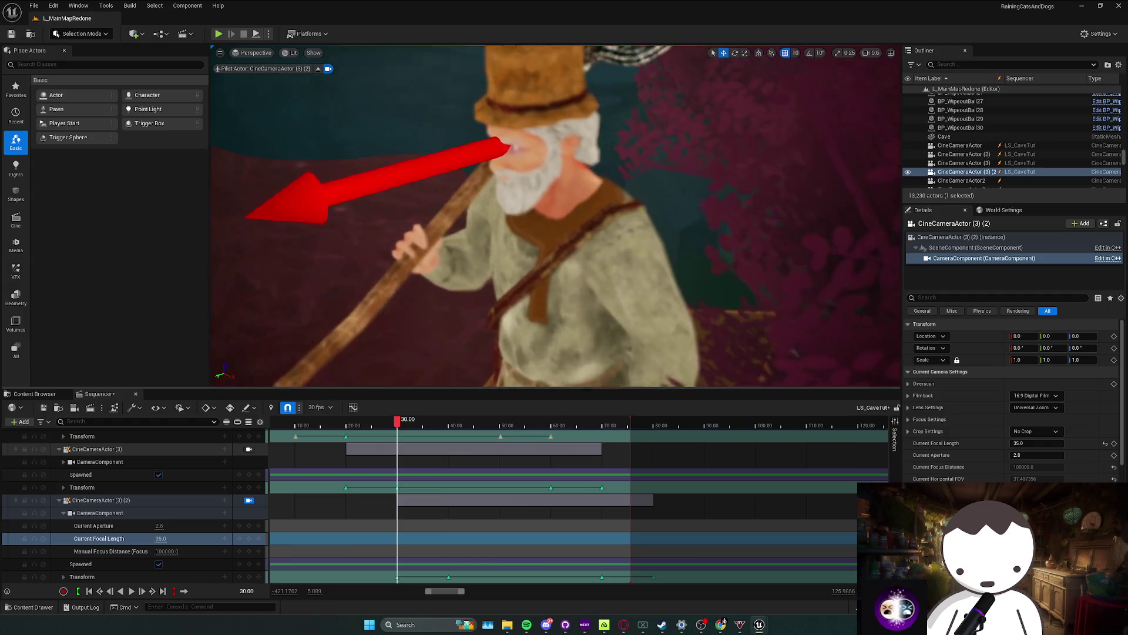
{"action": "key", "text": "s"}
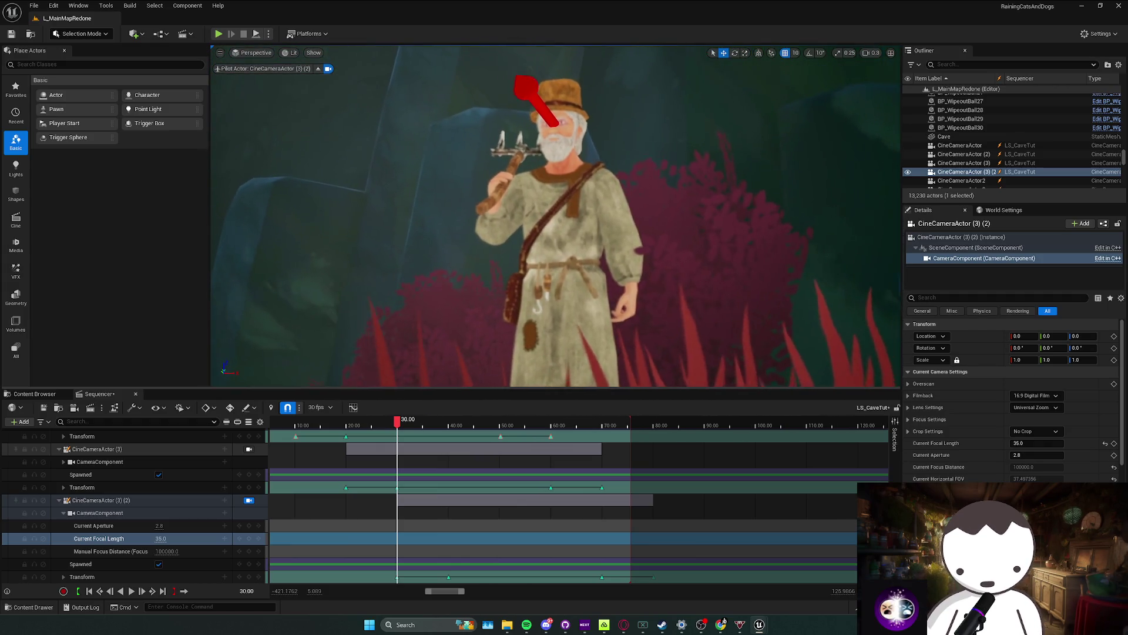
{"action": "key", "text": "w"}
{"action": "key", "text": "d"}
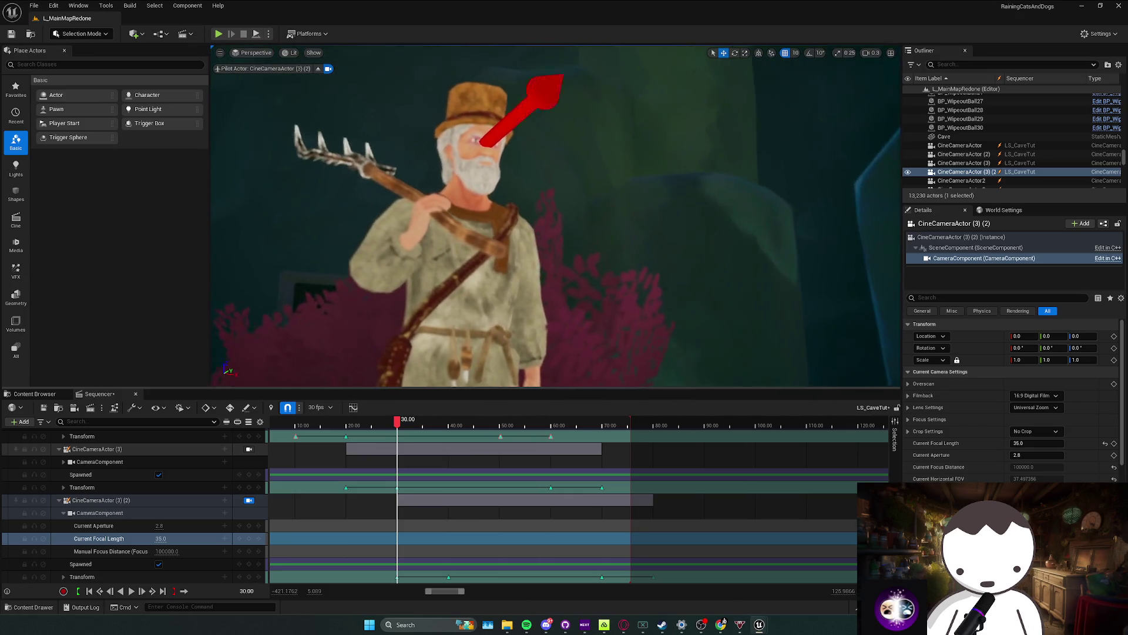
{"action": "scroll", "coordinate": [555, 216], "scroll_direction": "up", "scroll_amount": 1}
{"action": "key", "text": "w"}
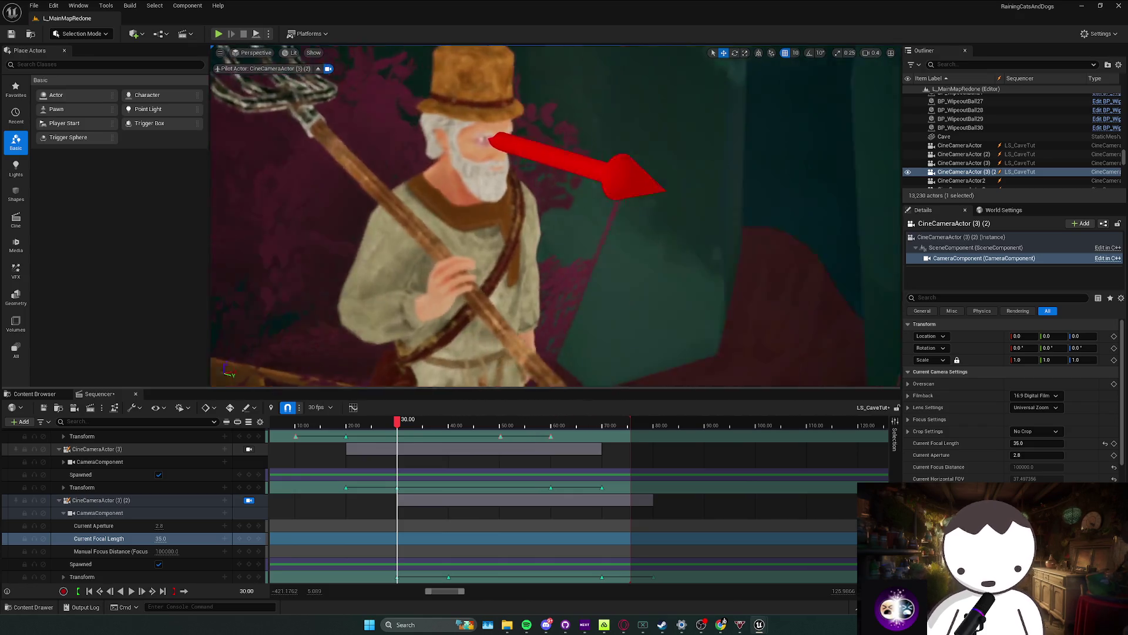
{"action": "key", "text": "w"}
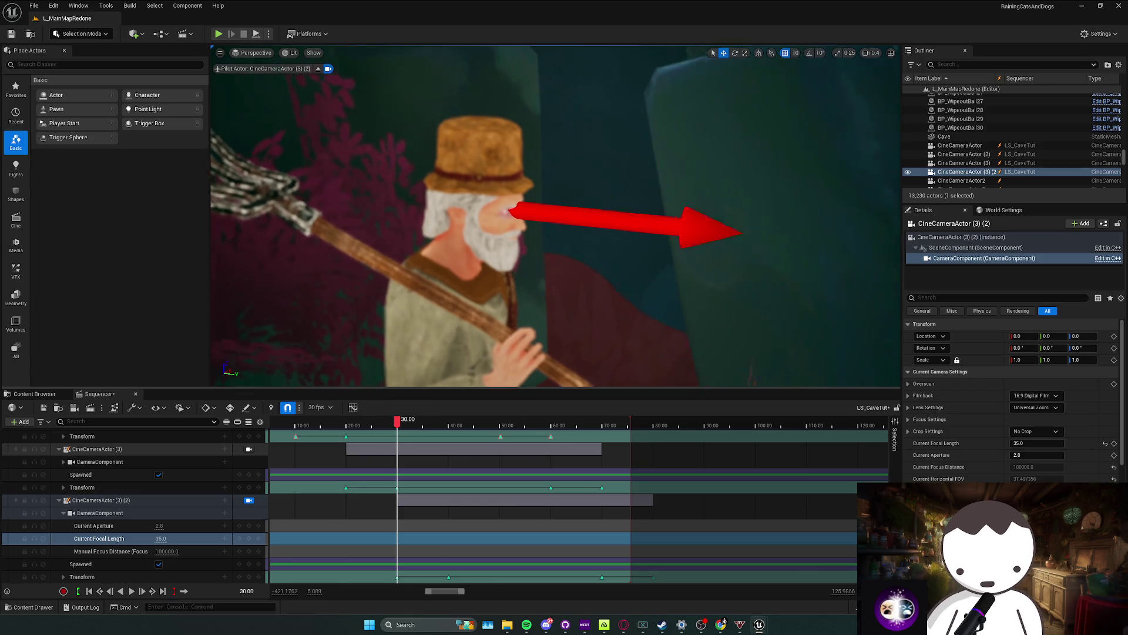
Step: Turn the camera back onto the farmer, restore the 24.0 focal length, and scrub ahead to check
{"action": "scroll", "coordinate": [555, 217], "scroll_direction": "up", "scroll_amount": 1}
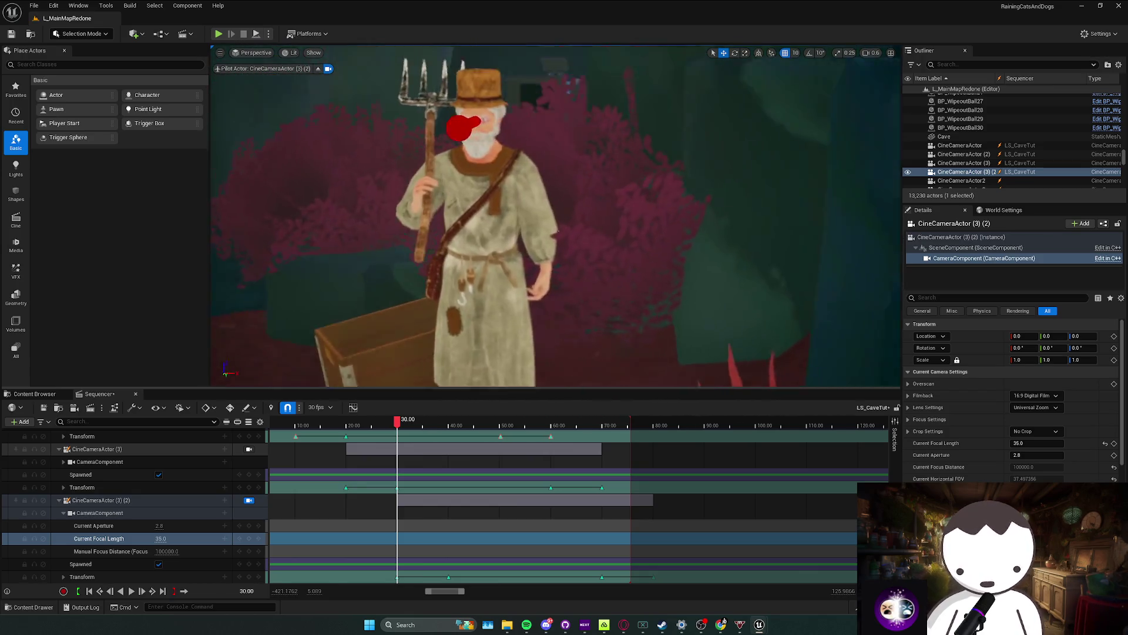
{"action": "scroll", "coordinate": [556, 216], "scroll_direction": "up", "scroll_amount": 1}
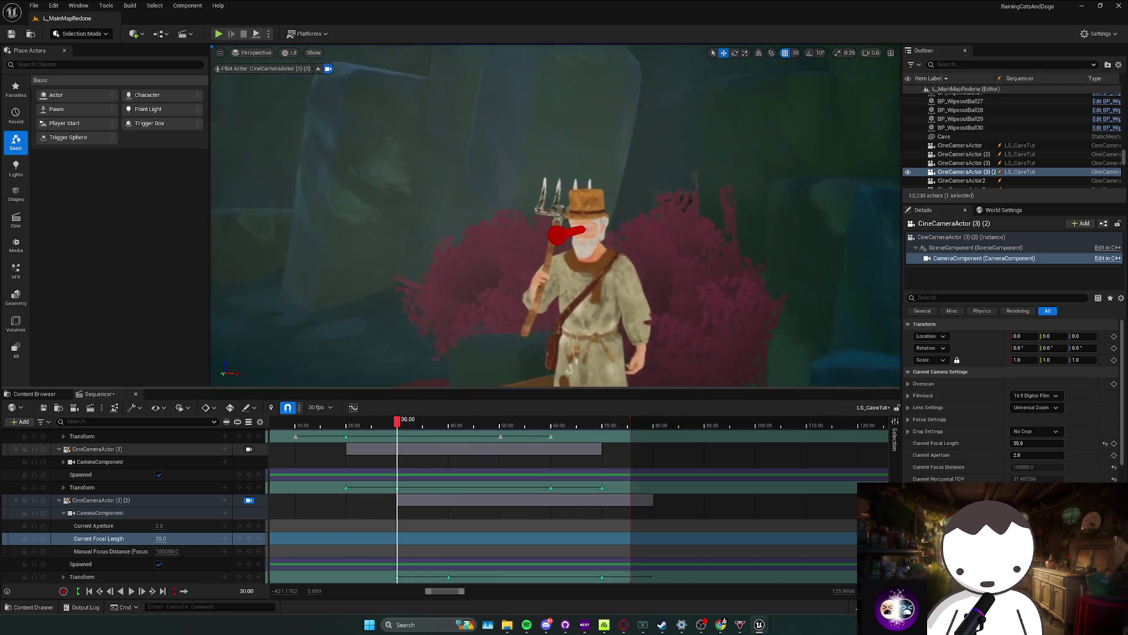
{"action": "key", "text": "d"}
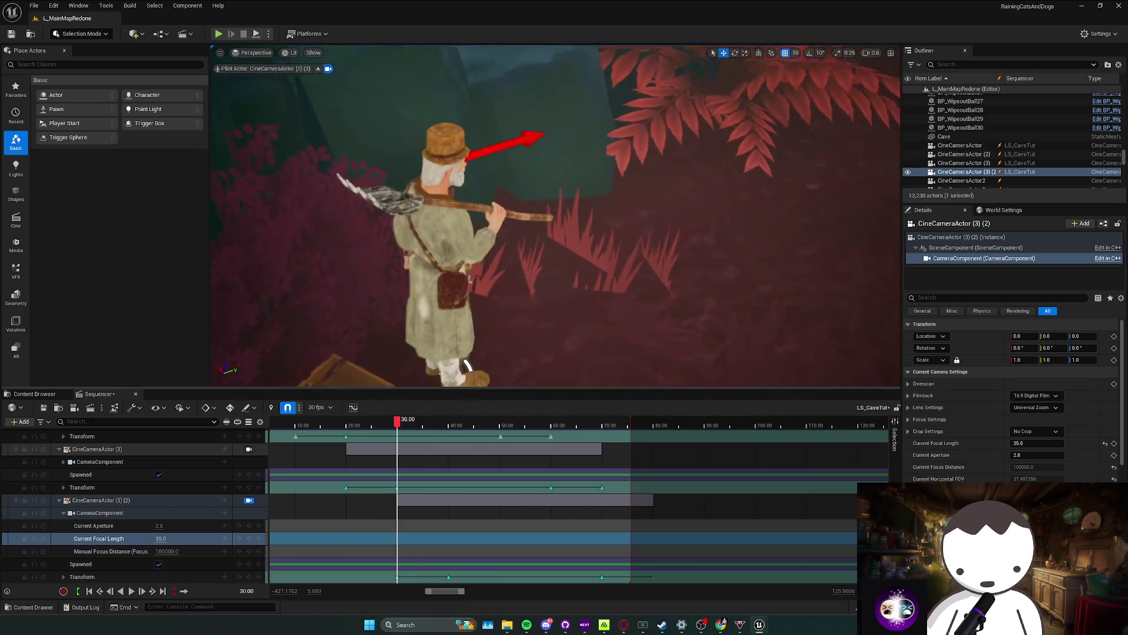
{"action": "scroll", "coordinate": [556, 217], "scroll_direction": "up", "scroll_amount": 1}
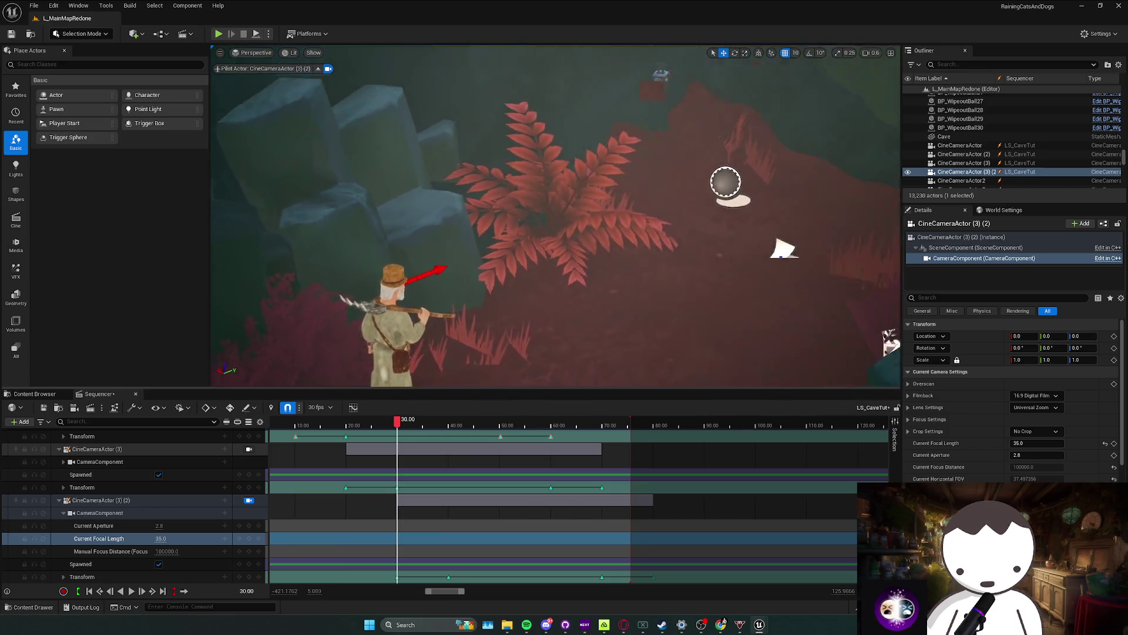
{"action": "key", "text": "s"}
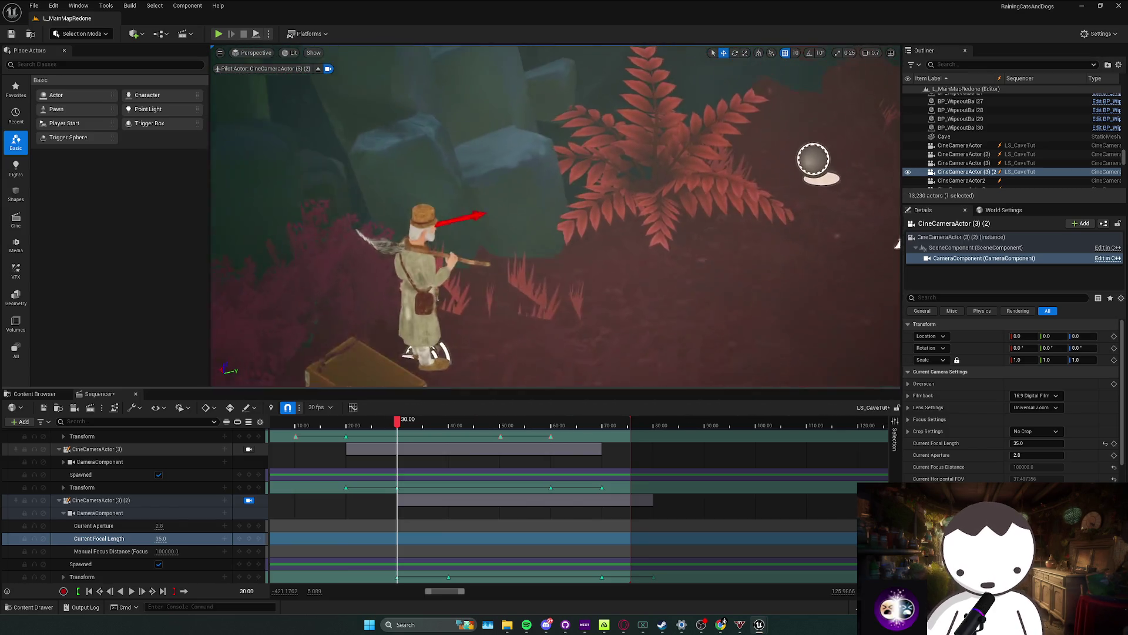
{"action": "key", "text": "ctrl+z"}
{"action": "key", "text": "ctrl+z"}
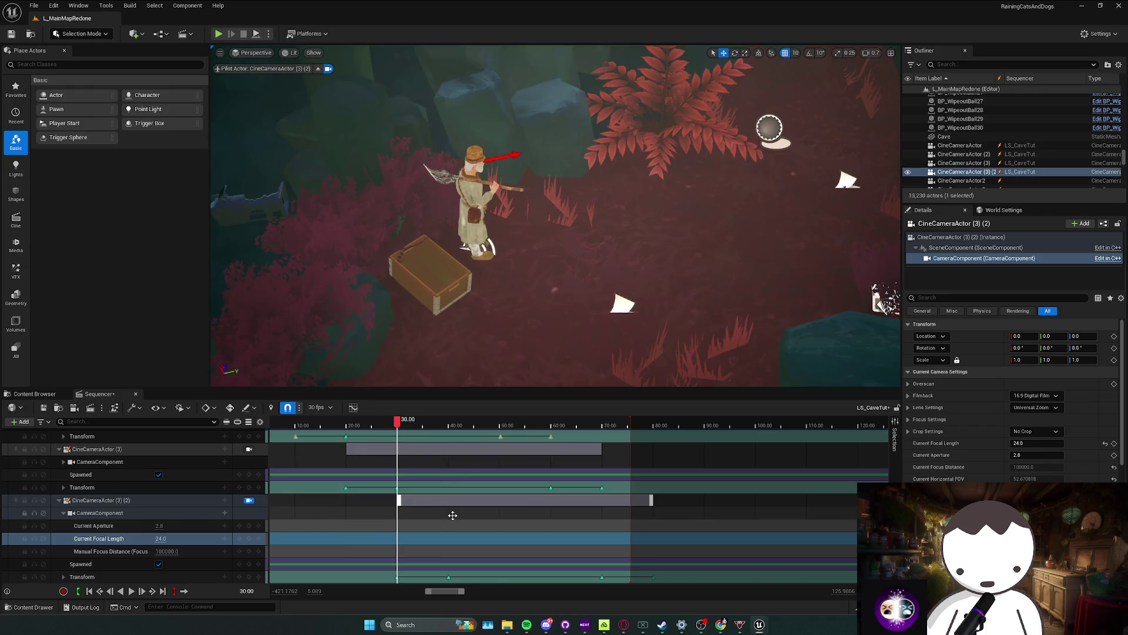
{"action": "mouse_move", "coordinate": [398, 422]}
{"action": "left_mouse_down"}
{"action": "mouse_move", "coordinate": [444, 424]}
{"action": "mouse_move", "coordinate": [427, 425]}
{"action": "left_mouse_up"}
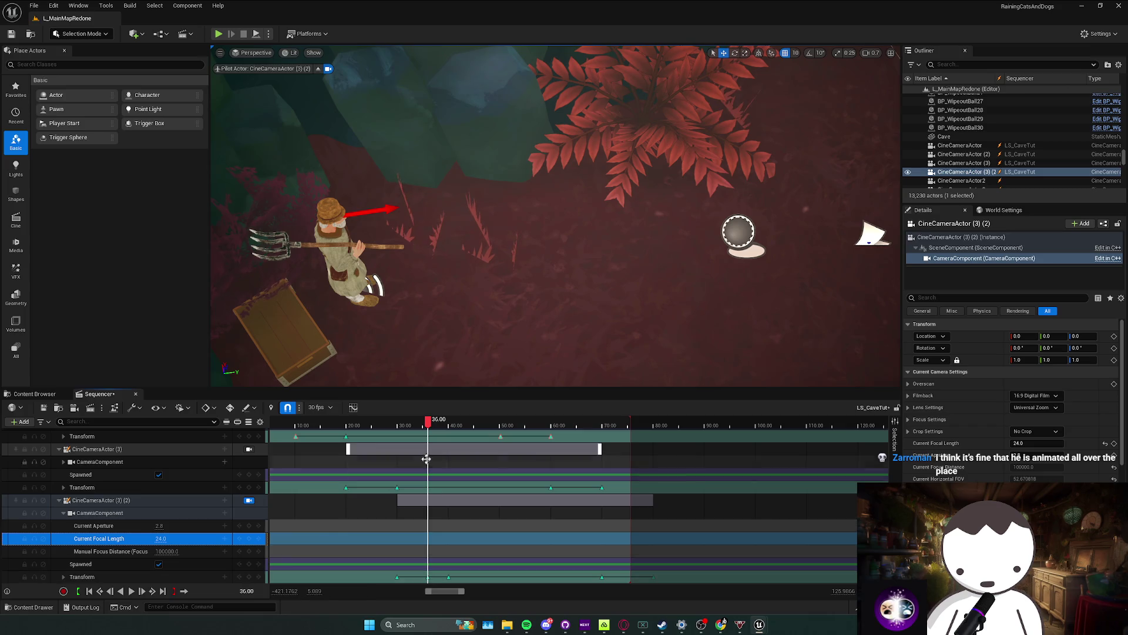
Step: Give the 36-second camera transform key Cubic (Auto) interpolation
{"action": "right_click", "coordinate": [428, 577]}
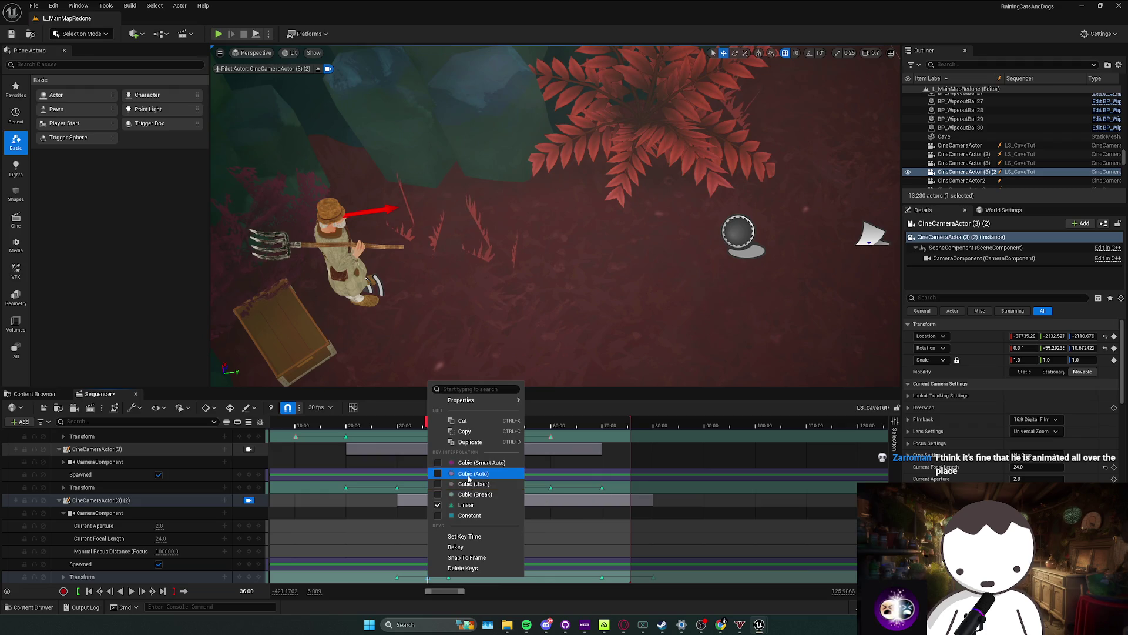
{"action": "left_click", "coordinate": [468, 479]}
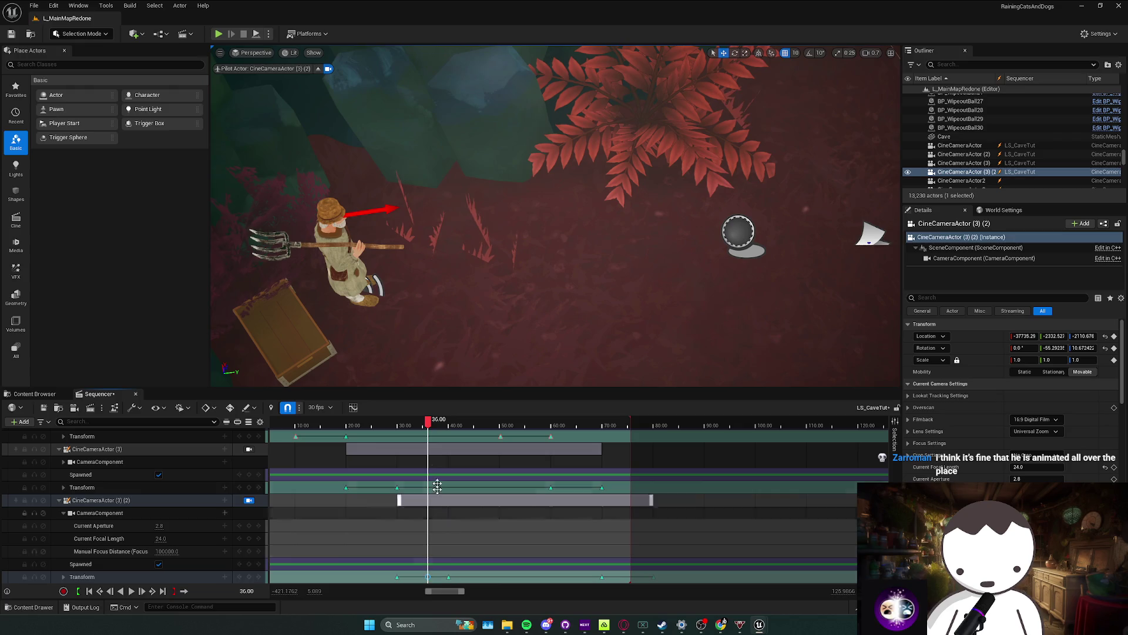
{"action": "left_click", "coordinate": [425, 431]}
{"action": "left_click", "coordinate": [428, 577]}
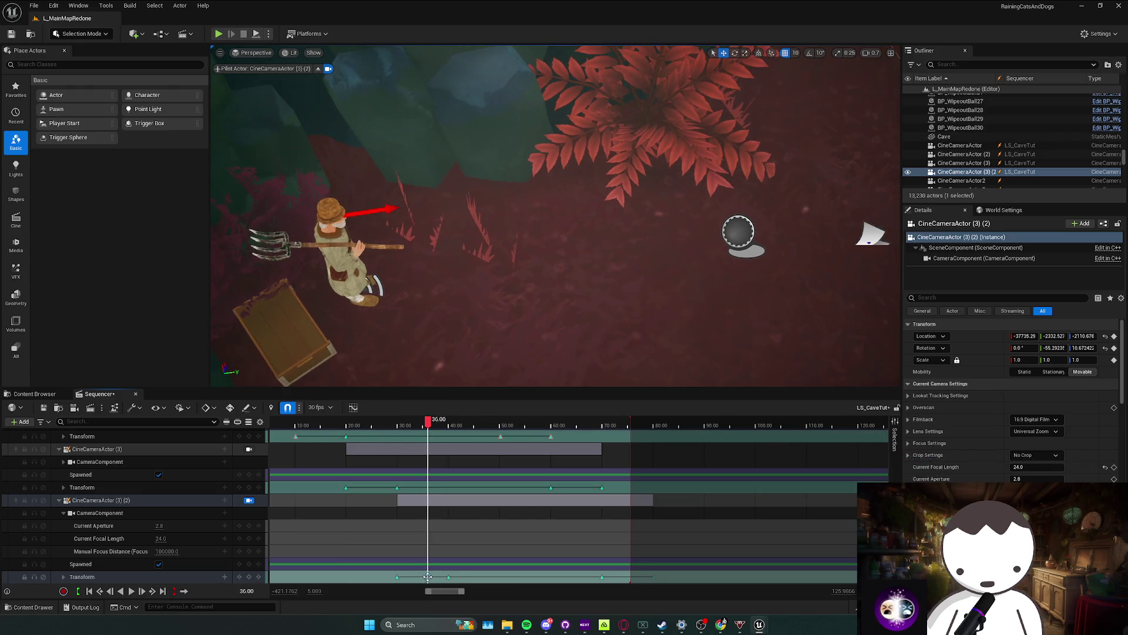
{"action": "left_click", "coordinate": [393, 434]}
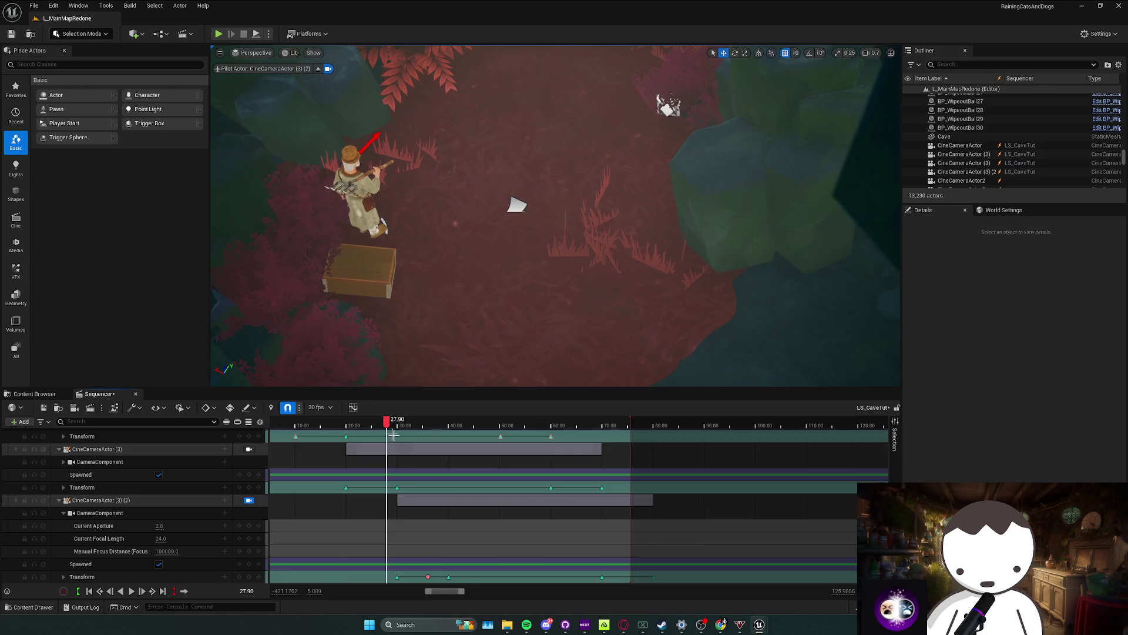
Step: Move the transform key to 35.37 seconds and play the shot from around 28.7 seconds
{"action": "left_click_drag", "start_coordinate": [426, 578], "coordinate": [423, 577]}
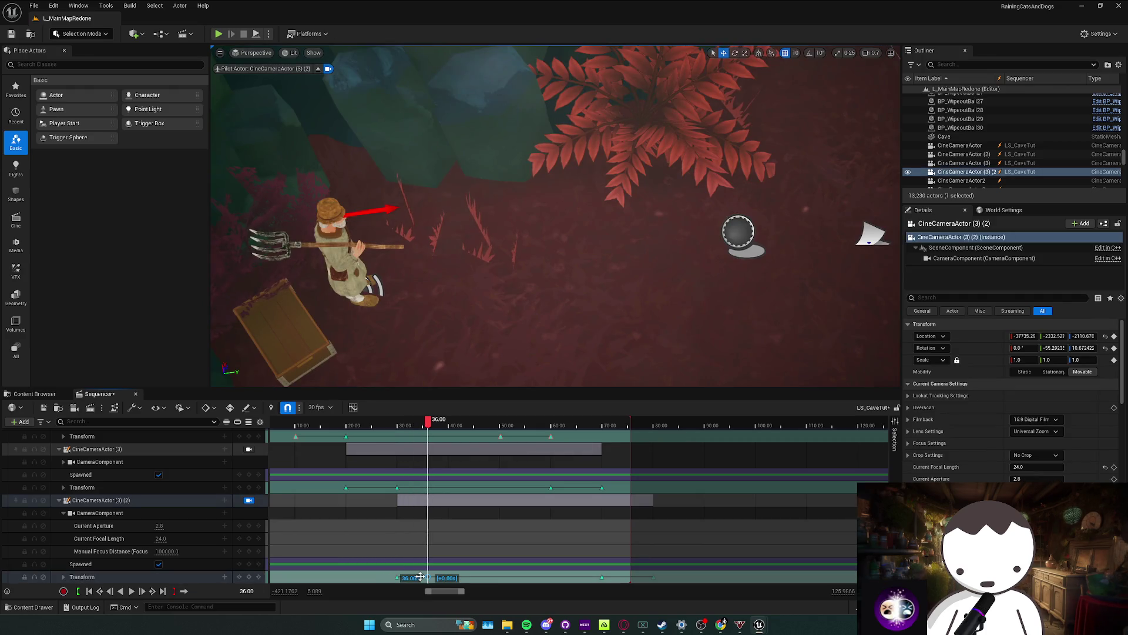
{"action": "scroll", "coordinate": [430, 576], "scroll_direction": "up", "scroll_amount": 5}
{"action": "left_click_drag", "start_coordinate": [413, 576], "coordinate": [416, 577]}
{"action": "left_click", "coordinate": [284, 424]}
{"action": "key", "text": "space"}
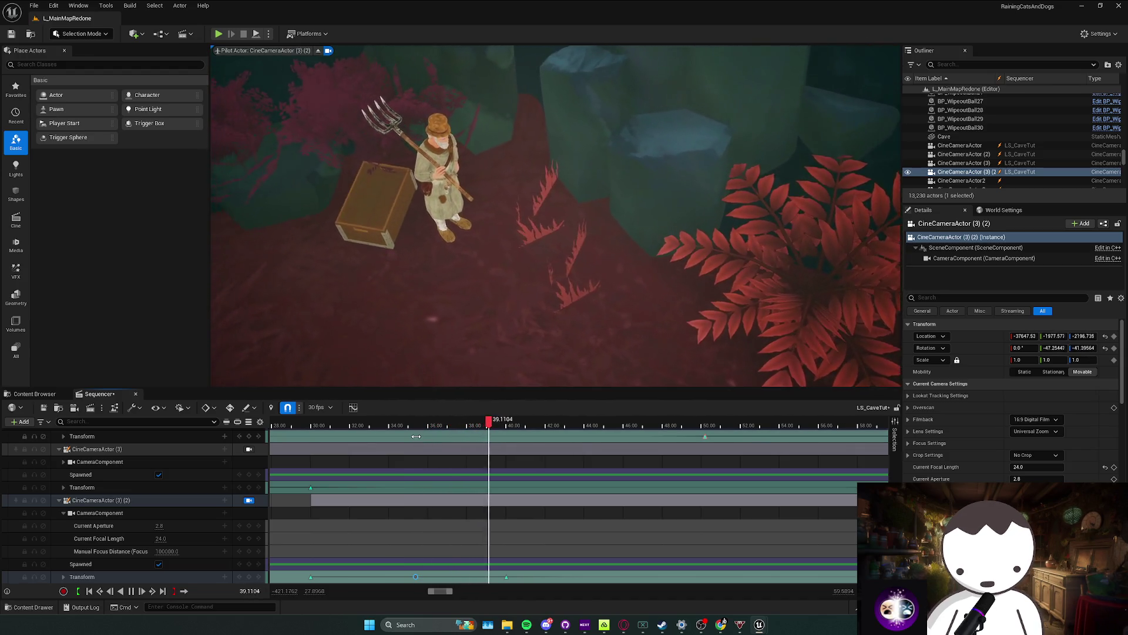
Step: Trim the CineCameraActor (3) (2) section, key its transform near 70 seconds, then show the CutScenes assets
{"action": "key", "text": "space"}
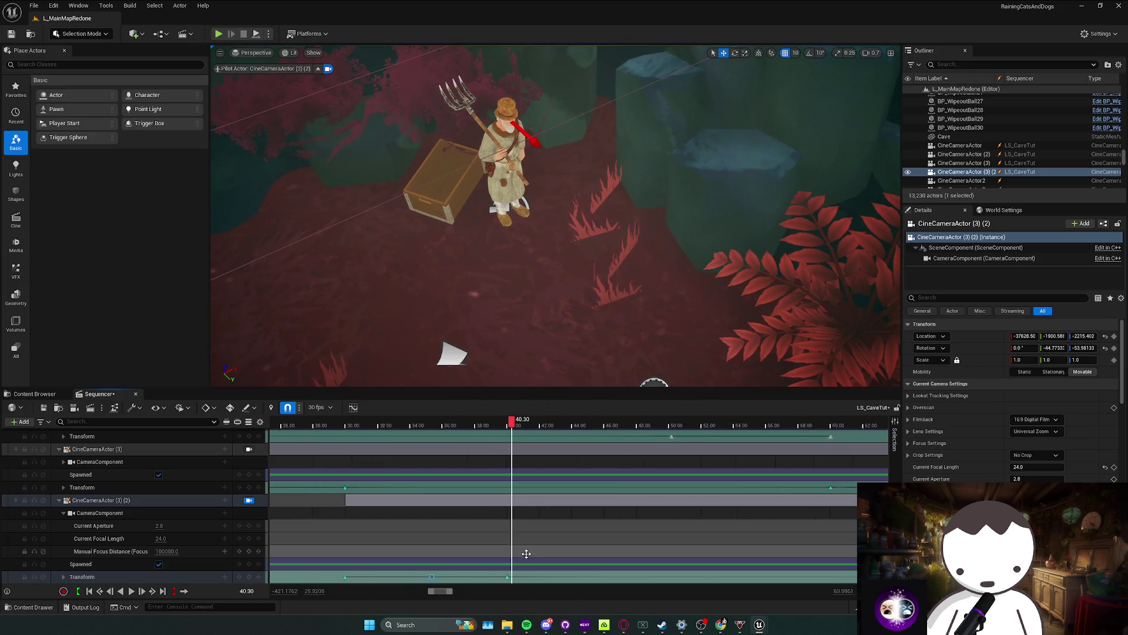
{"action": "scroll", "coordinate": [456, 572], "scroll_direction": "down", "scroll_amount": 3}
{"action": "left_click_drag", "start_coordinate": [675, 424], "coordinate": [708, 438]}
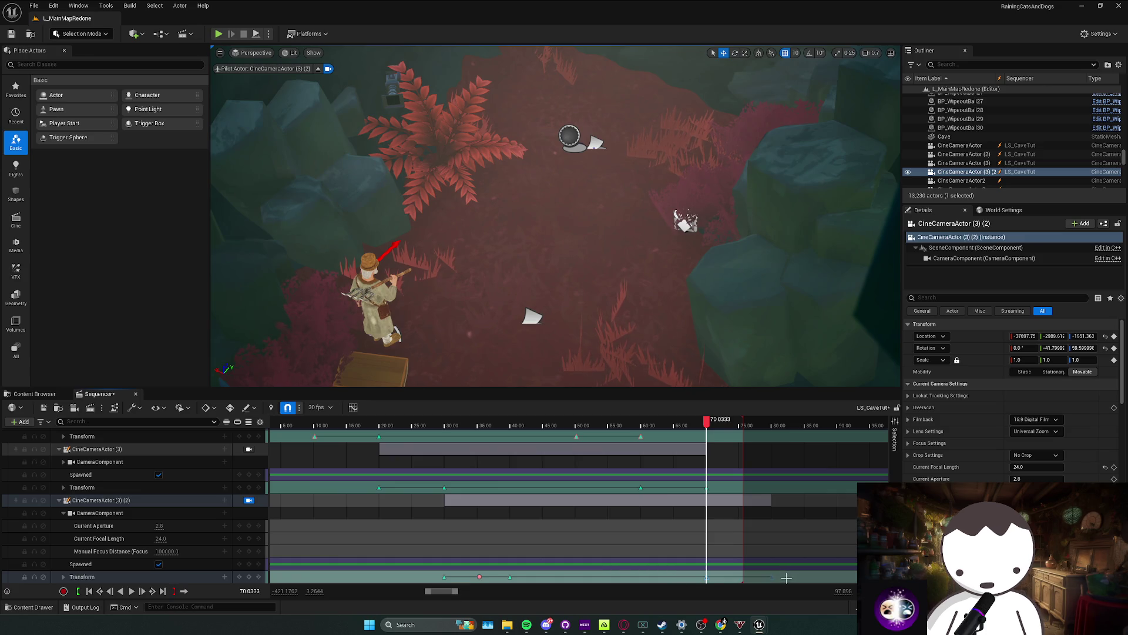
{"action": "left_click_drag", "start_coordinate": [771, 500], "coordinate": [509, 500]}
{"action": "left_click", "coordinate": [494, 501]}
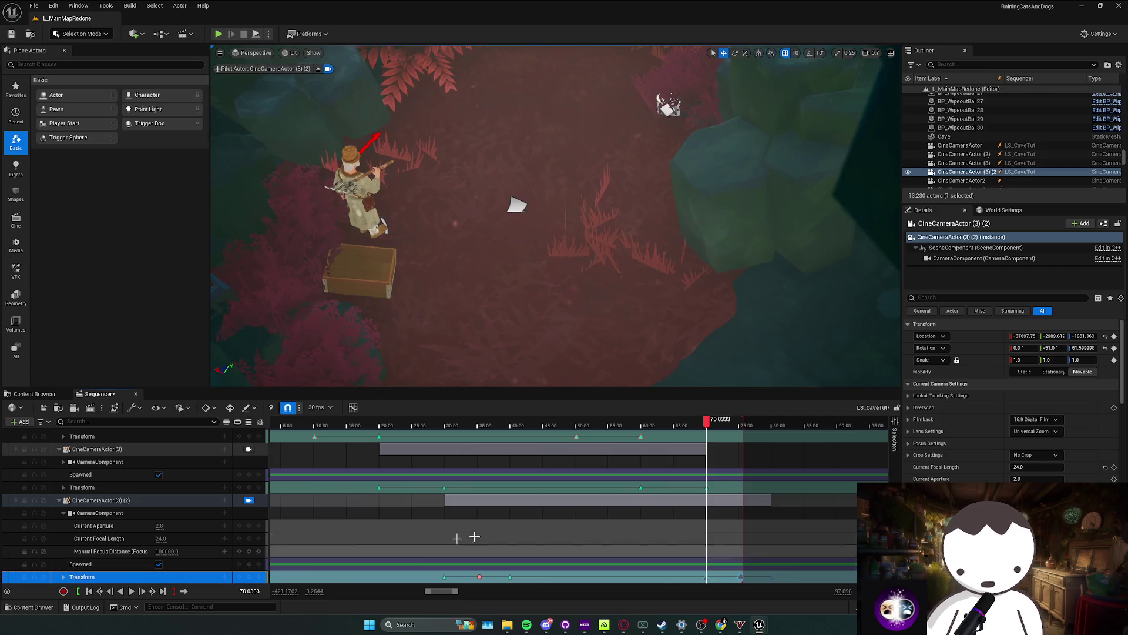
{"action": "key", "text": "space"}
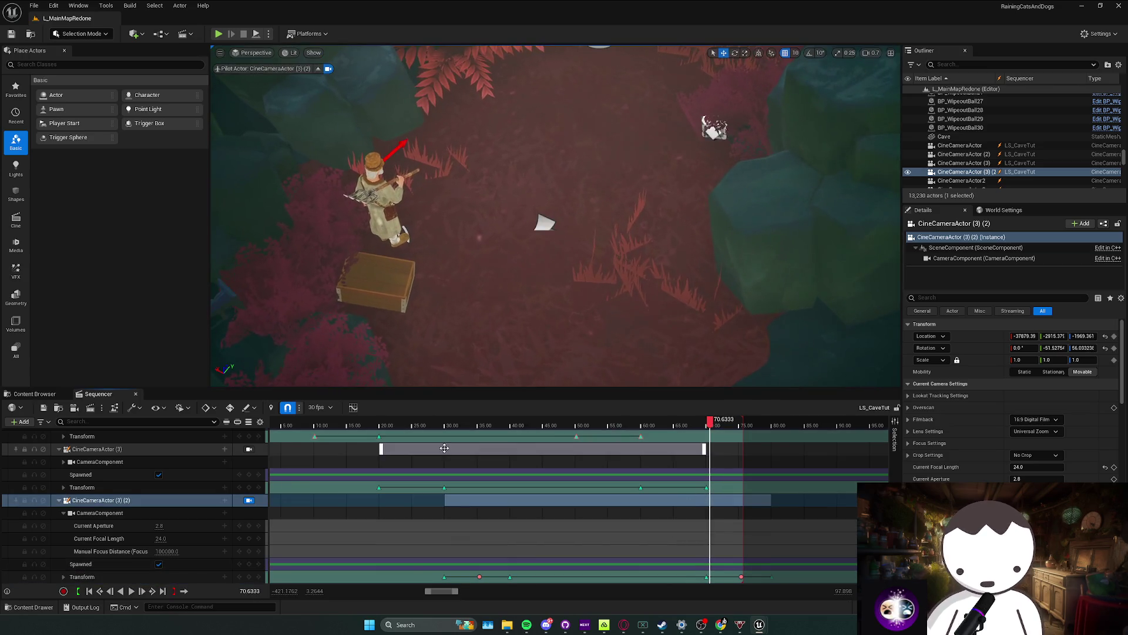
{"action": "left_click", "coordinate": [46, 397]}
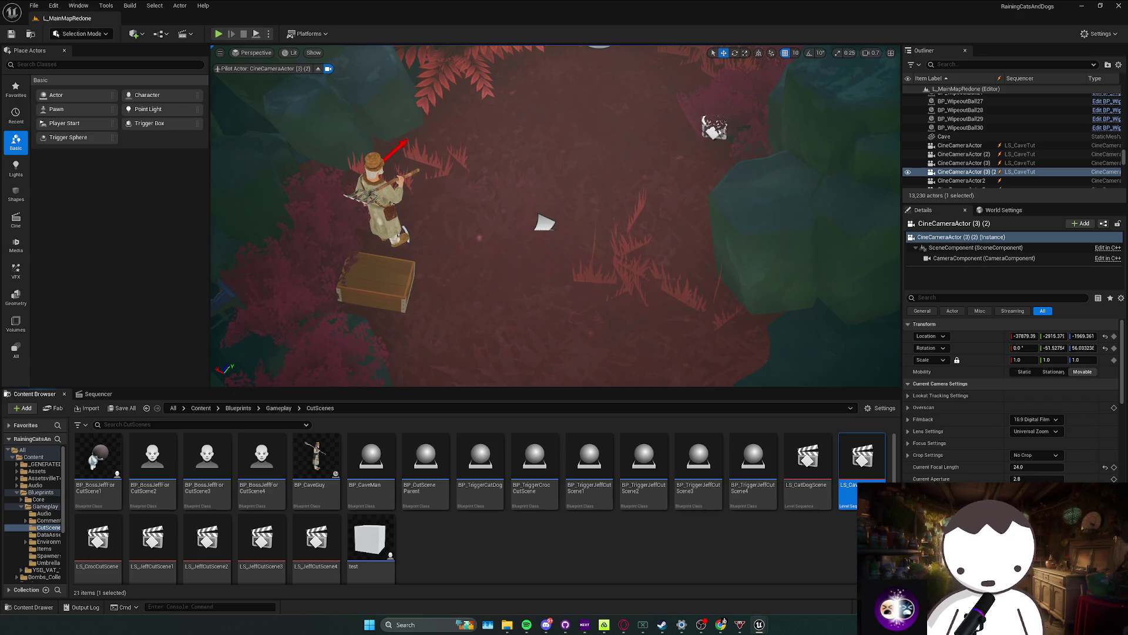
Step: Play-test L_MainMapRedone, walking to the farmer to trigger the cutscene fullscreen, then stop
{"action": "mouse_move", "coordinate": [324, 331]}
{"action": "left_mouse_down"}
{"action": "mouse_move", "coordinate": [441, 225]}
{"action": "mouse_move", "coordinate": [231, 40]}
{"action": "left_mouse_up"}
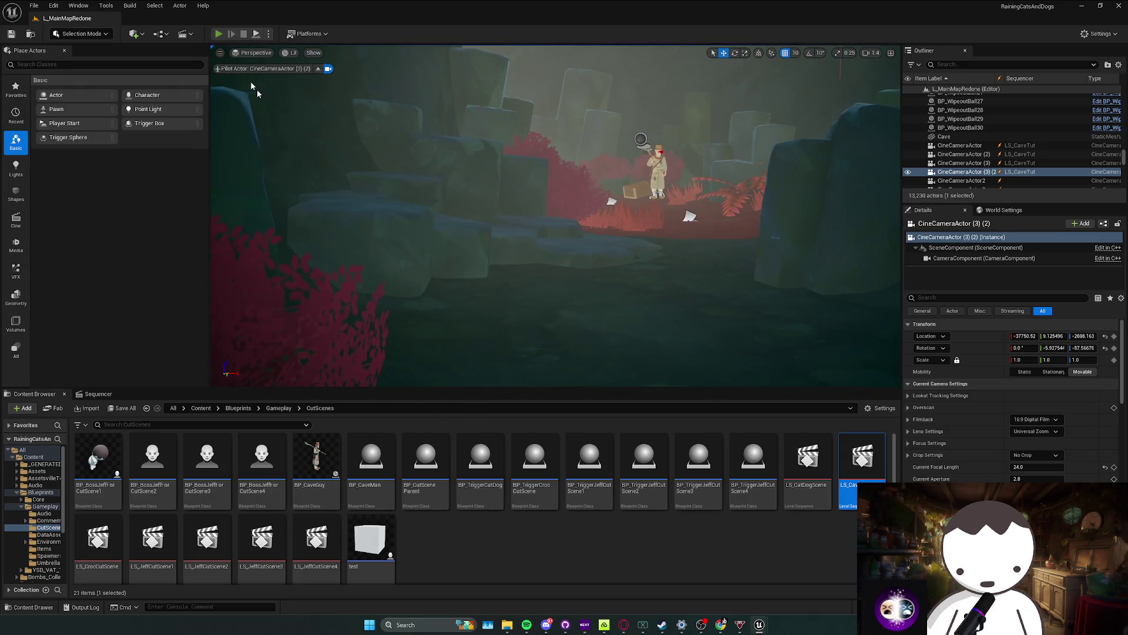
{"action": "key", "text": "alt+p"}
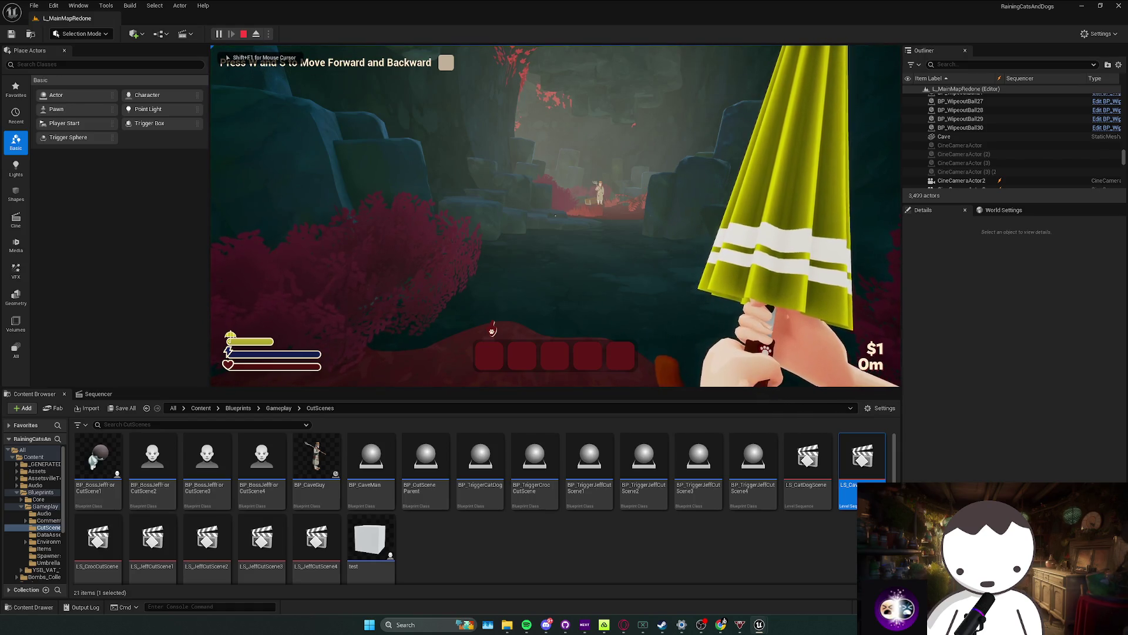
{"action": "mouse_move", "coordinate": [555, 216]}
{"action": "key", "text": "w"}
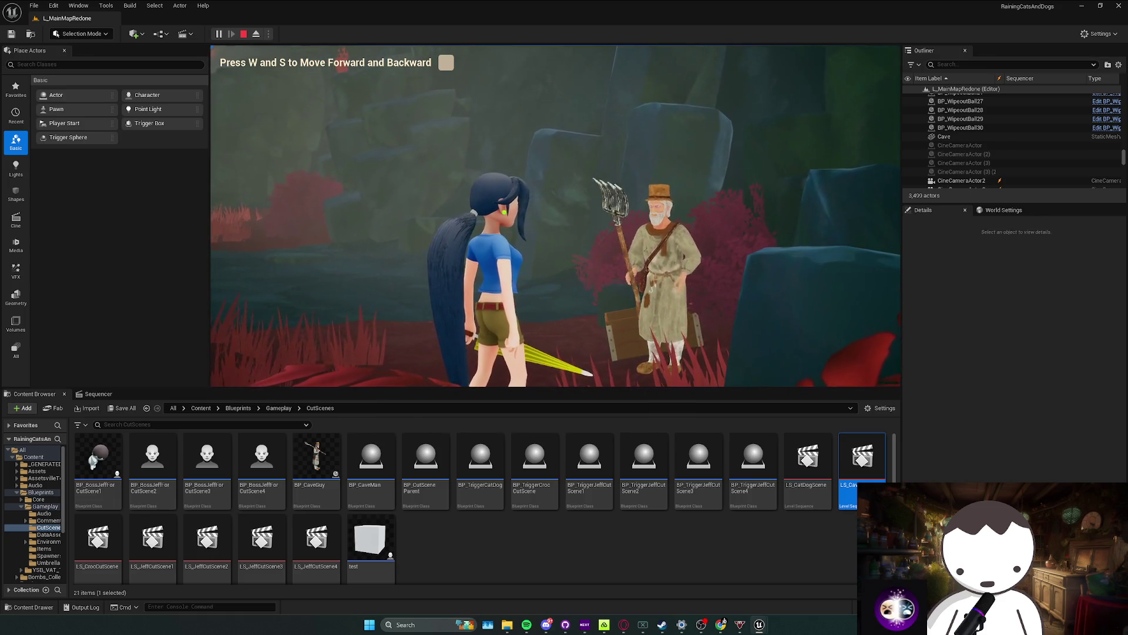
{"action": "key", "text": "F11"}
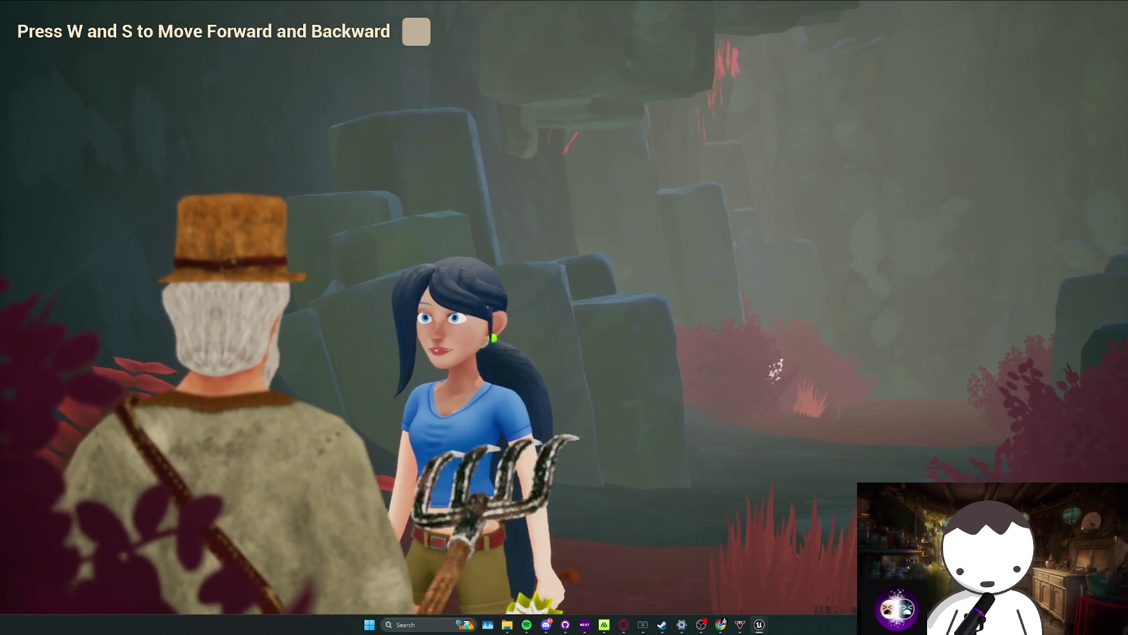
{"action": "key", "text": "F11"}
{"action": "key", "text": "Escape"}
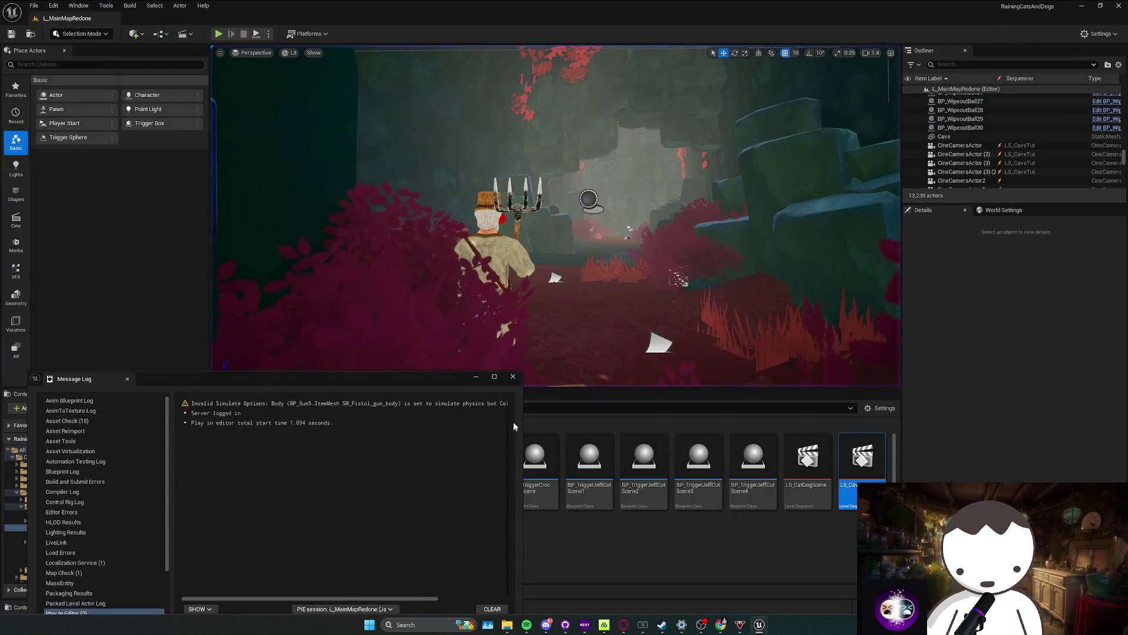
Step: Open the Content folder, bring LS_CaveTut back, save the level, and briefly check Twitch
{"action": "left_click", "coordinate": [201, 409]}
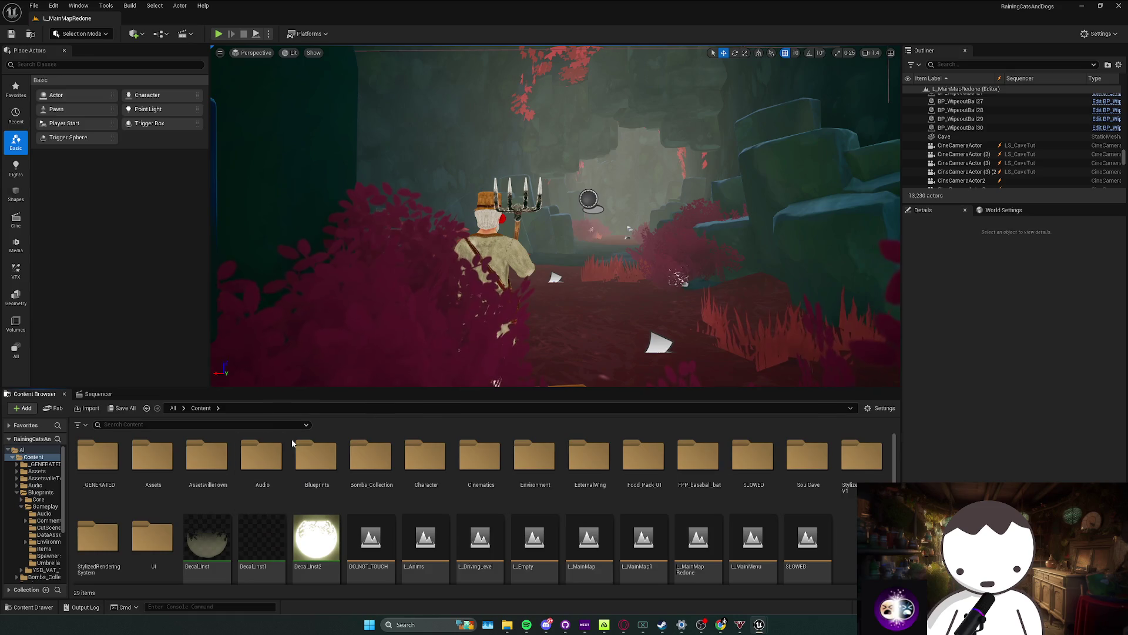
{"action": "left_click", "coordinate": [98, 394]}
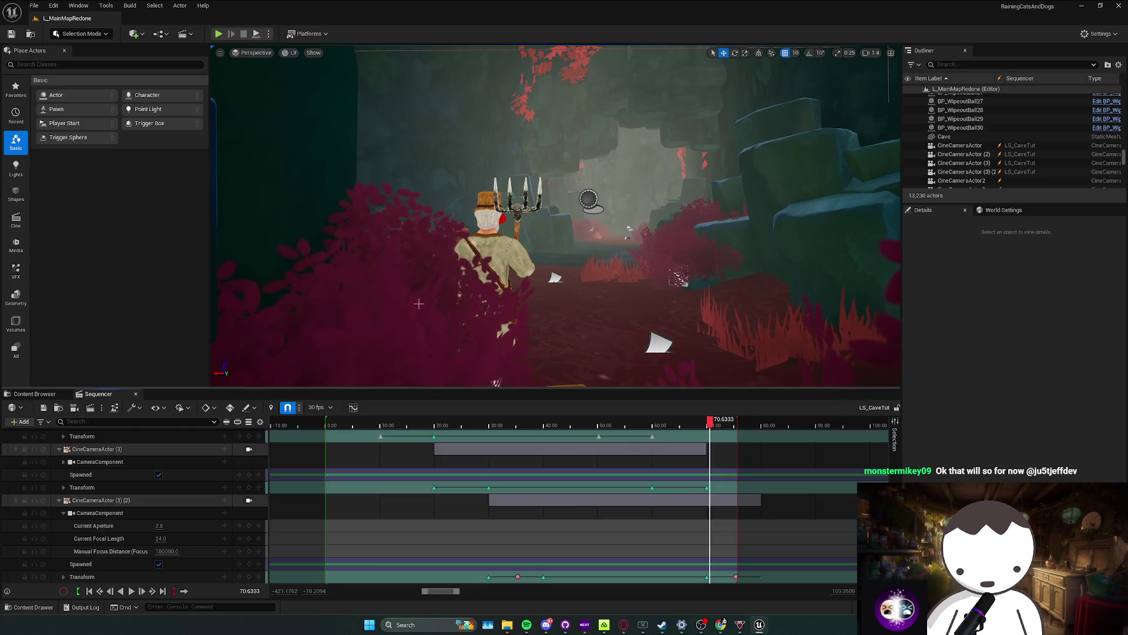
{"action": "key", "text": "ctrl+s"}
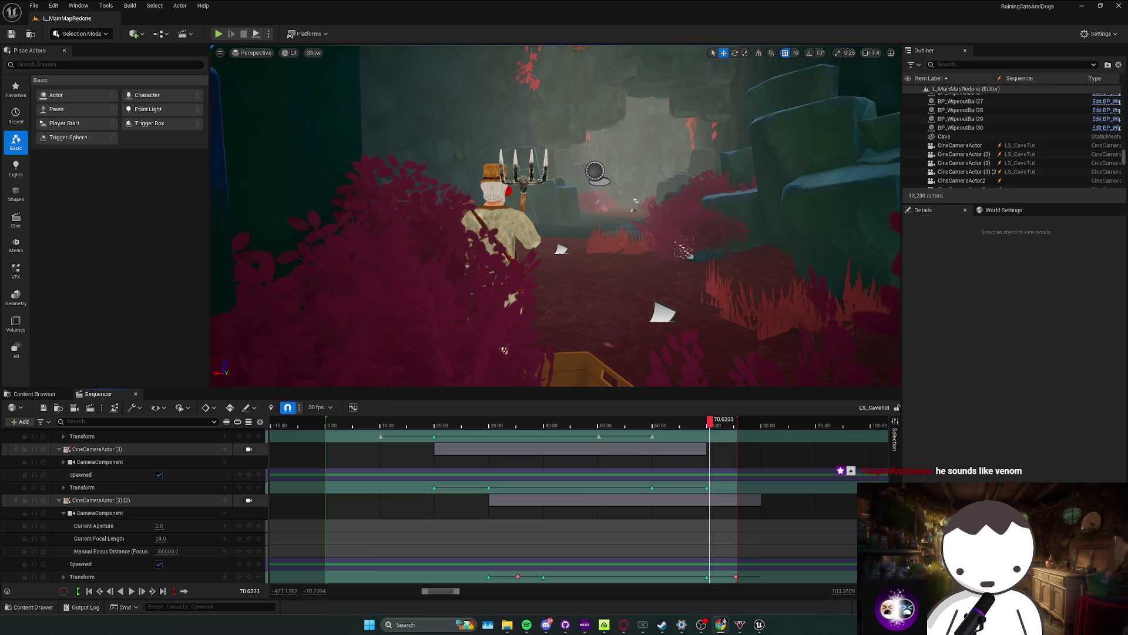
{"action": "left_click", "coordinate": [720, 625]}
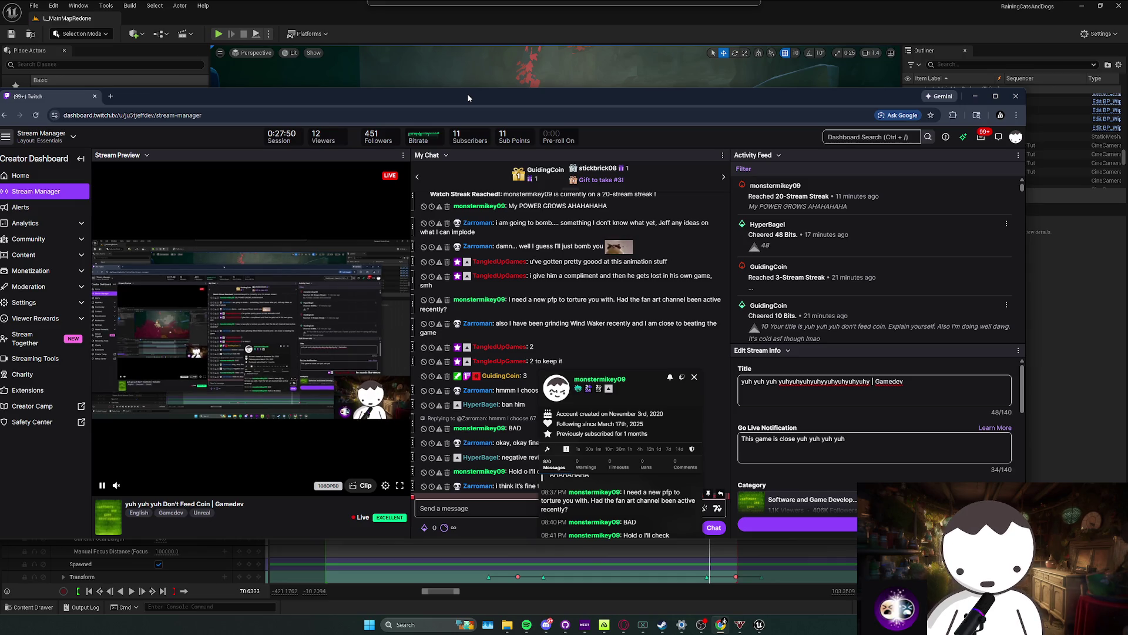
{"action": "left_click", "coordinate": [467, 77]}
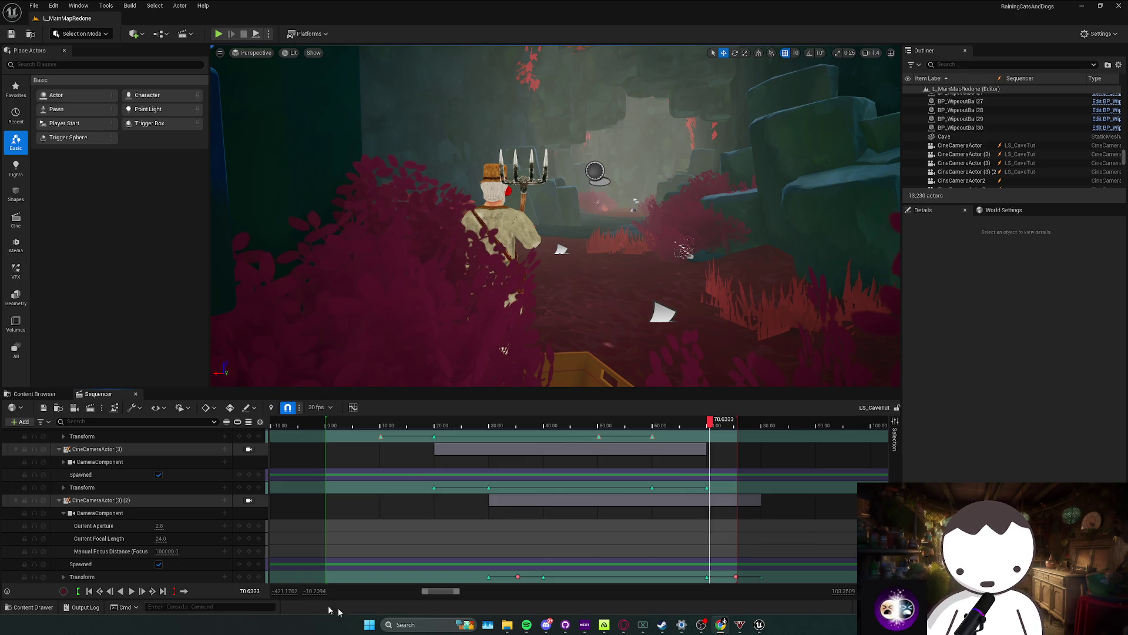
Step: Look through CineCameraActor (2), then CineCameraActor (3), and place a cube in front of the camera
{"action": "left_click", "coordinate": [526, 626]}
{"action": "left_click", "coordinate": [525, 627]}
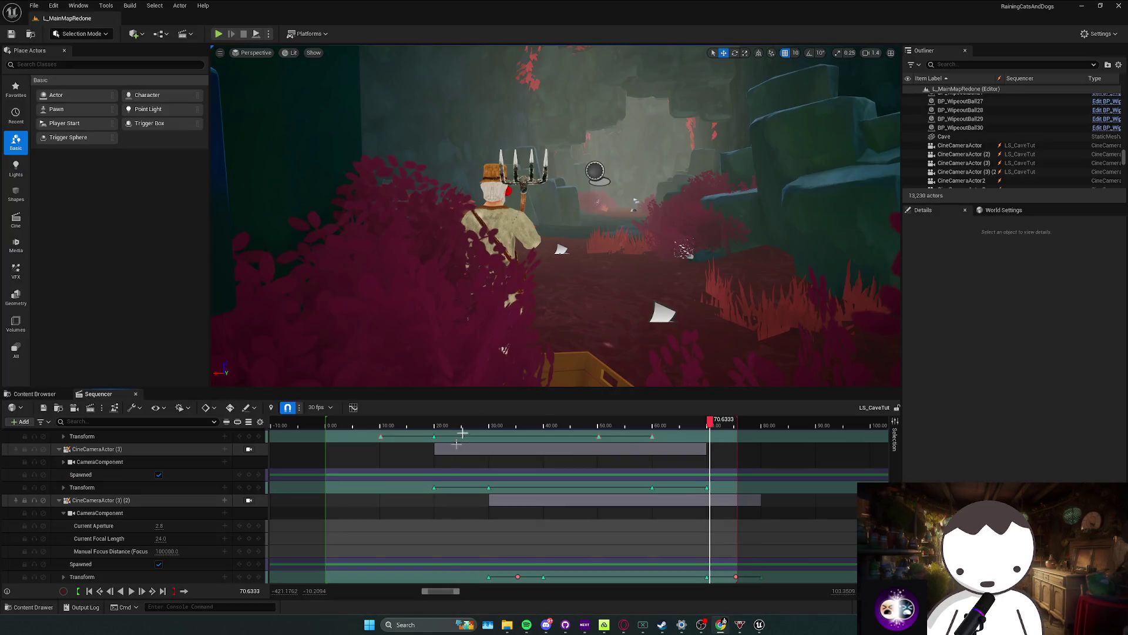
{"action": "scroll", "coordinate": [400, 447], "scroll_direction": "up", "scroll_amount": 5}
{"action": "scroll", "coordinate": [365, 463], "scroll_direction": "down", "scroll_amount": 3}
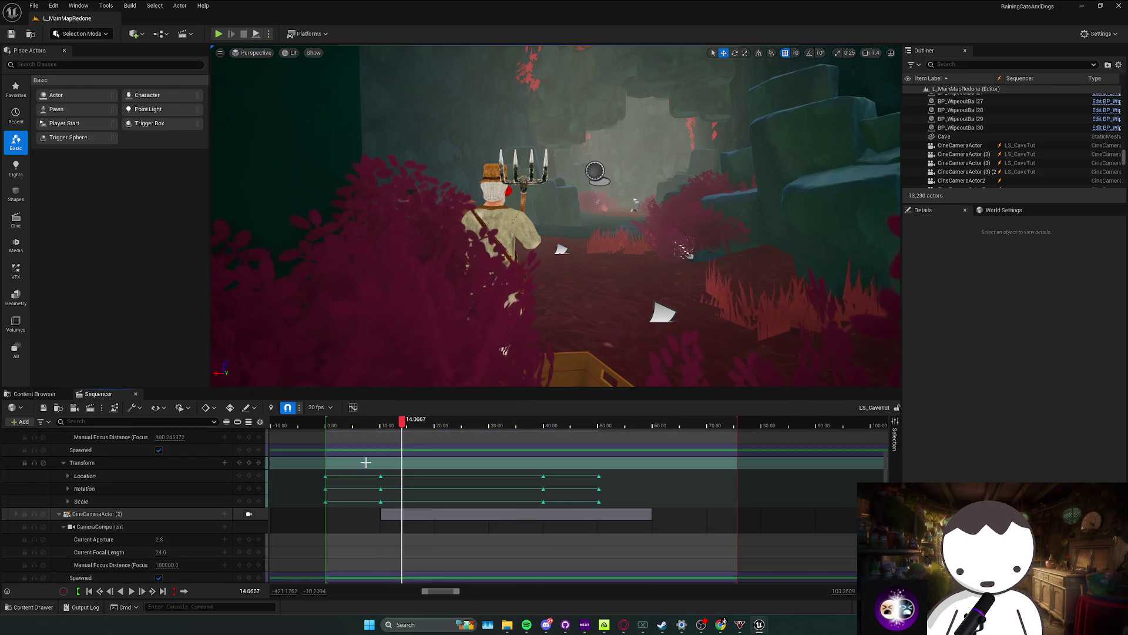
{"action": "left_click", "coordinate": [249, 513]}
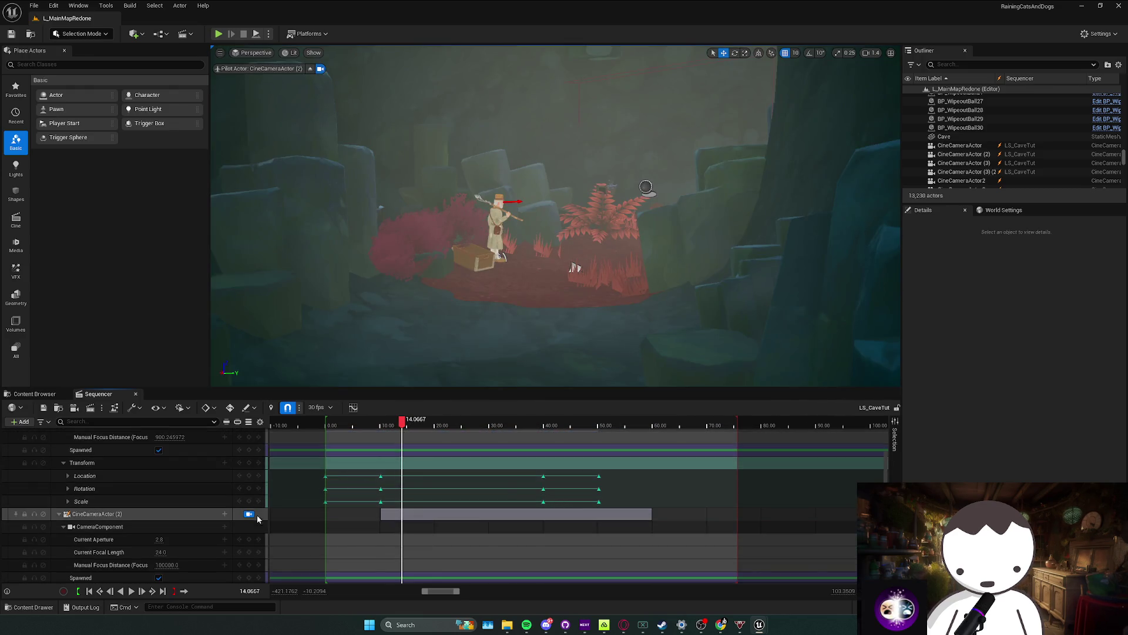
{"action": "scroll", "coordinate": [254, 517], "scroll_direction": "down", "scroll_amount": 3}
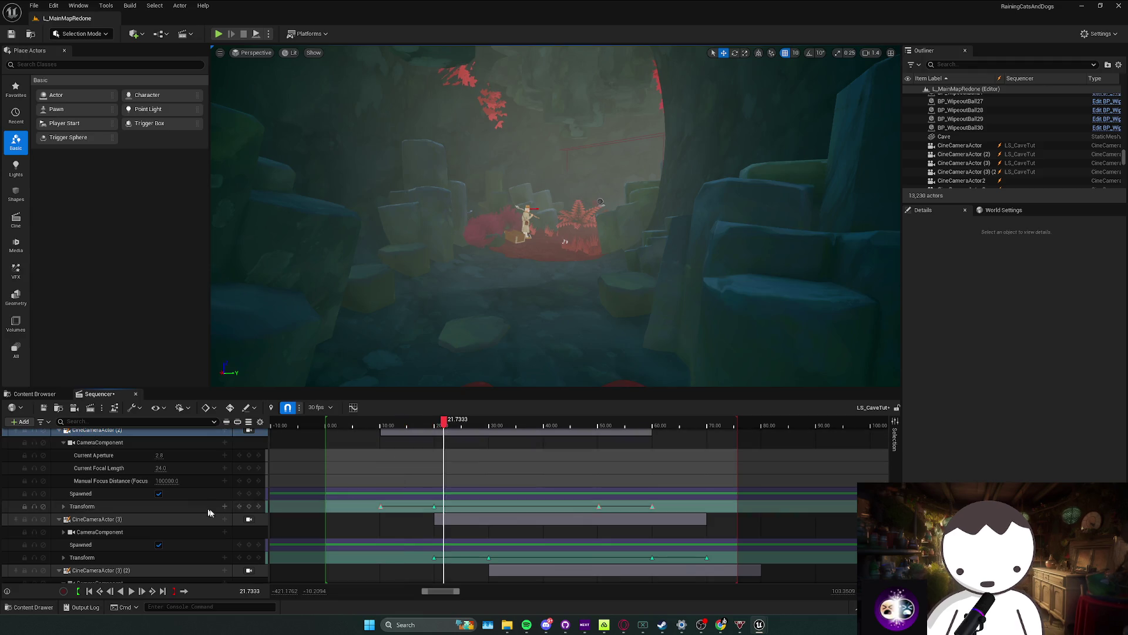
{"action": "left_click", "coordinate": [249, 520]}
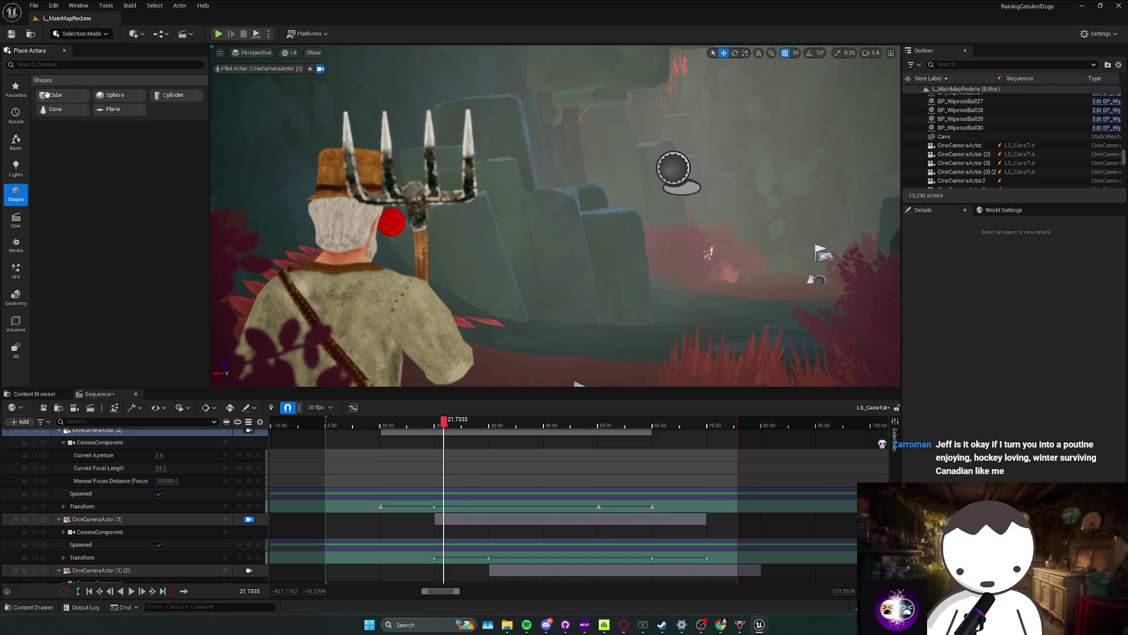
{"action": "left_click_drag", "start_coordinate": [589, 345], "coordinate": [588, 354]}
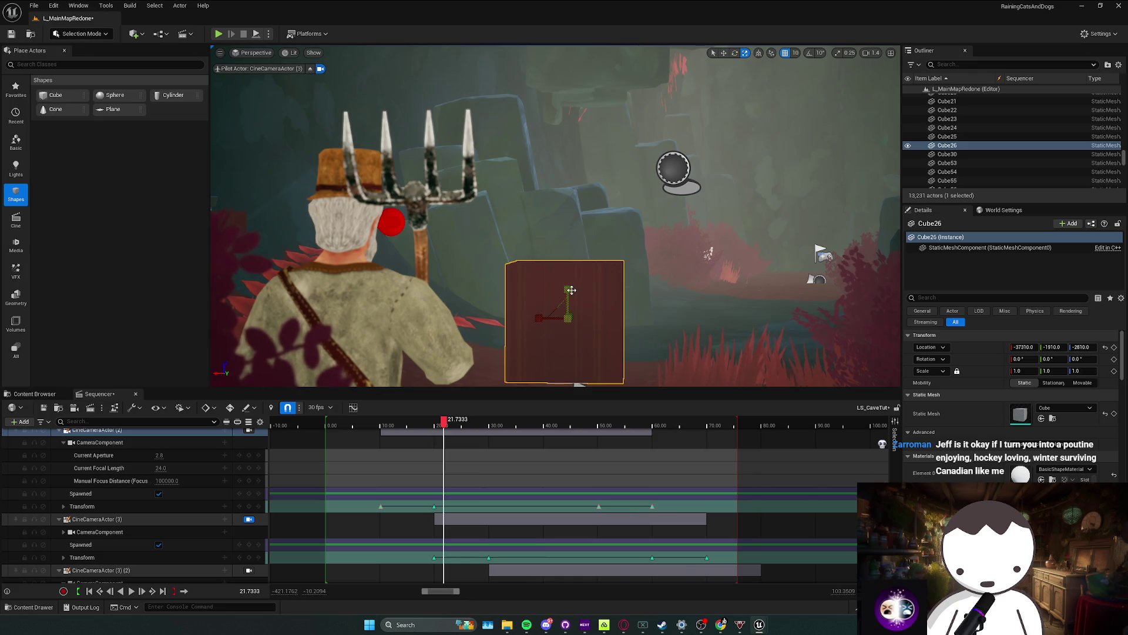
Step: Stretch the cube into a tall wall and set CineCameraActor (3)'s manual focus distance to 821.565186
{"action": "left_click_drag", "start_coordinate": [571, 289], "coordinate": [571, 235]}
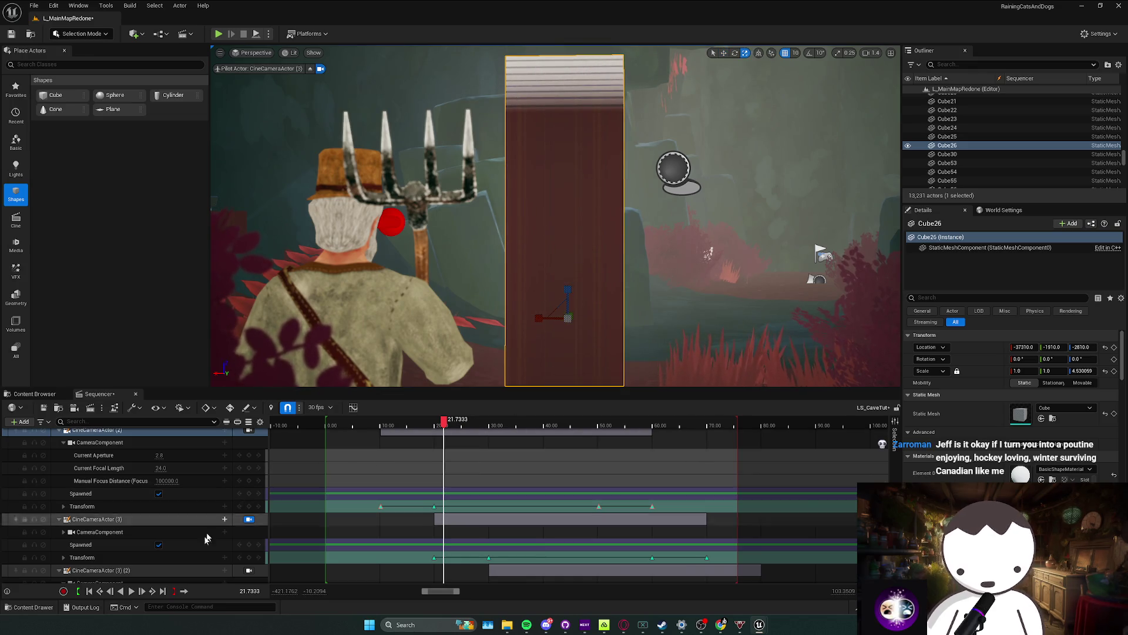
{"action": "left_click", "coordinate": [63, 557]}
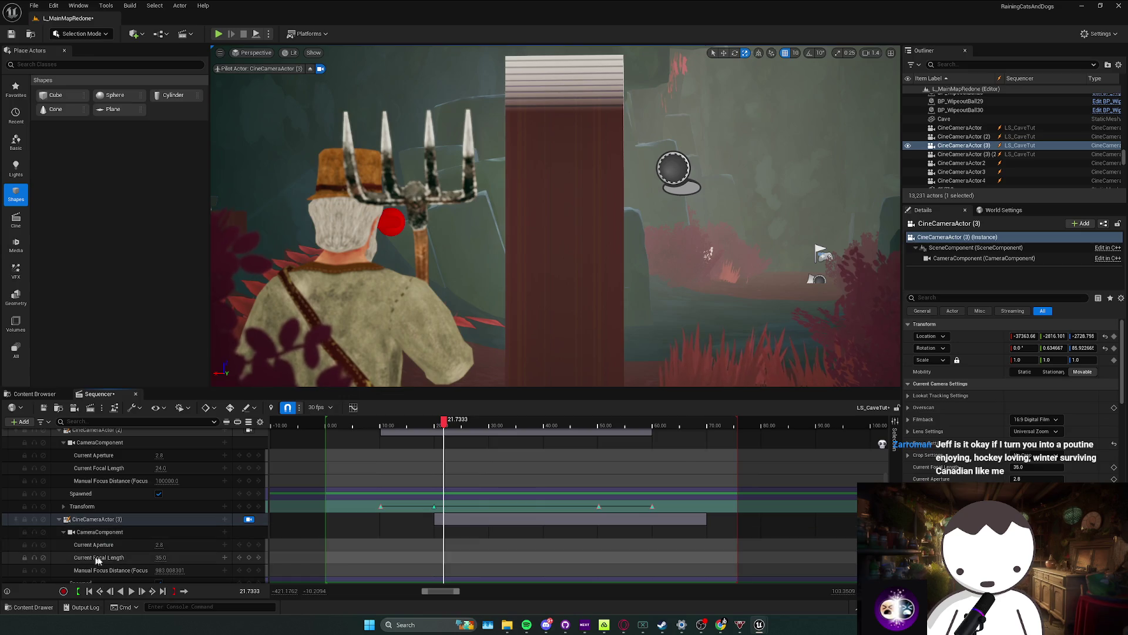
{"action": "left_click", "coordinate": [64, 532]}
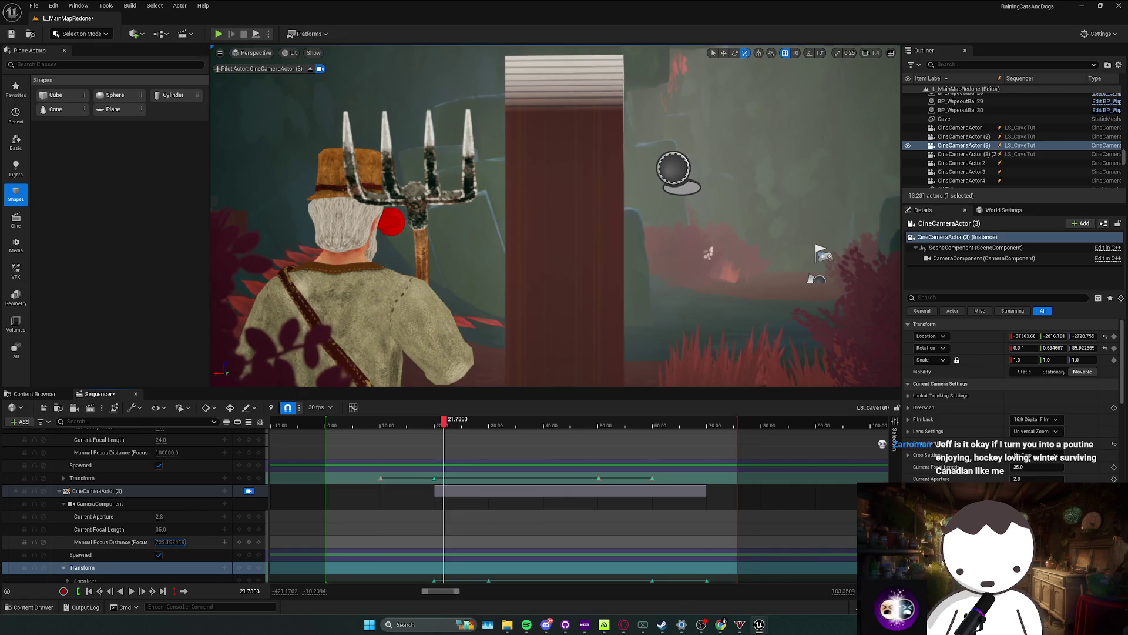
{"action": "key", "text": "Return"}
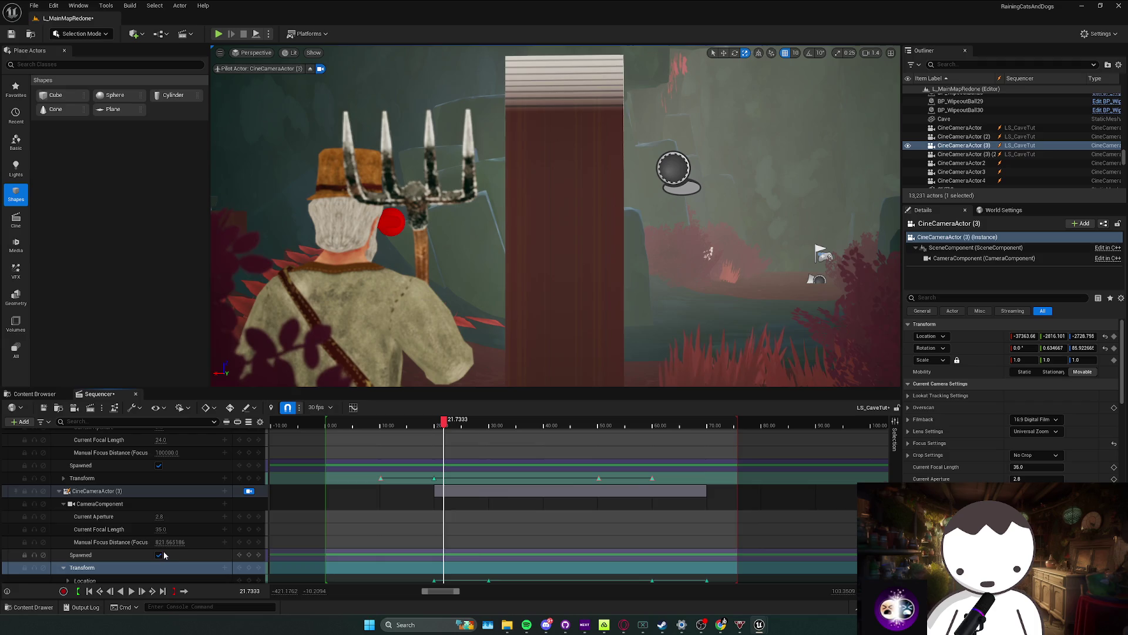
Step: Delete the temporary wall cube and show the project's content folders
{"action": "left_click", "coordinate": [572, 290]}
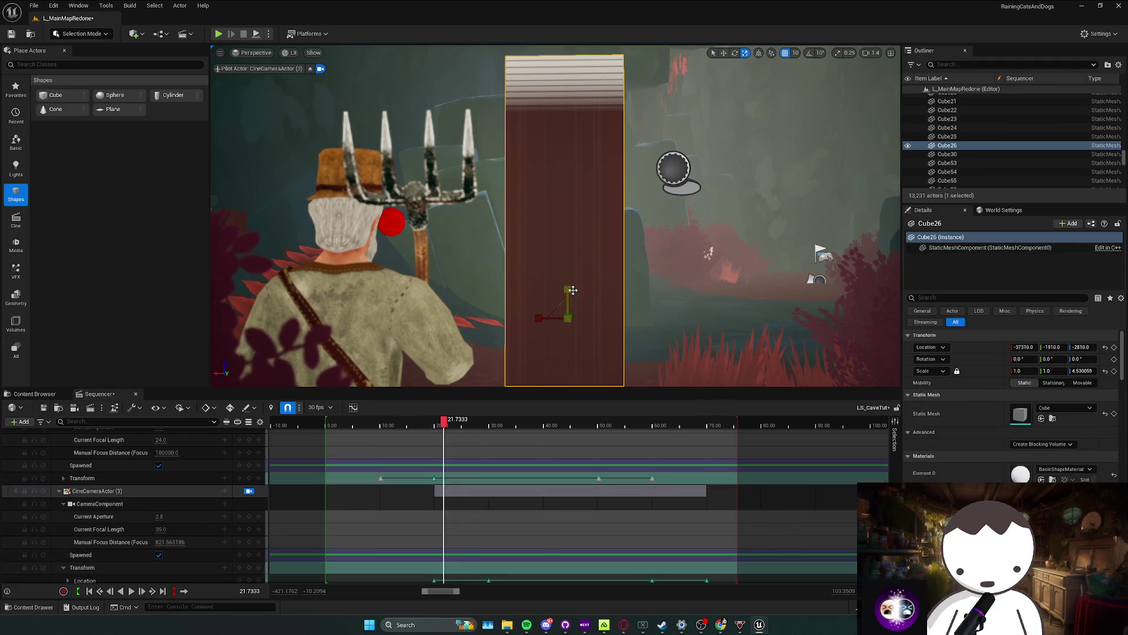
{"action": "key", "text": "Delete"}
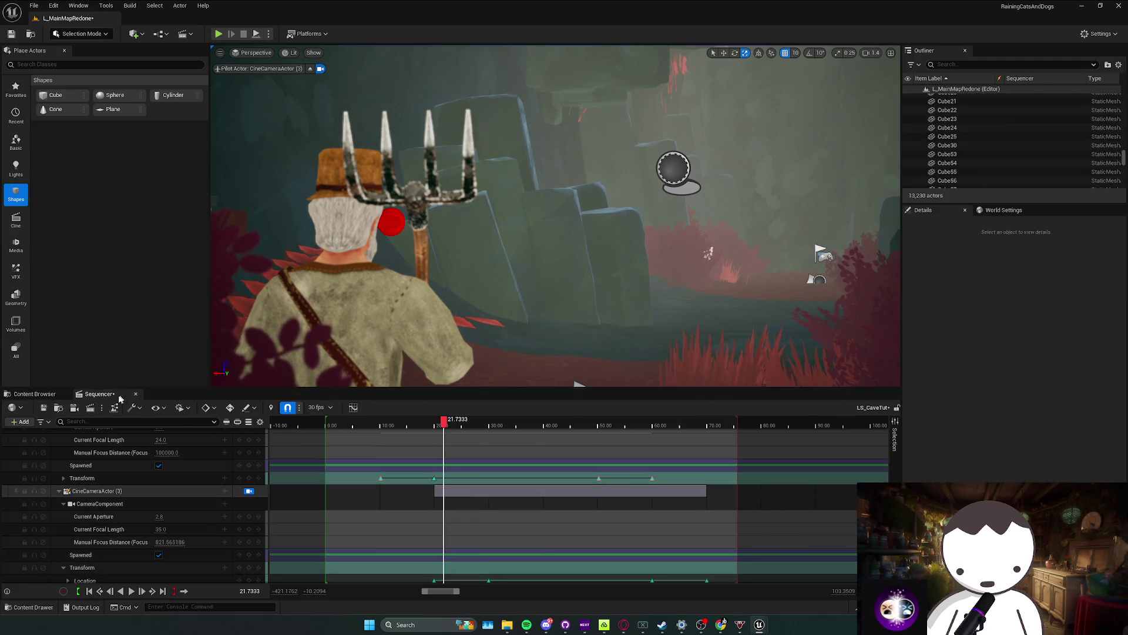
{"action": "left_click", "coordinate": [35, 394]}
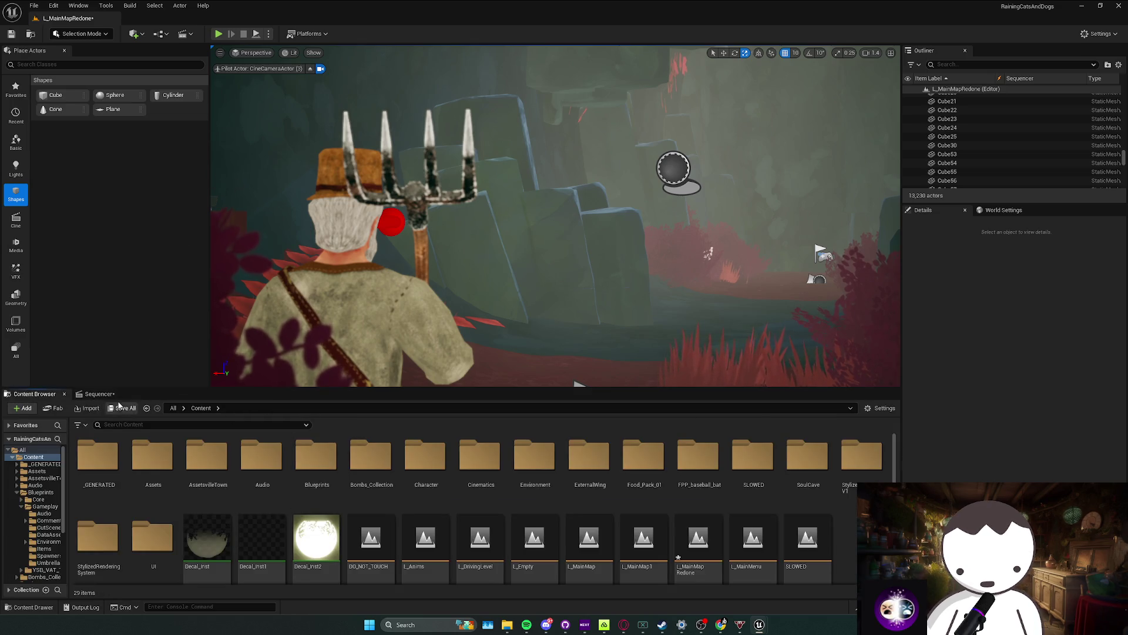
Step: Leave the cinematic camera view and start a fullscreen Play-in-Editor session walking forward
{"action": "left_click", "coordinate": [99, 394]}
{"action": "left_click", "coordinate": [35, 394]}
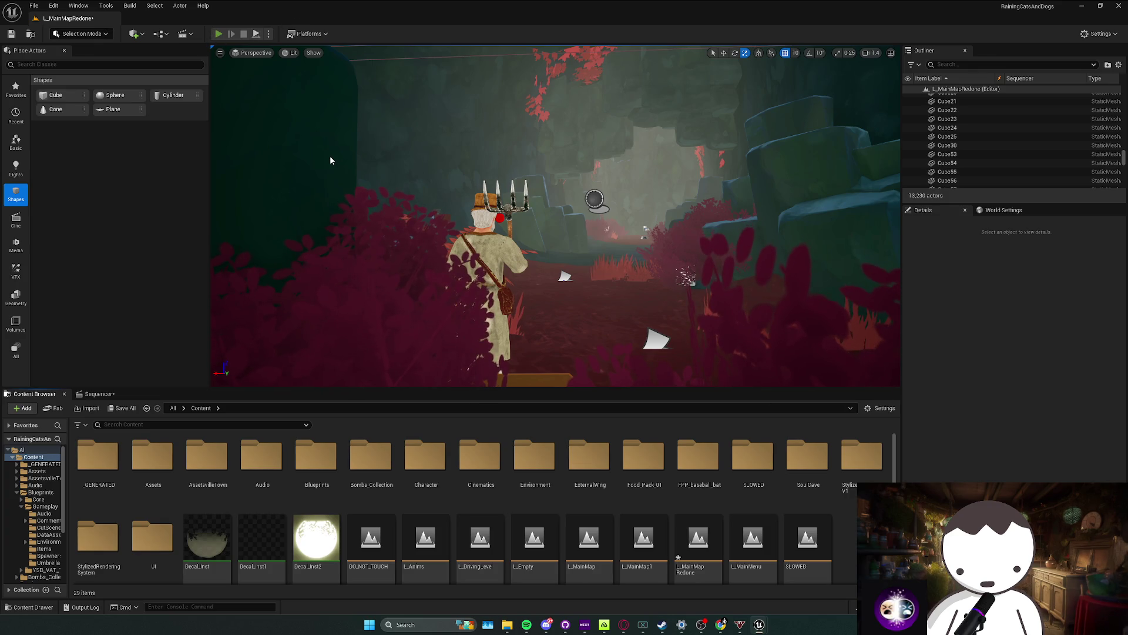
{"action": "key", "text": "alt+p"}
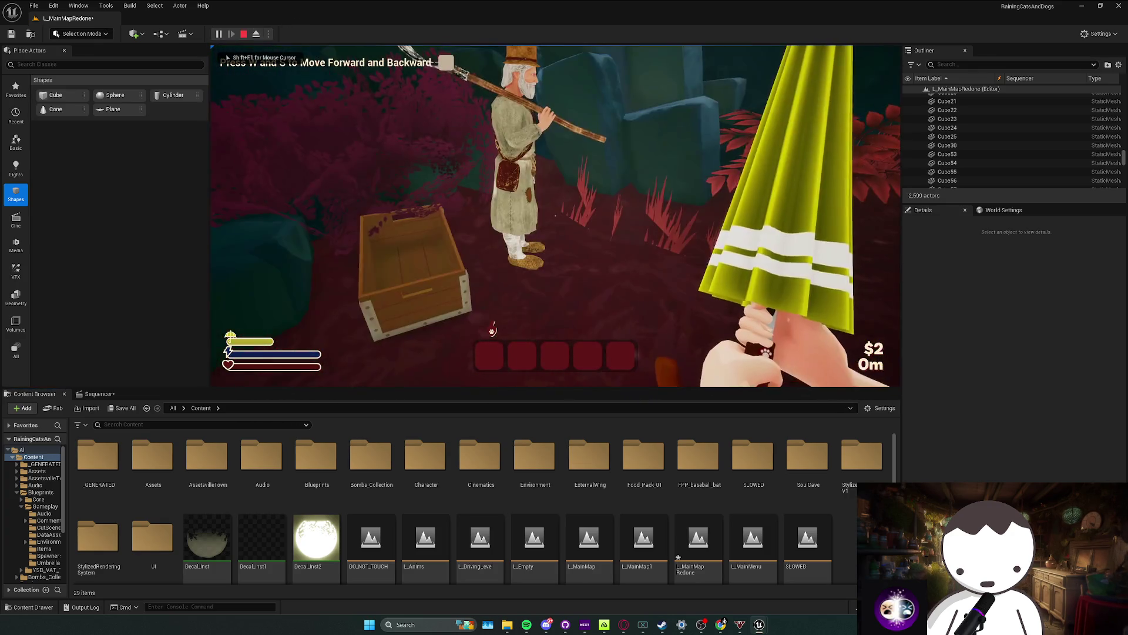
{"action": "key", "text": "w"}
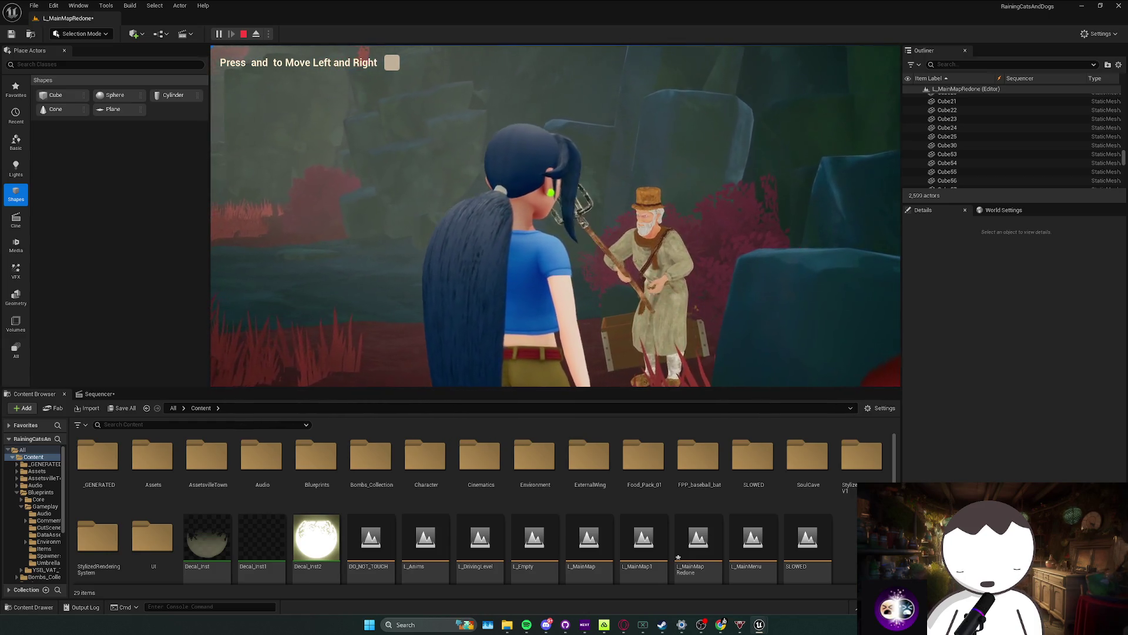
{"action": "key", "text": "F11"}
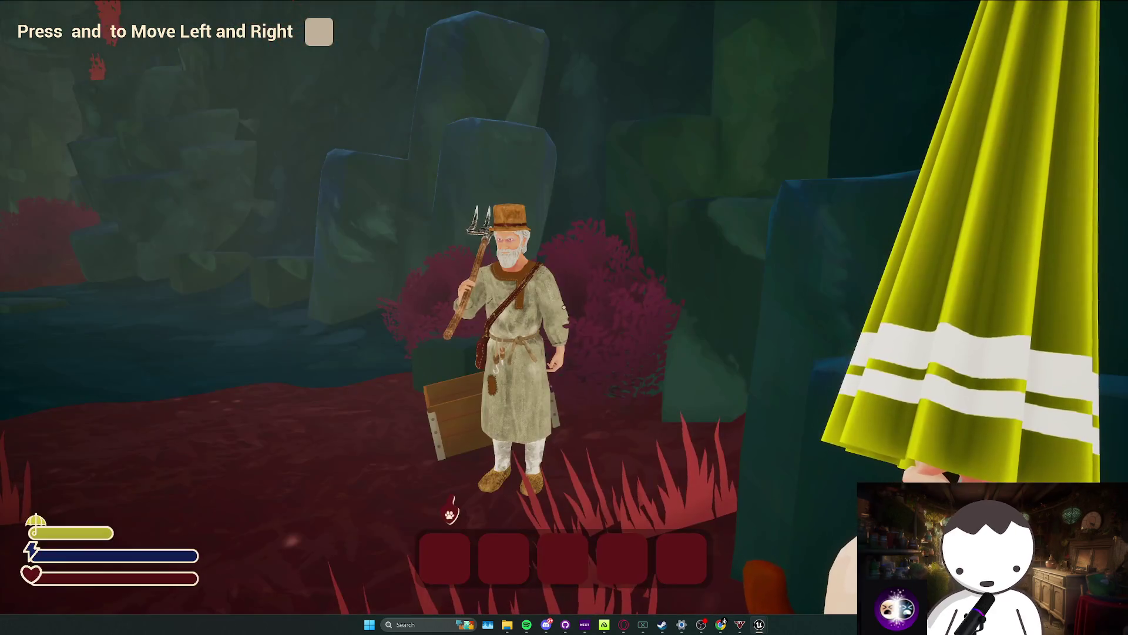
Step: Walk through the cave, jump into the red-floored pit, trigger the farmer cutscene, then stop playing
{"action": "key", "text": "a"}
{"action": "key", "text": "d"}
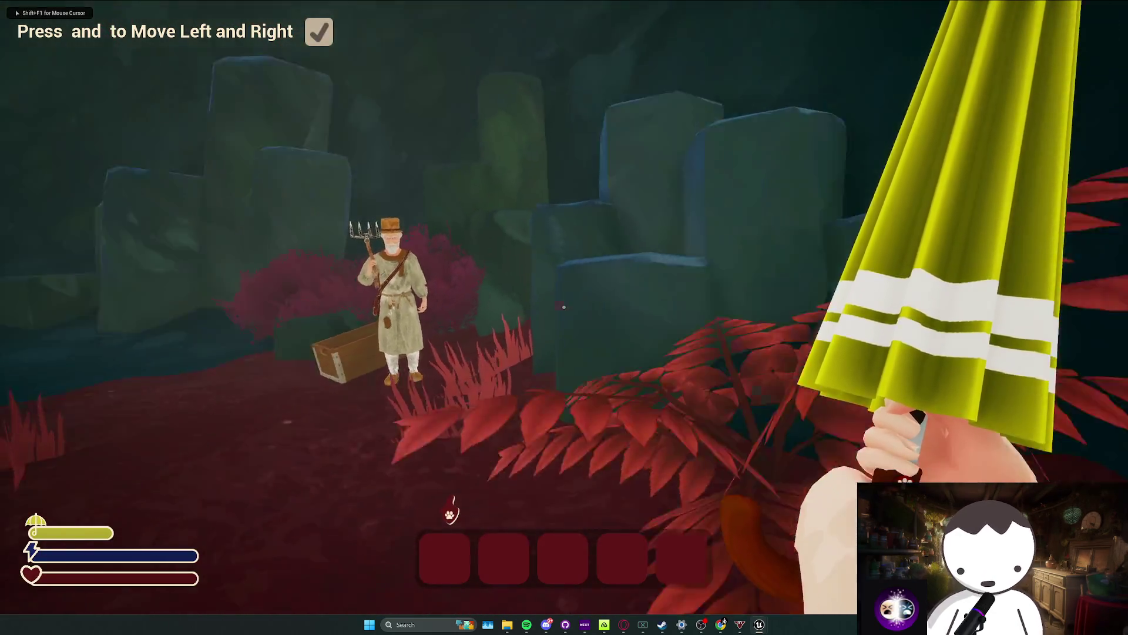
{"action": "key", "text": "s"}
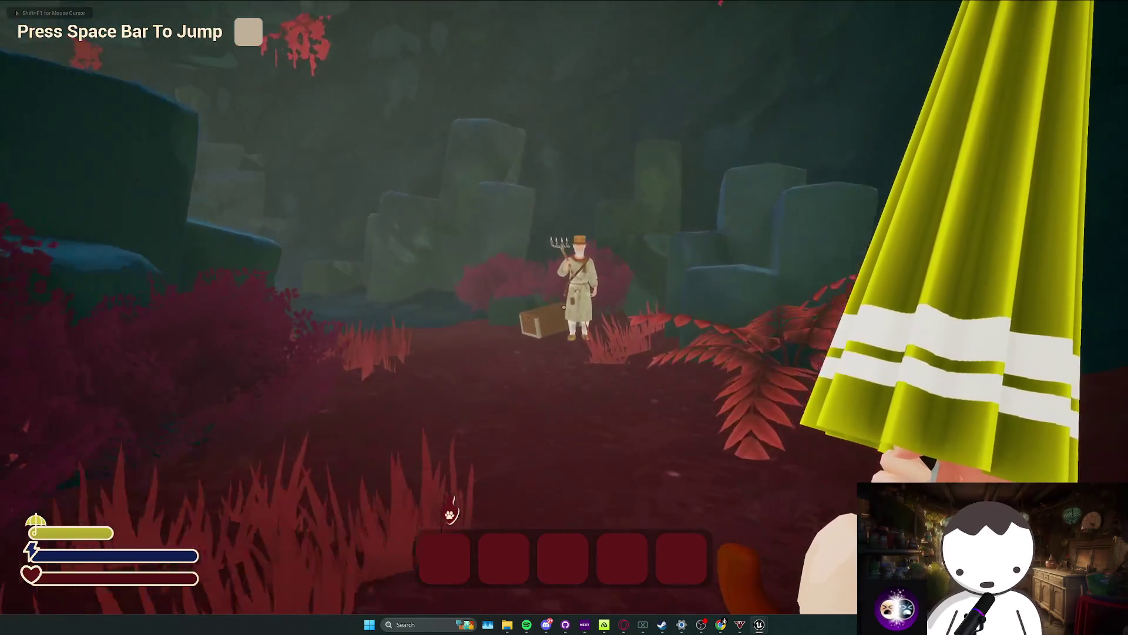
{"action": "key", "text": "w"}
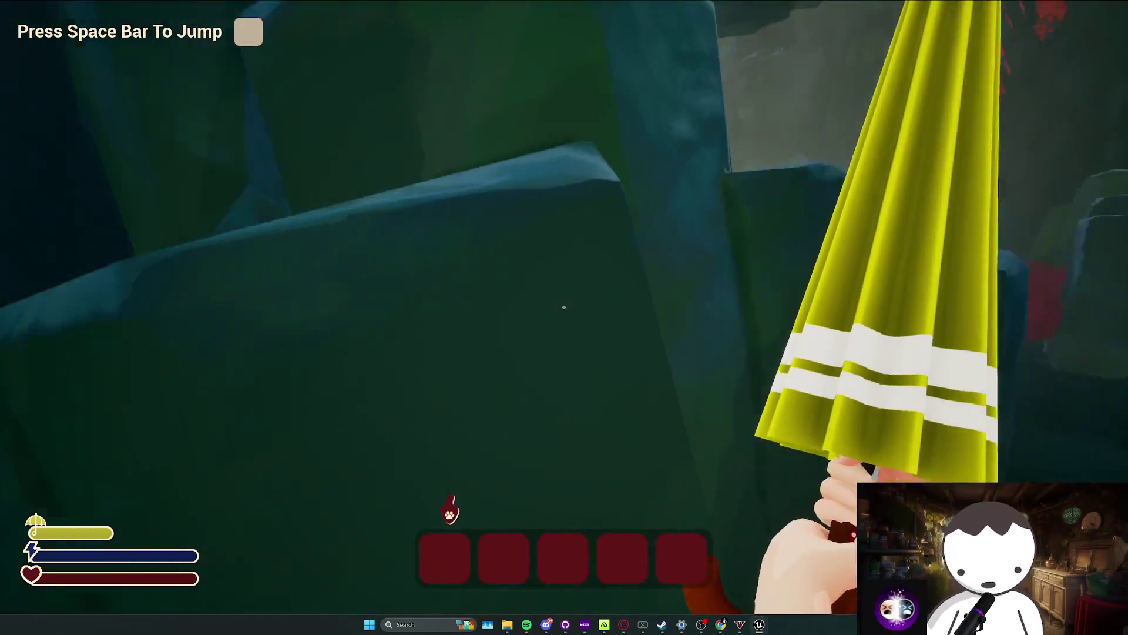
{"action": "key", "text": "w"}
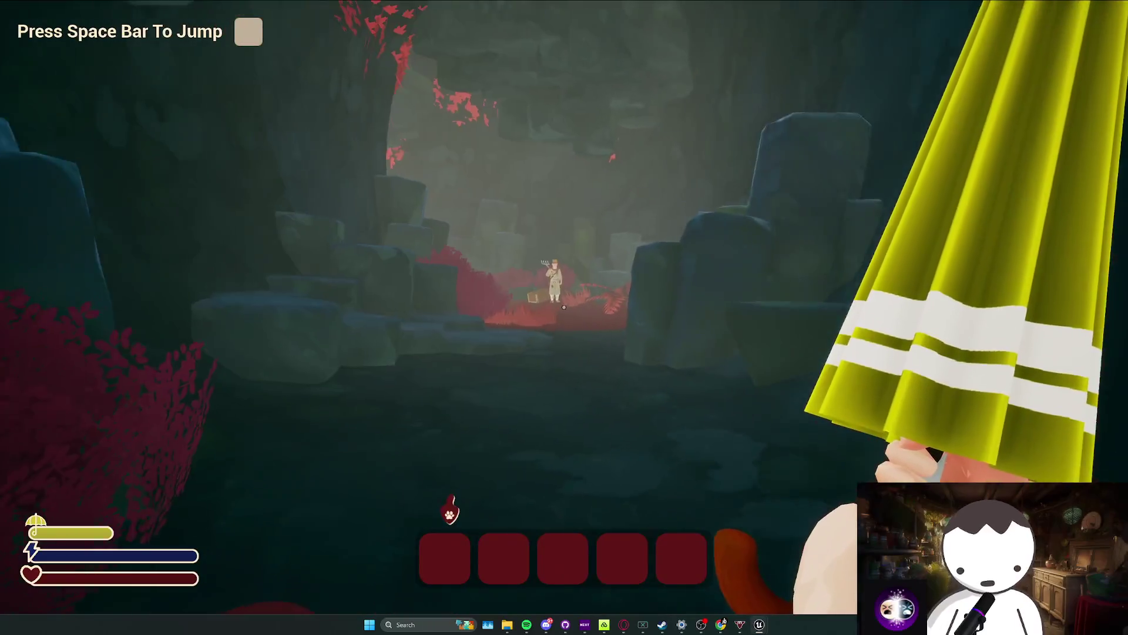
{"action": "key", "text": "w"}
{"action": "key", "text": "w"}
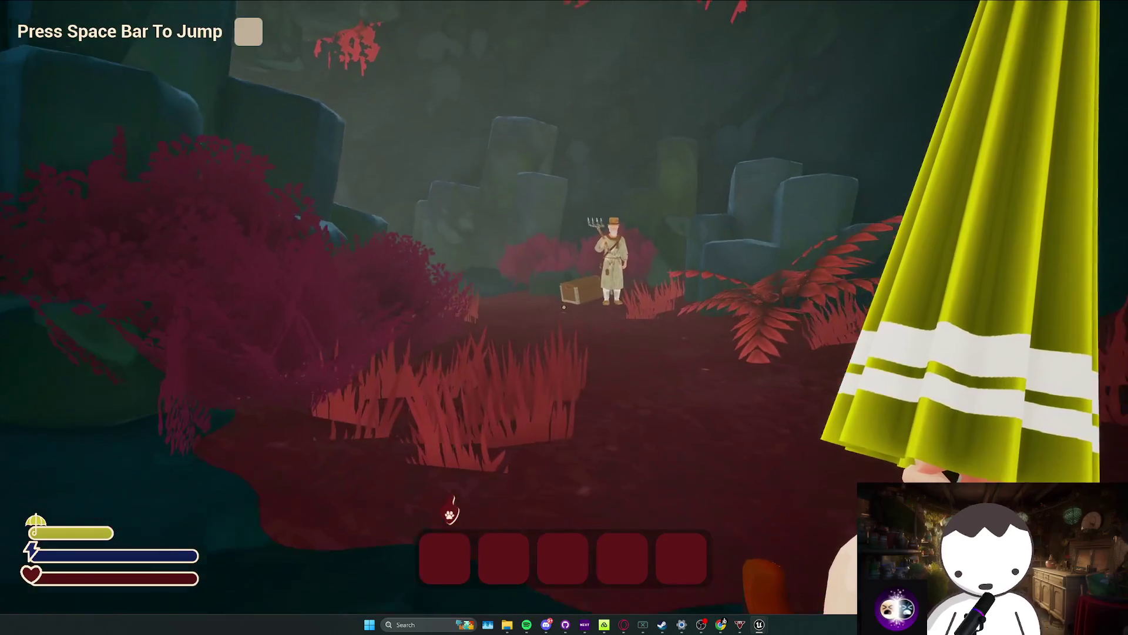
{"action": "key", "text": "space"}
{"action": "key", "text": "w"}
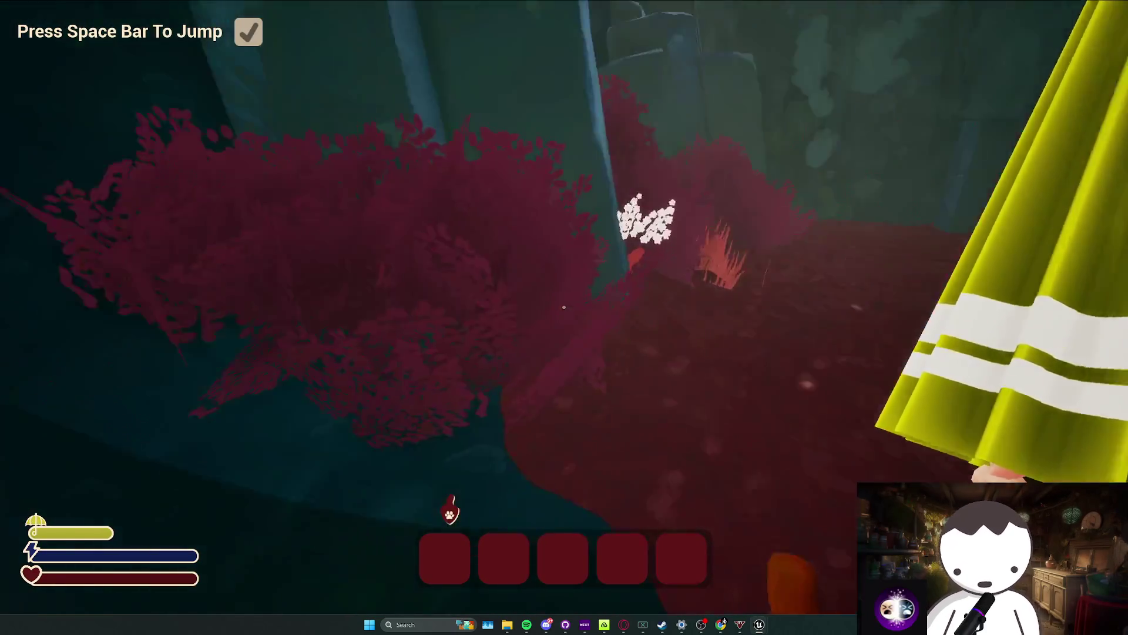
{"action": "key", "text": "c"}
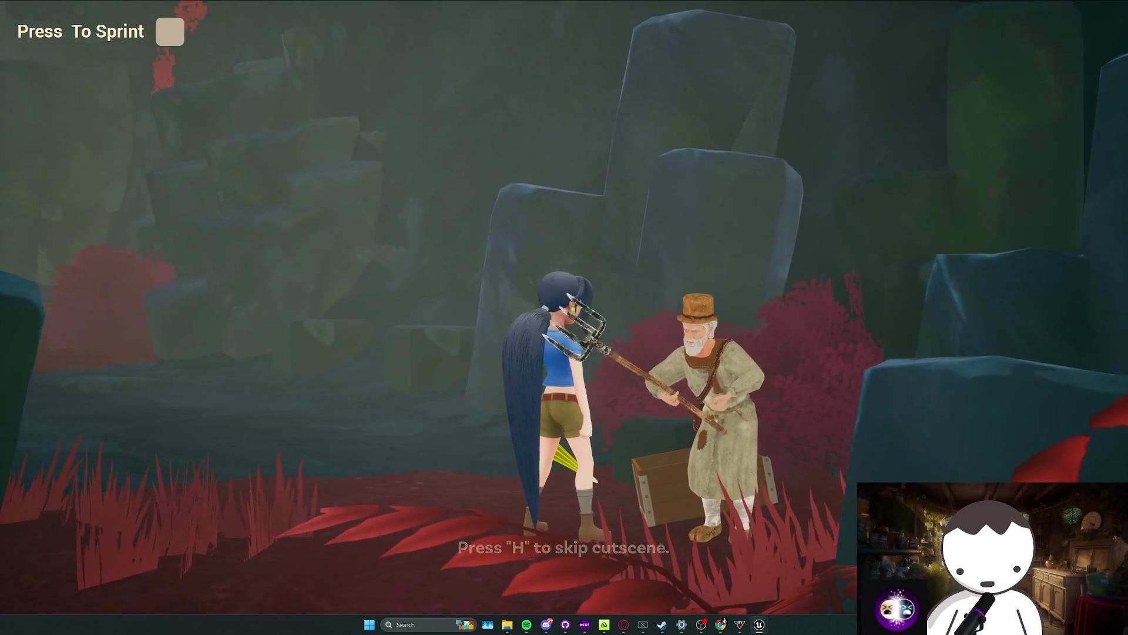
{"action": "key", "text": "Escape"}
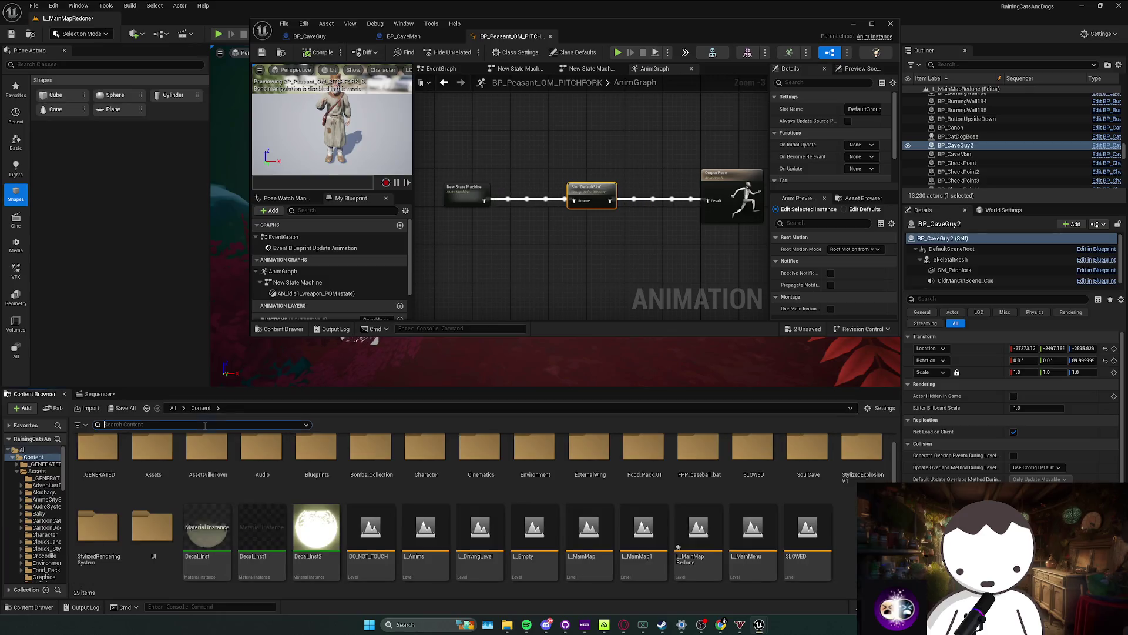
Step: Find and open ABP_Croc fullscreen, peeking into its Croc State Machine before returning to the AnimGraph
{"action": "type", "text": "croc"}
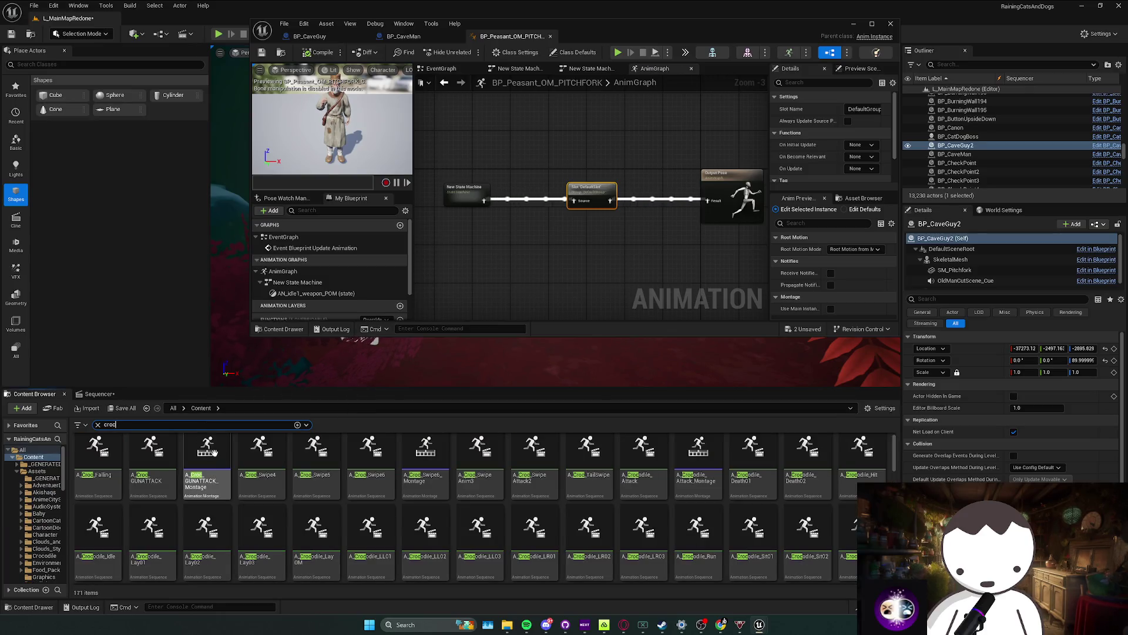
{"action": "scroll", "coordinate": [387, 505], "scroll_direction": "down", "scroll_amount": 2}
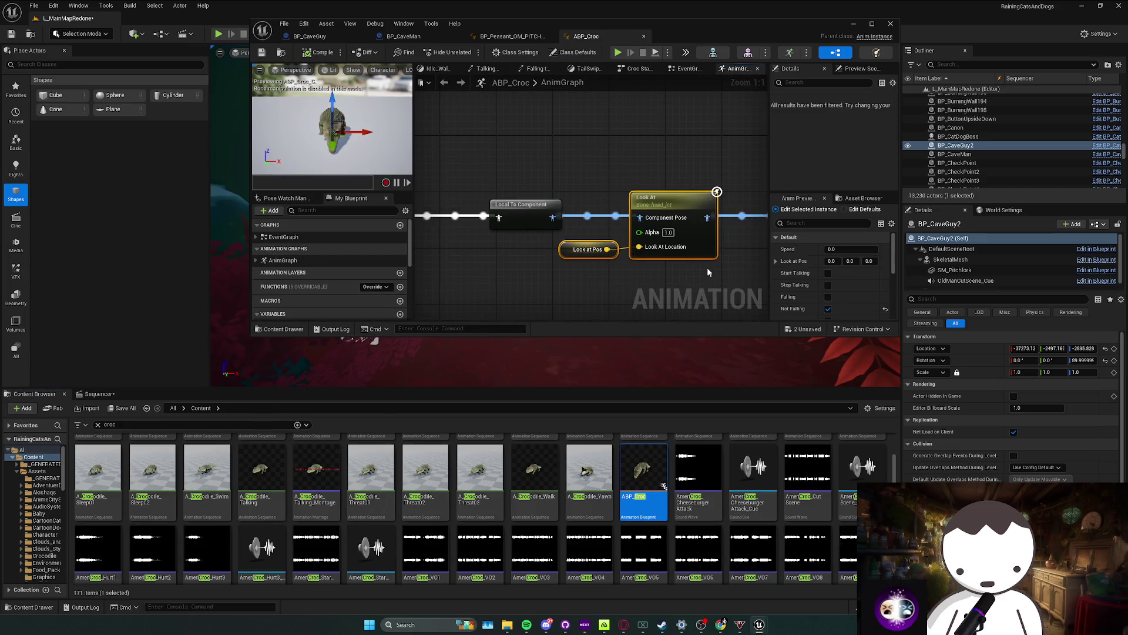
{"action": "double_click", "coordinate": [705, 23]}
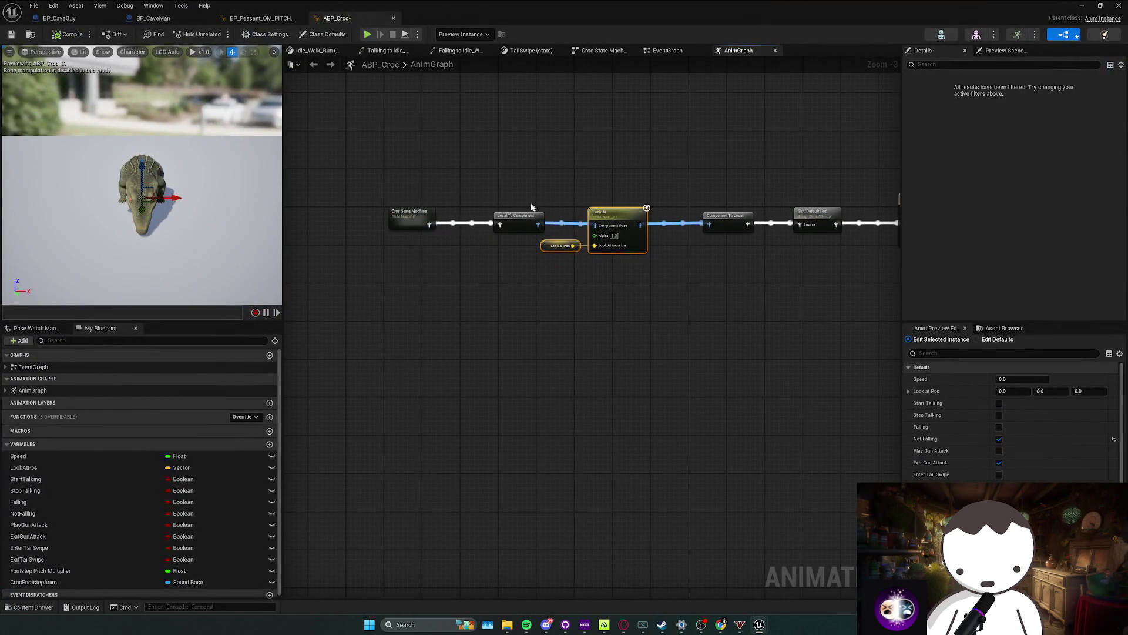
{"action": "double_click", "coordinate": [399, 217]}
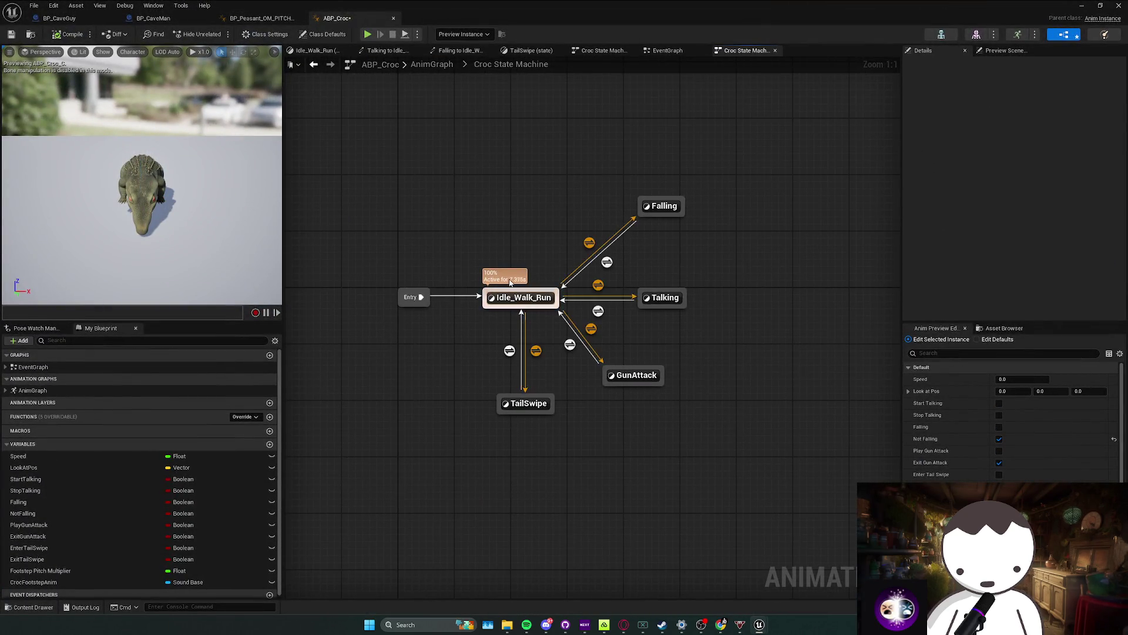
{"action": "key", "text": "alt+Left"}
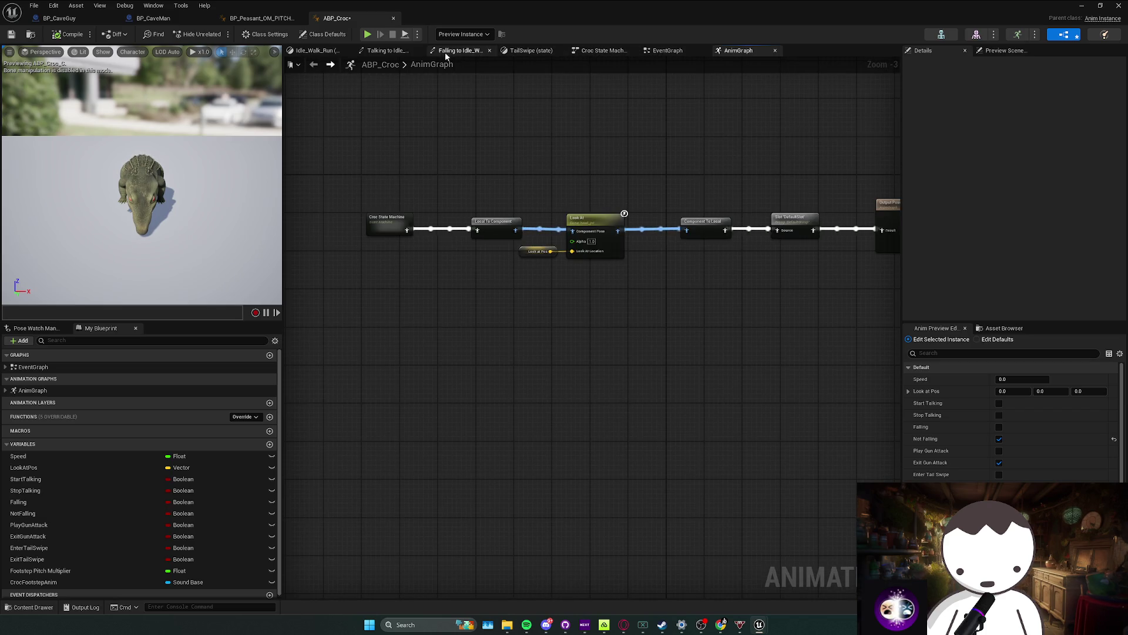
Step: In ABP_Croc's EventGraph, select the nodes that compute Look at Pos from the player character
{"action": "left_click", "coordinate": [673, 56]}
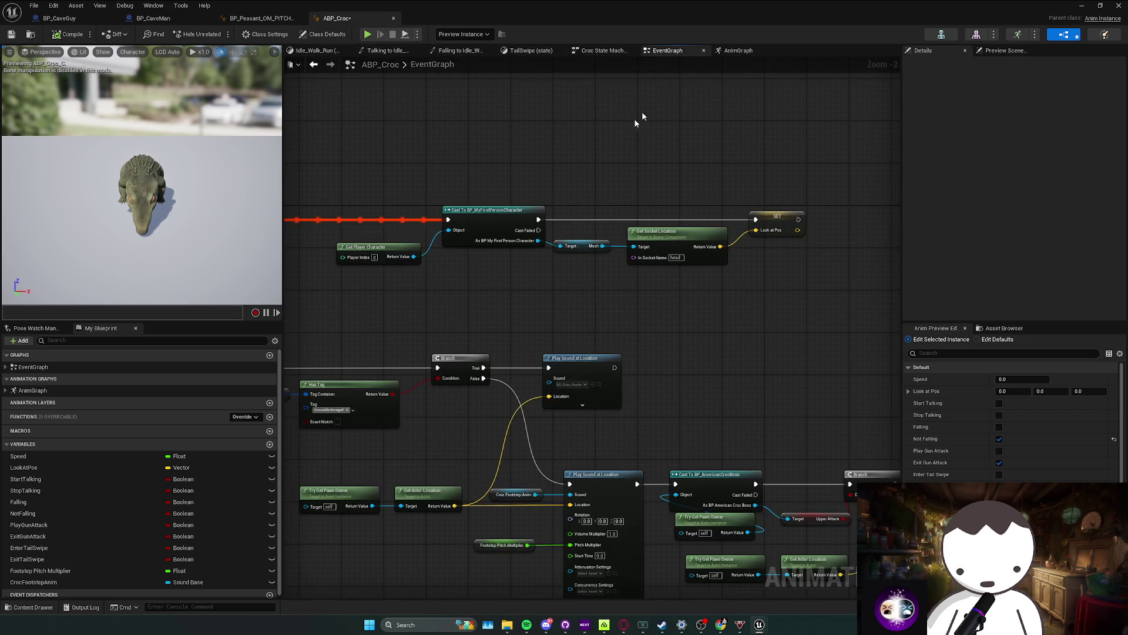
{"action": "scroll", "coordinate": [646, 237], "scroll_direction": "down", "scroll_amount": 2}
{"action": "scroll", "coordinate": [646, 238], "scroll_direction": "up", "scroll_amount": 2}
{"action": "left_click_drag", "start_coordinate": [582, 243], "coordinate": [430, 244]}
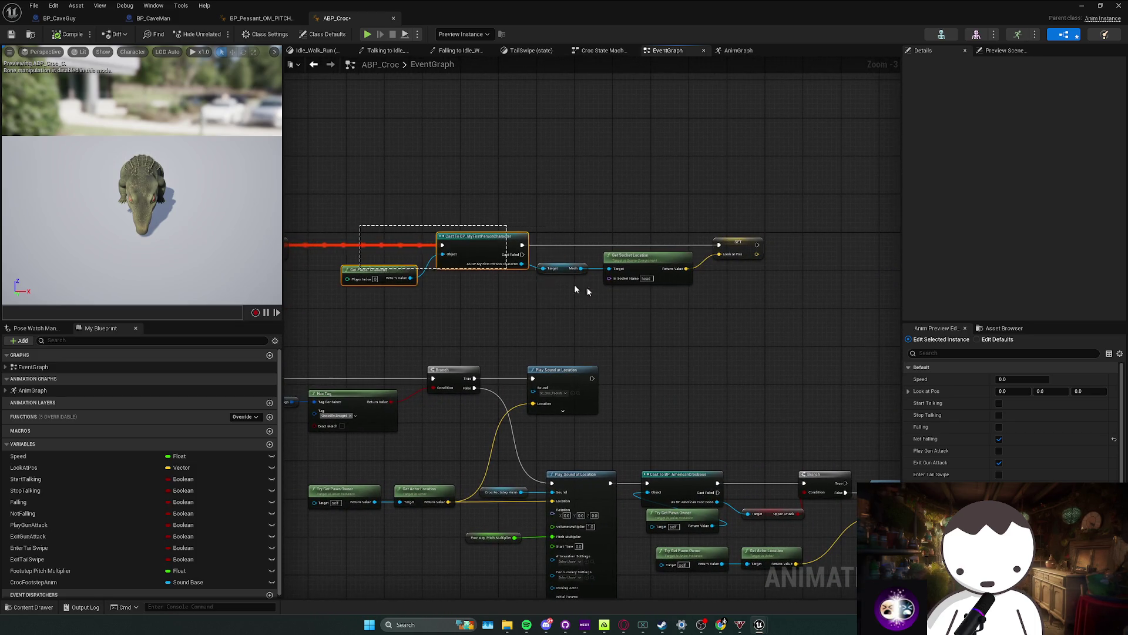
{"action": "left_click_drag", "start_coordinate": [586, 287], "coordinate": [723, 276]}
{"action": "left_click", "coordinate": [266, 18]}
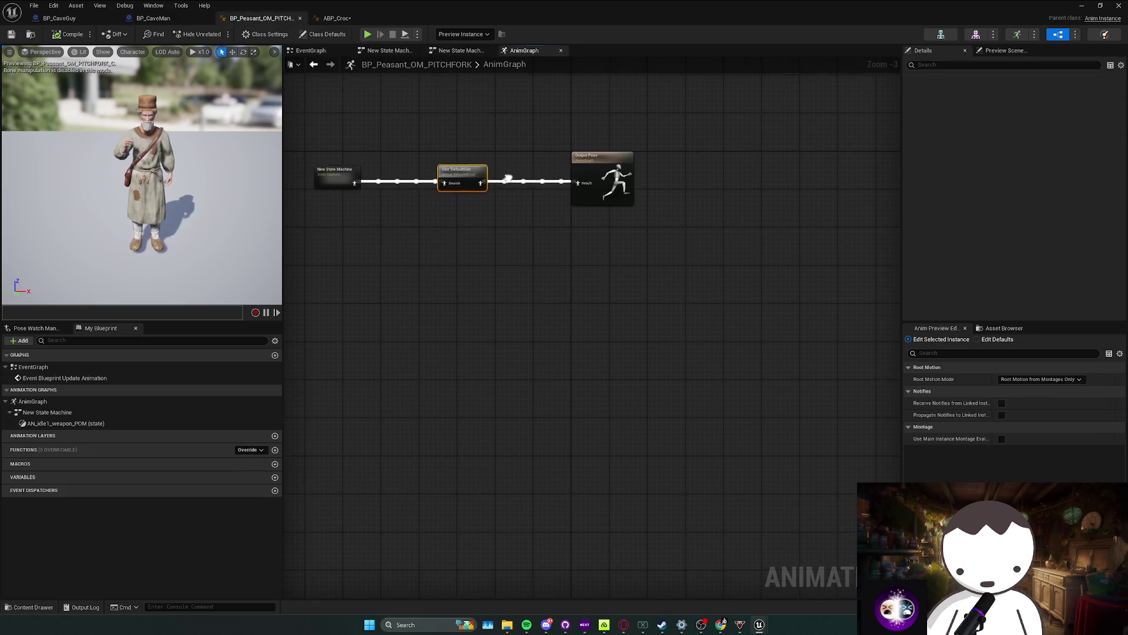
Step: Paste the Cast, Get Socket Location and SET nodes into the peasant EventGraph, wire them, and create LookAtPos
{"action": "left_click", "coordinate": [343, 53]}
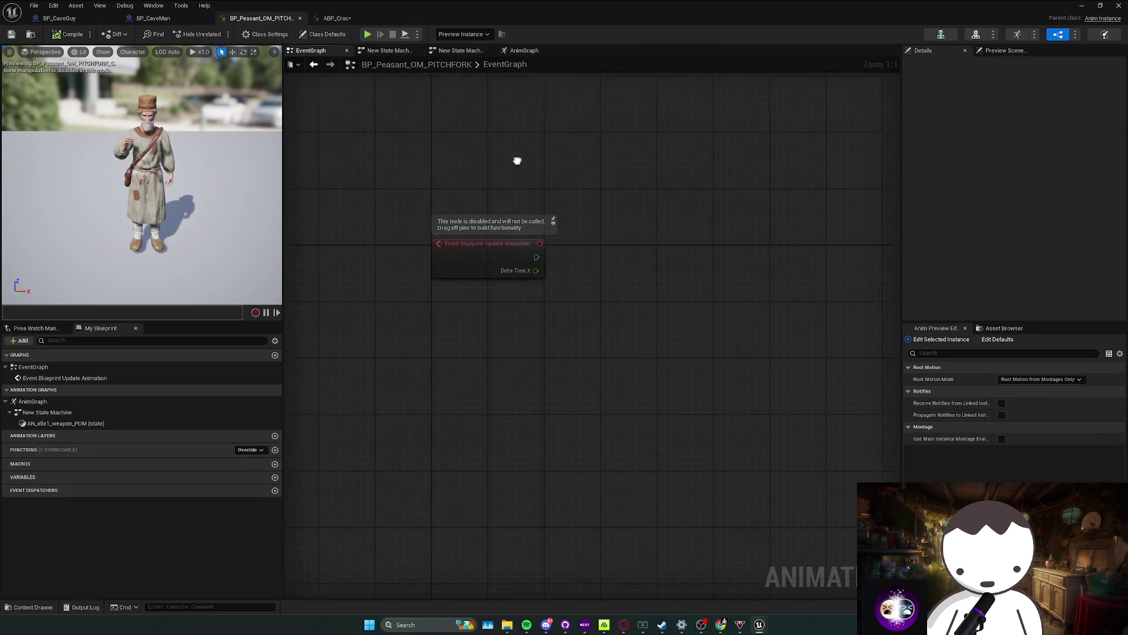
{"action": "key", "text": "ctrl+v"}
{"action": "mouse_move", "coordinate": [434, 177]}
{"action": "left_mouse_down"}
{"action": "mouse_move", "coordinate": [723, 310]}
{"action": "mouse_move", "coordinate": [701, 268]}
{"action": "mouse_move", "coordinate": [602, 263]}
{"action": "mouse_move", "coordinate": [651, 261]}
{"action": "left_mouse_up"}
{"action": "left_click_drag", "start_coordinate": [558, 258], "coordinate": [639, 264]}
{"action": "left_click_drag", "start_coordinate": [851, 231], "coordinate": [510, 224]}
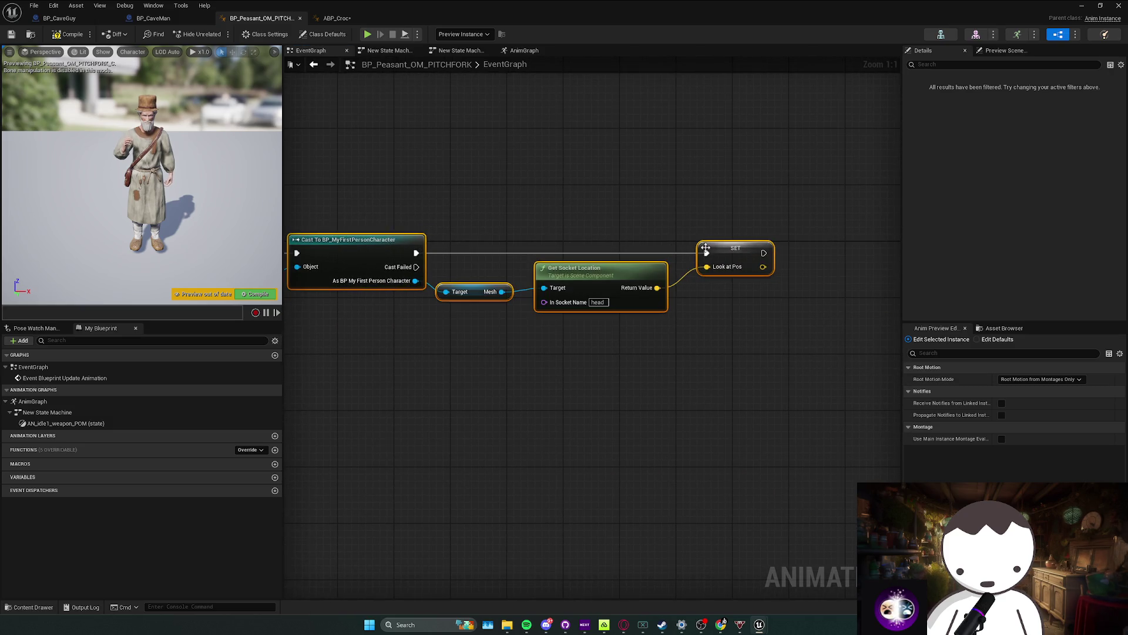
{"action": "left_click", "coordinate": [719, 260]}
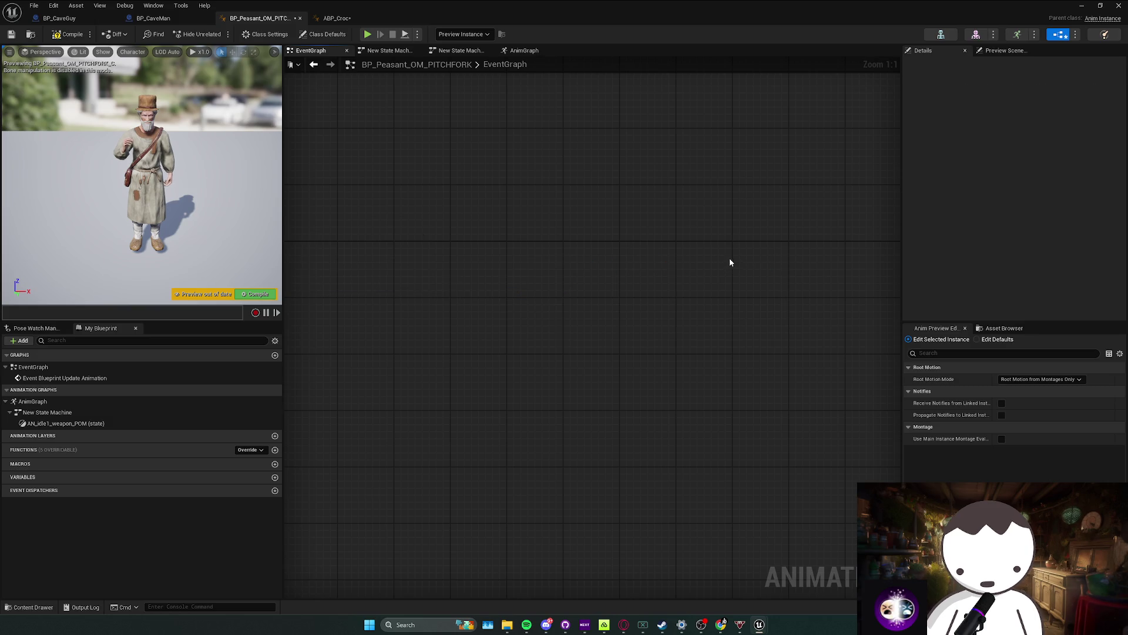
{"action": "right_click", "coordinate": [740, 260]}
{"action": "left_click", "coordinate": [762, 270]}
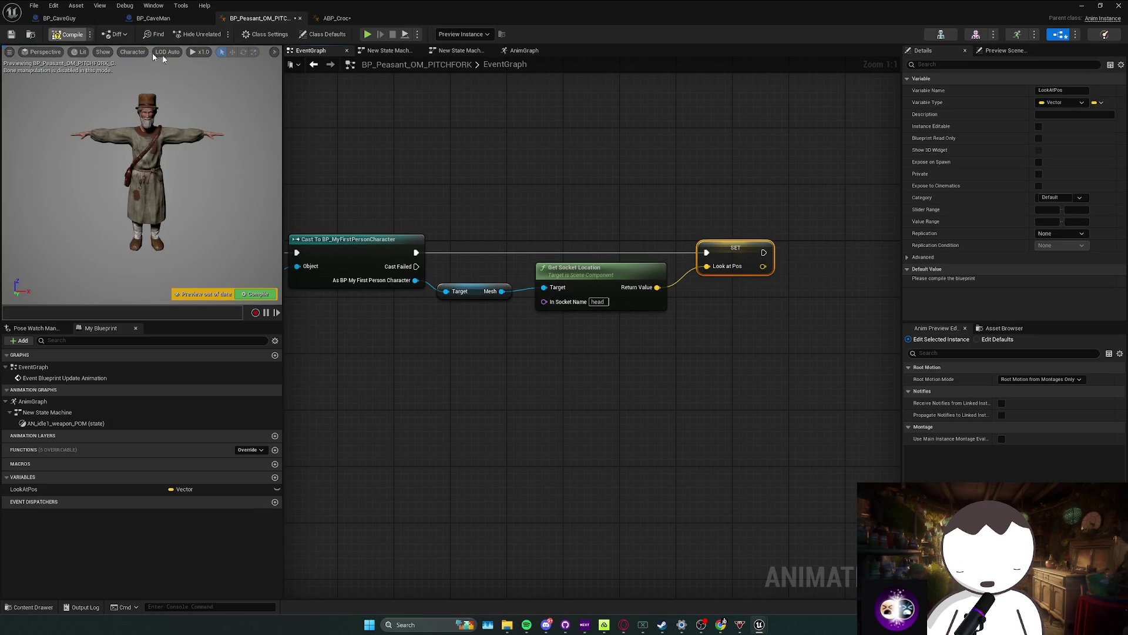
Step: Paste the Look At node into the peasant AnimGraph, fed from Slot via Local To Component
{"action": "left_click", "coordinate": [337, 18]}
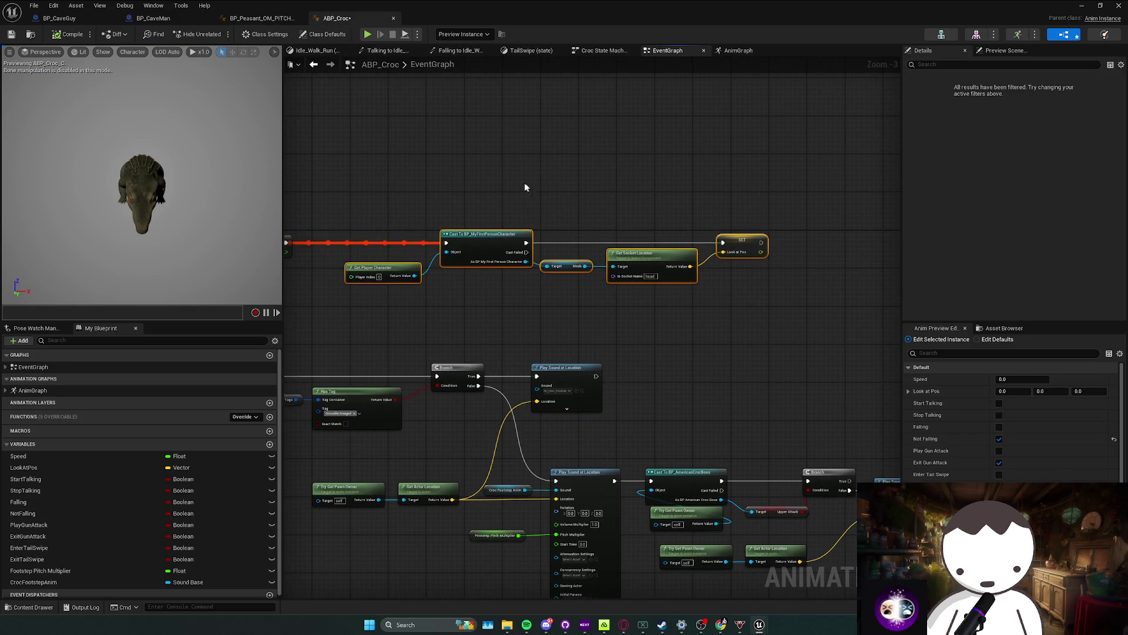
{"action": "key", "text": "alt+Left"}
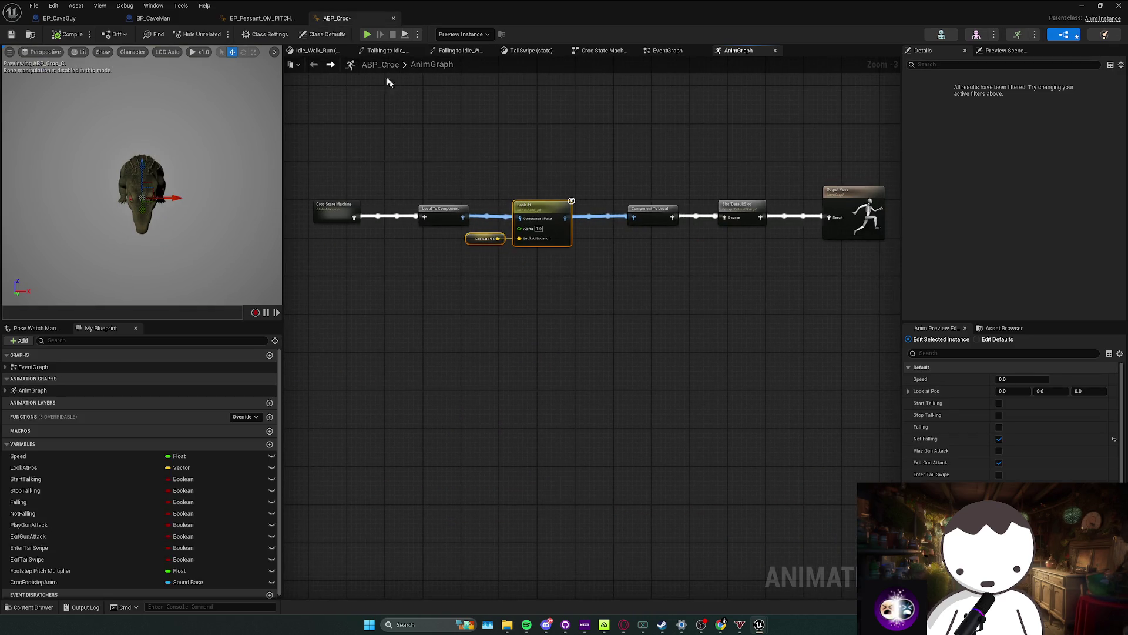
{"action": "left_click", "coordinate": [259, 18]}
{"action": "left_click_drag", "start_coordinate": [588, 185], "coordinate": [752, 186]}
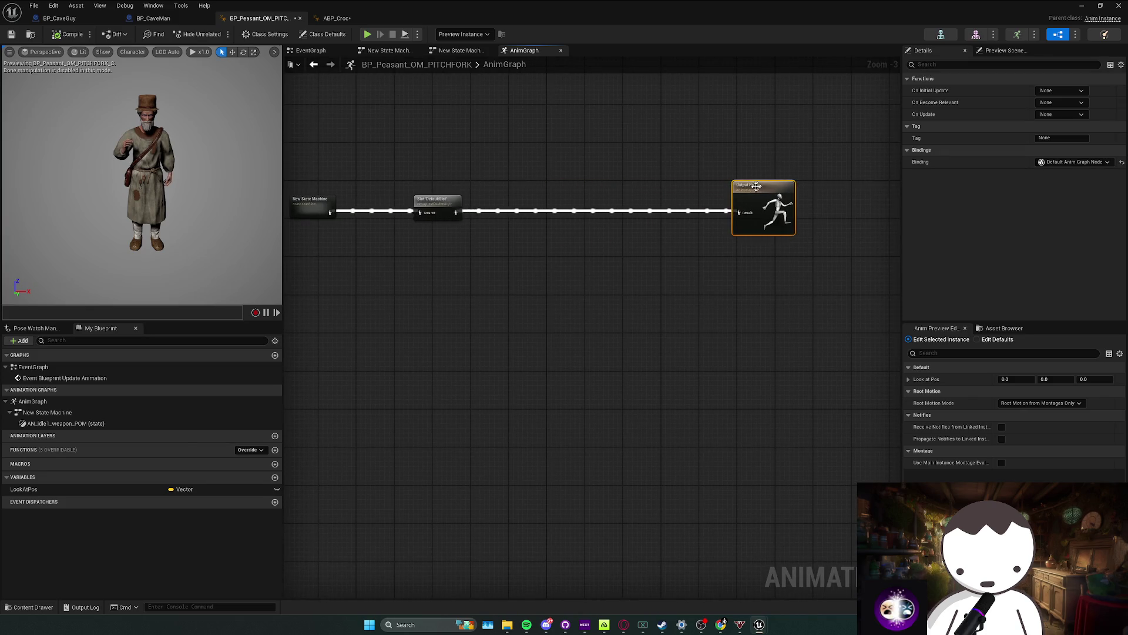
{"action": "key", "text": "ctrl+v"}
{"action": "left_click_drag", "start_coordinate": [658, 203], "coordinate": [616, 211]}
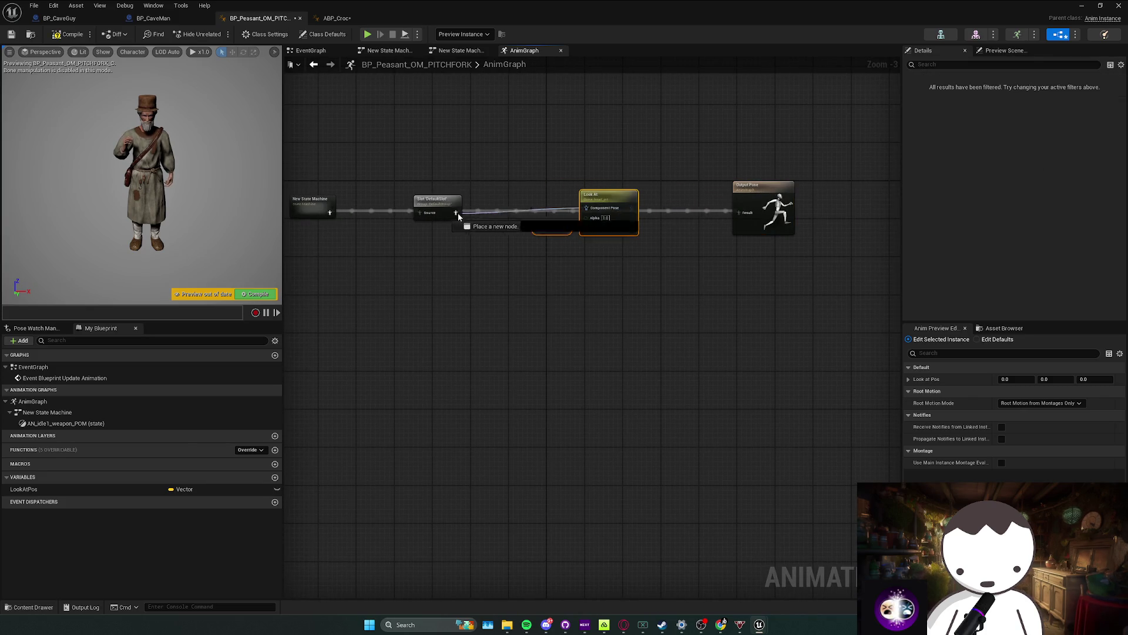
{"action": "left_click_drag", "start_coordinate": [459, 216], "coordinate": [586, 207]}
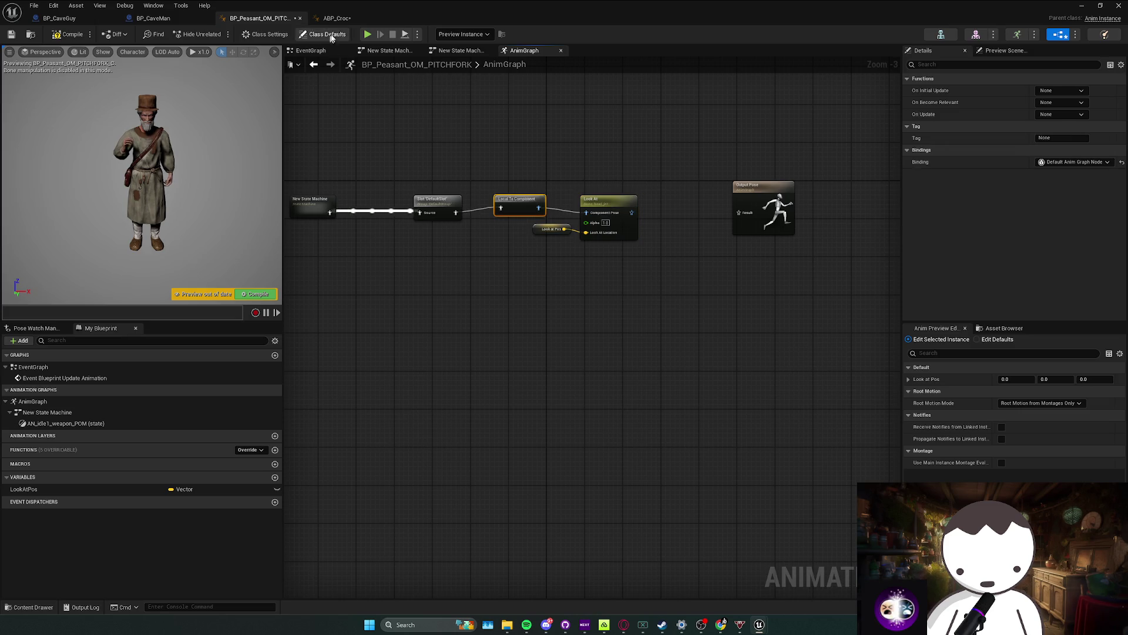
Step: Connect Look At to Output Pose via Component To Local, check its settings, and compile
{"action": "left_click", "coordinate": [327, 19]}
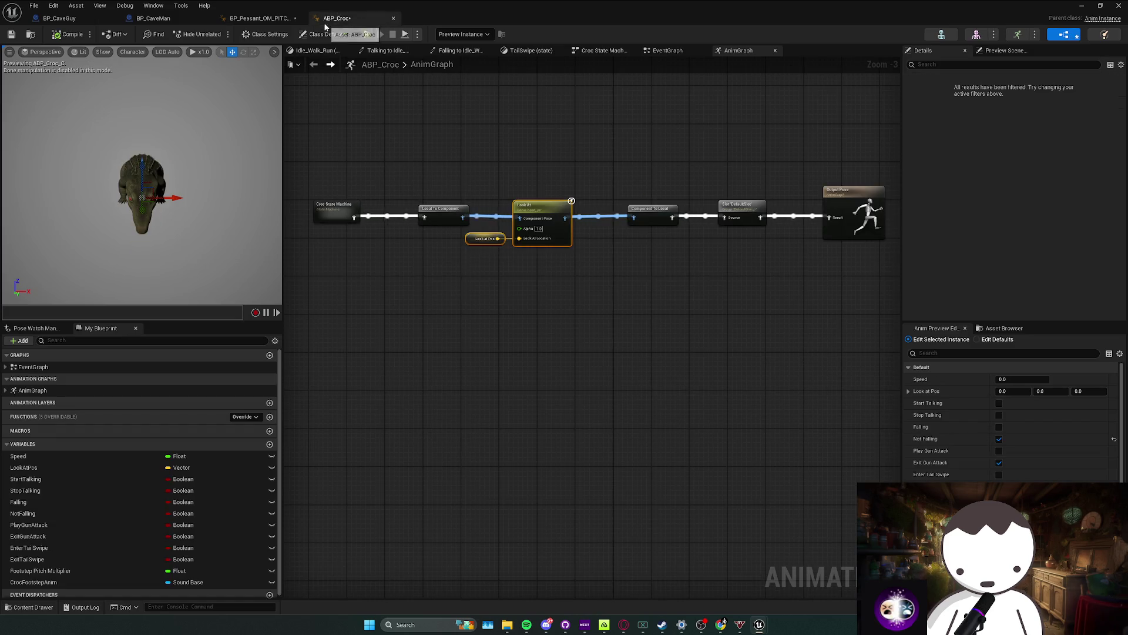
{"action": "left_click", "coordinate": [281, 21]}
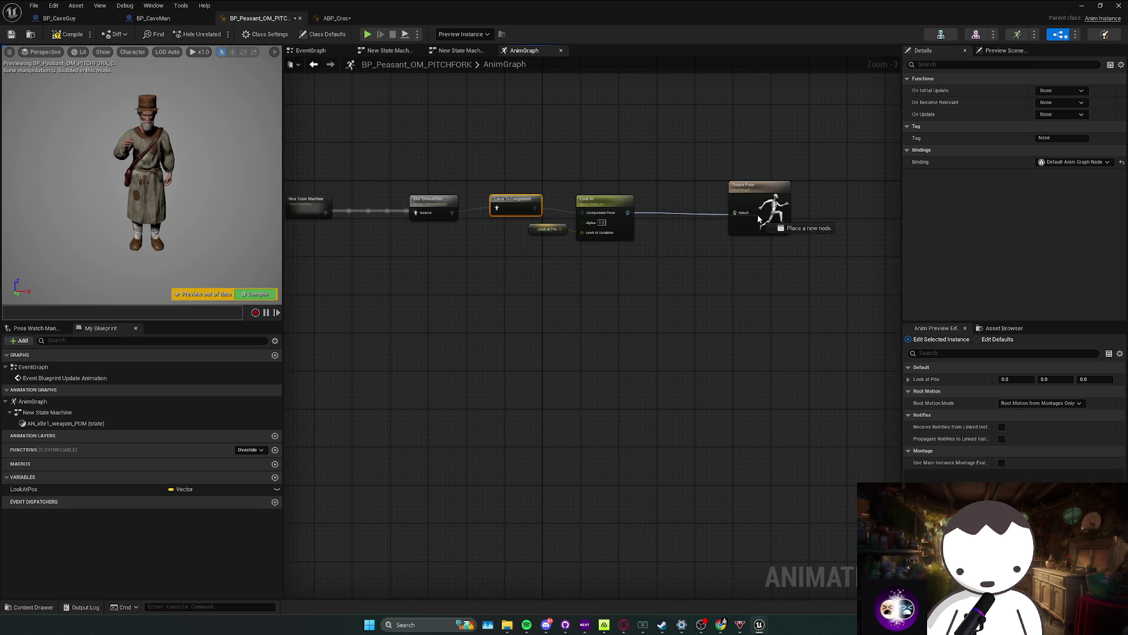
{"action": "left_click_drag", "start_coordinate": [680, 192], "coordinate": [682, 209]}
{"action": "left_click", "coordinate": [456, 260]}
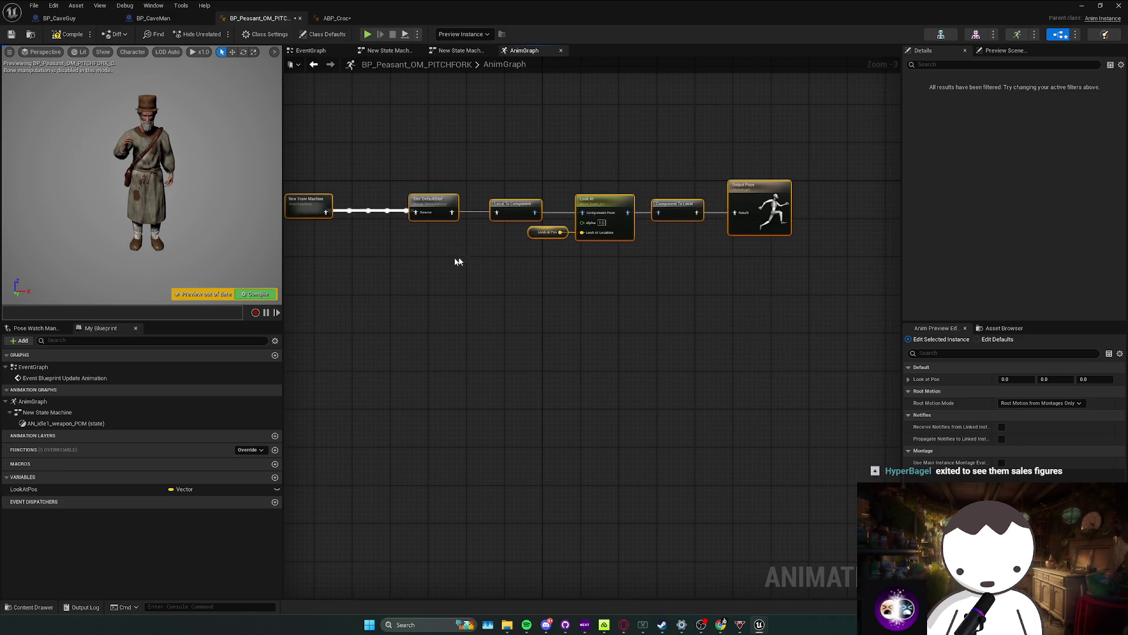
{"action": "left_click_drag", "start_coordinate": [456, 259], "coordinate": [489, 255]}
{"action": "left_click_drag", "start_coordinate": [584, 263], "coordinate": [531, 274]}
{"action": "right_click", "coordinate": [597, 214]}
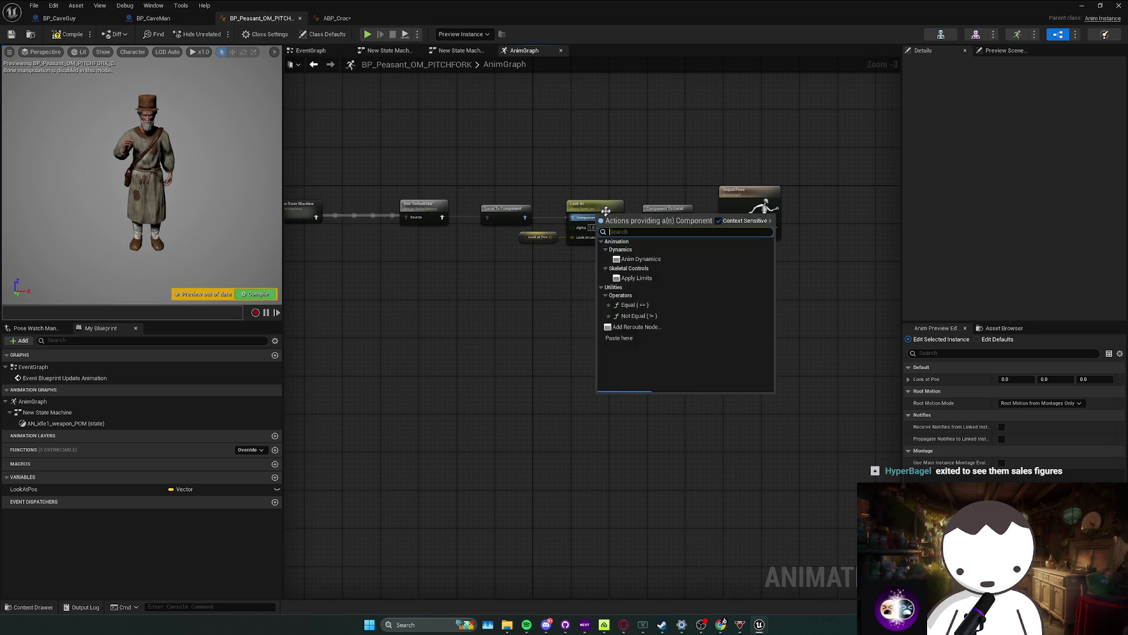
{"action": "left_click", "coordinate": [631, 210]}
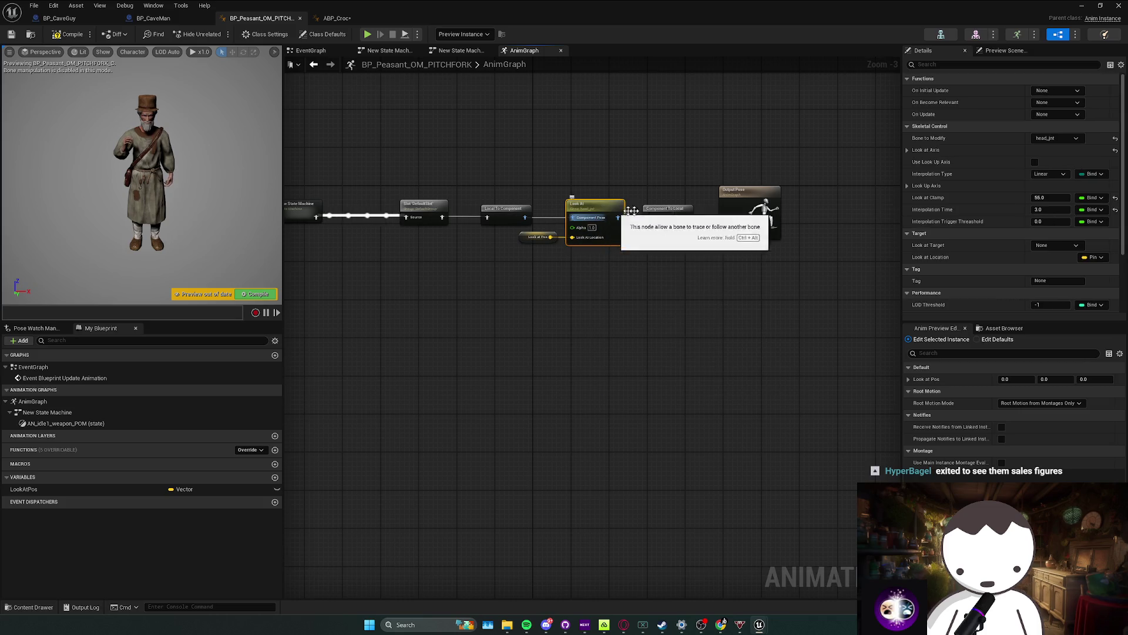
{"action": "left_click", "coordinate": [63, 36]}
{"action": "left_click", "coordinate": [69, 20]}
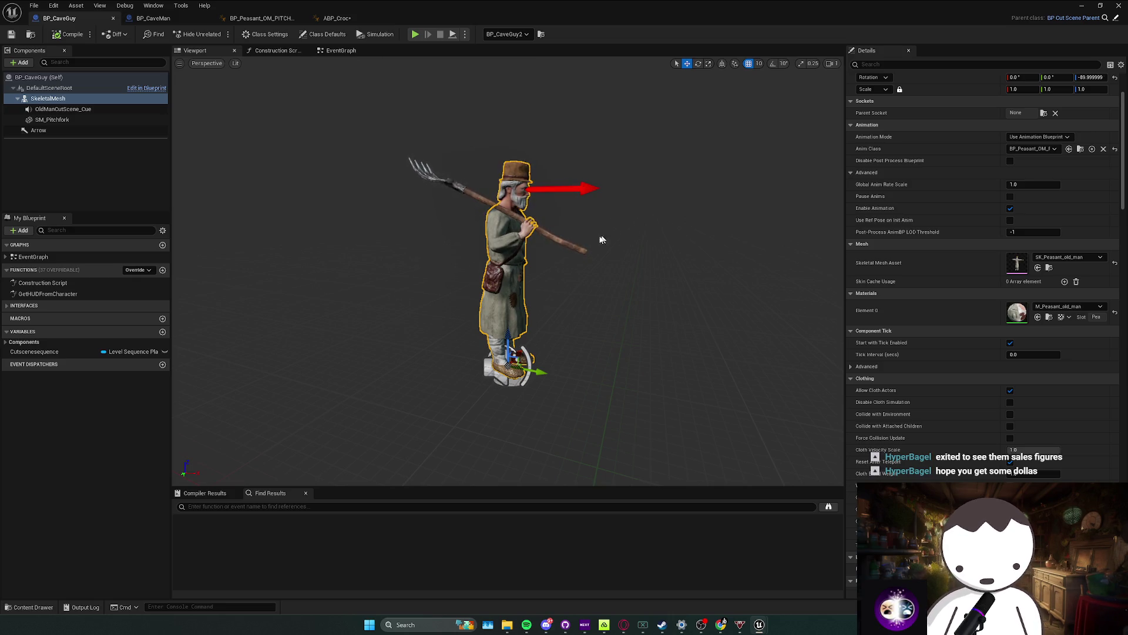
Step: Save all modified assets including the cave guy blueprint
{"action": "scroll", "coordinate": [920, 250], "scroll_direction": "up", "scroll_amount": 3}
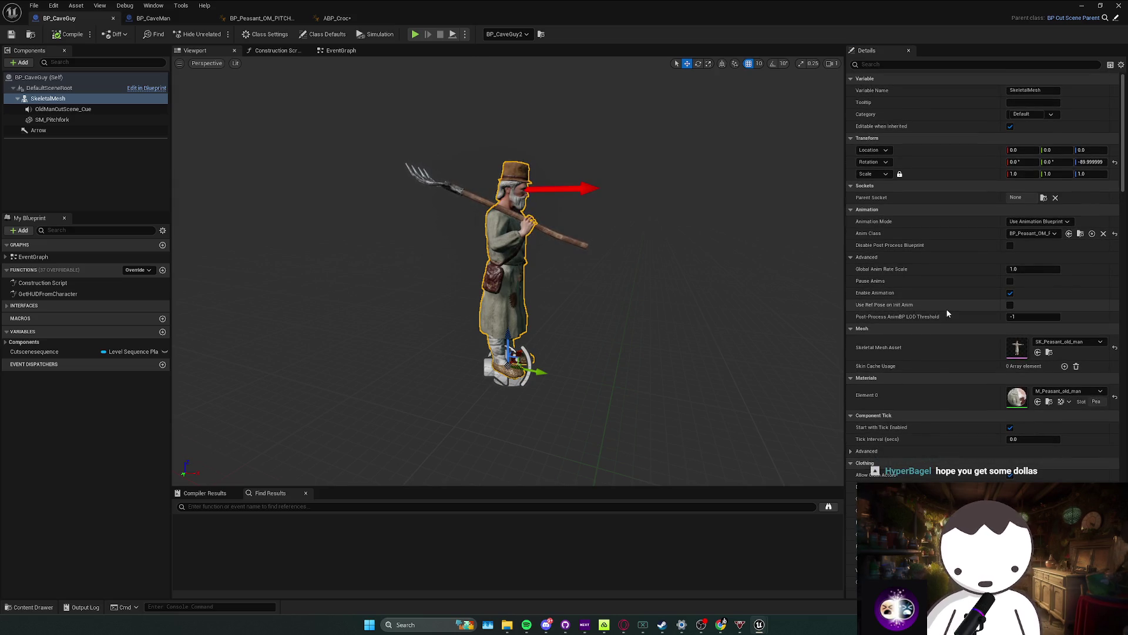
{"action": "scroll", "coordinate": [948, 313], "scroll_direction": "down", "scroll_amount": 1}
{"action": "key", "text": "ctrl+s"}
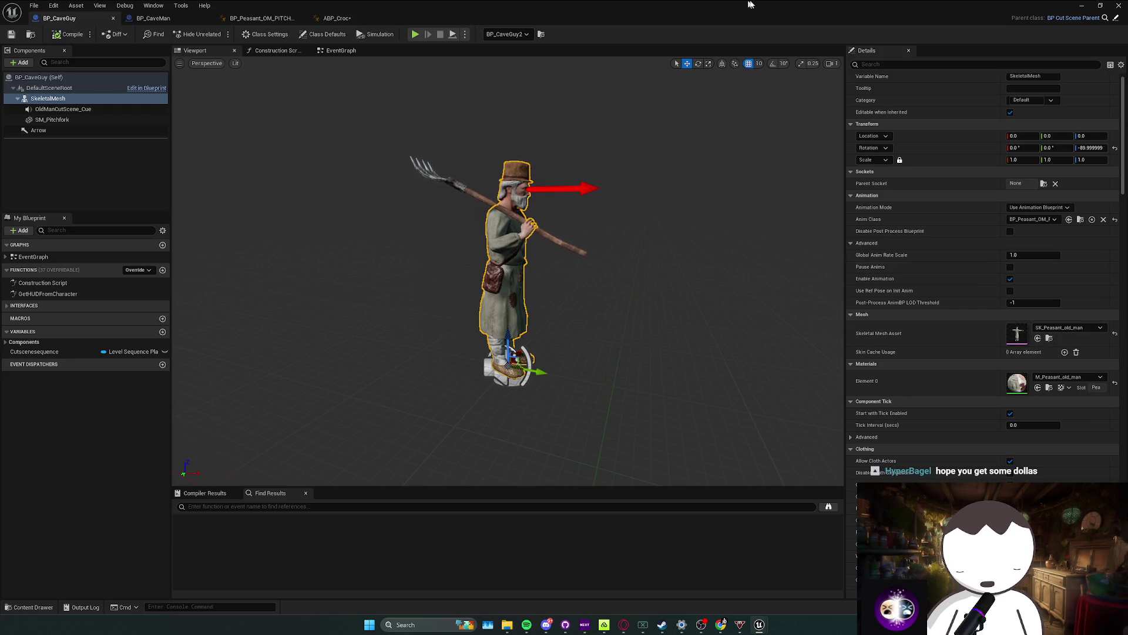
Step: Open the SK_Peasant_old_man skeletal mesh and scroll its Skeleton Tree to the neck and head bones
{"action": "key", "text": "super+Down"}
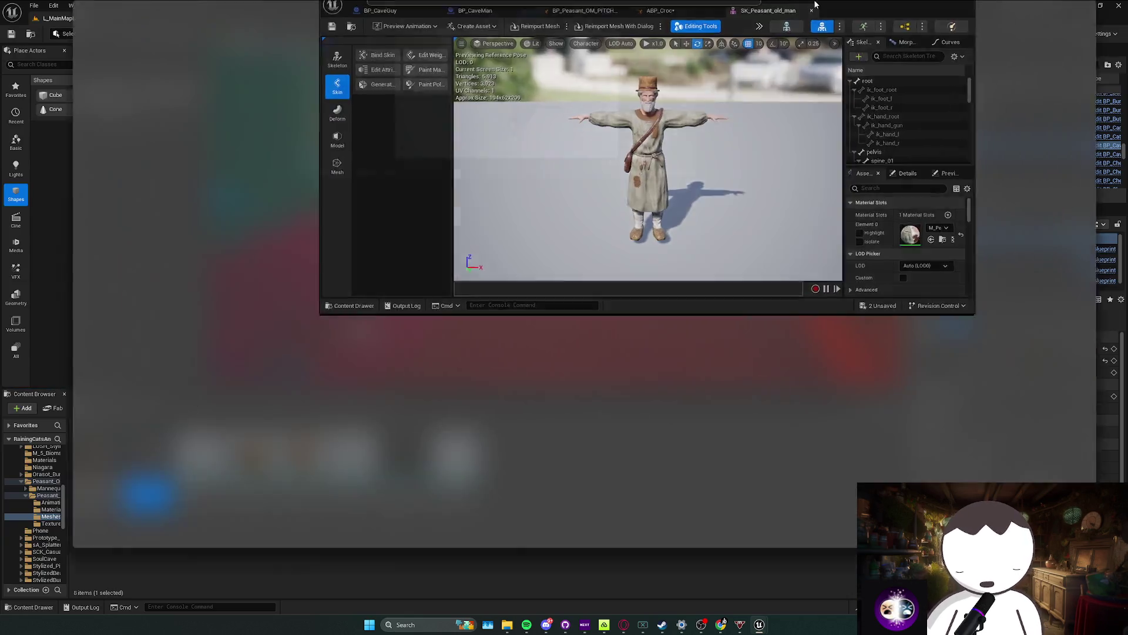
{"action": "key", "text": "super+Up"}
{"action": "left_click", "coordinate": [947, 160]}
{"action": "scroll", "coordinate": [958, 188], "scroll_direction": "down", "scroll_amount": 9}
{"action": "scroll", "coordinate": [967, 213], "scroll_direction": "down", "scroll_amount": 5}
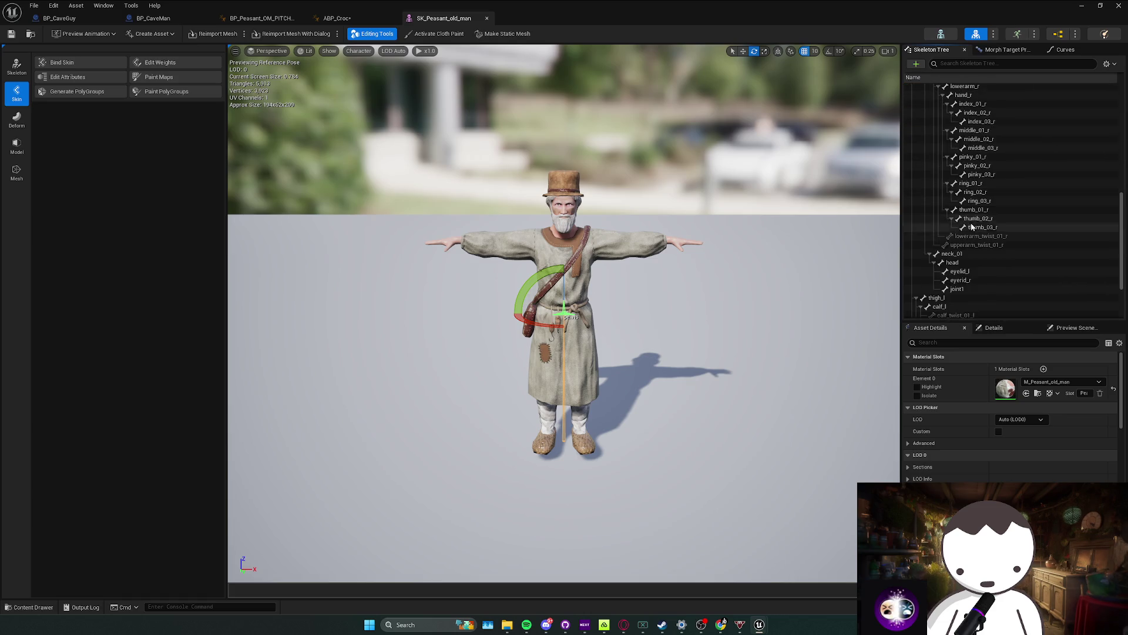
{"action": "scroll", "coordinate": [968, 269], "scroll_direction": "up", "scroll_amount": 12}
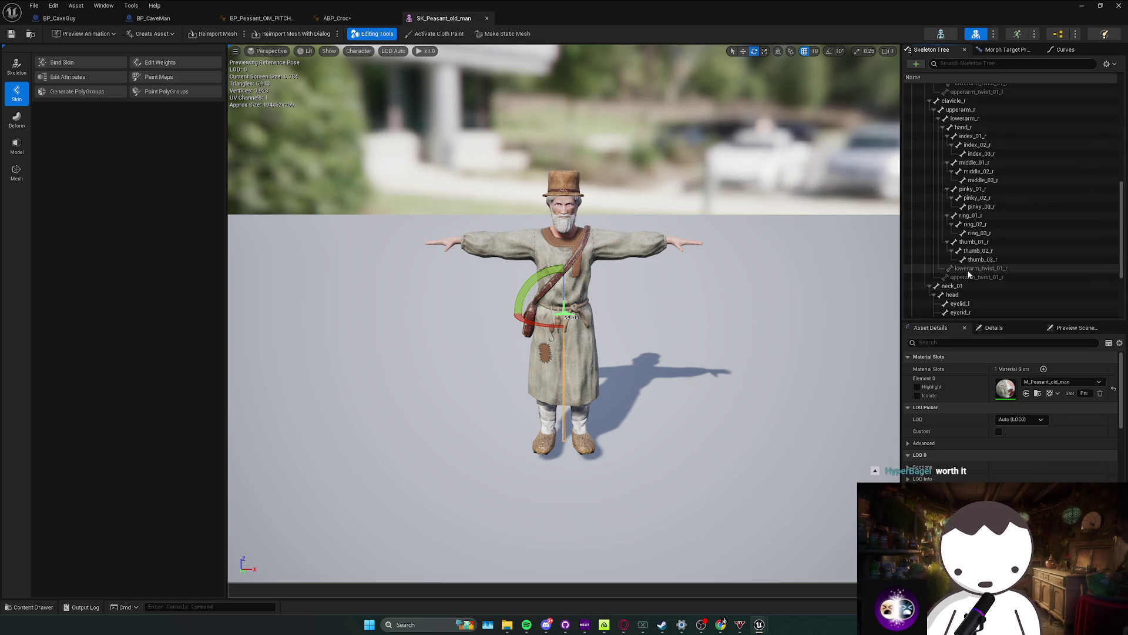
{"action": "key", "text": "alt+Tab"}
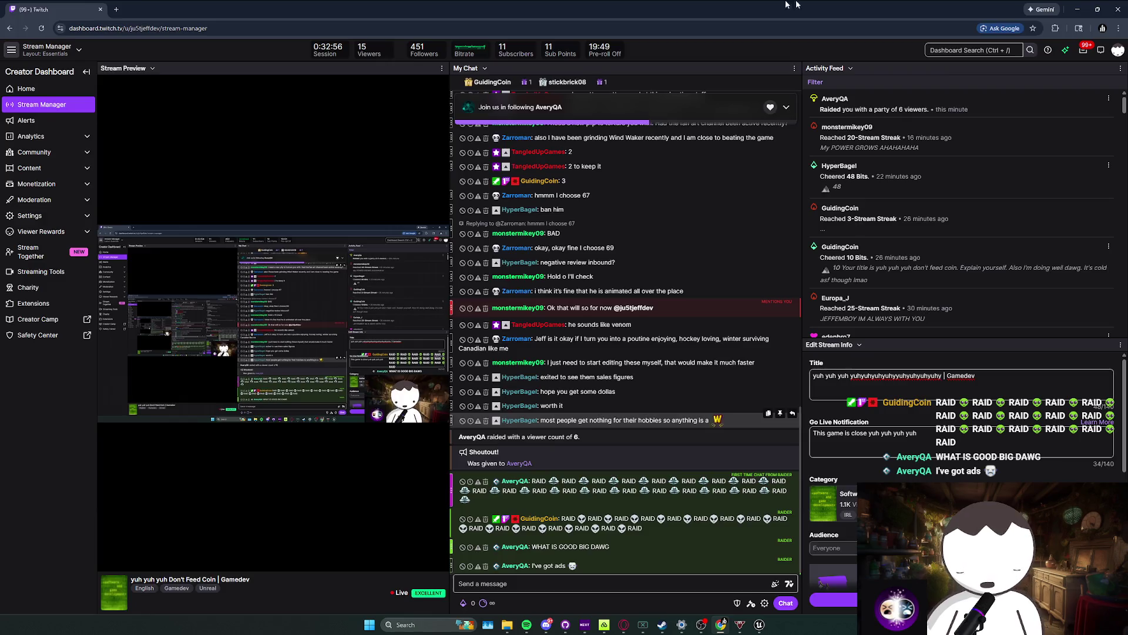
{"action": "key", "text": "alt+Tab"}
{"action": "left_click", "coordinate": [1083, 6]}
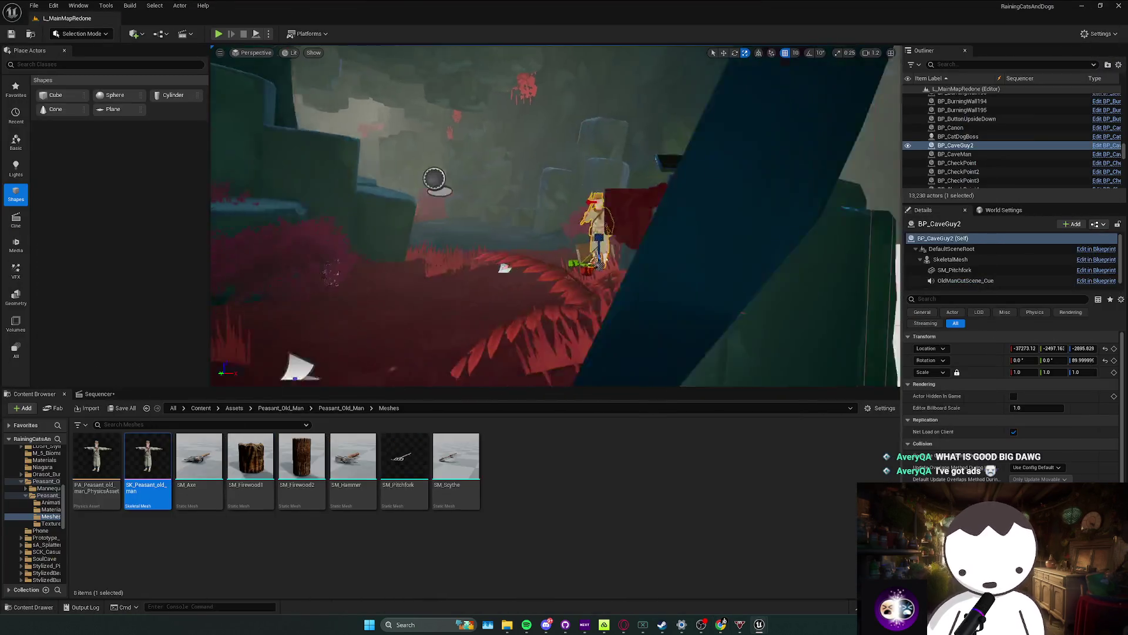
Step: Fly the viewport camera forward through the cave toward the misty arch
{"action": "key", "text": "w"}
{"action": "scroll", "coordinate": [555, 217], "scroll_direction": "up", "scroll_amount": 1}
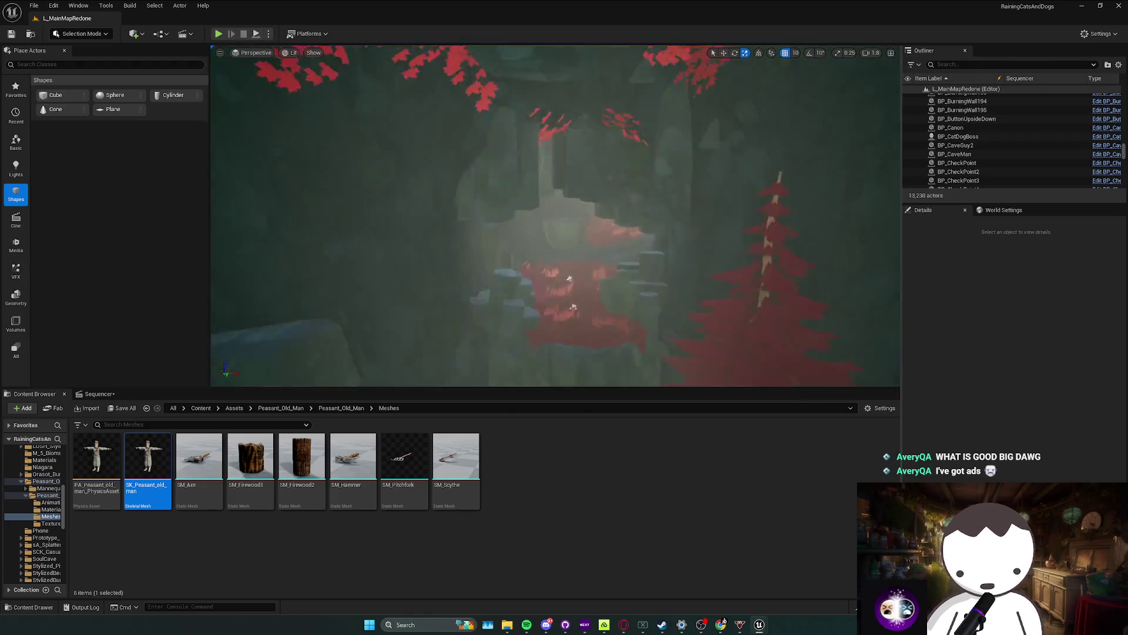
{"action": "scroll", "coordinate": [555, 216], "scroll_direction": "up", "scroll_amount": 1}
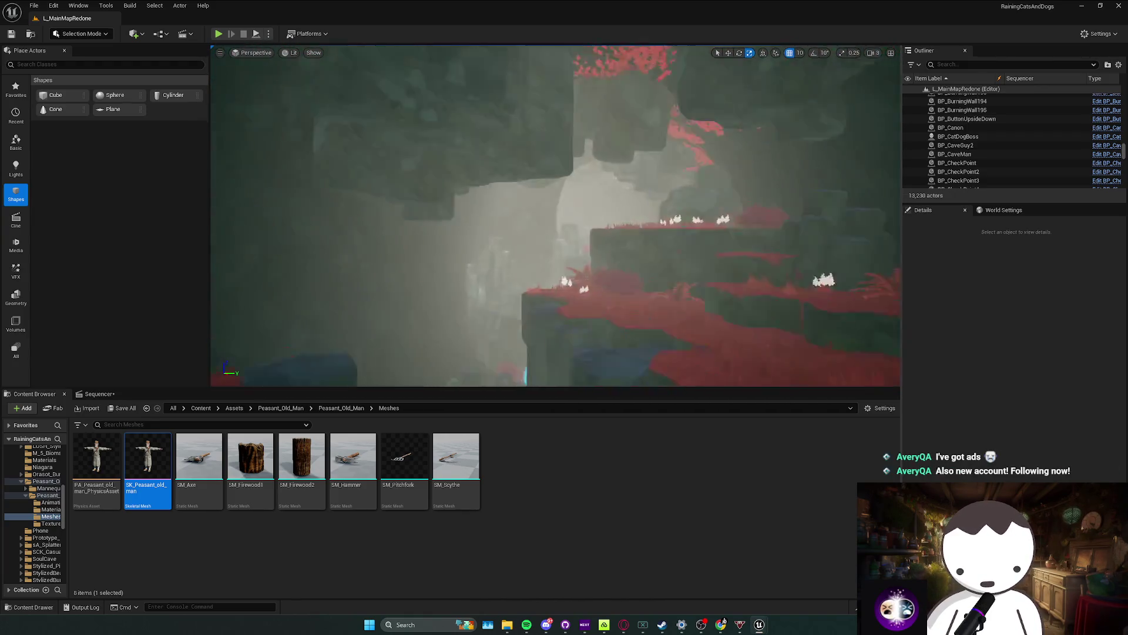
{"action": "scroll", "coordinate": [556, 216], "scroll_direction": "down", "scroll_amount": 1}
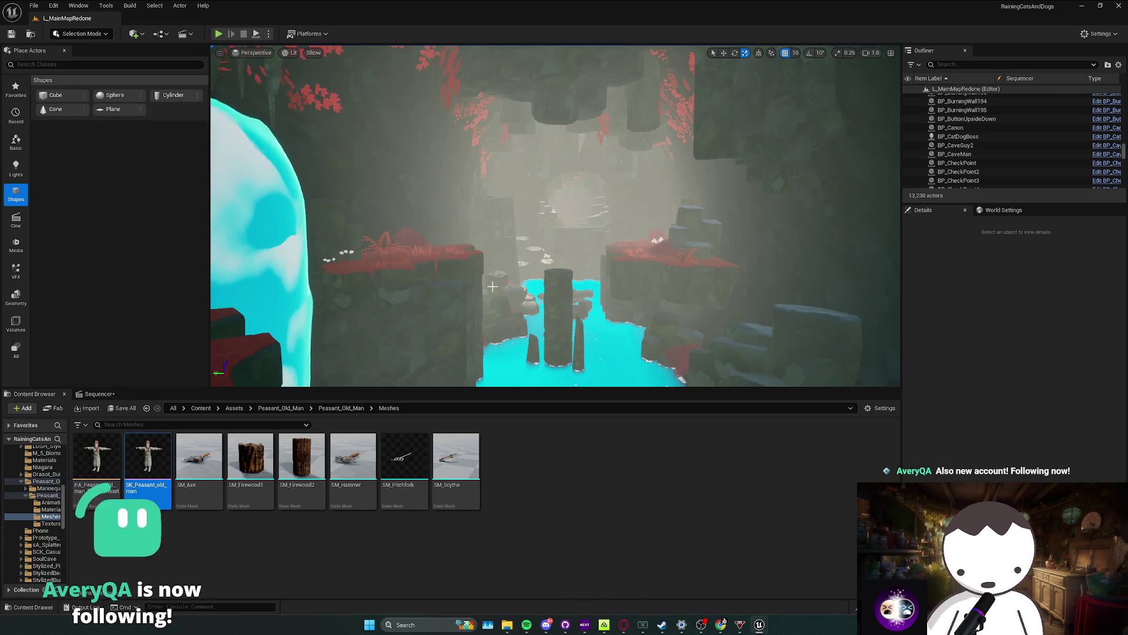
{"action": "scroll", "coordinate": [493, 286], "scroll_direction": "up", "scroll_amount": 5}
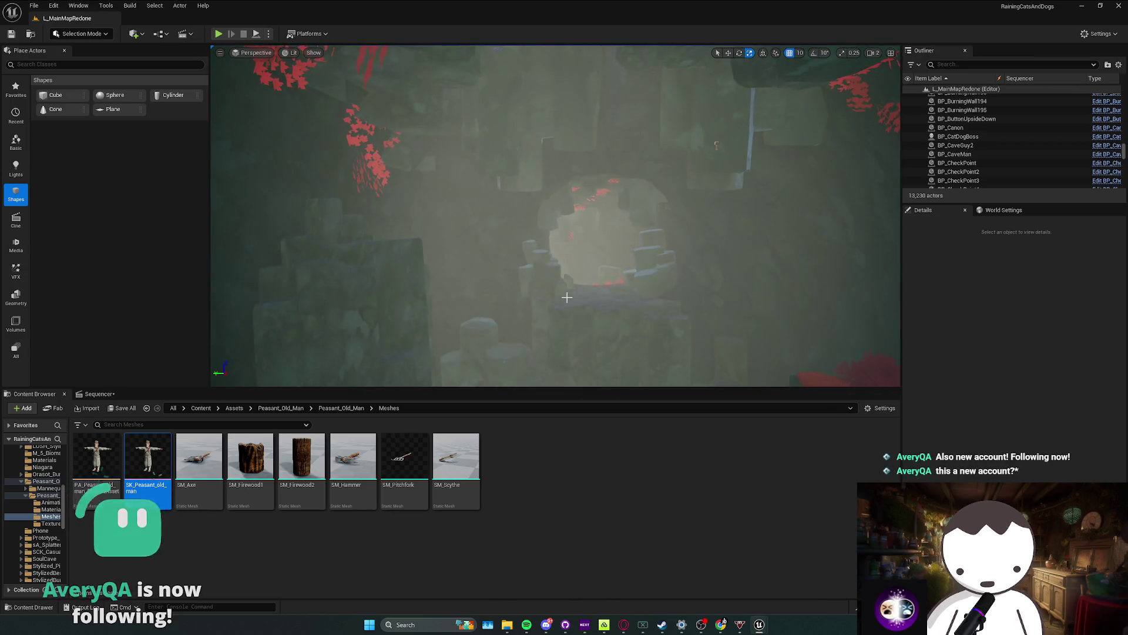
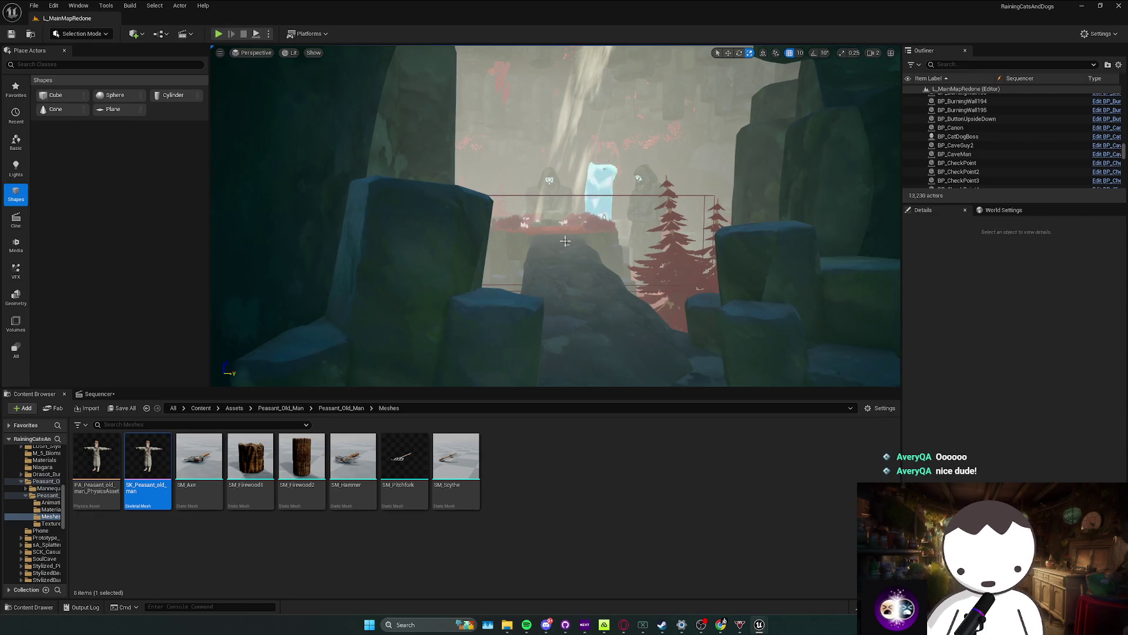
Step: Select the BP_SpawnCat trigger in the cave and frame the view on it
{"action": "left_click", "coordinate": [586, 247]}
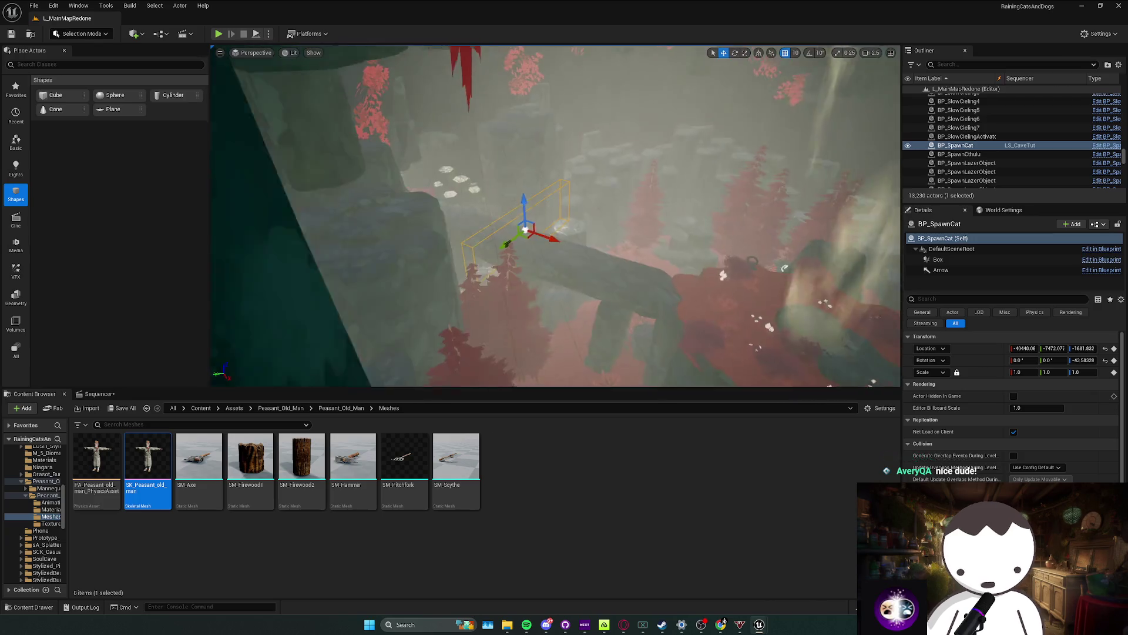
{"action": "left_click_drag", "start_coordinate": [566, 242], "coordinate": [571, 243]}
{"action": "left_click_drag", "start_coordinate": [660, 262], "coordinate": [829, 219]}
{"action": "scroll", "coordinate": [829, 219], "scroll_direction": "down", "scroll_amount": 1}
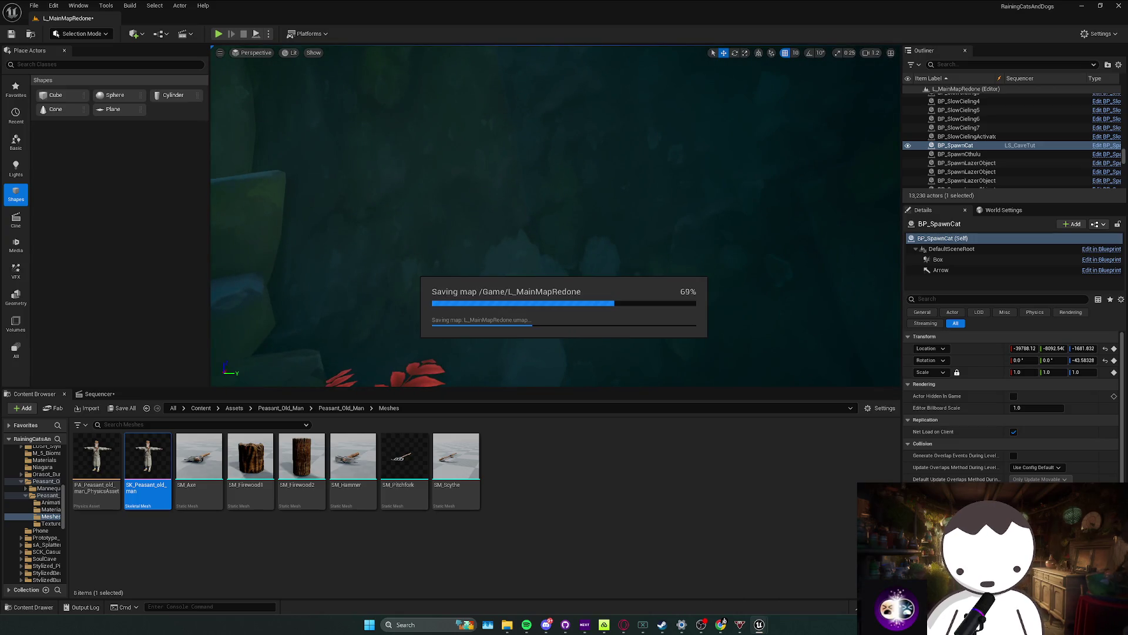
{"action": "scroll", "coordinate": [555, 310], "scroll_direction": "up", "scroll_amount": 2}
{"action": "left_click_drag", "start_coordinate": [555, 309], "coordinate": [554, 310]}
Step: Fly the view through the cave toward the peasant and the red ferns
{"action": "scroll", "coordinate": [436, 295], "scroll_direction": "down", "scroll_amount": 3}
{"action": "left_click_drag", "start_coordinate": [436, 295], "coordinate": [393, 301]}
{"action": "scroll", "coordinate": [436, 295], "scroll_direction": "up", "scroll_amount": 3}
{"action": "scroll", "coordinate": [393, 301], "scroll_direction": "down", "scroll_amount": 2}
{"action": "scroll", "coordinate": [393, 300], "scroll_direction": "up", "scroll_amount": 3}
{"action": "scroll", "coordinate": [393, 300], "scroll_direction": "down", "scroll_amount": 1}
{"action": "scroll", "coordinate": [394, 300], "scroll_direction": "down", "scroll_amount": 1}
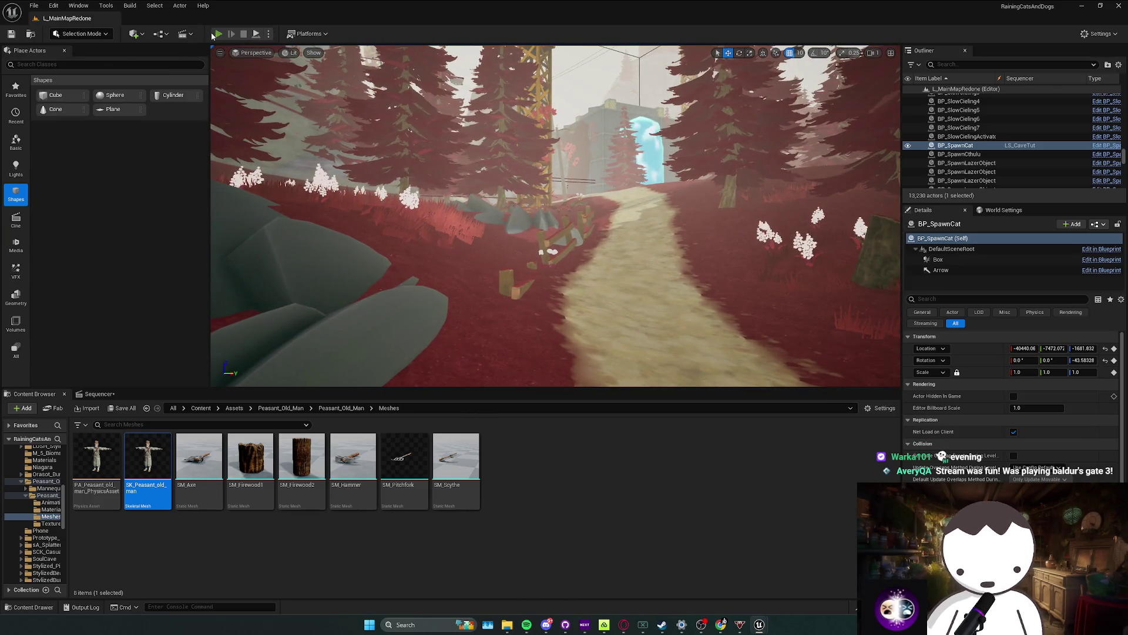
Step: Playtest the opening tutorial, clearing the move, left/right and crouch prompts
{"action": "key", "text": "alt+p"}
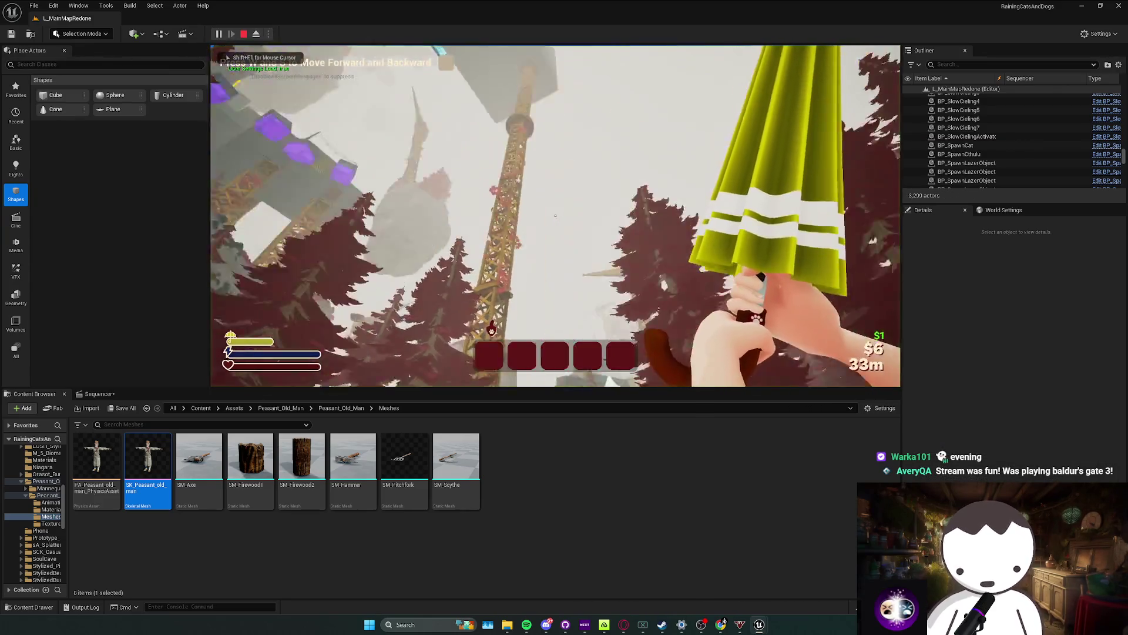
{"action": "key", "text": "w"}
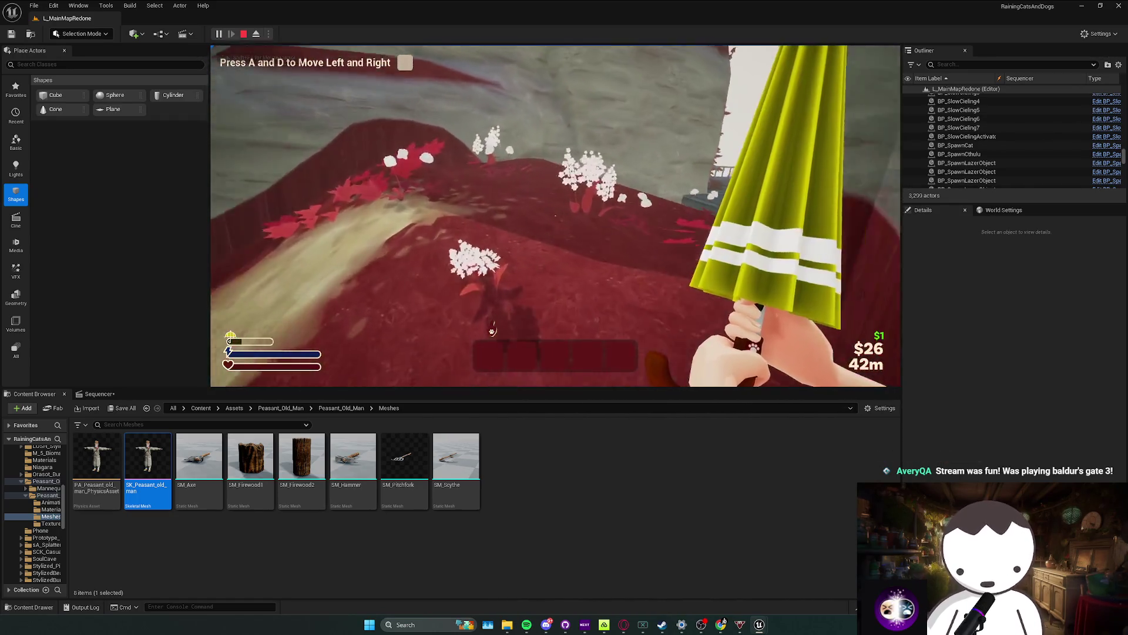
{"action": "key", "text": "d"}
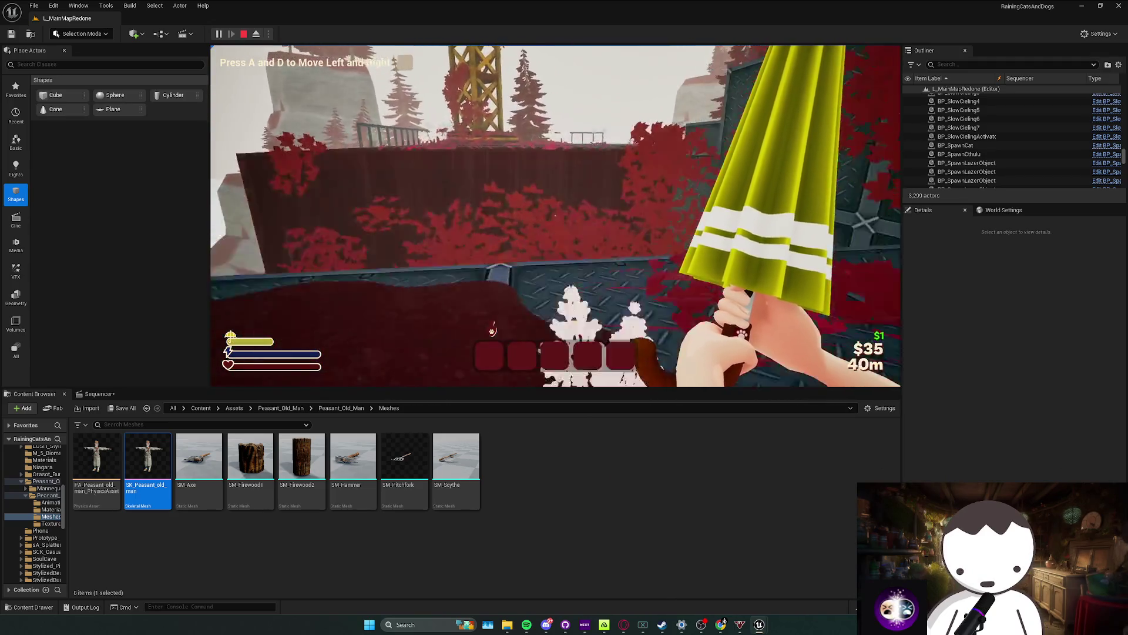
{"action": "key", "text": "a"}
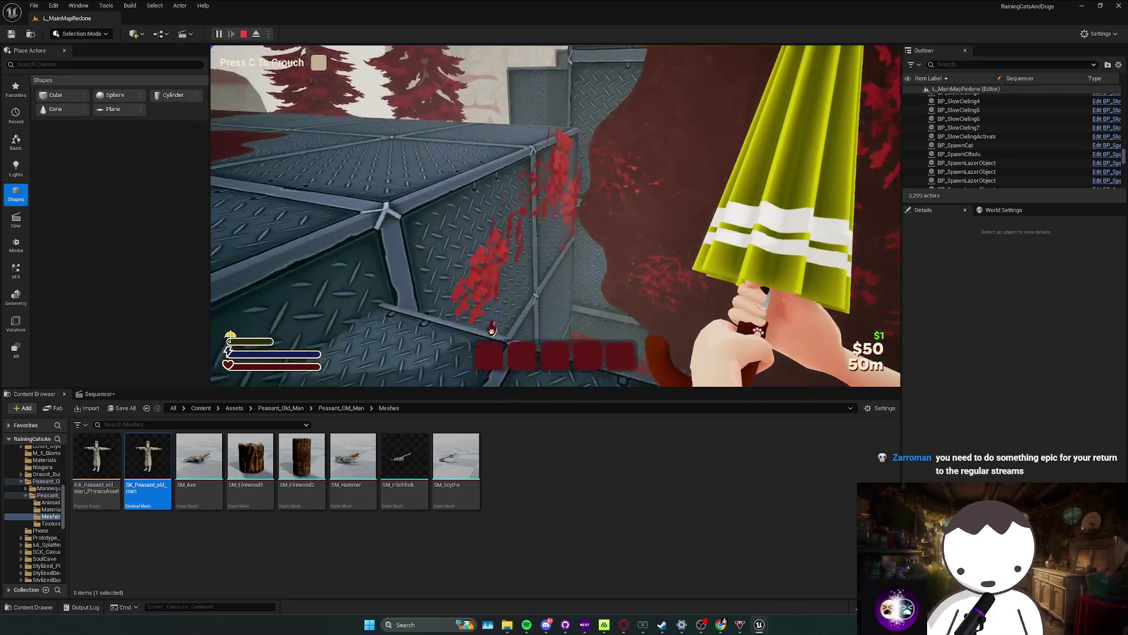
{"action": "key", "text": "c"}
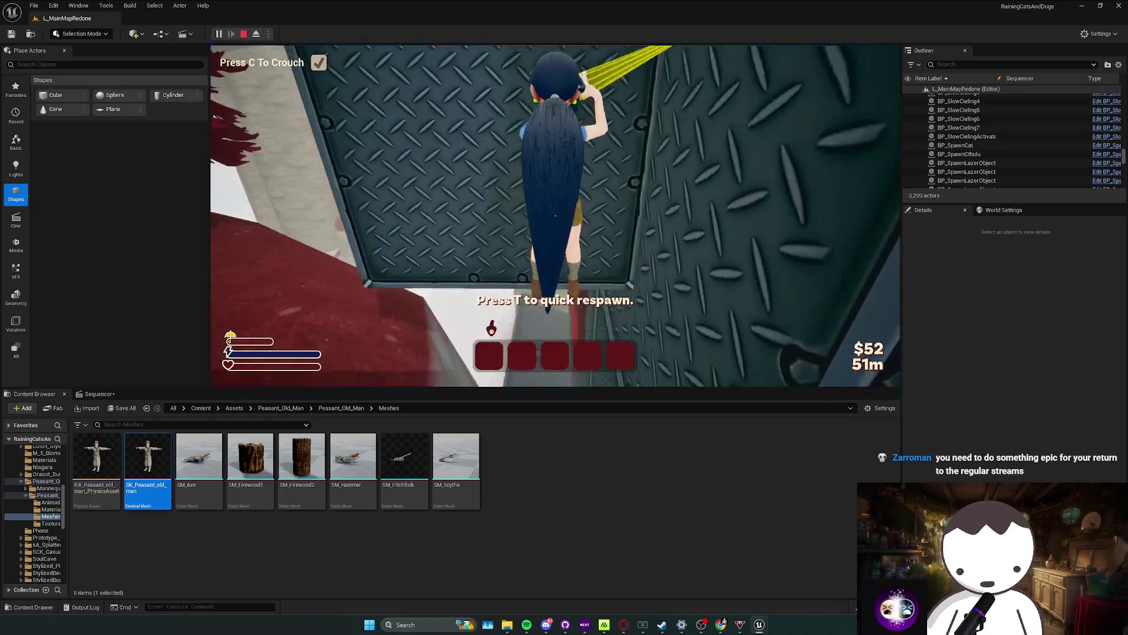
{"action": "key", "text": "Escape"}
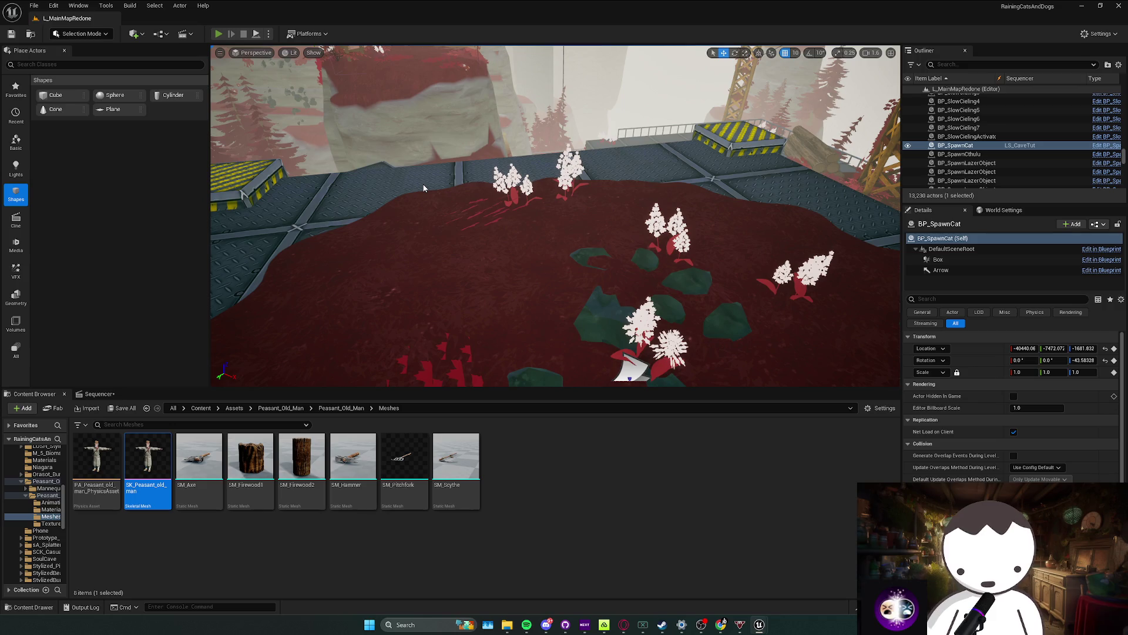
Step: Replay the level, eject to a free camera with F8, and stop the session
{"action": "key", "text": "alt+p"}
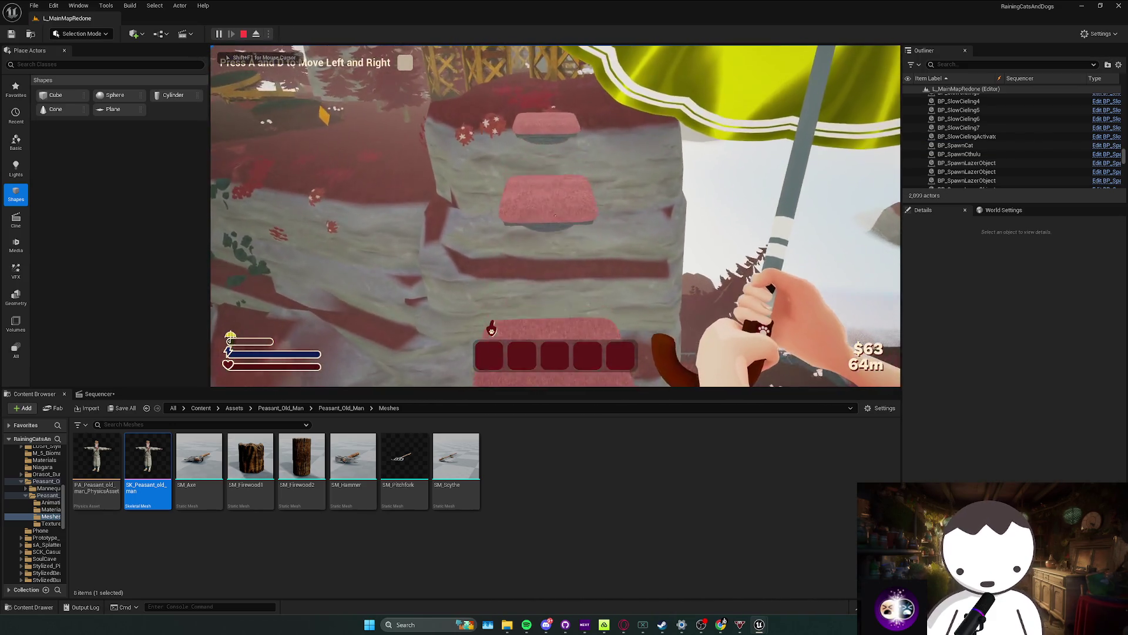
{"action": "key", "text": "alt+space"}
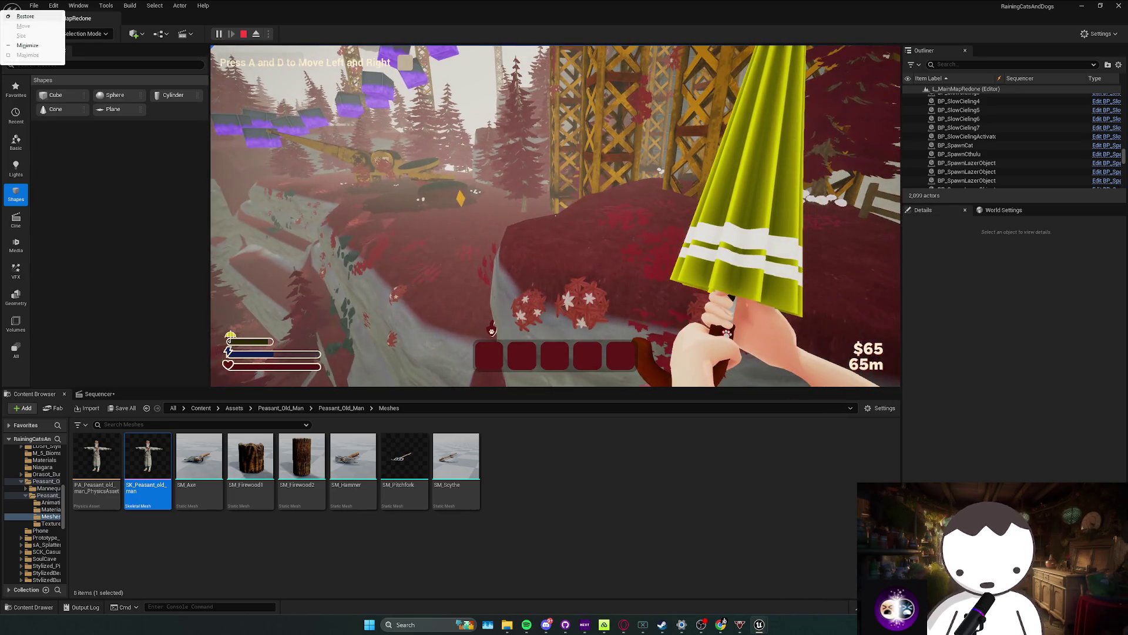
{"action": "key", "text": "Escape"}
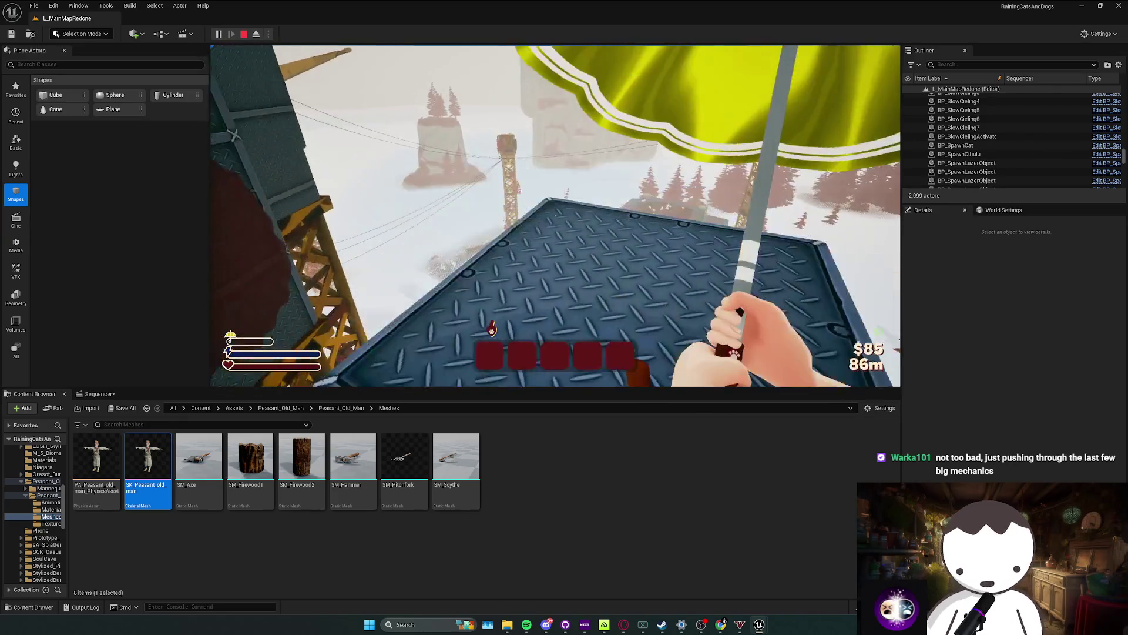
{"action": "key", "text": "F8"}
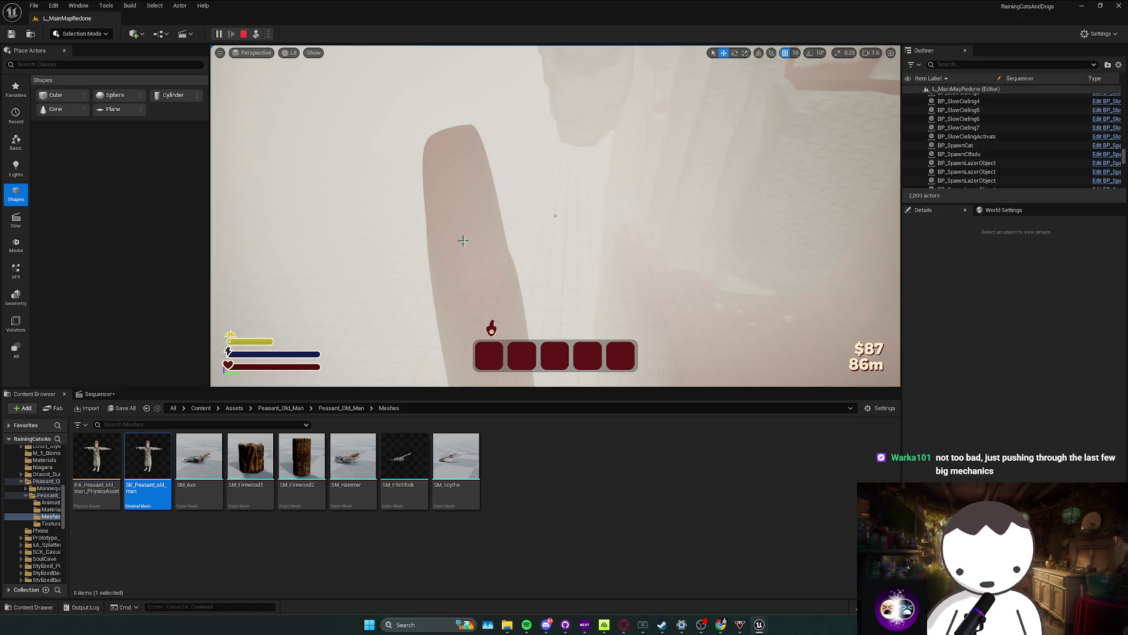
{"action": "left_click", "coordinate": [260, 89]}
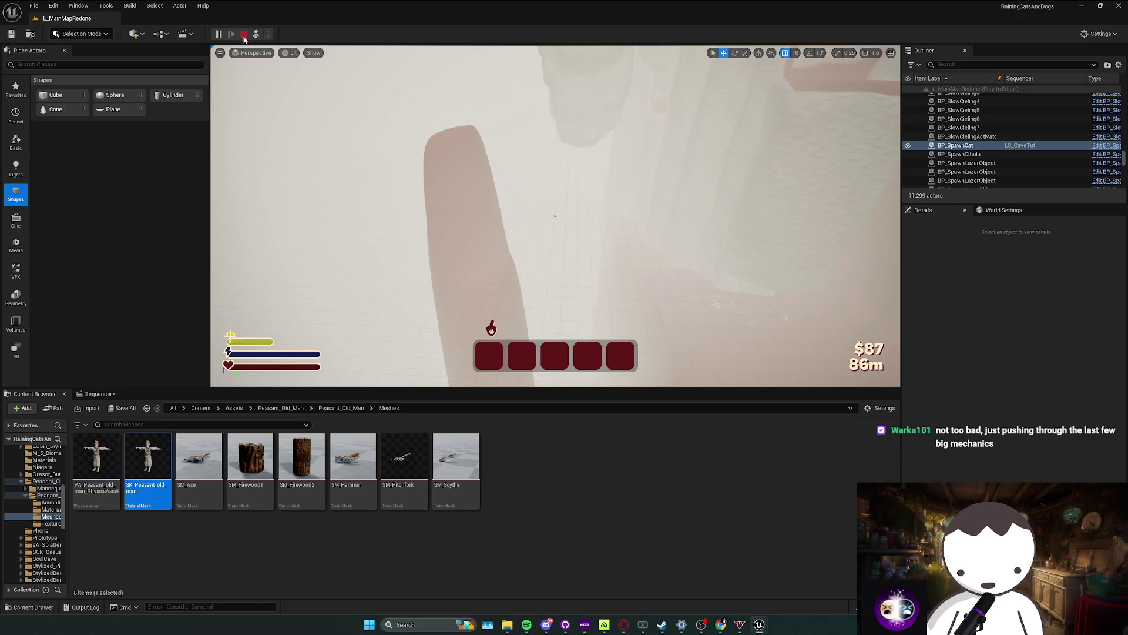
Step: End the play session, close the message log, and save L_MainMapRedone
{"action": "key", "text": "Escape"}
{"action": "left_click", "coordinate": [514, 377]}
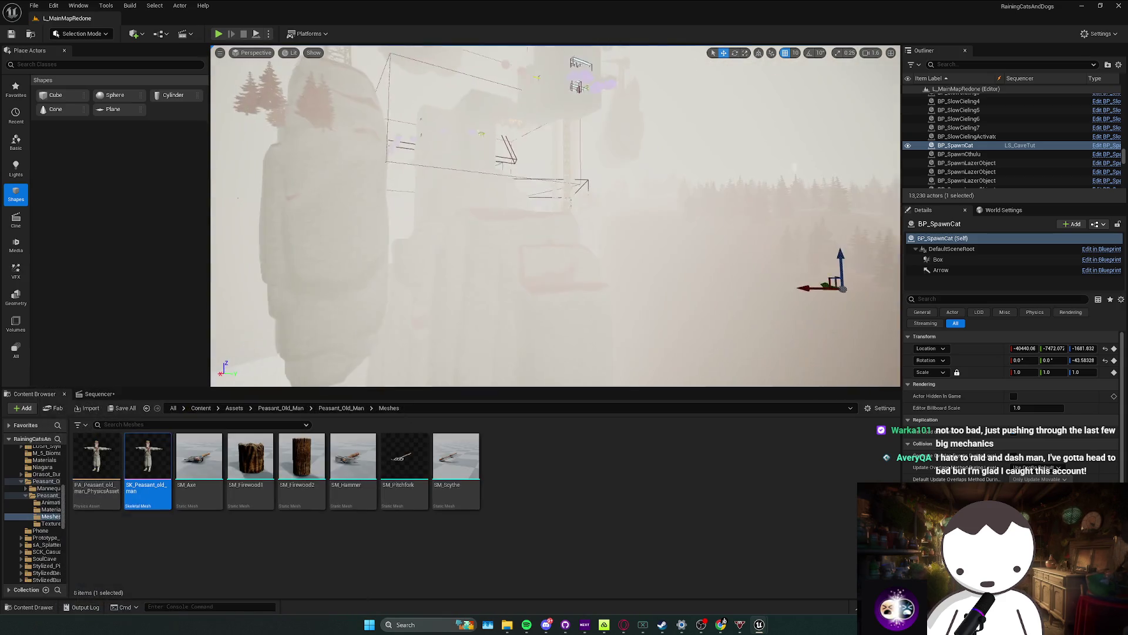
{"action": "scroll", "coordinate": [556, 216], "scroll_direction": "down", "scroll_amount": 2}
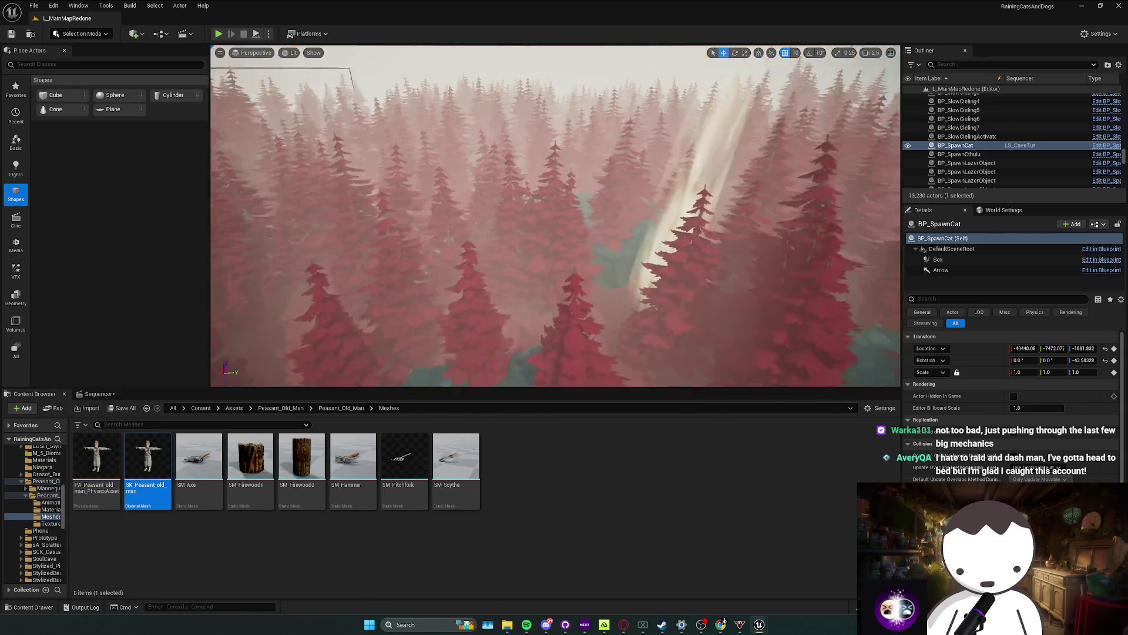
{"action": "scroll", "coordinate": [556, 216], "scroll_direction": "down", "scroll_amount": 1}
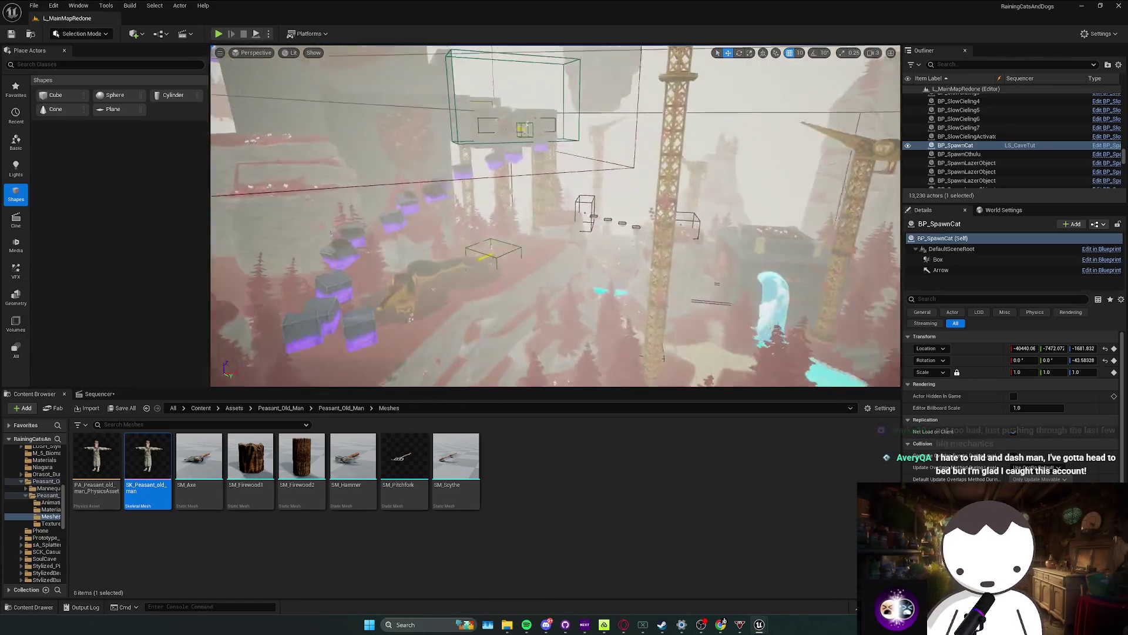
{"action": "key", "text": "ctrl+s"}
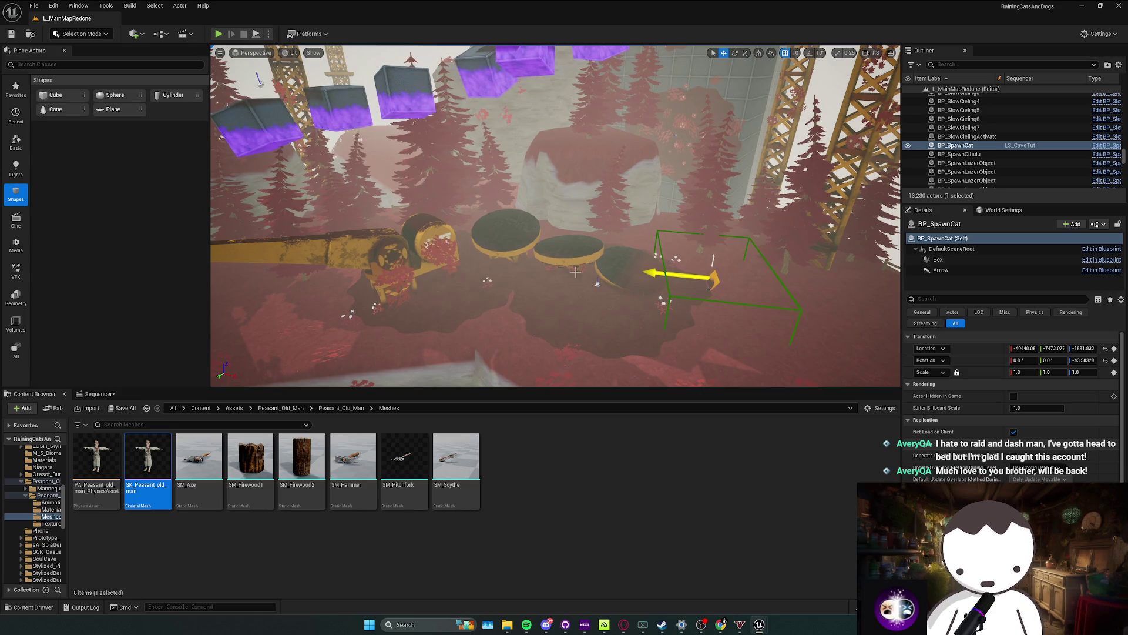
Step: Fly the viewport back into the red-foliage cave and start a new play session
{"action": "scroll", "coordinate": [575, 271], "scroll_direction": "down", "scroll_amount": 1}
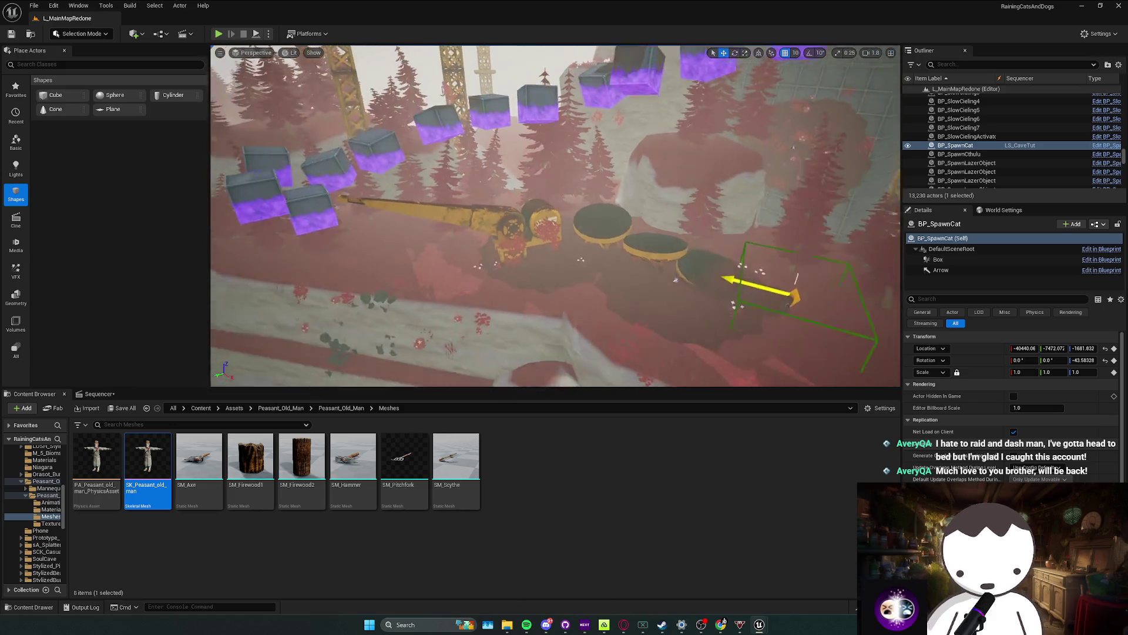
{"action": "scroll", "coordinate": [555, 216], "scroll_direction": "up", "scroll_amount": 3}
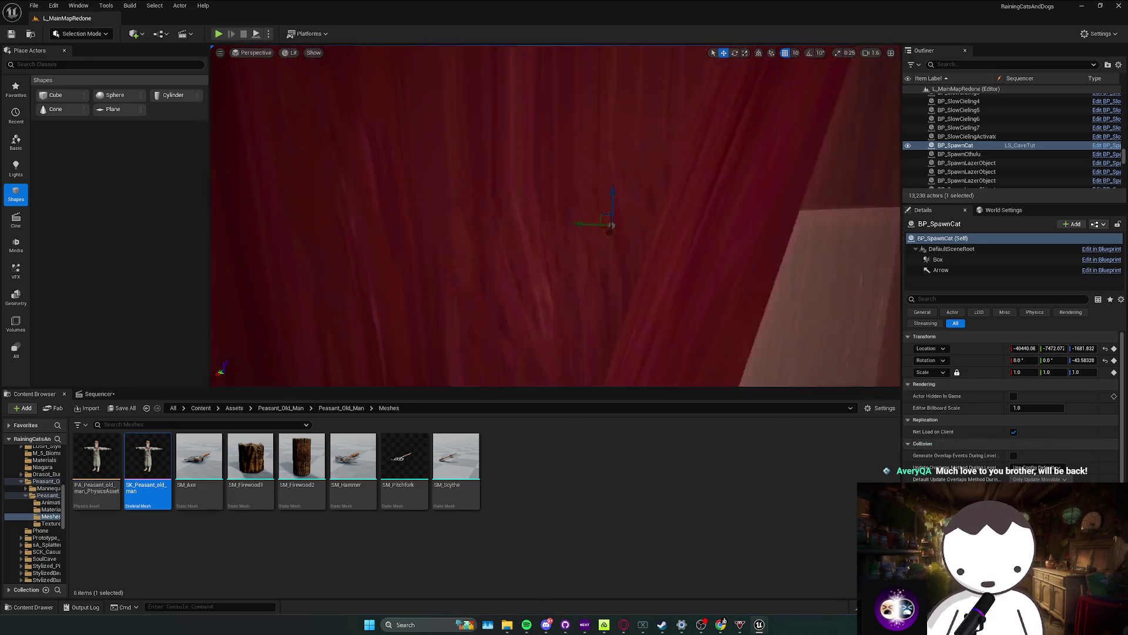
{"action": "scroll", "coordinate": [566, 272], "scroll_direction": "up", "scroll_amount": 2}
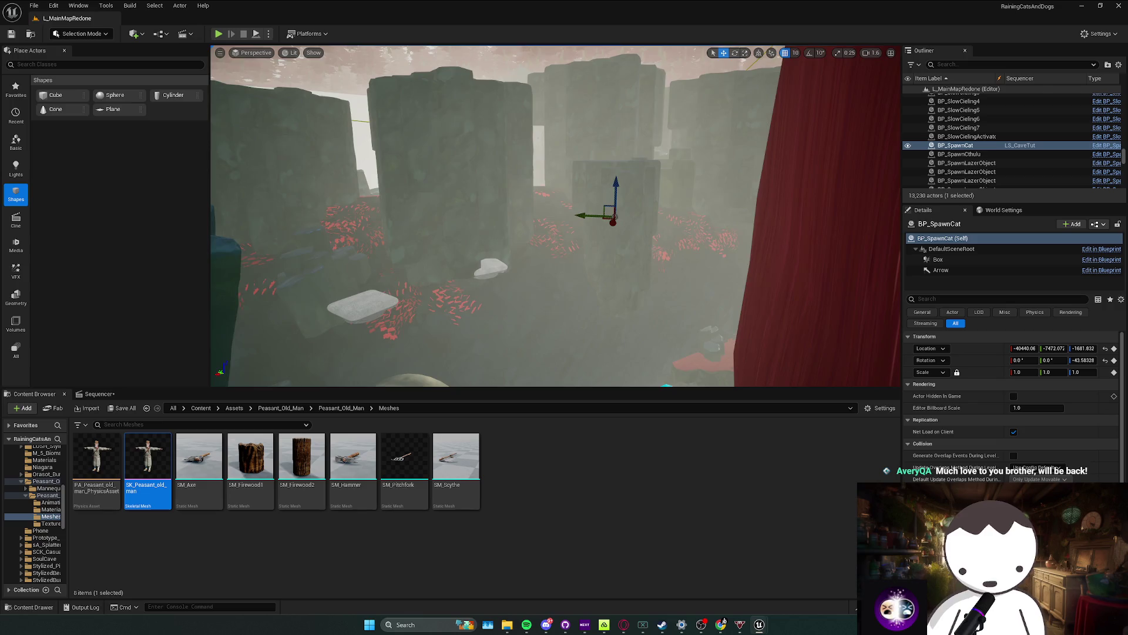
{"action": "scroll", "coordinate": [555, 216], "scroll_direction": "up", "scroll_amount": 1}
{"action": "key", "text": "Escape"}
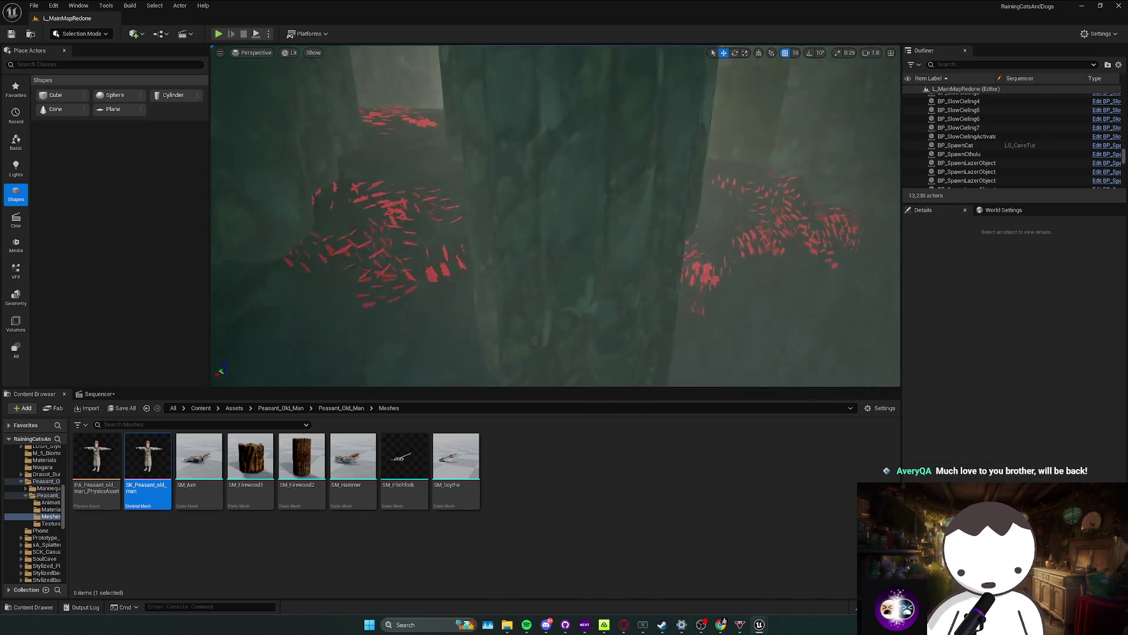
{"action": "scroll", "coordinate": [556, 216], "scroll_direction": "down", "scroll_amount": 1}
{"action": "mouse_move", "coordinate": [584, 318]}
{"action": "left_mouse_down"}
{"action": "mouse_move", "coordinate": [640, 360]}
{"action": "mouse_move", "coordinate": [612, 235]}
{"action": "mouse_move", "coordinate": [236, 67]}
{"action": "left_mouse_up"}
{"action": "scroll", "coordinate": [612, 338], "scroll_direction": "down", "scroll_amount": 1}
{"action": "scroll", "coordinate": [626, 298], "scroll_direction": "down", "scroll_amount": 1}
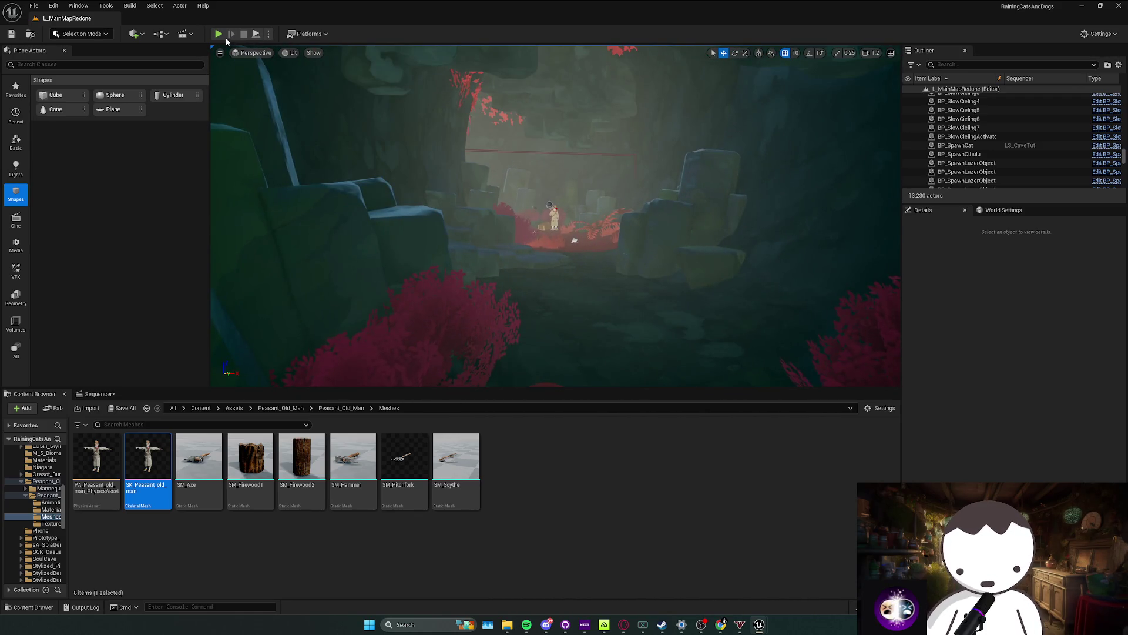
{"action": "key", "text": "alt+p"}
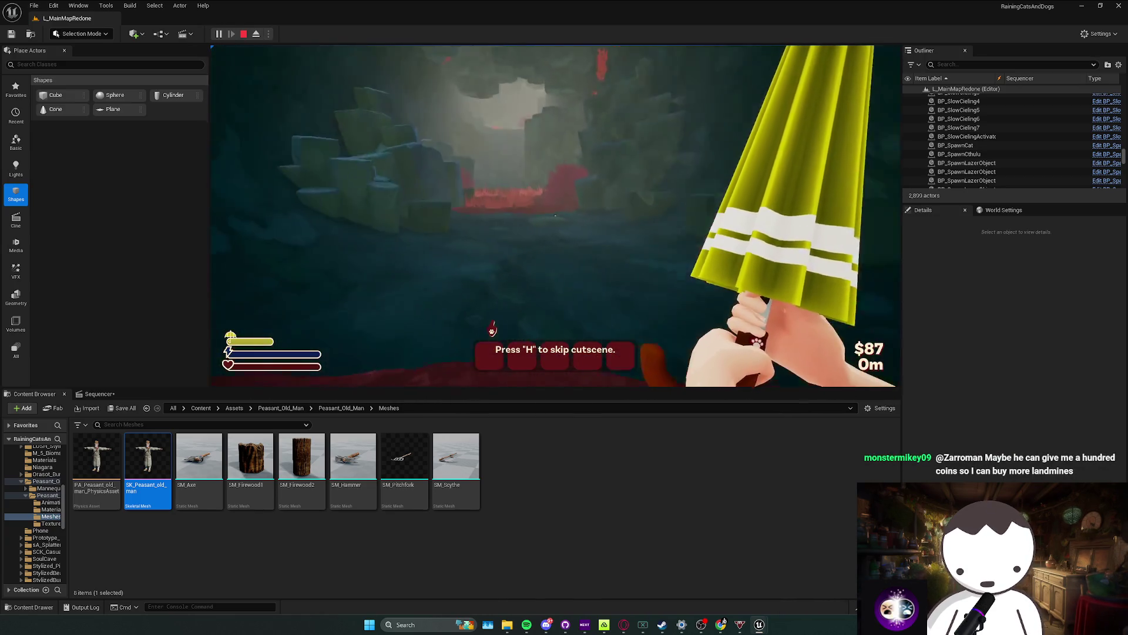
Step: Walk forward through the red grass, then stop the play session
{"action": "key", "text": "w"}
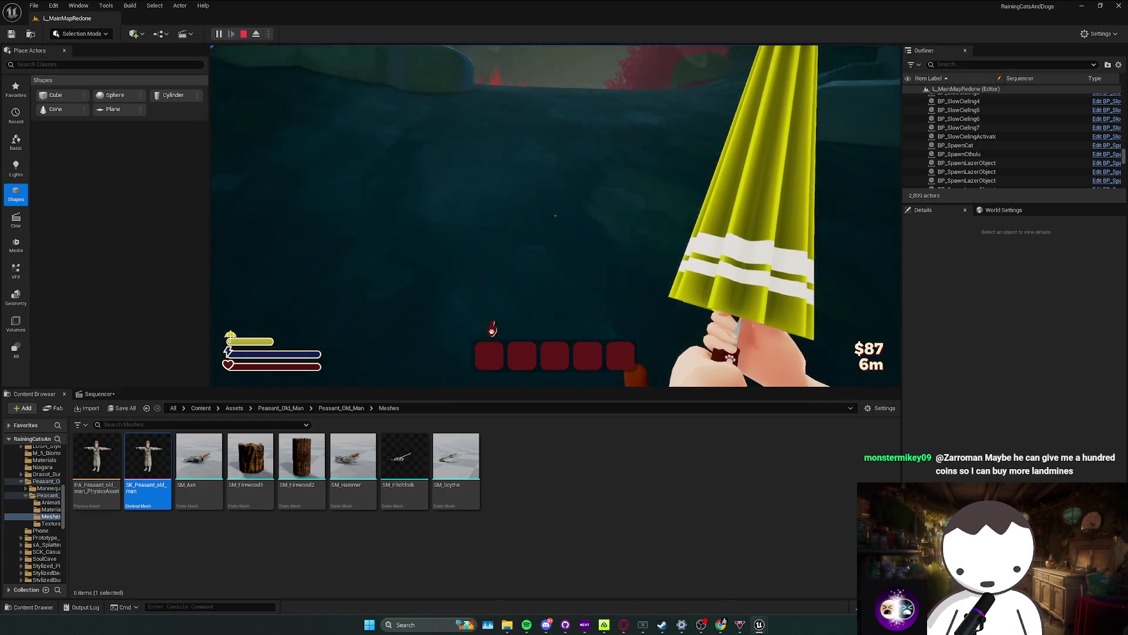
{"action": "key", "text": "Escape"}
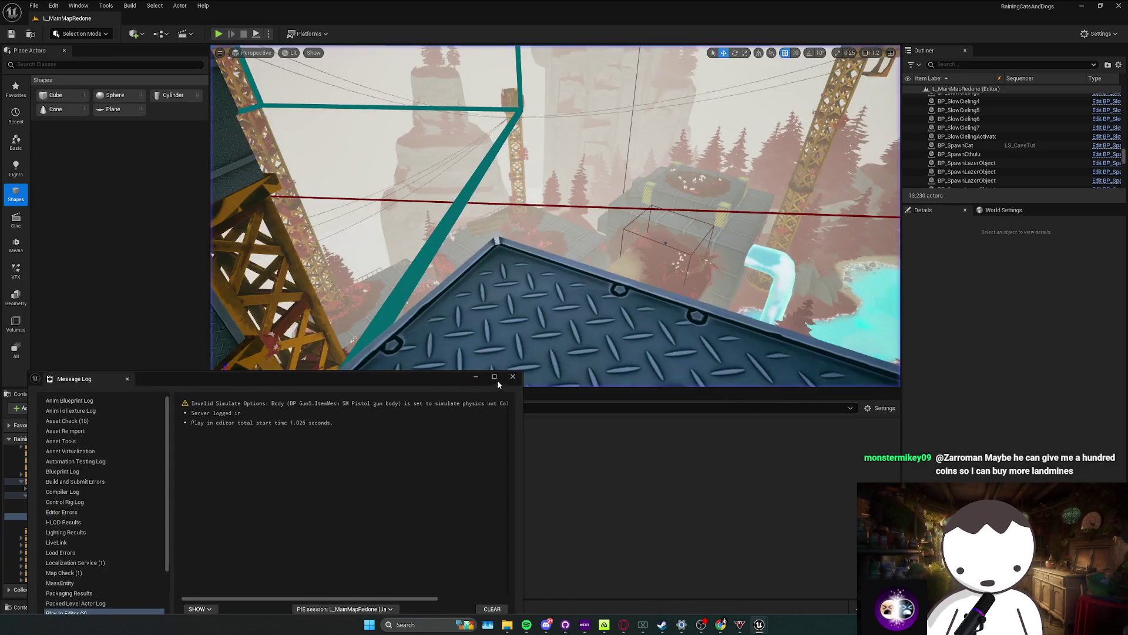
Step: Close the message log, return to the peasant Meshes folder, and save the level
{"action": "left_click", "coordinate": [200, 407]}
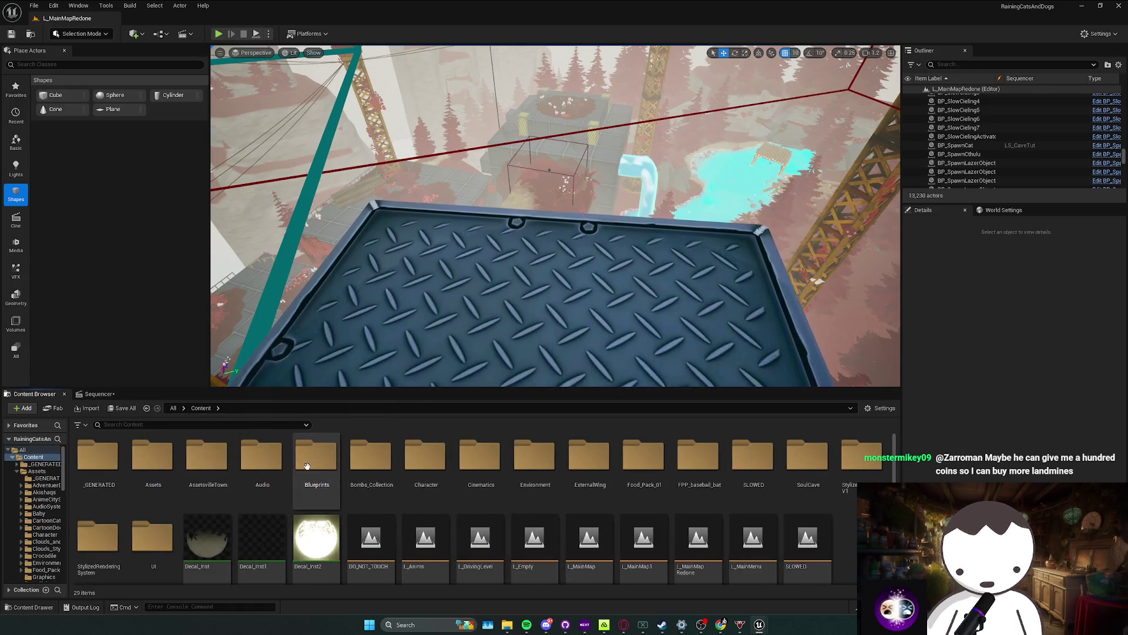
{"action": "left_click", "coordinate": [146, 408]}
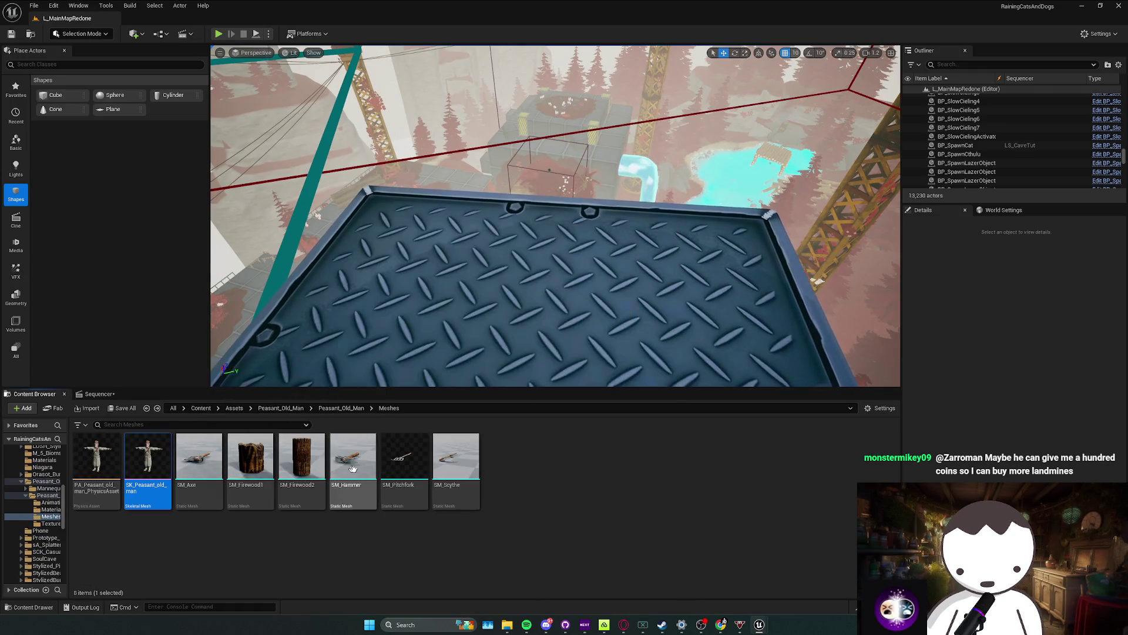
{"action": "key", "text": "ctrl+s"}
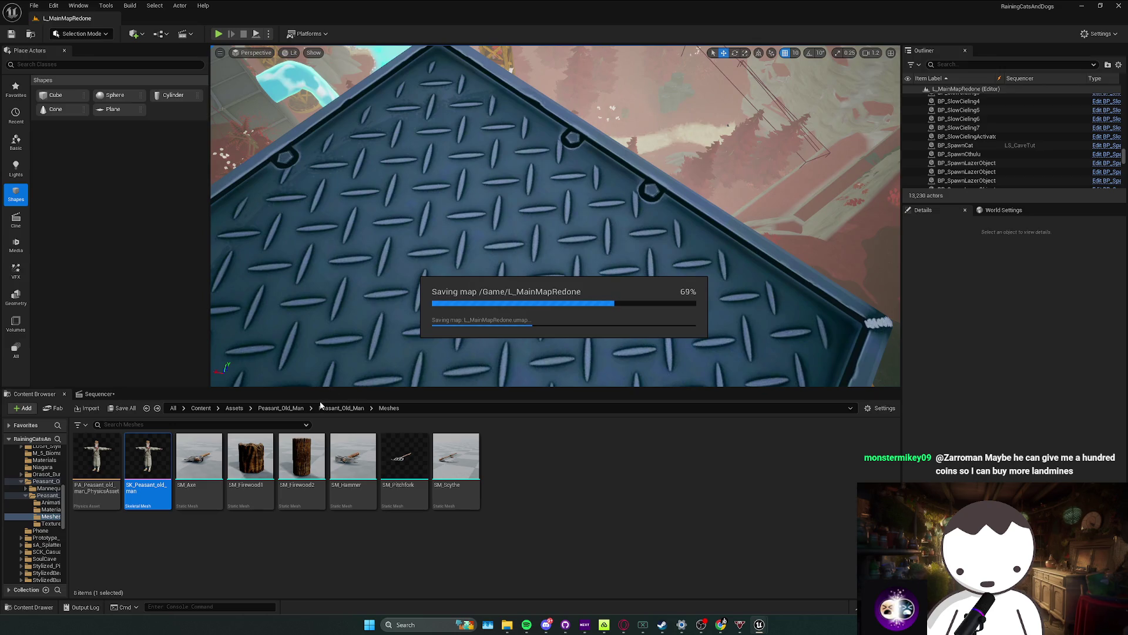
Step: Pan toward the pink trees and cave rock, then return to the top Content folder
{"action": "mouse_move", "coordinate": [381, 342]}
{"action": "left_mouse_down"}
{"action": "mouse_move", "coordinate": [831, 272]}
{"action": "mouse_move", "coordinate": [817, 270]}
{"action": "left_mouse_up"}
{"action": "scroll", "coordinate": [817, 271], "scroll_direction": "down", "scroll_amount": 1}
{"action": "scroll", "coordinate": [817, 270], "scroll_direction": "down", "scroll_amount": 2}
{"action": "scroll", "coordinate": [817, 270], "scroll_direction": "up", "scroll_amount": 1}
{"action": "scroll", "coordinate": [817, 270], "scroll_direction": "down", "scroll_amount": 1}
{"action": "scroll", "coordinate": [817, 270], "scroll_direction": "up", "scroll_amount": 1}
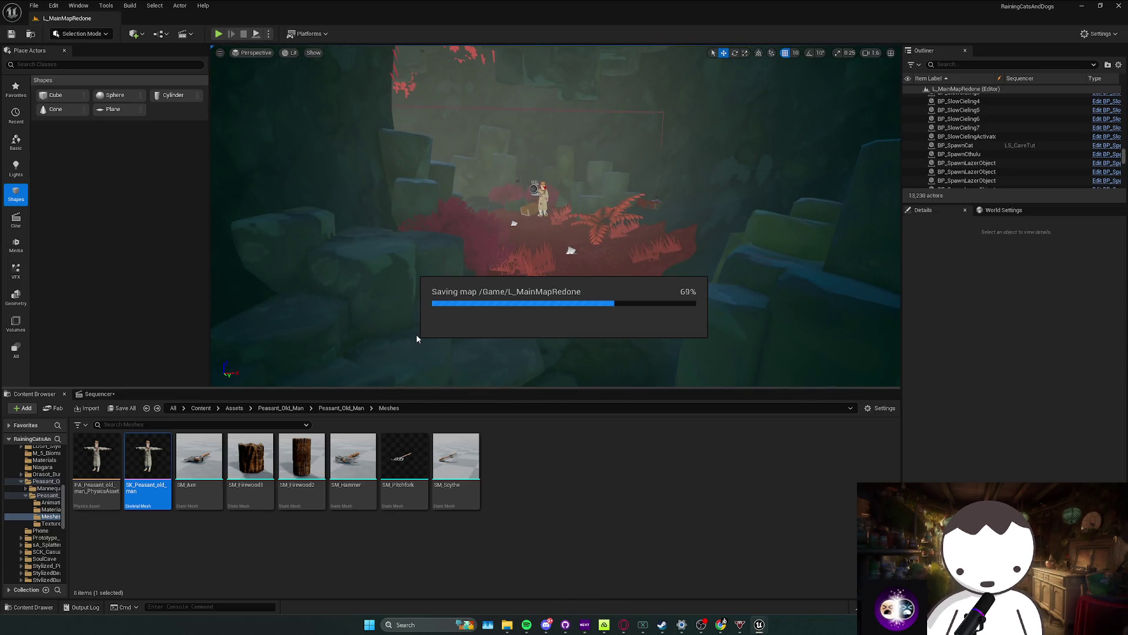
{"action": "left_click_drag", "start_coordinate": [438, 335], "coordinate": [438, 335]}
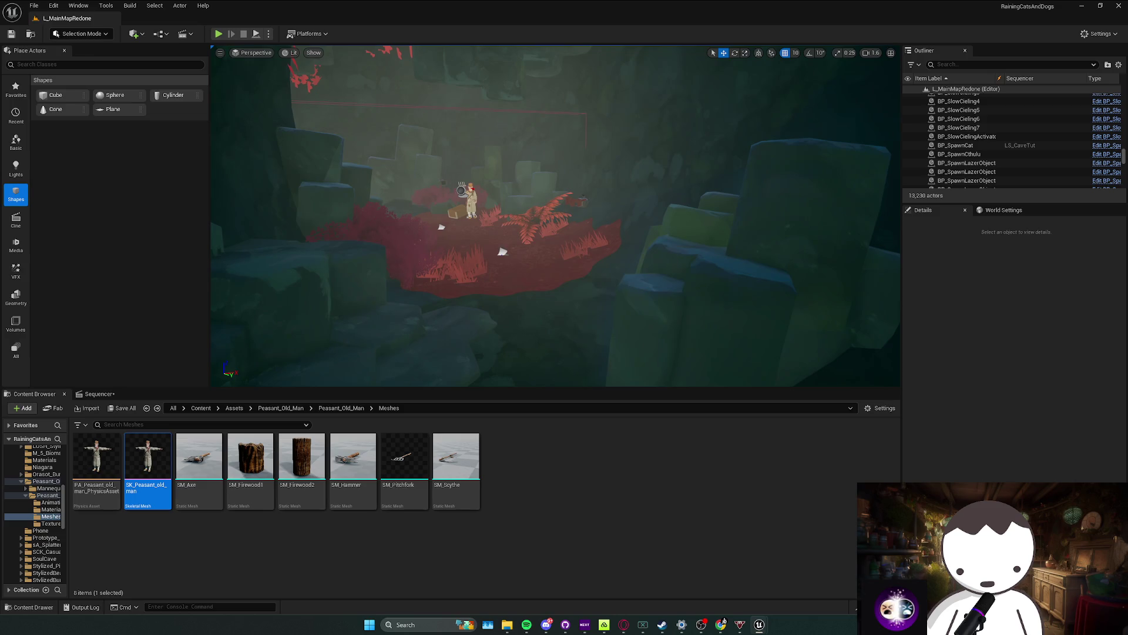
{"action": "left_click", "coordinate": [200, 408]}
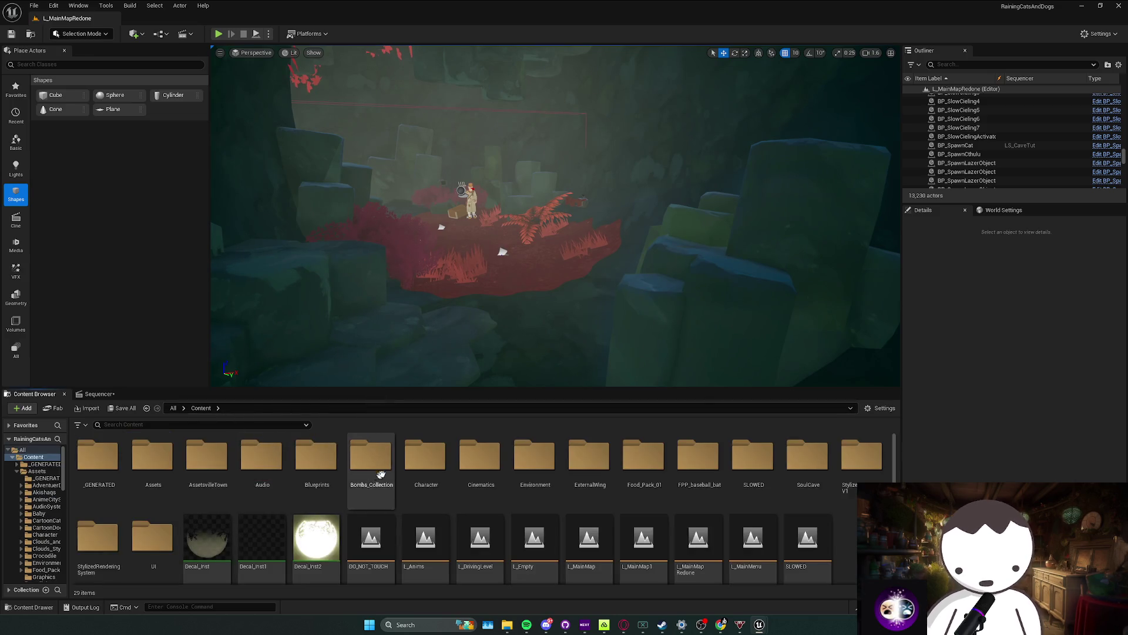
Step: Browse Blueprints into the Core folder and save the changed packages
{"action": "double_click", "coordinate": [315, 465]}
{"action": "left_click", "coordinate": [110, 486]}
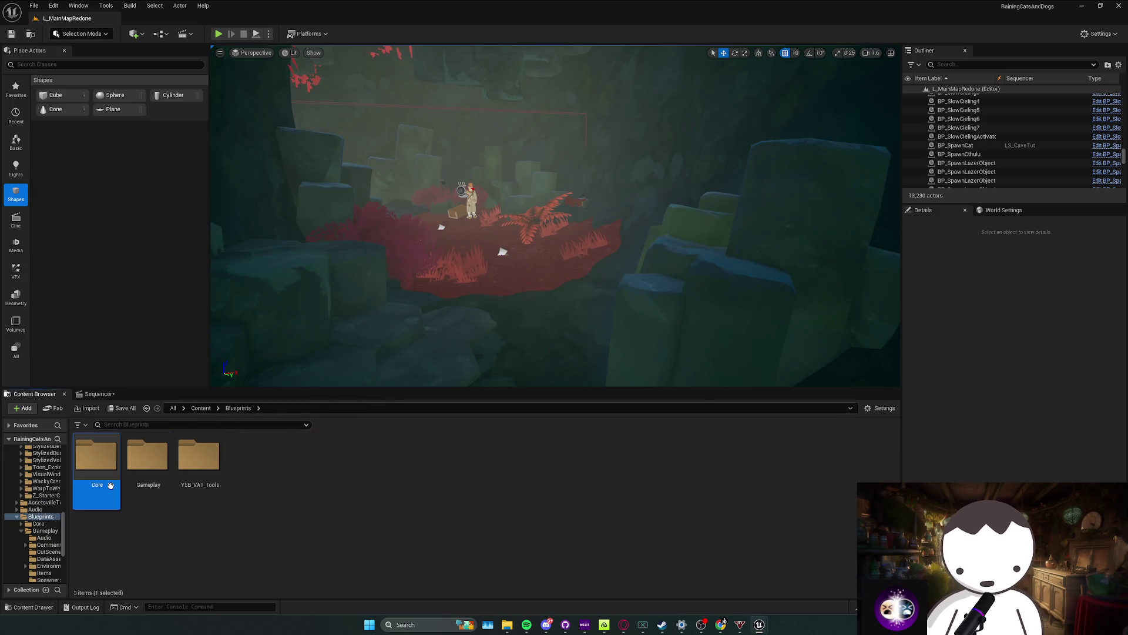
{"action": "double_click", "coordinate": [147, 470]}
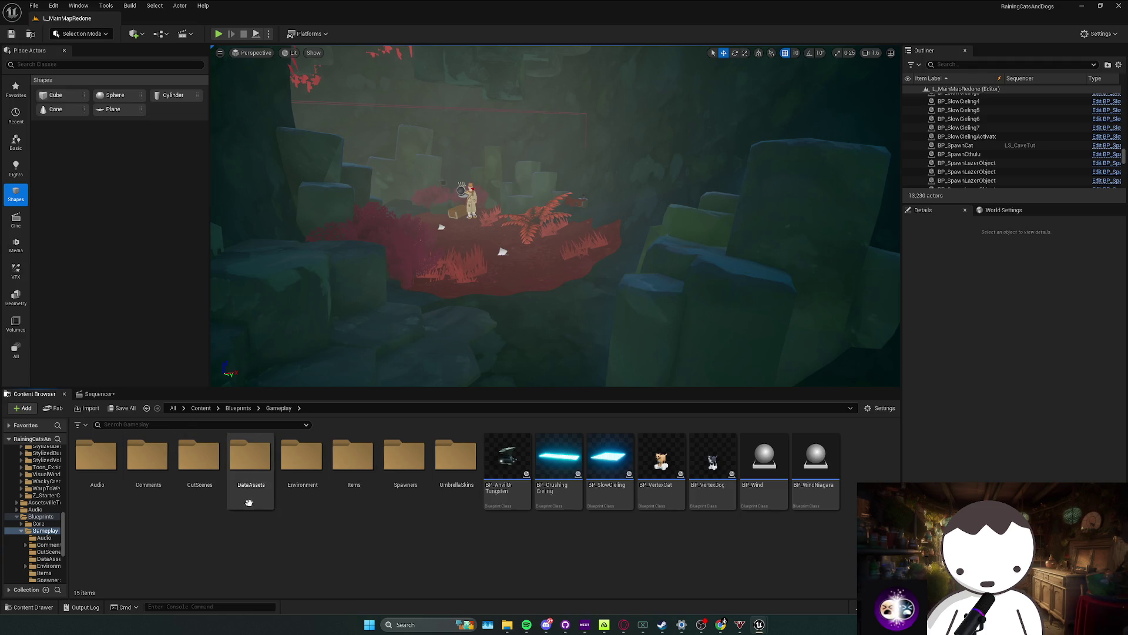
{"action": "double_click", "coordinate": [303, 464]}
{"action": "key", "text": "alt+Left"}
{"action": "key", "text": "alt+Left"}
{"action": "key", "text": "alt+Left"}
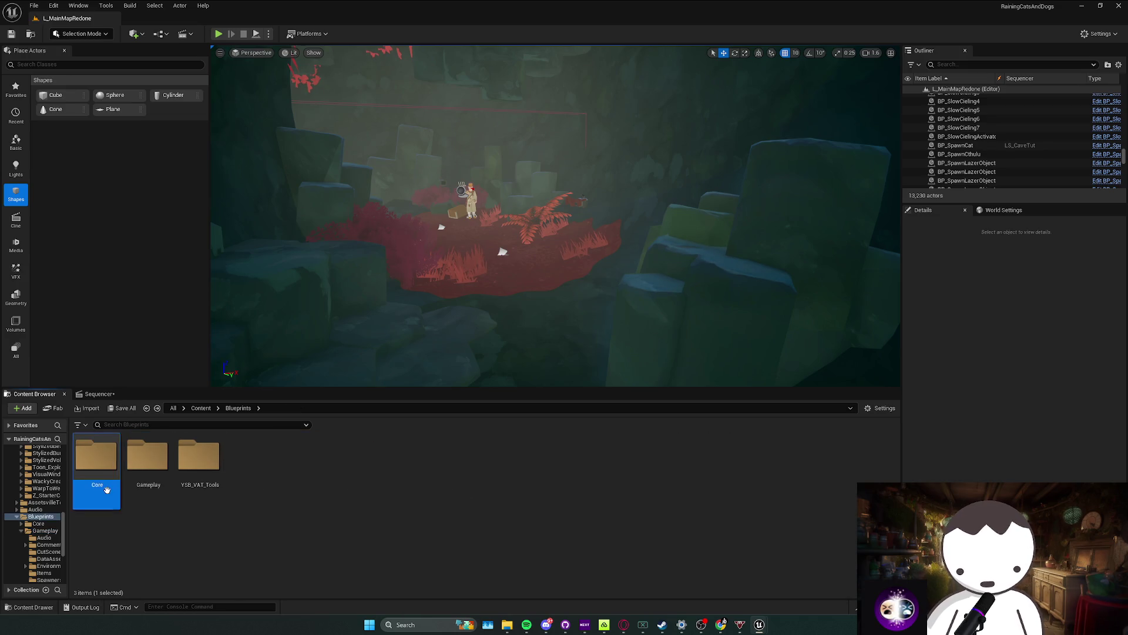
{"action": "double_click", "coordinate": [359, 485]}
{"action": "mouse_move", "coordinate": [330, 312]}
{"action": "left_mouse_down"}
{"action": "mouse_move", "coordinate": [338, 347]}
{"action": "mouse_move", "coordinate": [373, 292]}
{"action": "left_mouse_up"}
{"action": "key", "text": "ctrl+s"}
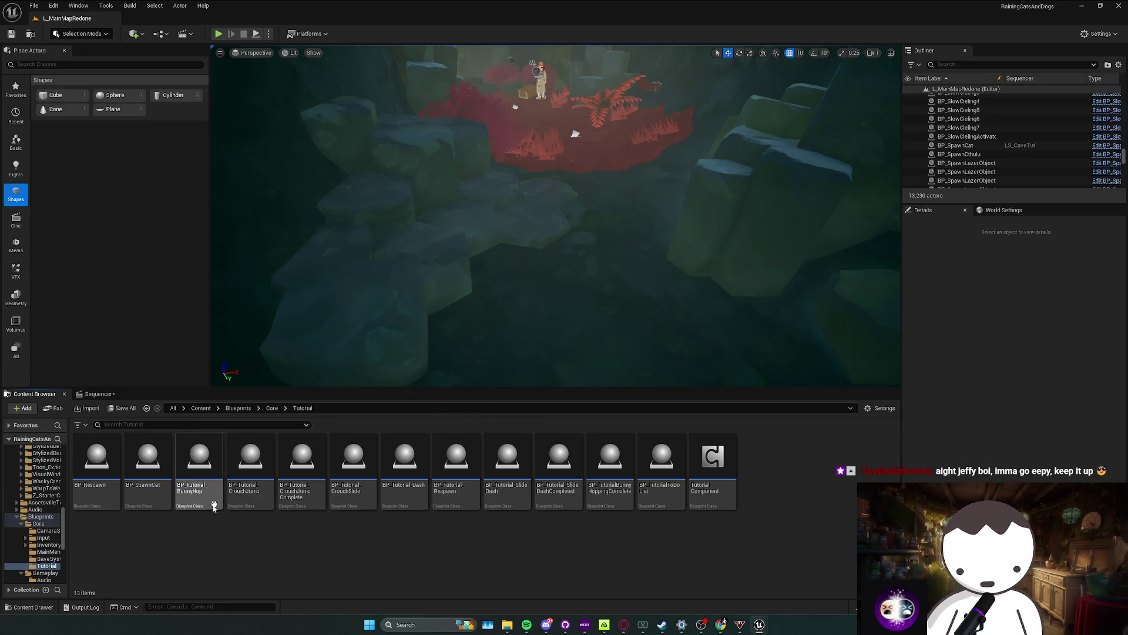
Step: Look through the tutorial blueprints: CrouchJumpComplete, TutorialToDoList, BunnyHop and CrouchSlide
{"action": "left_click", "coordinate": [303, 504]}
{"action": "key", "text": "Right"}
{"action": "key", "text": "Right"}
{"action": "key", "text": "Right"}
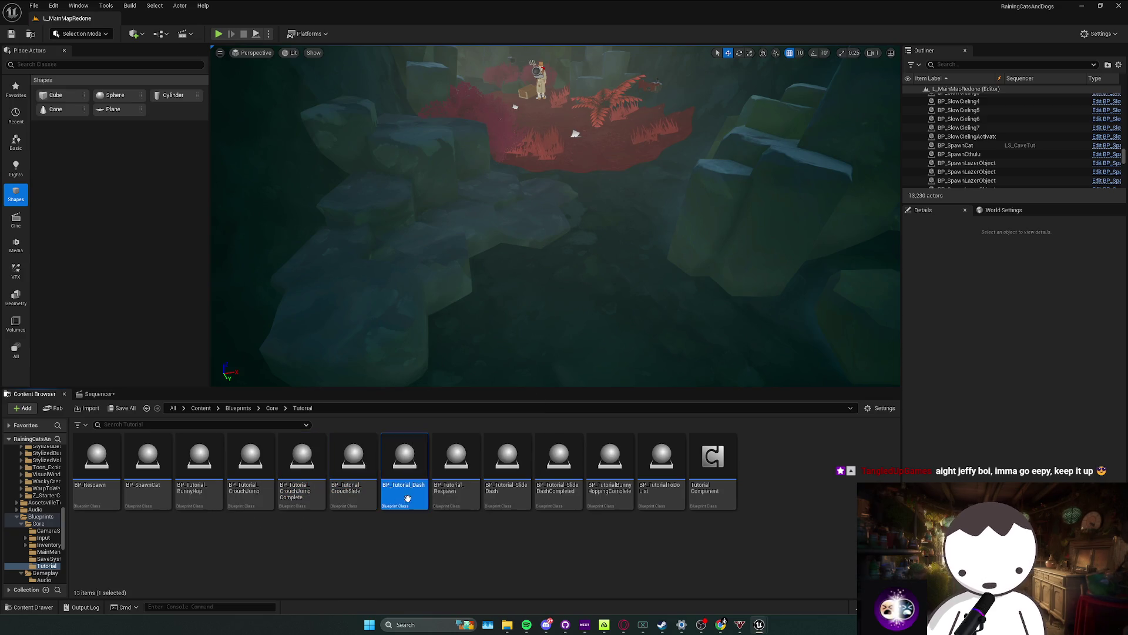
{"action": "key", "text": "Right"}
{"action": "key", "text": "Right"}
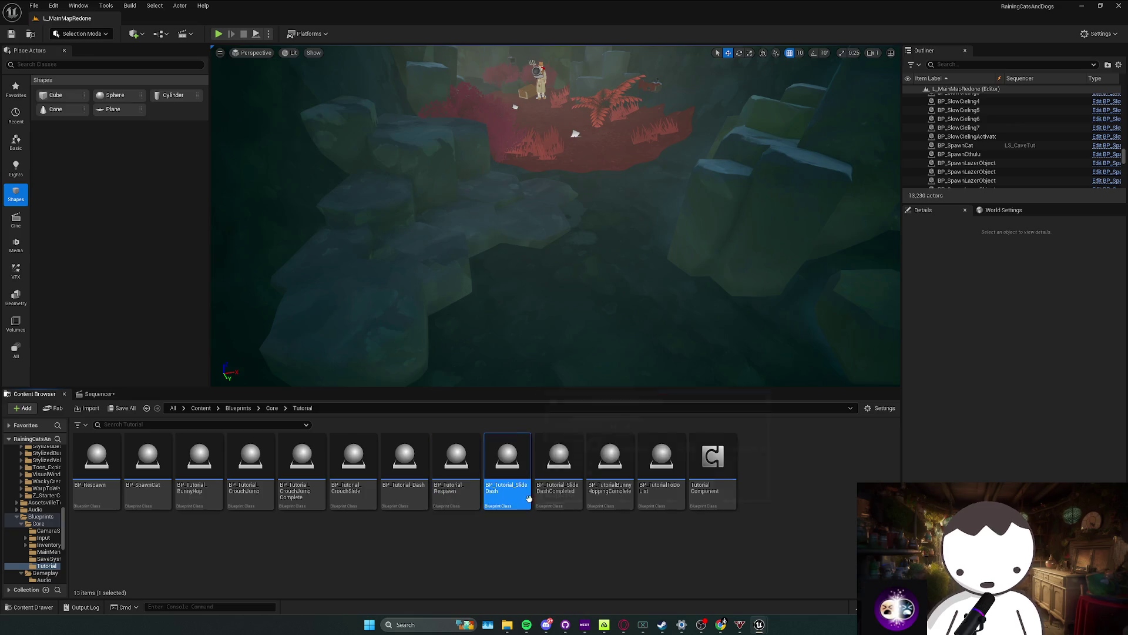
{"action": "left_click", "coordinate": [665, 483]}
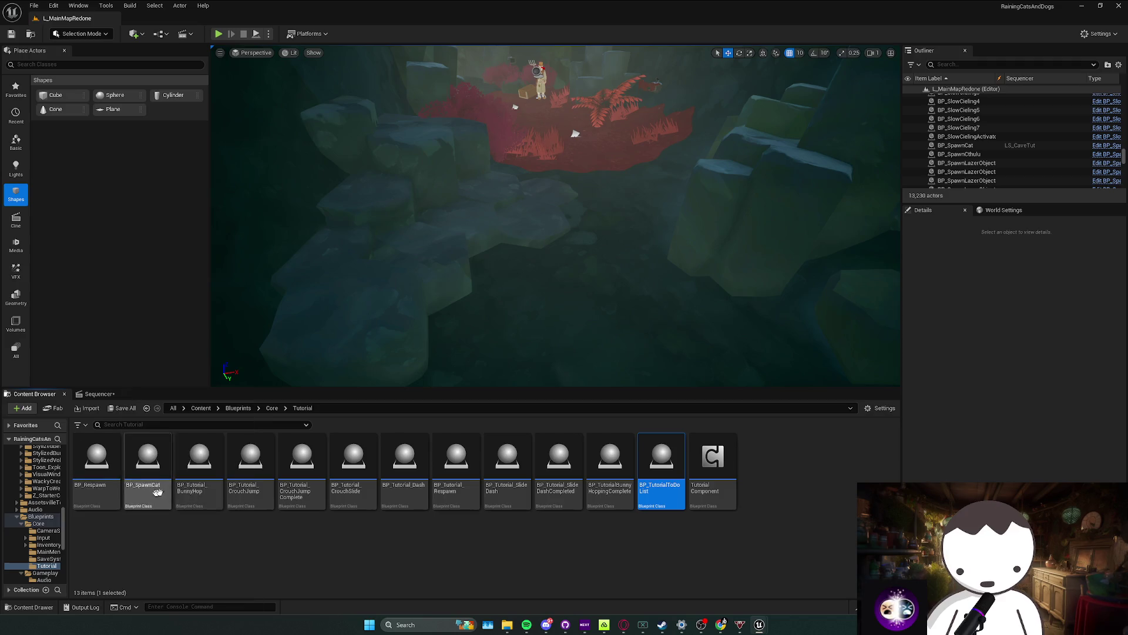
{"action": "left_click", "coordinate": [181, 493]}
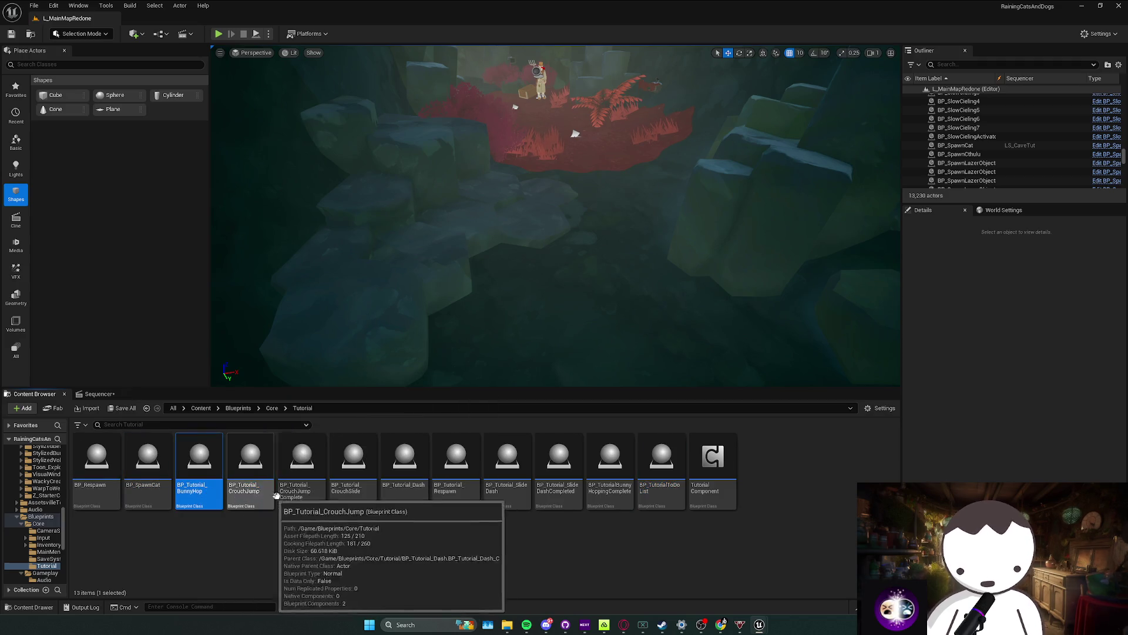
{"action": "left_click", "coordinate": [302, 488]}
{"action": "left_click", "coordinate": [352, 487]}
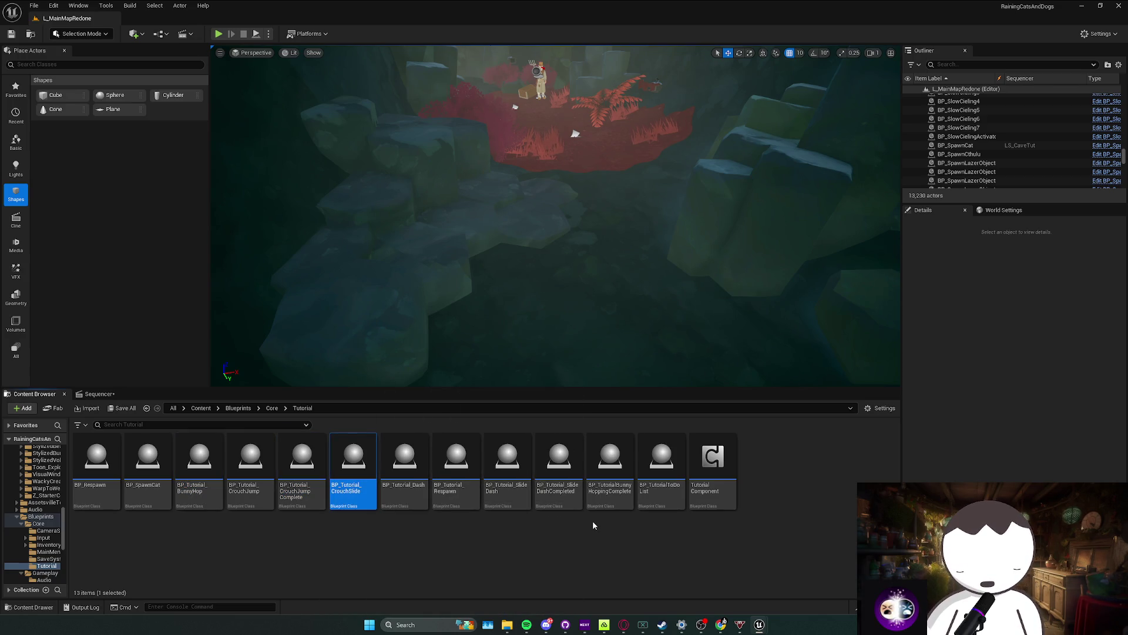
Step: Open BP_TutorialToDoList and inspect its Event Graph
{"action": "double_click", "coordinate": [666, 500]}
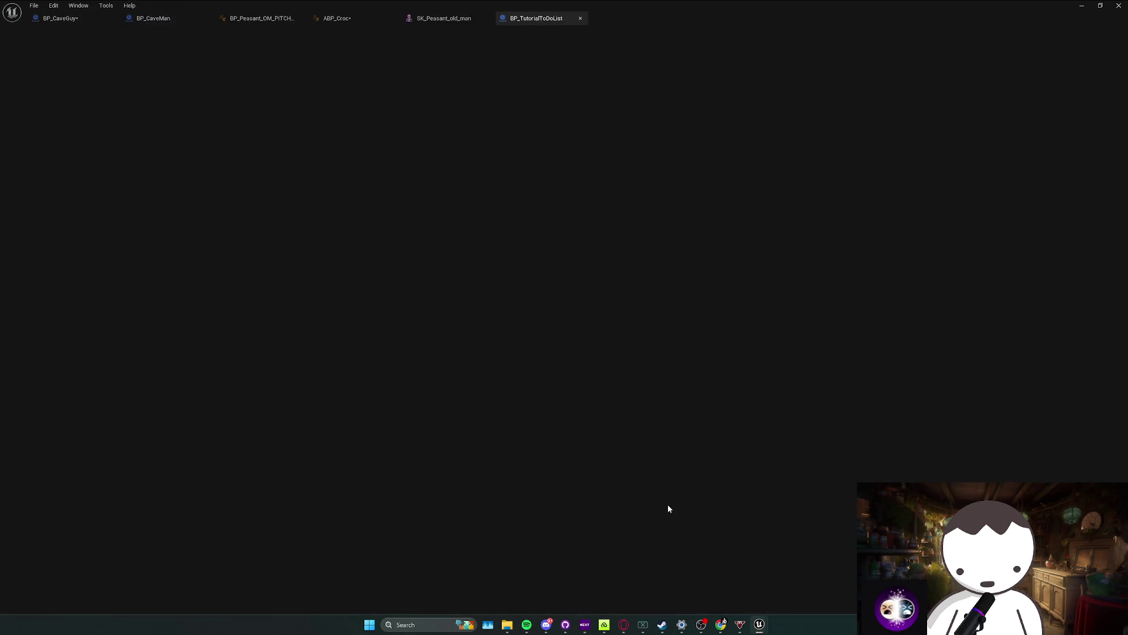
{"action": "scroll", "coordinate": [586, 382], "scroll_direction": "down", "scroll_amount": 3}
{"action": "scroll", "coordinate": [526, 387], "scroll_direction": "up", "scroll_amount": 3}
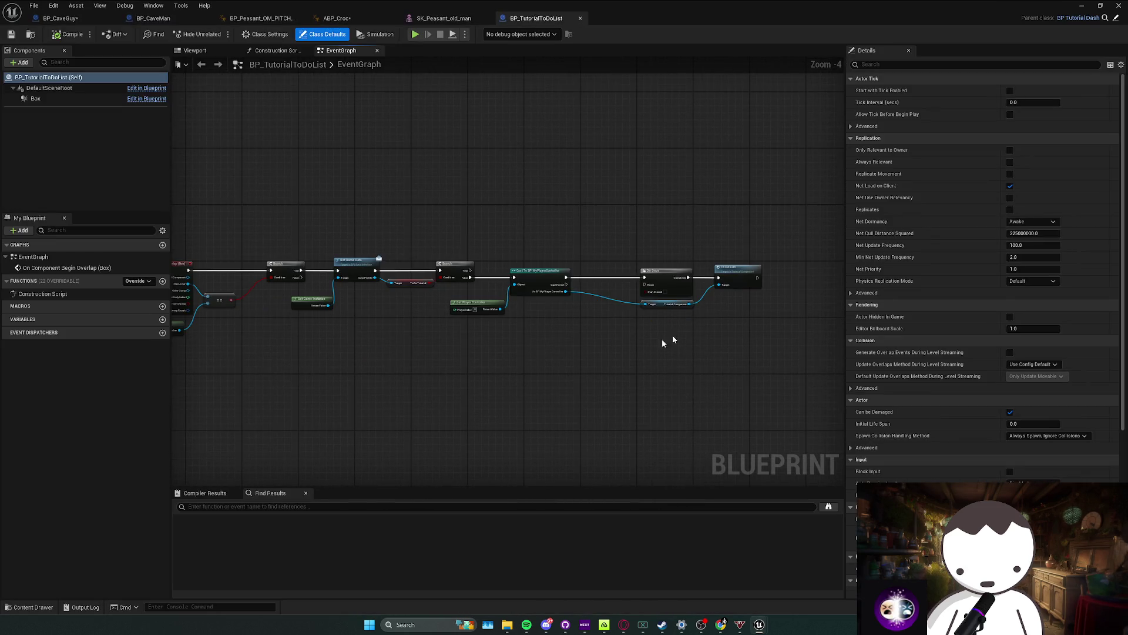
{"action": "key", "text": "alt+Tab"}
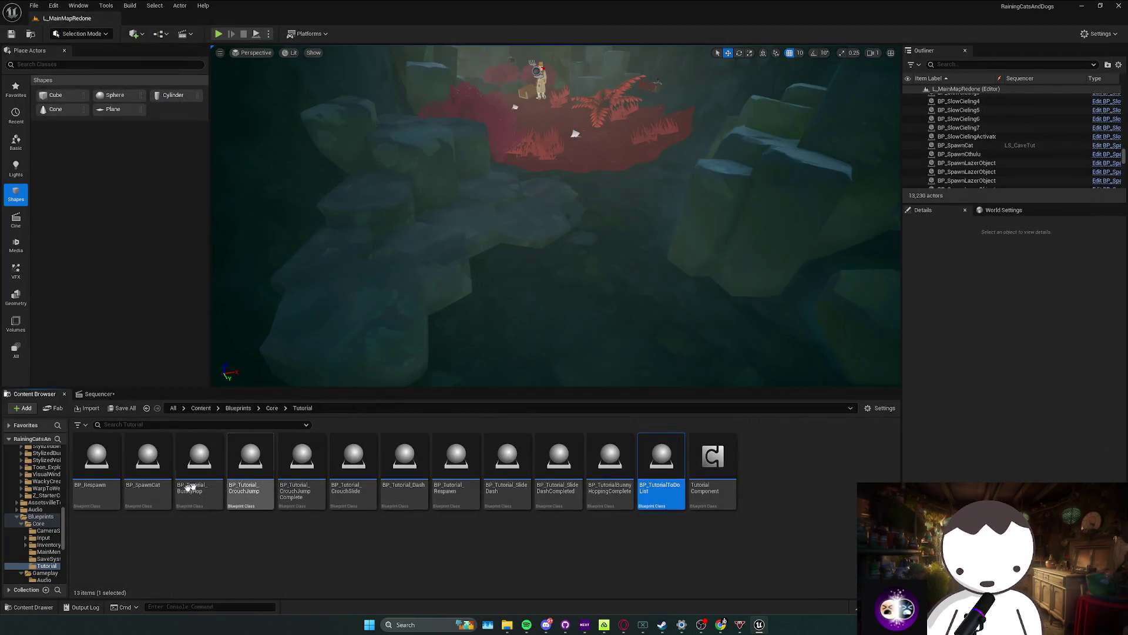
Step: Inspect the TutorialComponent graph, revisit BP_TutorialToDoList's graph, then minimize the editor
{"action": "double_click", "coordinate": [713, 499]}
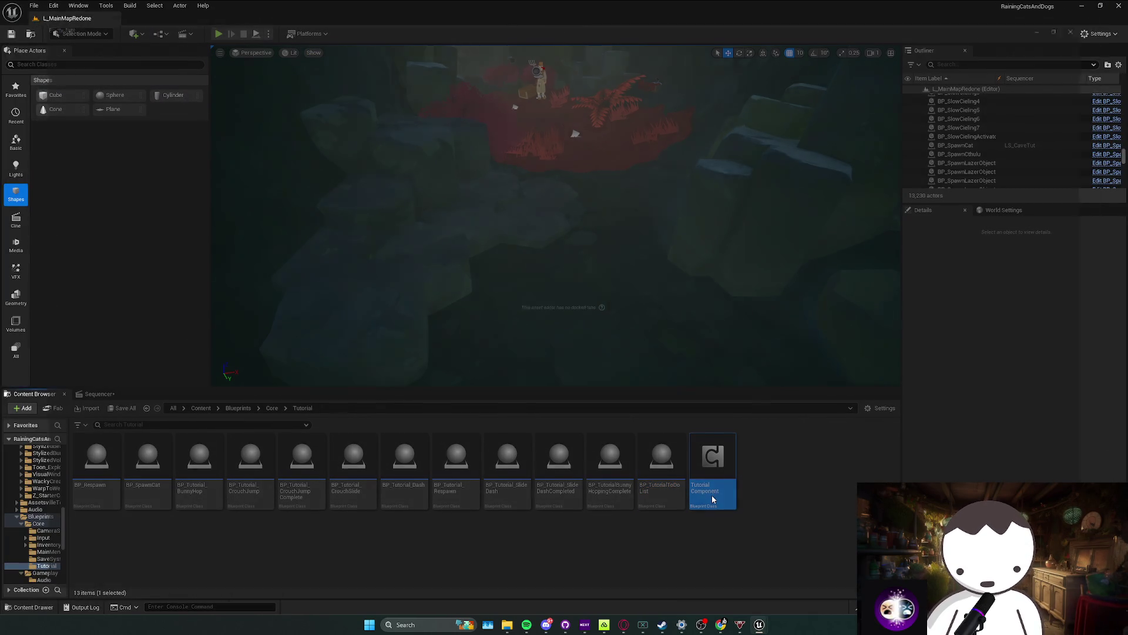
{"action": "scroll", "coordinate": [597, 486], "scroll_direction": "down", "scroll_amount": 2}
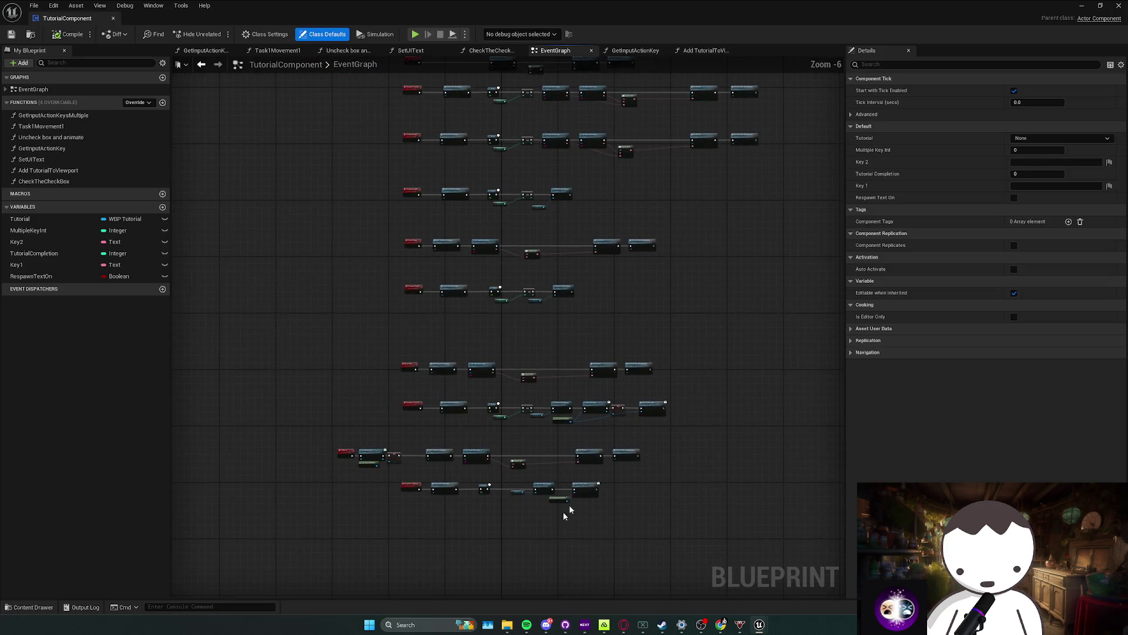
{"action": "key", "text": "alt+Tab"}
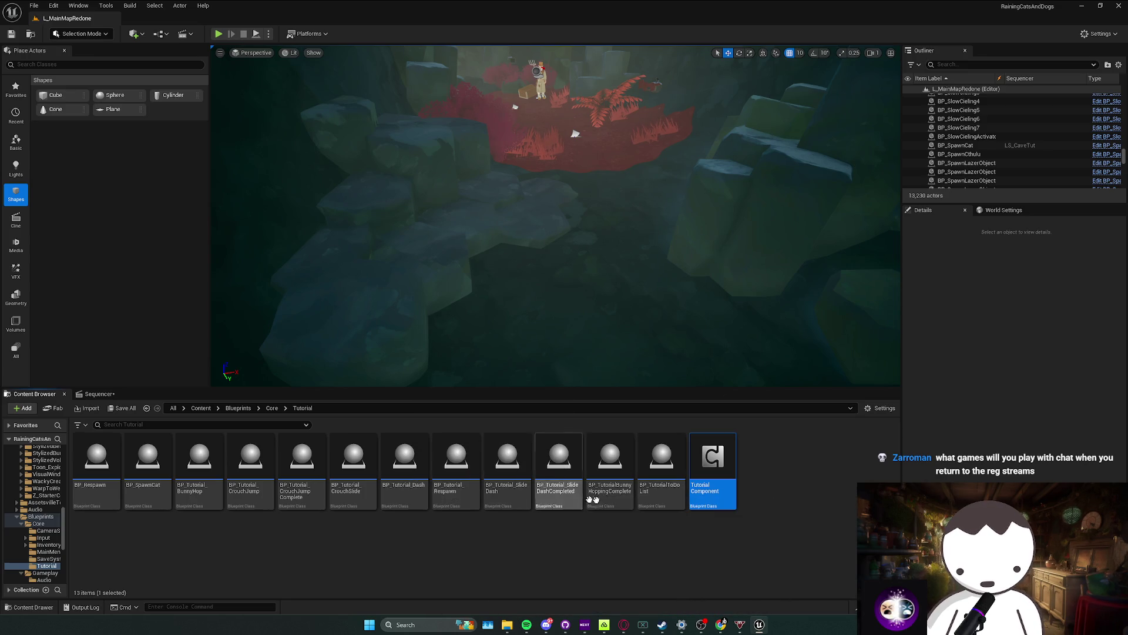
{"action": "double_click", "coordinate": [663, 505]}
{"action": "mouse_move", "coordinate": [493, 333]}
{"action": "left_mouse_down"}
{"action": "mouse_move", "coordinate": [480, 342]}
{"action": "mouse_move", "coordinate": [620, 341]}
{"action": "mouse_move", "coordinate": [511, 344]}
{"action": "mouse_move", "coordinate": [564, 339]}
{"action": "mouse_move", "coordinate": [549, 342]}
{"action": "left_mouse_up"}
{"action": "left_click", "coordinate": [1082, 5]}
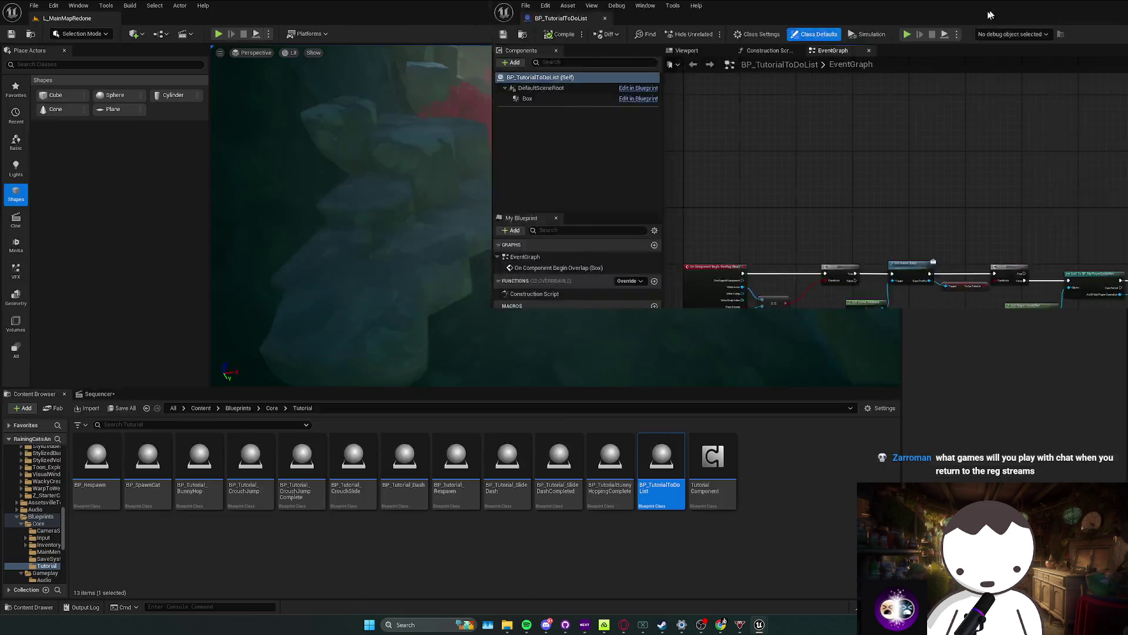
Step: Place BP_TutorialToDoList in the cave, playtest briefly, then delete it and save
{"action": "left_click_drag", "start_coordinate": [631, 280], "coordinate": [631, 276]}
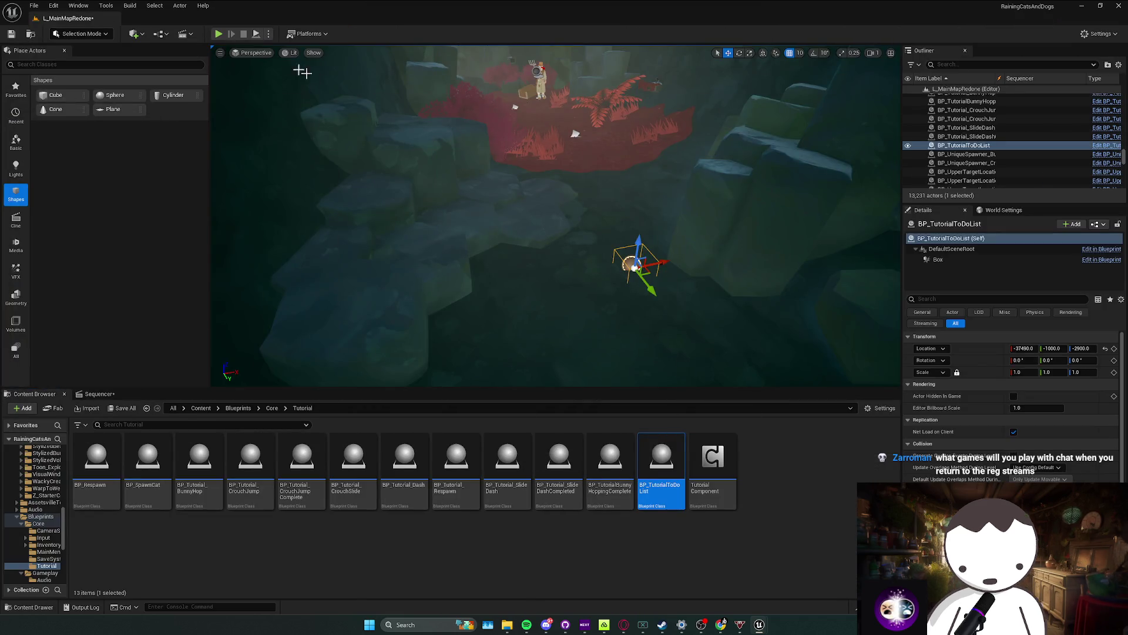
{"action": "key", "text": "alt+p"}
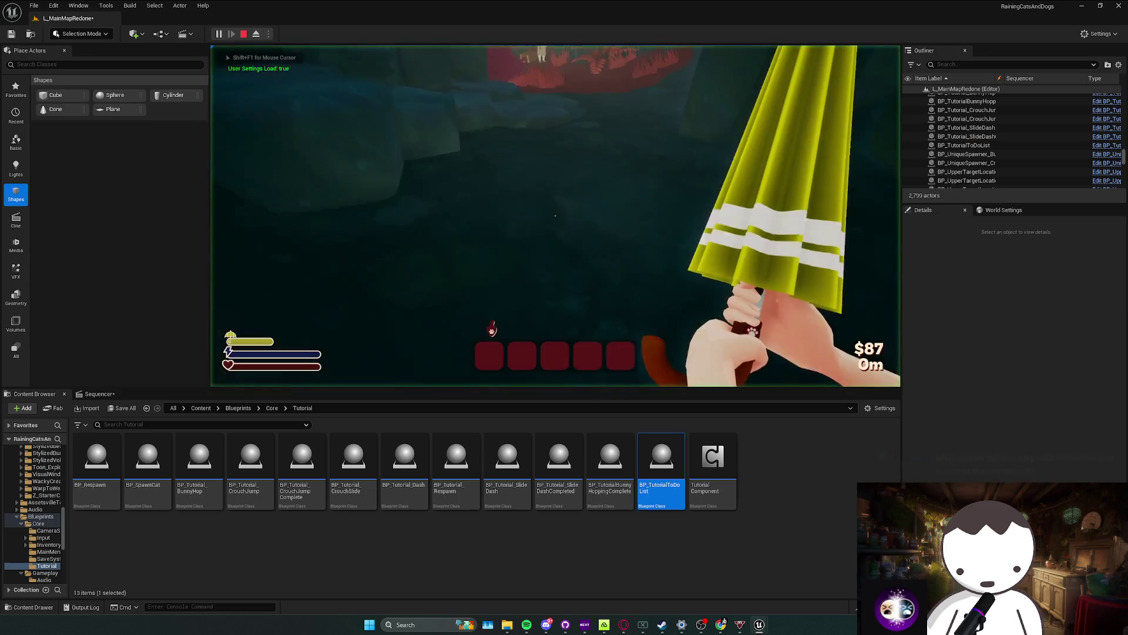
{"action": "key", "text": "Escape"}
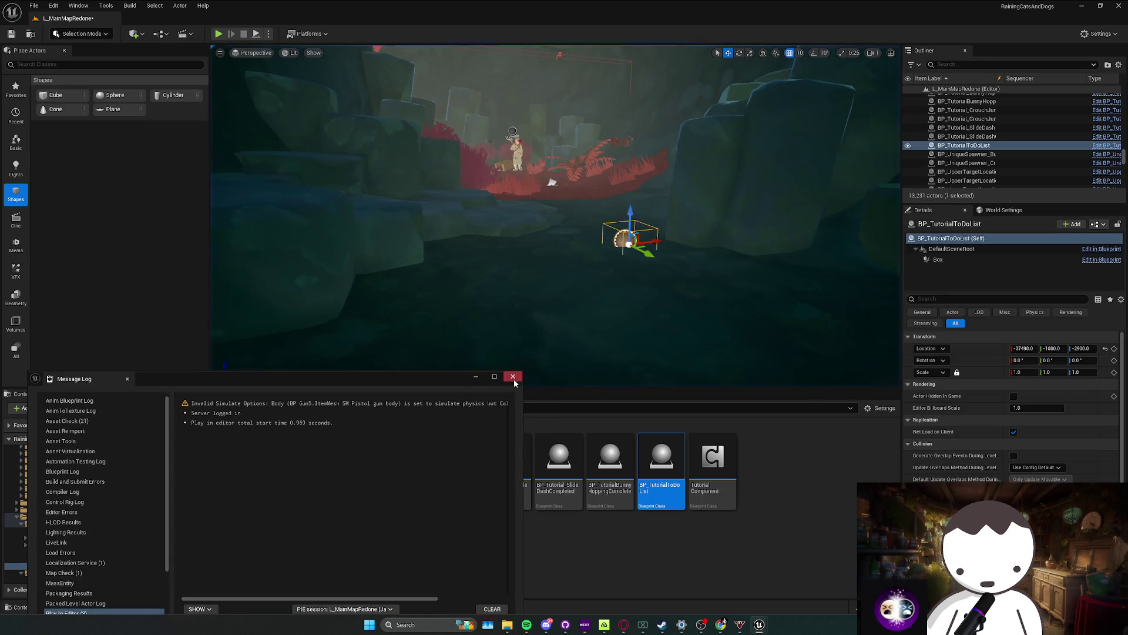
{"action": "left_click", "coordinate": [513, 376]}
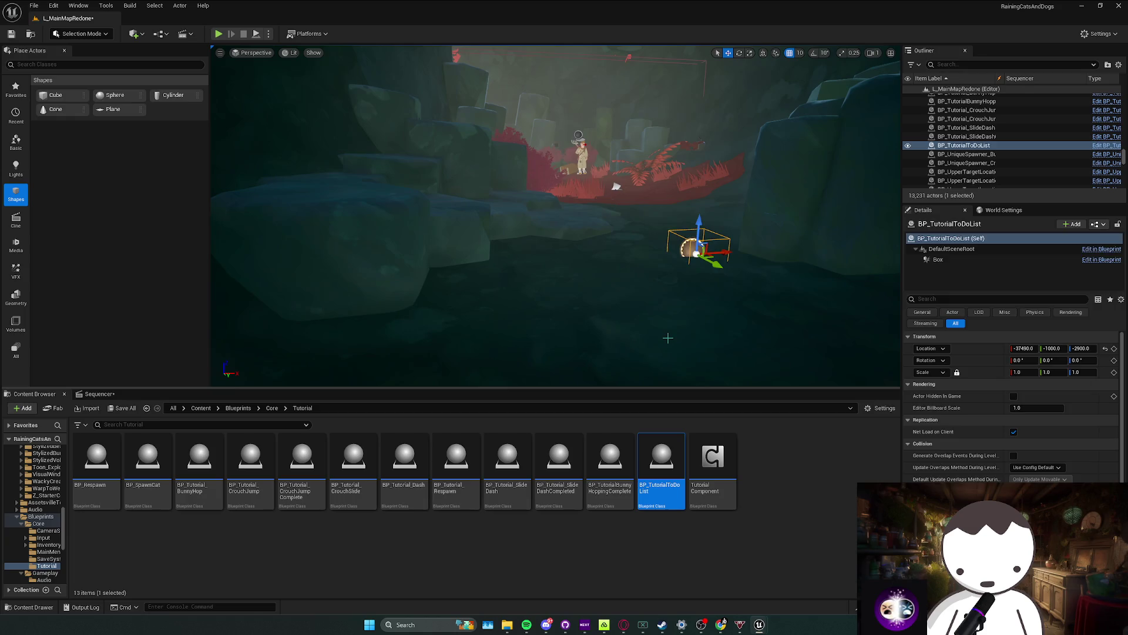
{"action": "key", "text": "Delete"}
{"action": "key", "text": "ctrl+s"}
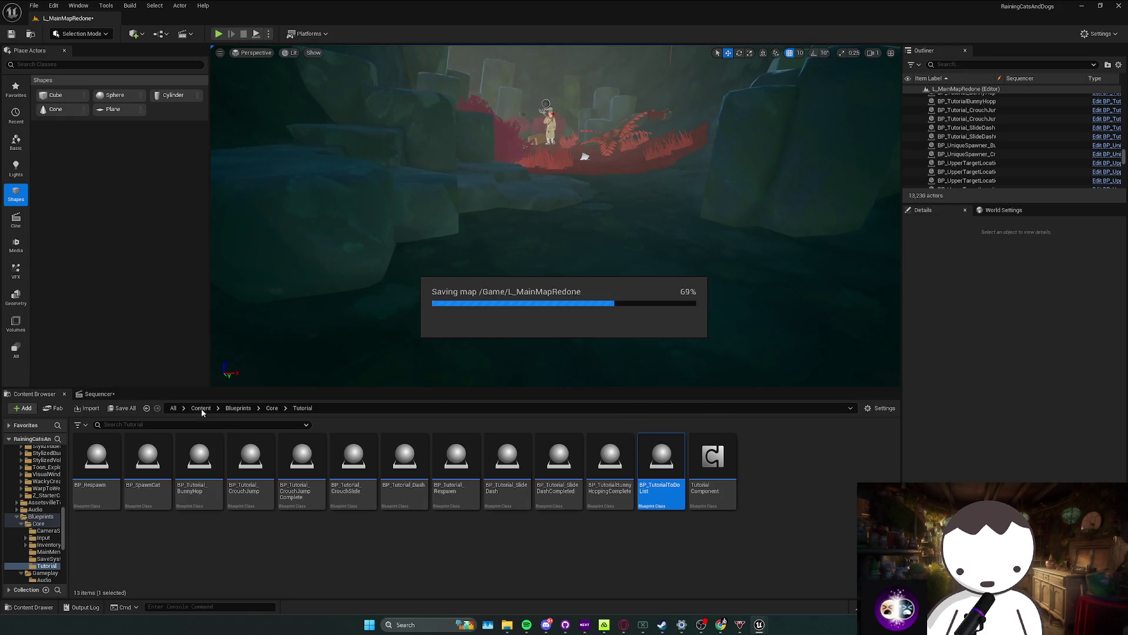
Step: Cancel the SLOWED save prompt, then open L_MainMap1 without saving pending assets
{"action": "left_click", "coordinate": [203, 407]}
{"action": "scroll", "coordinate": [618, 553], "scroll_direction": "down", "scroll_amount": 1}
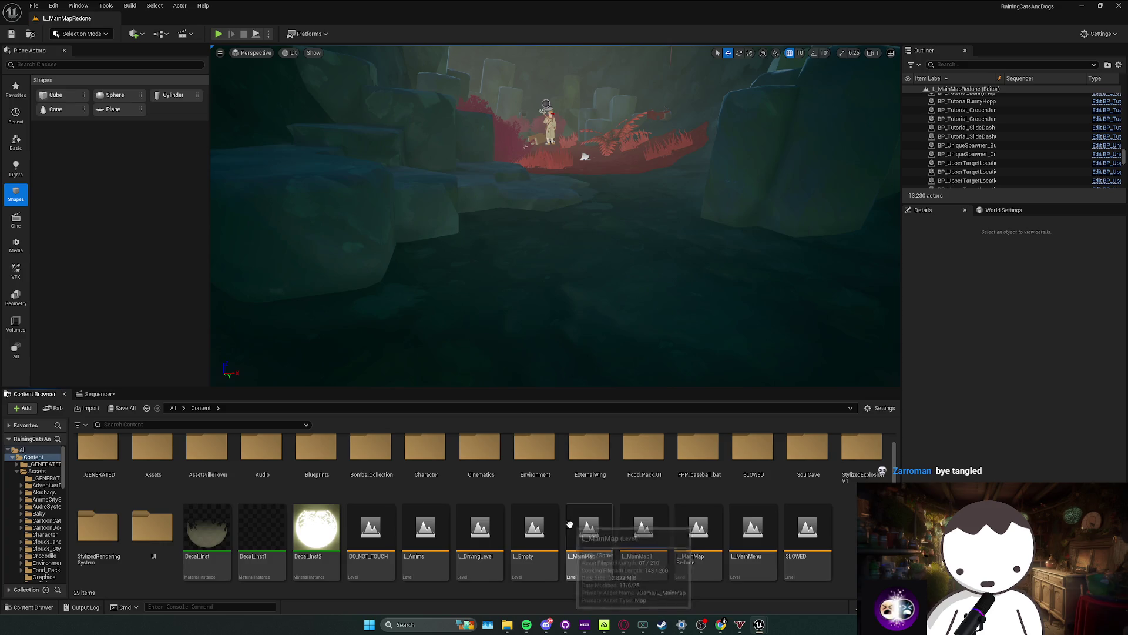
{"action": "double_click", "coordinate": [789, 557]}
{"action": "left_click", "coordinate": [679, 409]}
{"action": "left_click", "coordinate": [393, 554]}
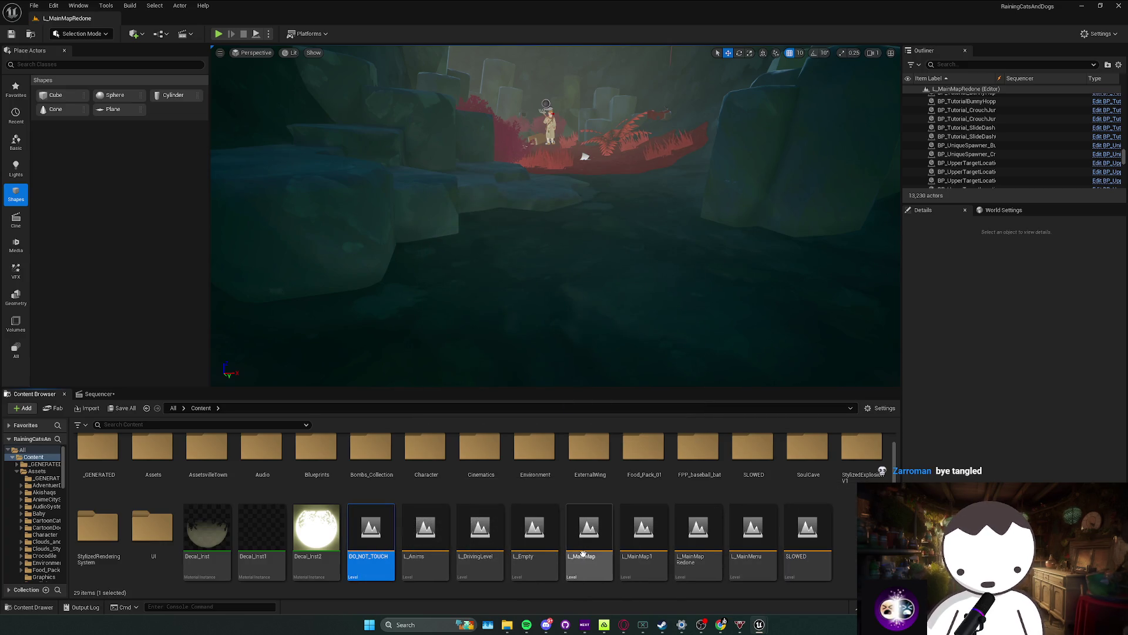
{"action": "left_click", "coordinate": [699, 541]}
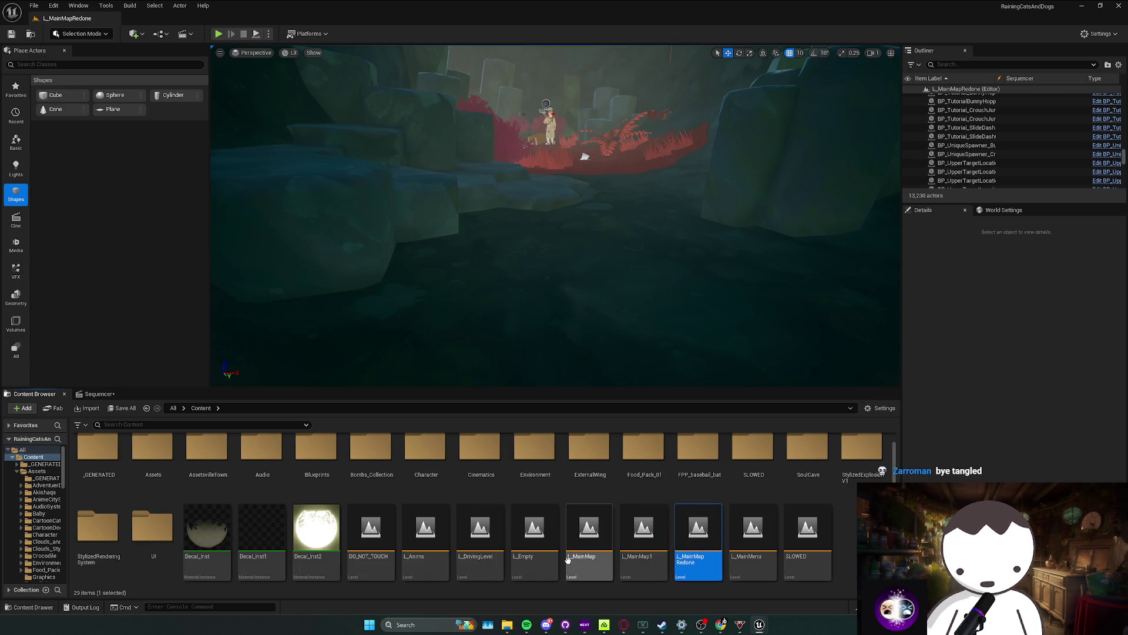
{"action": "double_click", "coordinate": [644, 535]}
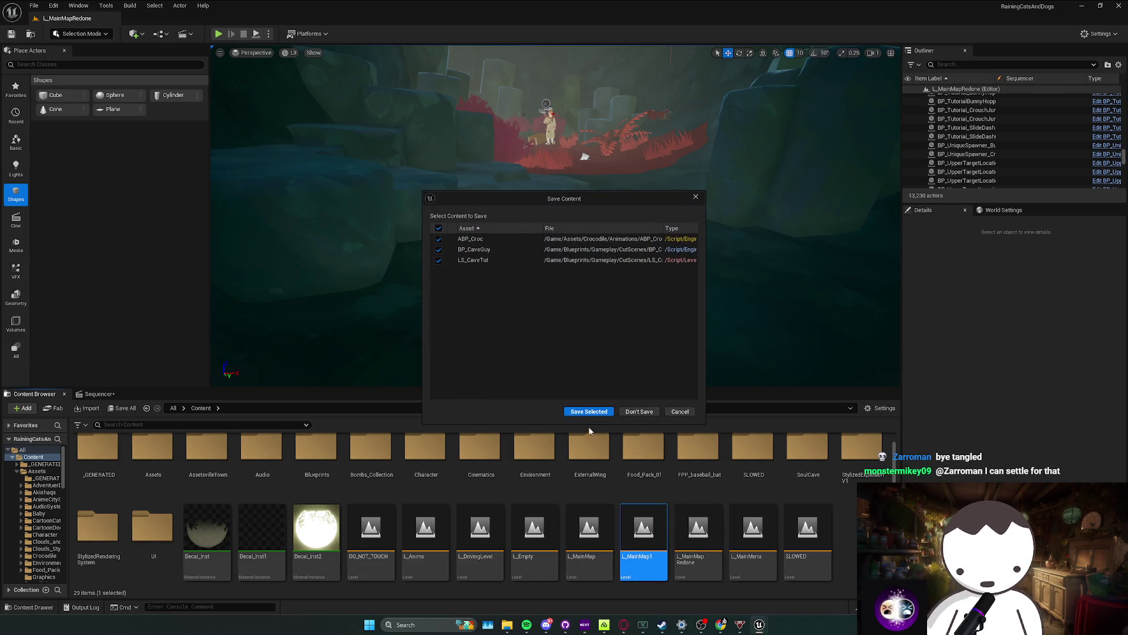
{"action": "left_click", "coordinate": [588, 411]}
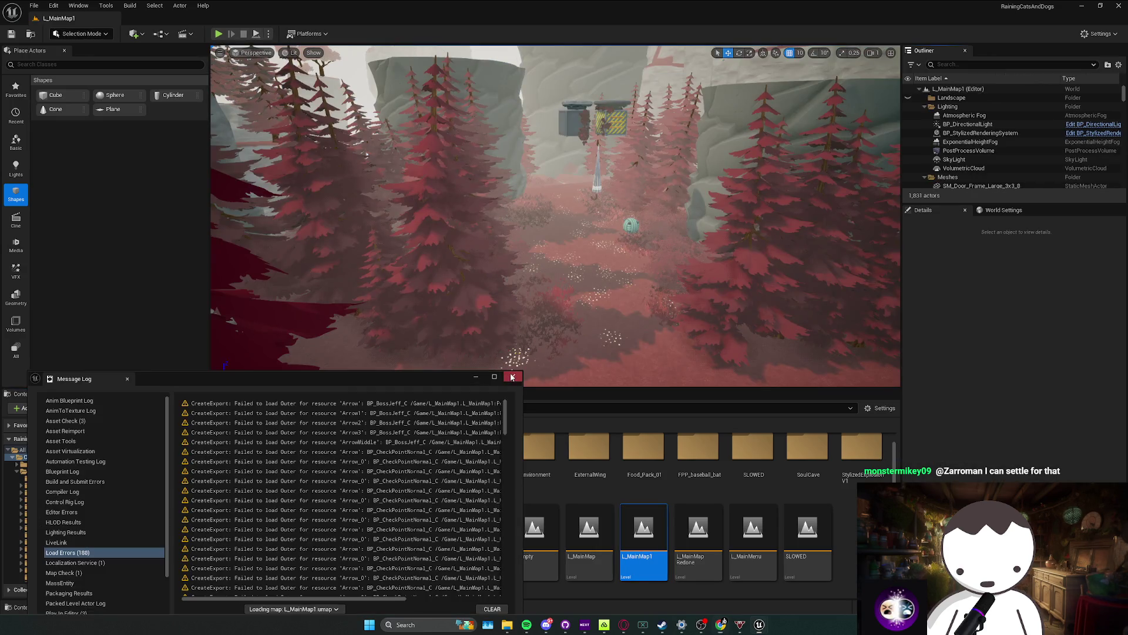
Step: Open the L_MainMap level and zoom around its viewport
{"action": "left_click", "coordinate": [512, 377]}
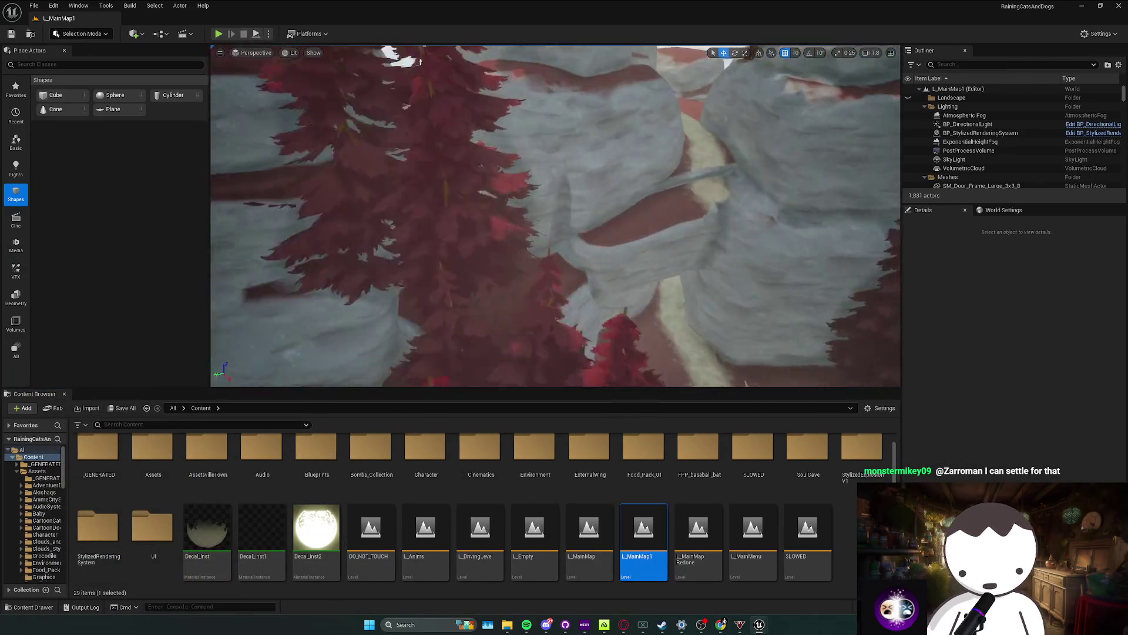
{"action": "left_click", "coordinate": [589, 540]}
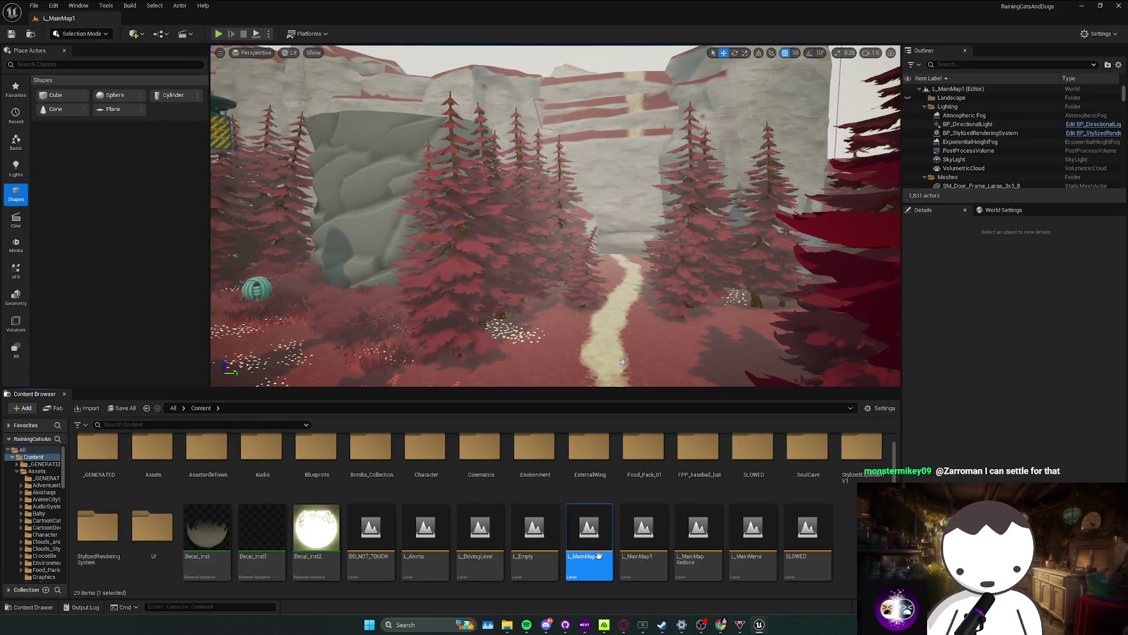
{"action": "double_click", "coordinate": [582, 564]}
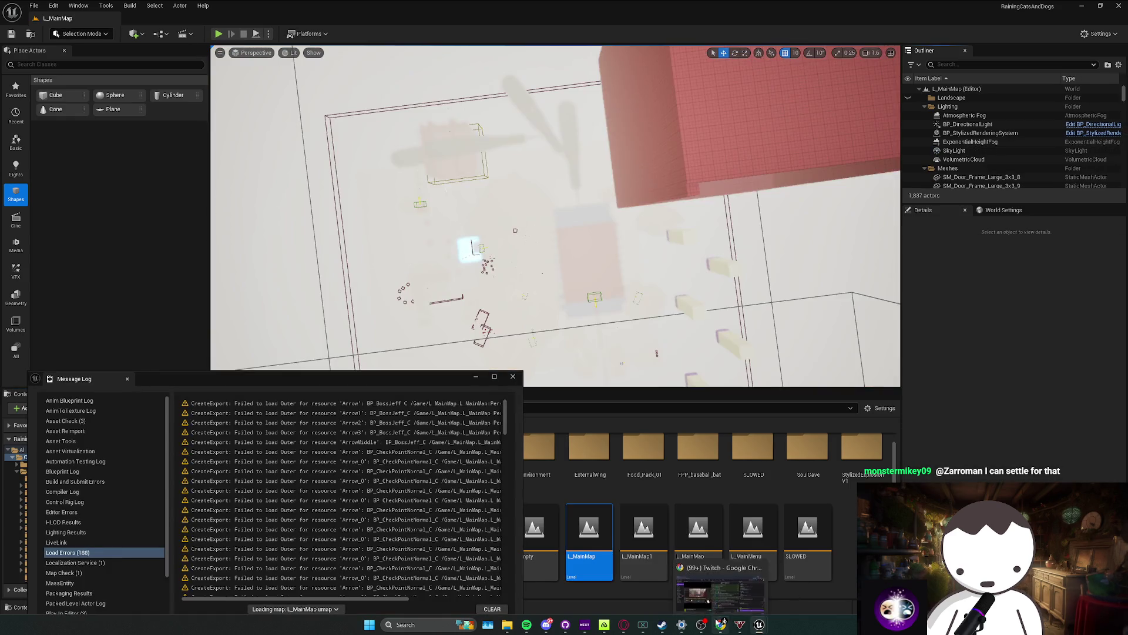
{"action": "scroll", "coordinate": [598, 341], "scroll_direction": "up", "scroll_amount": 5}
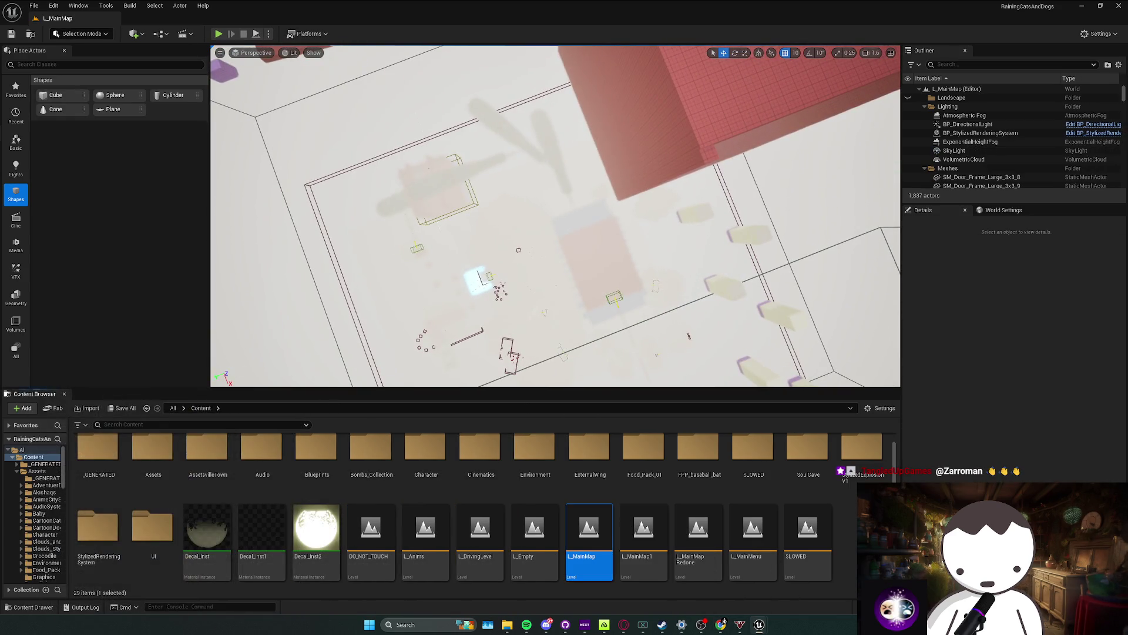
{"action": "scroll", "coordinate": [556, 216], "scroll_direction": "up", "scroll_amount": 5}
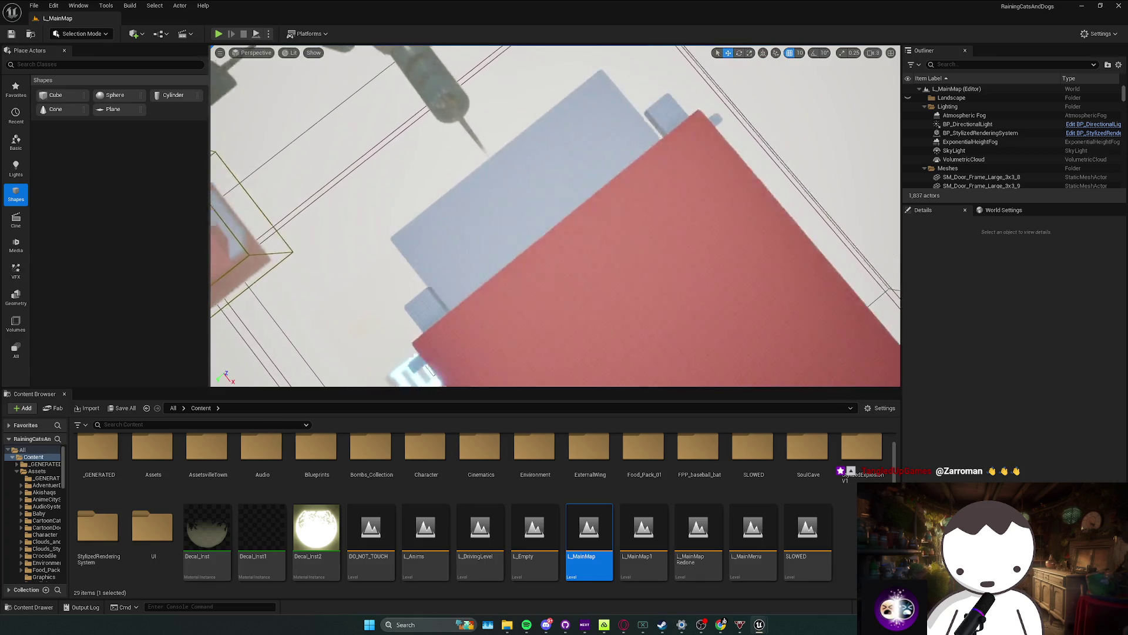
{"action": "scroll", "coordinate": [438, 353], "scroll_direction": "up", "scroll_amount": 5}
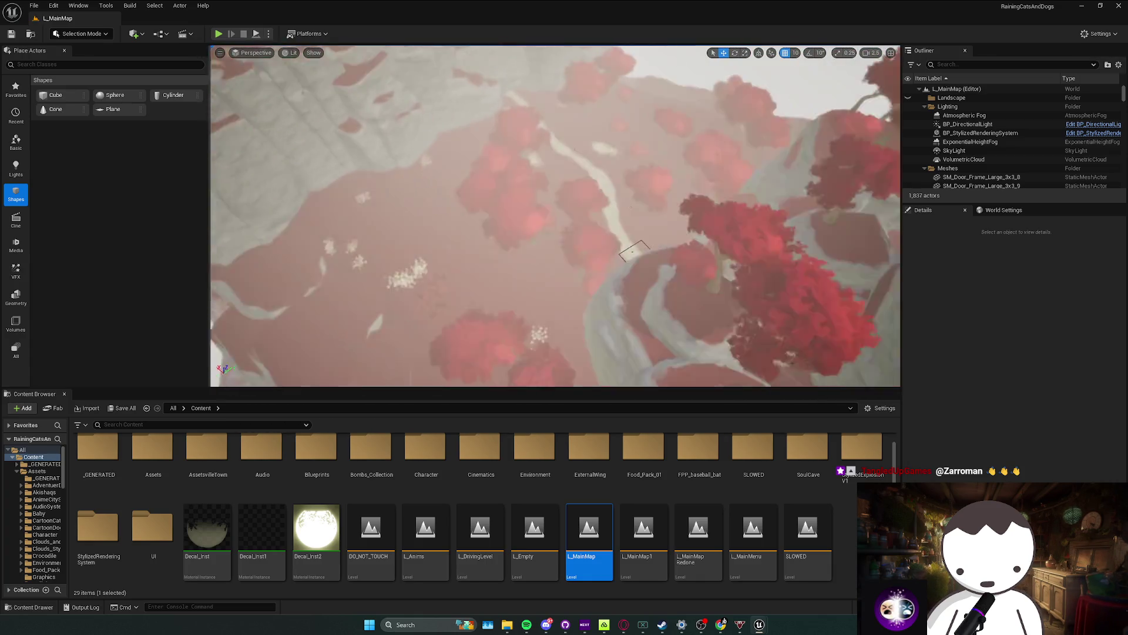
{"action": "scroll", "coordinate": [438, 353], "scroll_direction": "up", "scroll_amount": 5}
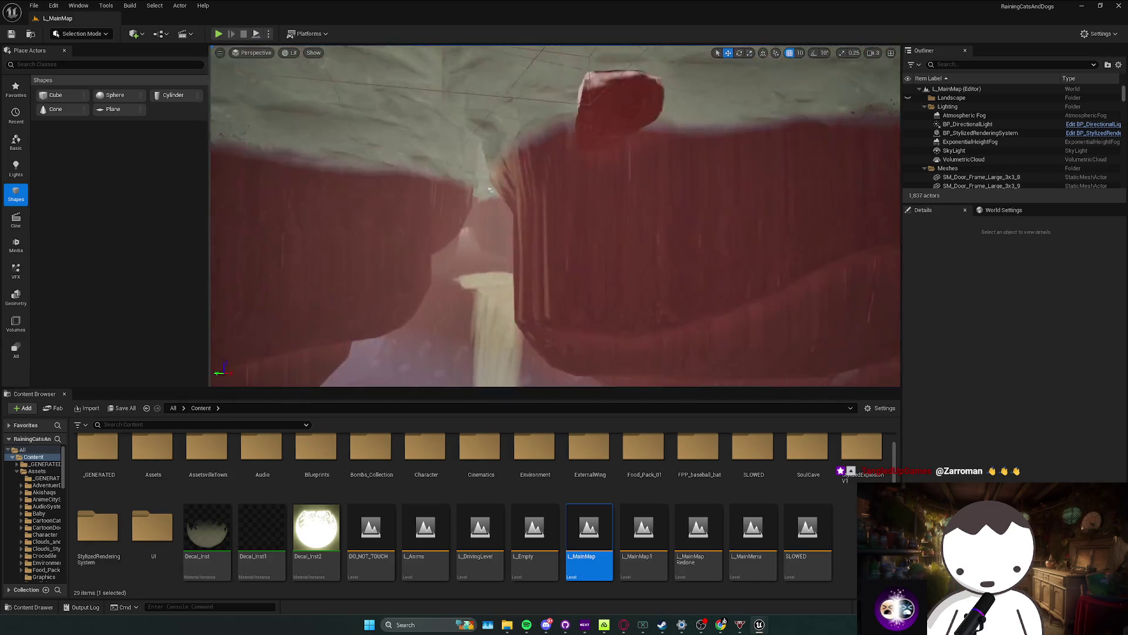
{"action": "scroll", "coordinate": [597, 248], "scroll_direction": "up", "scroll_amount": 3}
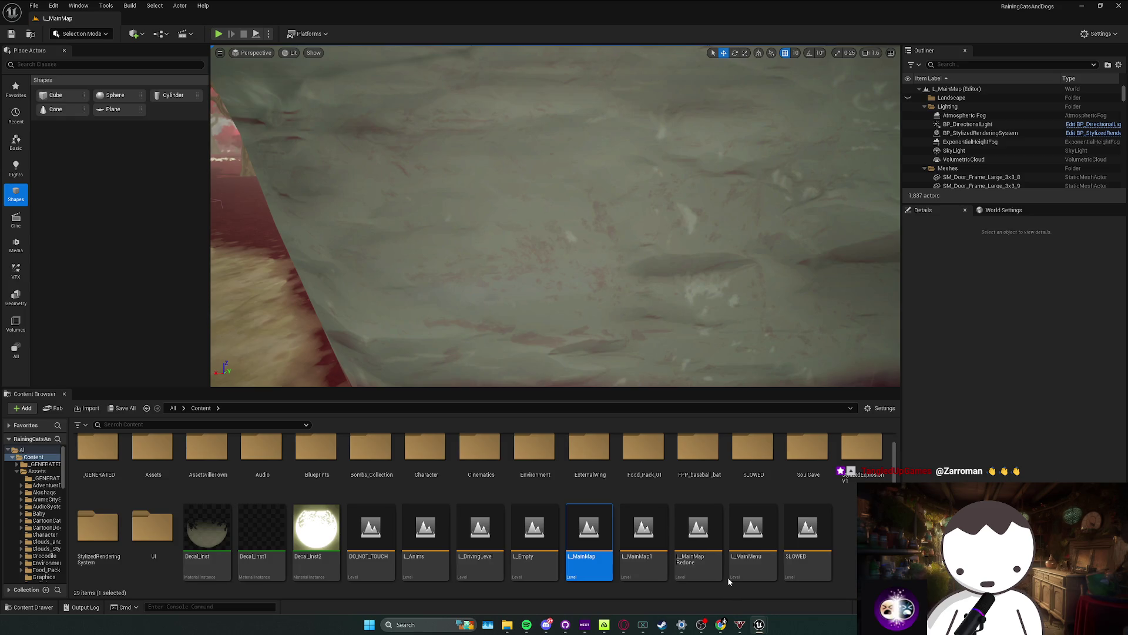
Step: Open the SLOWED level from the Content Browser
{"action": "mouse_move", "coordinate": [701, 565]}
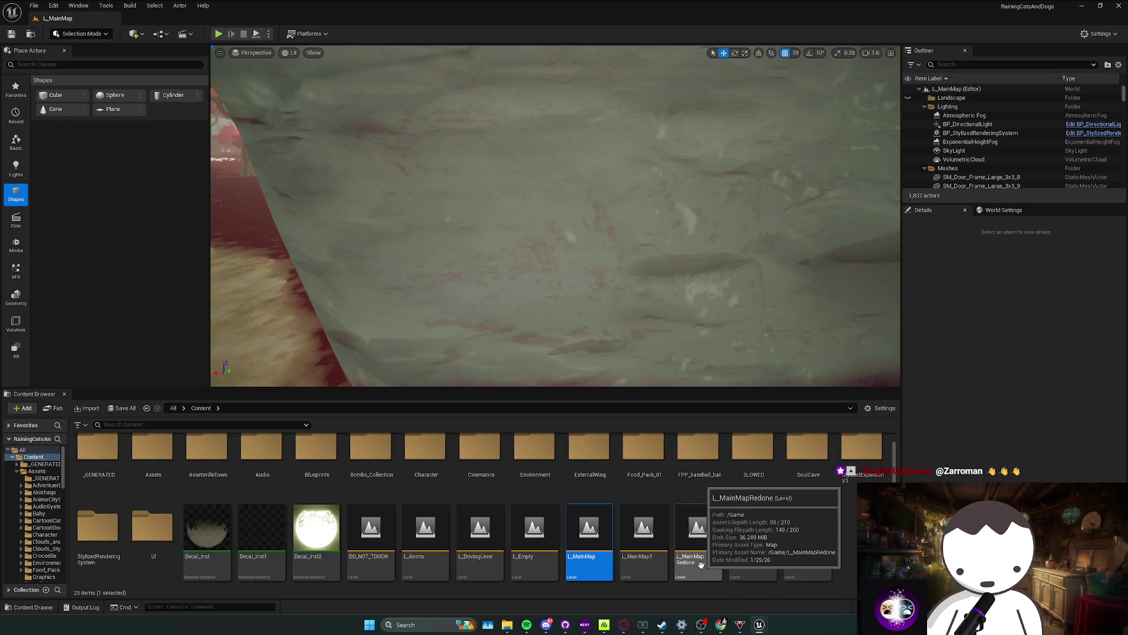
{"action": "mouse_move", "coordinate": [359, 563]}
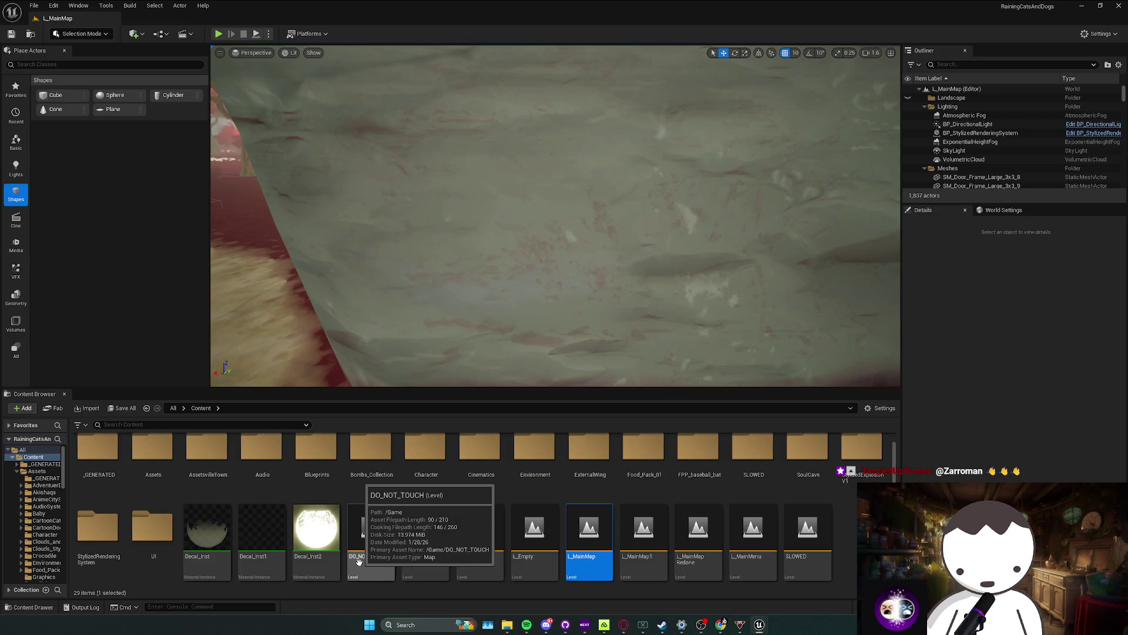
{"action": "double_click", "coordinate": [802, 555]}
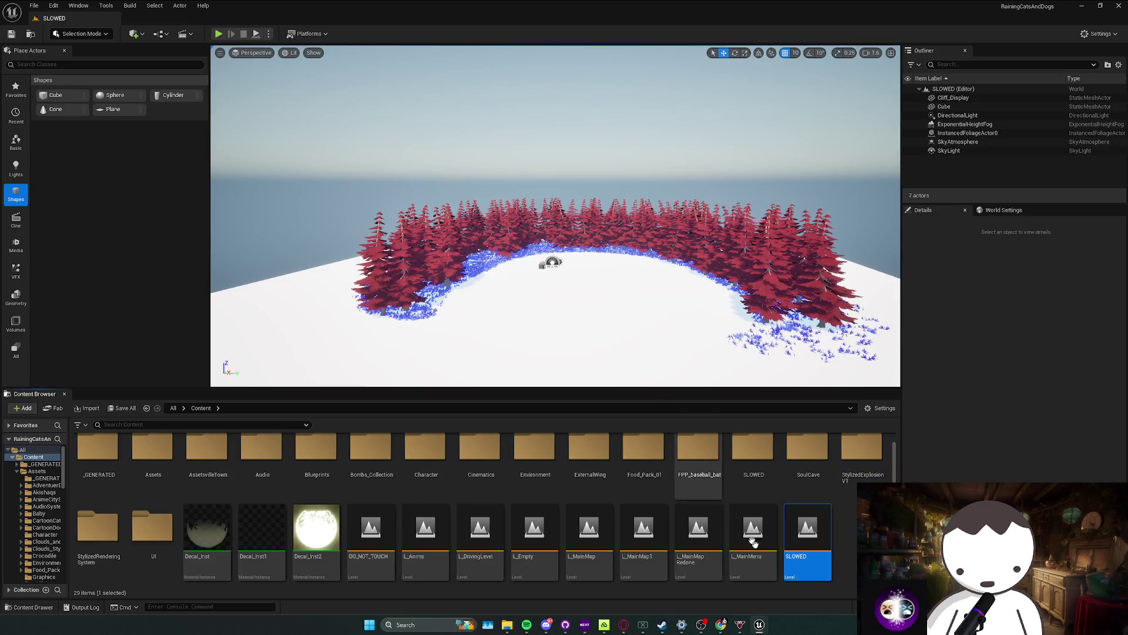
Step: Open the DO_NOT_TOUCH level and select the BP_DistanceUp actor
{"action": "left_click", "coordinate": [769, 574]}
{"action": "mouse_move", "coordinate": [421, 570]}
{"action": "double_click", "coordinate": [371, 540]}
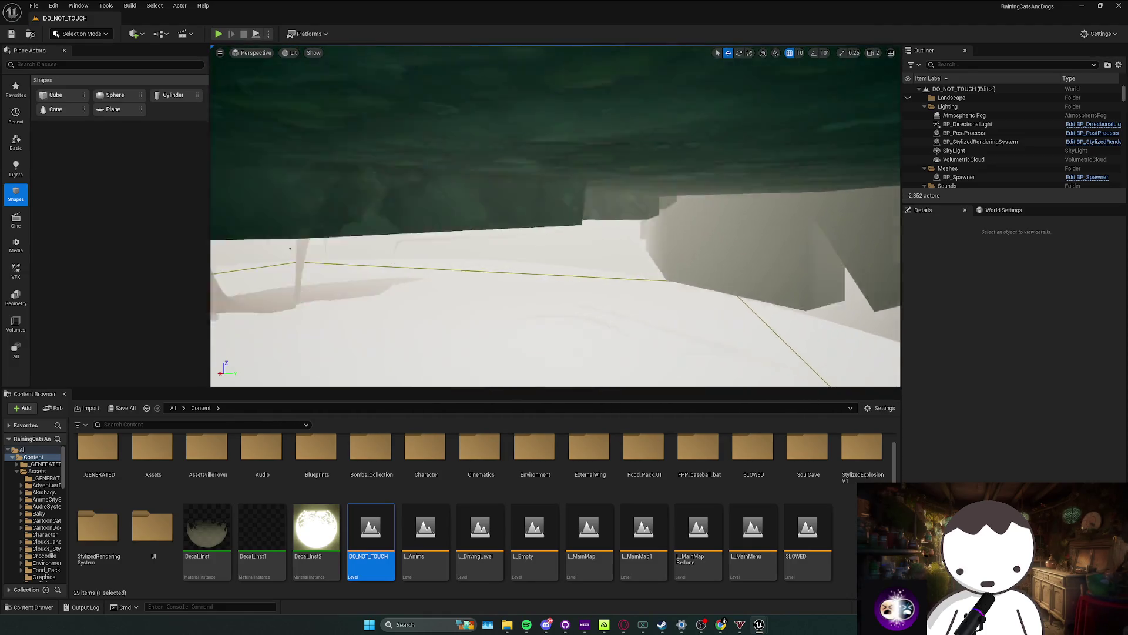
{"action": "left_click", "coordinate": [620, 254]}
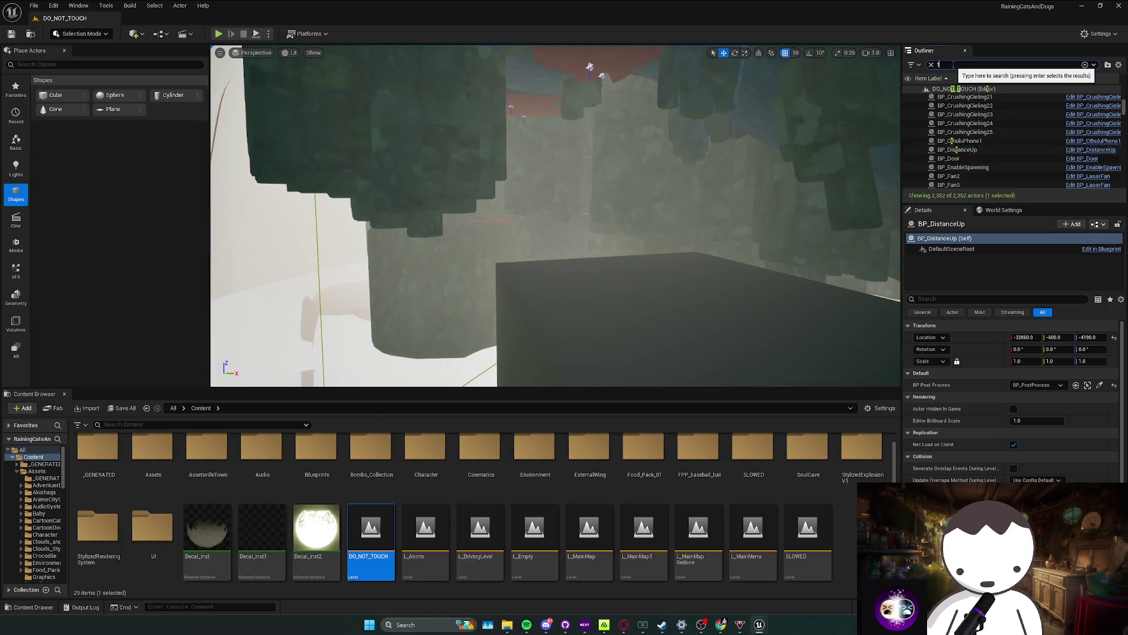
Step: Filter the Outliner for 'tut' and focus the slide-dash, CrouchJumpComplete and BunnyHopping triggers
{"action": "type", "text": "ut"}
{"action": "double_click", "coordinate": [988, 133]}
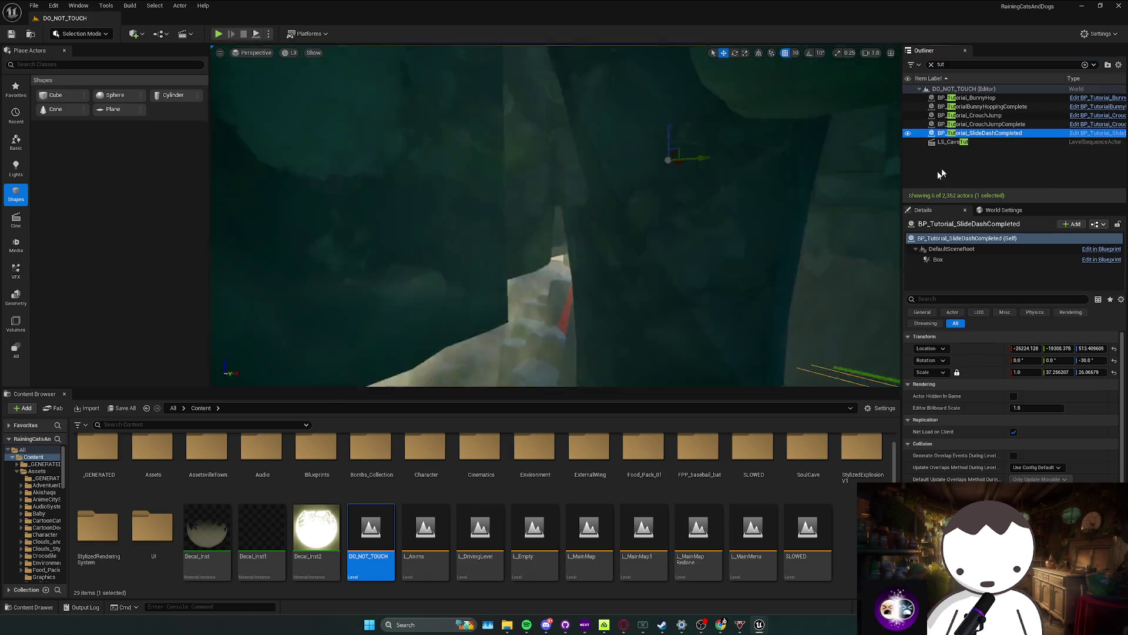
{"action": "double_click", "coordinate": [999, 124]}
{"action": "double_click", "coordinate": [978, 107]}
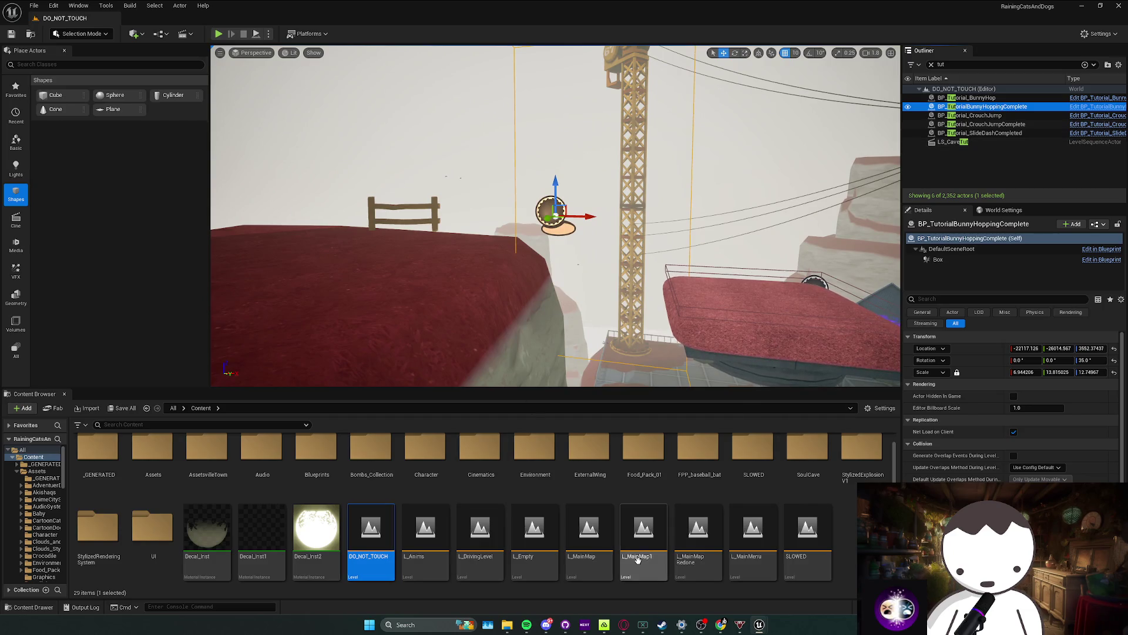
{"action": "left_click", "coordinate": [702, 561]}
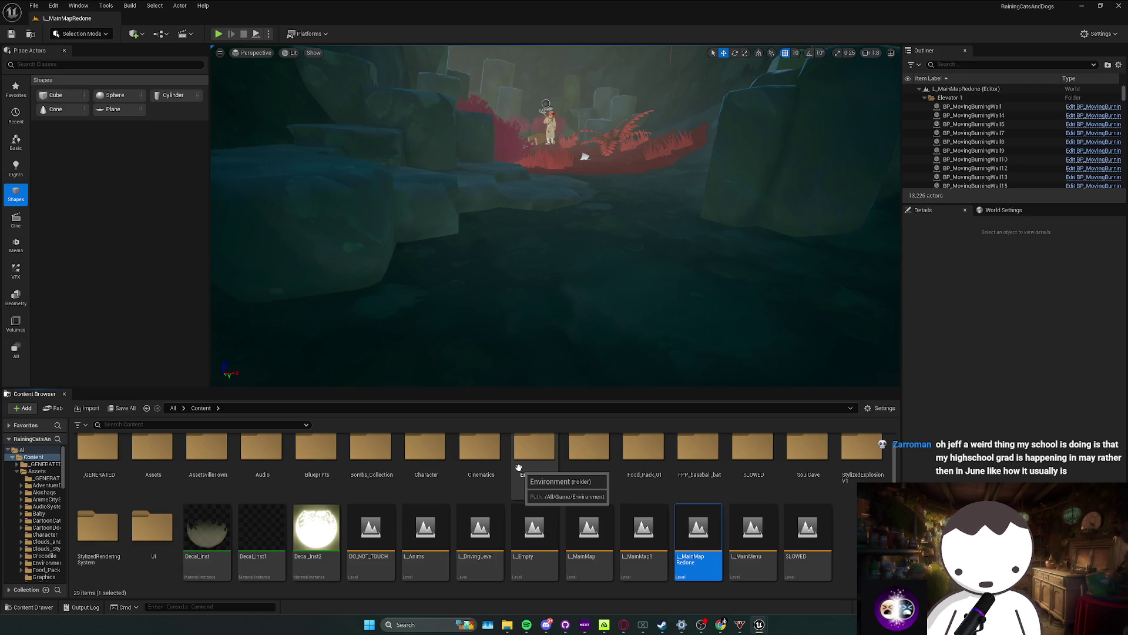
Step: Browse Blueprints > Core, peeking into the SaveSystem and Gameplay folders
{"action": "scroll", "coordinate": [577, 275], "scroll_direction": "down", "scroll_amount": 2}
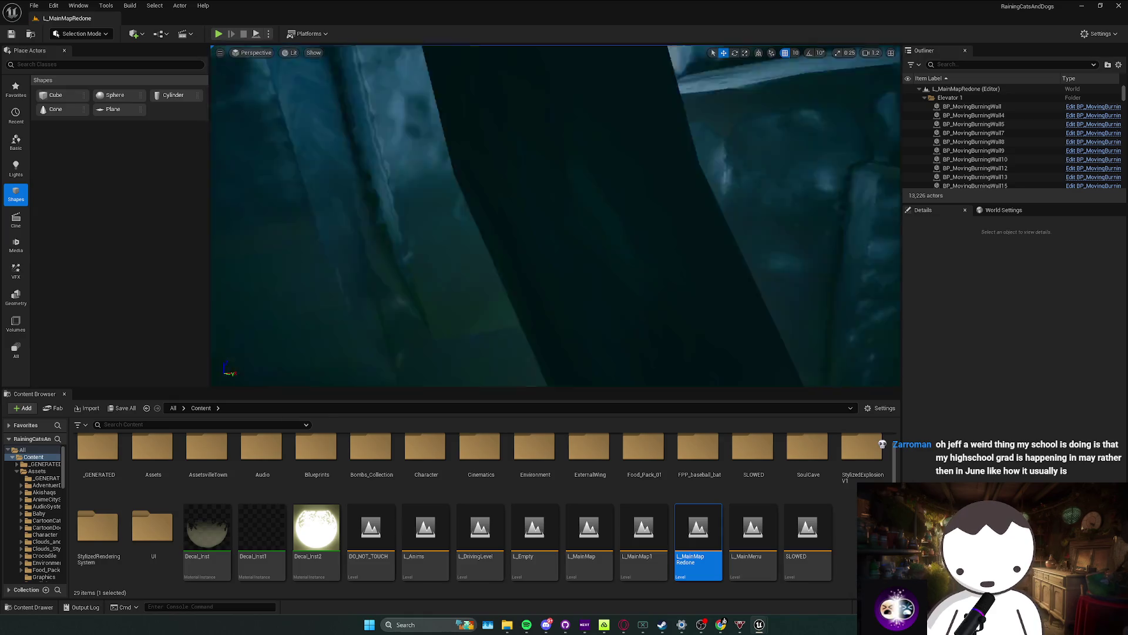
{"action": "scroll", "coordinate": [577, 275], "scroll_direction": "up", "scroll_amount": 3}
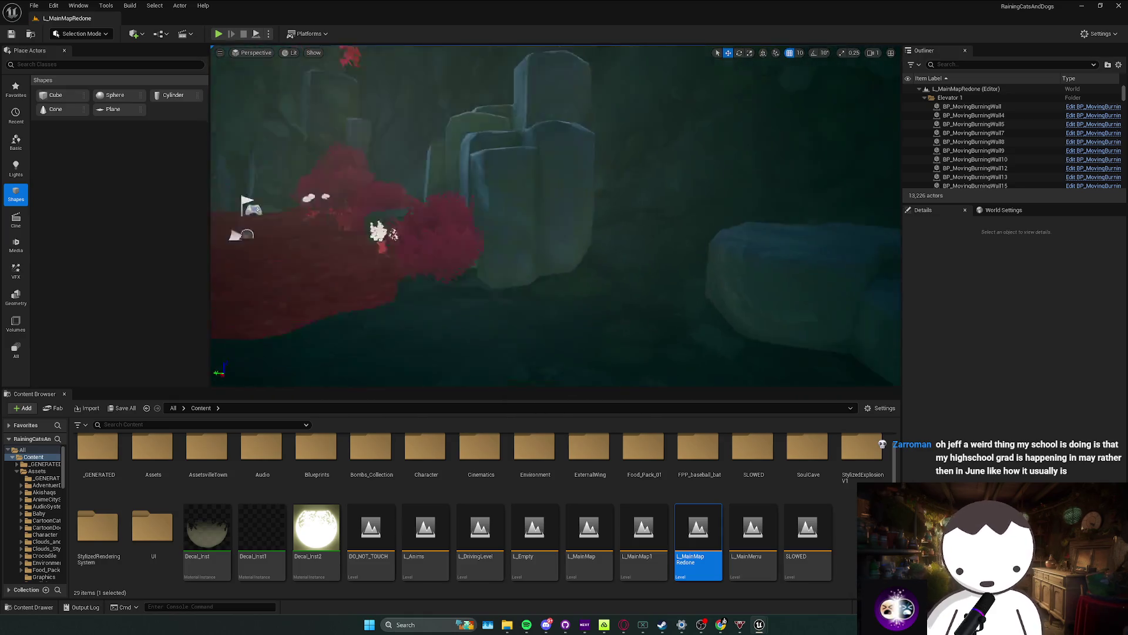
{"action": "double_click", "coordinate": [317, 449]}
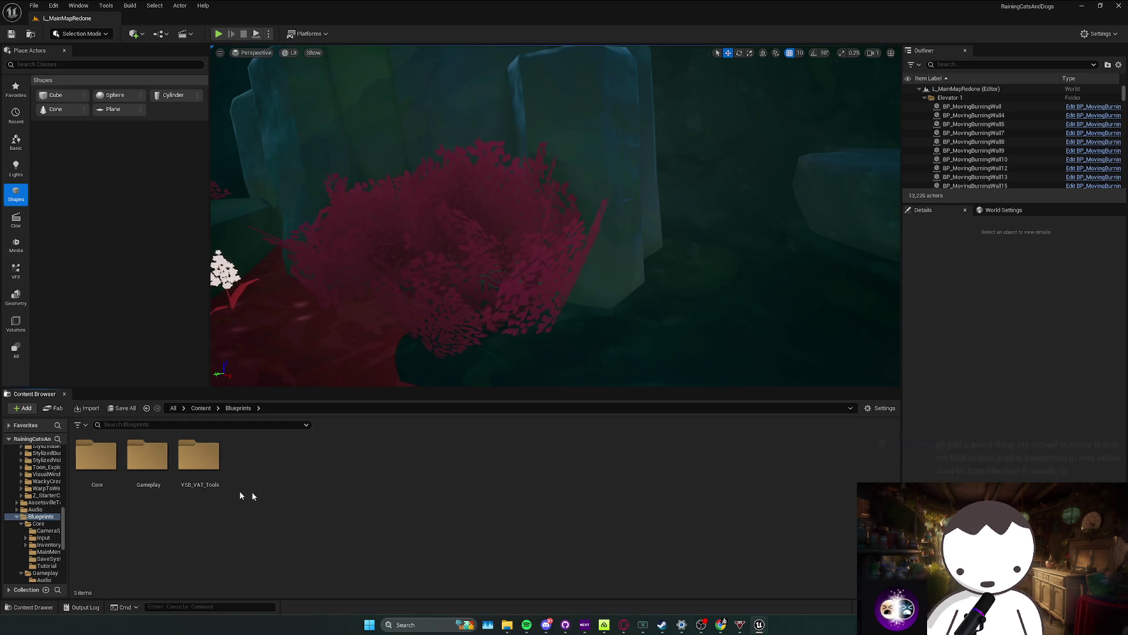
{"action": "double_click", "coordinate": [98, 485]}
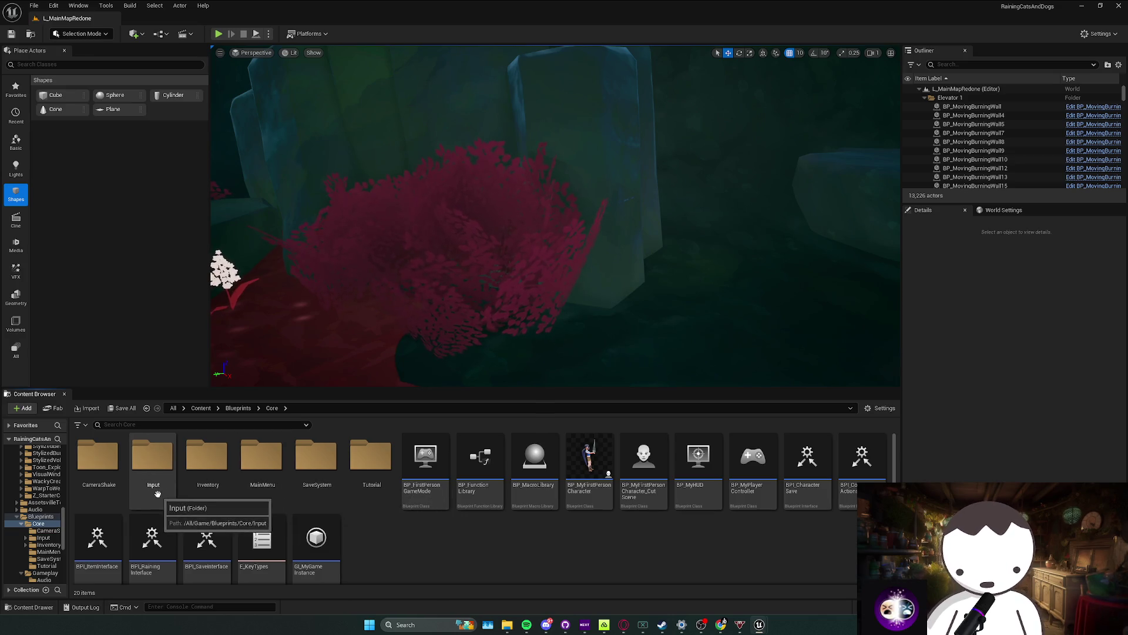
{"action": "double_click", "coordinate": [323, 488]}
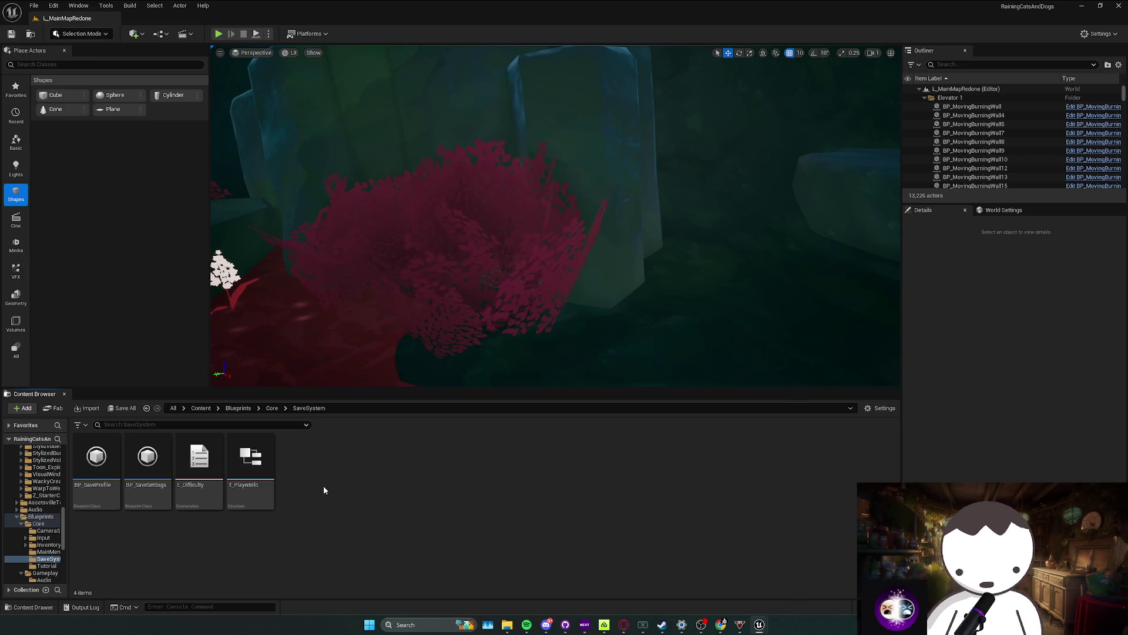
{"action": "key", "text": "alt+Left"}
{"action": "key", "text": "alt+Left"}
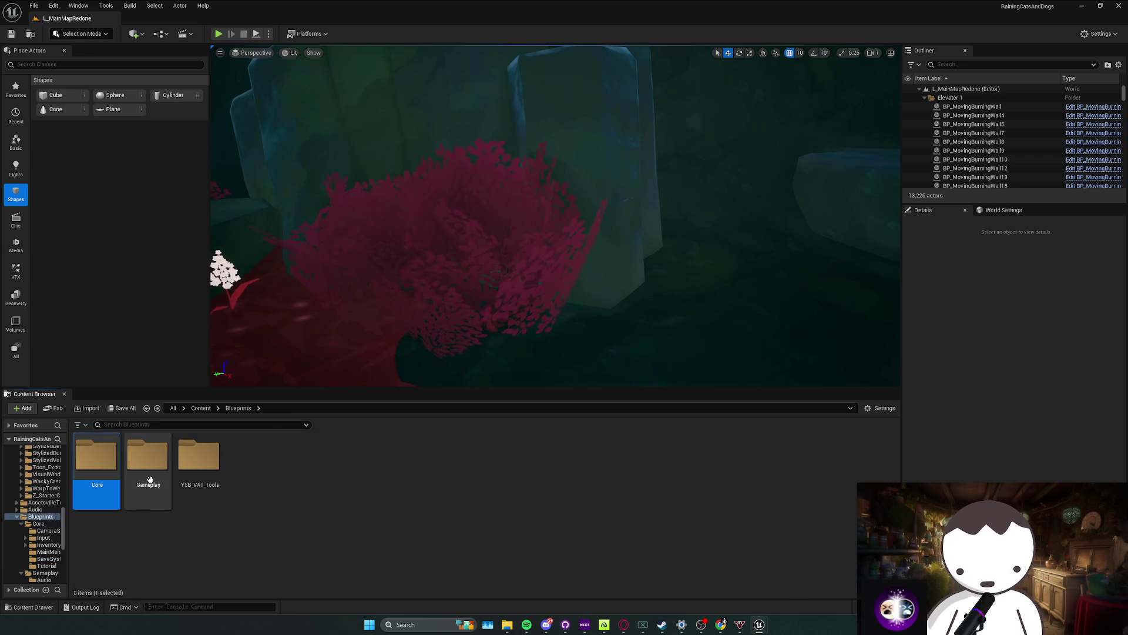
{"action": "double_click", "coordinate": [151, 480]}
{"action": "key", "text": "alt+Left"}
{"action": "key", "text": "alt+Left"}
{"action": "key", "text": "alt+Left"}
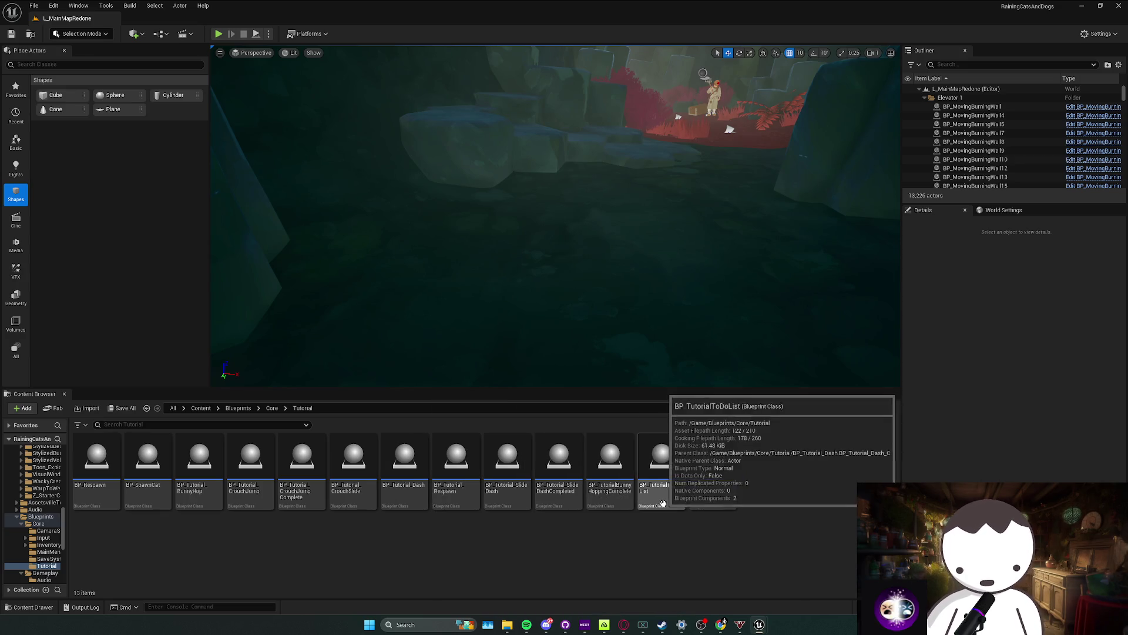
Step: Select TutorialComponent and run a quick play test of the level
{"action": "left_click", "coordinate": [714, 505]}
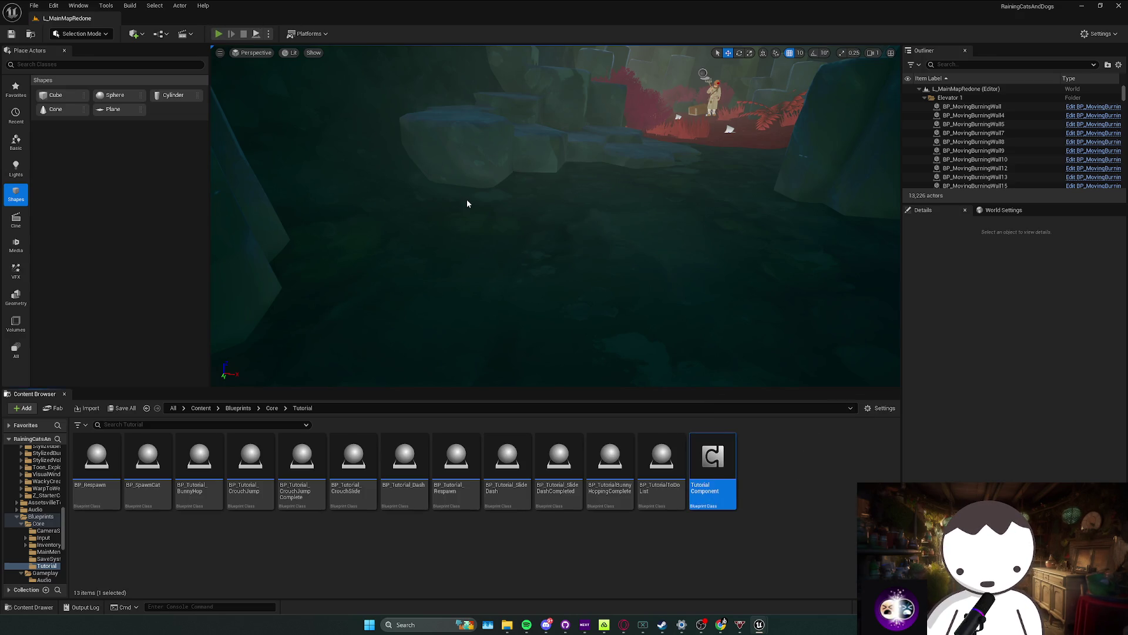
{"action": "key", "text": "alt+p"}
{"action": "key", "text": "Escape"}
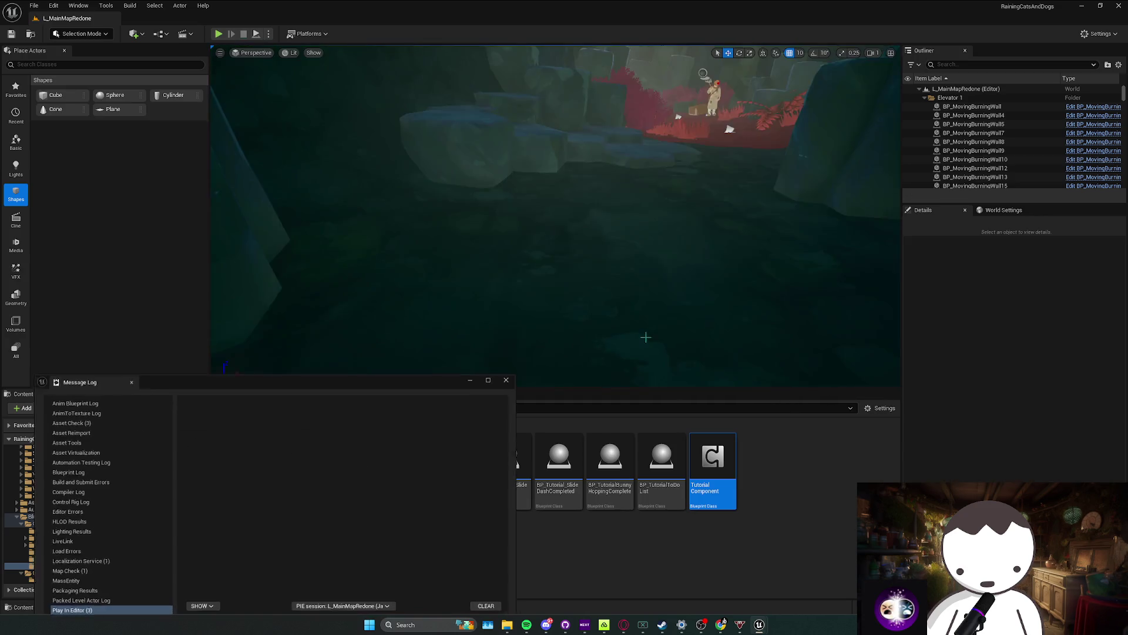
Step: Open the TutorialComponent blueprint and inspect its Add Tutorial to Viewport event nodes
{"action": "double_click", "coordinate": [713, 471]}
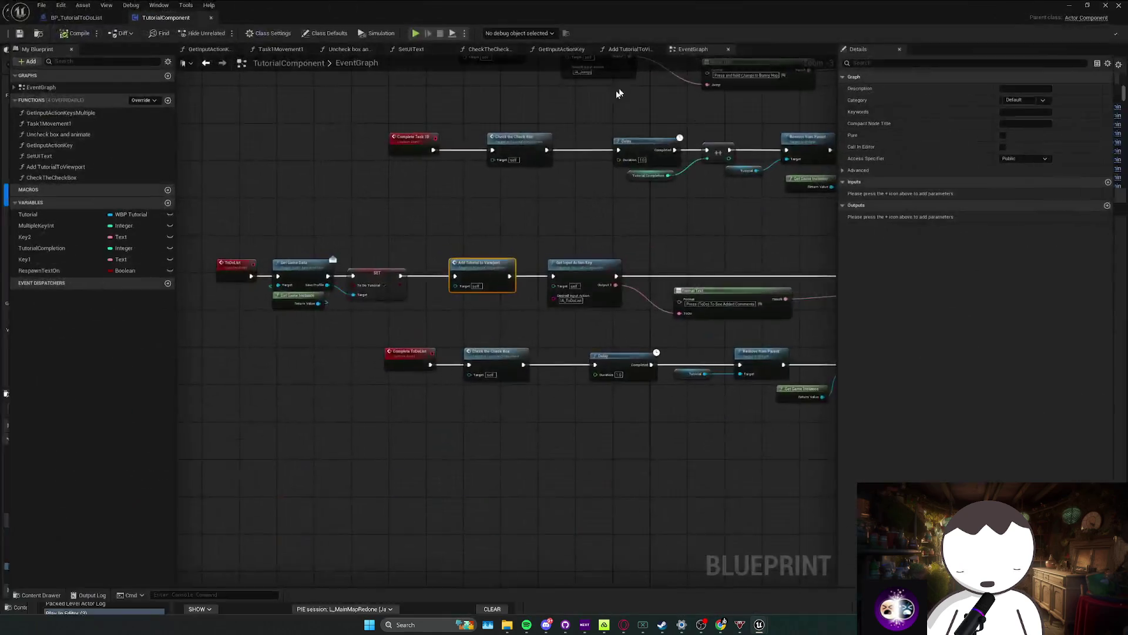
{"action": "scroll", "coordinate": [504, 294], "scroll_direction": "down", "scroll_amount": 6}
{"action": "scroll", "coordinate": [409, 268], "scroll_direction": "up", "scroll_amount": 8}
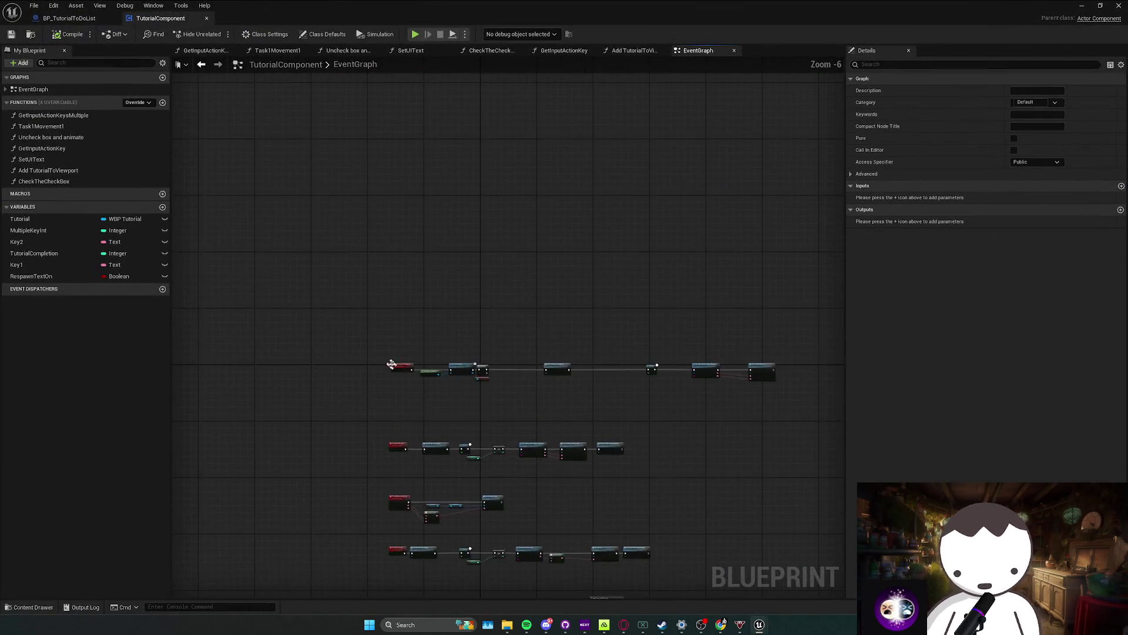
{"action": "left_click_drag", "start_coordinate": [277, 335], "coordinate": [484, 398]}
{"action": "left_click", "coordinate": [452, 350]}
{"action": "scroll", "coordinate": [449, 340], "scroll_direction": "down", "scroll_amount": 3}
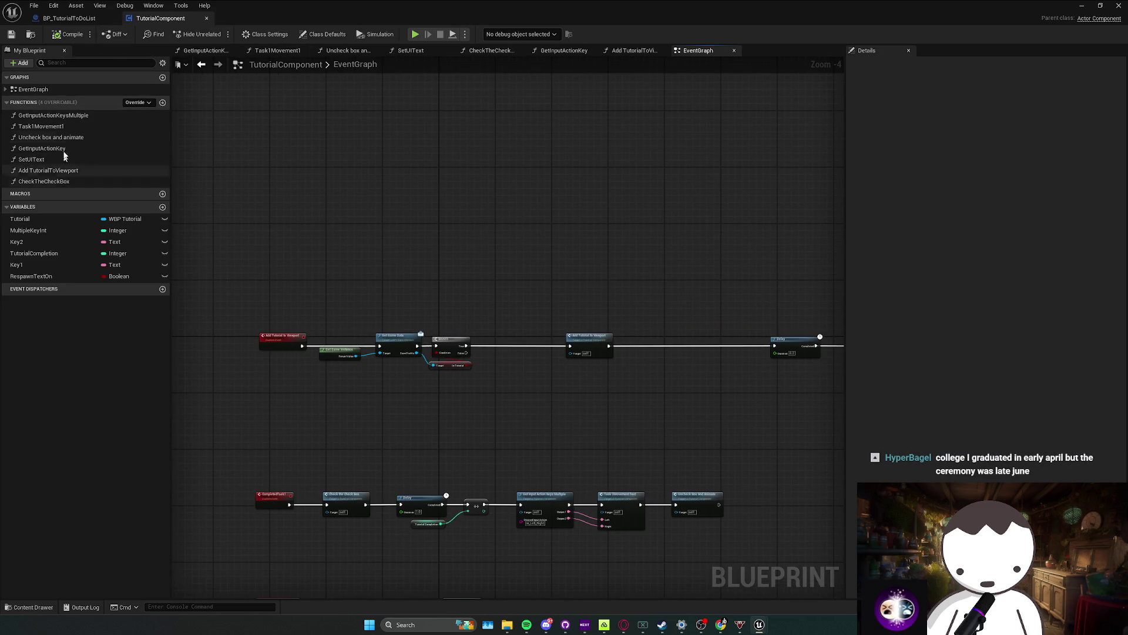
{"action": "mouse_move", "coordinate": [659, 5]}
{"action": "left_mouse_down"}
{"action": "mouse_move", "coordinate": [664, 18]}
{"action": "mouse_move", "coordinate": [677, 1]}
{"action": "left_mouse_up"}
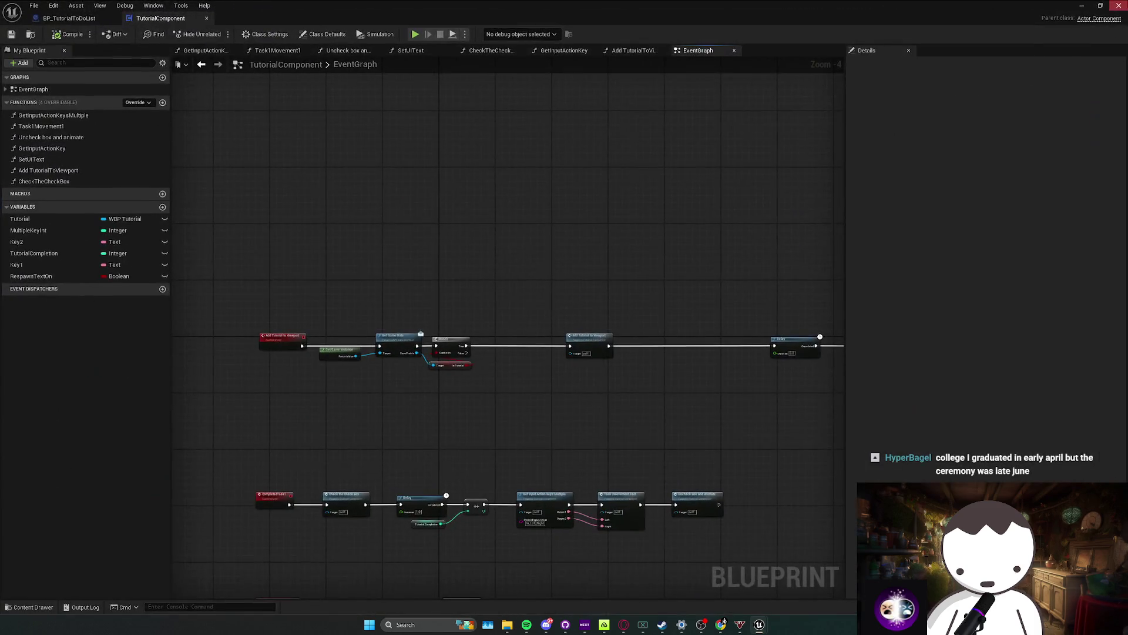
{"action": "left_click", "coordinate": [1102, 5]}
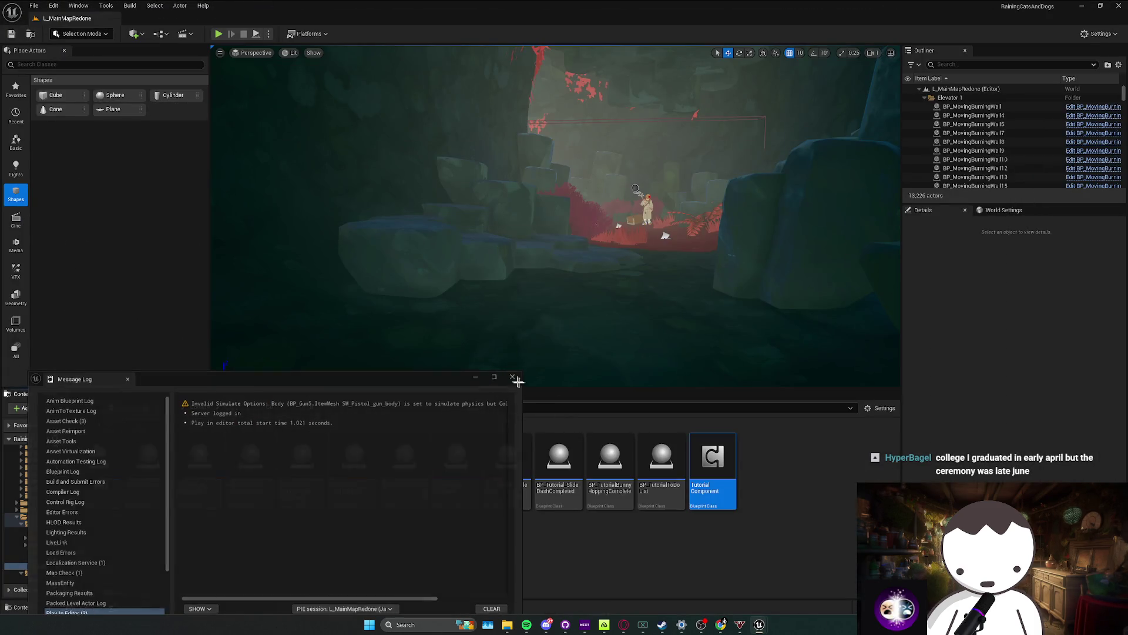
{"action": "left_click", "coordinate": [513, 376]}
{"action": "double_click", "coordinate": [713, 464]}
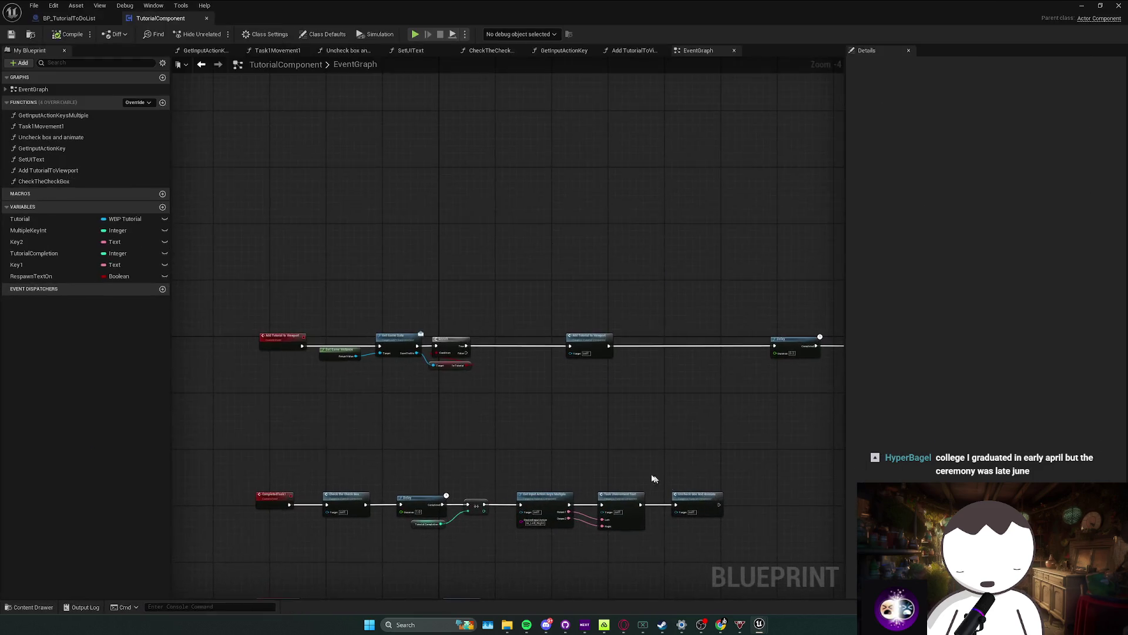
Step: Search all Blueprints for references to Add Tutorial to Viewport
{"action": "right_click", "coordinate": [275, 336]}
{"action": "left_click", "coordinate": [406, 434]}
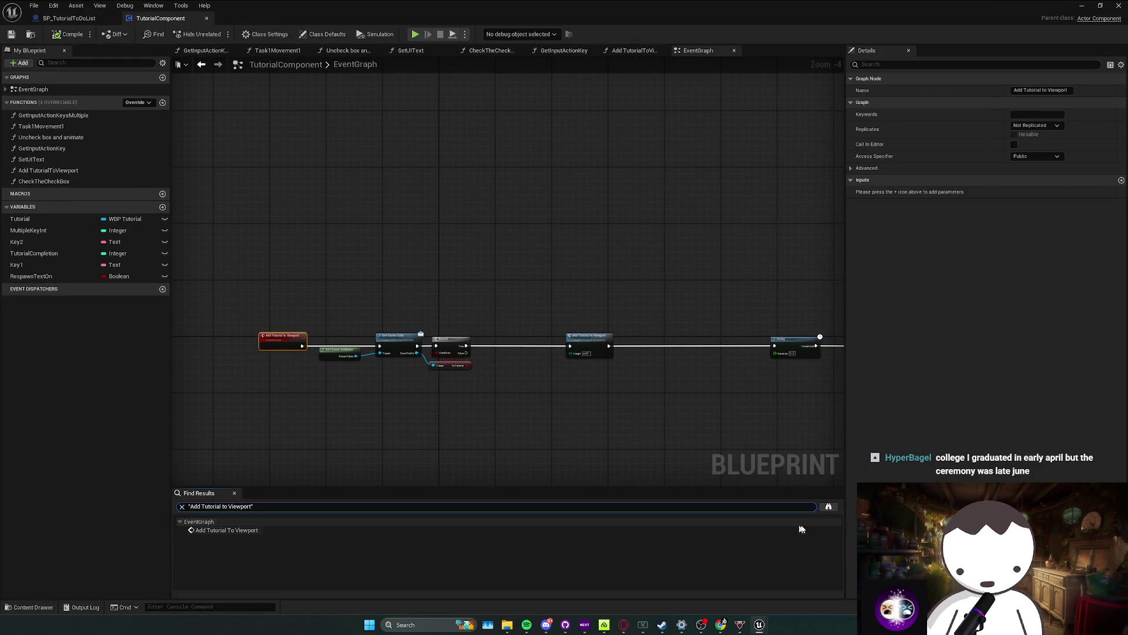
{"action": "left_click", "coordinate": [828, 506]}
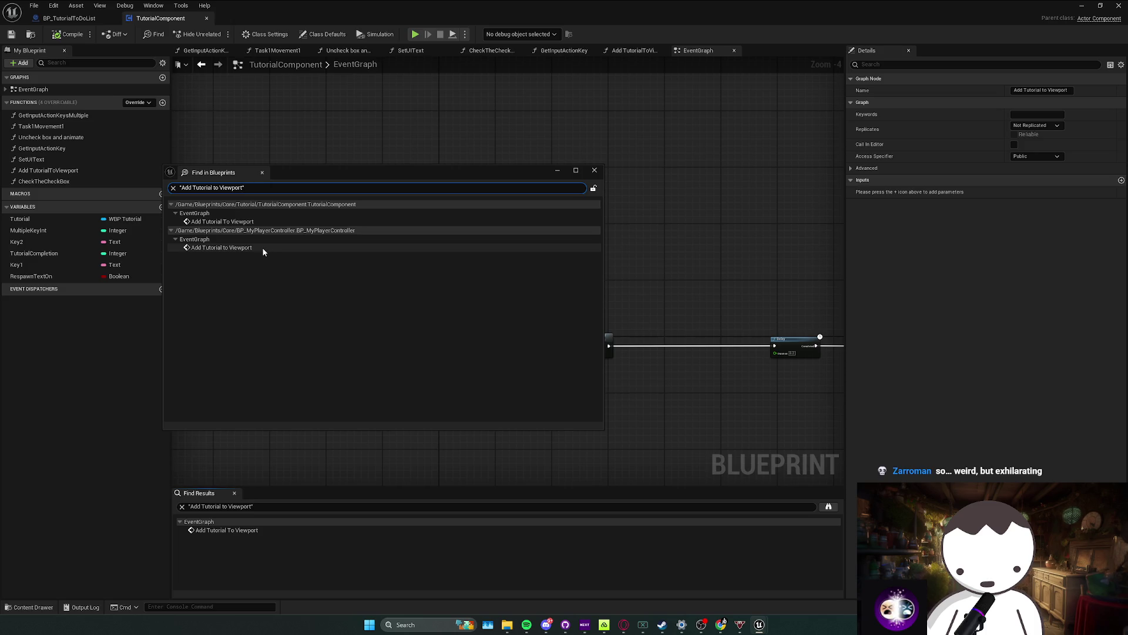
Step: Open the BP_MyPlayerController call and nudge the BeatGameEvents and End Timer nodes left
{"action": "double_click", "coordinate": [337, 248]}
{"action": "scroll", "coordinate": [673, 234], "scroll_direction": "down", "scroll_amount": 3}
{"action": "left_click_drag", "start_coordinate": [552, 348], "coordinate": [810, 409]}
{"action": "left_click_drag", "start_coordinate": [747, 365], "coordinate": [726, 360]}
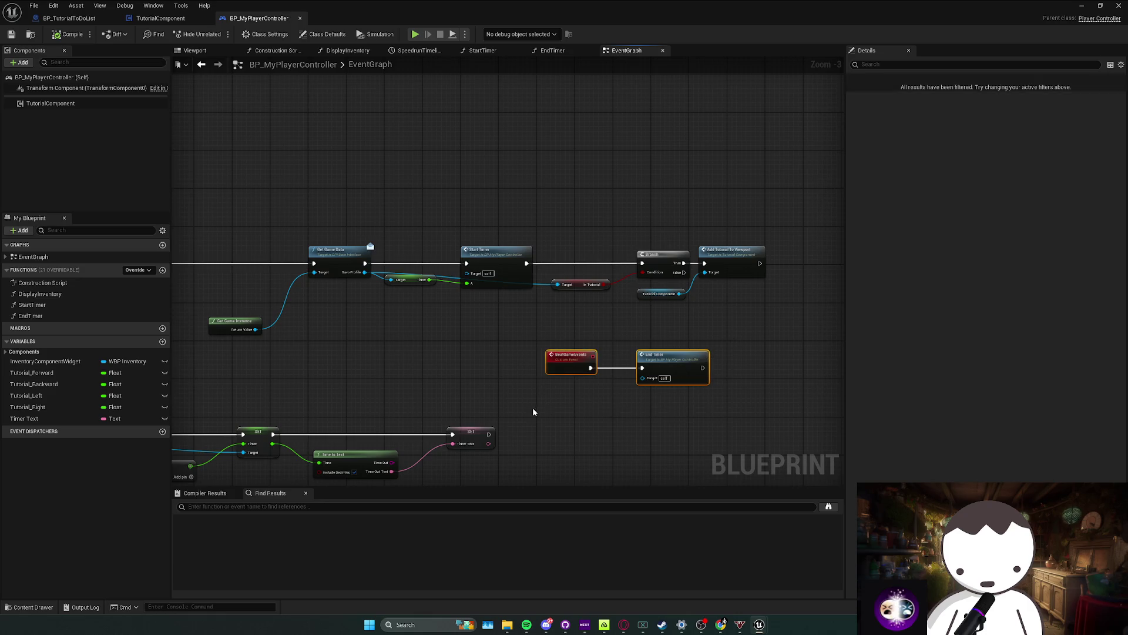
Step: Deselect the graph nodes and delete both saved game files in the SaveGames folder
{"action": "left_click_drag", "start_coordinate": [503, 426], "coordinate": [543, 416]}
{"action": "left_click", "coordinate": [600, 413]}
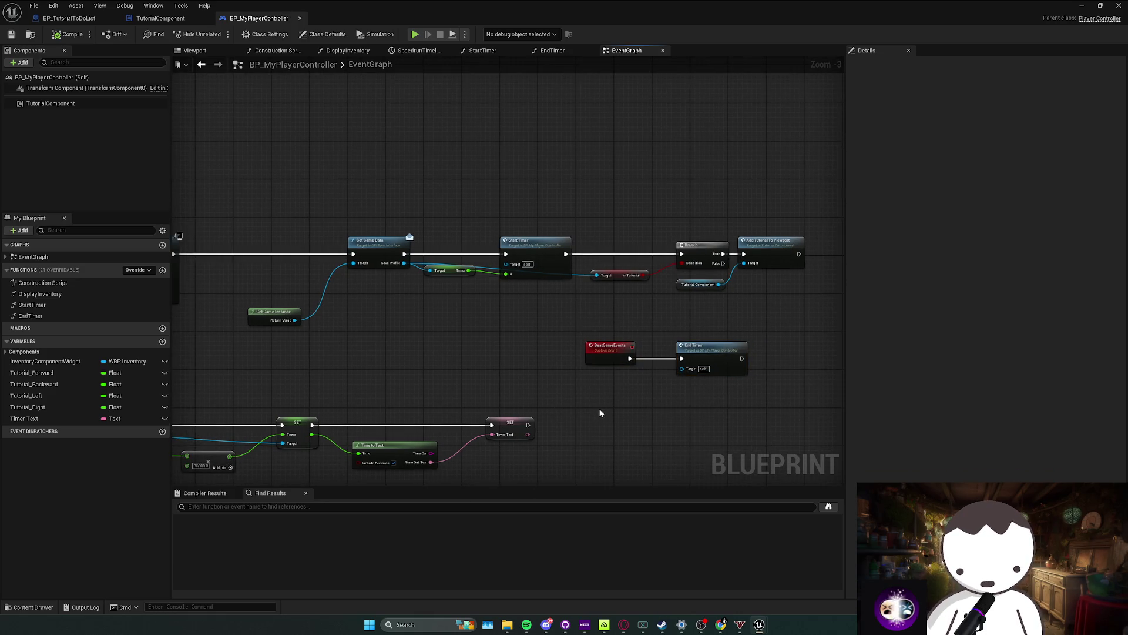
{"action": "mouse_move", "coordinate": [506, 621]}
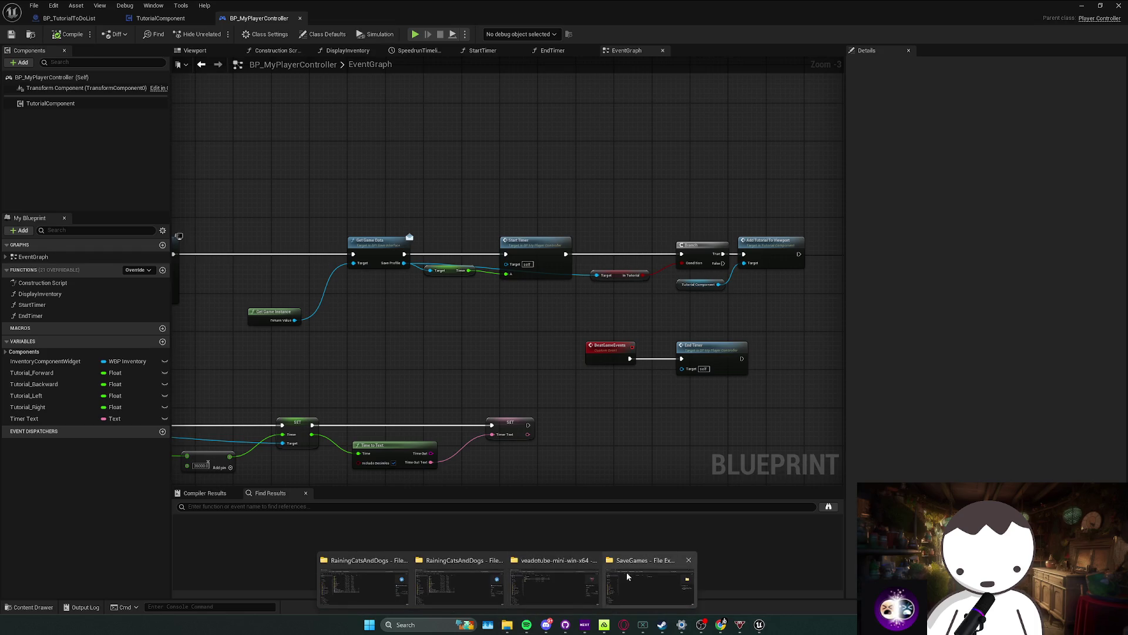
{"action": "left_click", "coordinate": [633, 572]}
{"action": "left_click_drag", "start_coordinate": [344, 301], "coordinate": [235, 253]}
{"action": "key", "text": "Delete"}
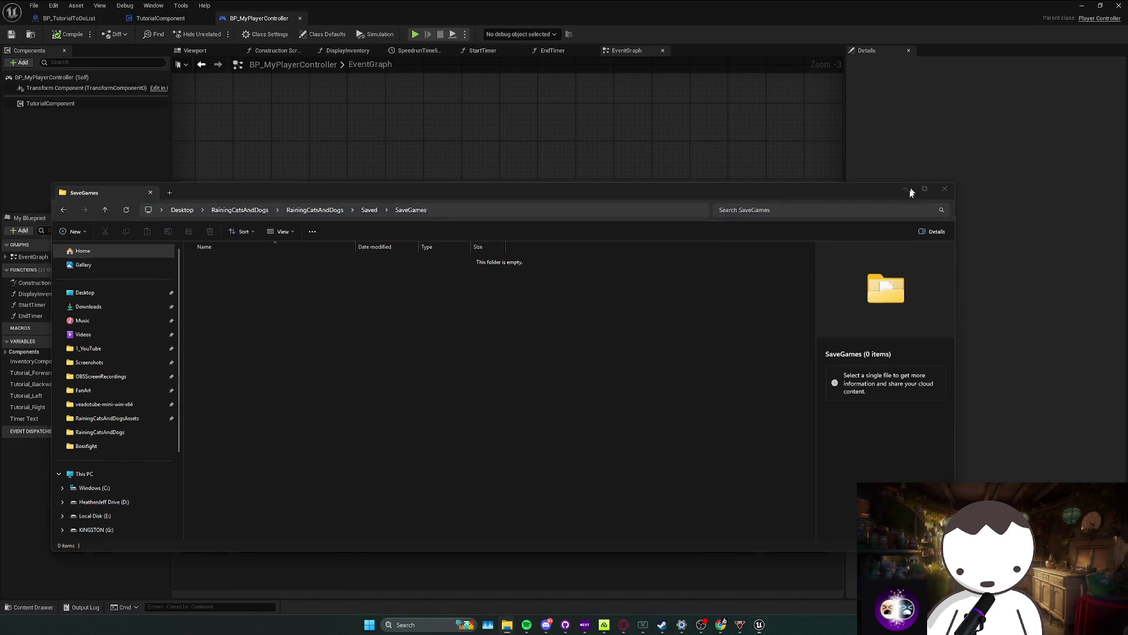
Step: Close the SaveGames folder and the Find in Blueprints window
{"action": "left_click", "coordinate": [950, 184]}
{"action": "key", "text": "alt+Tab"}
{"action": "left_click", "coordinate": [592, 172]}
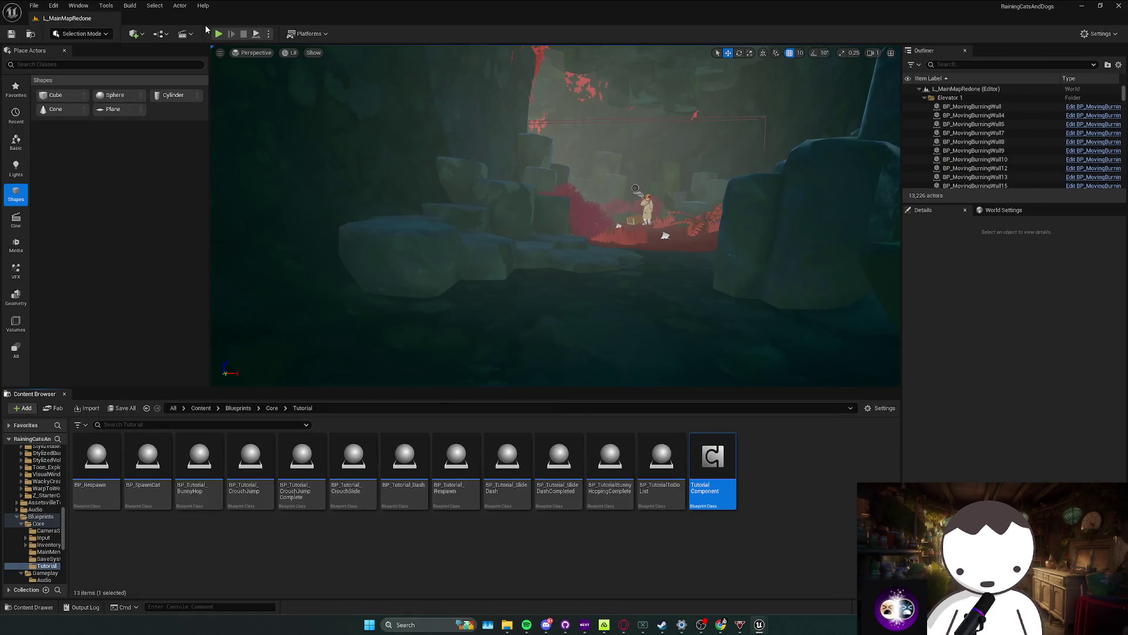
Step: Play the level and clear the move, jump, crouch and sprint tutorial prompts
{"action": "key", "text": "alt+p"}
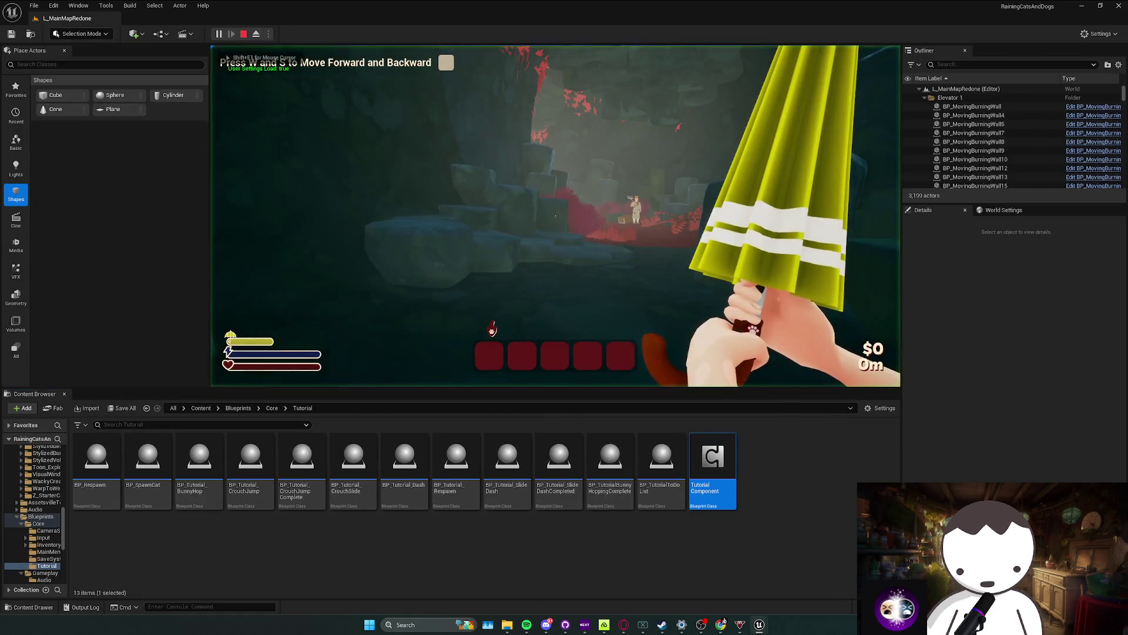
{"action": "key", "text": "w"}
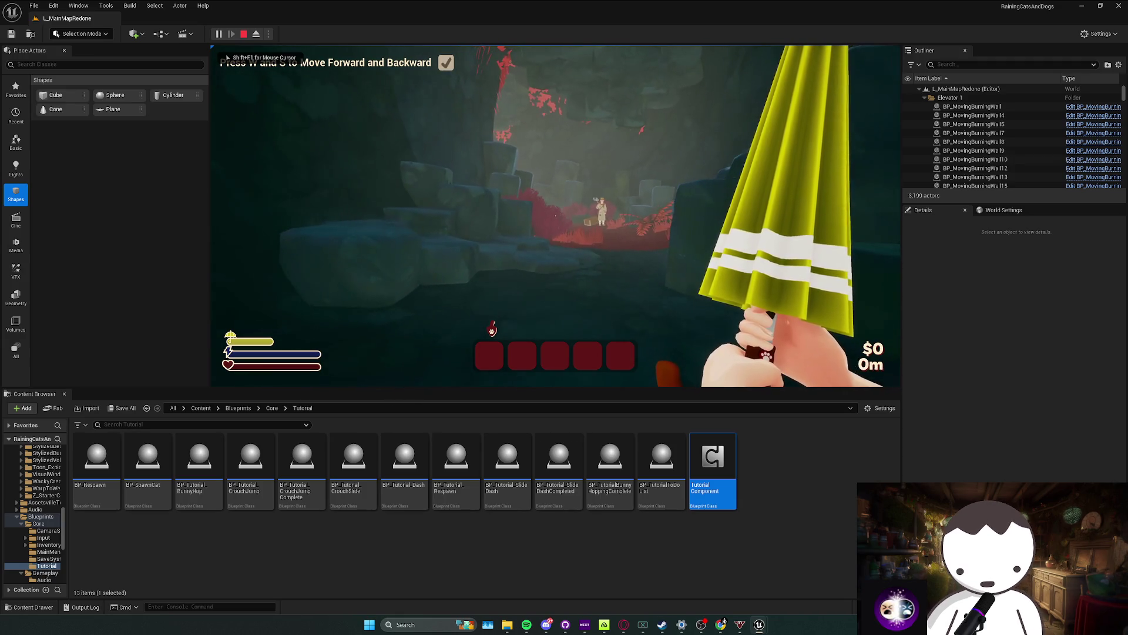
{"action": "key", "text": "d"}
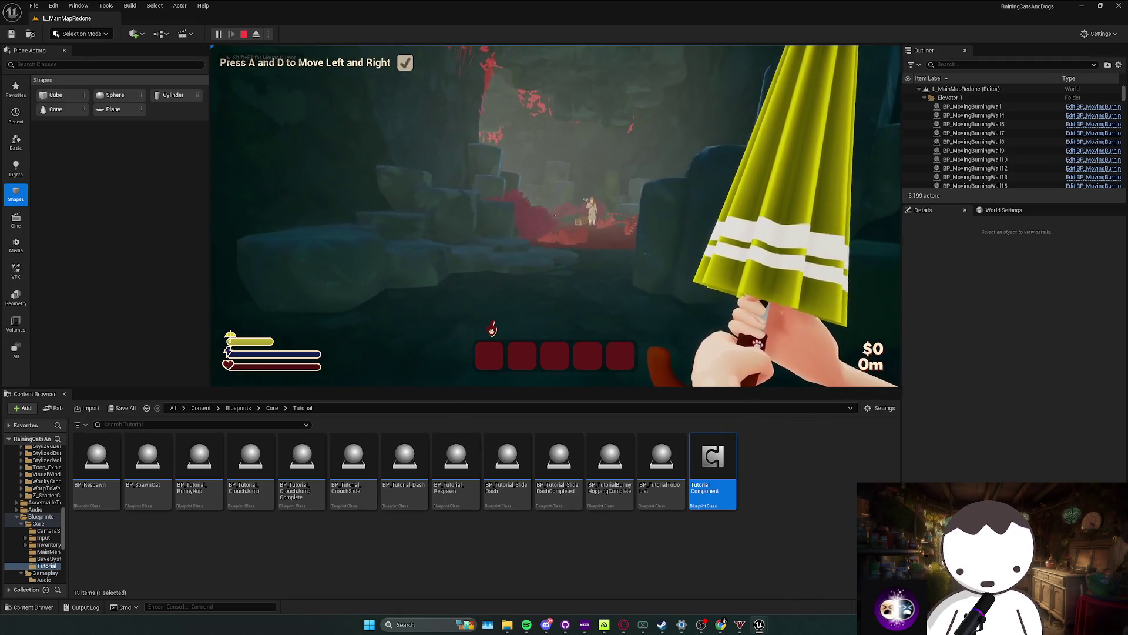
{"action": "key", "text": "space"}
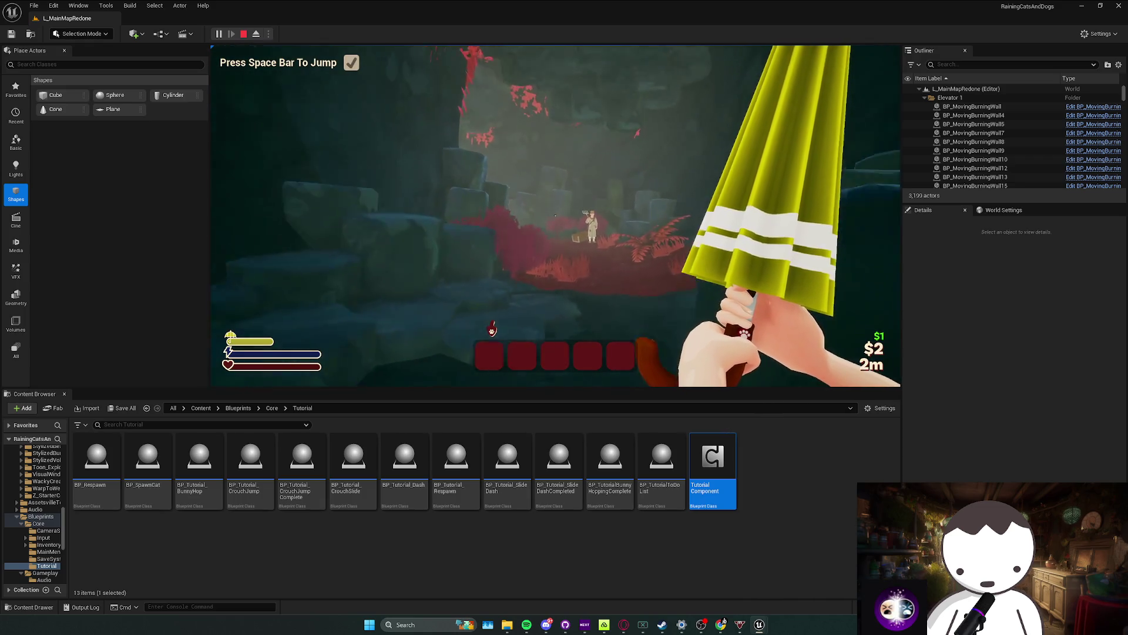
{"action": "key", "text": "w"}
{"action": "key", "text": "c"}
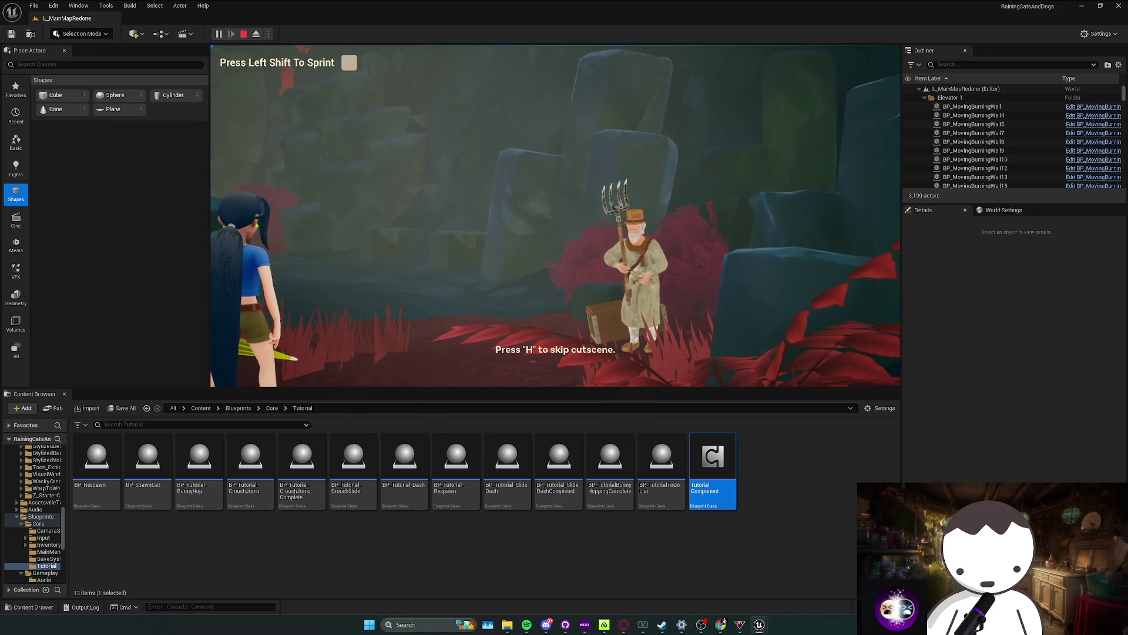
{"action": "key", "text": "h"}
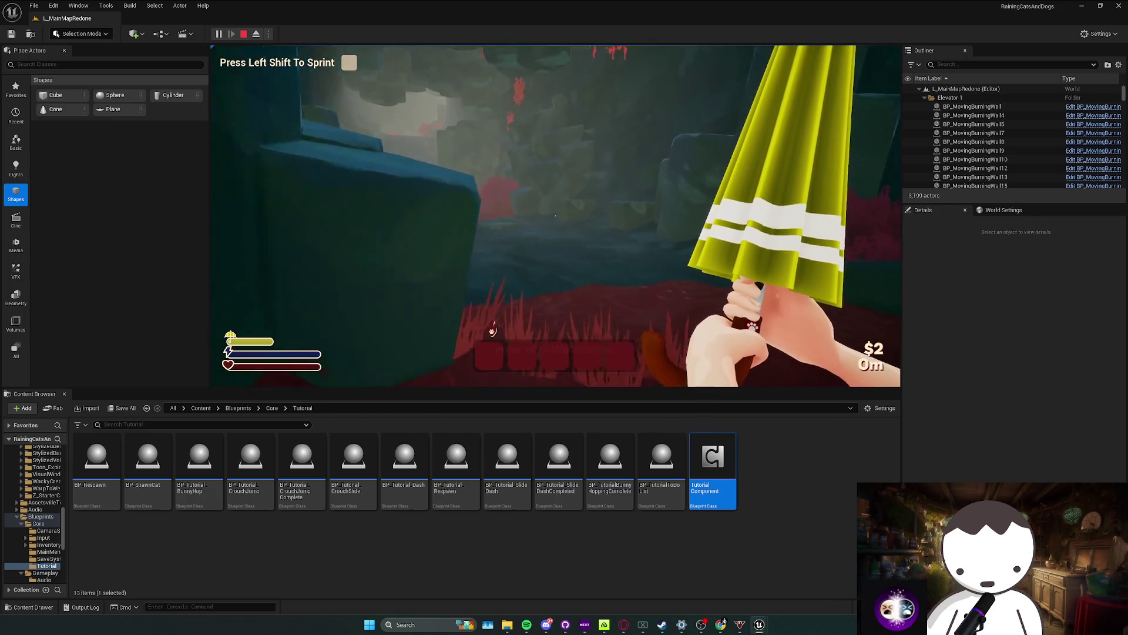
{"action": "key", "text": "shift"}
Step: Run through the red grass toward the waterfall crystal, stop playing, and save the map
{"action": "key", "text": "w"}
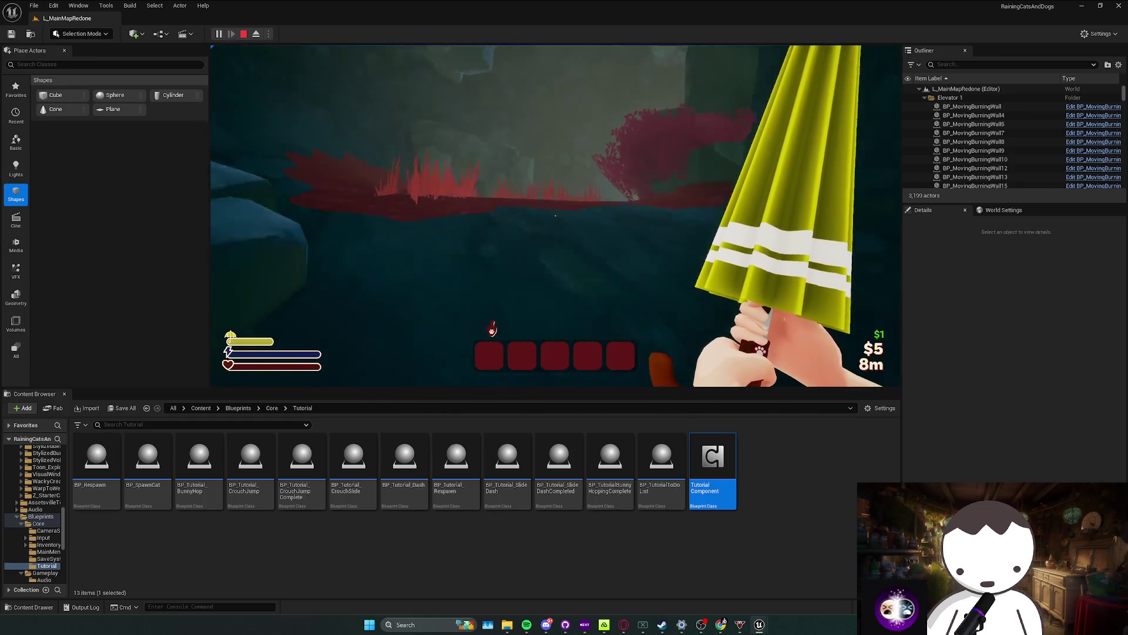
{"action": "key", "text": "w"}
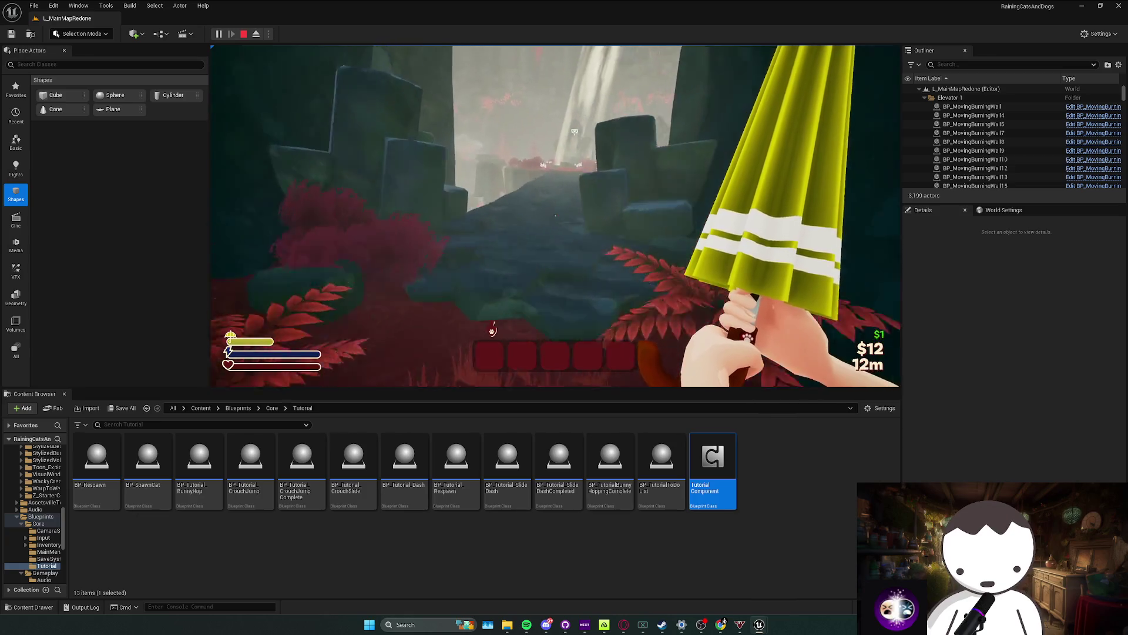
{"action": "key", "text": "w"}
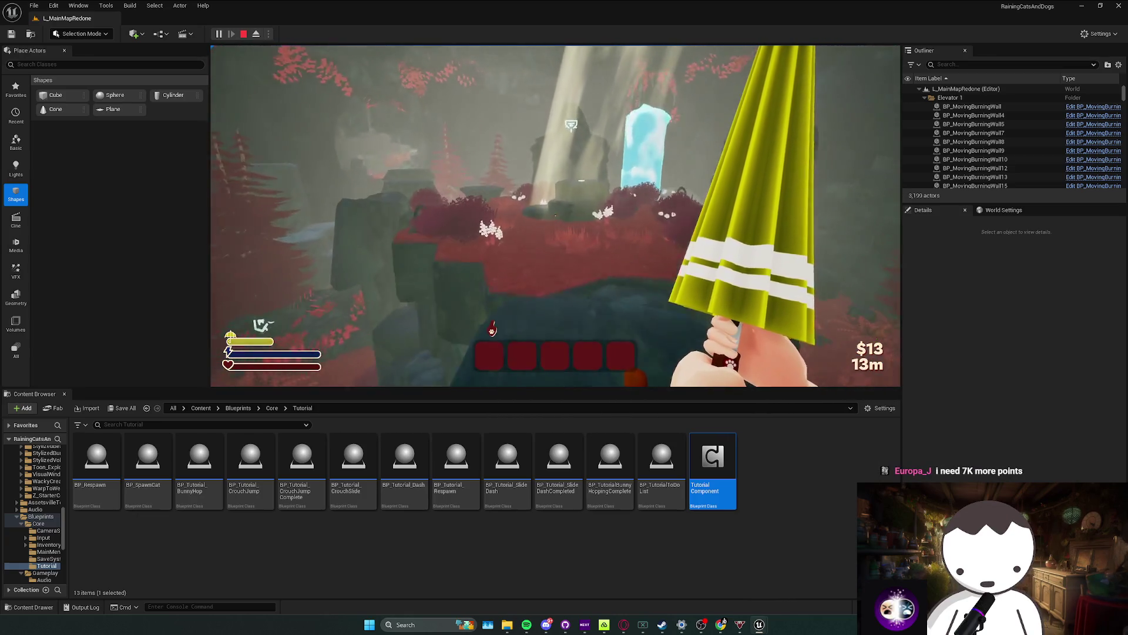
{"action": "key", "text": "w"}
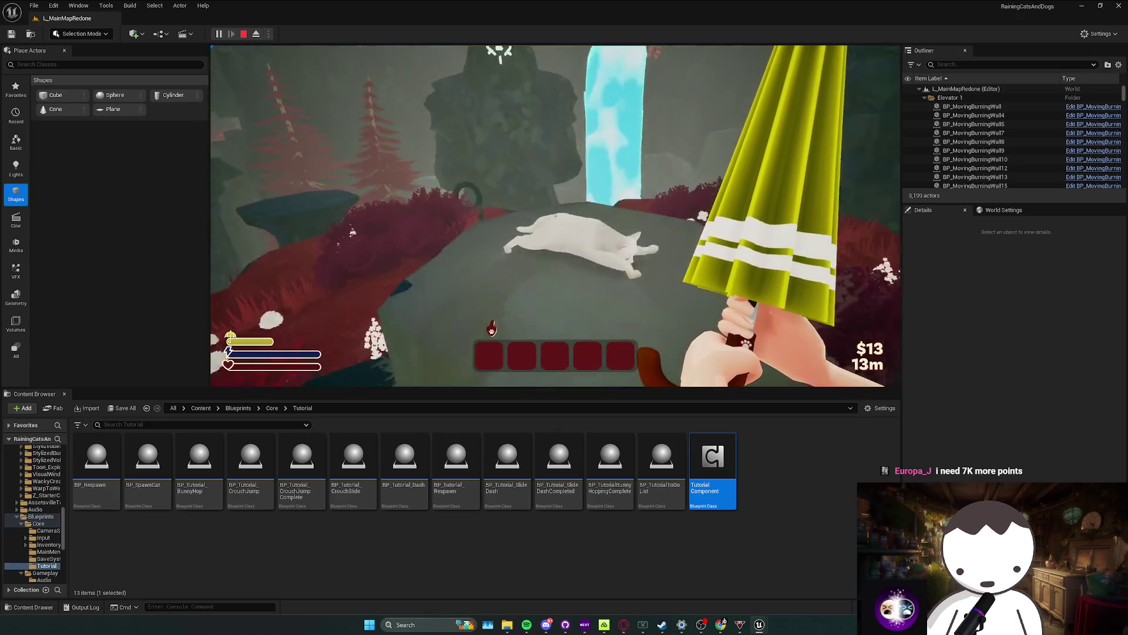
{"action": "key", "text": "w"}
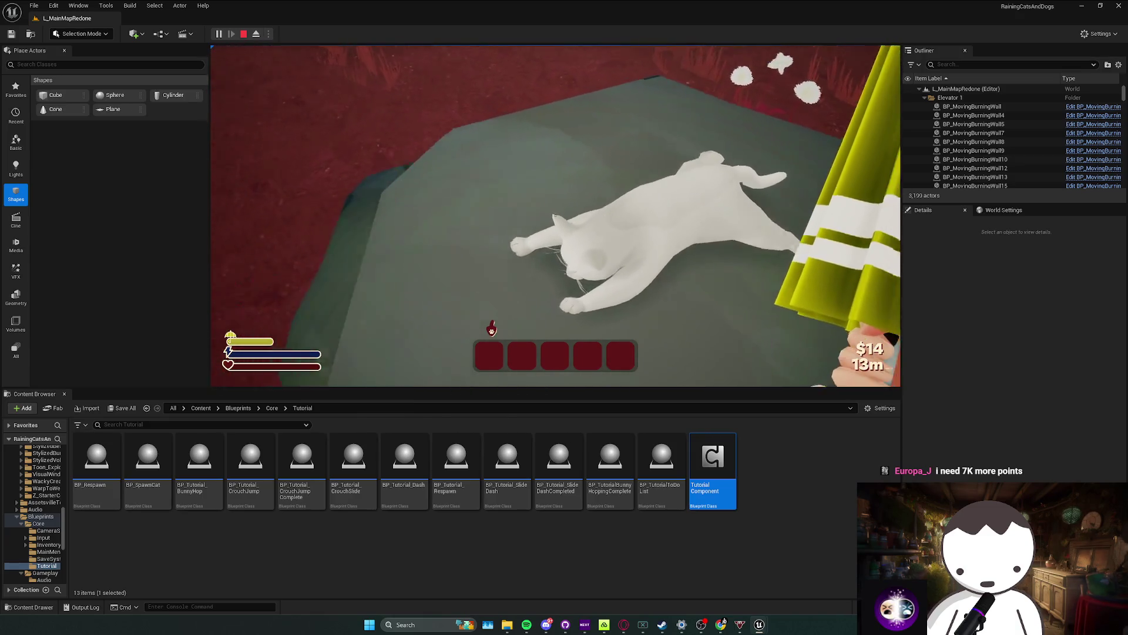
{"action": "key", "text": "w"}
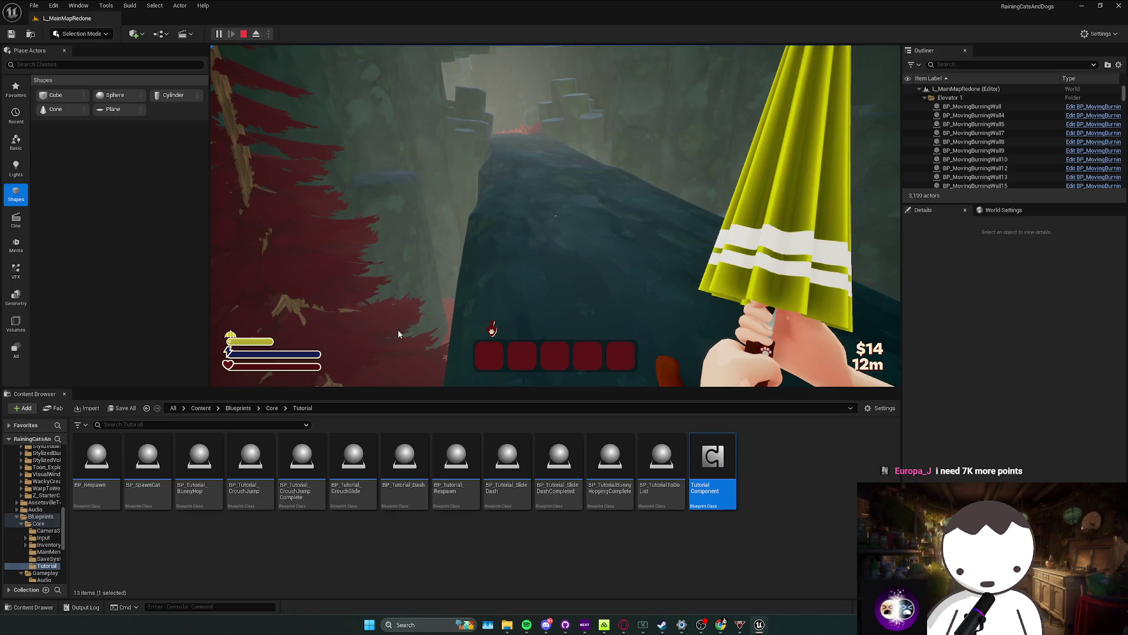
{"action": "key", "text": "Escape"}
{"action": "mouse_move", "coordinate": [556, 215]}
{"action": "left_mouse_down"}
{"action": "mouse_move", "coordinate": [547, 200]}
{"action": "mouse_move", "coordinate": [556, 200]}
{"action": "mouse_move", "coordinate": [544, 215]}
{"action": "mouse_move", "coordinate": [553, 244]}
{"action": "mouse_move", "coordinate": [567, 147]}
{"action": "left_mouse_up"}
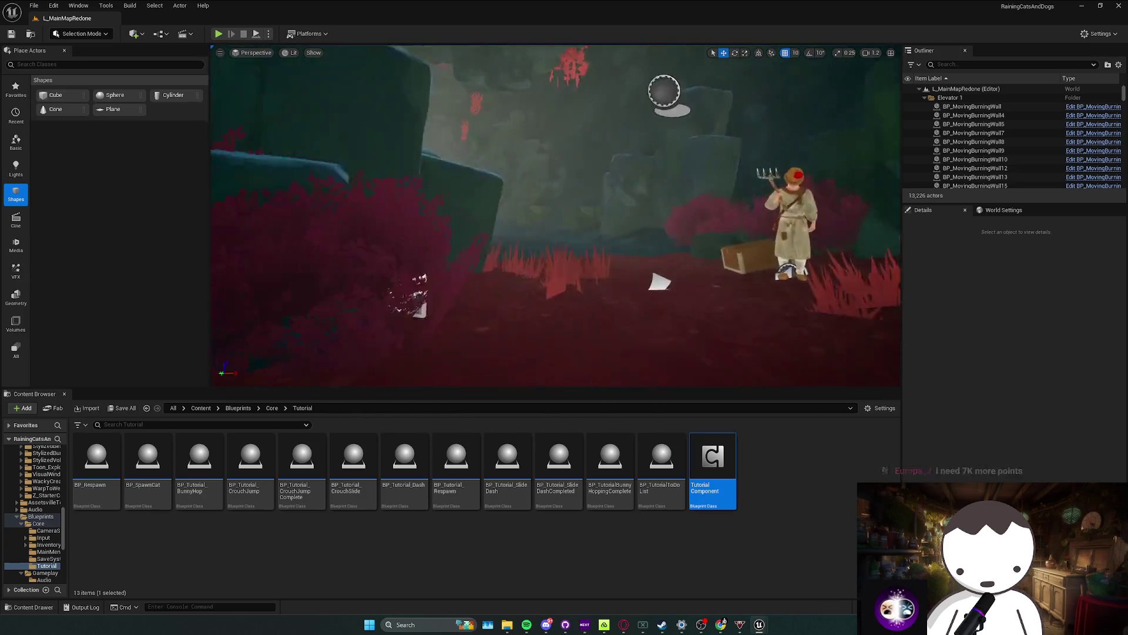
{"action": "key", "text": "ctrl+s"}
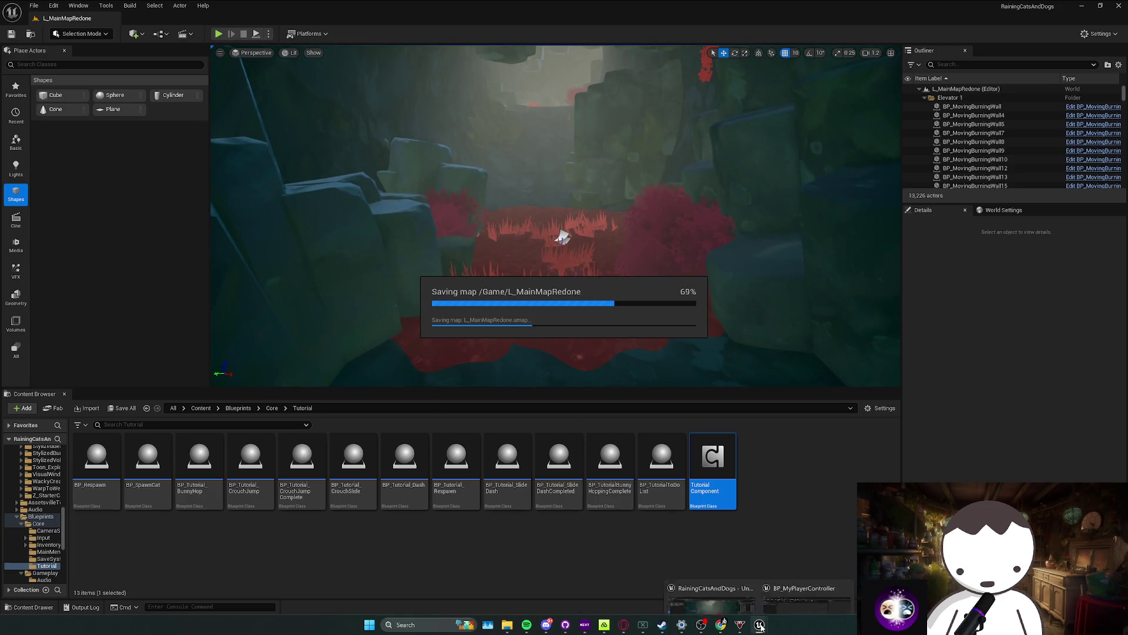
Step: In BP_MyPlayerController, select the SET Timer Text node and review the Timer Text variable's details
{"action": "key", "text": "alt+Tab"}
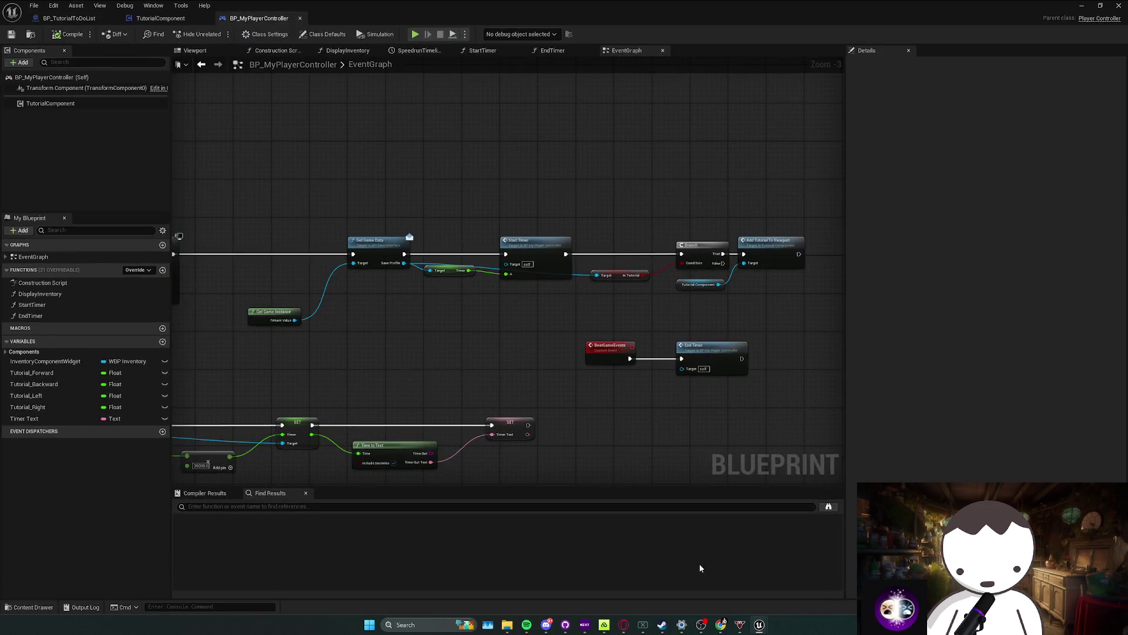
{"action": "scroll", "coordinate": [525, 350], "scroll_direction": "up", "scroll_amount": 2}
{"action": "mouse_move", "coordinate": [607, 363]}
{"action": "left_mouse_down"}
{"action": "mouse_move", "coordinate": [555, 450]}
{"action": "mouse_move", "coordinate": [525, 445]}
{"action": "left_mouse_up"}
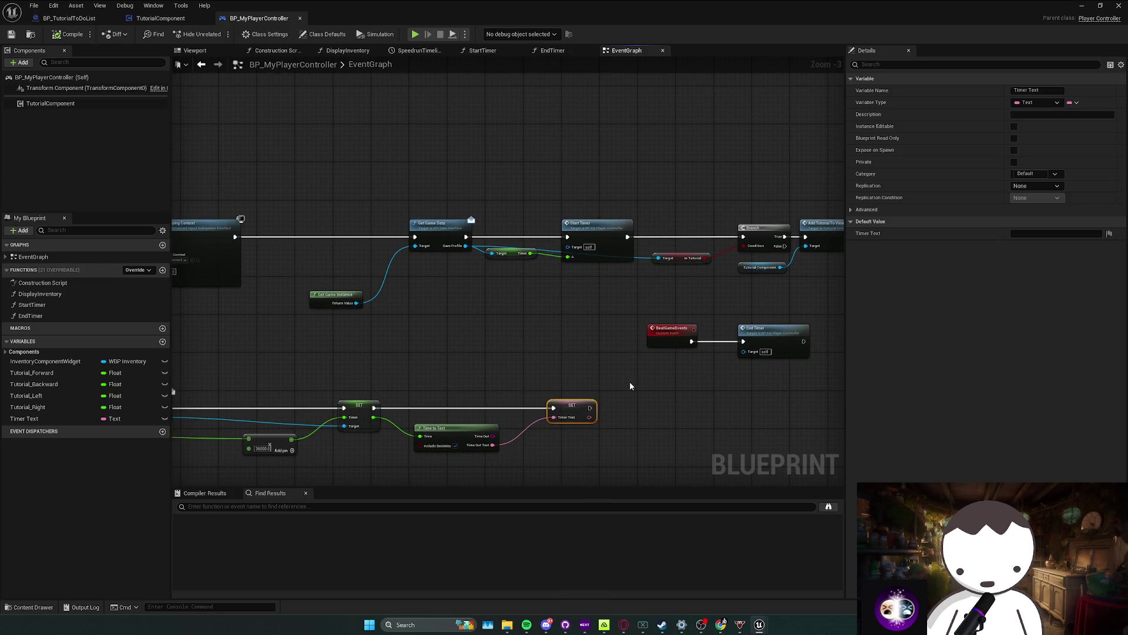
{"action": "left_click_drag", "start_coordinate": [524, 475], "coordinate": [419, 422]}
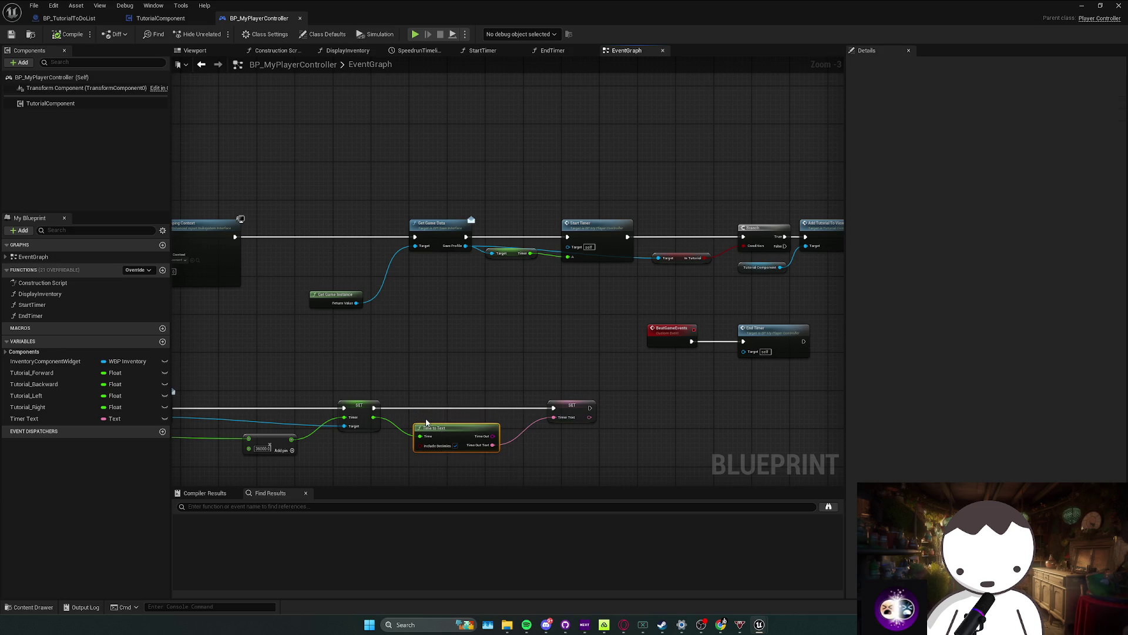
{"action": "left_click", "coordinate": [573, 412]}
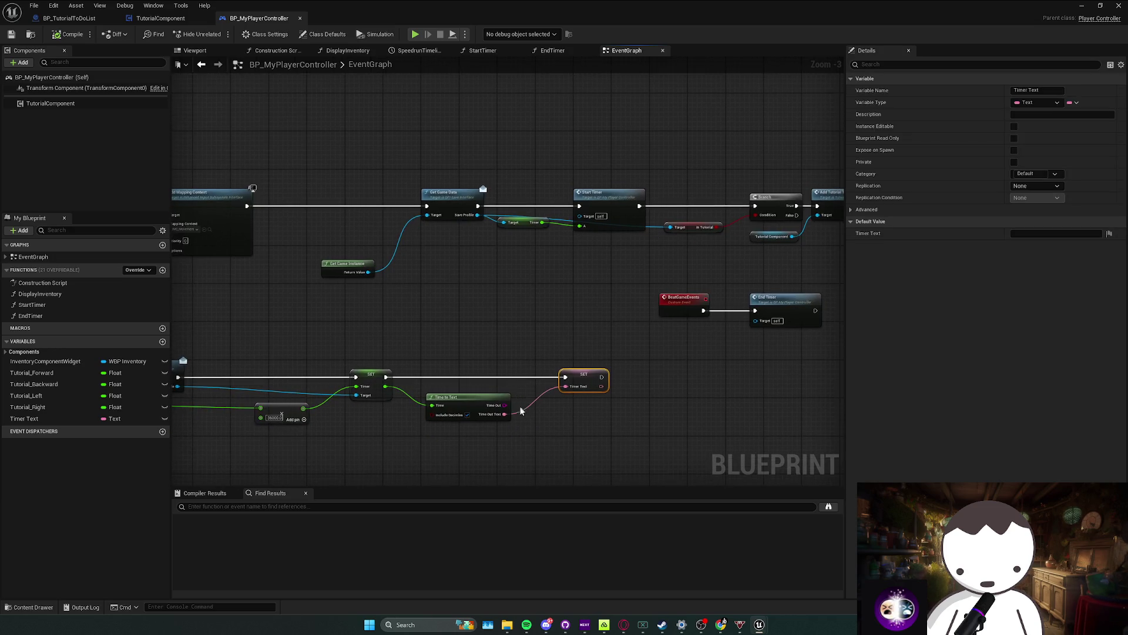
{"action": "left_click", "coordinate": [595, 380]}
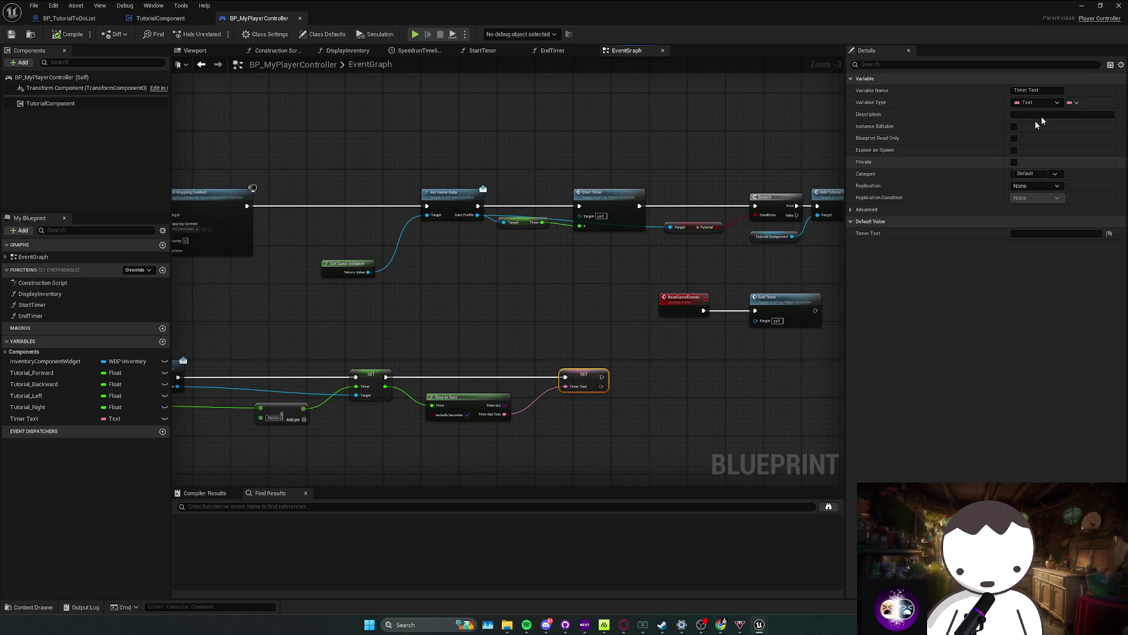
{"action": "left_click", "coordinate": [1081, 8]}
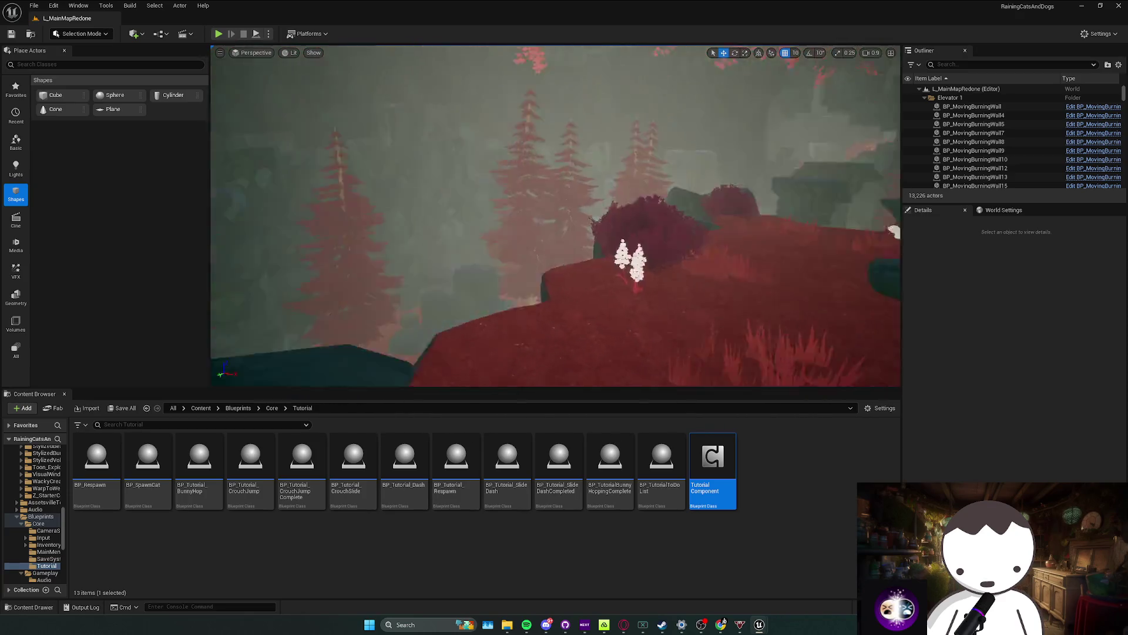
Step: Save the map, run a brief play session, and close the message log
{"action": "scroll", "coordinate": [556, 215], "scroll_direction": "up", "scroll_amount": 1}
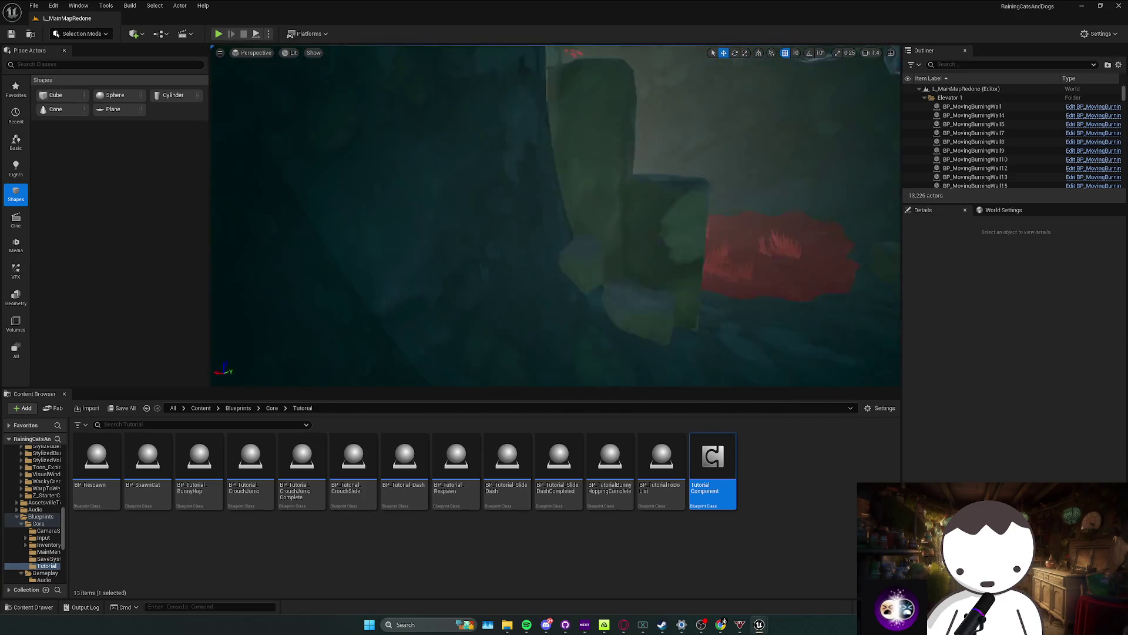
{"action": "key", "text": "ctrl+s"}
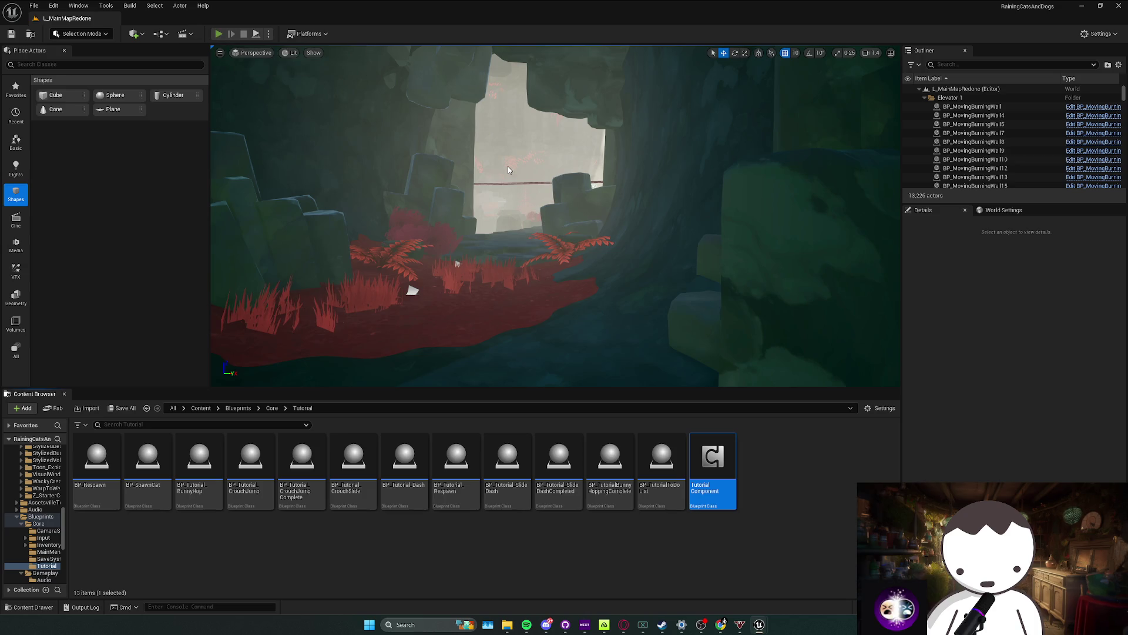
{"action": "key", "text": "alt+p"}
{"action": "key", "text": "Escape"}
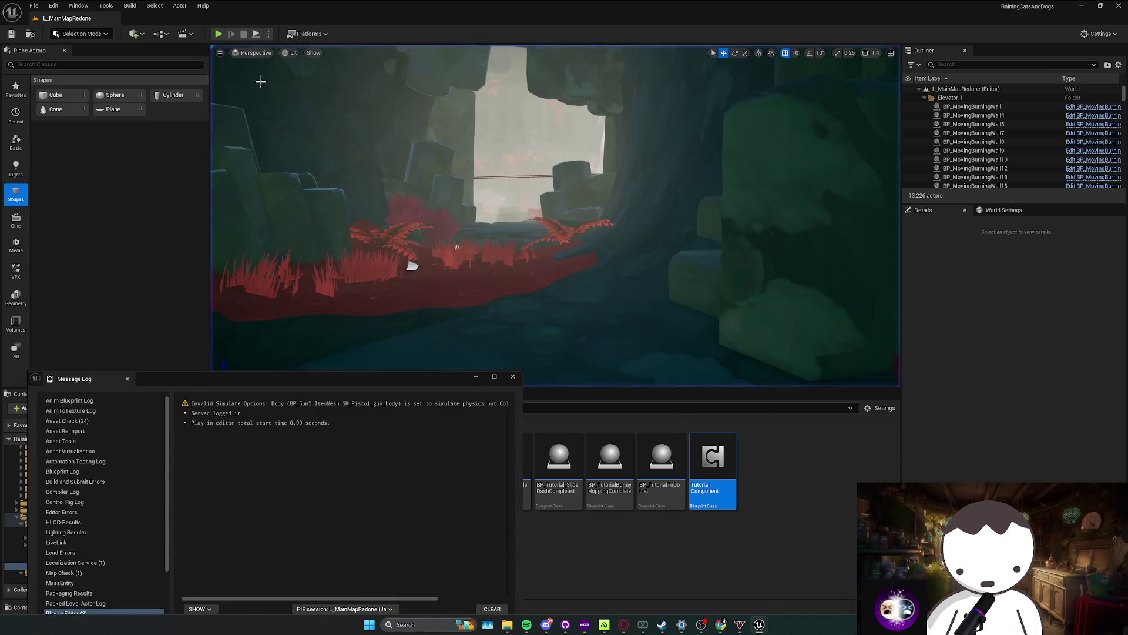
{"action": "left_click", "coordinate": [513, 376]}
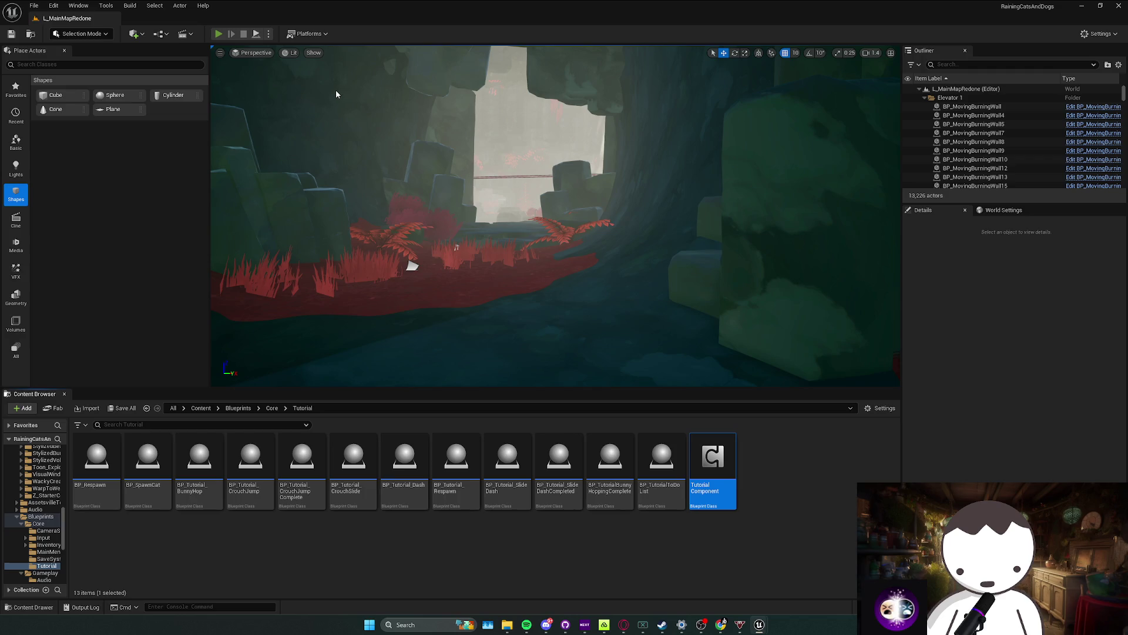
Step: Playtest again, clearing the move and jump prompts, then stop and close the message log
{"action": "key", "text": "alt+p"}
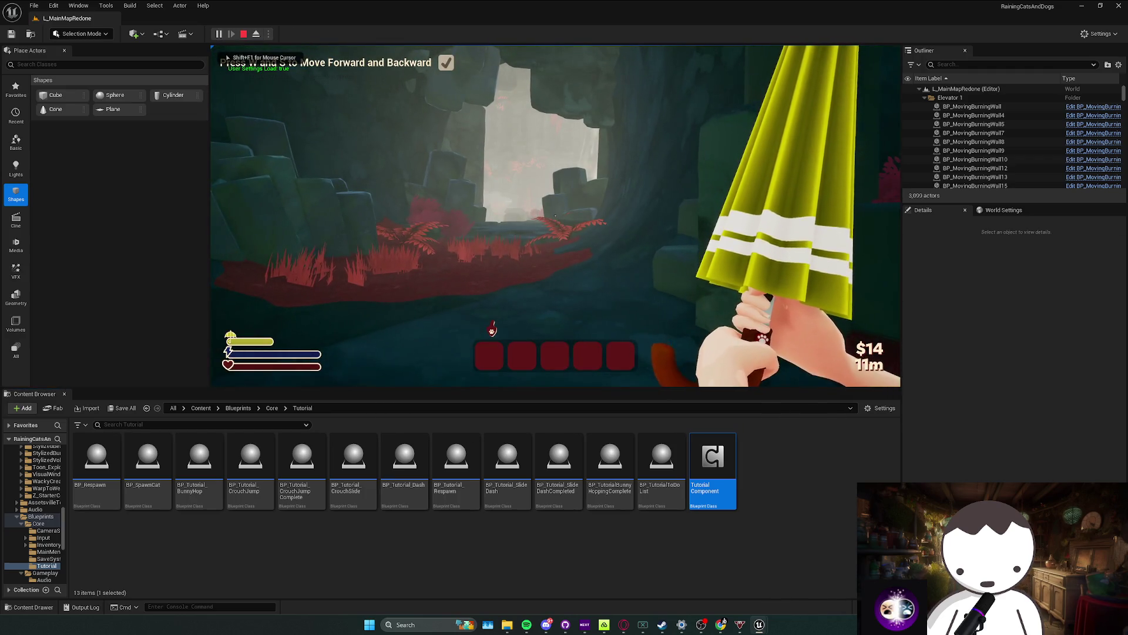
{"action": "key", "text": "a"}
{"action": "key", "text": "d"}
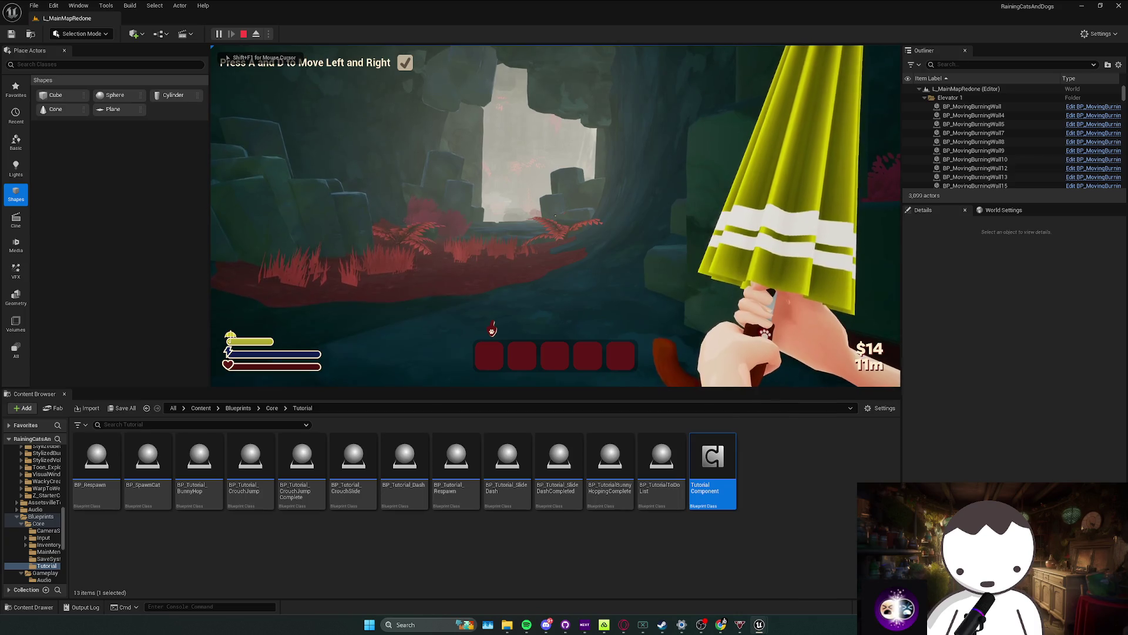
{"action": "key", "text": "space"}
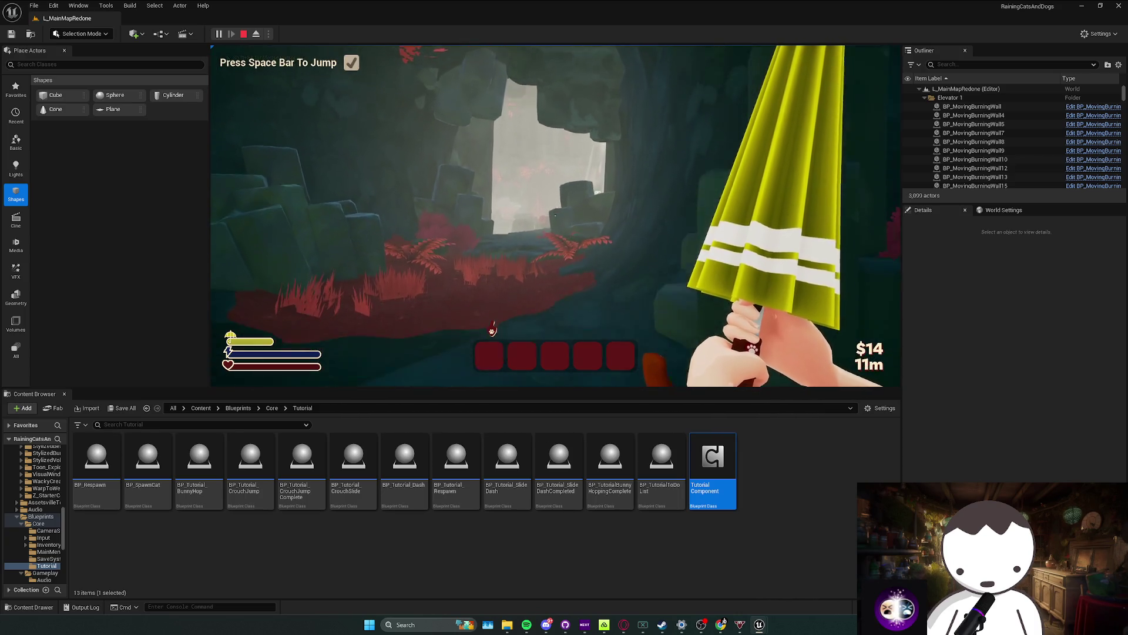
{"action": "key", "text": "Escape"}
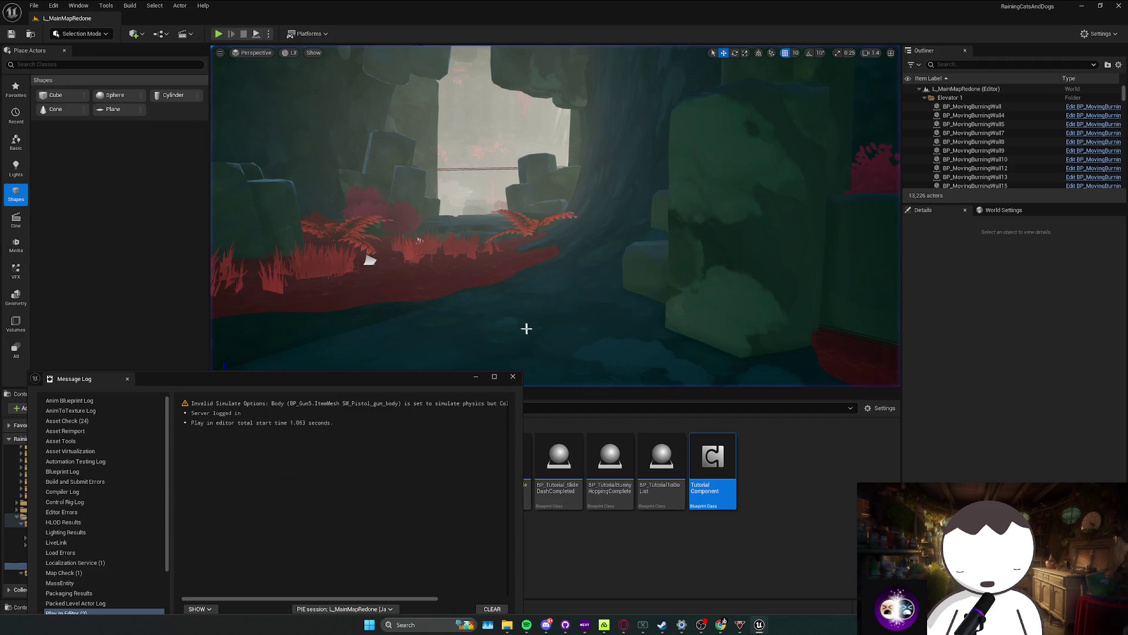
{"action": "left_click", "coordinate": [513, 377]}
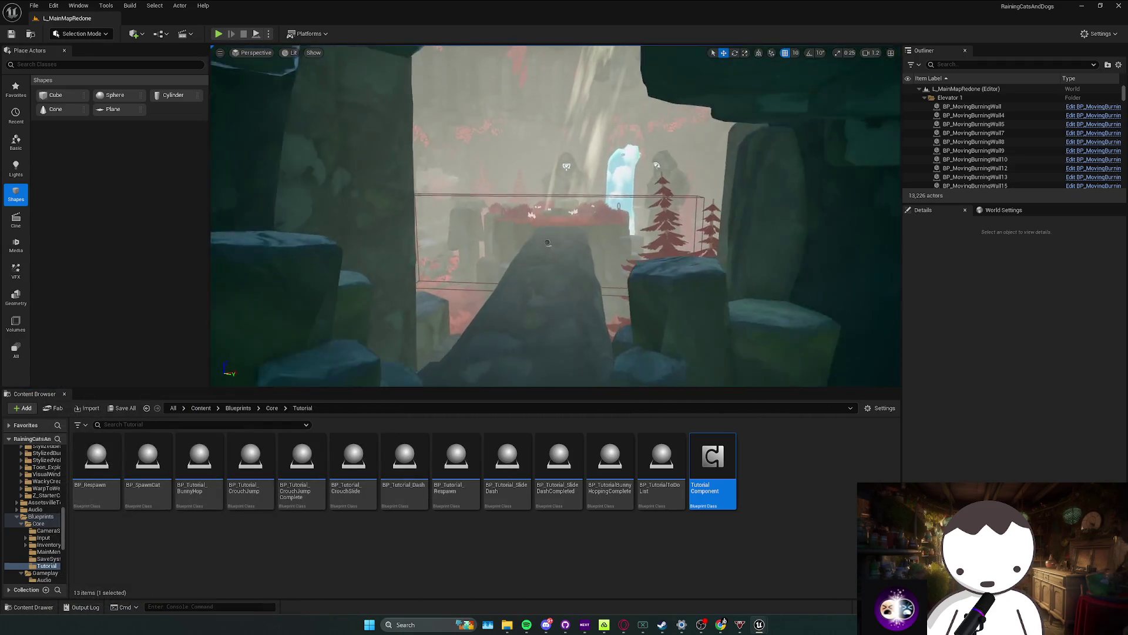
Step: Select cliff rock SM_Cliff_158 in the cave and Alt-drag a copy (SM_Cliff_193) beside it
{"action": "left_click_drag", "start_coordinate": [503, 237], "coordinate": [517, 220]}
{"action": "mouse_move", "coordinate": [427, 169]}
{"action": "left_mouse_down"}
{"action": "mouse_move", "coordinate": [529, 224]}
{"action": "mouse_move", "coordinate": [267, 244]}
{"action": "mouse_move", "coordinate": [576, 169]}
{"action": "mouse_move", "coordinate": [239, 202]}
{"action": "mouse_move", "coordinate": [282, 194]}
{"action": "mouse_move", "coordinate": [434, 229]}
{"action": "mouse_move", "coordinate": [620, 237]}
{"action": "mouse_move", "coordinate": [520, 301]}
{"action": "mouse_move", "coordinate": [581, 339]}
{"action": "left_mouse_up"}
{"action": "left_click", "coordinate": [591, 261]}
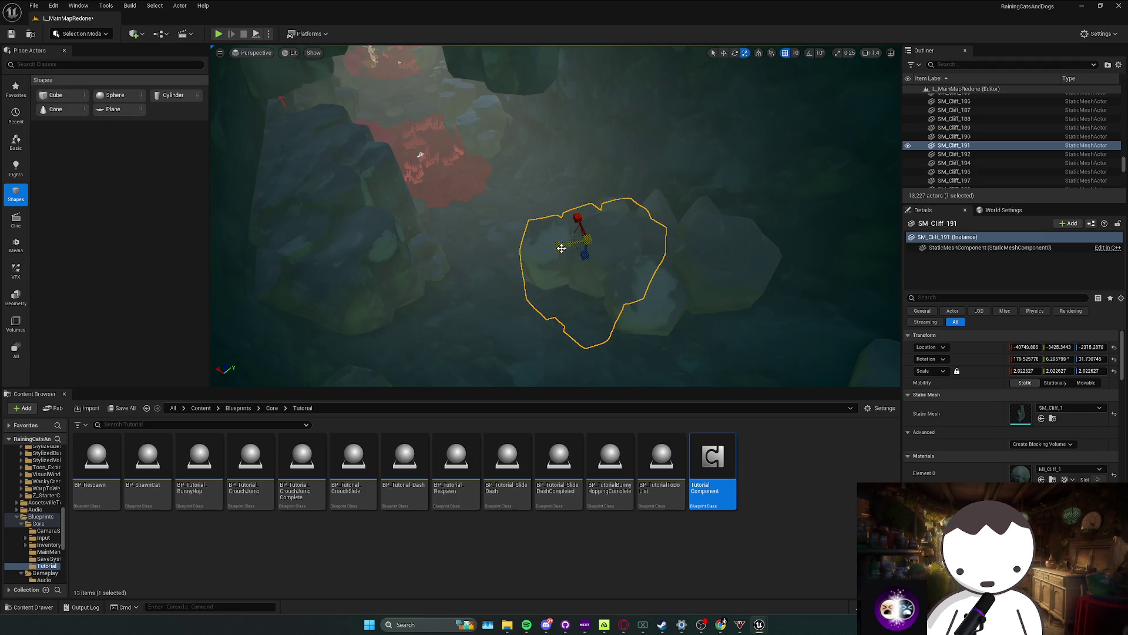
{"action": "mouse_move", "coordinate": [564, 248]}
{"action": "left_mouse_down"}
{"action": "mouse_move", "coordinate": [447, 270]}
{"action": "mouse_move", "coordinate": [564, 240]}
{"action": "mouse_move", "coordinate": [593, 252]}
{"action": "mouse_move", "coordinate": [571, 232]}
{"action": "mouse_move", "coordinate": [326, 148]}
{"action": "left_mouse_up"}
{"action": "key", "text": "Escape"}
{"action": "left_click", "coordinate": [603, 237]}
{"action": "key", "text": "Escape"}
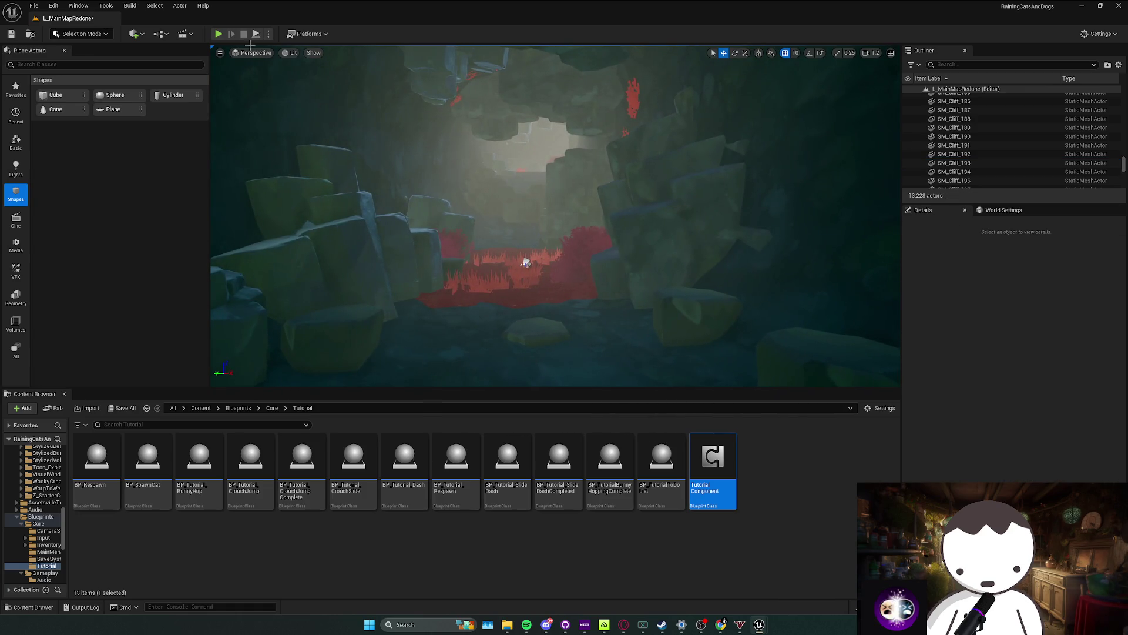
Step: Playtest through the cave clearing the jump, crouch and sprint prompts, then stop and close the message log
{"action": "key", "text": "alt+p"}
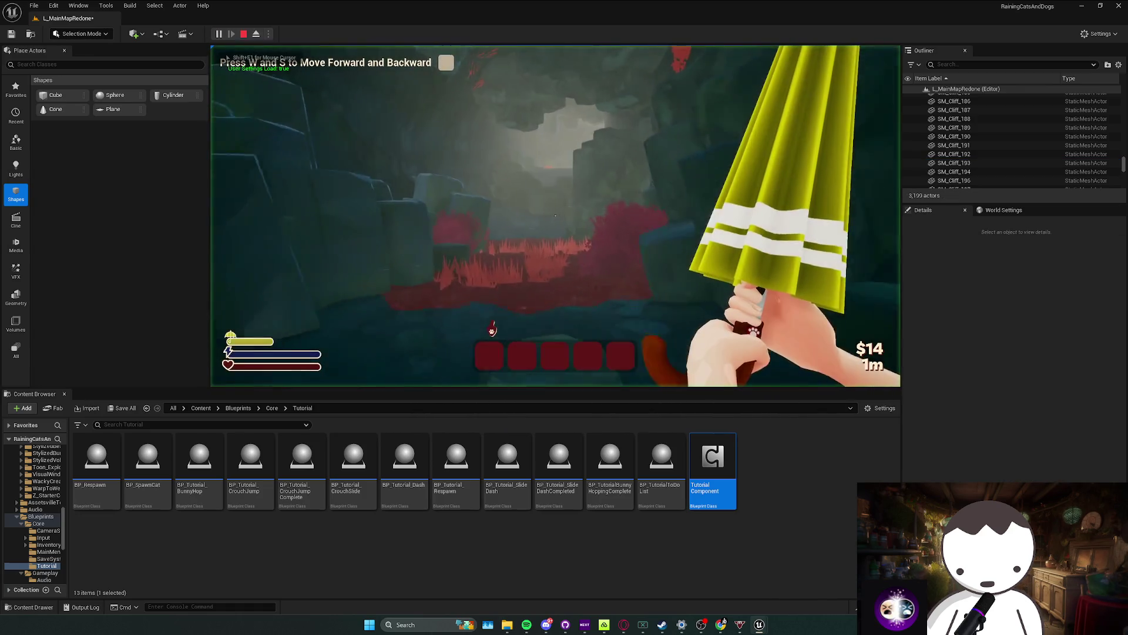
{"action": "key", "text": "w"}
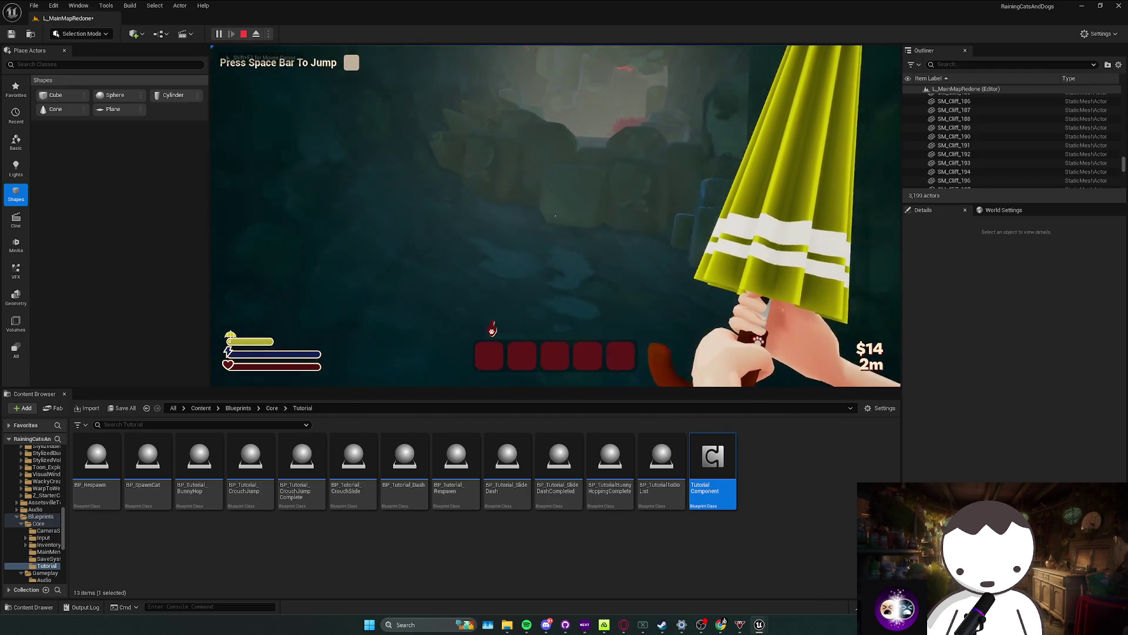
{"action": "key", "text": "space"}
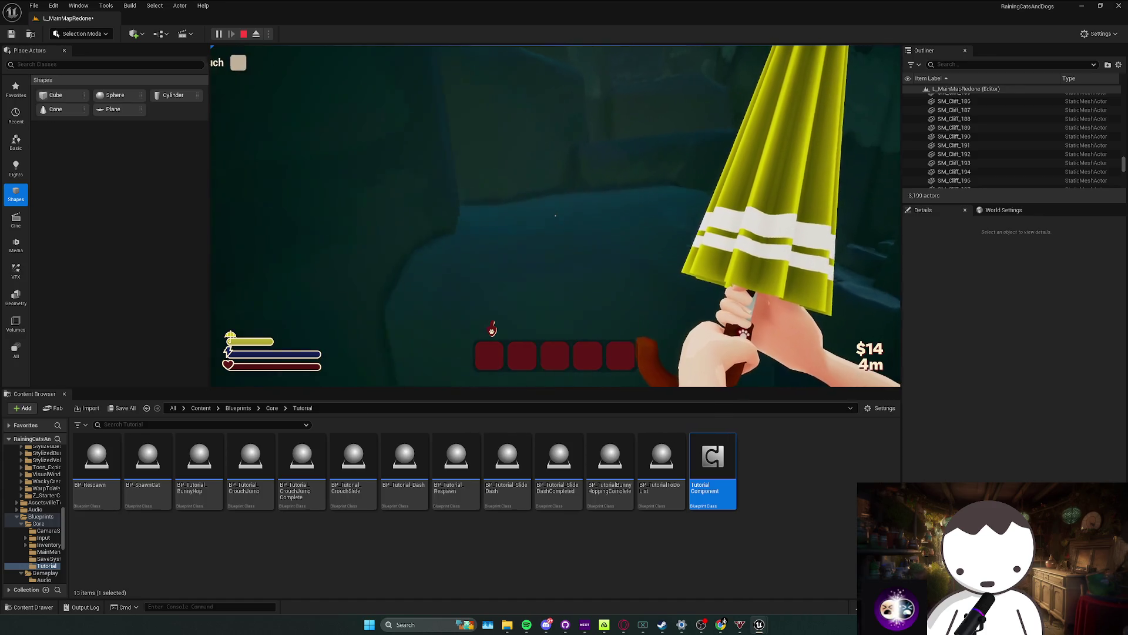
{"action": "key", "text": "c"}
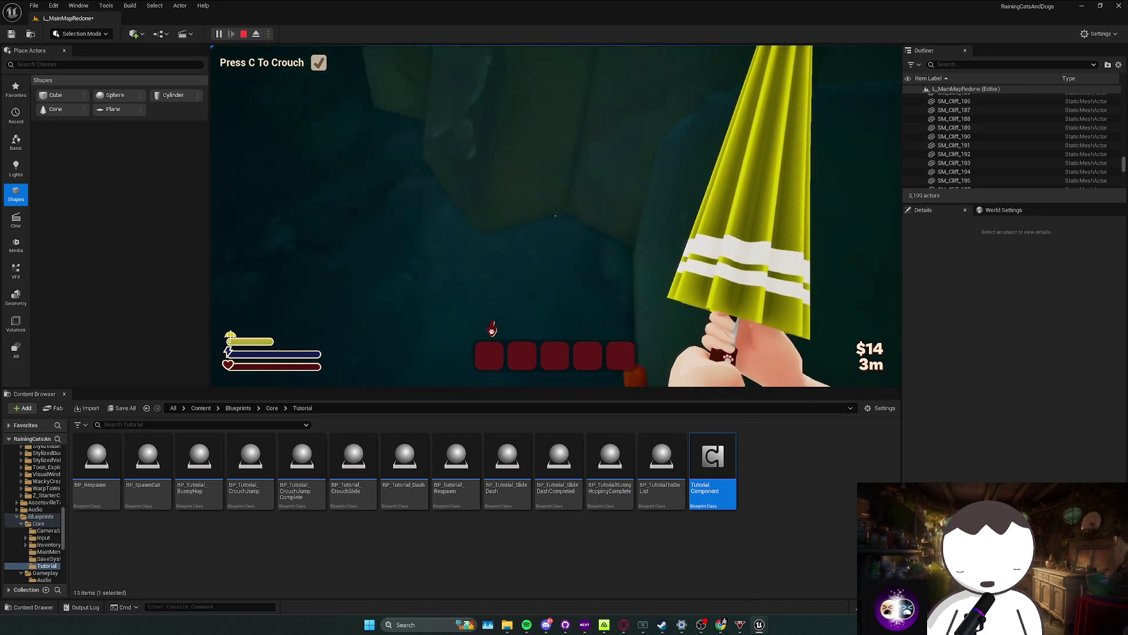
{"action": "key", "text": "w"}
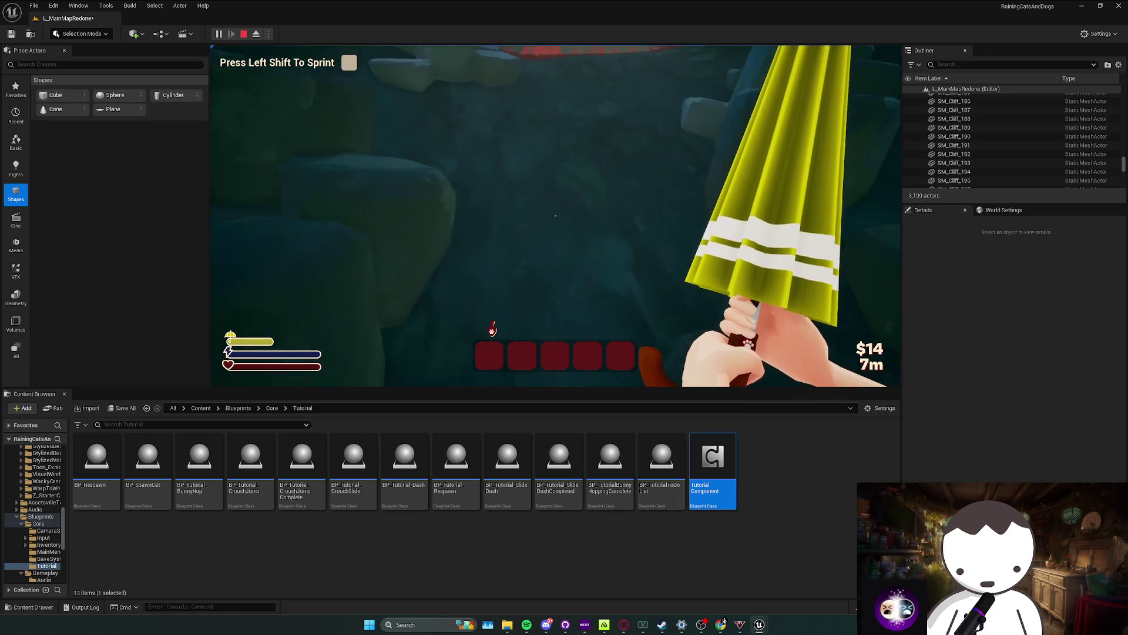
{"action": "key", "text": "shift"}
{"action": "key", "text": "w"}
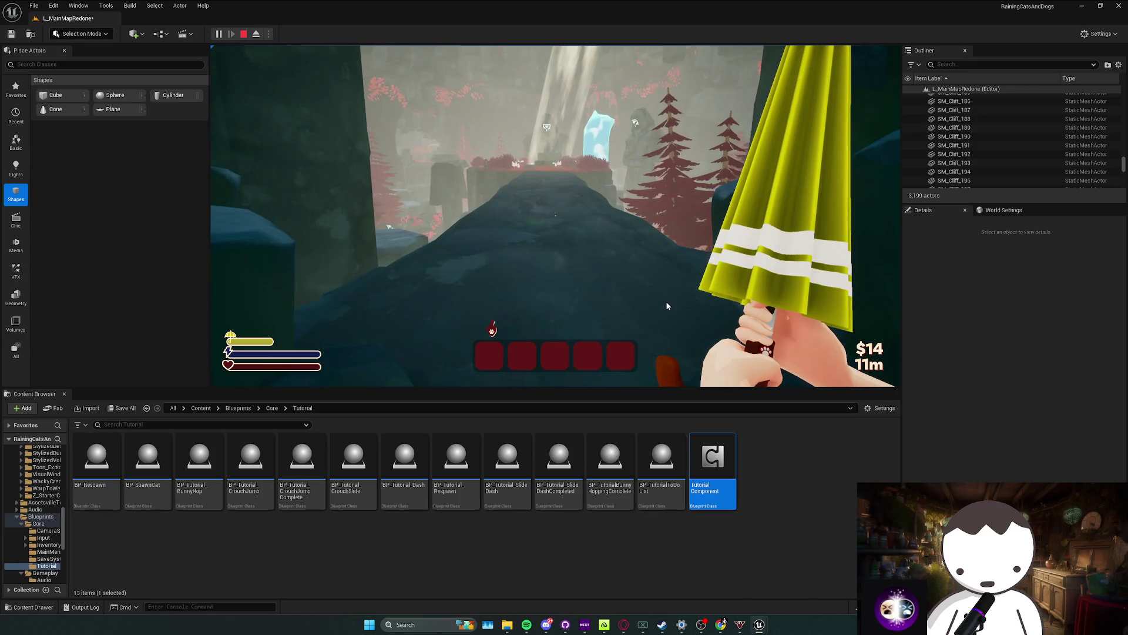
{"action": "key", "text": "Escape"}
{"action": "left_click", "coordinate": [513, 377]}
Step: Start the music player playing and return to the editor
{"action": "left_click", "coordinate": [526, 624]}
{"action": "left_click", "coordinate": [565, 590]}
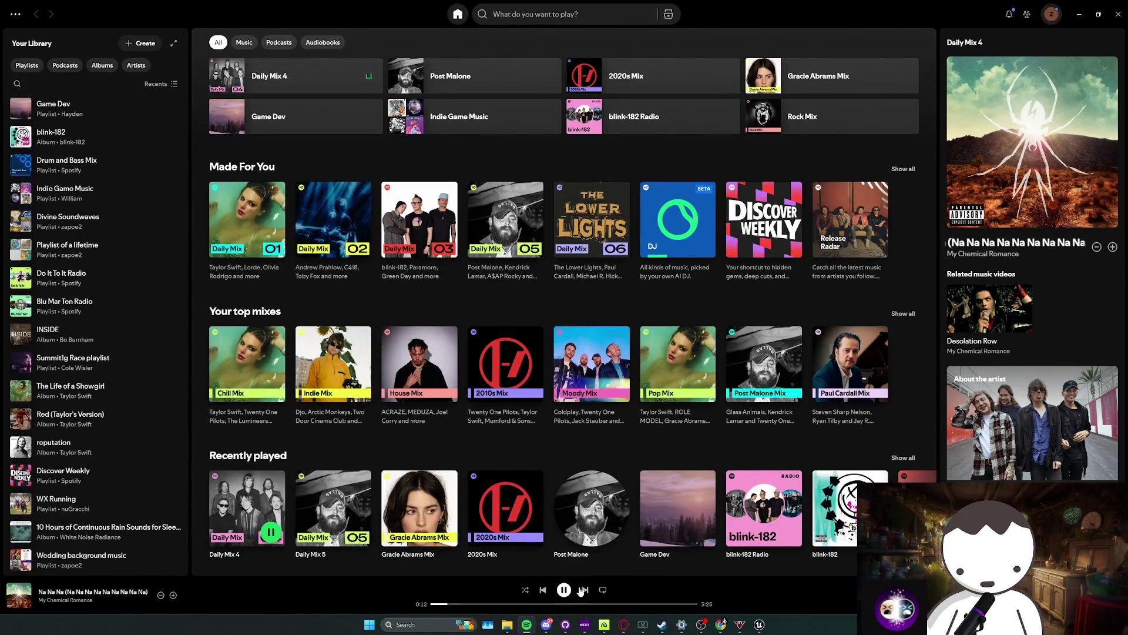
{"action": "left_click", "coordinate": [1079, 14]}
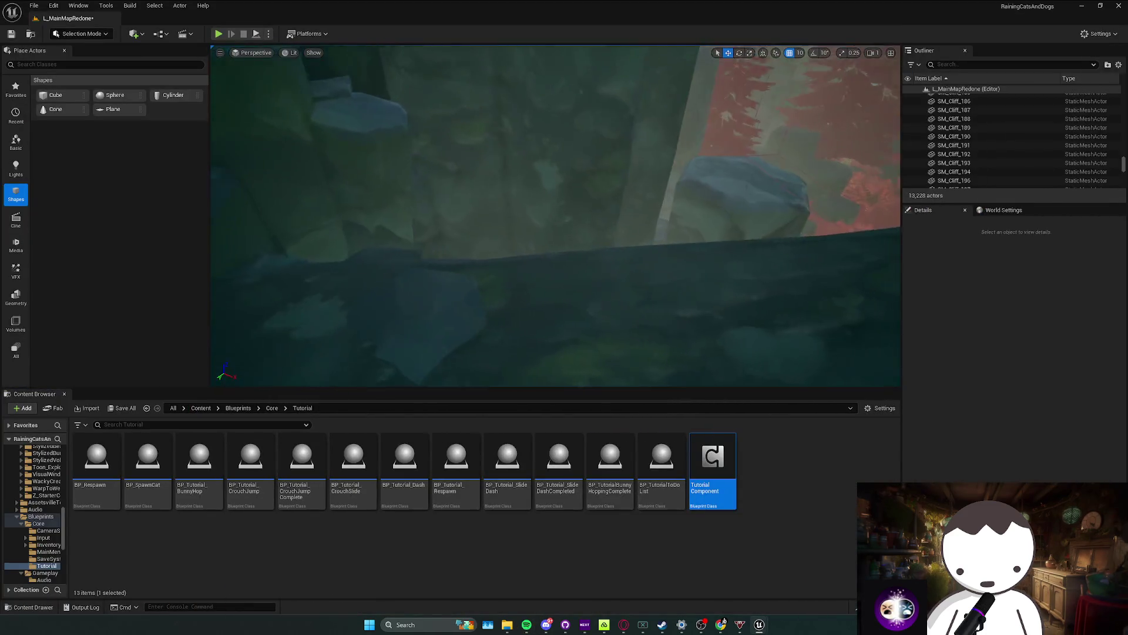
Step: Switch to the TutorialComponent event graph and inspect the Task2 movement prompt nodes
{"action": "left_click_drag", "start_coordinate": [661, 229], "coordinate": [661, 202]}
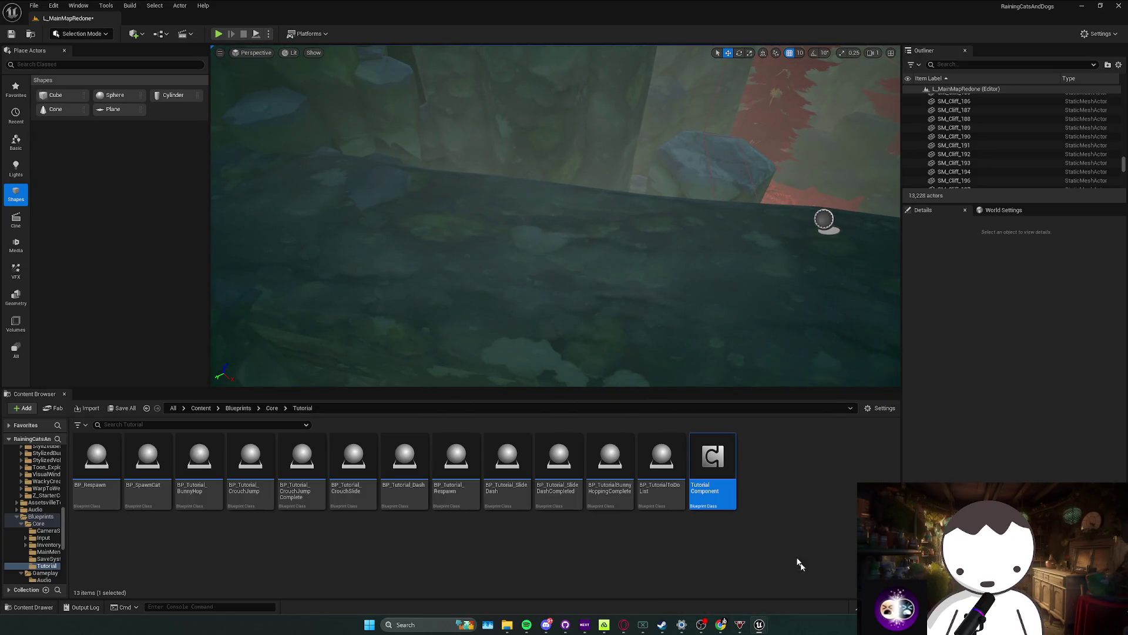
{"action": "key", "text": "alt+Tab"}
{"action": "scroll", "coordinate": [397, 279], "scroll_direction": "down", "scroll_amount": 3}
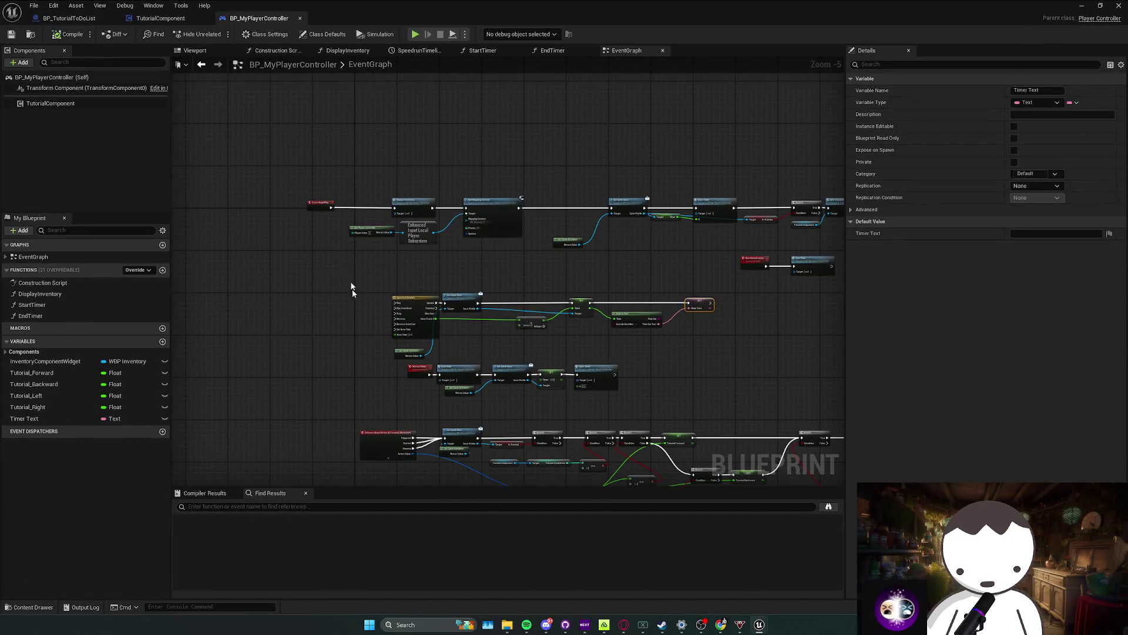
{"action": "left_click", "coordinate": [161, 18]}
{"action": "scroll", "coordinate": [367, 274], "scroll_direction": "up", "scroll_amount": 3}
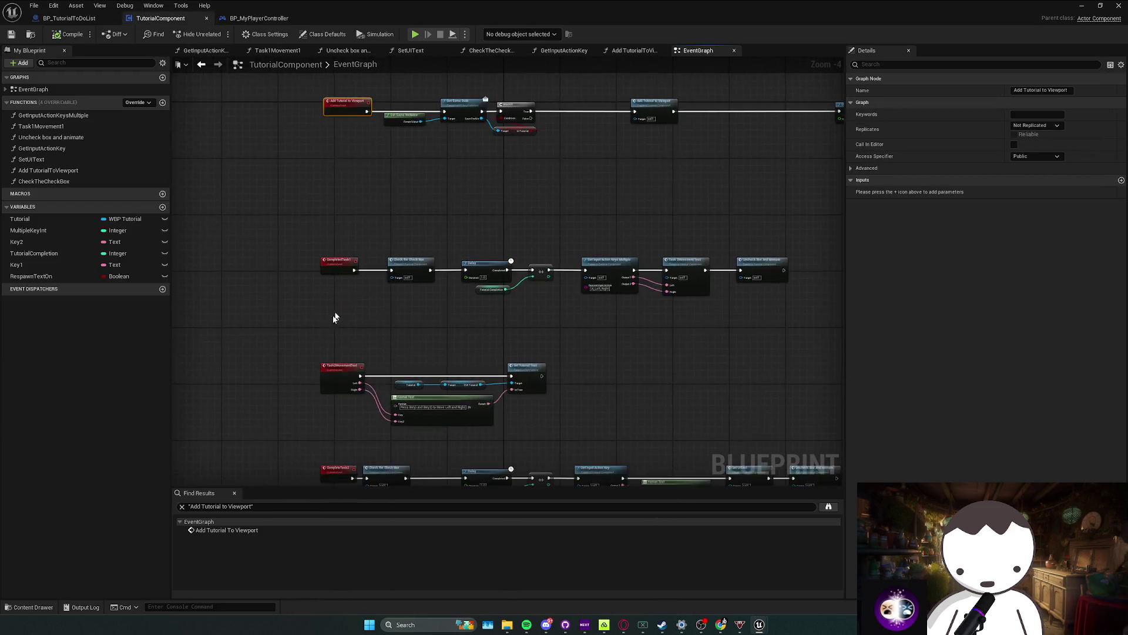
{"action": "left_click_drag", "start_coordinate": [342, 188], "coordinate": [600, 297]}
{"action": "left_click", "coordinate": [481, 253]}
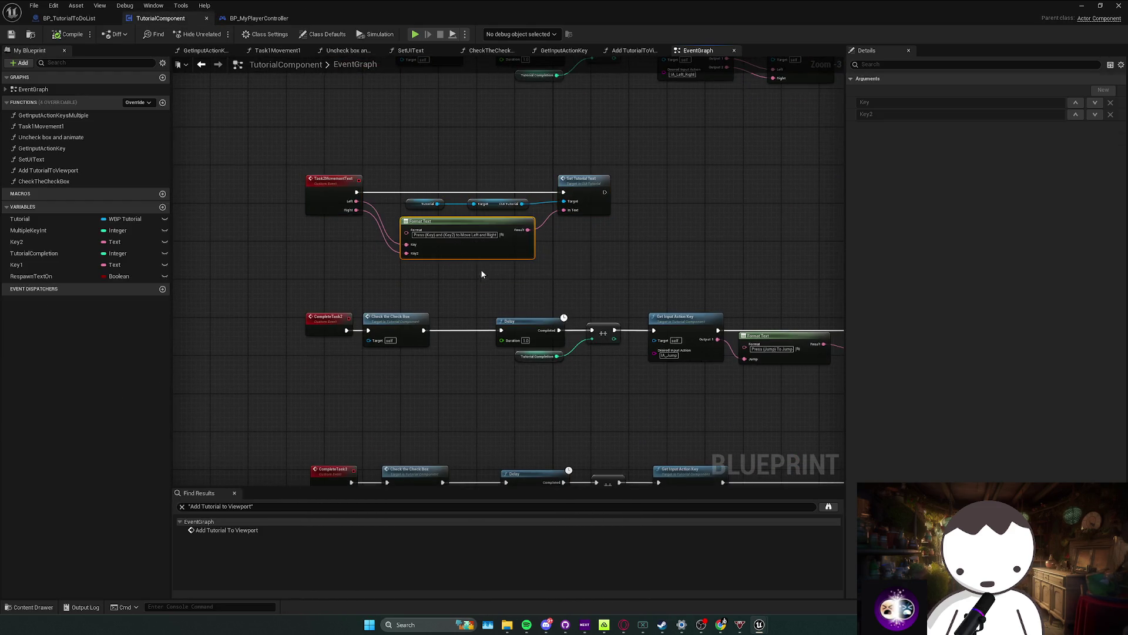
{"action": "left_click", "coordinate": [422, 223]}
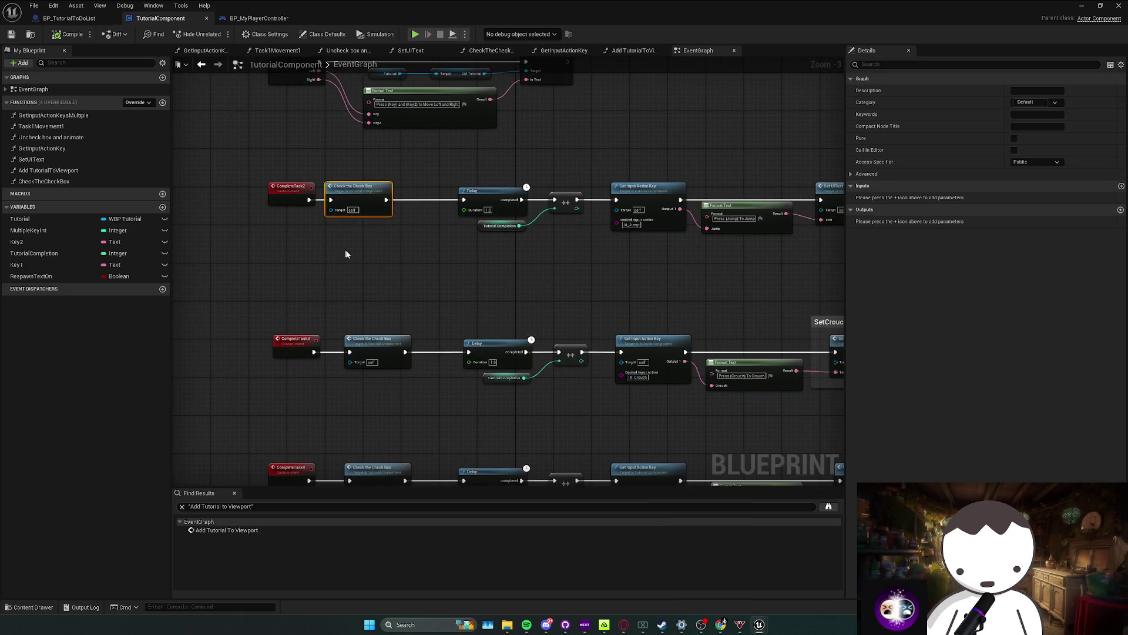
{"action": "left_click", "coordinate": [508, 229]}
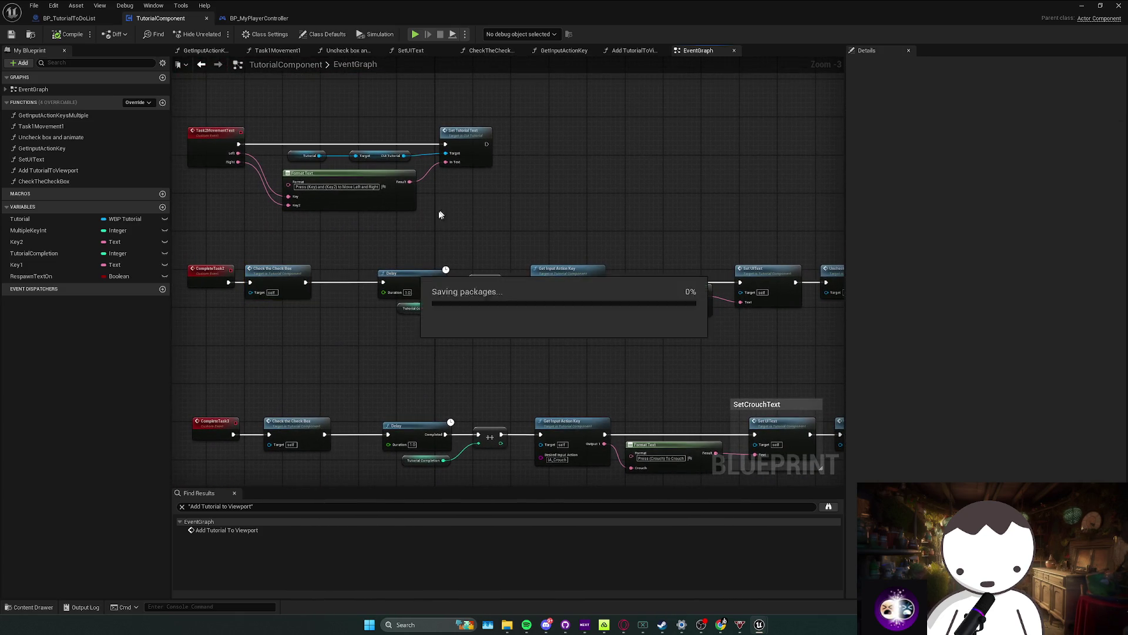
Step: Review the sprint row's Format Text and SetUIText prompt nodes
{"action": "scroll", "coordinate": [508, 229], "scroll_direction": "down", "scroll_amount": 5}
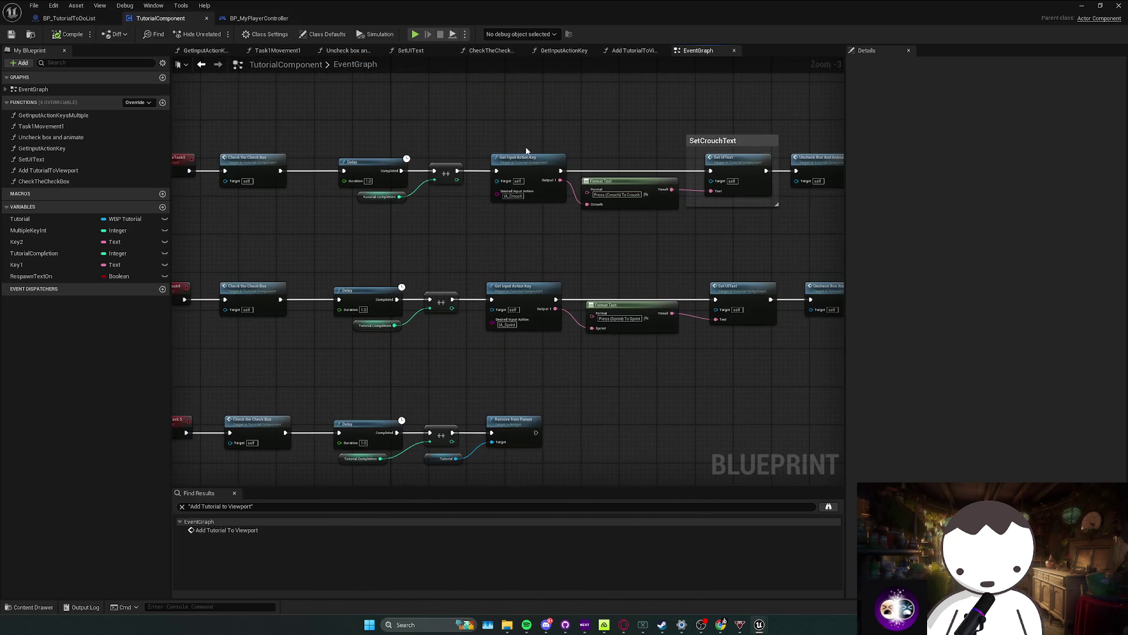
{"action": "left_click_drag", "start_coordinate": [604, 210], "coordinate": [654, 118]}
{"action": "mouse_move", "coordinate": [488, 300]}
{"action": "left_mouse_down"}
{"action": "mouse_move", "coordinate": [277, 311]}
{"action": "mouse_move", "coordinate": [377, 267]}
{"action": "left_mouse_up"}
{"action": "mouse_move", "coordinate": [684, 181]}
{"action": "left_mouse_down"}
{"action": "mouse_move", "coordinate": [407, 281]}
{"action": "mouse_move", "coordinate": [517, 240]}
{"action": "mouse_move", "coordinate": [594, 240]}
{"action": "mouse_move", "coordinate": [213, 325]}
{"action": "mouse_move", "coordinate": [244, 319]}
{"action": "left_mouse_up"}
{"action": "mouse_move", "coordinate": [685, 211]}
{"action": "left_mouse_down"}
{"action": "mouse_move", "coordinate": [538, 247]}
{"action": "mouse_move", "coordinate": [720, 177]}
{"action": "left_mouse_up"}
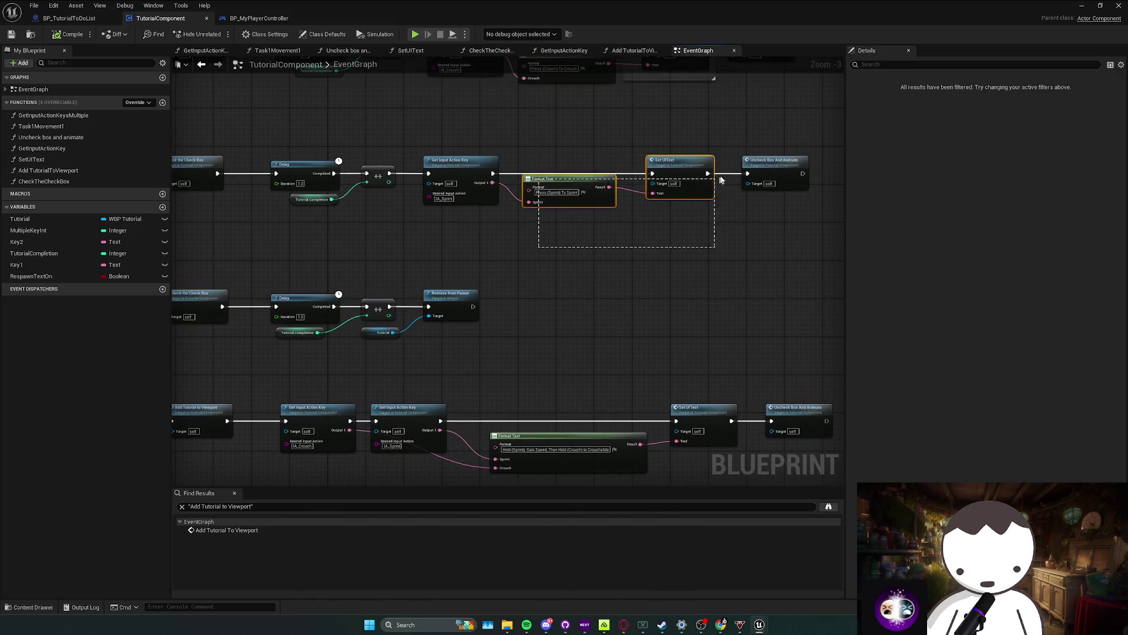
{"action": "left_click_drag", "start_coordinate": [554, 225], "coordinate": [569, 204]}
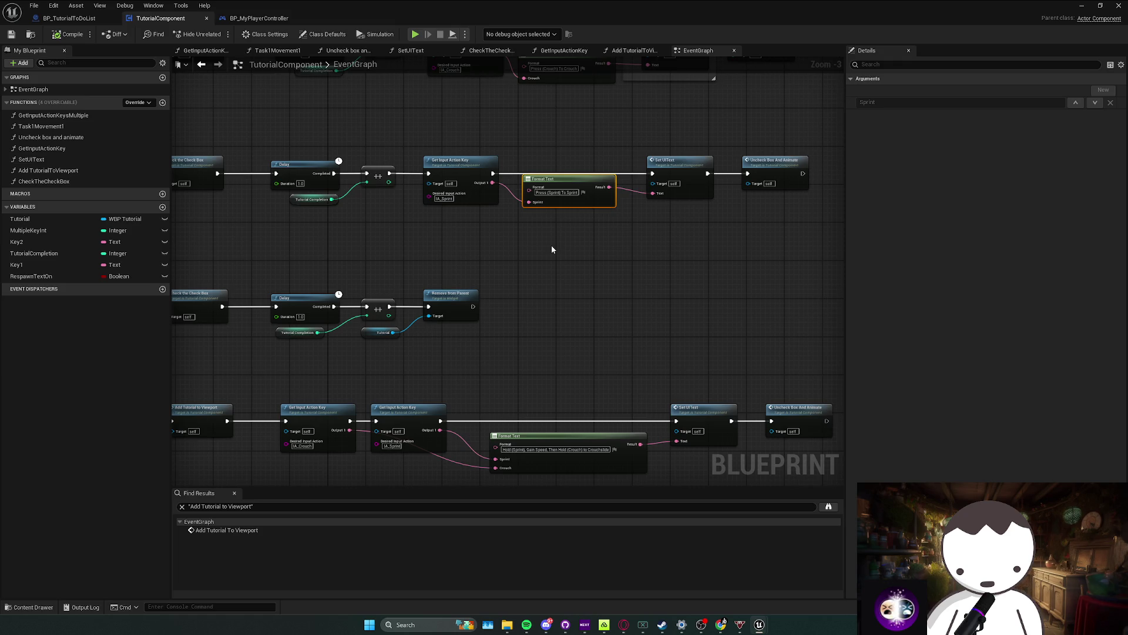
Step: Inspect the crouch-slide Get Input Action Key nodes and the Task 5 completion nodes
{"action": "left_click_drag", "start_coordinate": [463, 274], "coordinate": [543, 240]}
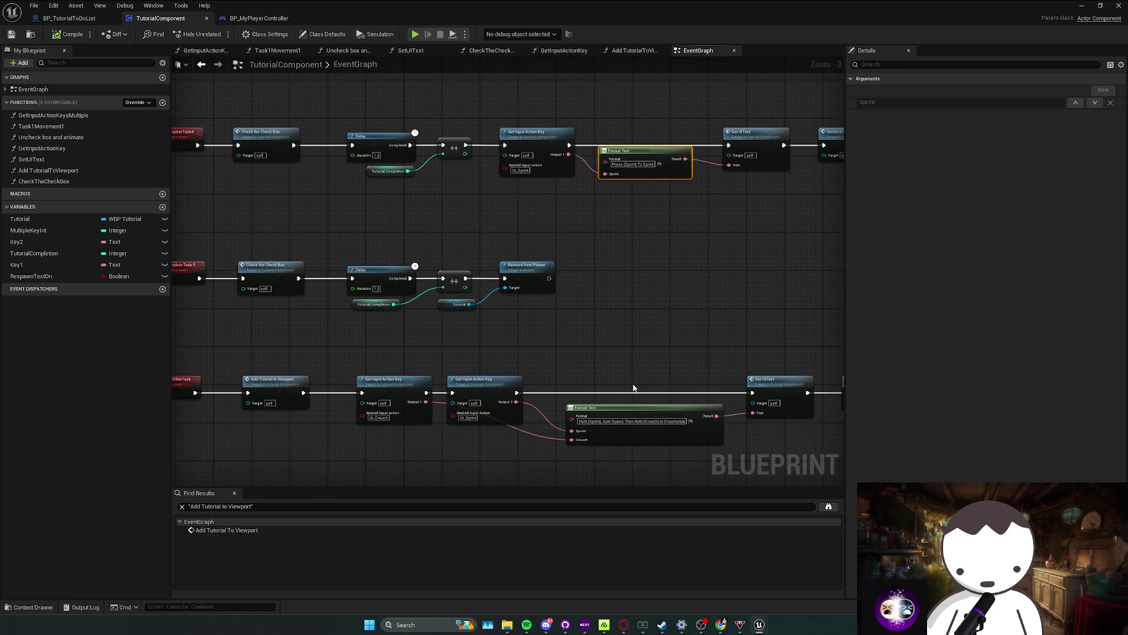
{"action": "left_click_drag", "start_coordinate": [572, 379], "coordinate": [622, 372]}
{"action": "mouse_move", "coordinate": [526, 373]}
{"action": "left_mouse_down"}
{"action": "mouse_move", "coordinate": [474, 434]}
{"action": "mouse_move", "coordinate": [547, 356]}
{"action": "left_mouse_up"}
{"action": "left_click_drag", "start_coordinate": [400, 465], "coordinate": [517, 347]}
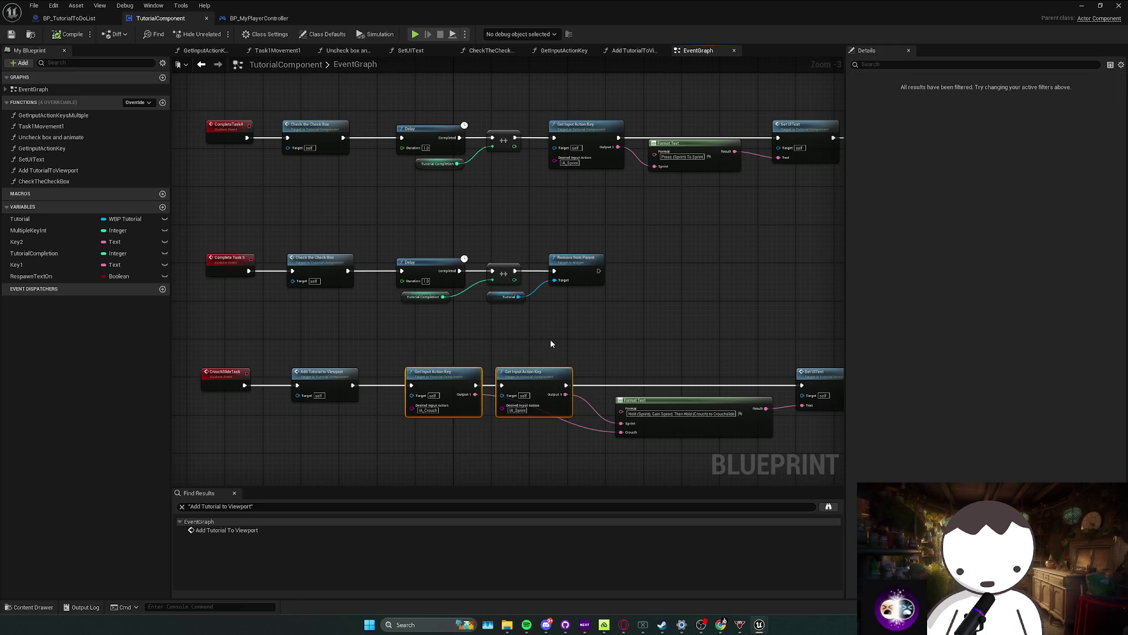
{"action": "left_click", "coordinate": [355, 285]}
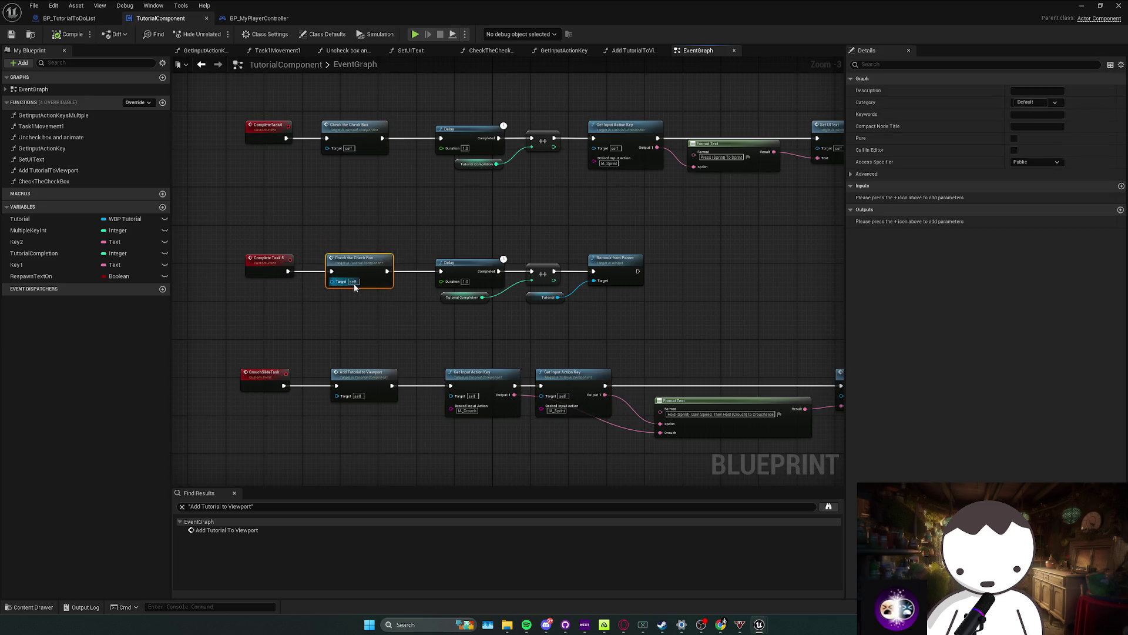
{"action": "left_click_drag", "start_coordinate": [405, 230], "coordinate": [605, 313]}
{"action": "left_click", "coordinate": [586, 312]}
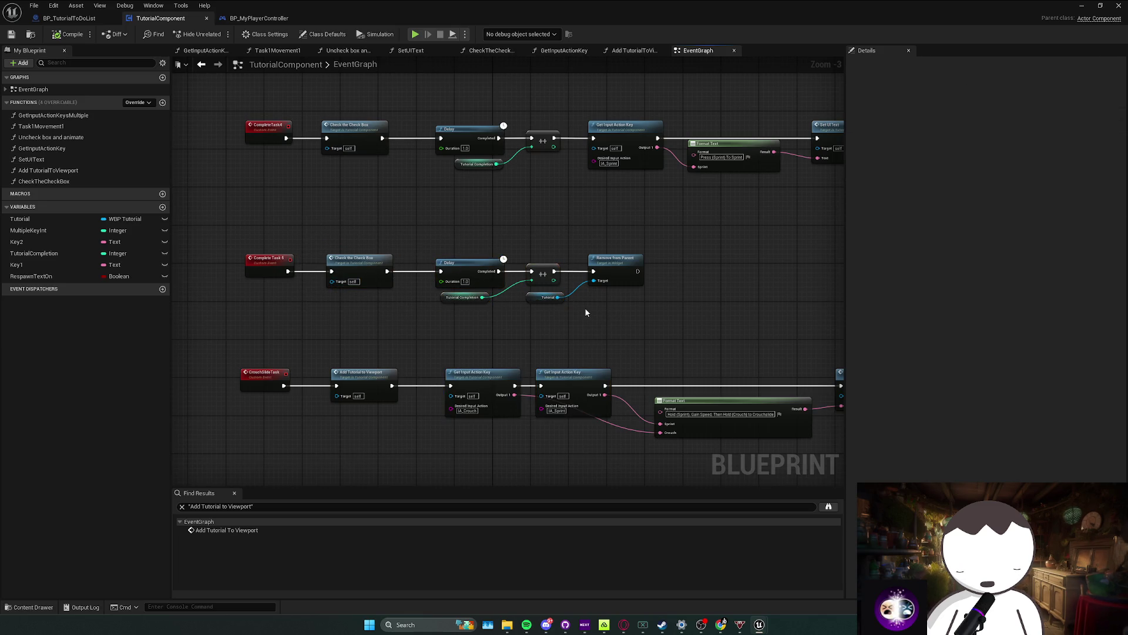
{"action": "scroll", "coordinate": [574, 309], "scroll_direction": "down", "scroll_amount": 3}
Step: Check the Add Tutorial to Viewport node and Complete Task 5 event, then restore the editor window
{"action": "left_click_drag", "start_coordinate": [425, 360], "coordinate": [317, 292]}
{"action": "left_click_drag", "start_coordinate": [285, 253], "coordinate": [238, 214]}
{"action": "scroll", "coordinate": [312, 295], "scroll_direction": "up", "scroll_amount": 1}
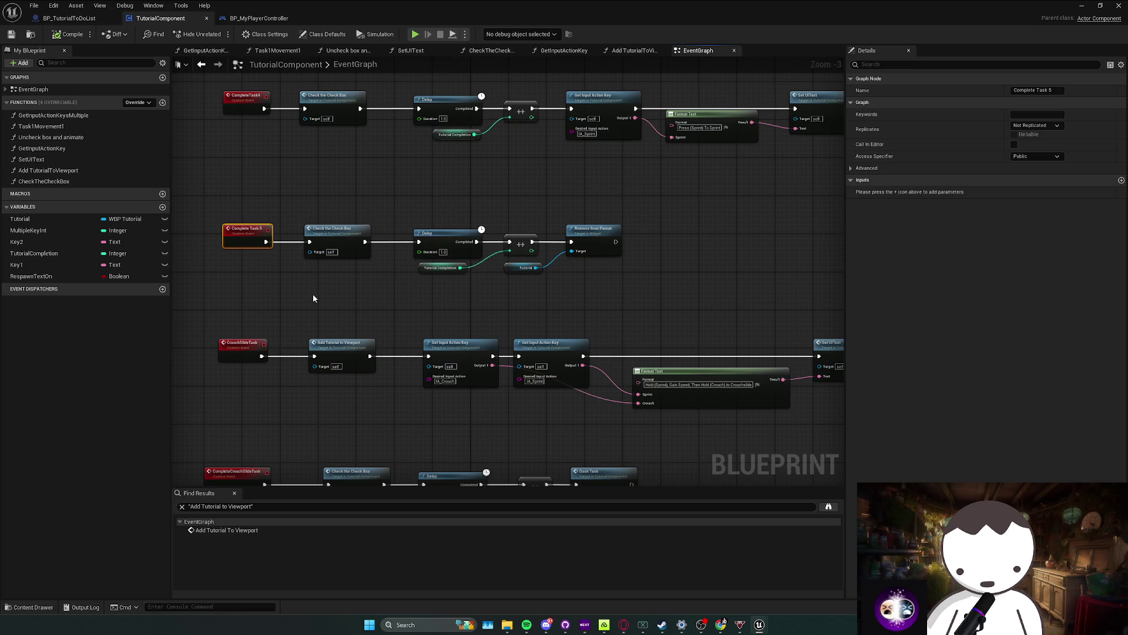
{"action": "mouse_move", "coordinate": [757, 23]}
{"action": "left_mouse_down"}
{"action": "mouse_move", "coordinate": [723, 9]}
{"action": "mouse_move", "coordinate": [178, 251]}
{"action": "mouse_move", "coordinate": [421, 74]}
{"action": "mouse_move", "coordinate": [423, 1]}
{"action": "left_mouse_up"}
Step: Nudge the crouch-slide prompt's Format Text node up slightly
{"action": "left_click_drag", "start_coordinate": [488, 265], "coordinate": [570, 330]}
{"action": "left_click_drag", "start_coordinate": [599, 291], "coordinate": [555, 270]}
{"action": "left_click_drag", "start_coordinate": [751, 372], "coordinate": [751, 372]}
{"action": "left_click_drag", "start_coordinate": [712, 299], "coordinate": [712, 294]}
{"action": "left_click", "coordinate": [721, 247]}
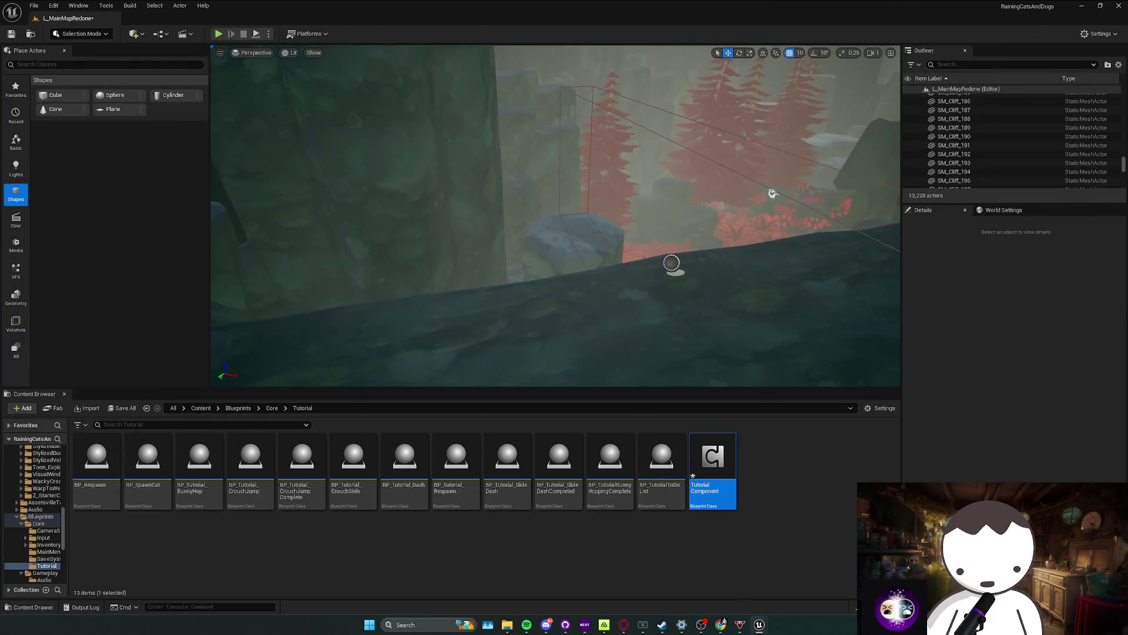
Step: Save the level and bring up the CrouchSlideTask search results in TutorialComponent and BP_Tutorial_CrouchSlide
{"action": "scroll", "coordinate": [555, 216], "scroll_direction": "up", "scroll_amount": 2}
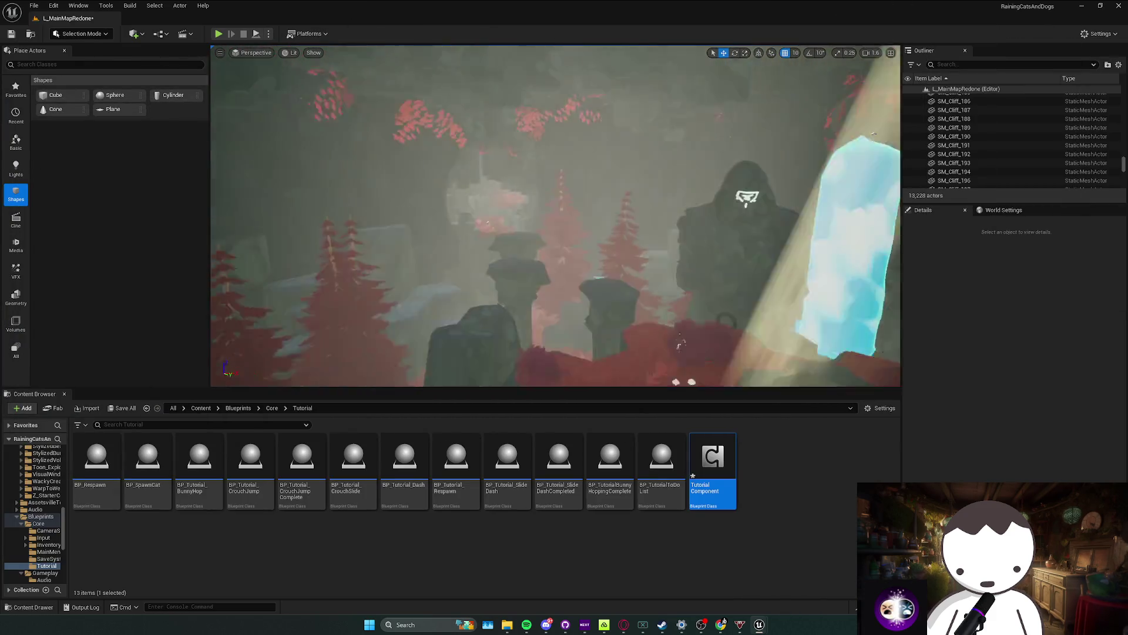
{"action": "scroll", "coordinate": [556, 217], "scroll_direction": "down", "scroll_amount": 1}
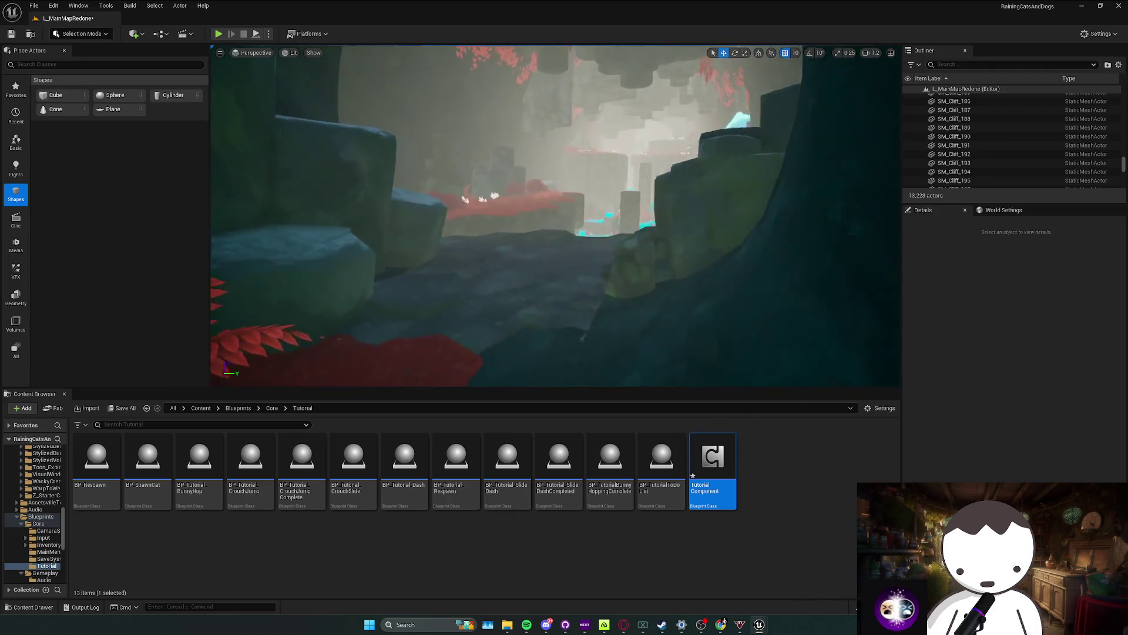
{"action": "key", "text": "ctrl+s"}
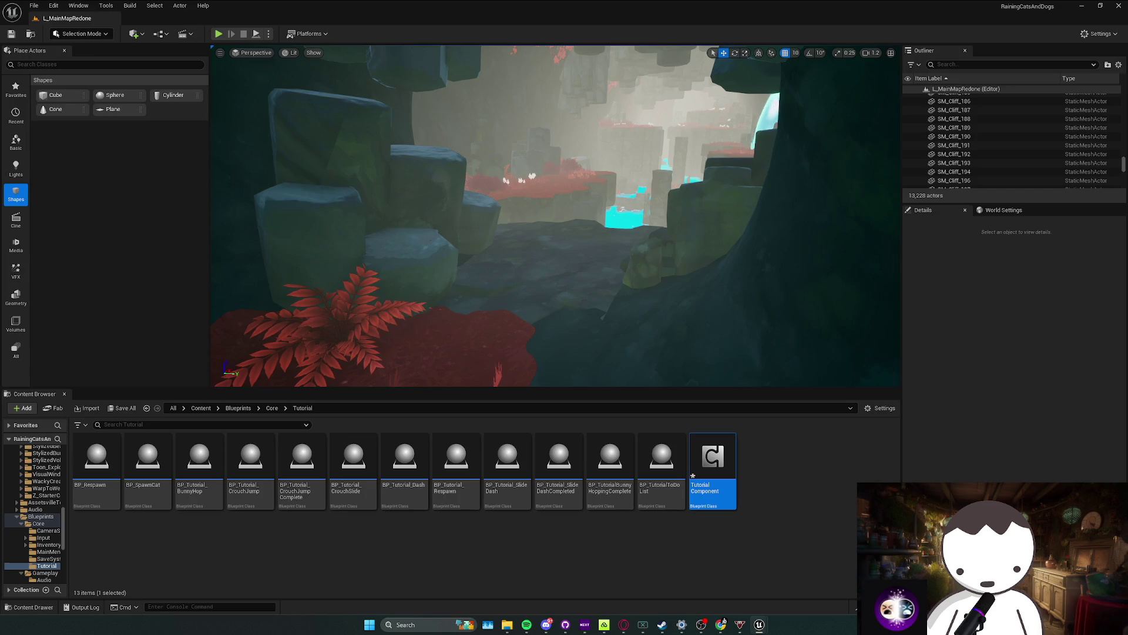
{"action": "left_click", "coordinate": [246, 264]}
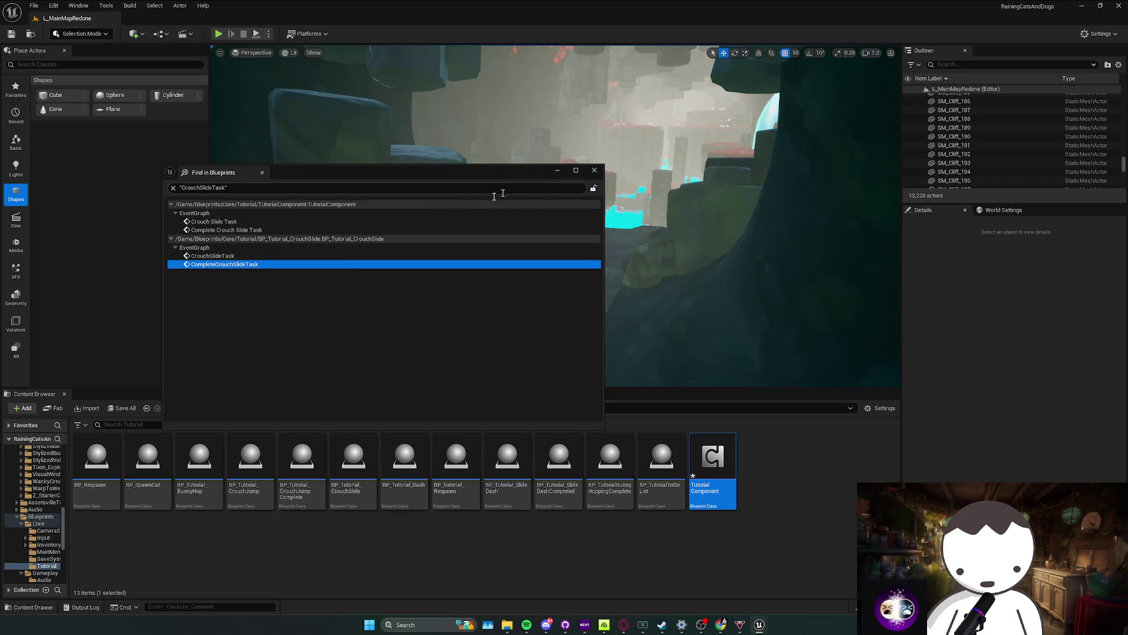
Step: Drop a BP_Tutorial_CrouchSlide actor into the cave passage
{"action": "left_click", "coordinate": [594, 170]}
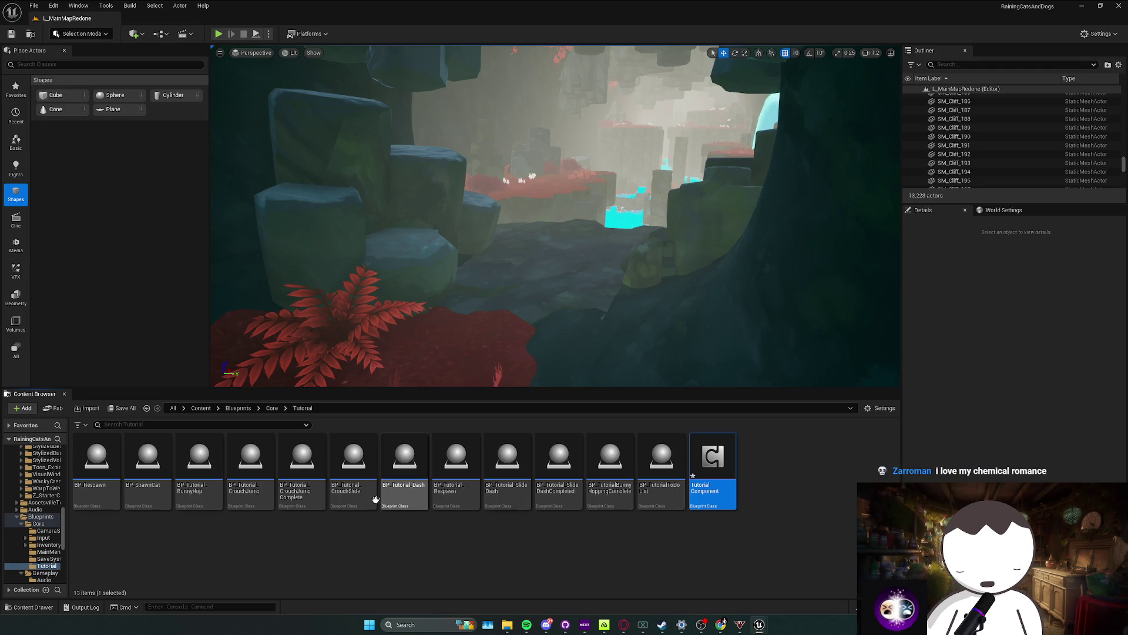
{"action": "mouse_move", "coordinate": [269, 499]}
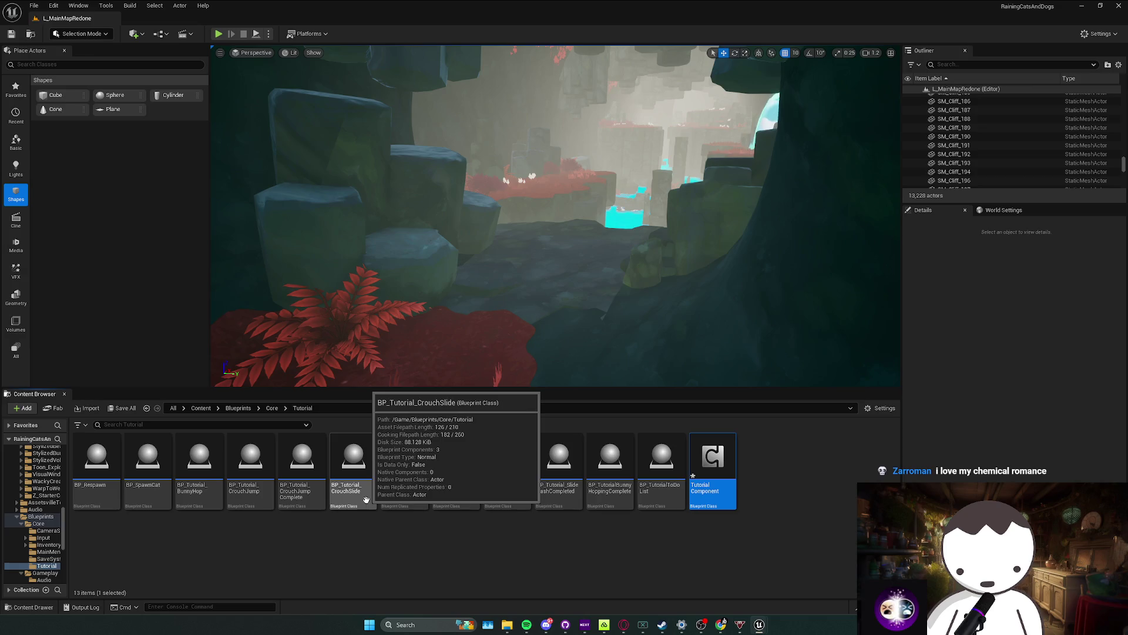
{"action": "left_click", "coordinate": [367, 497]}
{"action": "left_click_drag", "start_coordinate": [538, 252], "coordinate": [540, 252]}
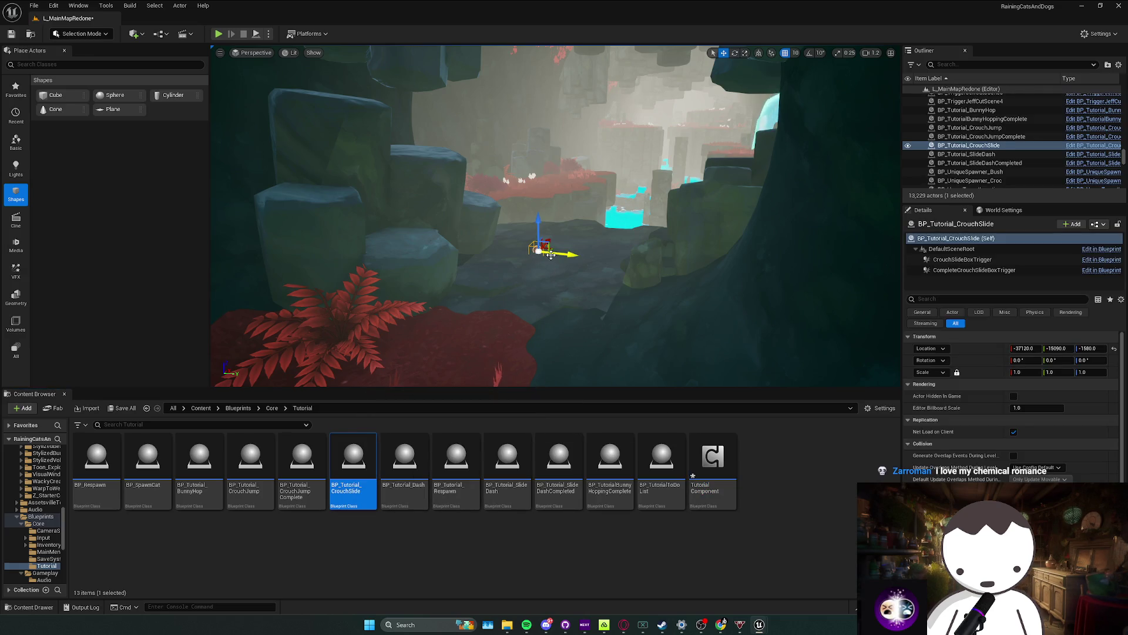
Step: Widen the CrouchSlideBoxTrigger start box's extent along X and Y
{"action": "scroll", "coordinate": [565, 251], "scroll_direction": "up", "scroll_amount": 2}
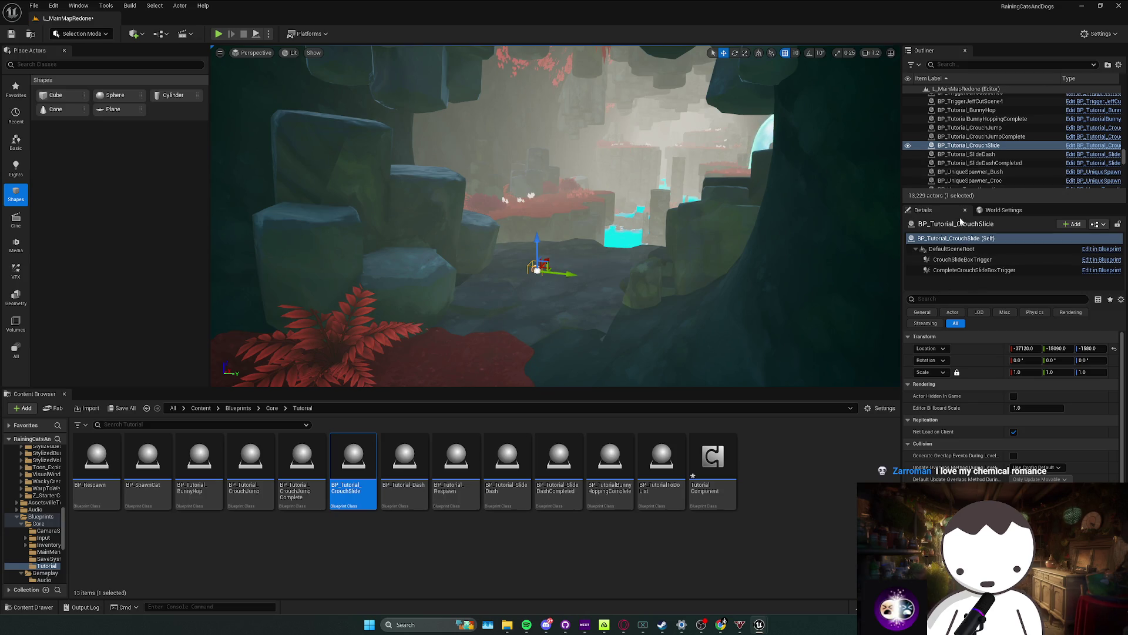
{"action": "left_click", "coordinate": [983, 270]}
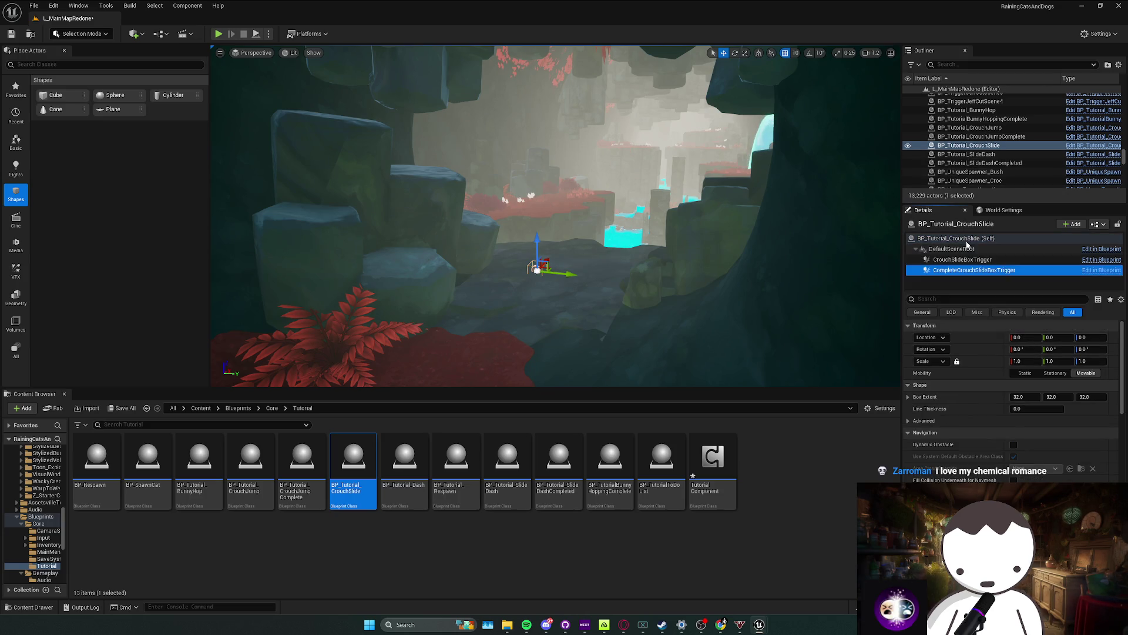
{"action": "left_click", "coordinate": [964, 238]}
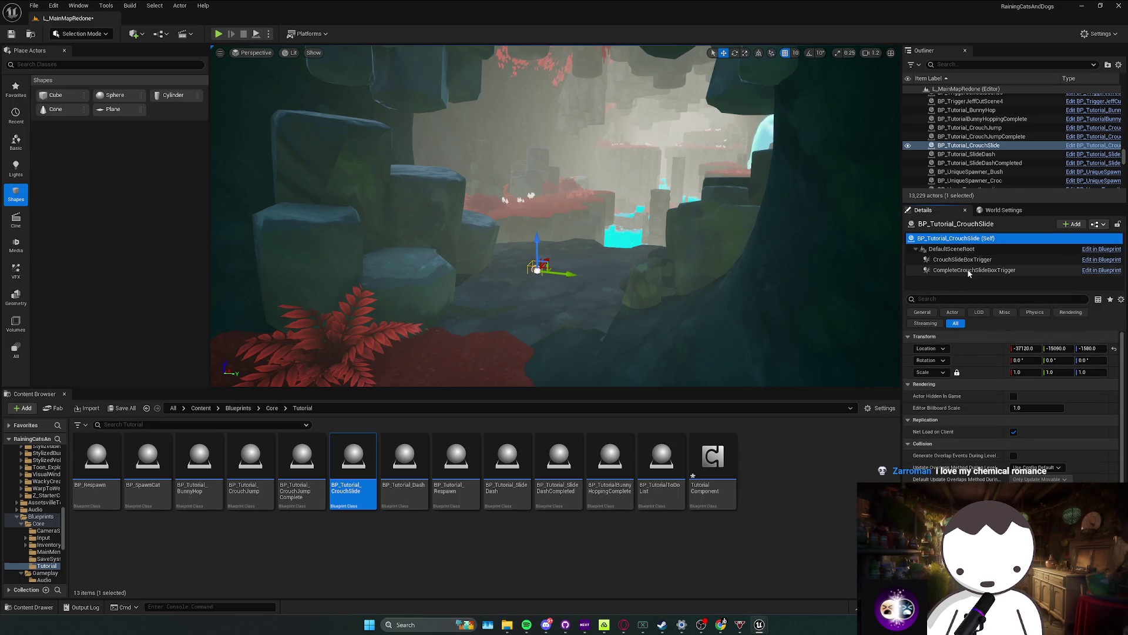
{"action": "left_click", "coordinate": [963, 260]}
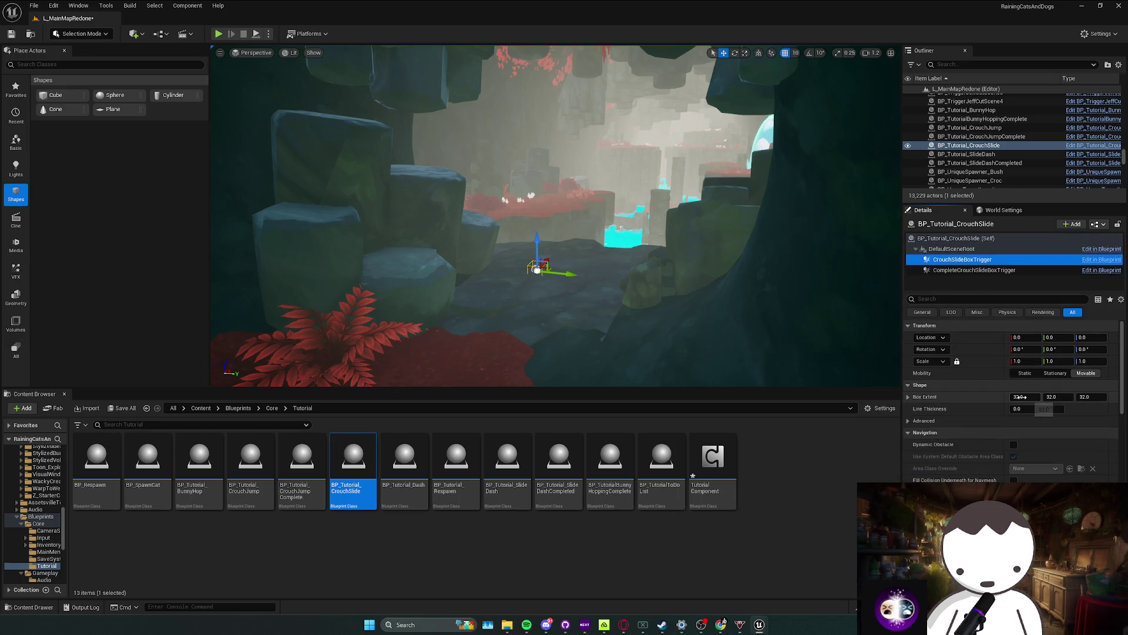
{"action": "mouse_move", "coordinate": [1022, 397]}
{"action": "left_mouse_down"}
{"action": "mouse_move", "coordinate": [1117, 397]}
{"action": "mouse_move", "coordinate": [1065, 397]}
{"action": "left_mouse_up"}
{"action": "mouse_move", "coordinate": [558, 235]}
{"action": "left_mouse_down"}
{"action": "mouse_move", "coordinate": [518, 294]}
{"action": "mouse_move", "coordinate": [492, 410]}
{"action": "left_mouse_up"}
{"action": "left_click", "coordinate": [351, 464]}
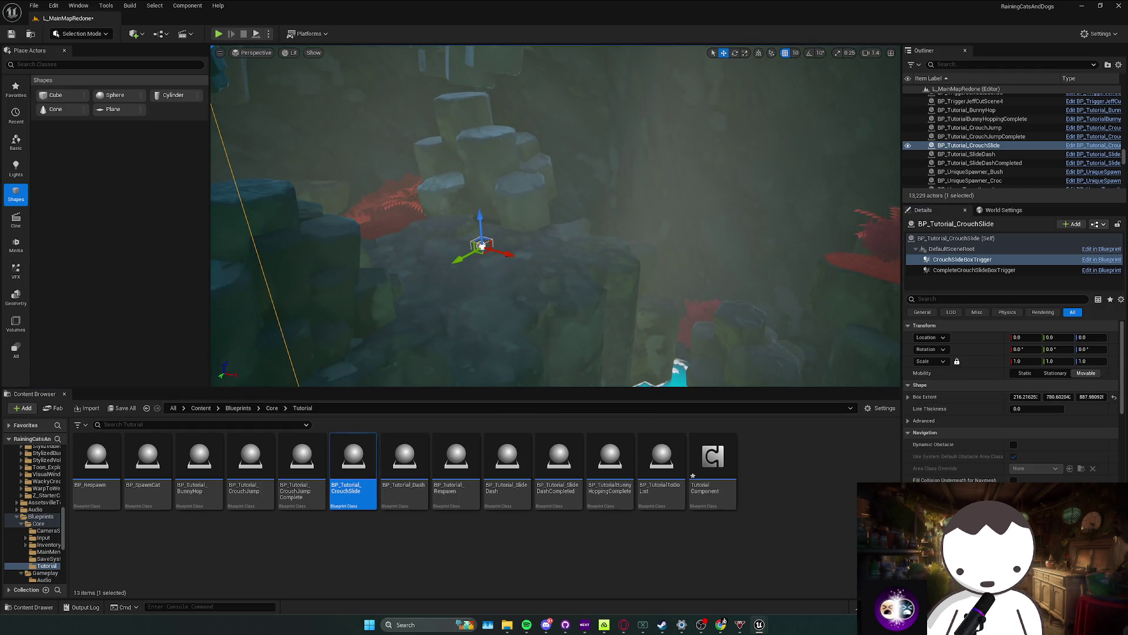
Step: Enlarge CompleteCrouchSlideBoxTrigger to about 86 × 488 × 686 at 1650, -430, 0
{"action": "scroll", "coordinate": [555, 215], "scroll_direction": "down", "scroll_amount": 3}
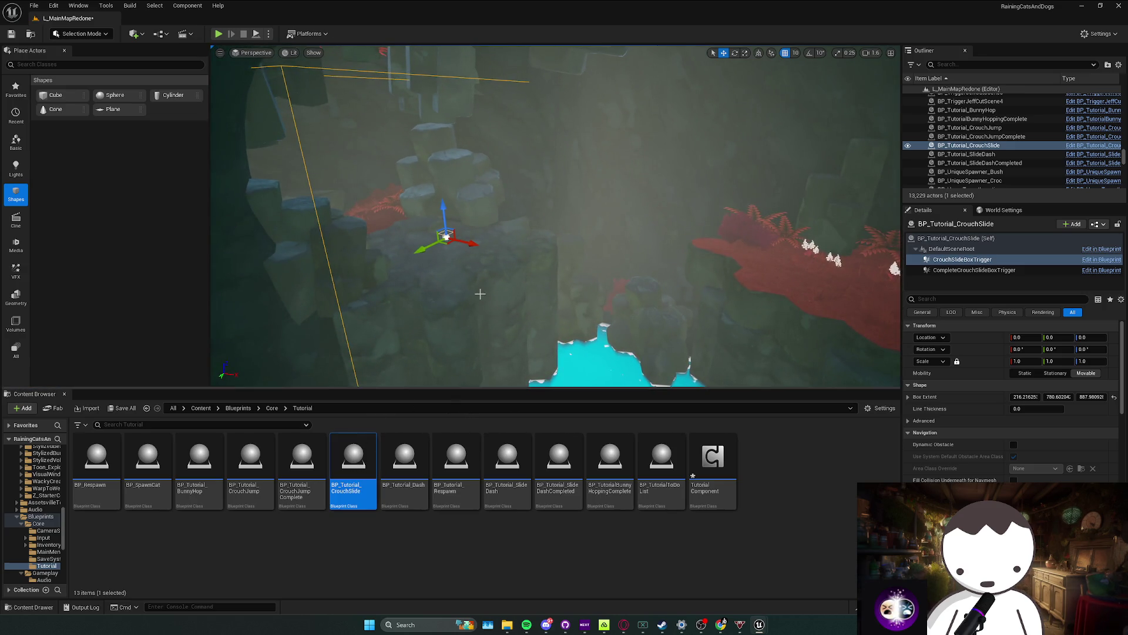
{"action": "left_click", "coordinate": [1006, 269]}
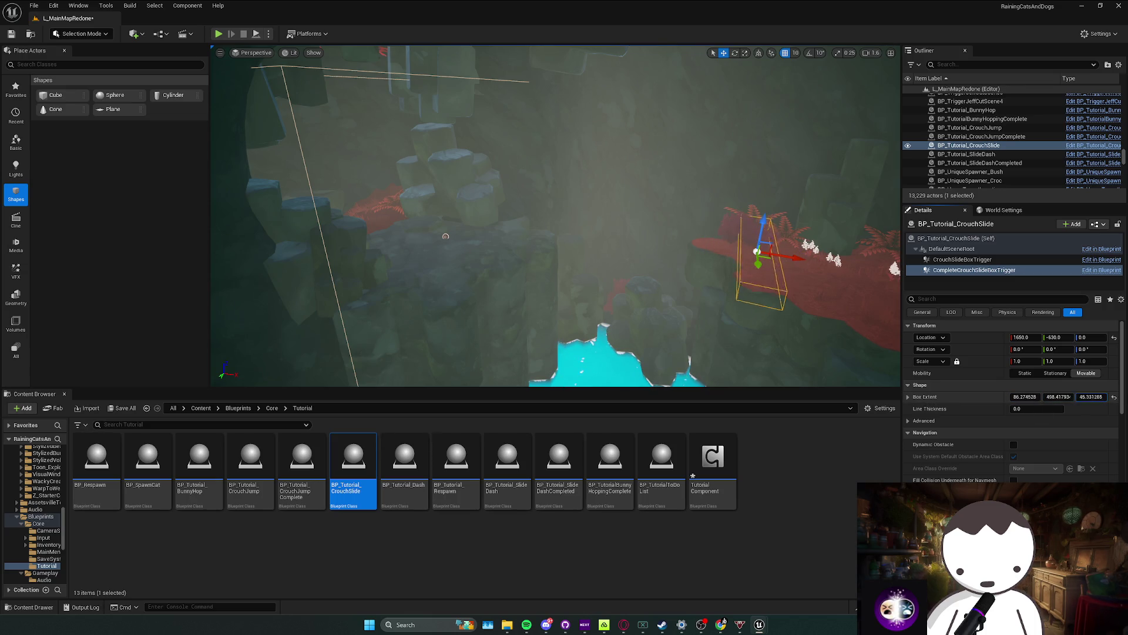
{"action": "mouse_move", "coordinate": [446, 235]}
{"action": "left_mouse_down"}
{"action": "mouse_move", "coordinate": [650, 217]}
{"action": "mouse_move", "coordinate": [290, 83]}
{"action": "left_mouse_up"}
{"action": "key", "text": "Escape"}
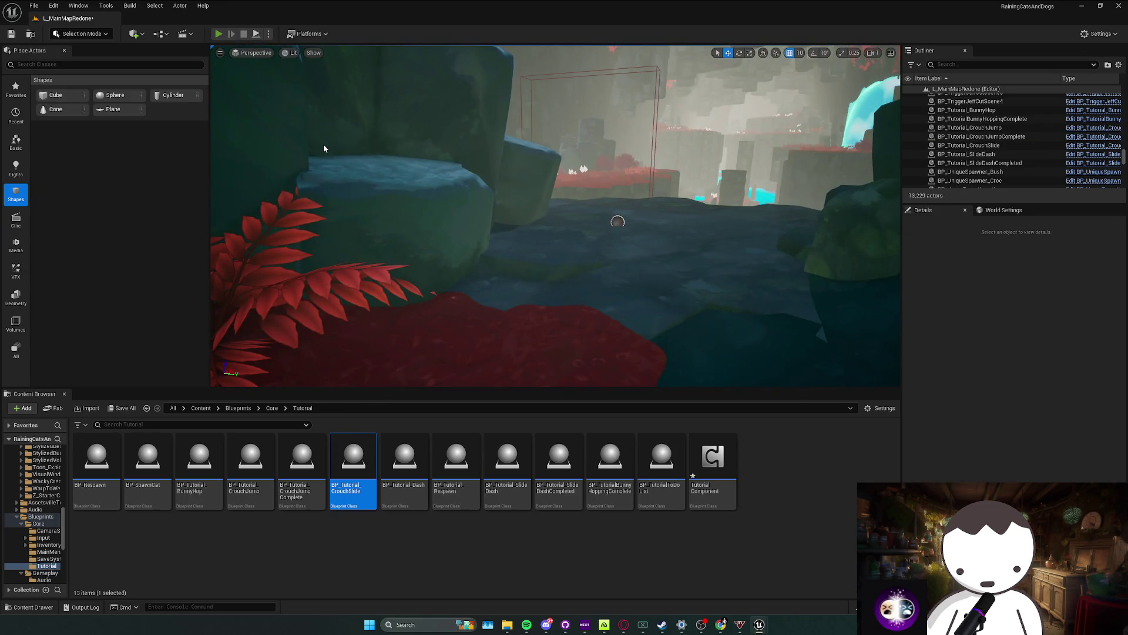
{"action": "key", "text": "alt+p"}
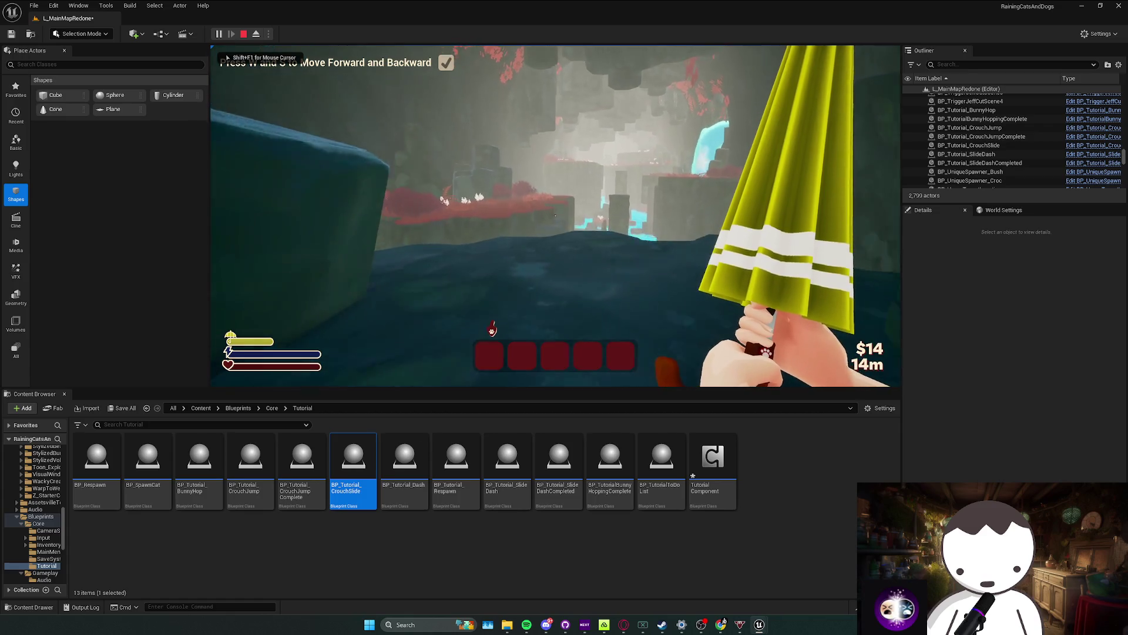
{"action": "key", "text": "Escape"}
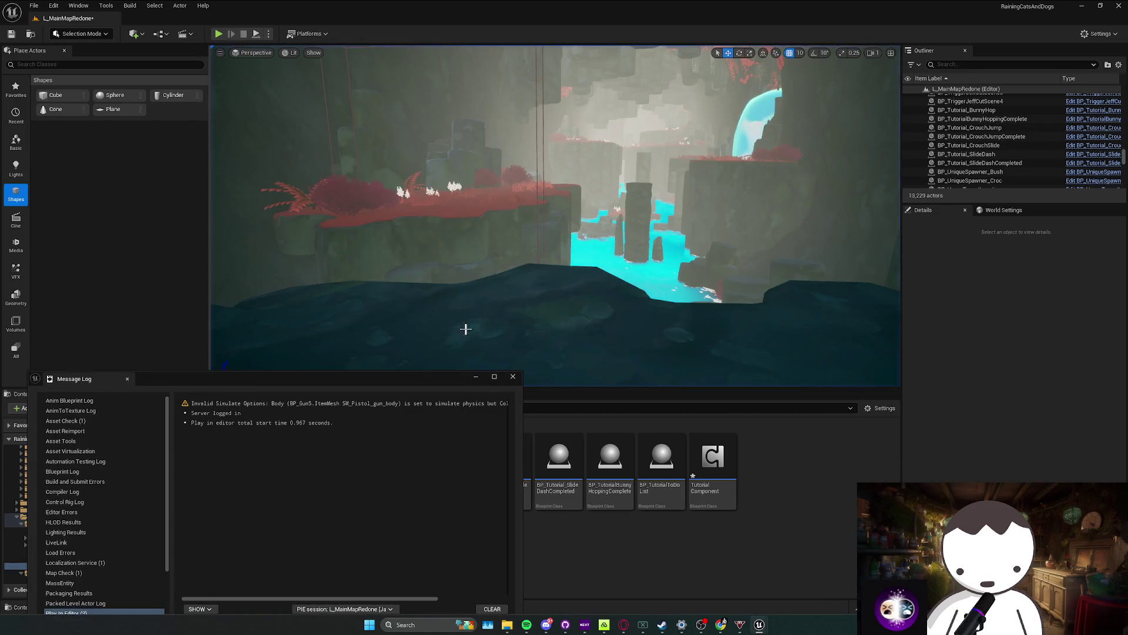
{"action": "left_click", "coordinate": [513, 377]}
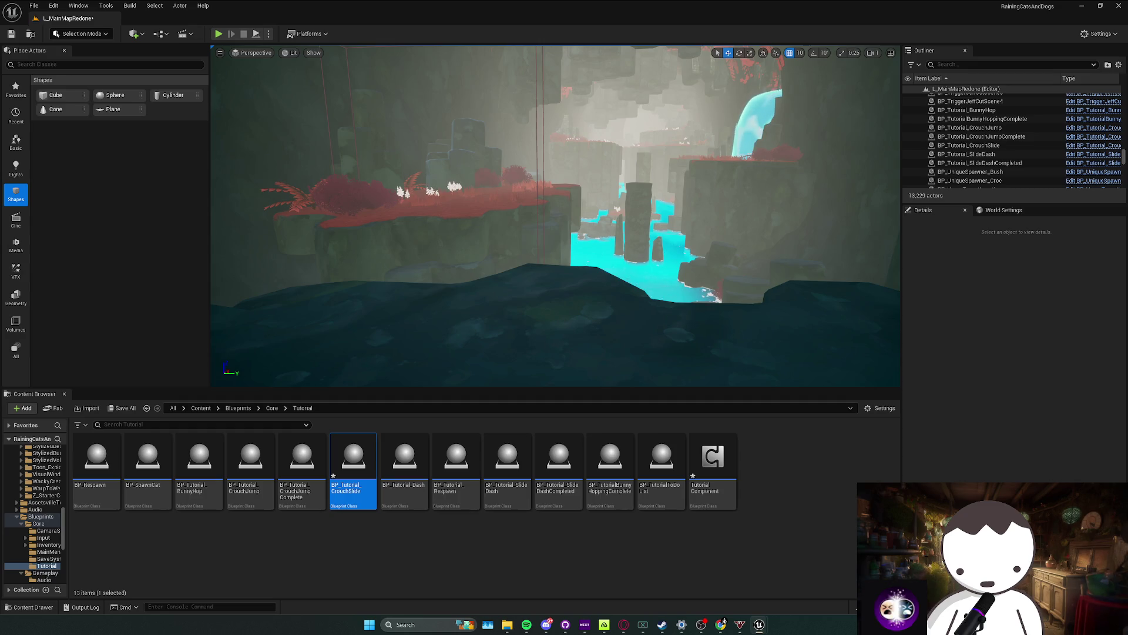
{"action": "left_click_drag", "start_coordinate": [324, 230], "coordinate": [328, 220]}
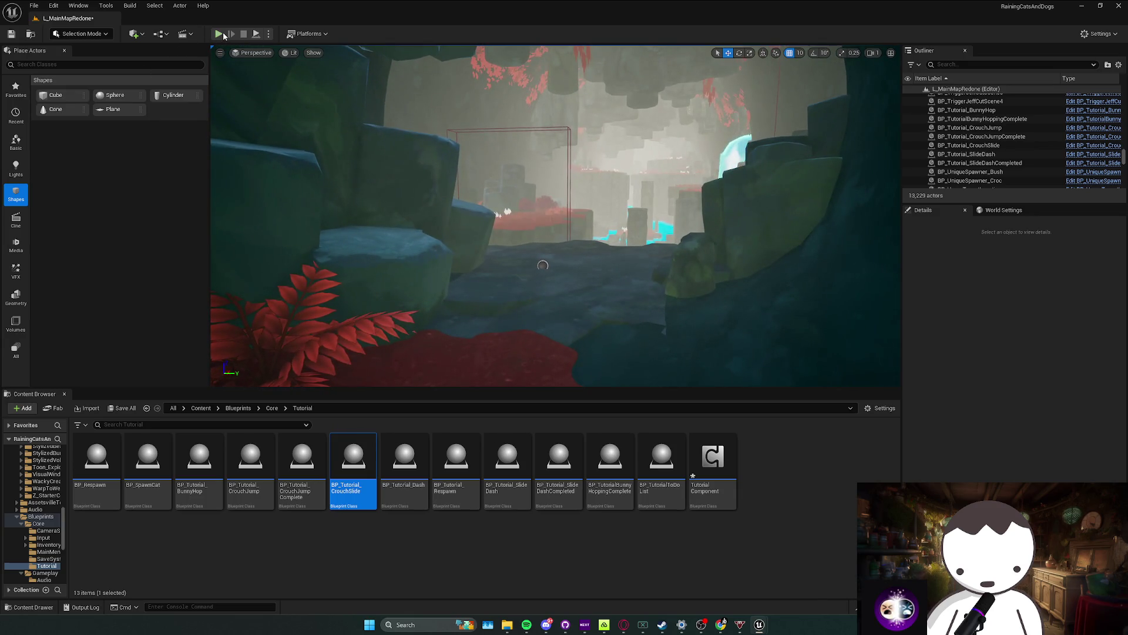
Step: Playtest with Alt+P, crouch-slide through the cave trigger to tick off the Crouchslide prompt, then stop
{"action": "key", "text": "alt+p"}
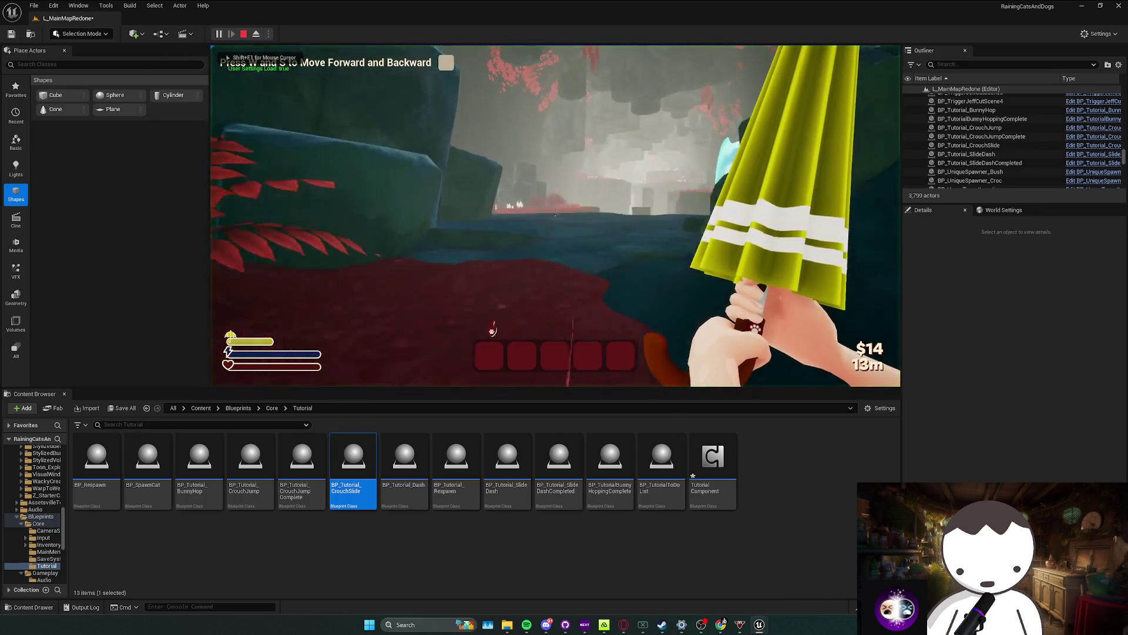
{"action": "key", "text": "w"}
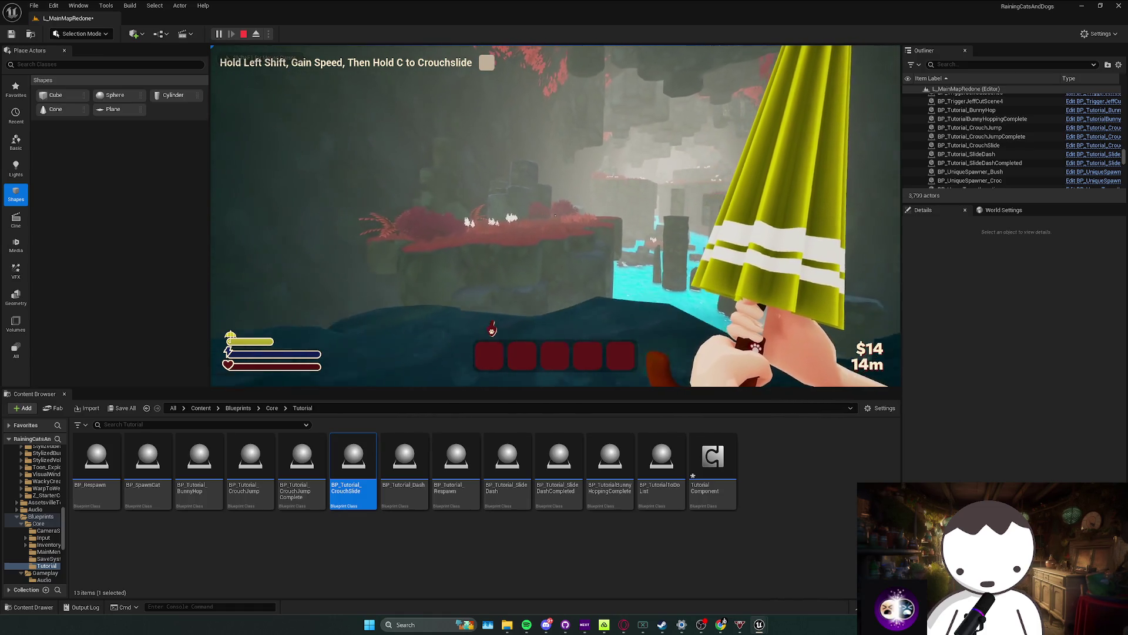
{"action": "key", "text": "shift+c"}
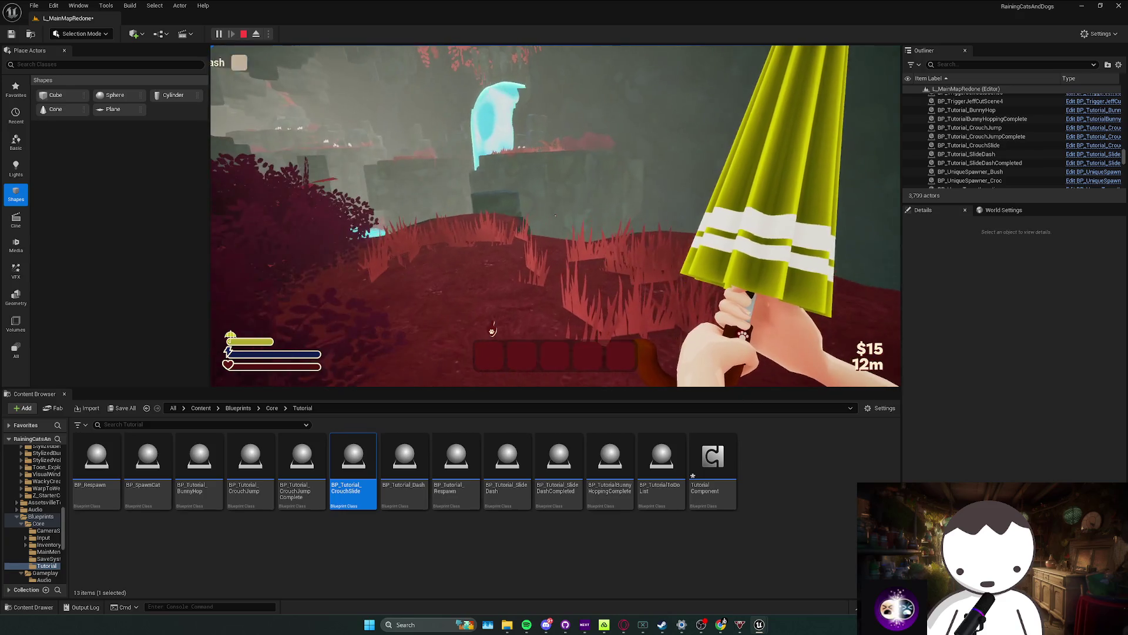
{"action": "key", "text": "Escape"}
{"action": "scroll", "coordinate": [556, 215], "scroll_direction": "up", "scroll_amount": 1}
Step: Fly forward through the cave toward the waterfall and save the level
{"action": "key", "text": "w"}
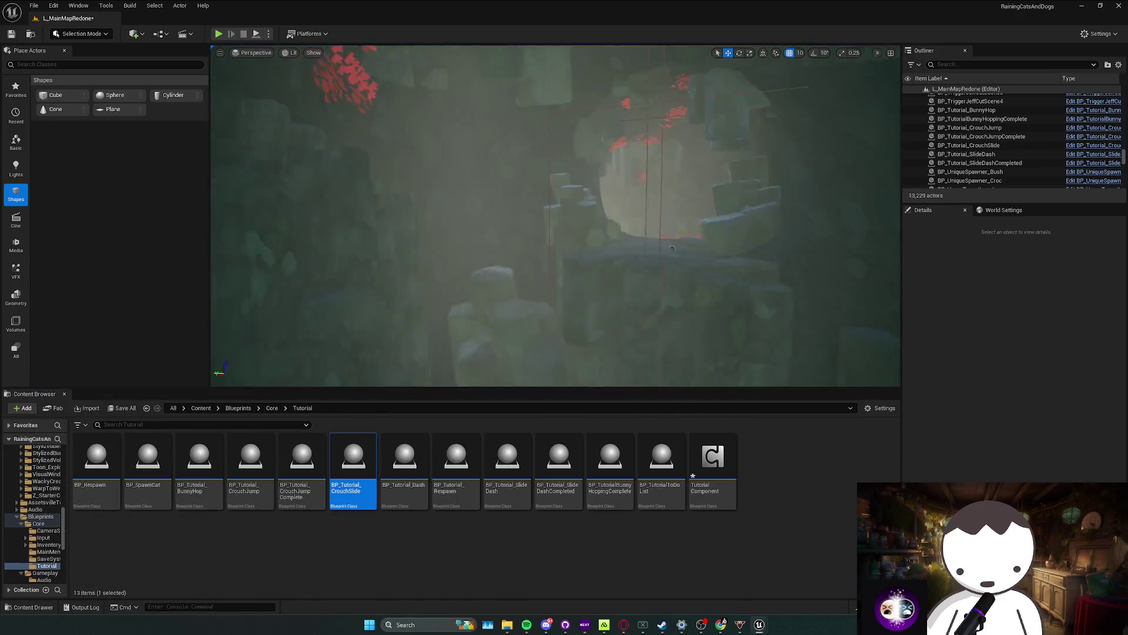
{"action": "scroll", "coordinate": [555, 216], "scroll_direction": "up", "scroll_amount": 1}
{"action": "key", "text": "w"}
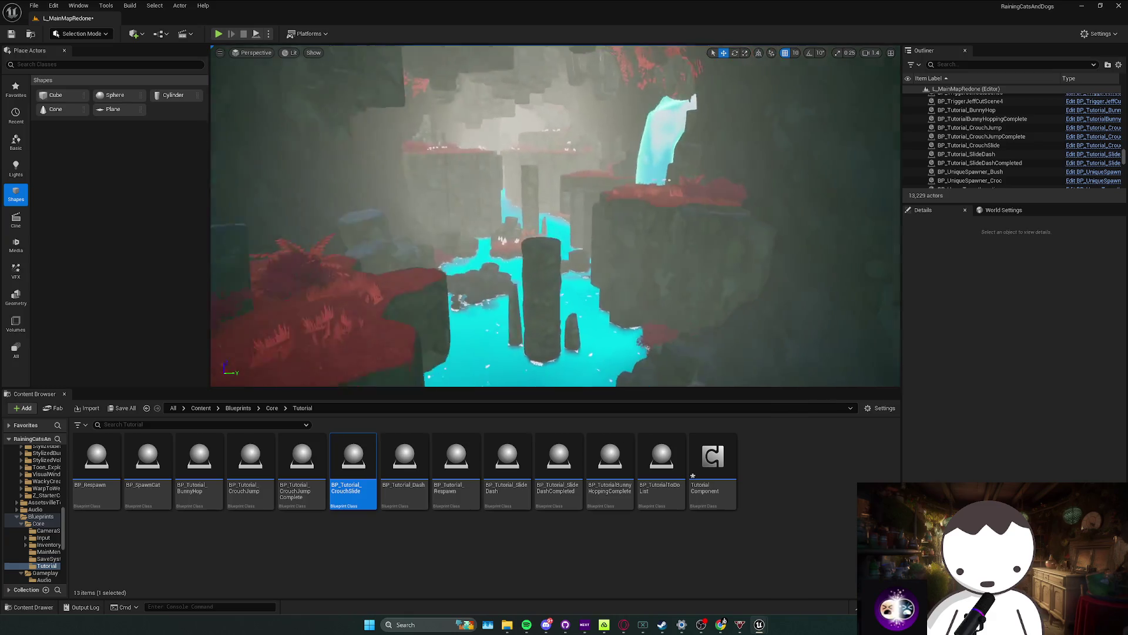
{"action": "scroll", "coordinate": [555, 216], "scroll_direction": "up", "scroll_amount": 1}
{"action": "key", "text": "w"}
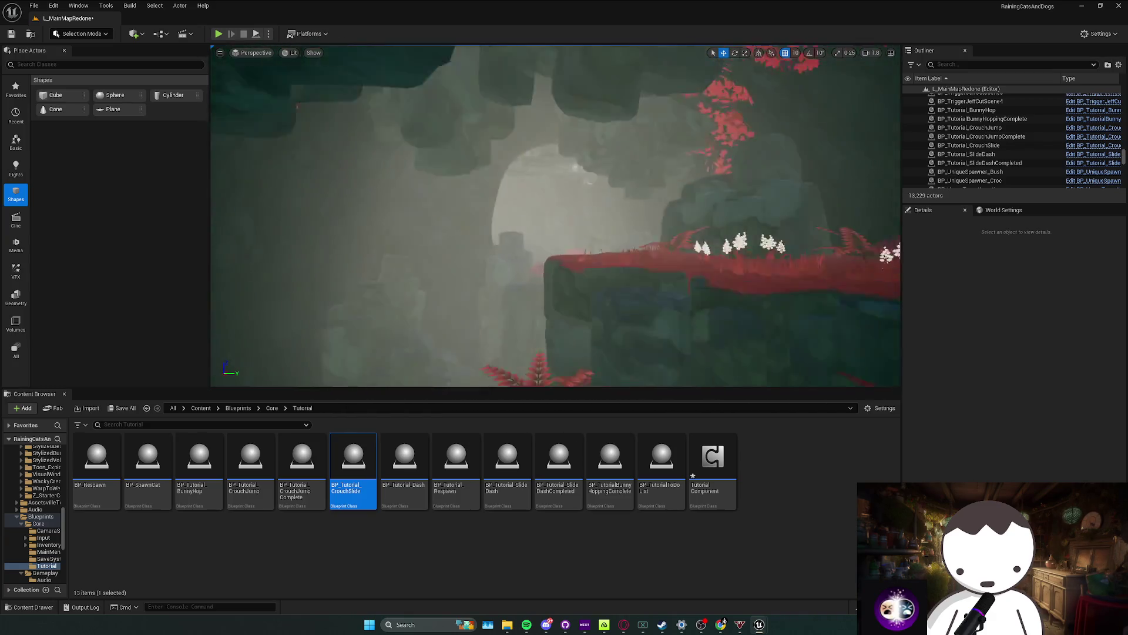
{"action": "key", "text": "w"}
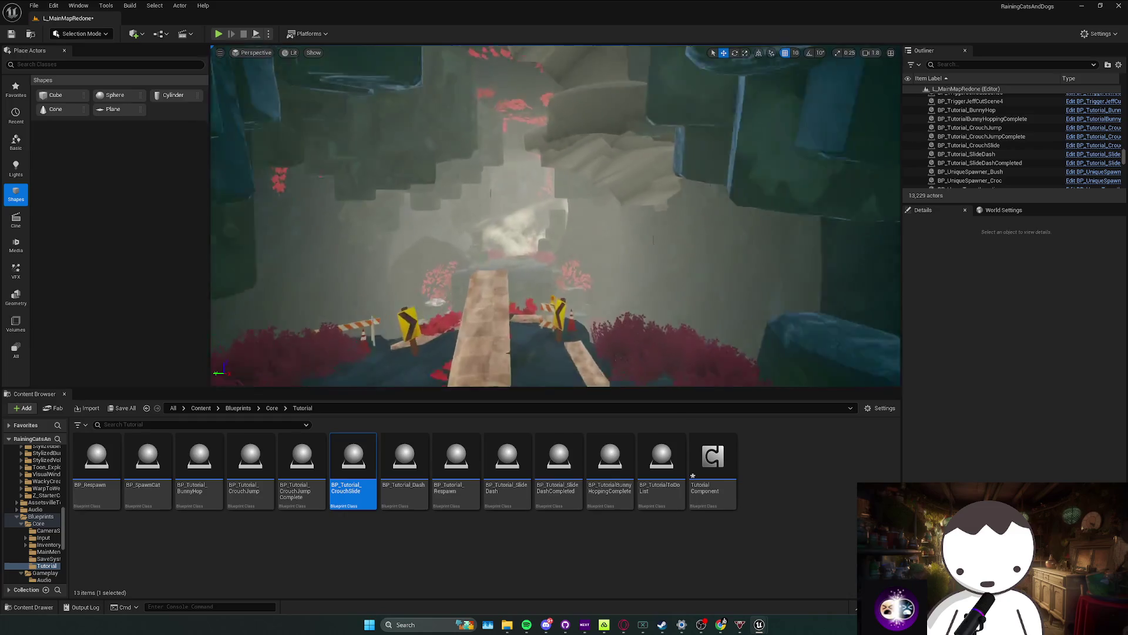
{"action": "key", "text": "w"}
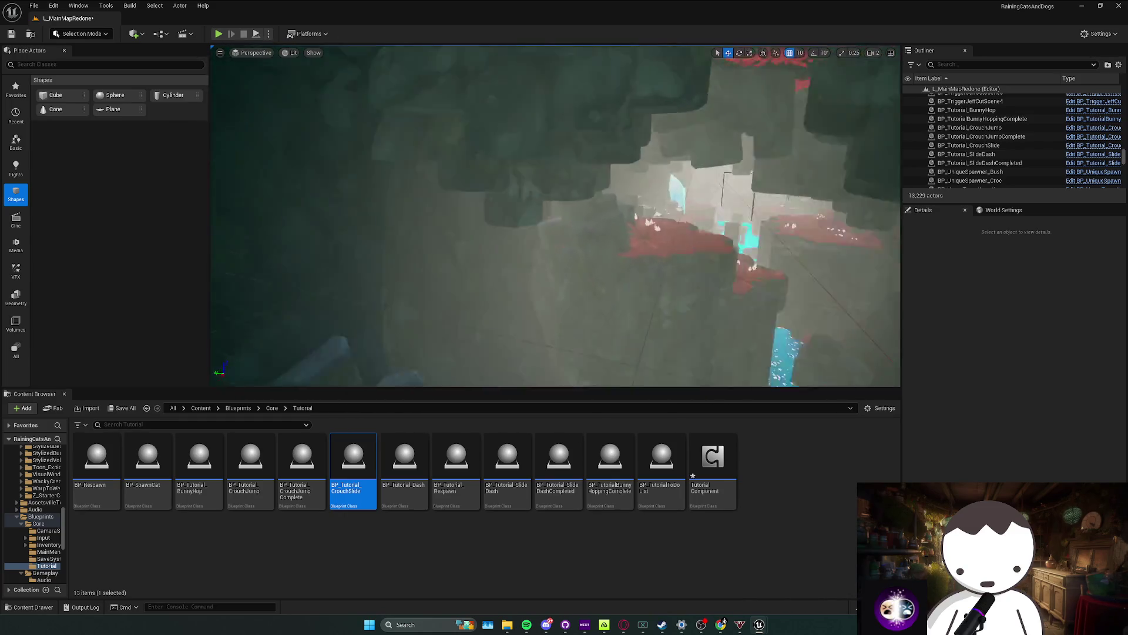
{"action": "key", "text": "ctrl+s"}
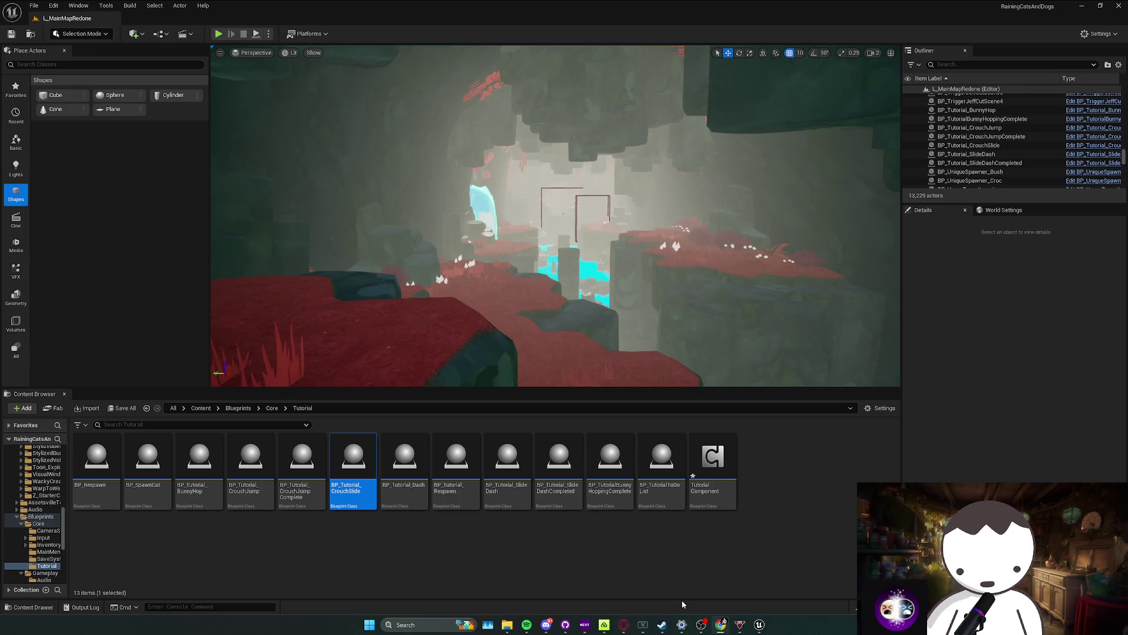
Step: Fly the camera around the cave to a waterfall view and back through the passage
{"action": "mouse_move", "coordinate": [541, 313]}
{"action": "left_mouse_down"}
{"action": "mouse_move", "coordinate": [542, 258]}
{"action": "mouse_move", "coordinate": [304, 312]}
{"action": "left_mouse_up"}
{"action": "scroll", "coordinate": [303, 312], "scroll_direction": "up", "scroll_amount": 2}
{"action": "scroll", "coordinate": [303, 312], "scroll_direction": "down", "scroll_amount": 1}
{"action": "scroll", "coordinate": [304, 312], "scroll_direction": "up", "scroll_amount": 1}
{"action": "scroll", "coordinate": [303, 312], "scroll_direction": "up", "scroll_amount": 1}
{"action": "left_click_drag", "start_coordinate": [467, 327], "coordinate": [467, 326]}
{"action": "scroll", "coordinate": [467, 326], "scroll_direction": "down", "scroll_amount": 1}
{"action": "scroll", "coordinate": [239, 170], "scroll_direction": "down", "scroll_amount": 3}
{"action": "left_click_drag", "start_coordinate": [239, 170], "coordinate": [239, 170]}
Step: Start a new test play and run forward into a crouch-slide
{"action": "left_click", "coordinate": [218, 34]}
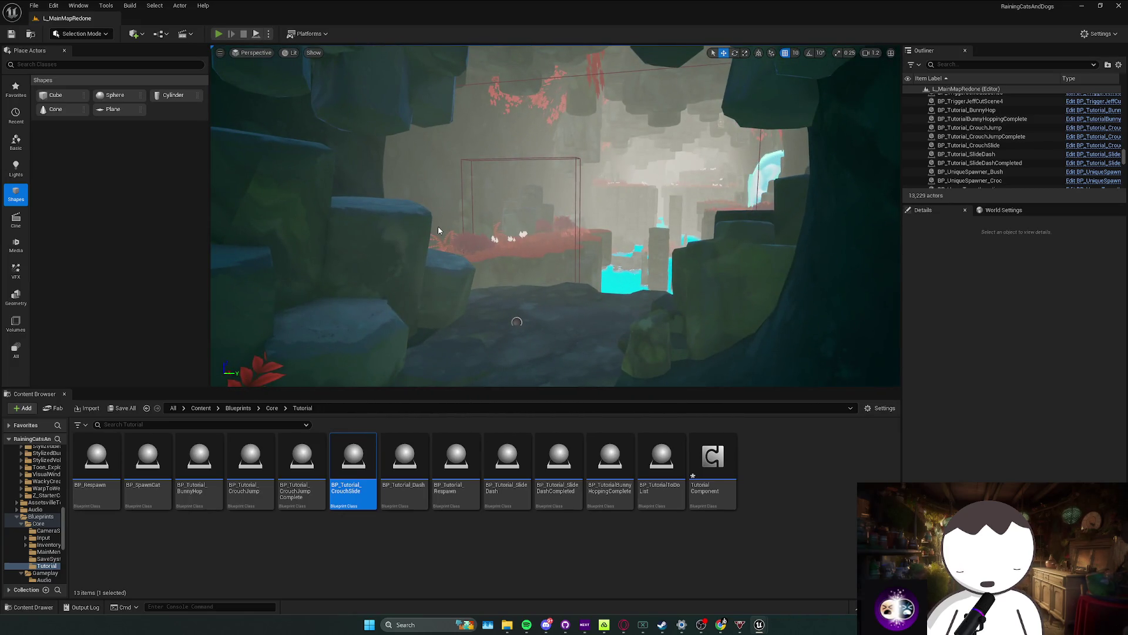
{"action": "key", "text": "w"}
{"action": "key", "text": "shift+c"}
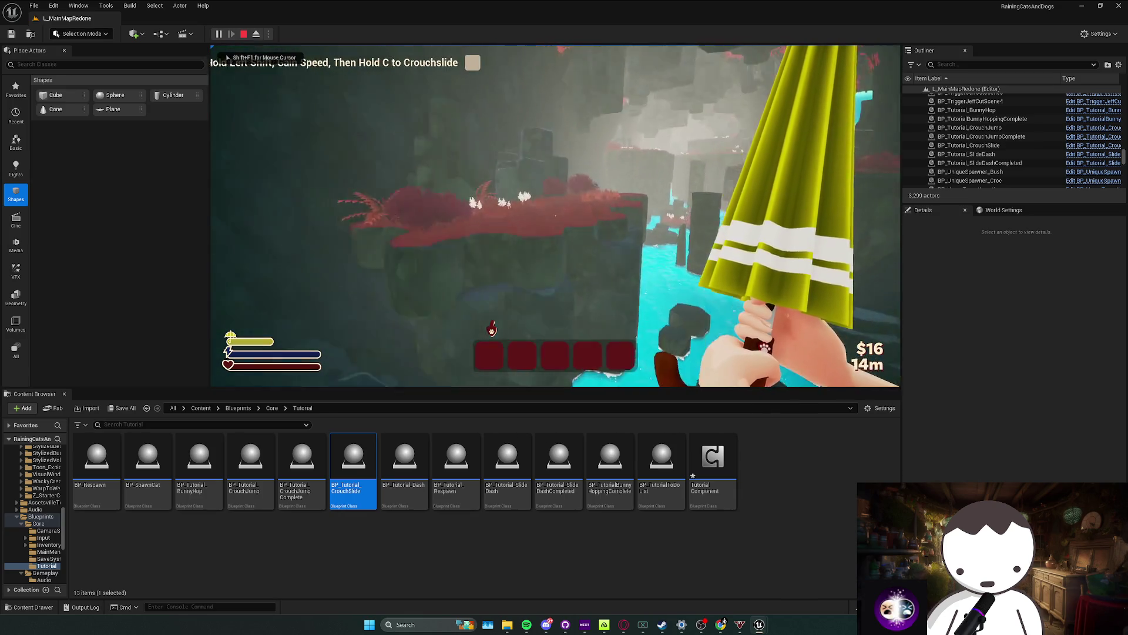
Step: Continue to the dash prompt, stop the play session and close the Message Log
{"action": "key", "text": "w"}
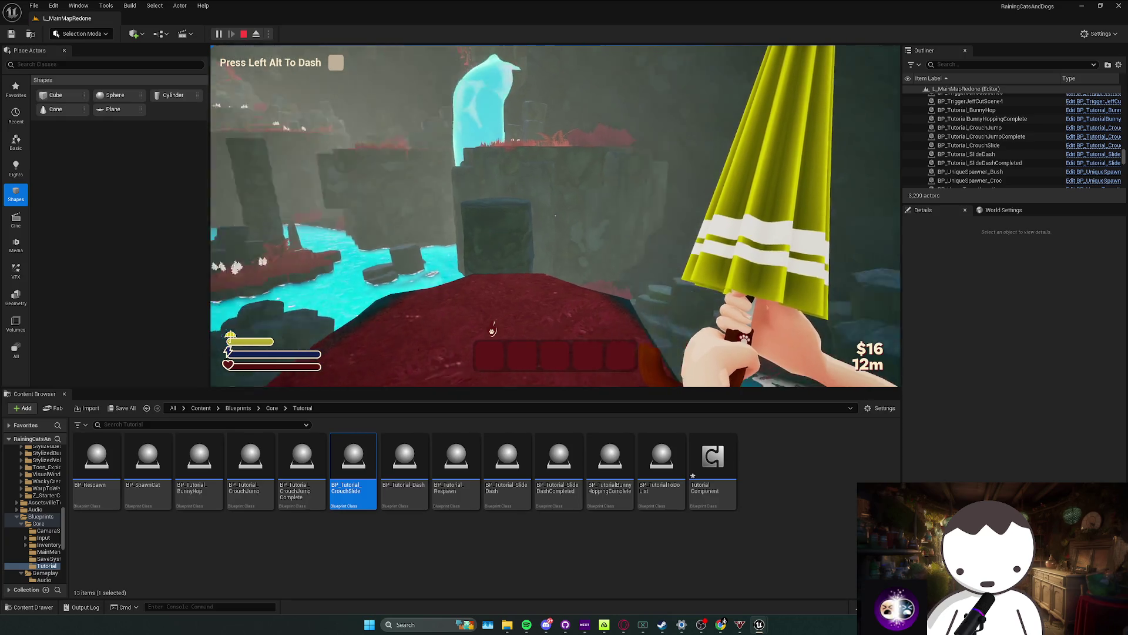
{"action": "key", "text": "shift+F1"}
{"action": "key", "text": "Escape"}
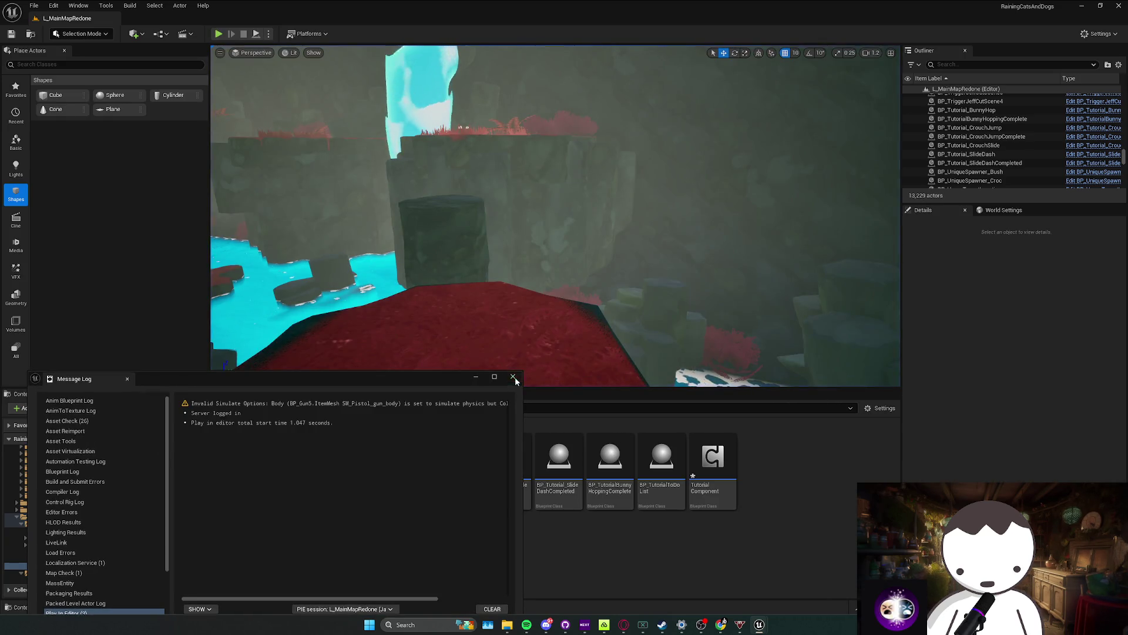
{"action": "left_click", "coordinate": [513, 377]}
Step: Fly the camera toward the slide area, save L_MainMapRedone, and close the BP_Tutorial_CrouchSlide window
{"action": "key", "text": "w"}
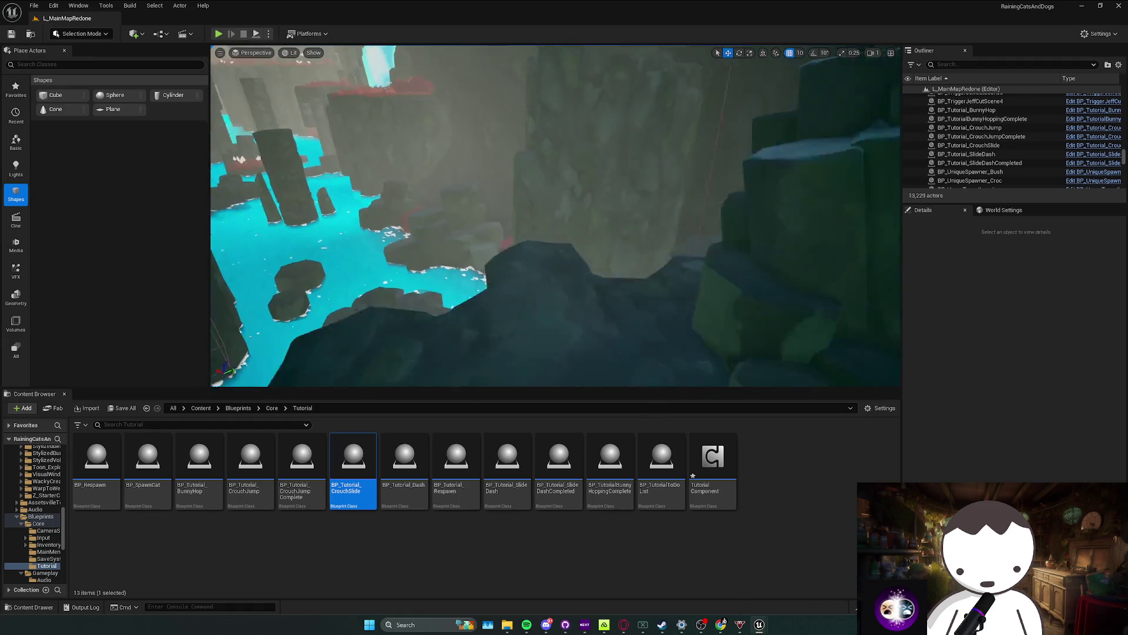
{"action": "key", "text": "w"}
{"action": "key", "text": "ctrl+s"}
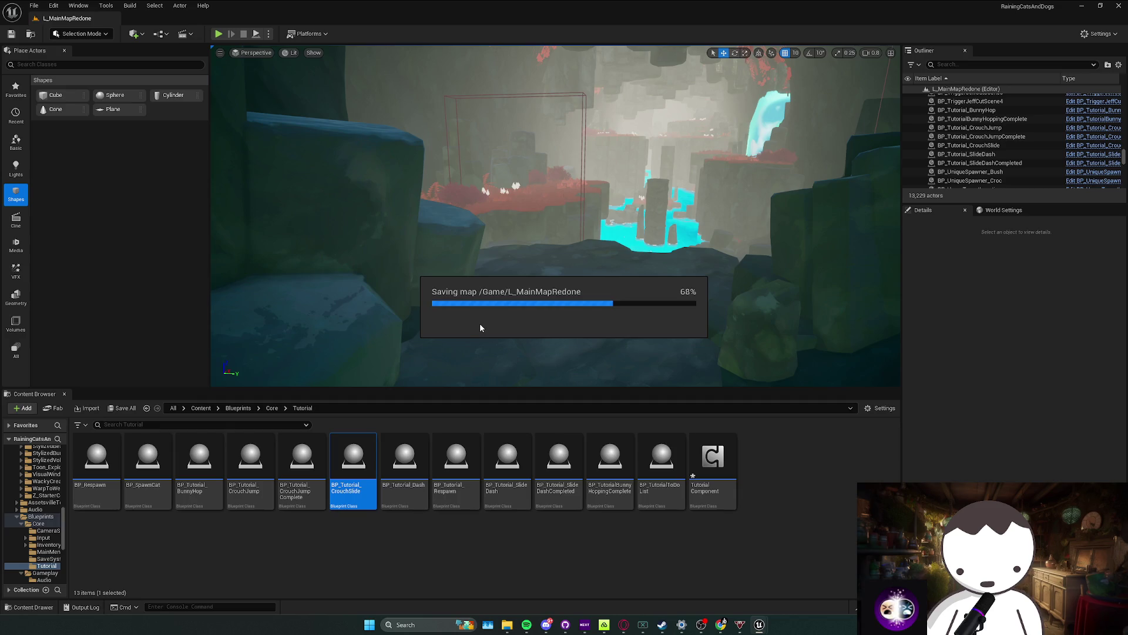
{"action": "key", "text": "alt+Tab"}
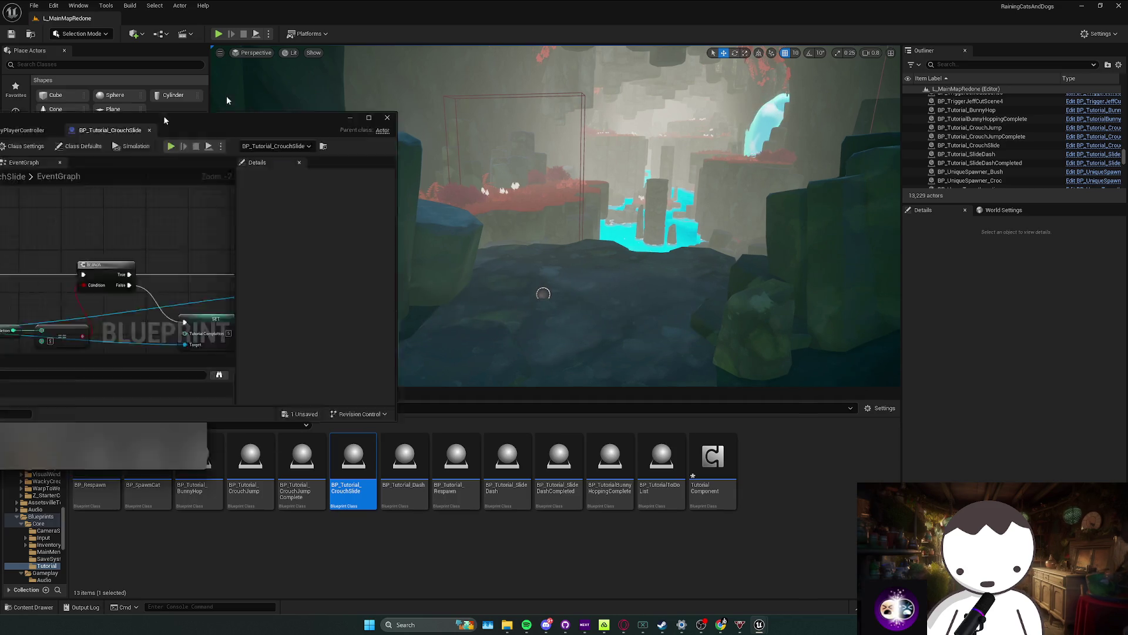
{"action": "scroll", "coordinate": [452, 191], "scroll_direction": "down", "scroll_amount": 2}
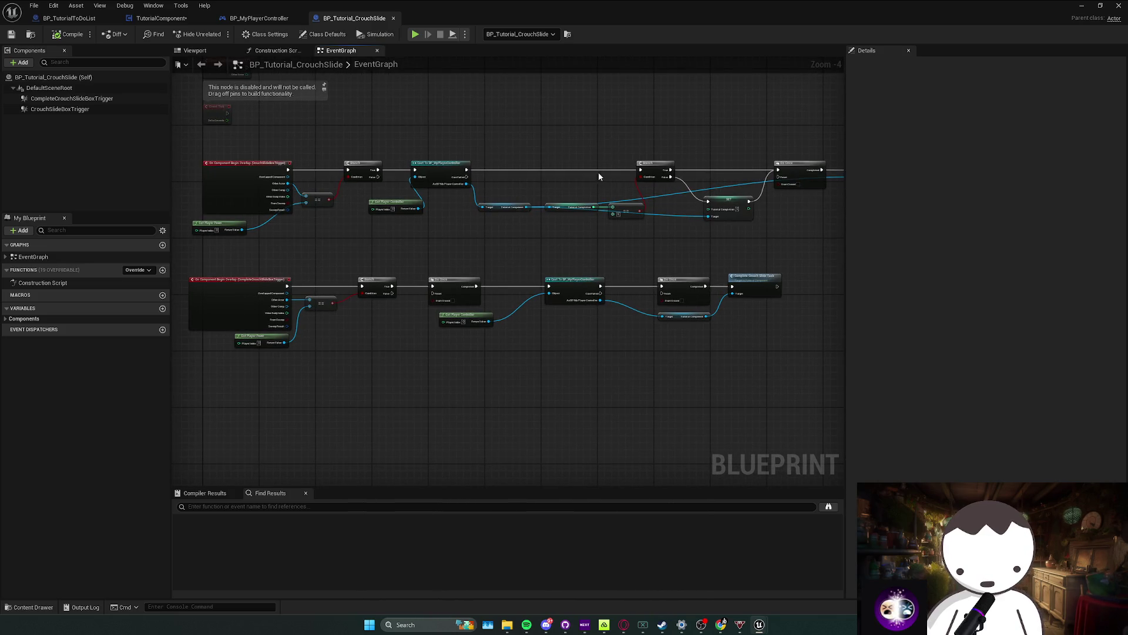
{"action": "left_click", "coordinate": [1082, 5]}
Step: Select BP_Tutorial_CrouchSlide and move it toward the fern in the passage
{"action": "key", "text": "w"}
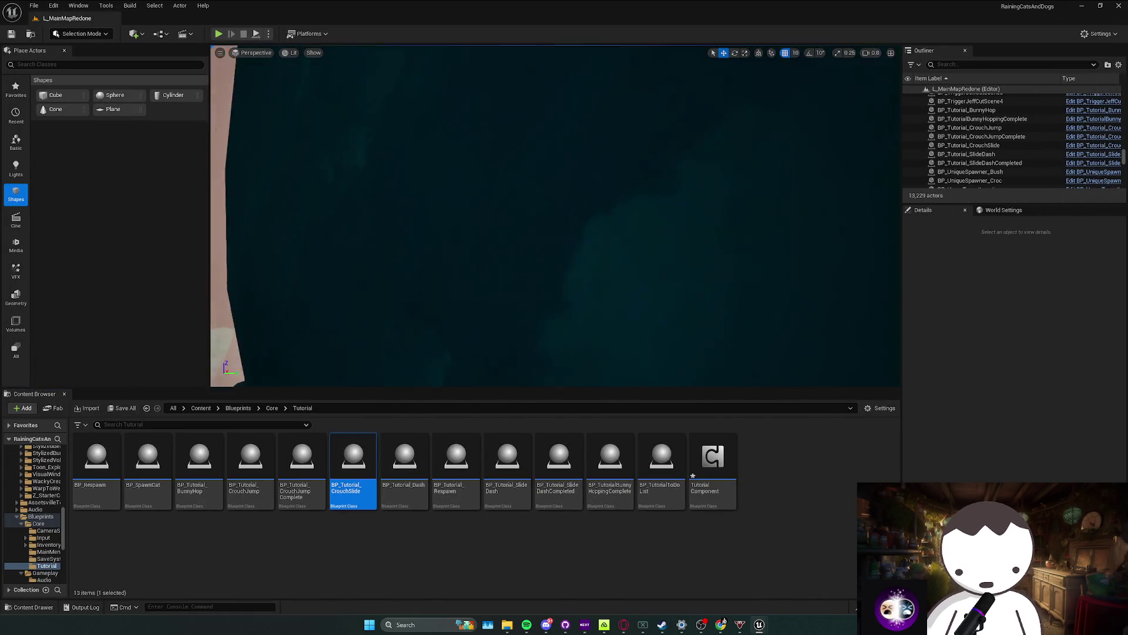
{"action": "key", "text": "s"}
{"action": "right_click", "coordinate": [642, 202]}
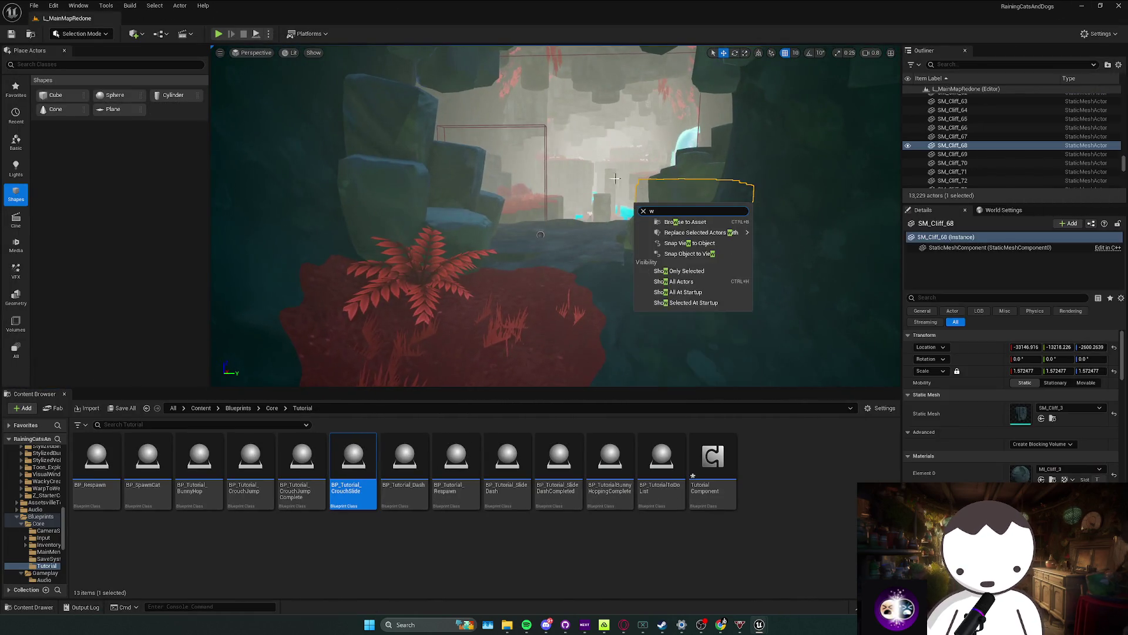
{"action": "key", "text": "Escape"}
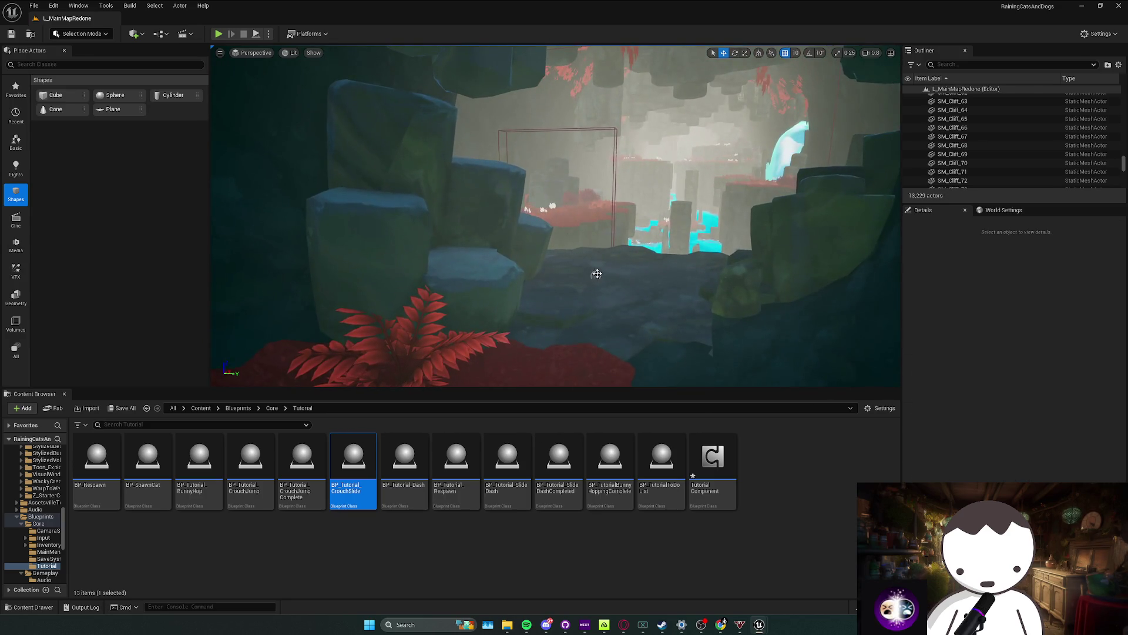
{"action": "left_click", "coordinate": [595, 270]}
{"action": "mouse_move", "coordinate": [656, 271]}
{"action": "left_mouse_down"}
{"action": "mouse_move", "coordinate": [587, 269]}
{"action": "mouse_move", "coordinate": [471, 369]}
{"action": "mouse_move", "coordinate": [593, 248]}
{"action": "left_mouse_up"}
Step: Shrink the completion trigger's Box Extent and widen the CrouchSlideBoxTrigger's Box Extent
{"action": "double_click", "coordinate": [975, 270]}
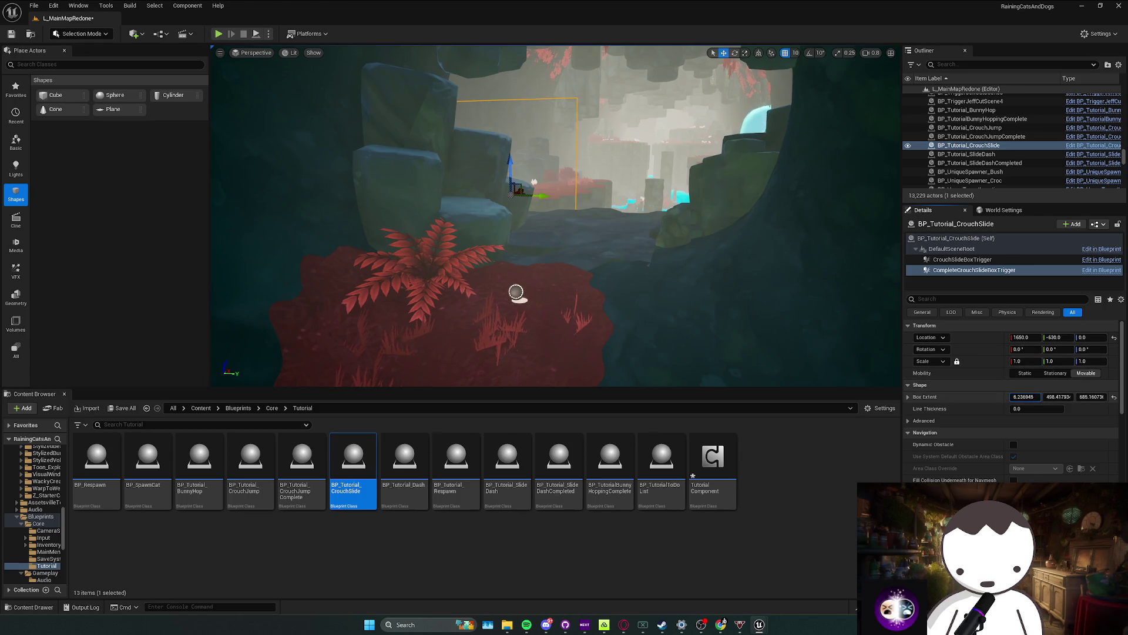
{"action": "left_click_drag", "start_coordinate": [1057, 397], "coordinate": [1034, 397]}
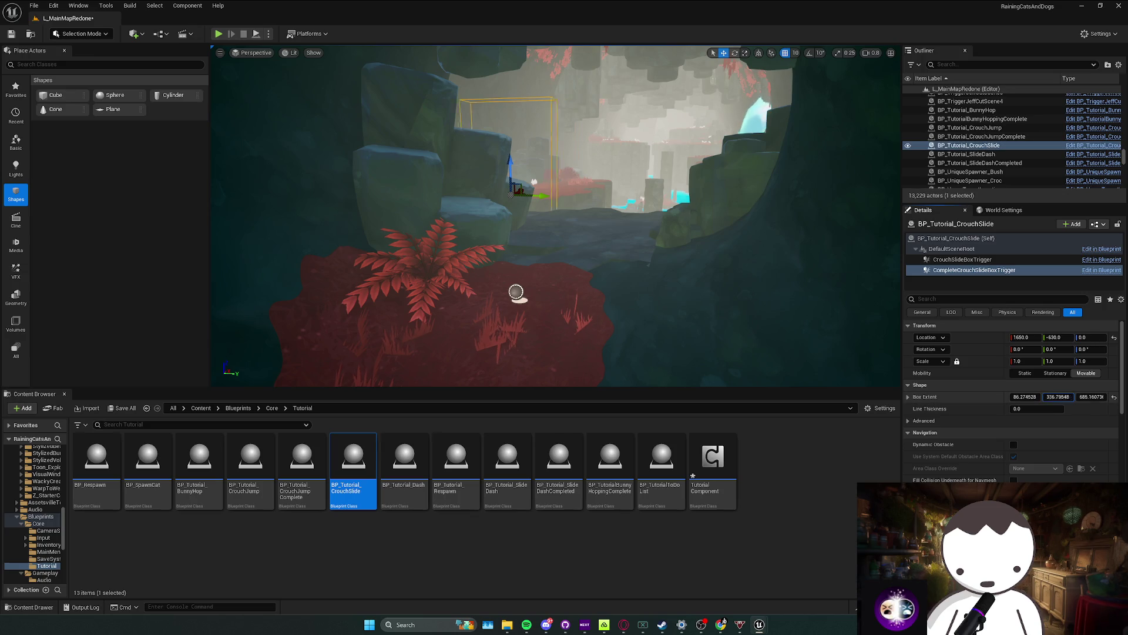
{"action": "left_click", "coordinate": [973, 260]}
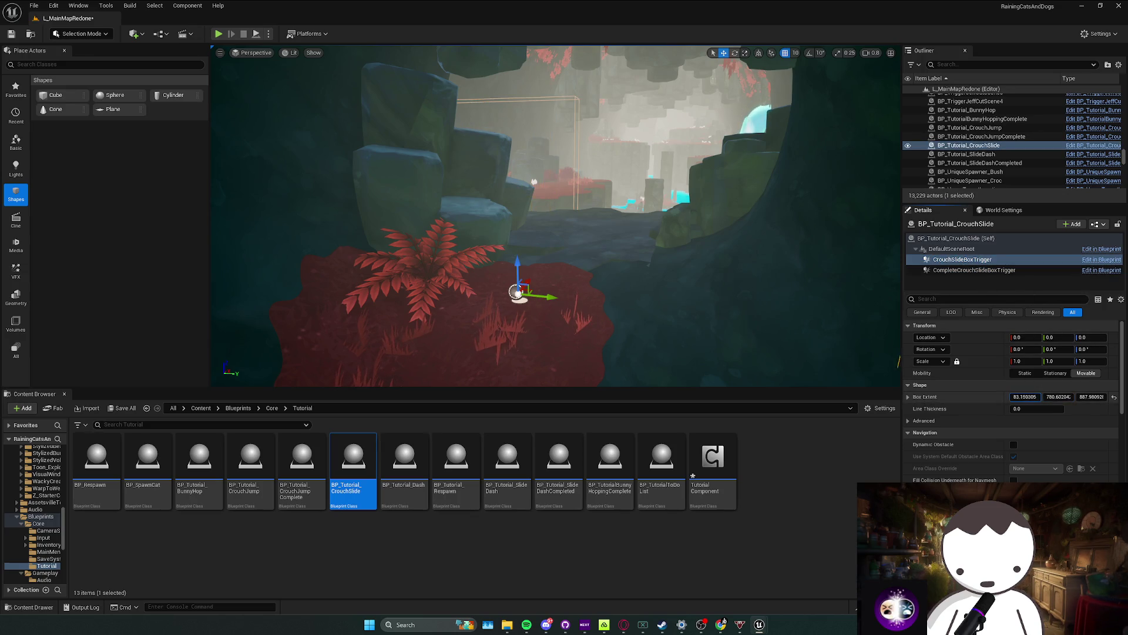
{"action": "left_click_drag", "start_coordinate": [1058, 398], "coordinate": [1075, 398]}
Step: Move CrouchSlideBoxTrigger down and back, rotate it about -32 degrees, and select a nearby cliff rock
{"action": "left_click_drag", "start_coordinate": [717, 336], "coordinate": [676, 336]}
{"action": "mouse_move", "coordinate": [719, 289]}
{"action": "left_mouse_down"}
{"action": "mouse_move", "coordinate": [618, 361]}
{"action": "mouse_move", "coordinate": [573, 335]}
{"action": "left_mouse_up"}
{"action": "key", "text": "q"}
{"action": "key", "text": "e"}
{"action": "mouse_move", "coordinate": [464, 286]}
{"action": "left_mouse_down"}
{"action": "mouse_move", "coordinate": [488, 283]}
{"action": "mouse_move", "coordinate": [434, 288]}
{"action": "mouse_move", "coordinate": [506, 294]}
{"action": "mouse_move", "coordinate": [514, 209]}
{"action": "mouse_move", "coordinate": [517, 235]}
{"action": "mouse_move", "coordinate": [499, 218]}
{"action": "mouse_move", "coordinate": [566, 196]}
{"action": "mouse_move", "coordinate": [486, 212]}
{"action": "mouse_move", "coordinate": [557, 199]}
{"action": "mouse_move", "coordinate": [617, 224]}
{"action": "left_mouse_up"}
{"action": "left_click", "coordinate": [670, 287]}
{"action": "mouse_move", "coordinate": [670, 288]}
{"action": "left_mouse_down"}
{"action": "mouse_move", "coordinate": [753, 288]}
{"action": "mouse_move", "coordinate": [537, 292]}
{"action": "mouse_move", "coordinate": [575, 159]}
{"action": "left_mouse_up"}
Step: Select SM_Cliff_195, raise it and rotate it above the passage
{"action": "left_click", "coordinate": [741, 286]}
{"action": "left_click", "coordinate": [748, 285]}
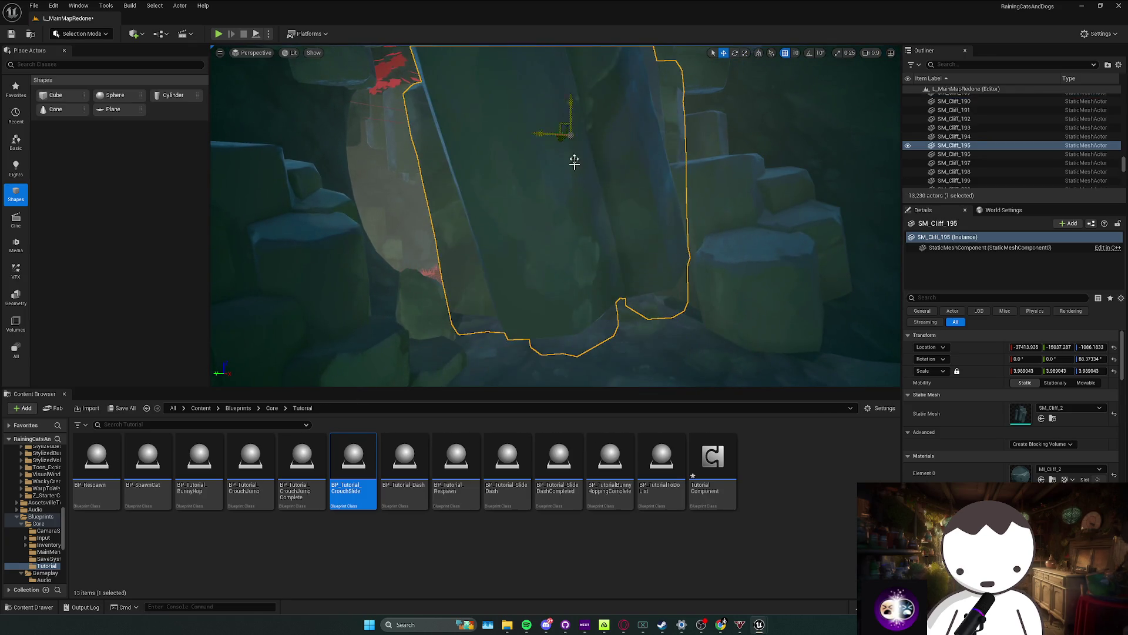
{"action": "key", "text": "e"}
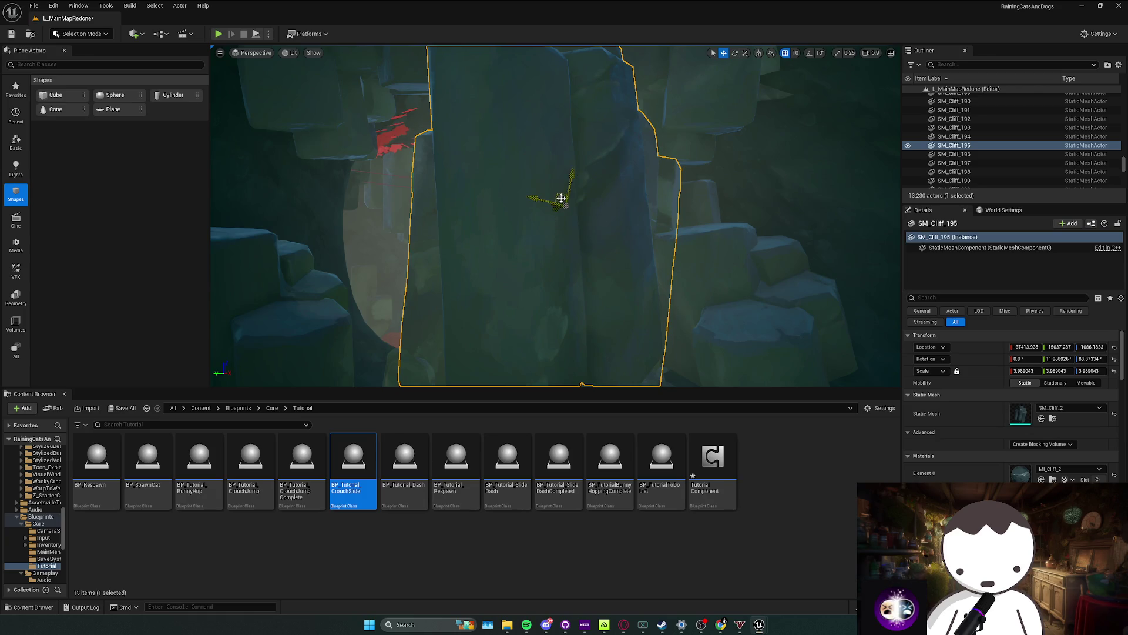
{"action": "mouse_move", "coordinate": [578, 106]}
{"action": "left_mouse_down"}
{"action": "mouse_move", "coordinate": [554, 121]}
{"action": "mouse_move", "coordinate": [589, 111]}
{"action": "left_mouse_up"}
{"action": "key", "text": "e"}
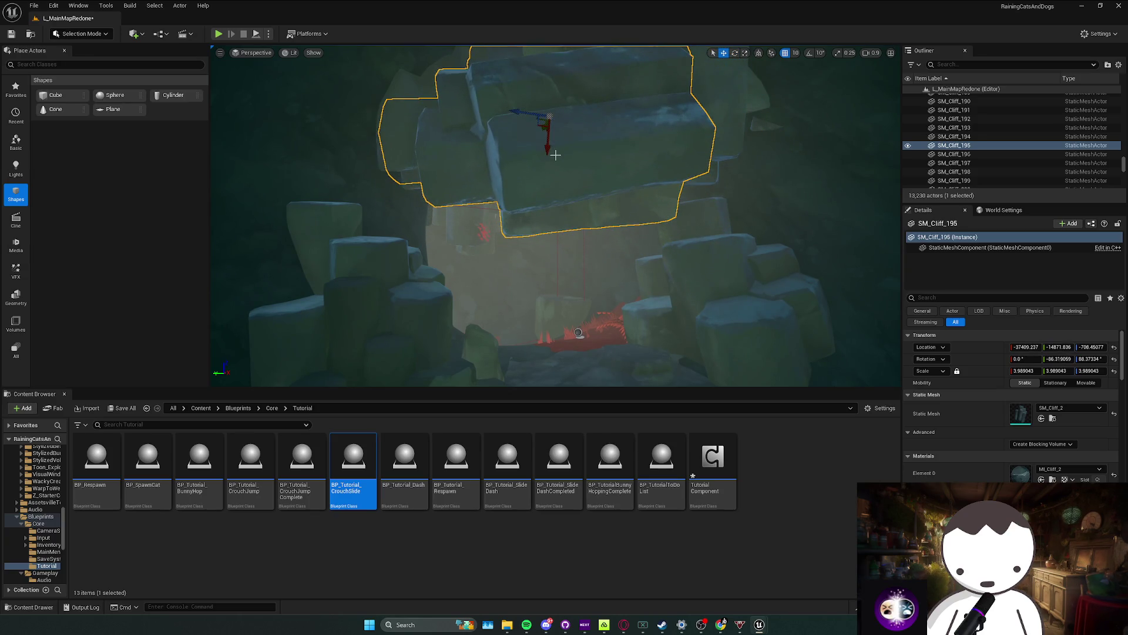
Step: Alt-drag a lowered copy, SM_Cliff_209, tilt it about 9 degrees and slide it sideways into place
{"action": "left_click_drag", "start_coordinate": [549, 147], "coordinate": [532, 237]}
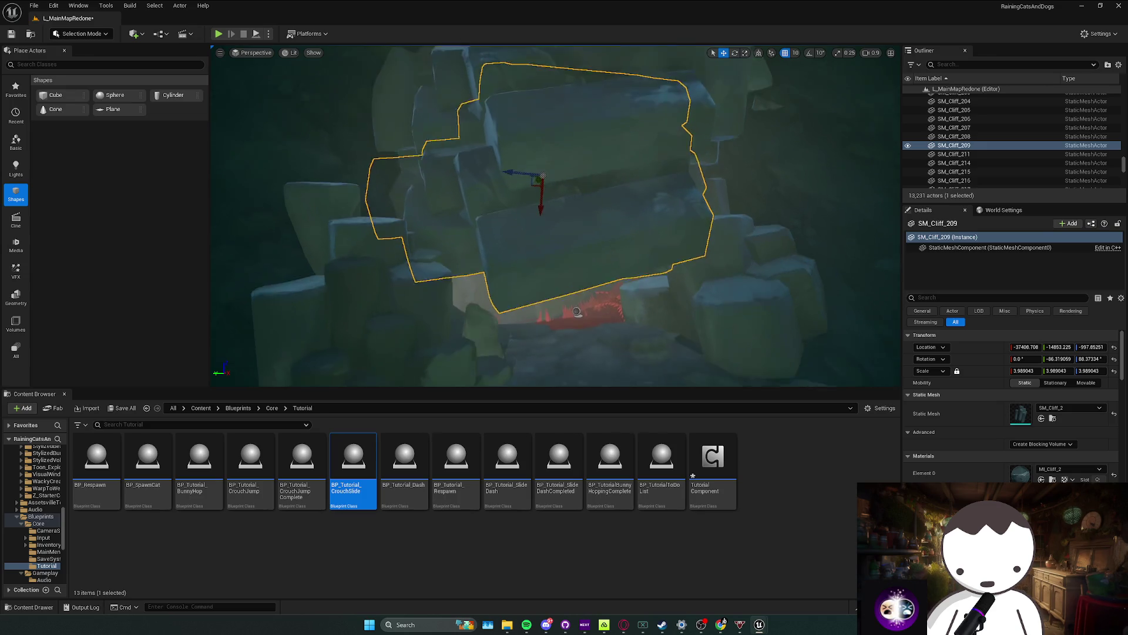
{"action": "mouse_move", "coordinate": [592, 282]}
{"action": "left_mouse_down"}
{"action": "mouse_move", "coordinate": [699, 292]}
{"action": "mouse_move", "coordinate": [782, 270]}
{"action": "left_mouse_up"}
{"action": "key", "text": "w"}
{"action": "scroll", "coordinate": [555, 216], "scroll_direction": "up", "scroll_amount": 1}
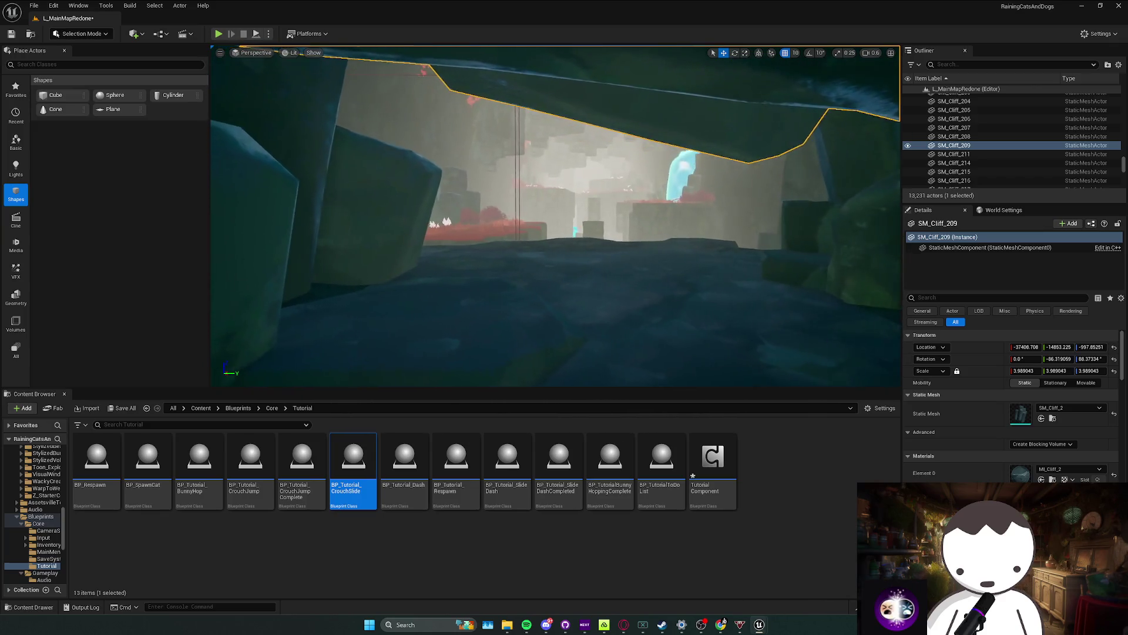
{"action": "key", "text": "w"}
{"action": "scroll", "coordinate": [556, 216], "scroll_direction": "up", "scroll_amount": 1}
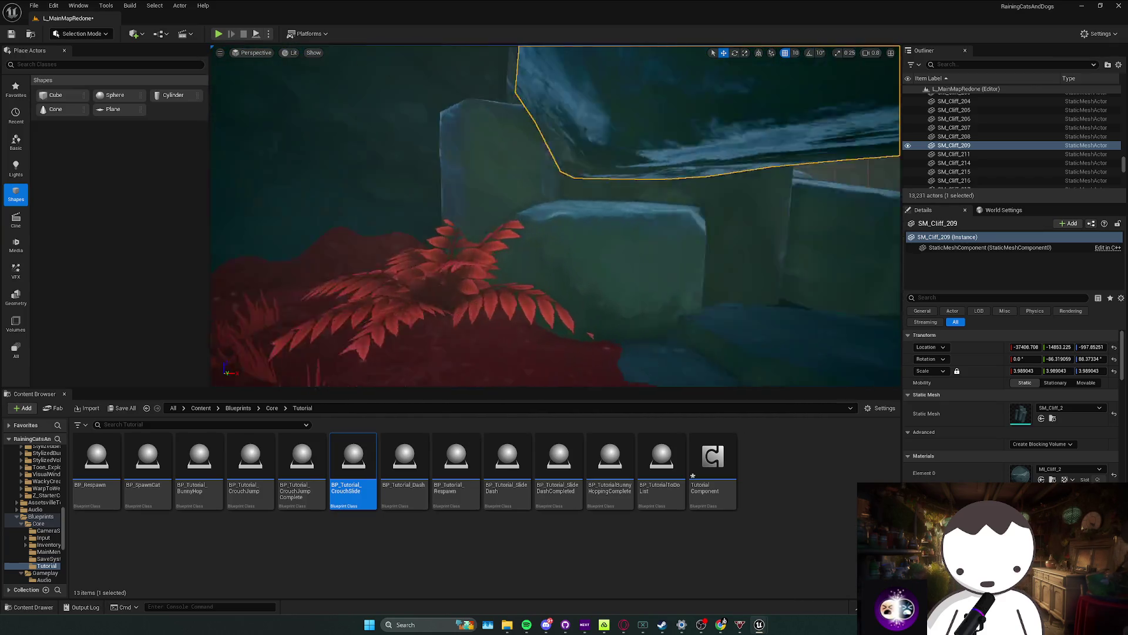
{"action": "key", "text": "e"}
{"action": "mouse_move", "coordinate": [565, 115]}
{"action": "left_mouse_down"}
{"action": "mouse_move", "coordinate": [616, 149]}
{"action": "mouse_move", "coordinate": [595, 128]}
{"action": "left_mouse_up"}
{"action": "key", "text": "w"}
{"action": "left_click_drag", "start_coordinate": [643, 97], "coordinate": [620, 100]}
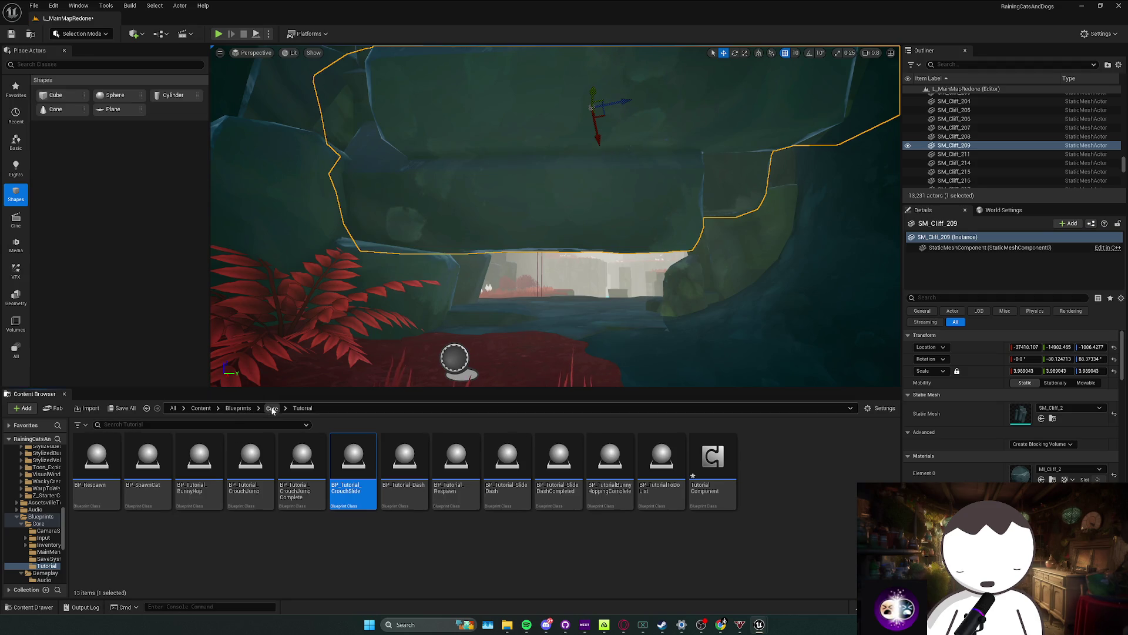
Step: Navigate the Content Browser from Core through Blueprints and Gameplay into the Environment folder
{"action": "left_click", "coordinate": [272, 409]}
{"action": "left_click", "coordinate": [238, 408]}
{"action": "double_click", "coordinate": [153, 455]}
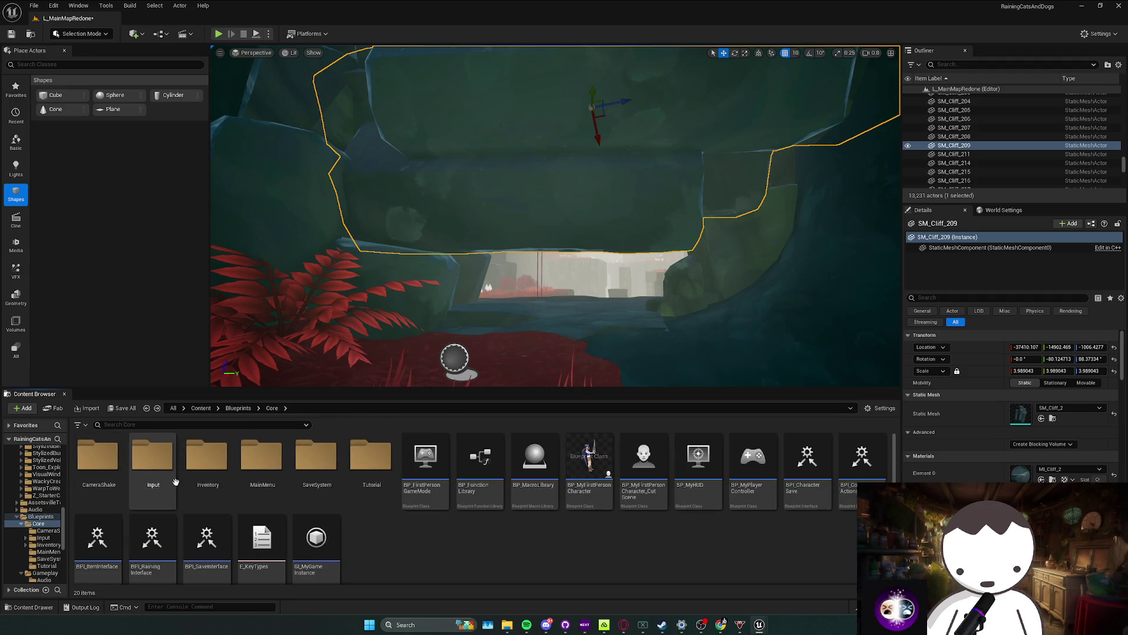
{"action": "left_click", "coordinate": [201, 408]}
{"action": "double_click", "coordinate": [316, 457]}
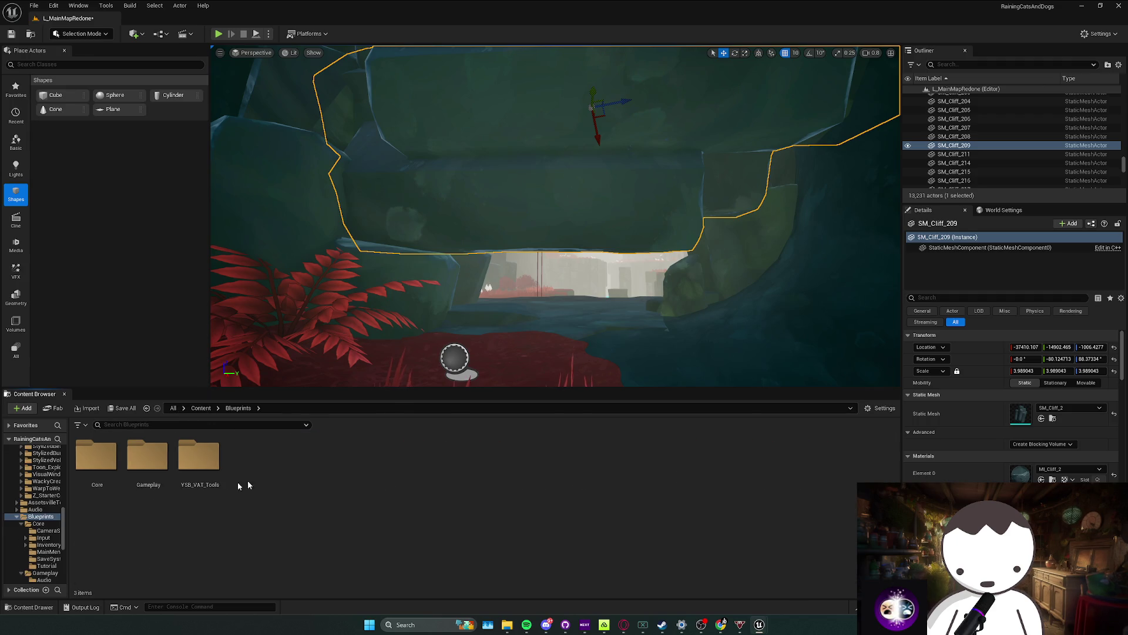
{"action": "double_click", "coordinate": [151, 456]}
{"action": "double_click", "coordinate": [302, 458]}
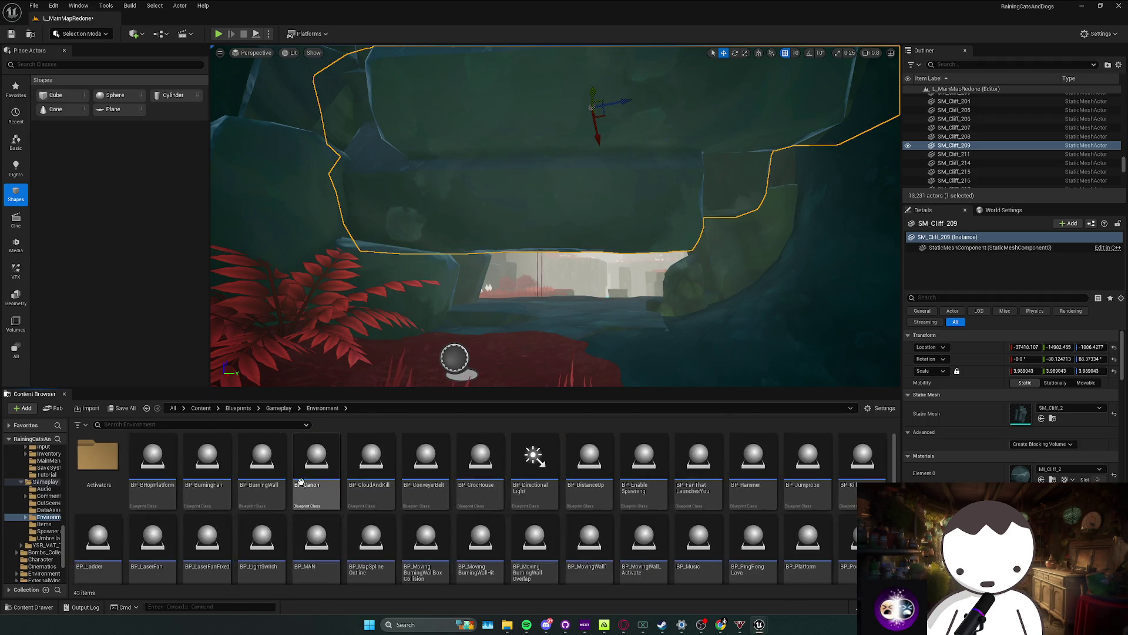
Step: Scroll through the Environment assets, then go back up via Gameplay to the Content folder
{"action": "scroll", "coordinate": [476, 516], "scroll_direction": "up", "scroll_amount": 2}
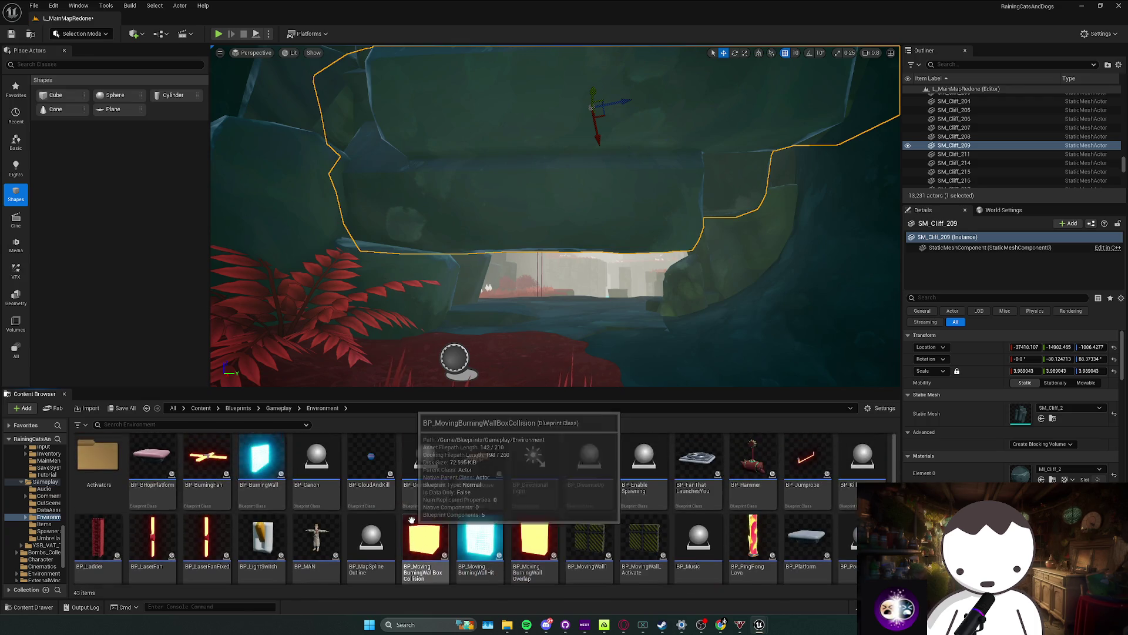
{"action": "scroll", "coordinate": [563, 525], "scroll_direction": "down", "scroll_amount": 2}
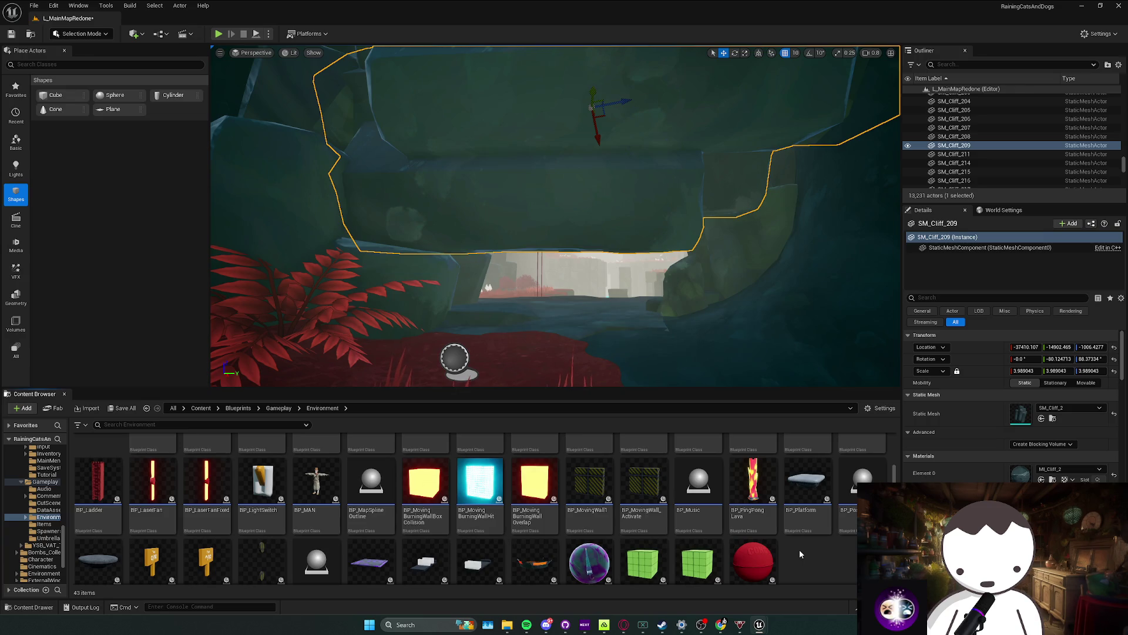
{"action": "scroll", "coordinate": [796, 548], "scroll_direction": "down", "scroll_amount": 1}
{"action": "scroll", "coordinate": [794, 548], "scroll_direction": "up", "scroll_amount": 3}
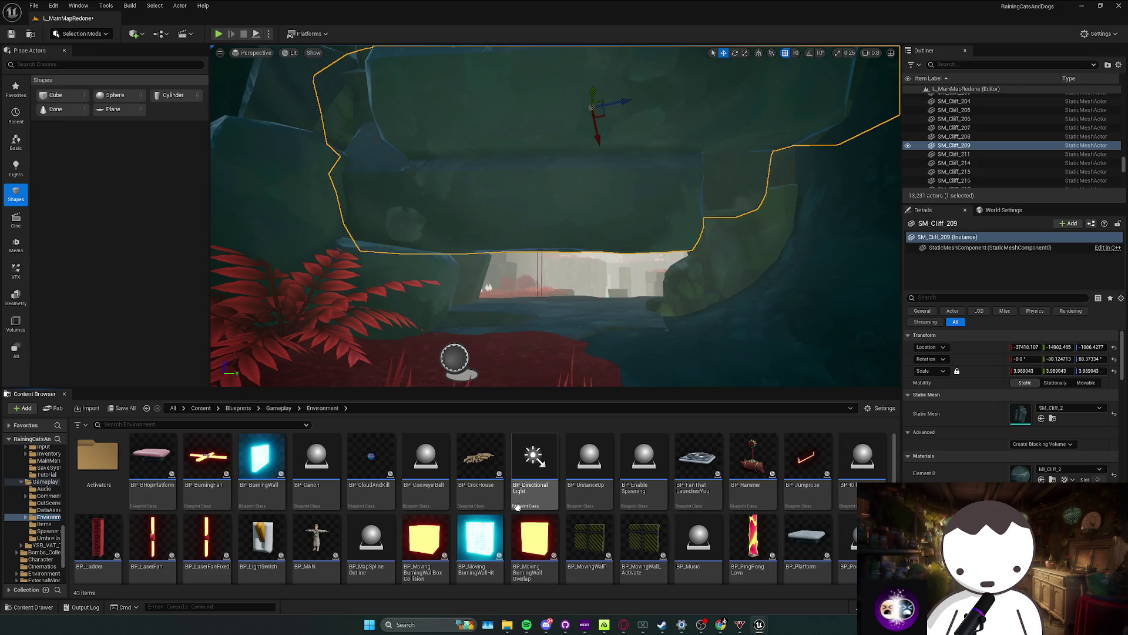
{"action": "left_click", "coordinate": [280, 408]}
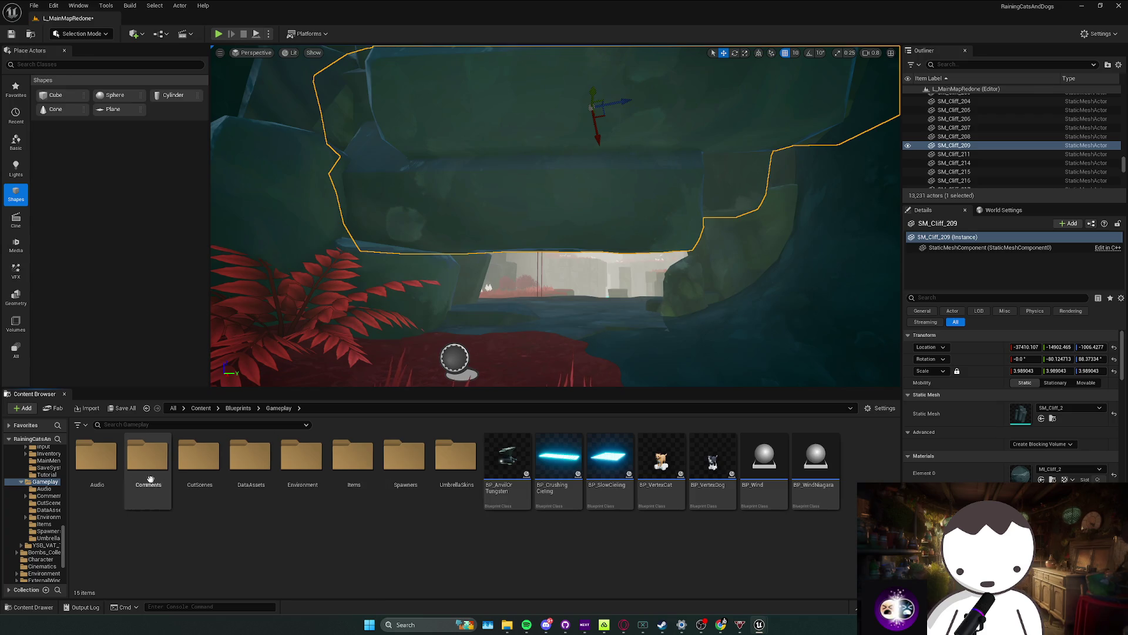
{"action": "left_click", "coordinate": [201, 408]}
{"action": "type", "text": "lava"}
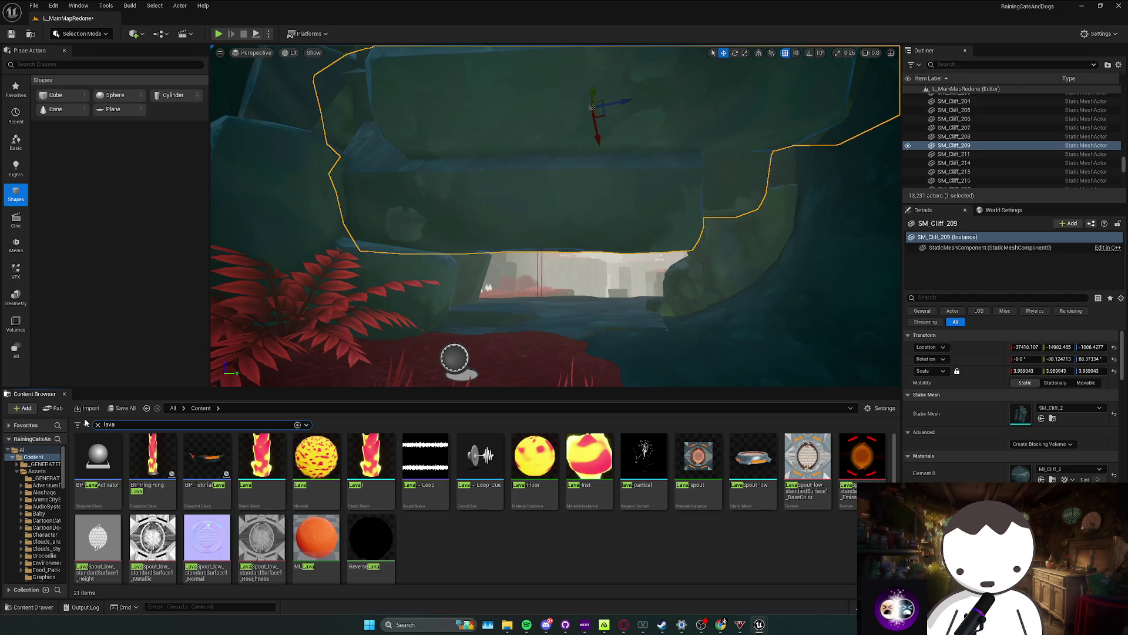
{"action": "mouse_move", "coordinate": [207, 456]}
{"action": "left_mouse_down"}
{"action": "mouse_move", "coordinate": [521, 355]}
{"action": "mouse_move", "coordinate": [566, 314]}
{"action": "left_mouse_up"}
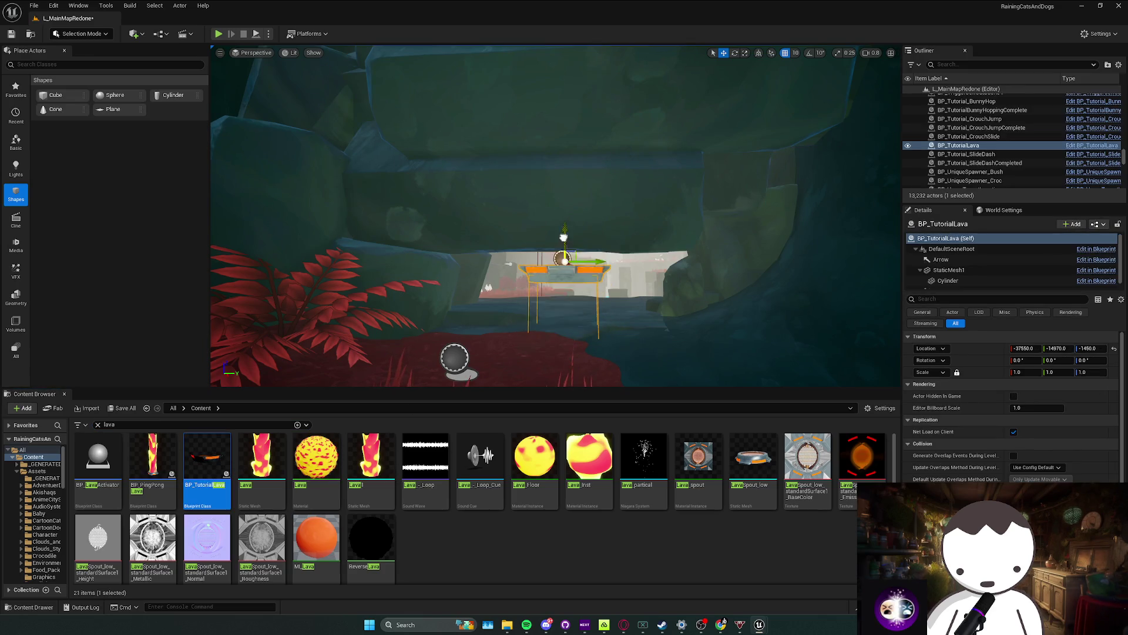
{"action": "mouse_move", "coordinate": [588, 257]}
{"action": "left_mouse_down"}
{"action": "mouse_move", "coordinate": [553, 234]}
{"action": "mouse_move", "coordinate": [659, 239]}
{"action": "left_mouse_up"}
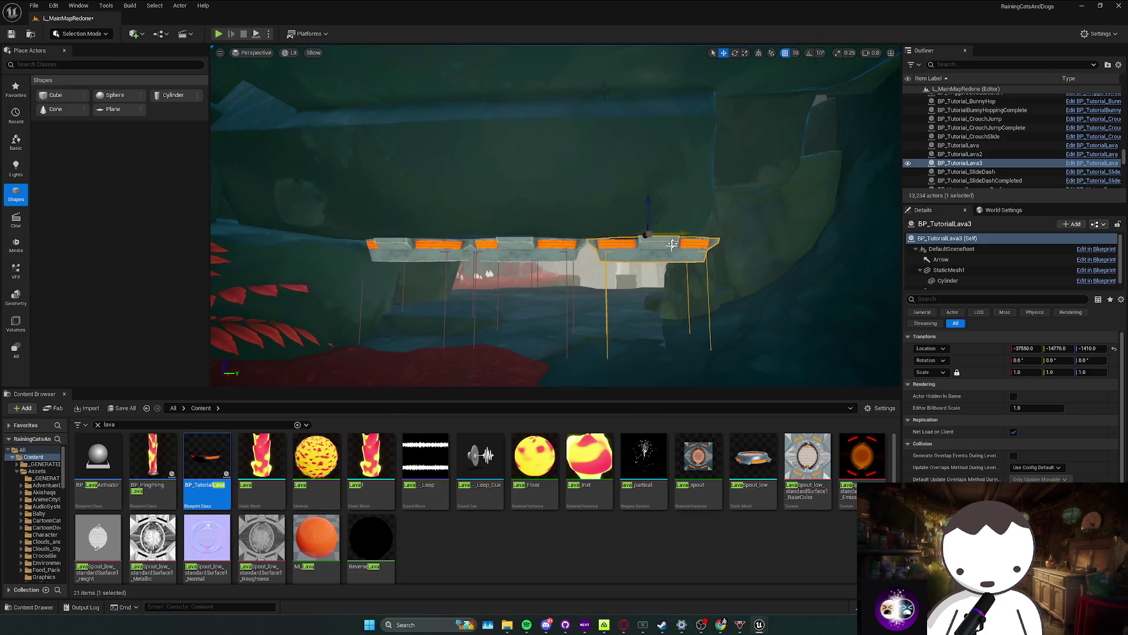
{"action": "left_click", "coordinate": [551, 213]}
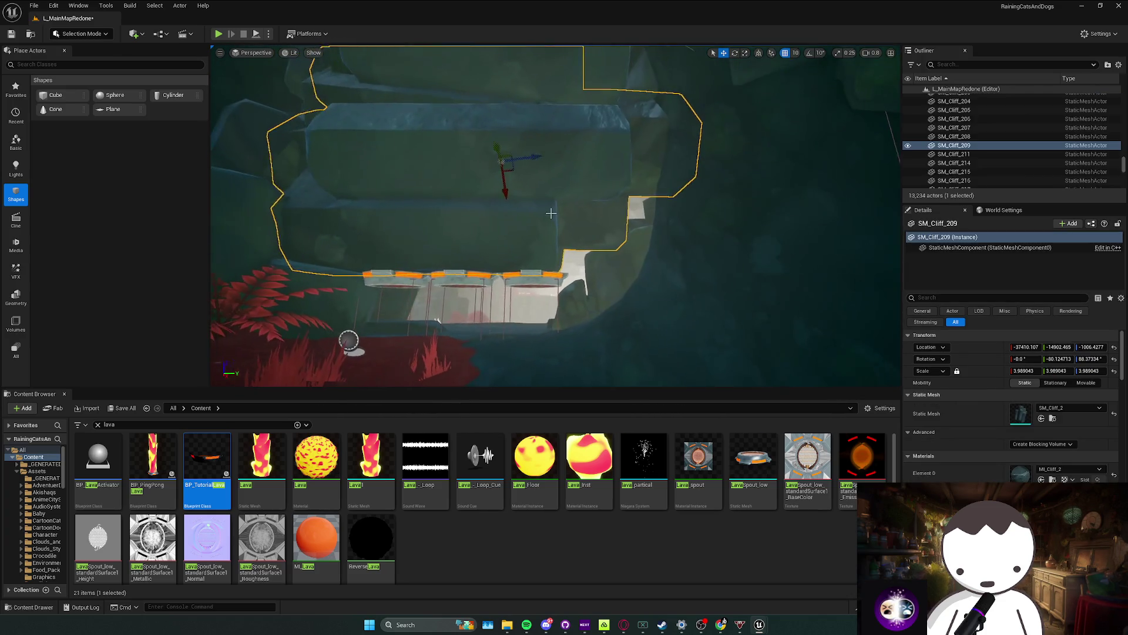
{"action": "mouse_move", "coordinate": [528, 151]}
{"action": "left_mouse_down"}
{"action": "mouse_move", "coordinate": [725, 164]}
{"action": "mouse_move", "coordinate": [713, 171]}
{"action": "mouse_move", "coordinate": [724, 211]}
{"action": "left_mouse_up"}
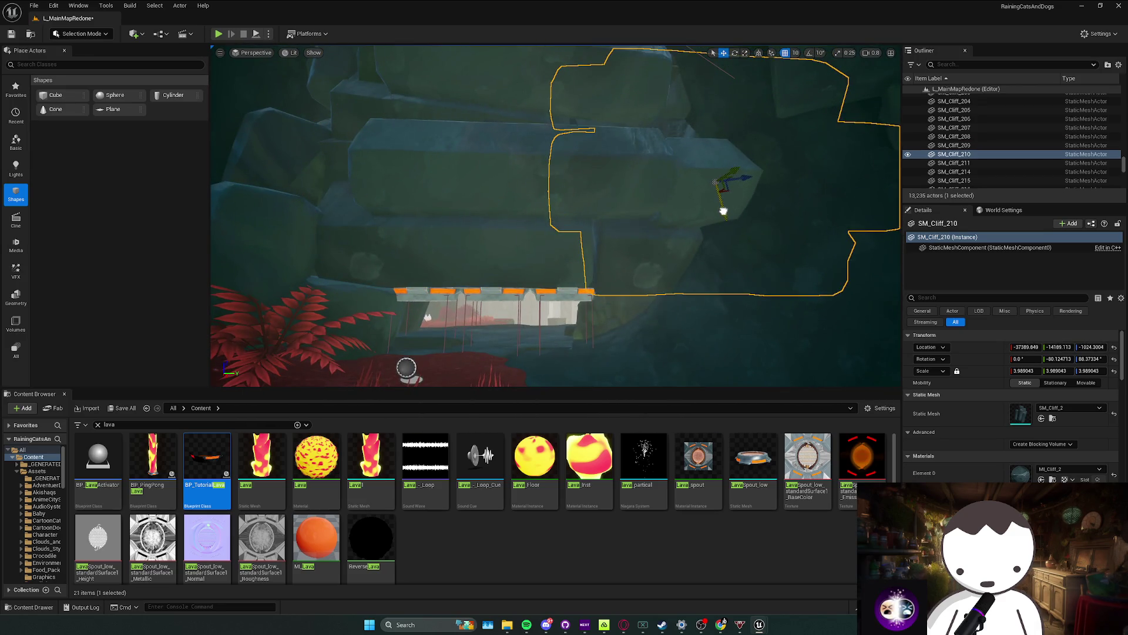
{"action": "left_click", "coordinate": [579, 275]}
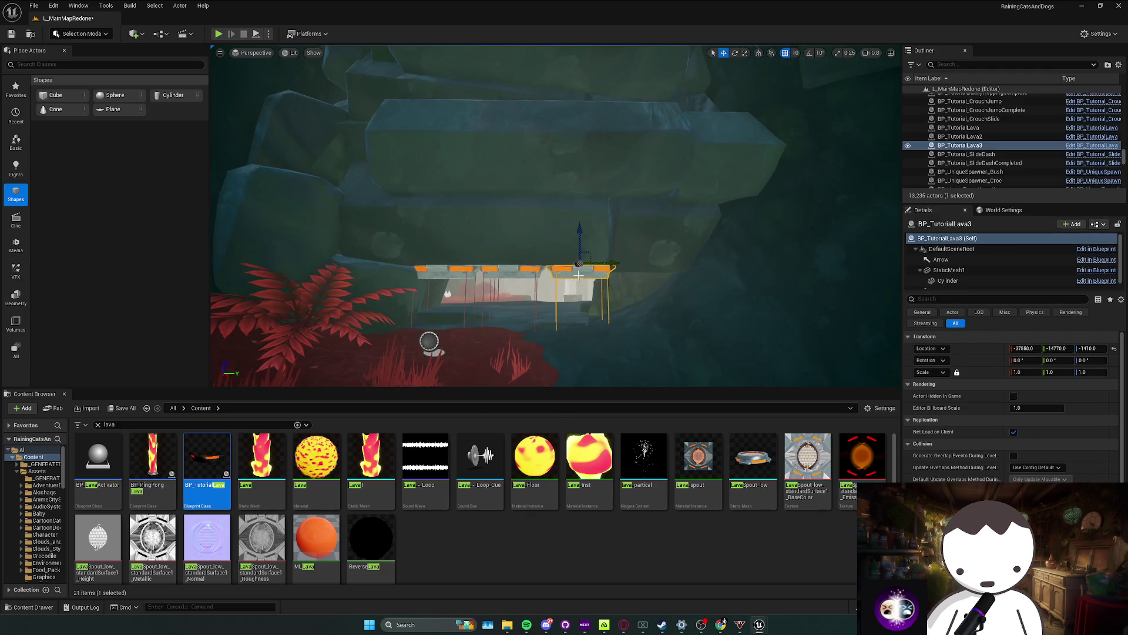
{"action": "key", "text": "Escape"}
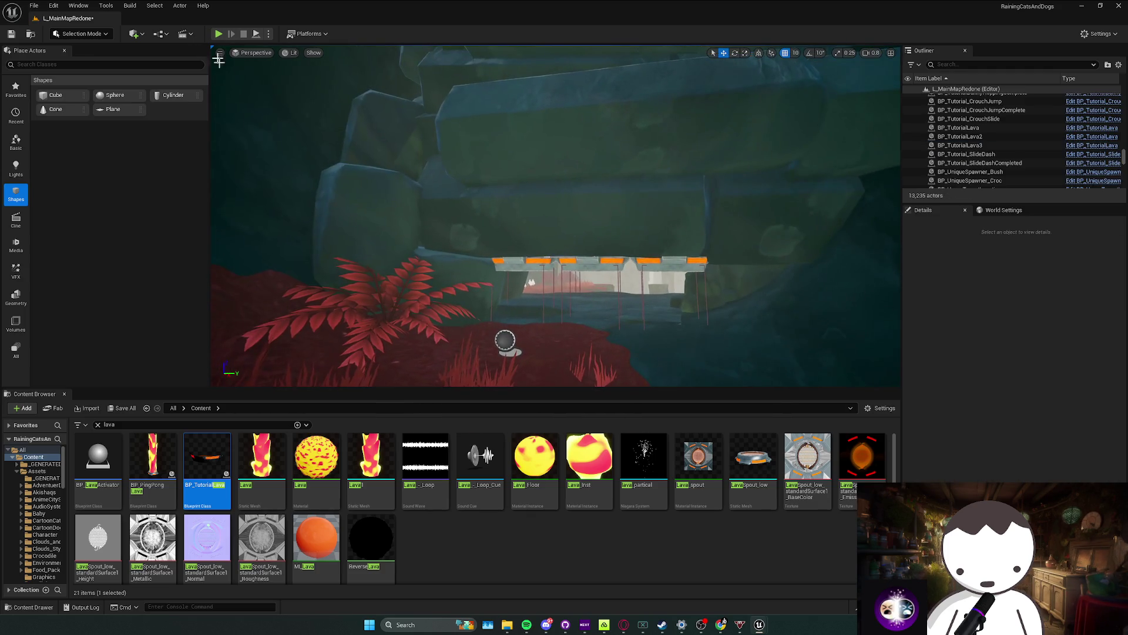
{"action": "key", "text": "alt+p"}
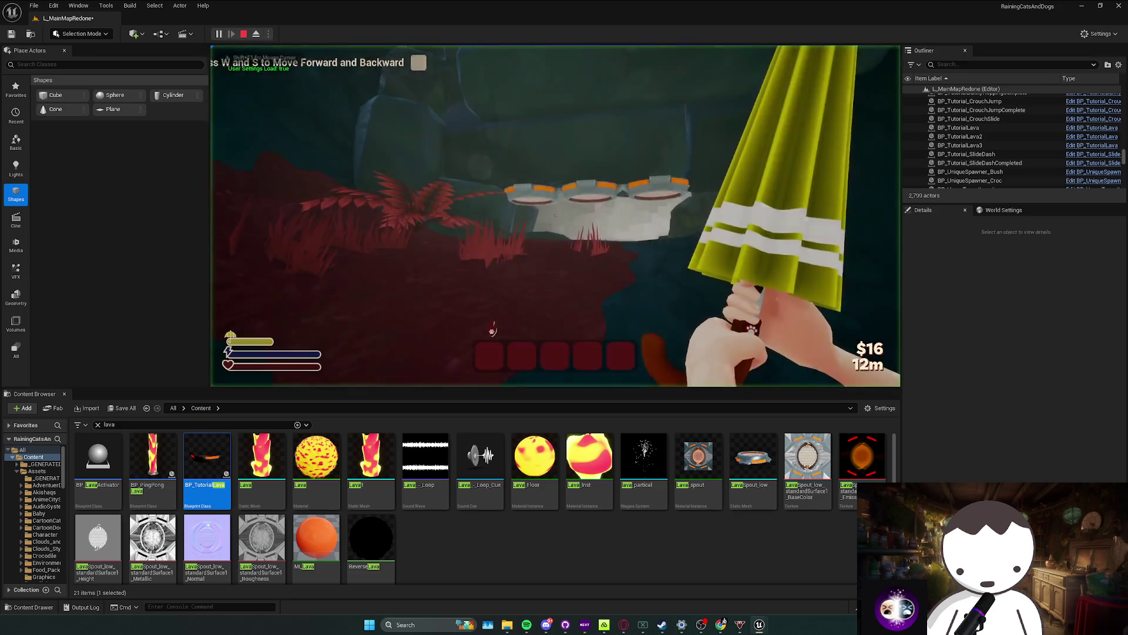
{"action": "key", "text": "w"}
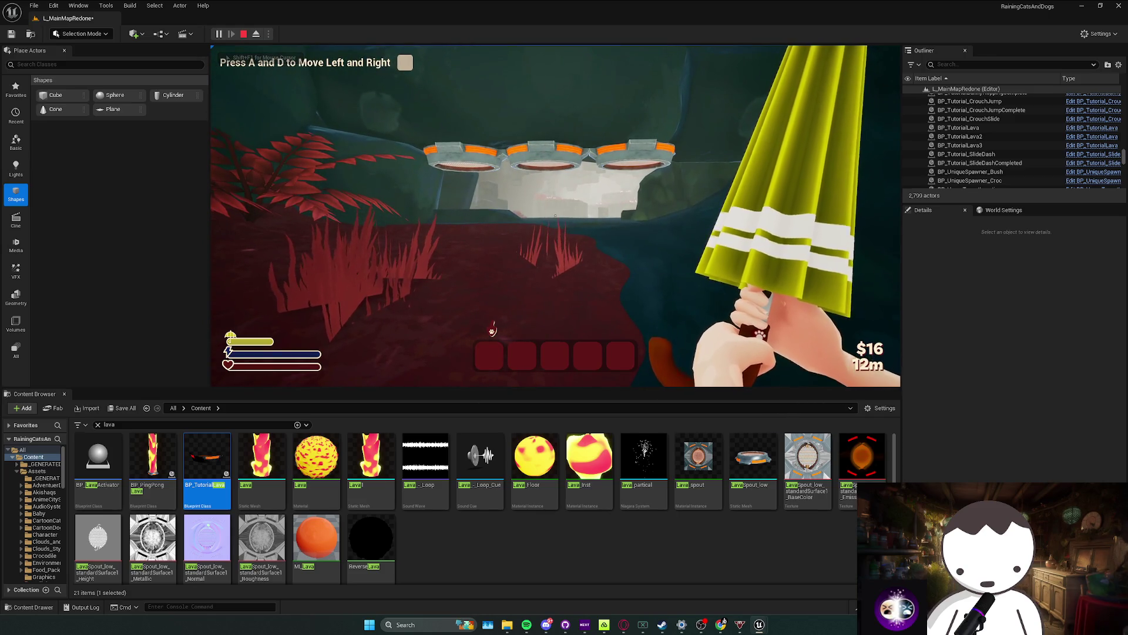
{"action": "key", "text": "space"}
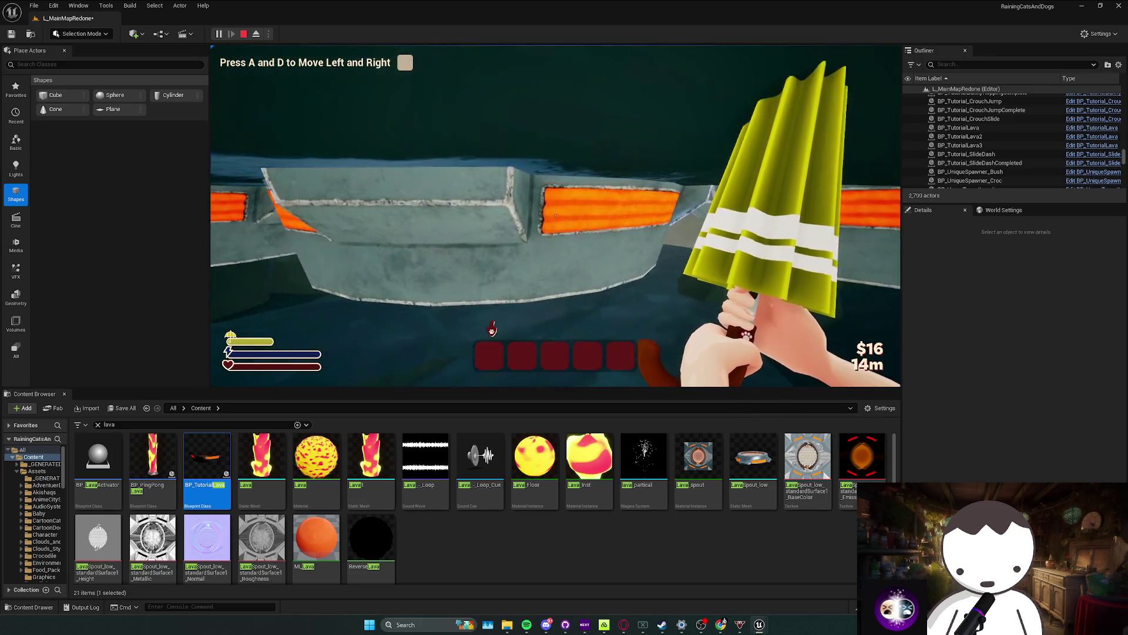
{"action": "key", "text": "Escape"}
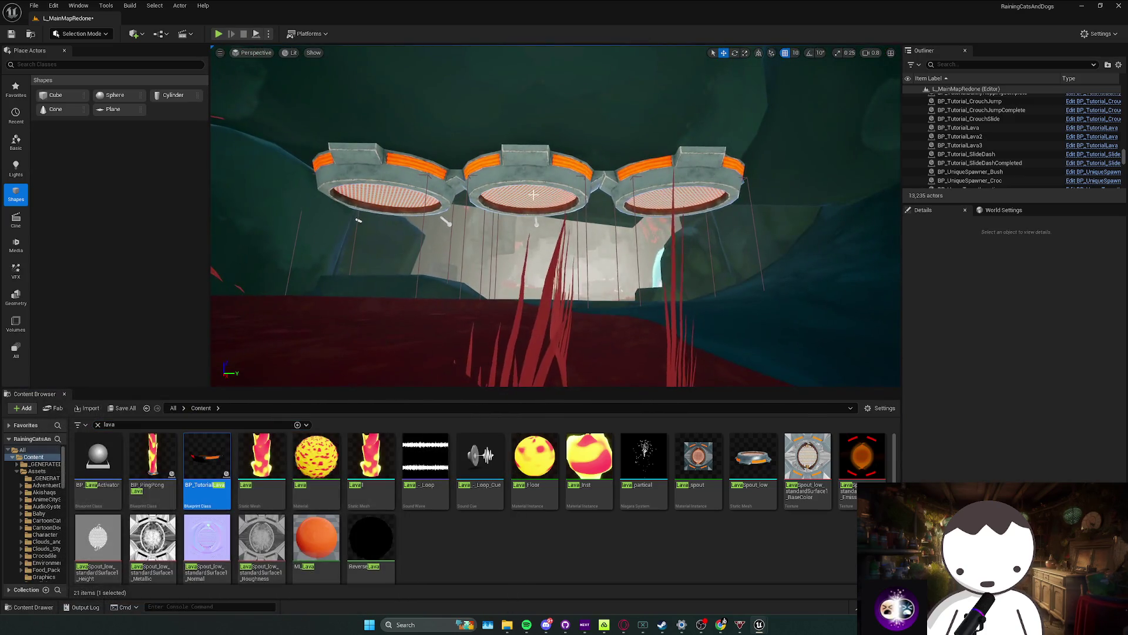
{"action": "left_click", "coordinate": [516, 301]}
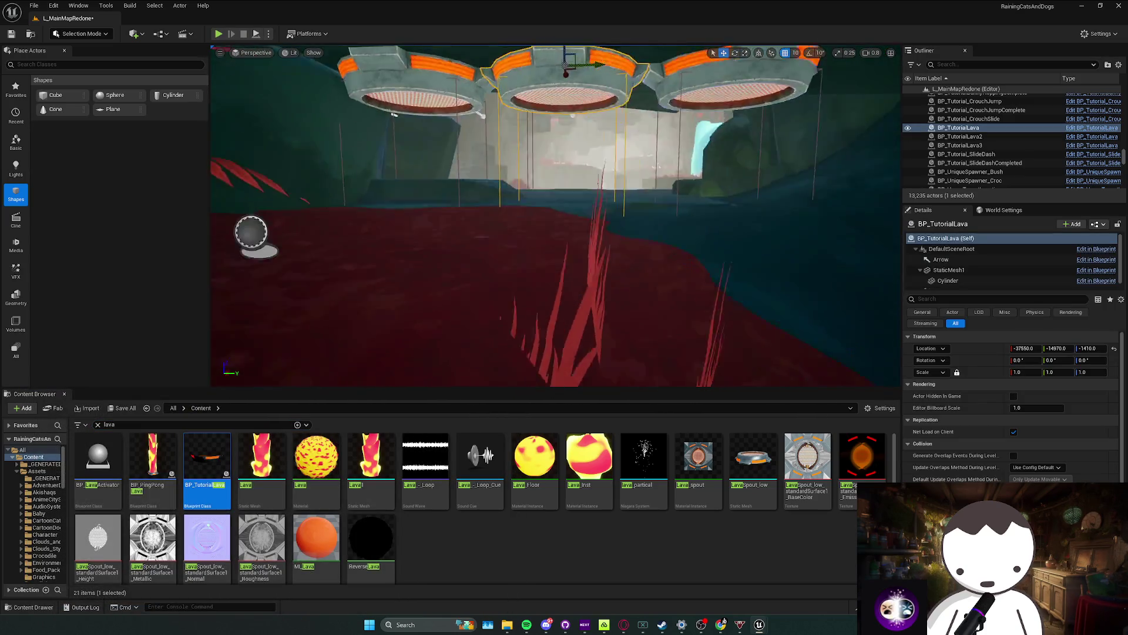
Step: Save, then place a plane below the lava pipes with Lava_Floor, enlarged and slightly lowered
{"action": "key", "text": "ctrl+s"}
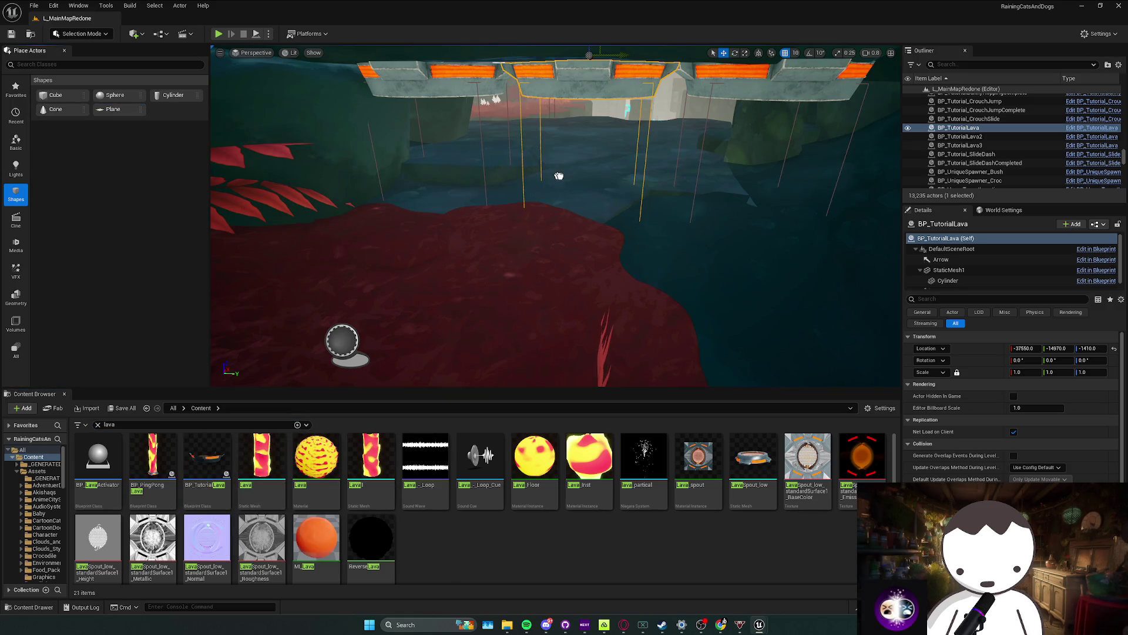
{"action": "left_click_drag", "start_coordinate": [559, 176], "coordinate": [567, 184]}
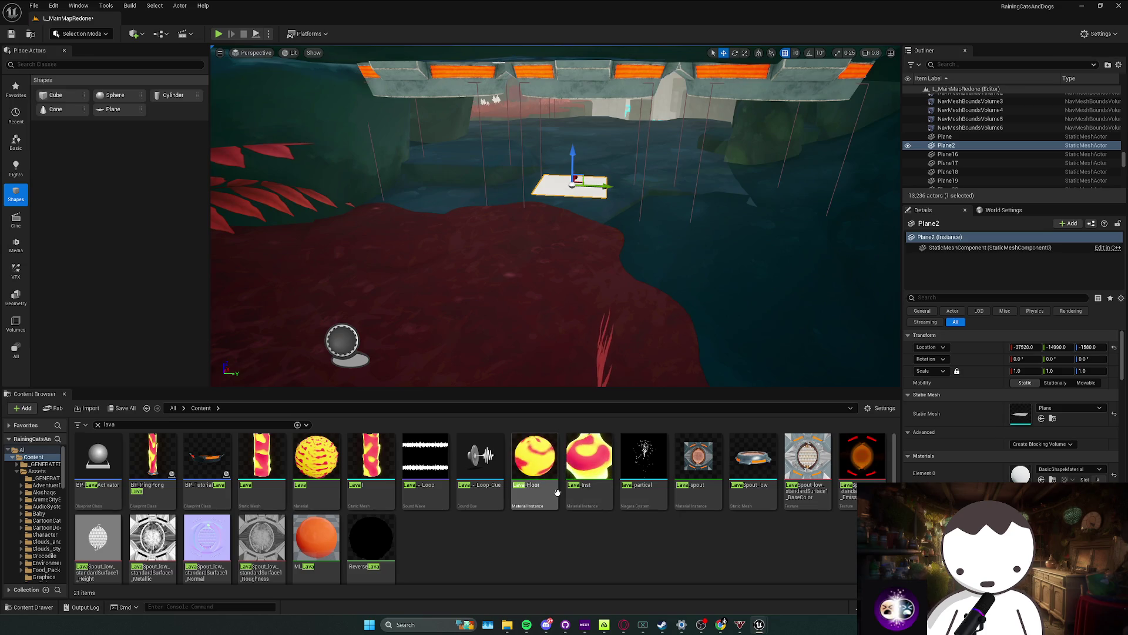
{"action": "mouse_move", "coordinate": [557, 492]}
{"action": "left_mouse_down"}
{"action": "mouse_move", "coordinate": [585, 195]}
{"action": "mouse_move", "coordinate": [576, 186]}
{"action": "left_mouse_up"}
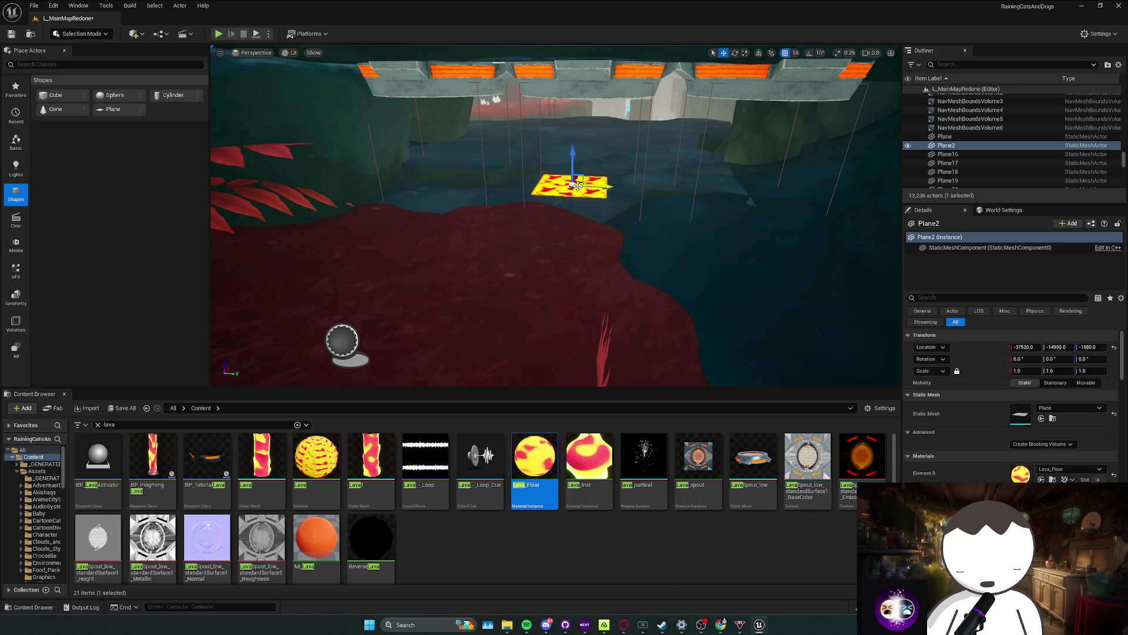
{"action": "left_click_drag", "start_coordinate": [1050, 371], "coordinate": [1120, 371]}
{"action": "mouse_move", "coordinate": [571, 159]}
{"action": "left_mouse_down"}
{"action": "mouse_move", "coordinate": [568, 176]}
{"action": "mouse_move", "coordinate": [574, 167]}
{"action": "mouse_move", "coordinate": [587, 180]}
{"action": "mouse_move", "coordinate": [560, 176]}
{"action": "mouse_move", "coordinate": [605, 171]}
{"action": "mouse_move", "coordinate": [584, 174]}
{"action": "left_mouse_up"}
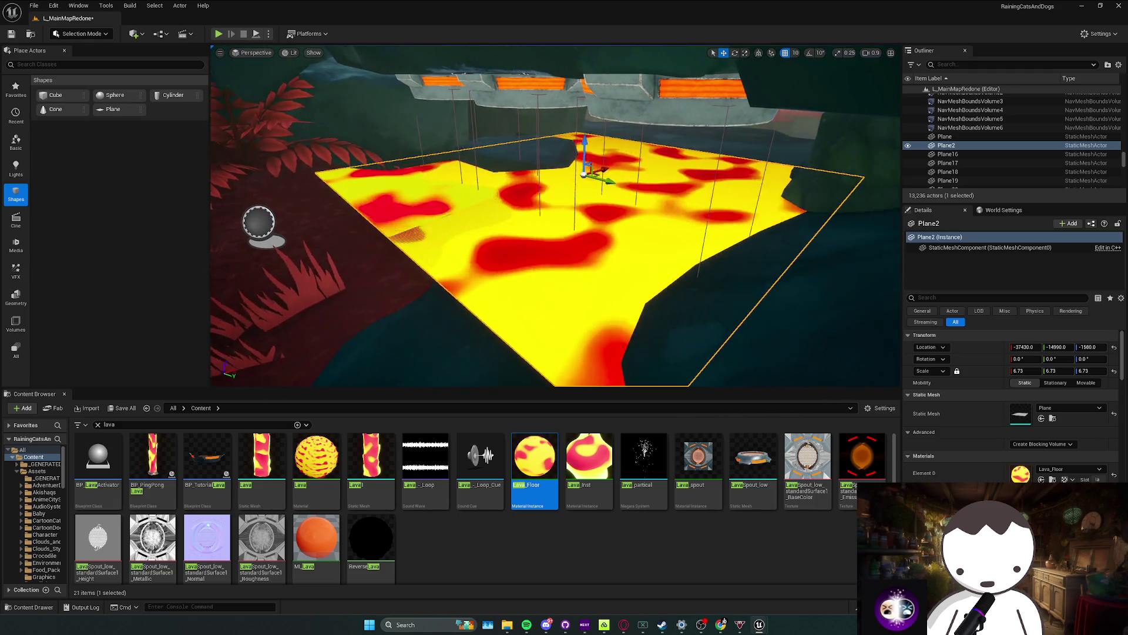
Step: Open the lava pipe's BP_TutorialLava blueprint for editing
{"action": "left_click", "coordinate": [583, 174]}
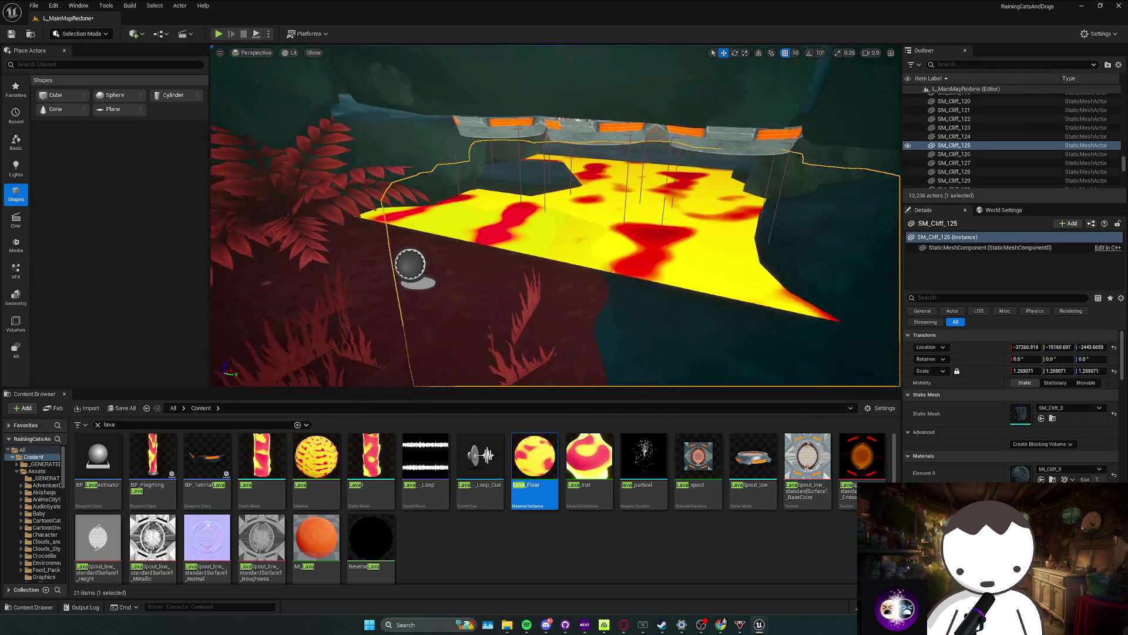
{"action": "right_click", "coordinate": [517, 183]}
{"action": "left_click", "coordinate": [575, 215]}
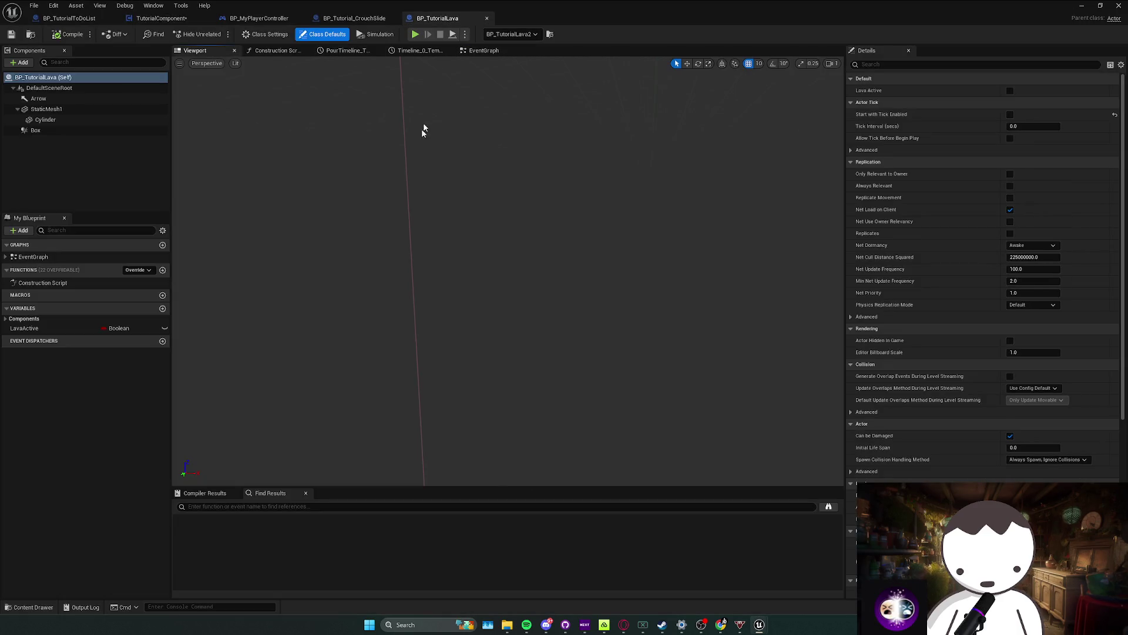
Step: Give the Cylinder component the Lava_Inst material and the Lava1 static mesh, then return to the level
{"action": "left_click", "coordinate": [96, 120]}
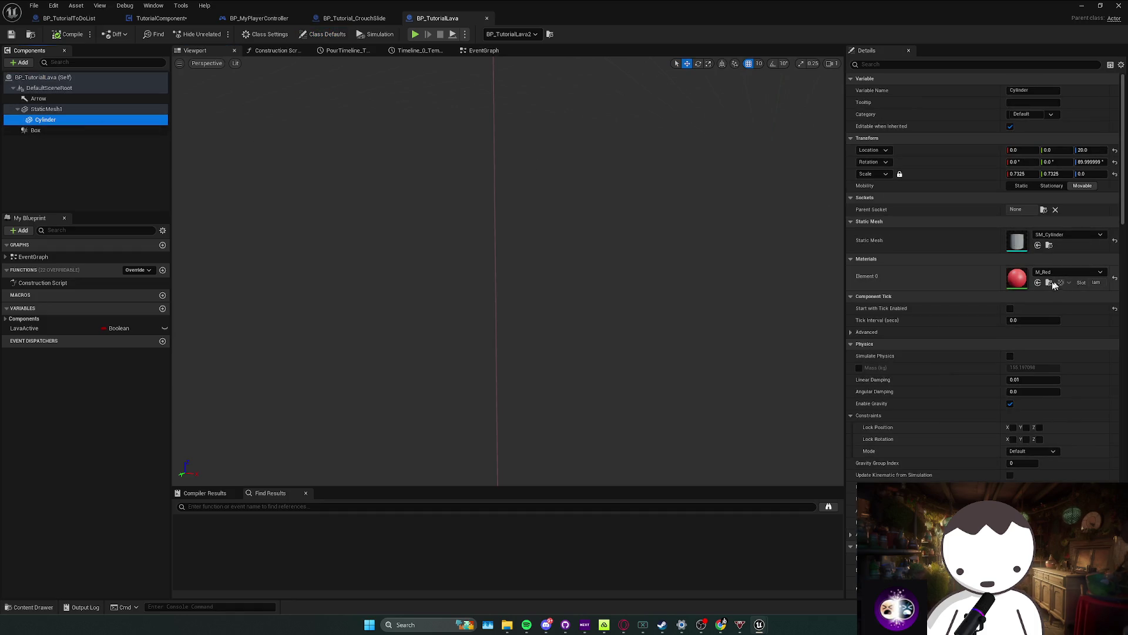
{"action": "left_click", "coordinate": [1052, 274]}
{"action": "type", "text": "ava"}
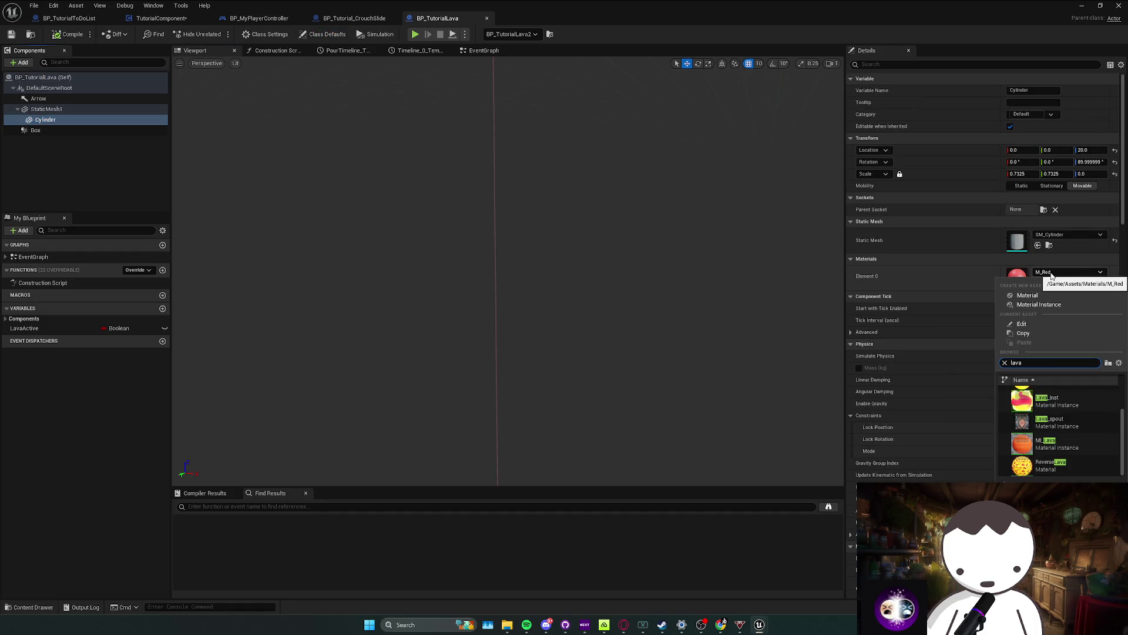
{"action": "left_click", "coordinate": [1066, 418]}
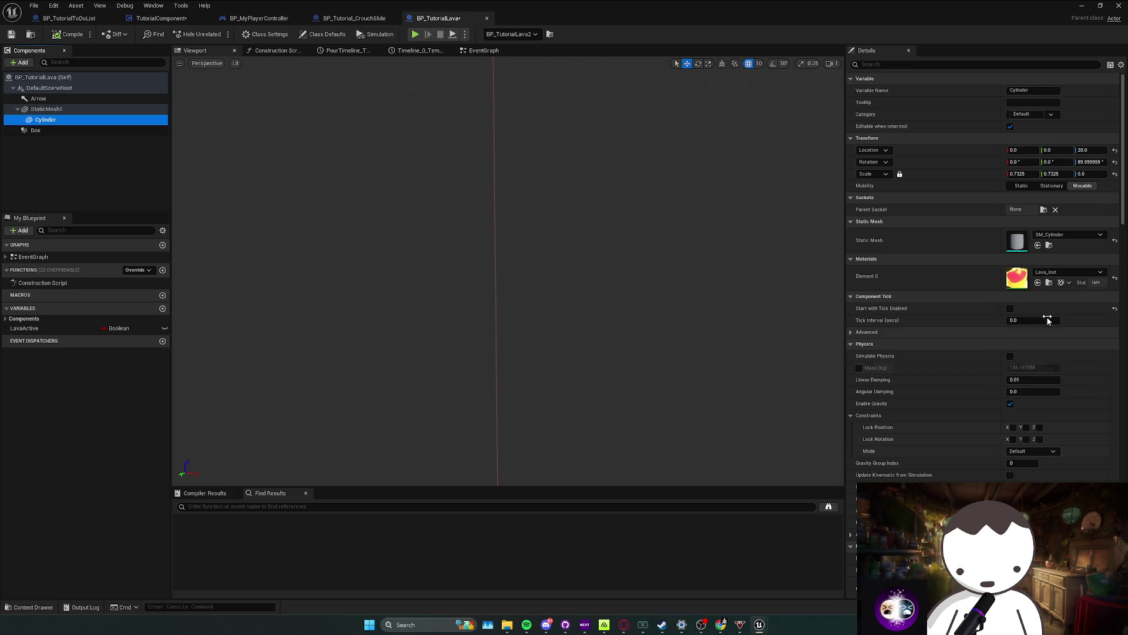
{"action": "left_click", "coordinate": [1065, 238]}
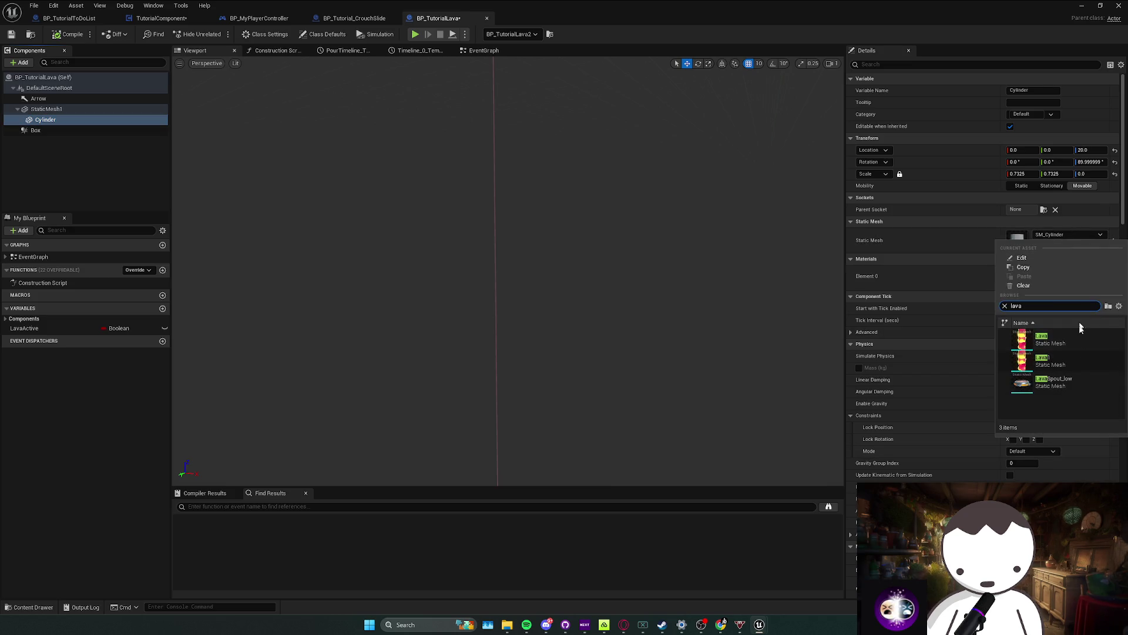
{"action": "left_click", "coordinate": [1052, 361]}
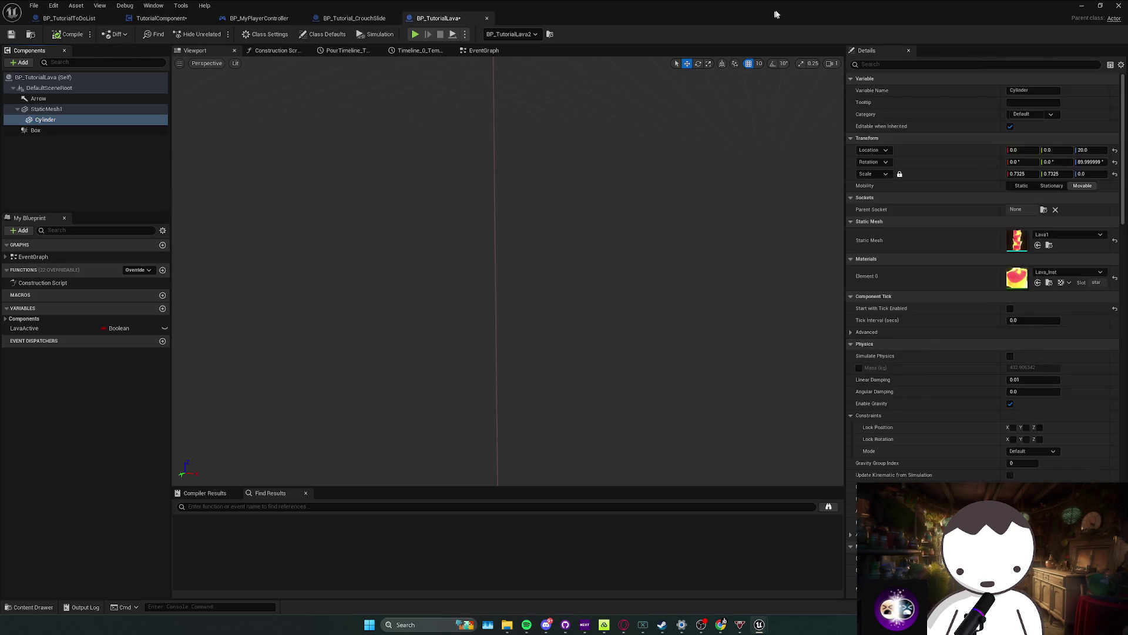
{"action": "key", "text": "alt+Tab"}
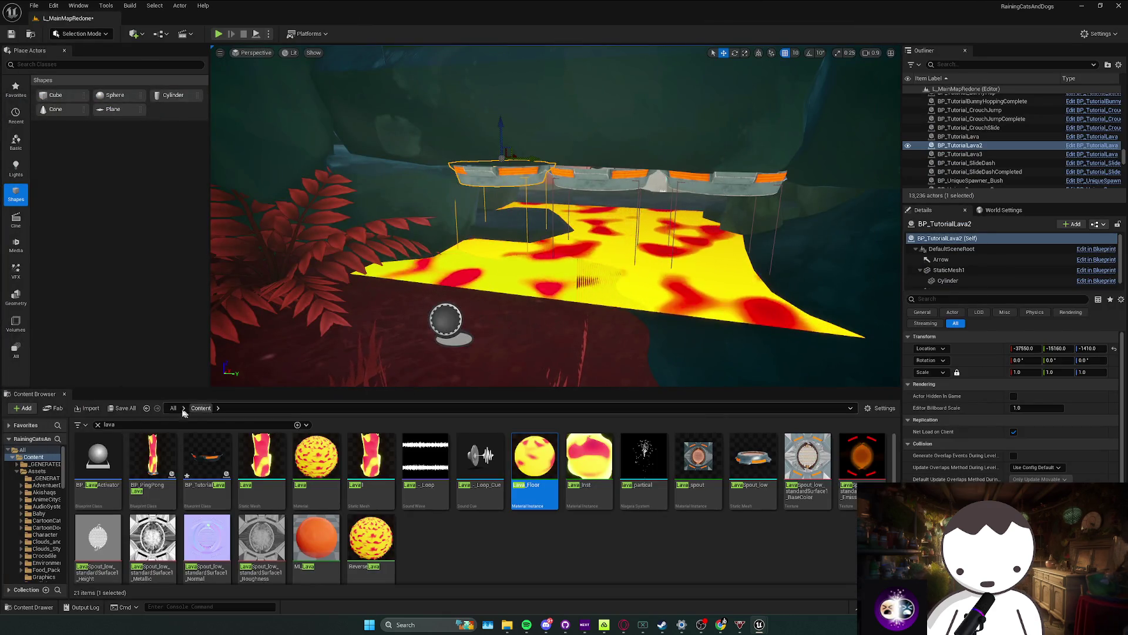
Step: Search 'grat' and place Plane364 with the Grate material, scaled 6.73, just above the lava floor
{"action": "double_click", "coordinate": [110, 424]}
{"action": "type", "text": "grat"}
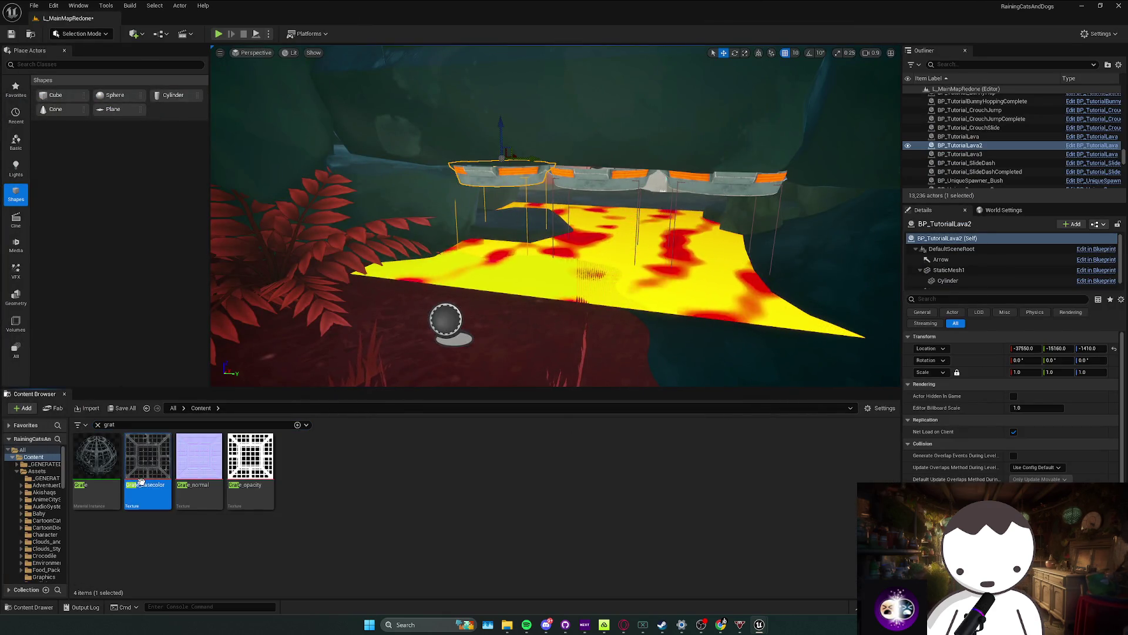
{"action": "left_click_drag", "start_coordinate": [86, 491], "coordinate": [243, 379]}
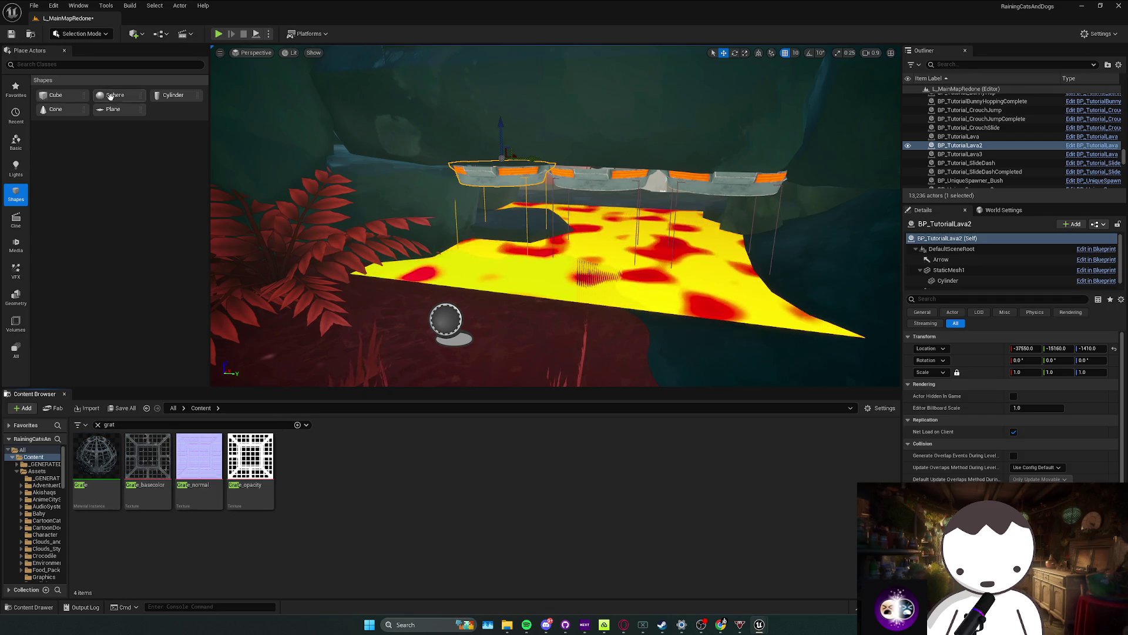
{"action": "left_click_drag", "start_coordinate": [599, 246], "coordinate": [608, 256]}
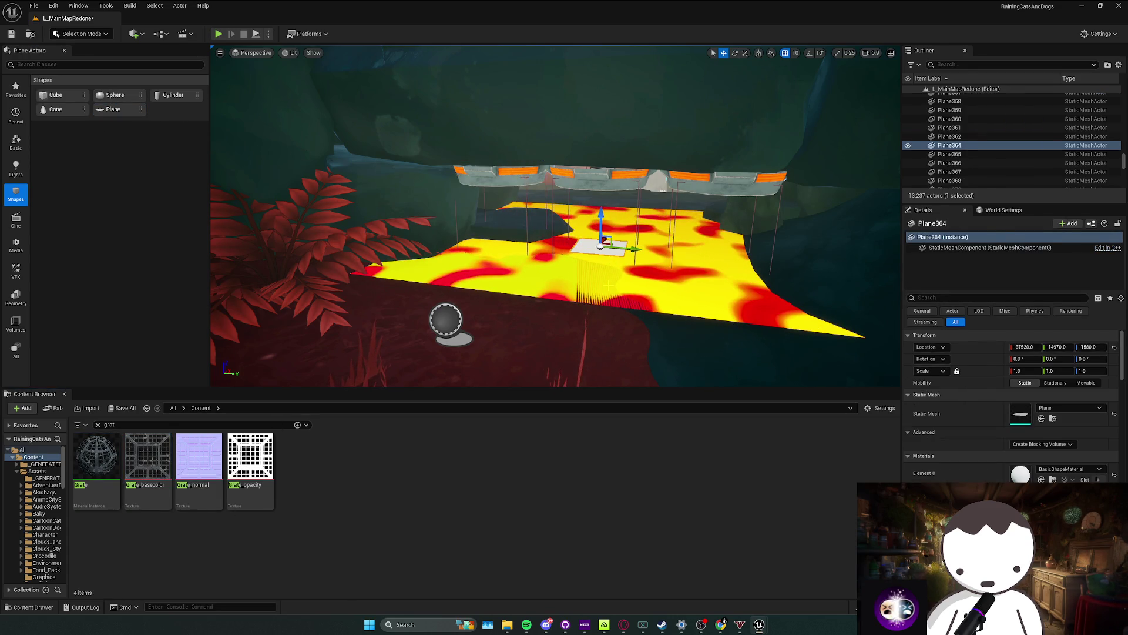
{"action": "key", "text": "ctrl+z"}
{"action": "key", "text": "ctrl+y"}
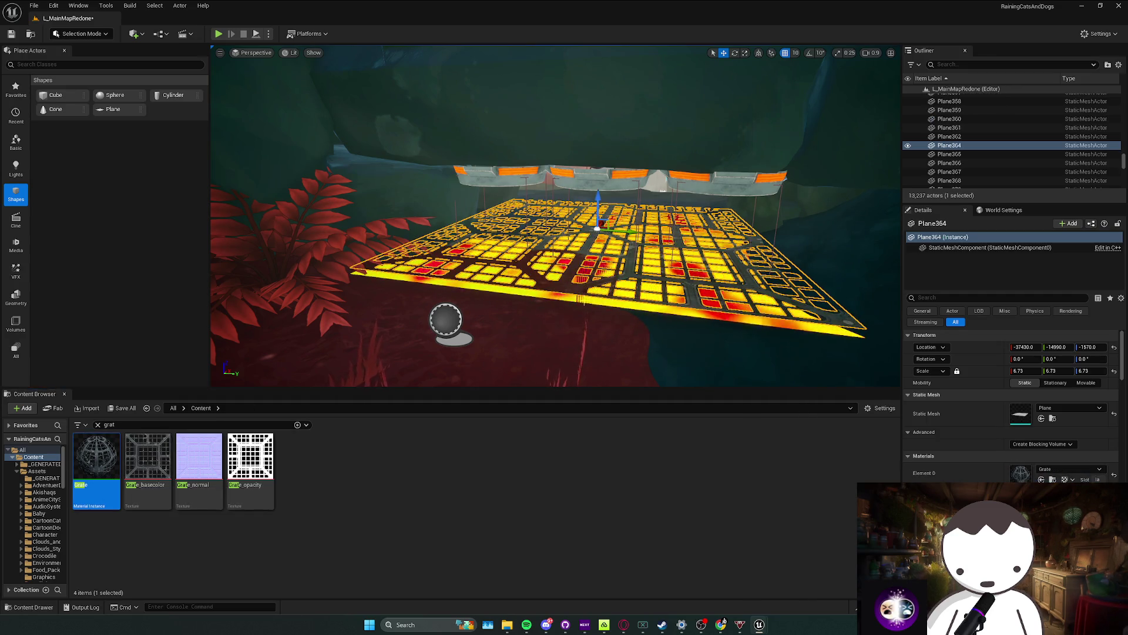
{"action": "scroll", "coordinate": [555, 216], "scroll_direction": "down", "scroll_amount": 2}
{"action": "mouse_move", "coordinate": [570, 287]}
{"action": "left_mouse_down"}
{"action": "mouse_move", "coordinate": [494, 289]}
{"action": "mouse_move", "coordinate": [529, 276]}
{"action": "left_mouse_up"}
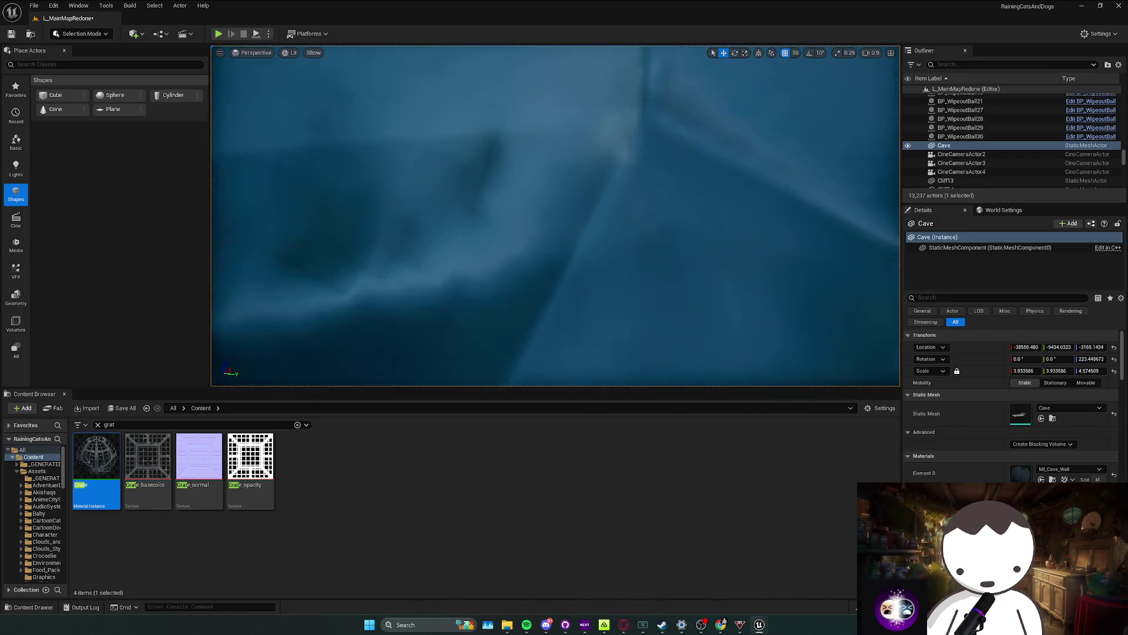
Step: Move a cliff rock along the lava edge and raise it slightly
{"action": "left_click", "coordinate": [627, 247]}
{"action": "mouse_move", "coordinate": [627, 247]}
{"action": "left_mouse_down"}
{"action": "mouse_move", "coordinate": [675, 229]}
{"action": "mouse_move", "coordinate": [734, 233]}
{"action": "mouse_move", "coordinate": [433, 249]}
{"action": "left_mouse_up"}
{"action": "left_click", "coordinate": [405, 261]}
{"action": "left_click_drag", "start_coordinate": [532, 299], "coordinate": [547, 222]}
{"action": "left_click_drag", "start_coordinate": [498, 185], "coordinate": [467, 243]}
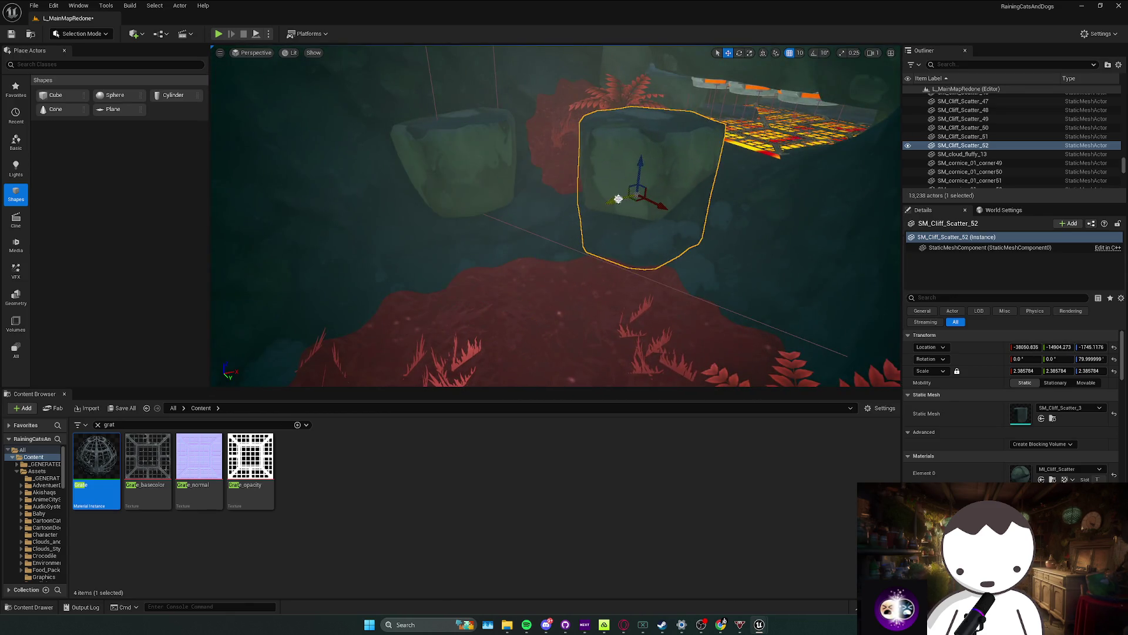
{"action": "left_click_drag", "start_coordinate": [639, 195], "coordinate": [639, 187]}
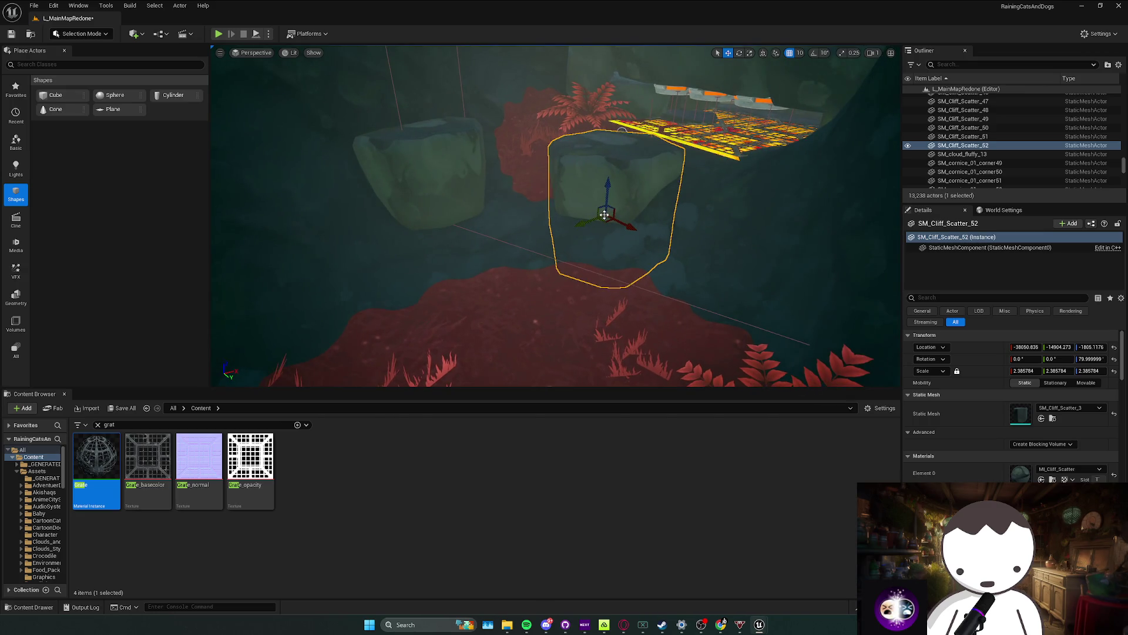
Step: Shift another cliff rock beside the lava, duplicate it twice and raise the copy, then rotate the earlier rock
{"action": "mouse_move", "coordinate": [416, 201]}
{"action": "left_mouse_down"}
{"action": "mouse_move", "coordinate": [433, 255]}
{"action": "mouse_move", "coordinate": [486, 288]}
{"action": "mouse_move", "coordinate": [451, 245]}
{"action": "left_mouse_up"}
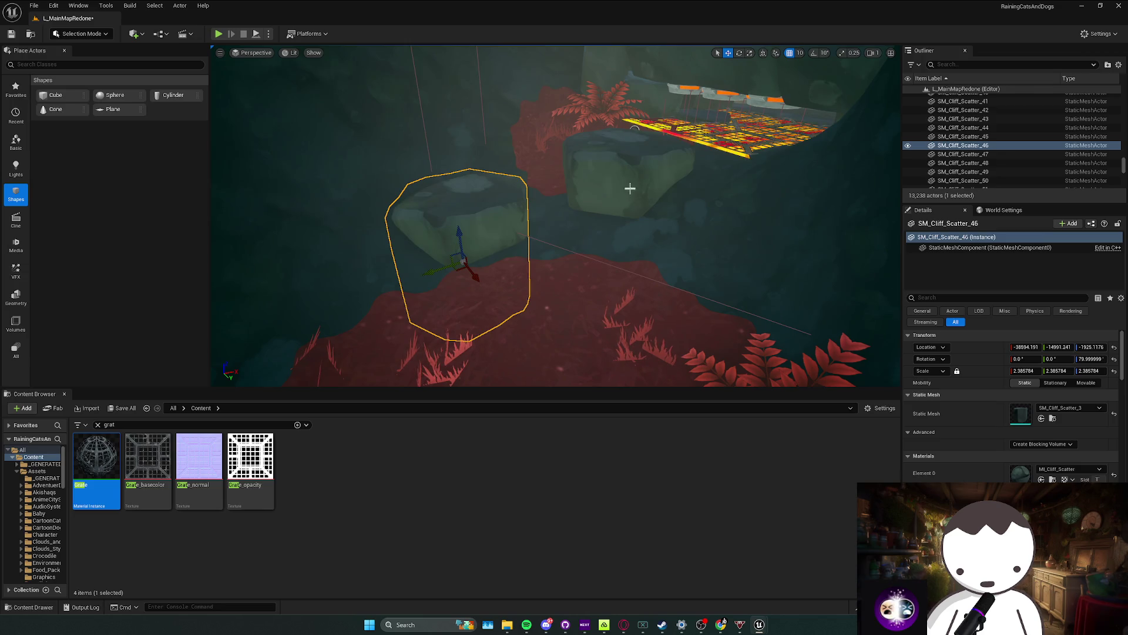
{"action": "left_click_drag", "start_coordinate": [629, 205], "coordinate": [631, 222]}
{"action": "left_click_drag", "start_coordinate": [529, 213], "coordinate": [529, 212]}
{"action": "left_click_drag", "start_coordinate": [472, 185], "coordinate": [473, 157]}
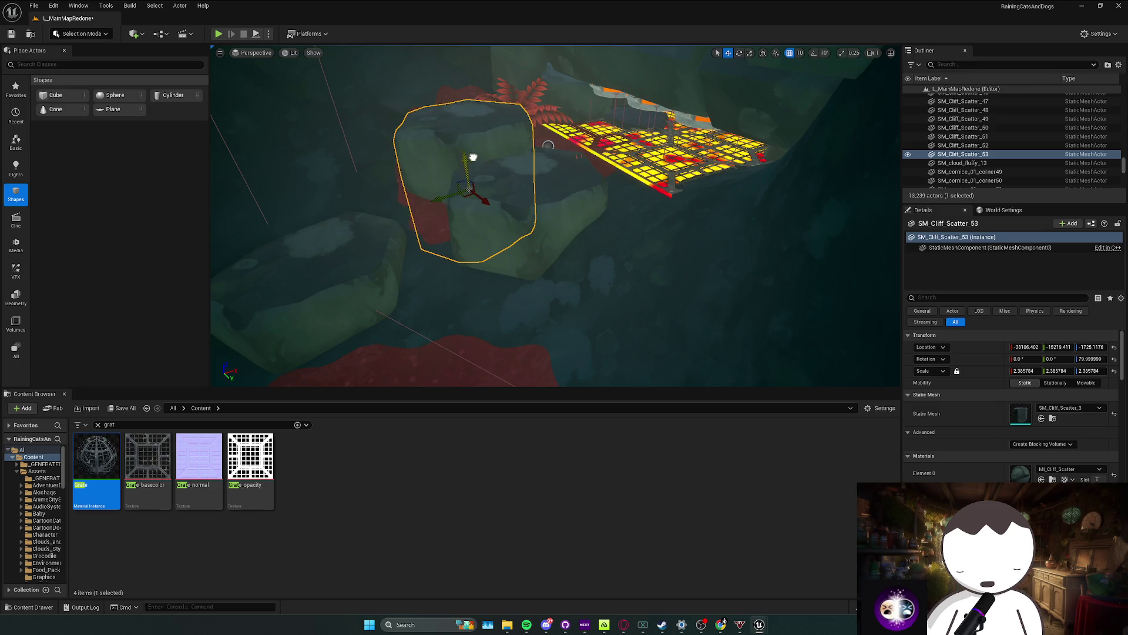
{"action": "mouse_move", "coordinate": [541, 204]}
{"action": "left_mouse_down"}
{"action": "mouse_move", "coordinate": [554, 227]}
{"action": "mouse_move", "coordinate": [534, 259]}
{"action": "mouse_move", "coordinate": [617, 294]}
{"action": "mouse_move", "coordinate": [589, 261]}
{"action": "mouse_move", "coordinate": [579, 275]}
{"action": "mouse_move", "coordinate": [584, 244]}
{"action": "mouse_move", "coordinate": [544, 234]}
{"action": "mouse_move", "coordinate": [544, 222]}
{"action": "mouse_move", "coordinate": [541, 234]}
{"action": "mouse_move", "coordinate": [612, 269]}
{"action": "mouse_move", "coordinate": [470, 199]}
{"action": "left_mouse_up"}
{"action": "left_click", "coordinate": [578, 224]}
{"action": "key", "text": "e"}
Step: Reposition the copied rock and nudge the SM_Cliff_Scatter rock beside the grate sideways, then deselect
{"action": "left_click", "coordinate": [470, 200]}
{"action": "left_click_drag", "start_coordinate": [480, 241], "coordinate": [550, 245]}
{"action": "left_click", "coordinate": [604, 200]}
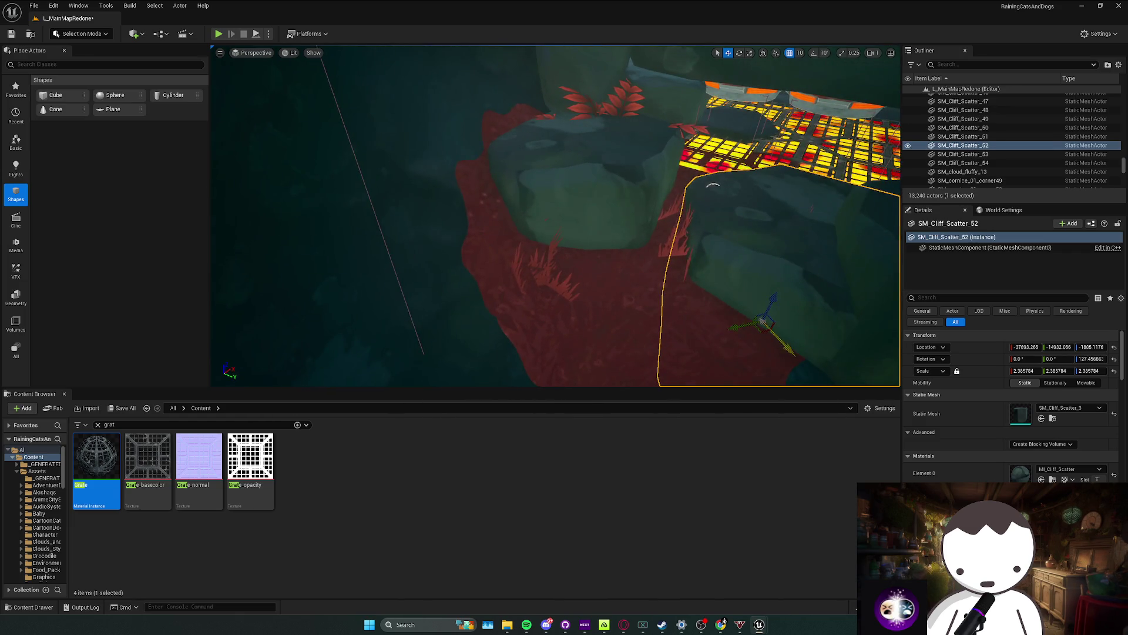
{"action": "left_click", "coordinate": [738, 295]}
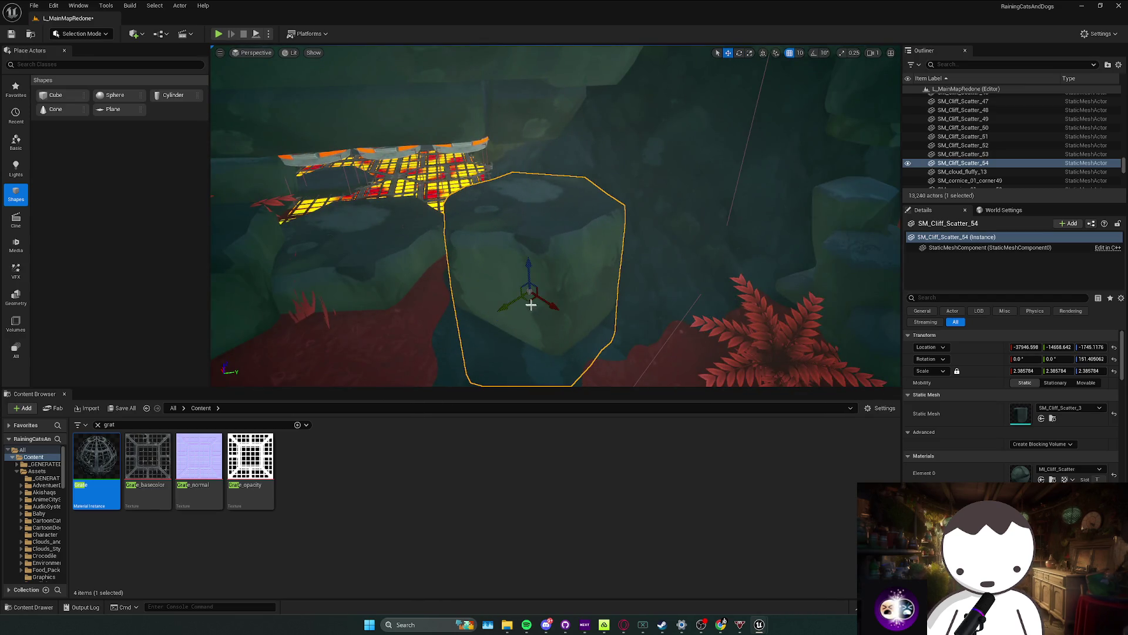
{"action": "mouse_move", "coordinate": [528, 294]}
{"action": "left_mouse_down"}
{"action": "mouse_move", "coordinate": [460, 304]}
{"action": "mouse_move", "coordinate": [412, 339]}
{"action": "left_mouse_up"}
{"action": "left_click", "coordinate": [423, 274]}
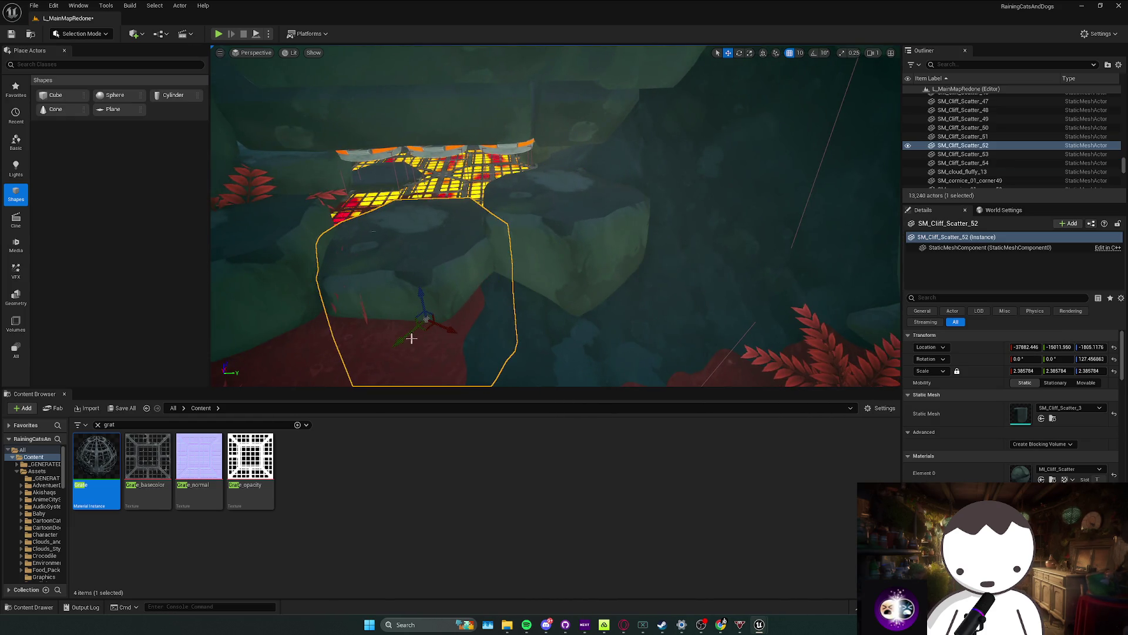
{"action": "key", "text": "Escape"}
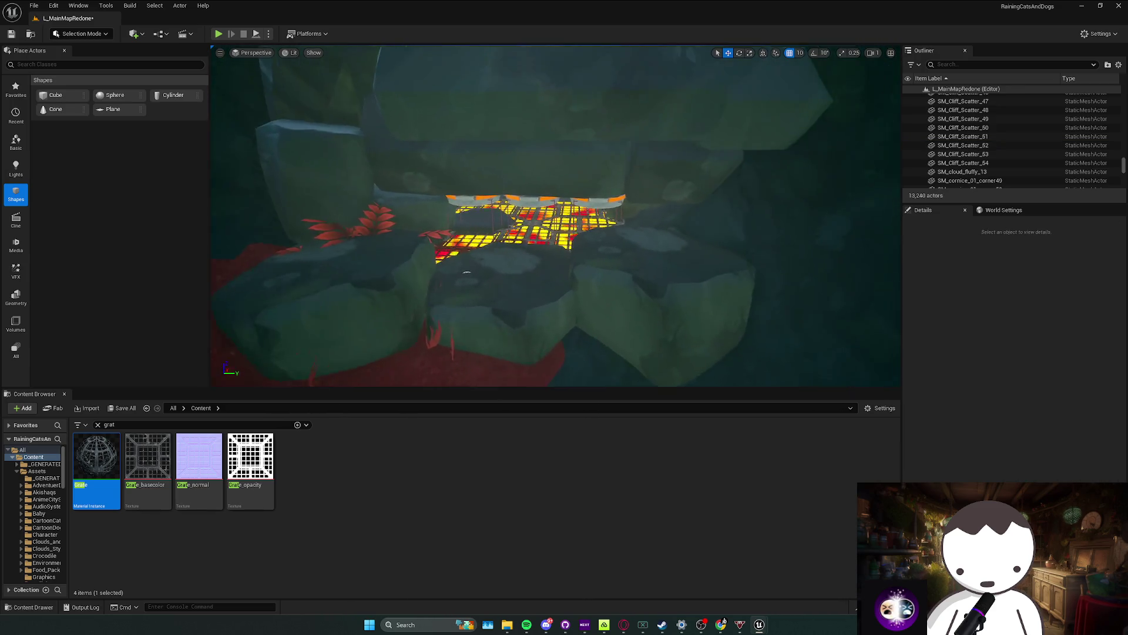
Step: Select three cliff rocks around the lava grate and Alt-drag copies toward its near side
{"action": "key", "text": "s"}
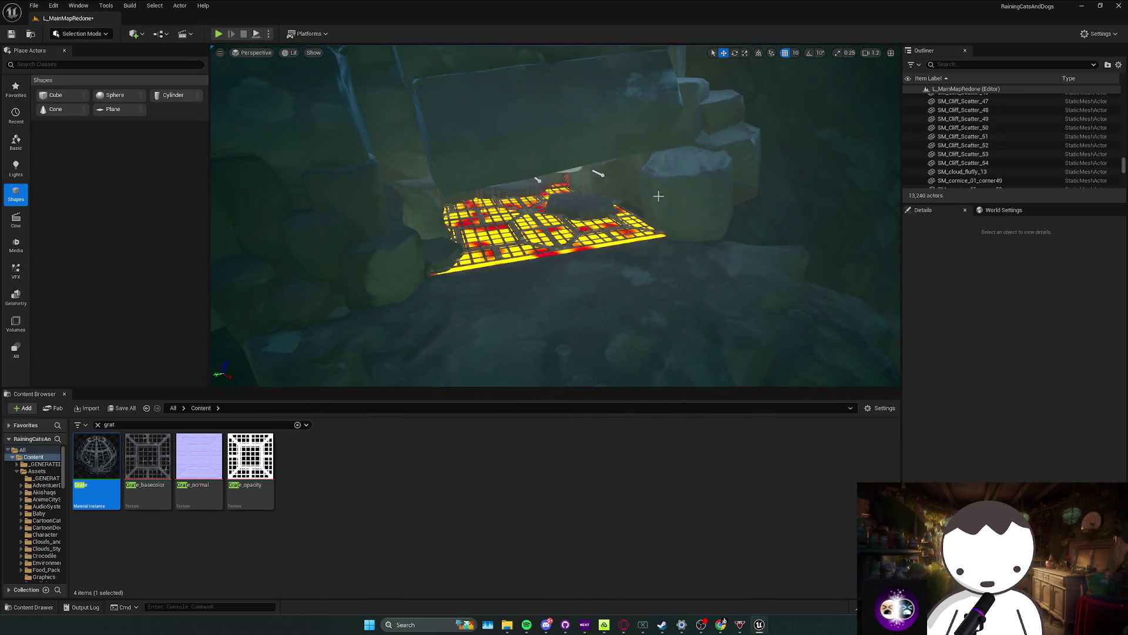
{"action": "left_click", "coordinate": [423, 206]}
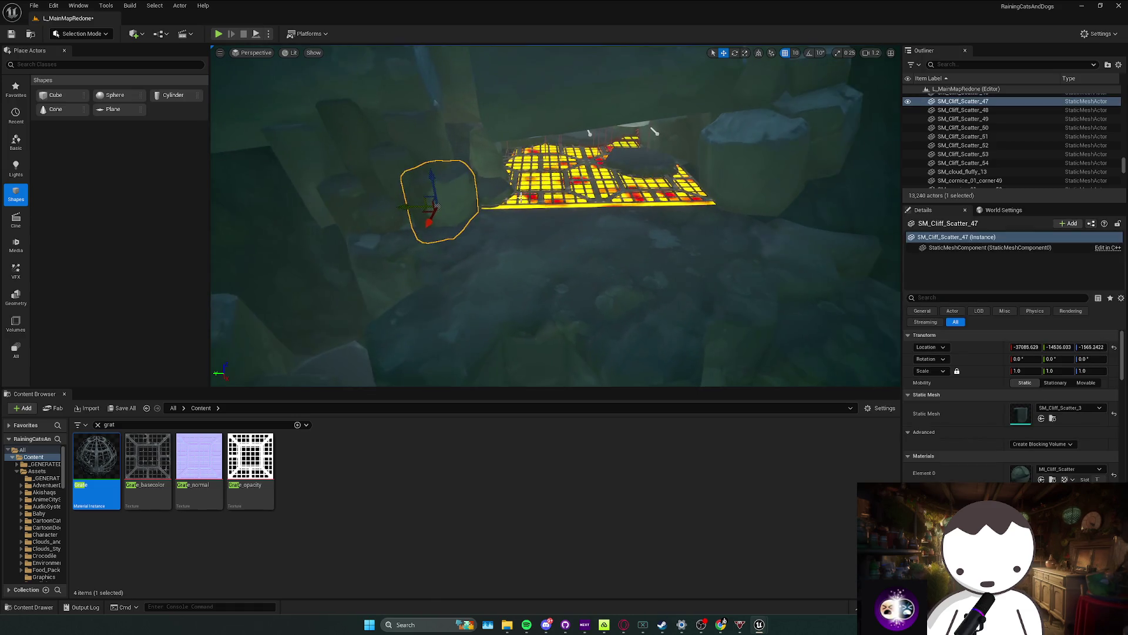
{"action": "key", "text": "w"}
{"action": "left_click", "coordinate": [270, 223]}
{"action": "left_click", "coordinate": [488, 188], "text": "ctrl"}
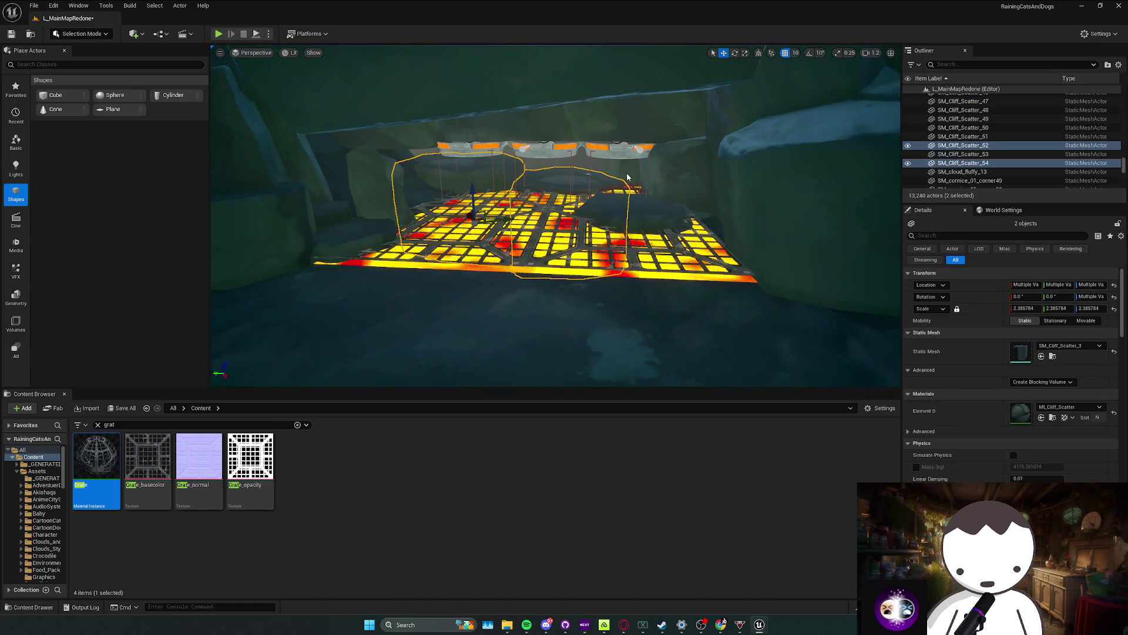
{"action": "left_click", "coordinate": [543, 149], "text": "ctrl"}
{"action": "mouse_move", "coordinate": [536, 159]}
{"action": "left_mouse_down"}
{"action": "mouse_move", "coordinate": [587, 212]}
{"action": "mouse_move", "coordinate": [593, 257]}
{"action": "left_mouse_up"}
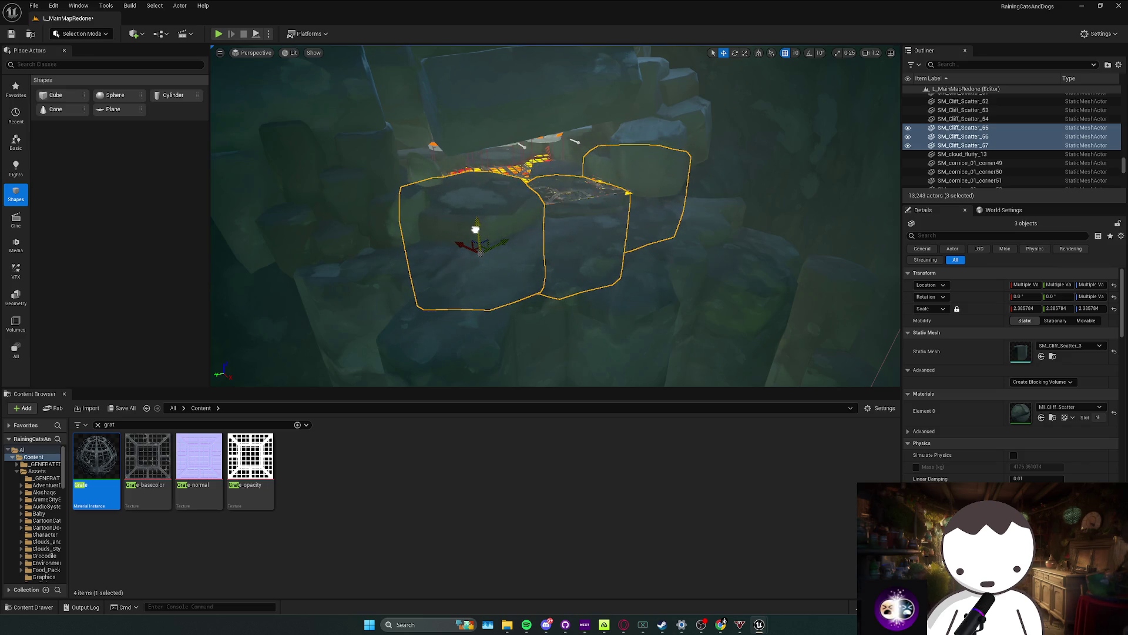
Step: Frame the copied rocks and the cliff behind them to check their placement
{"action": "left_click", "coordinate": [643, 195]}
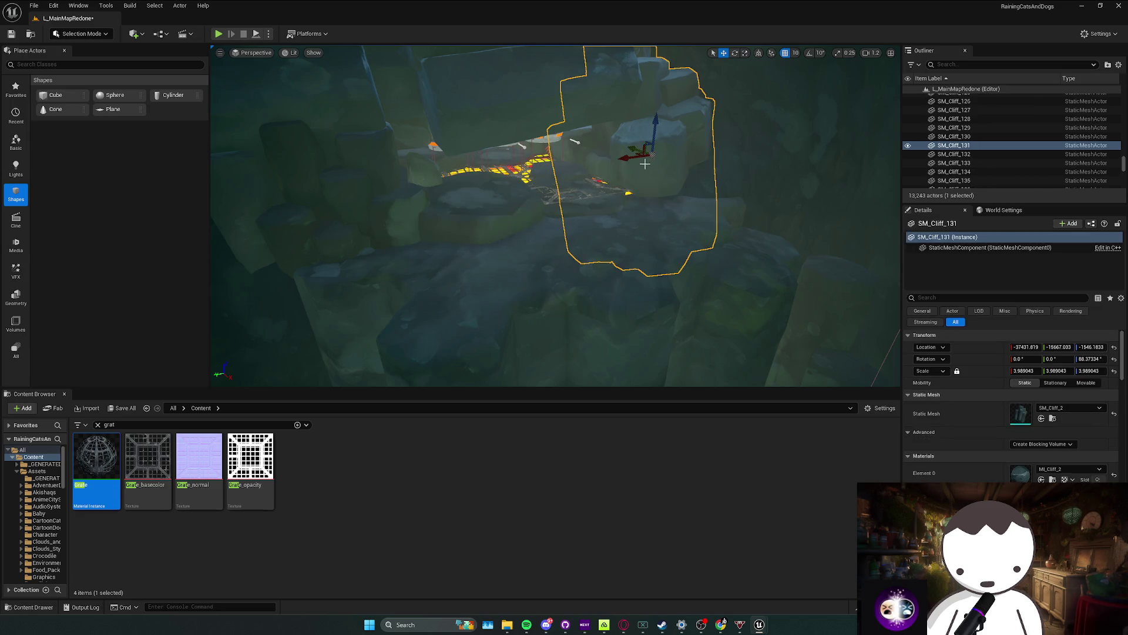
{"action": "left_click", "coordinate": [640, 199]}
{"action": "key", "text": "f"}
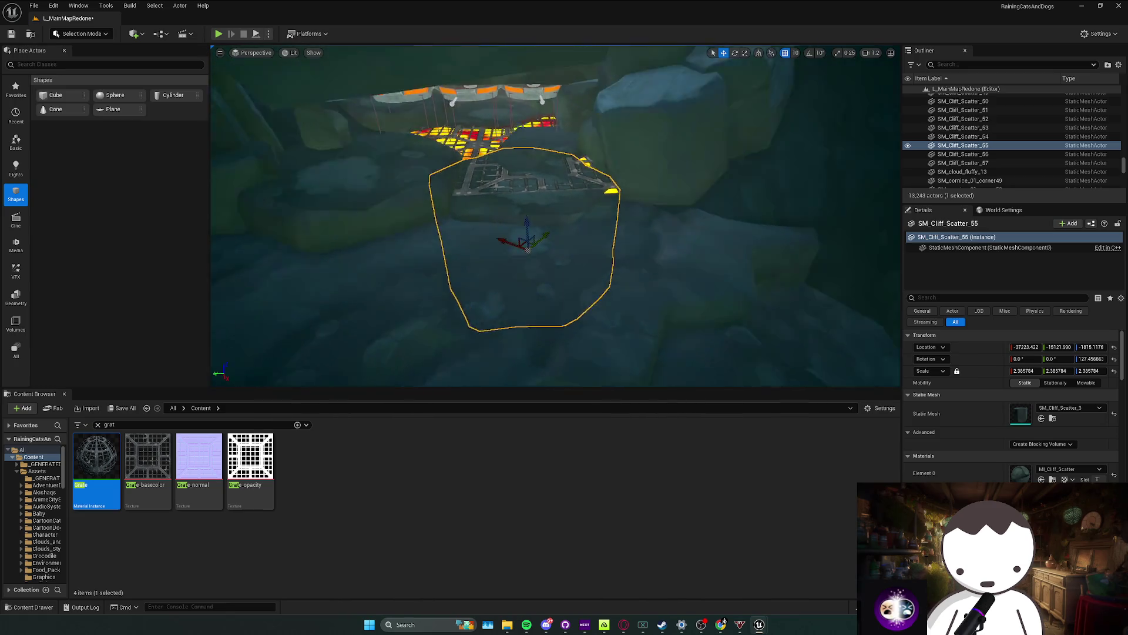
{"action": "left_click", "coordinate": [656, 213]}
{"action": "key", "text": "f"}
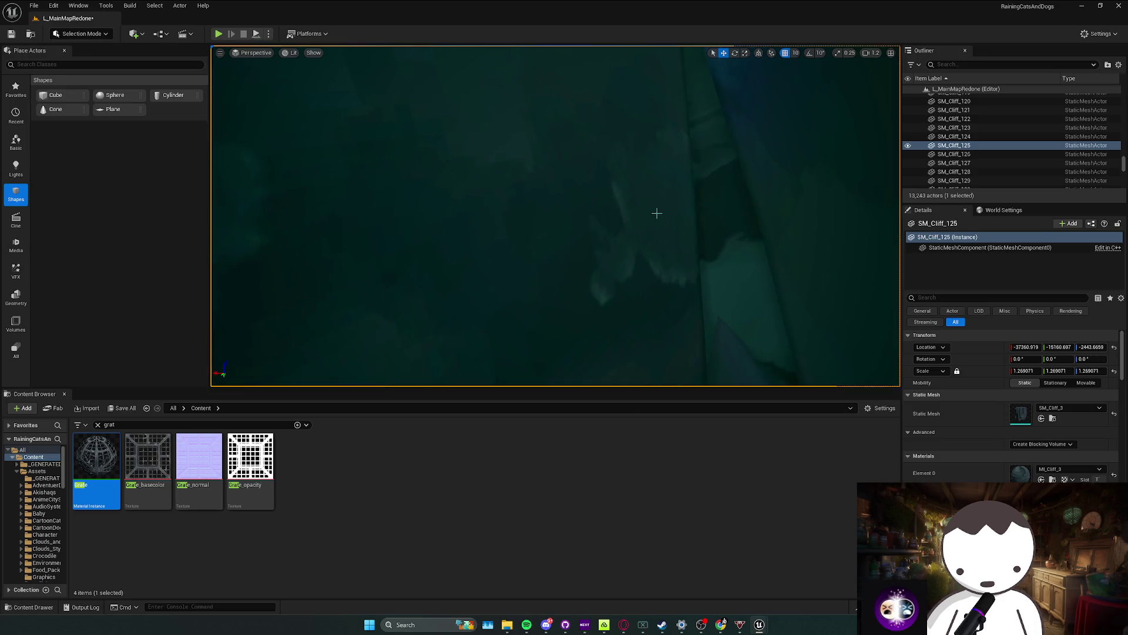
{"action": "scroll", "coordinate": [650, 221], "scroll_direction": "down", "scroll_amount": 2}
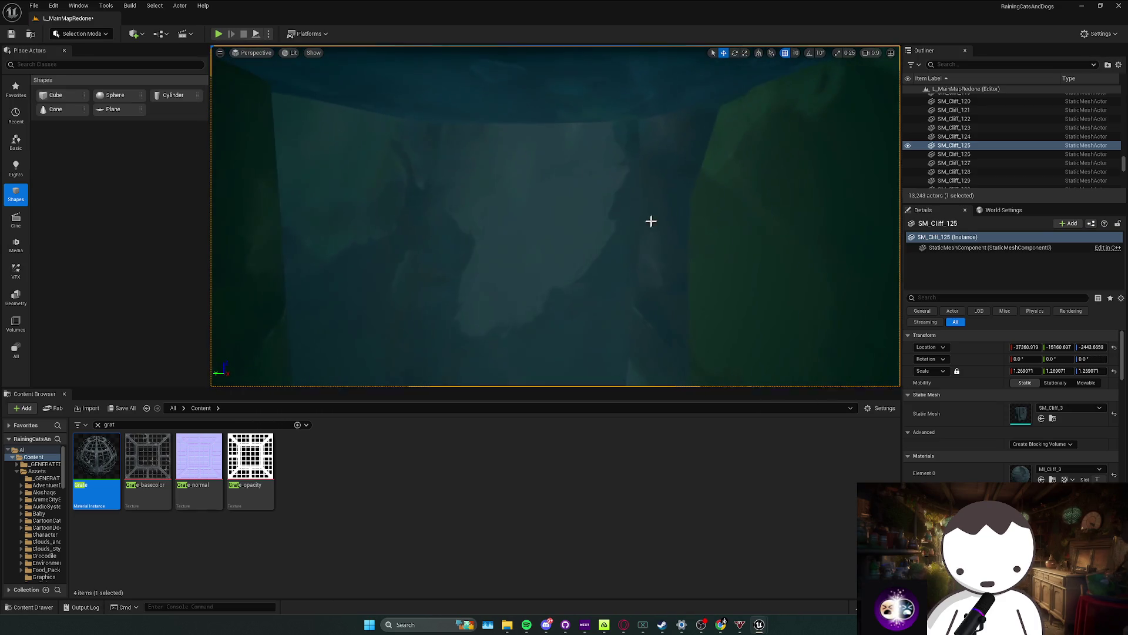
Step: Nudge the copied rocks SM_Cliff_Scatter_55 to 57 into place around the grated floor
{"action": "left_click", "coordinate": [703, 247]}
{"action": "left_click_drag", "start_coordinate": [665, 307], "coordinate": [655, 243]}
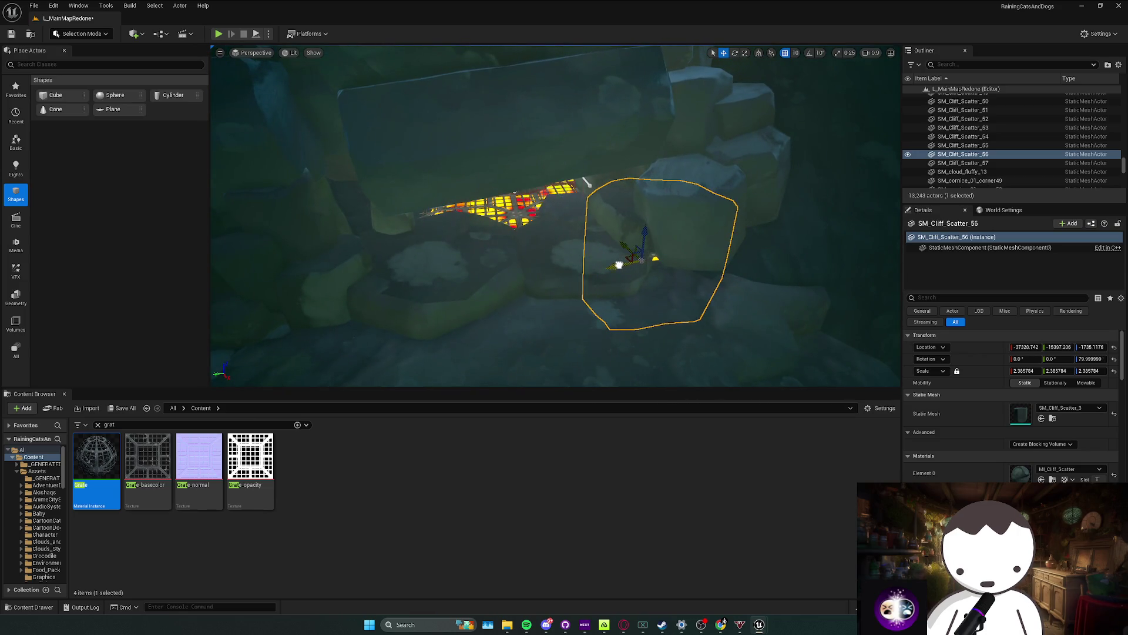
{"action": "mouse_move", "coordinate": [573, 260]}
{"action": "left_mouse_down"}
{"action": "mouse_move", "coordinate": [579, 300]}
{"action": "mouse_move", "coordinate": [524, 239]}
{"action": "left_mouse_up"}
{"action": "left_click", "coordinate": [487, 308]}
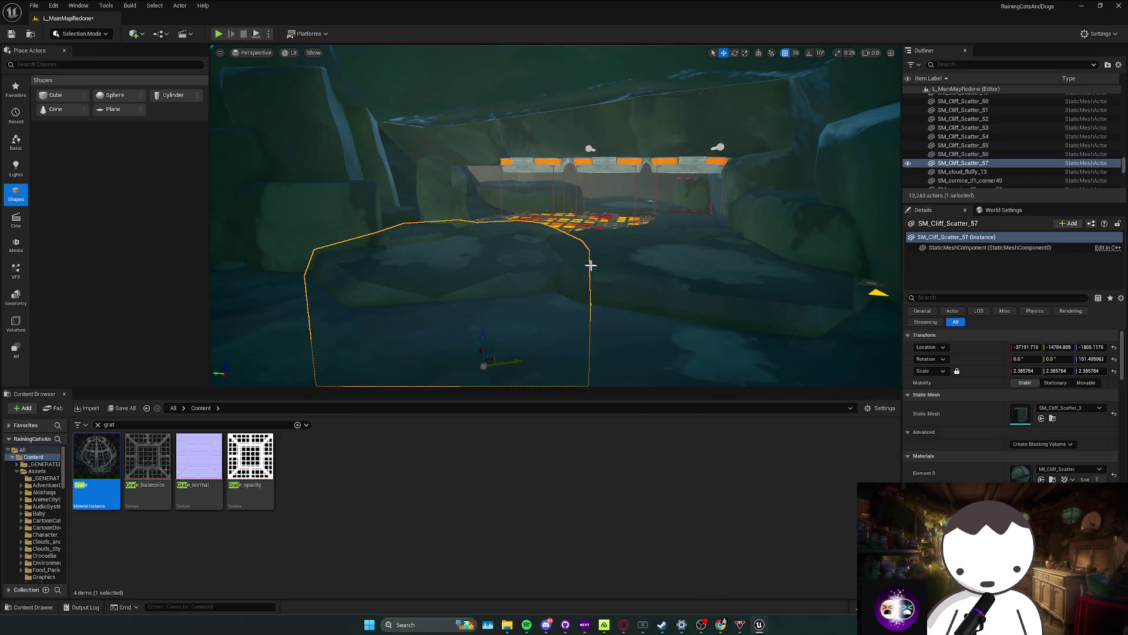
{"action": "left_click", "coordinate": [590, 262]}
{"action": "mouse_move", "coordinate": [660, 373]}
{"action": "left_mouse_down"}
{"action": "mouse_move", "coordinate": [674, 362]}
{"action": "mouse_move", "coordinate": [644, 348]}
{"action": "mouse_move", "coordinate": [623, 356]}
{"action": "mouse_move", "coordinate": [659, 312]}
{"action": "mouse_move", "coordinate": [582, 300]}
{"action": "left_mouse_up"}
{"action": "key", "text": "Escape"}
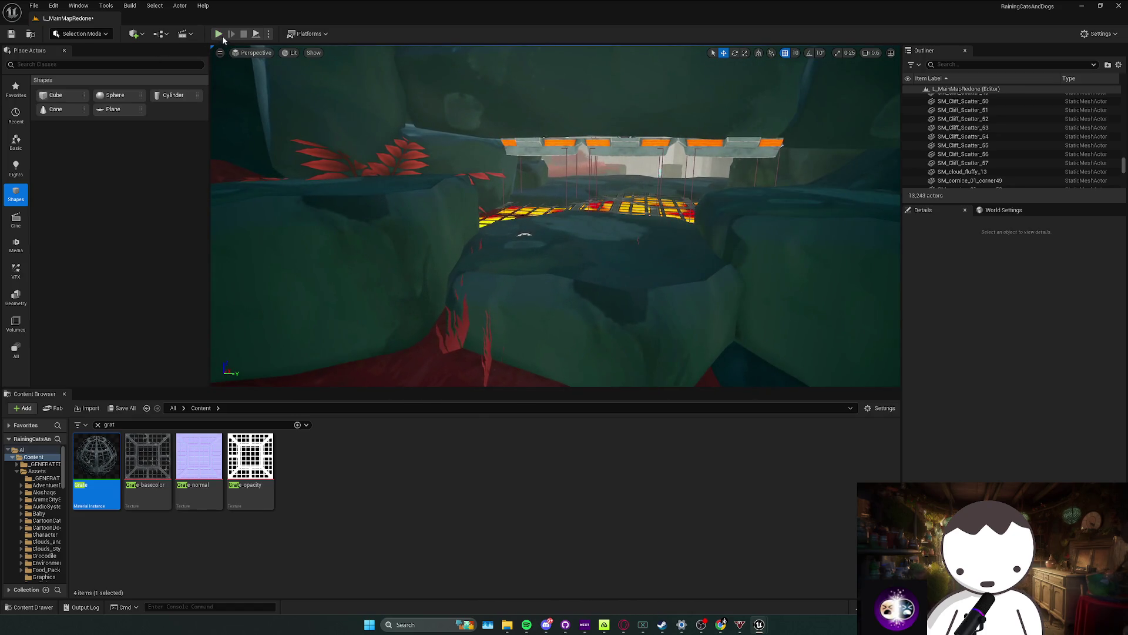
{"action": "key", "text": "alt+p"}
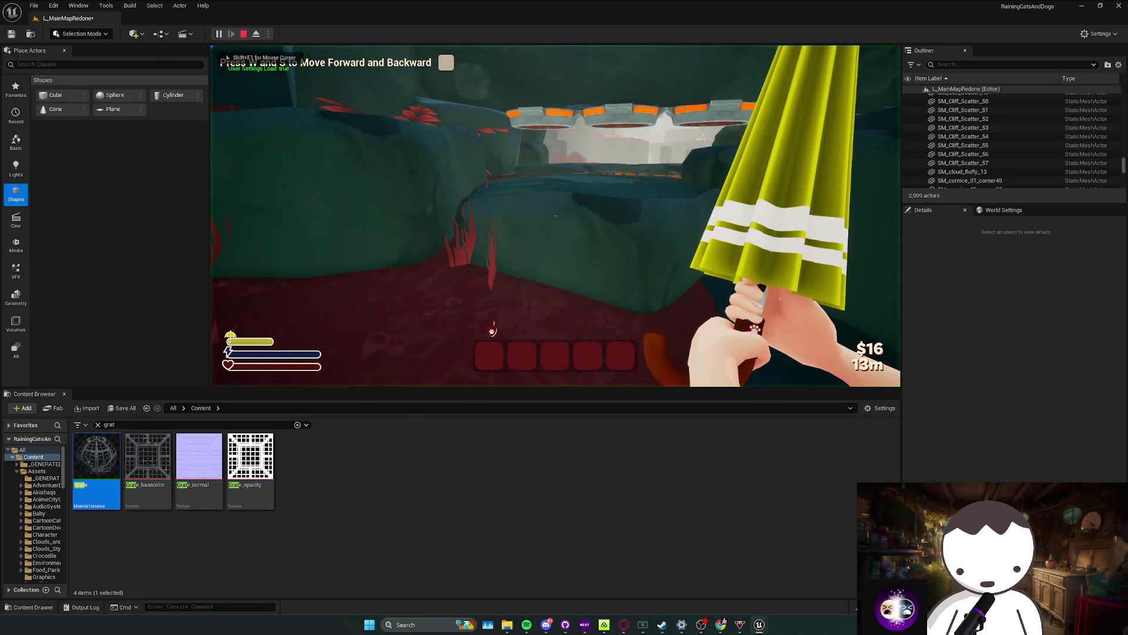
{"action": "key", "text": "Escape"}
{"action": "left_click", "coordinate": [526, 199]}
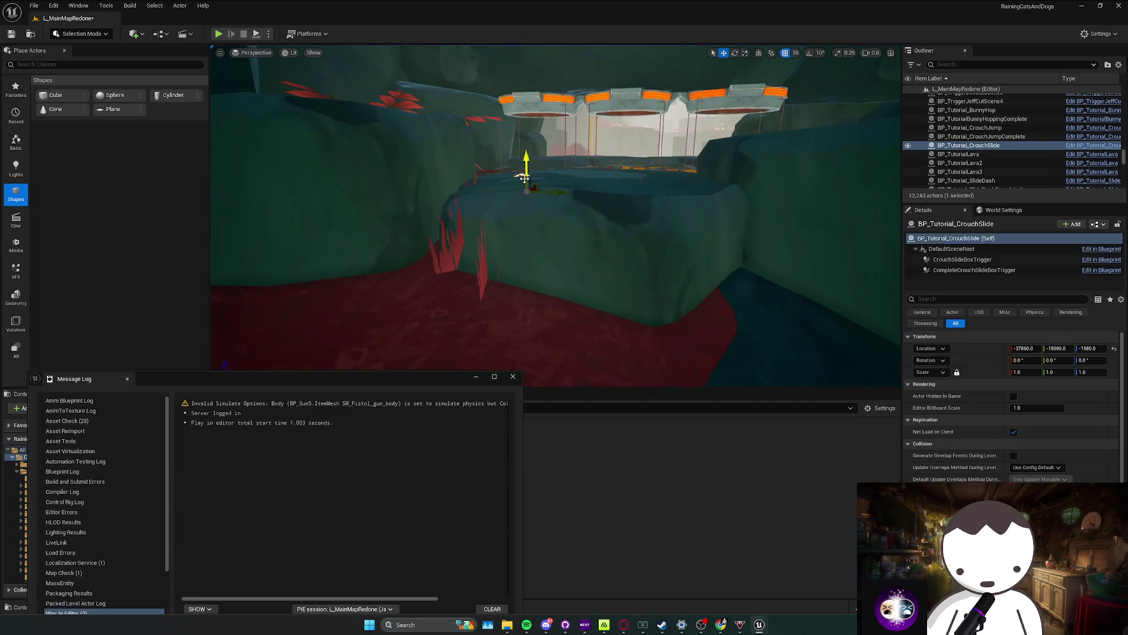
{"action": "key", "text": "Escape"}
{"action": "left_click", "coordinate": [513, 377]}
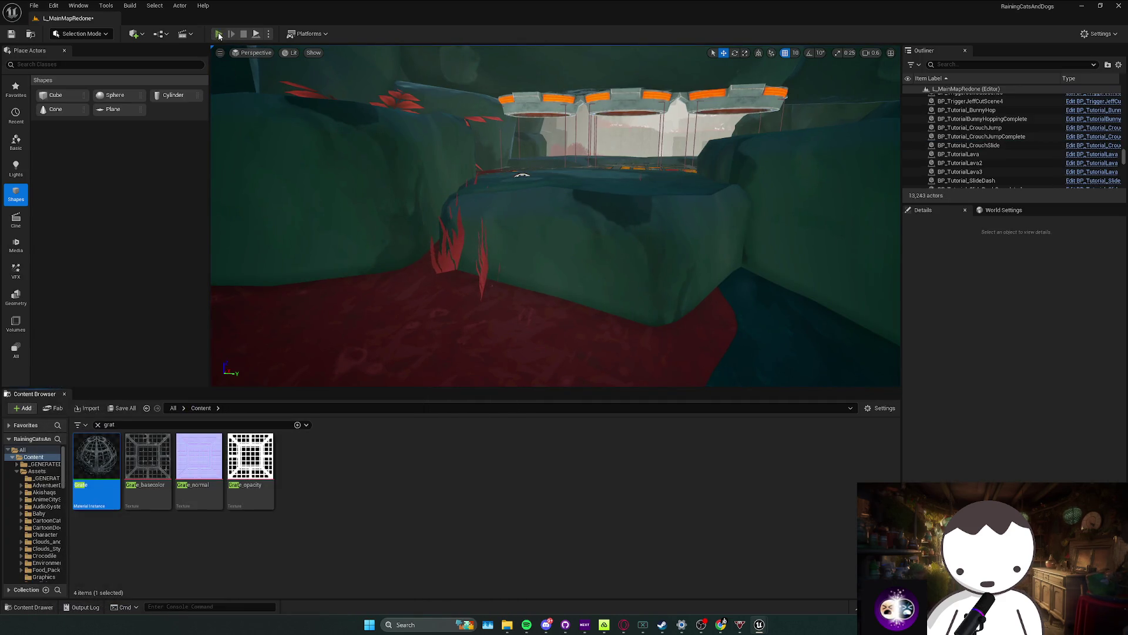
{"action": "key", "text": "alt+p"}
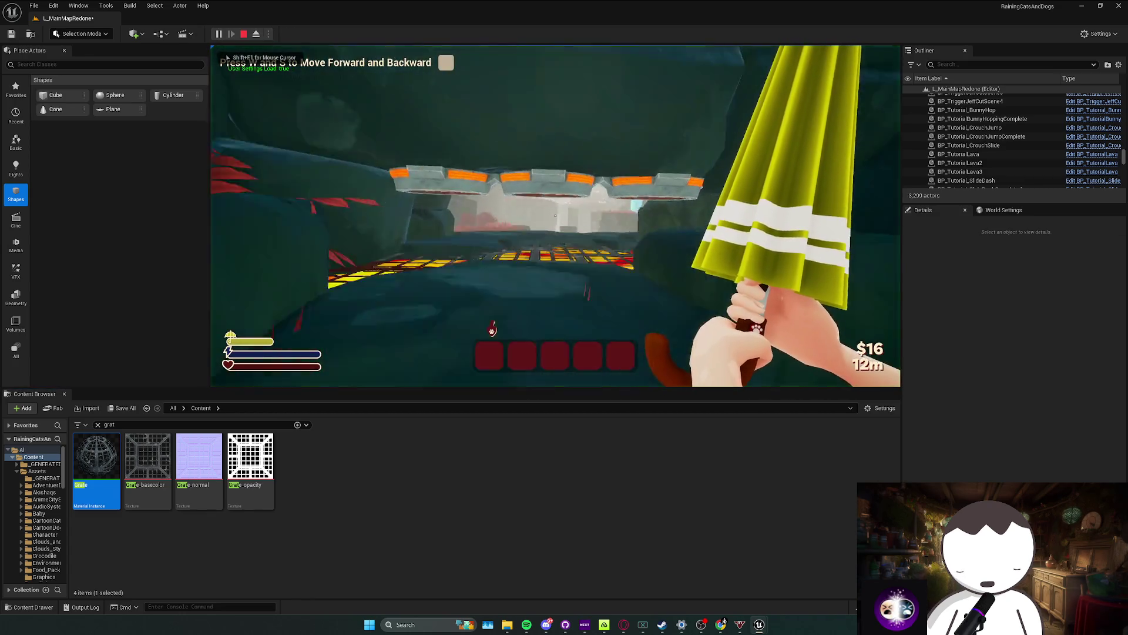
{"action": "key", "text": "w"}
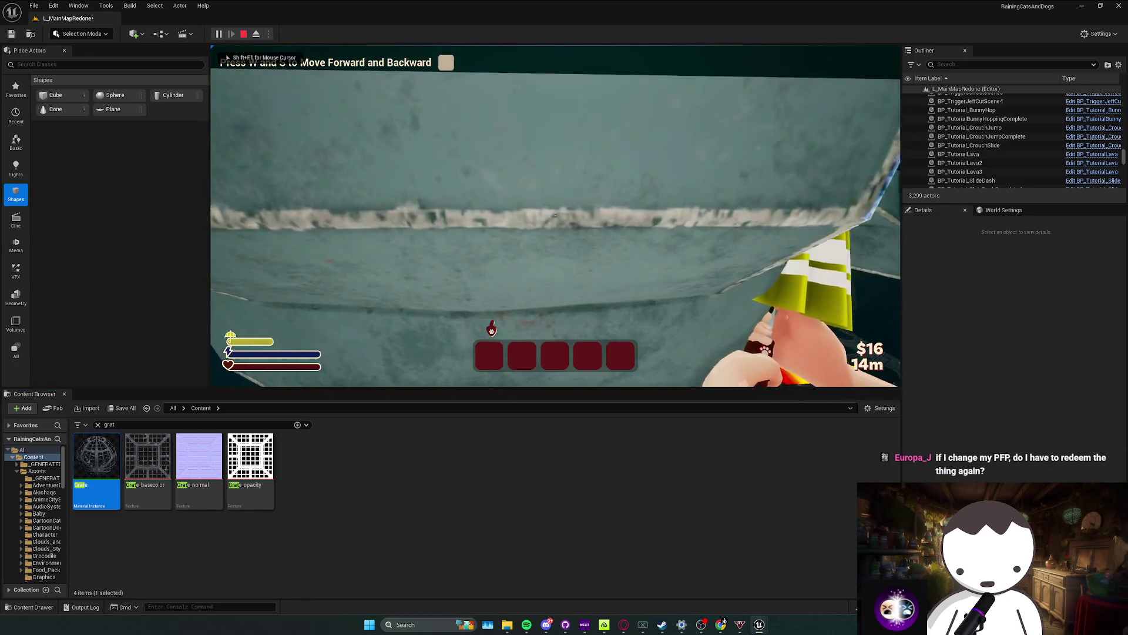
{"action": "key", "text": "s"}
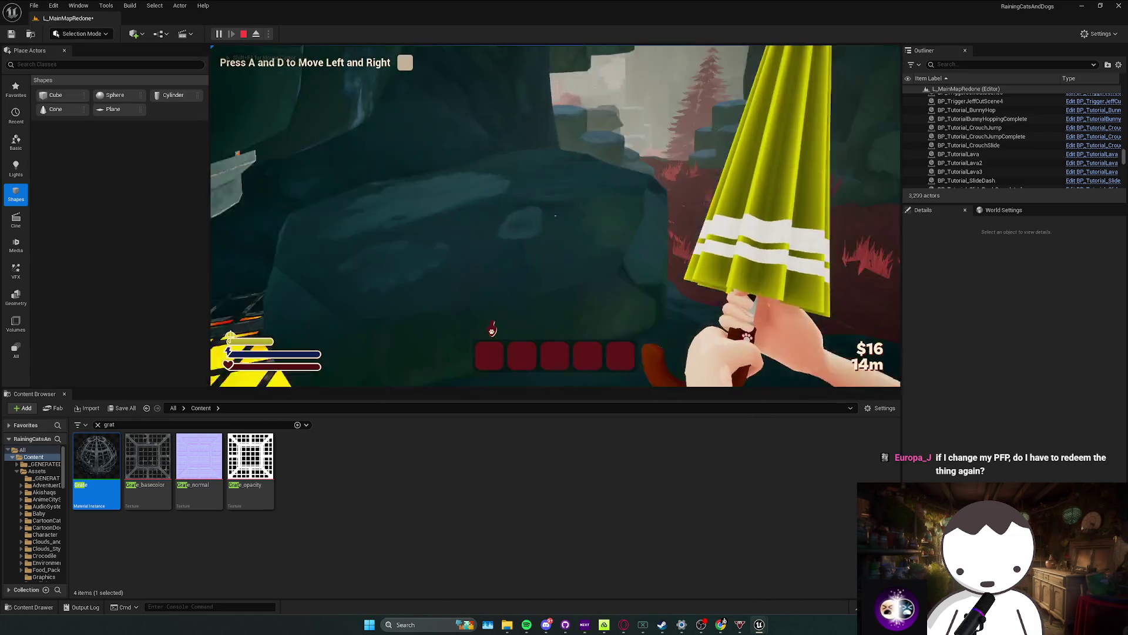
{"action": "key", "text": "w"}
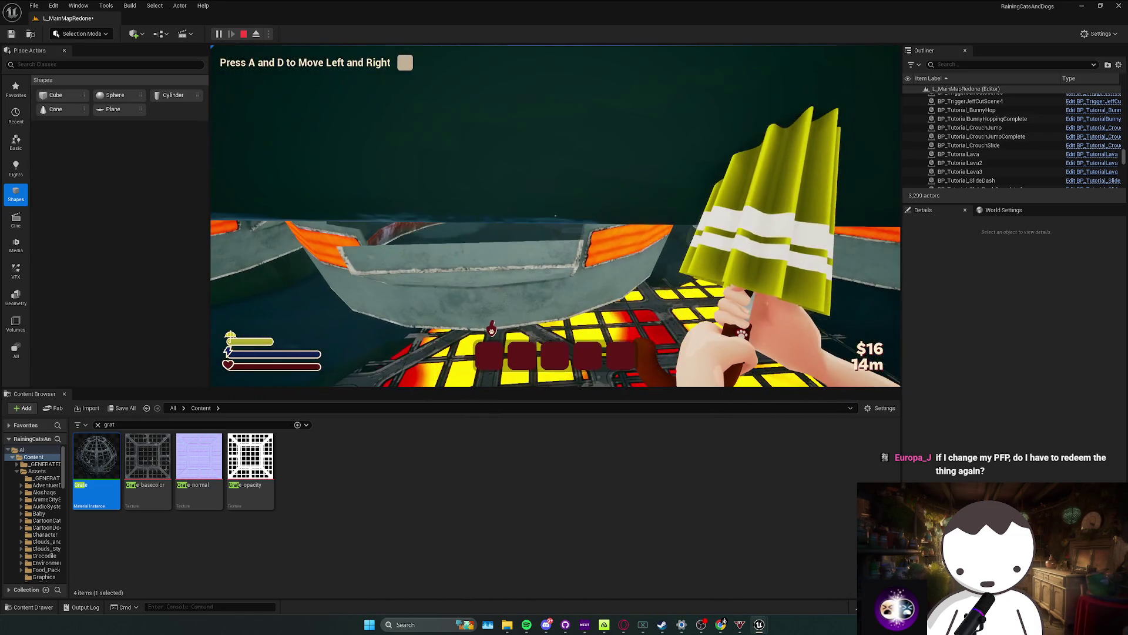
{"action": "key", "text": "Escape"}
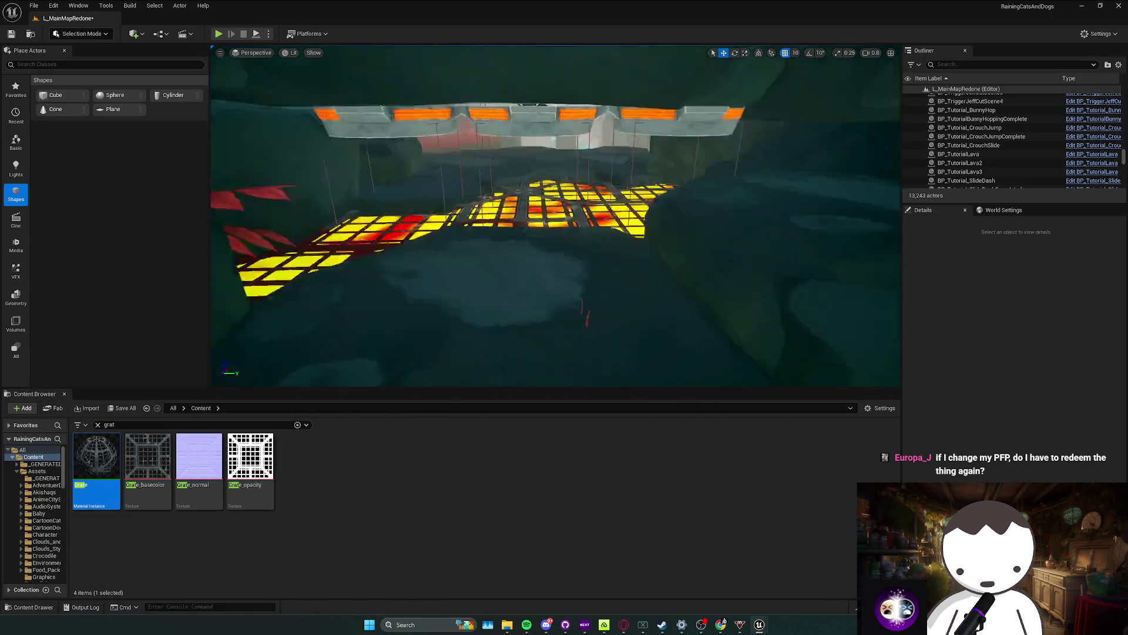
Step: Multi-select the rock by the lava, the lava platform, BP_TutorialLava3 and the rock to its right
{"action": "left_click", "coordinate": [628, 311]}
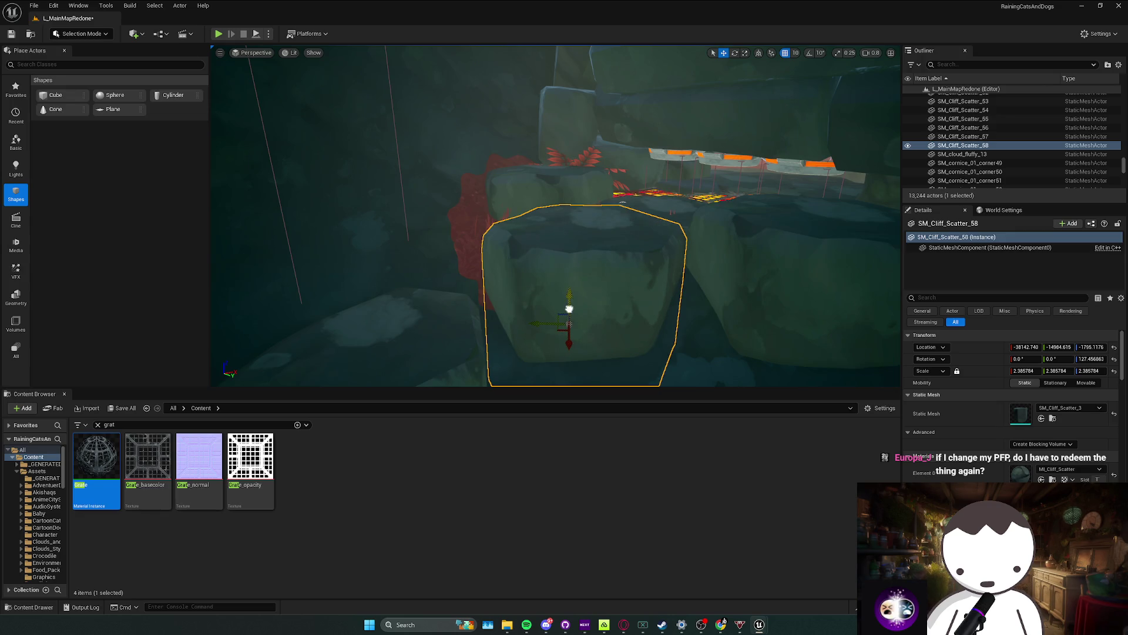
{"action": "left_click", "coordinate": [582, 230], "text": "ctrl"}
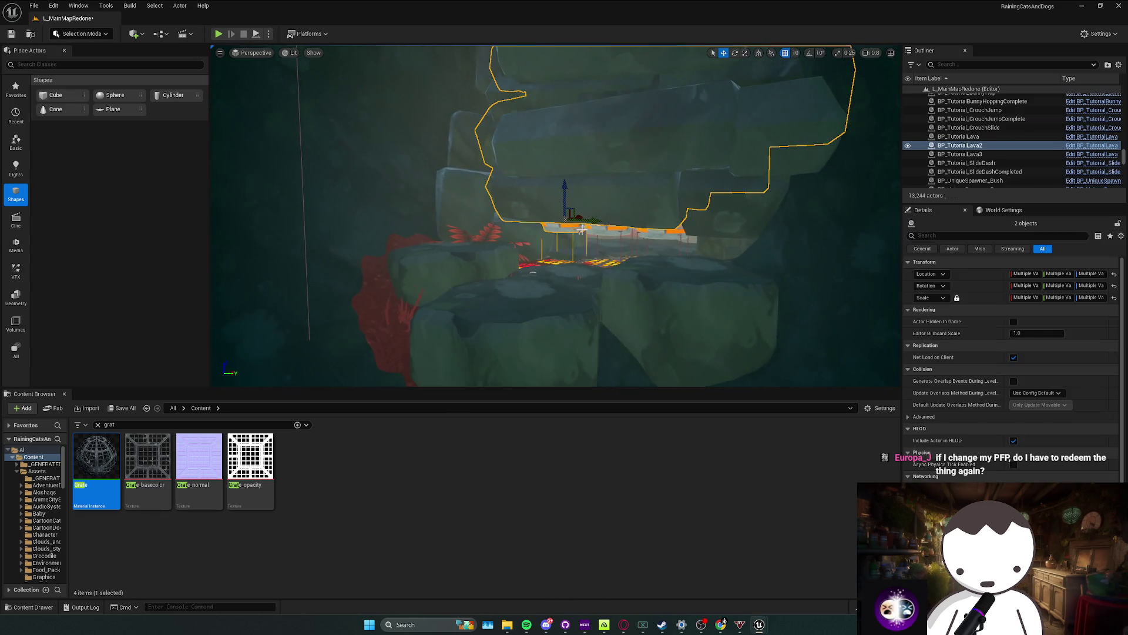
{"action": "left_click", "coordinate": [659, 232], "text": "ctrl"}
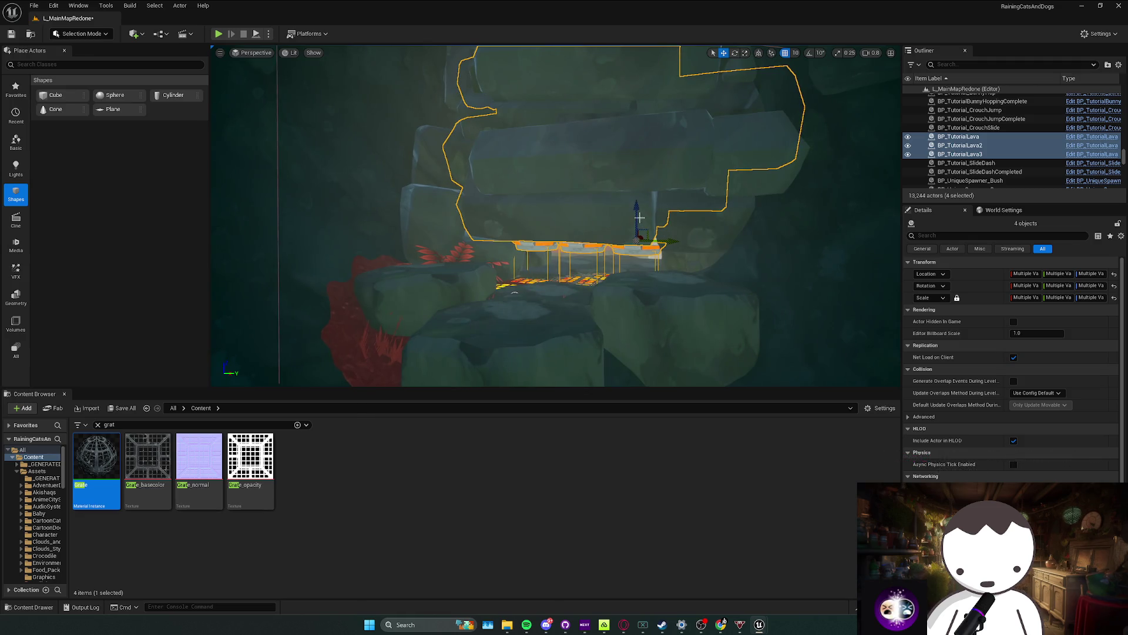
{"action": "left_click", "coordinate": [755, 184], "text": "ctrl"}
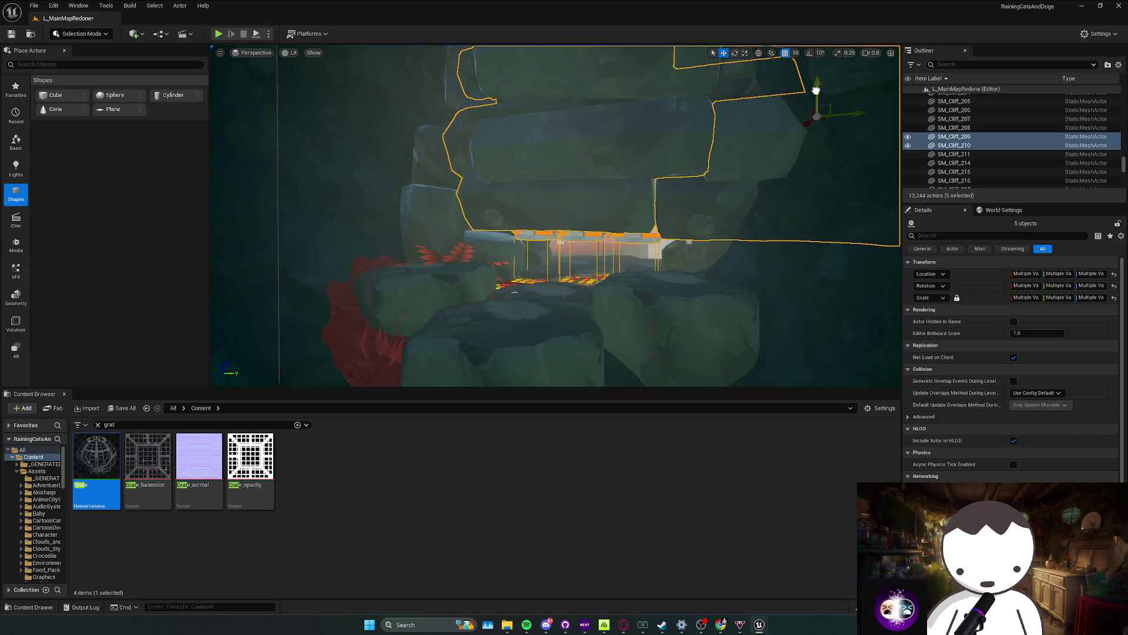
{"action": "scroll", "coordinate": [828, 103], "scroll_direction": "up", "scroll_amount": 3}
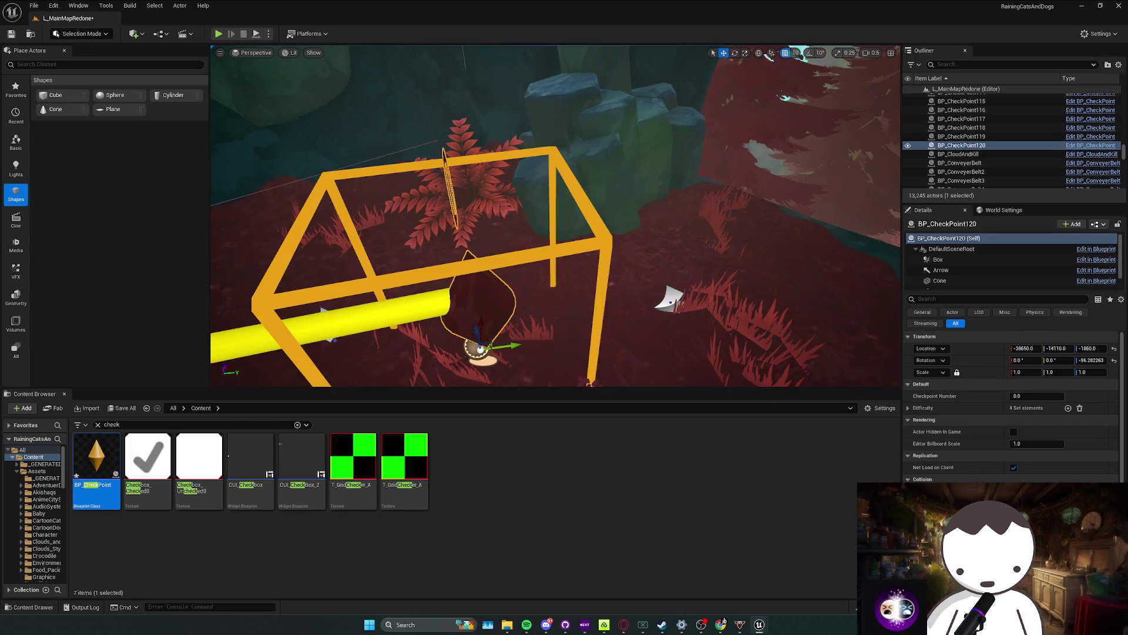
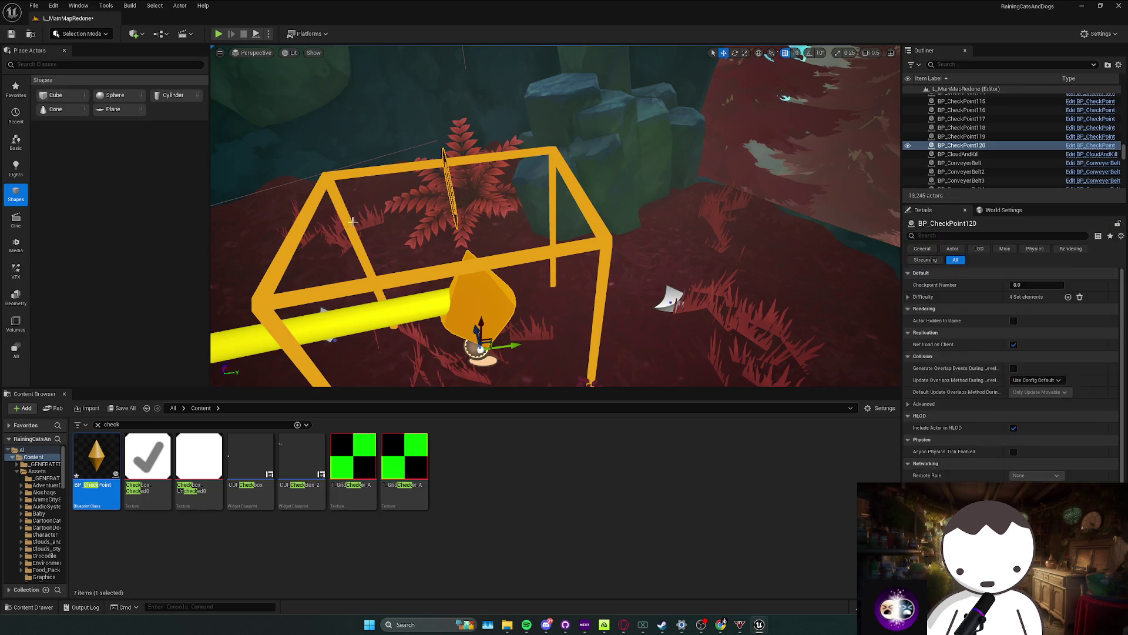
Step: Jump the view to BP_CheckPoint, BP_CheckPoint3 and BP_CheckPoint120, then deselect
{"action": "scroll", "coordinate": [555, 217], "scroll_direction": "up", "scroll_amount": 2}
{"action": "scroll", "coordinate": [556, 216], "scroll_direction": "down", "scroll_amount": 2}
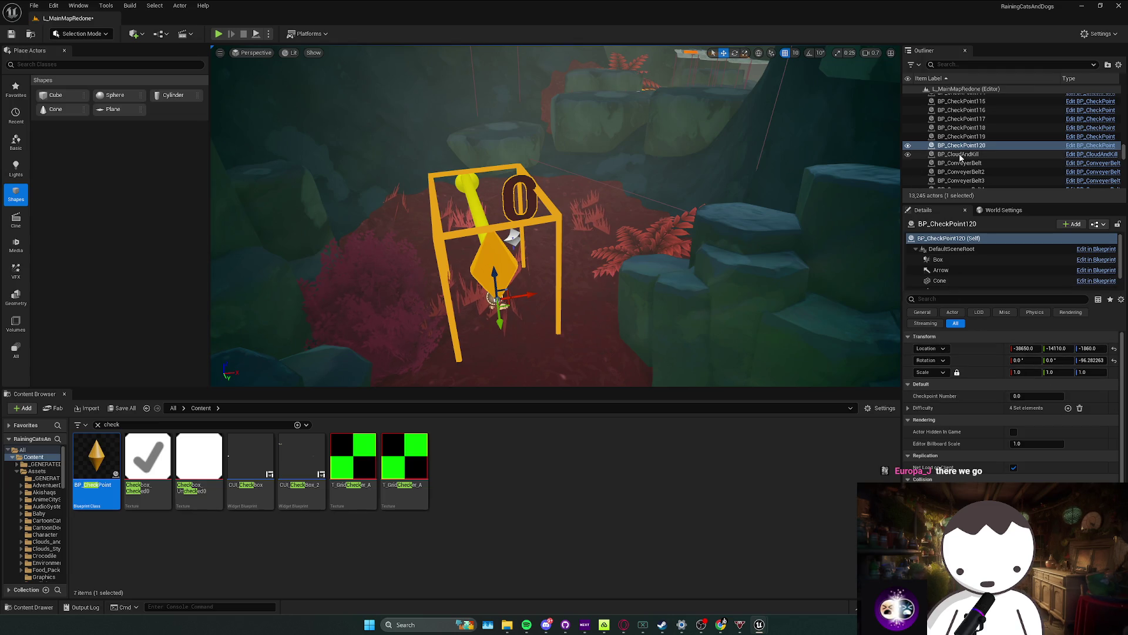
{"action": "scroll", "coordinate": [992, 145], "scroll_direction": "up", "scroll_amount": 20}
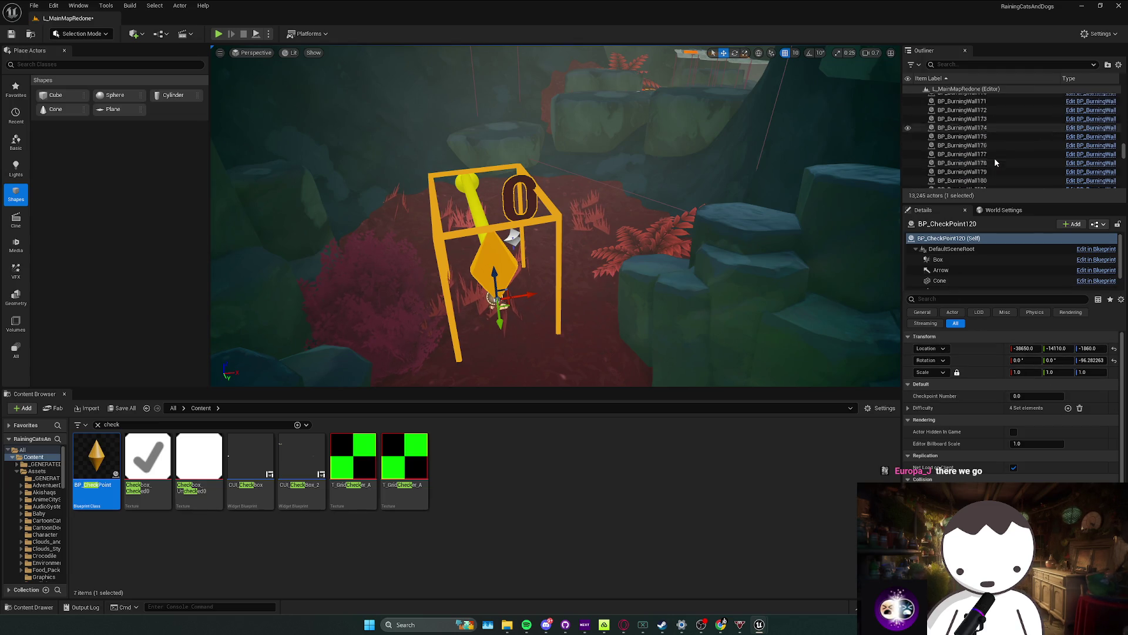
{"action": "scroll", "coordinate": [988, 141], "scroll_direction": "up", "scroll_amount": 2}
{"action": "double_click", "coordinate": [964, 111]}
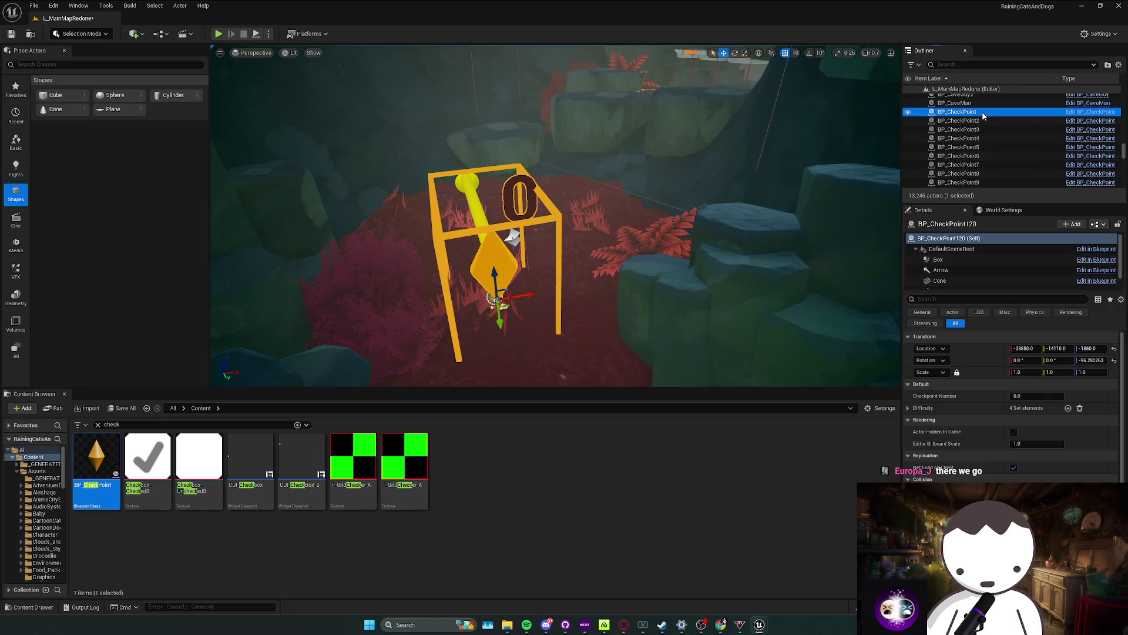
{"action": "scroll", "coordinate": [761, 167], "scroll_direction": "up", "scroll_amount": 2}
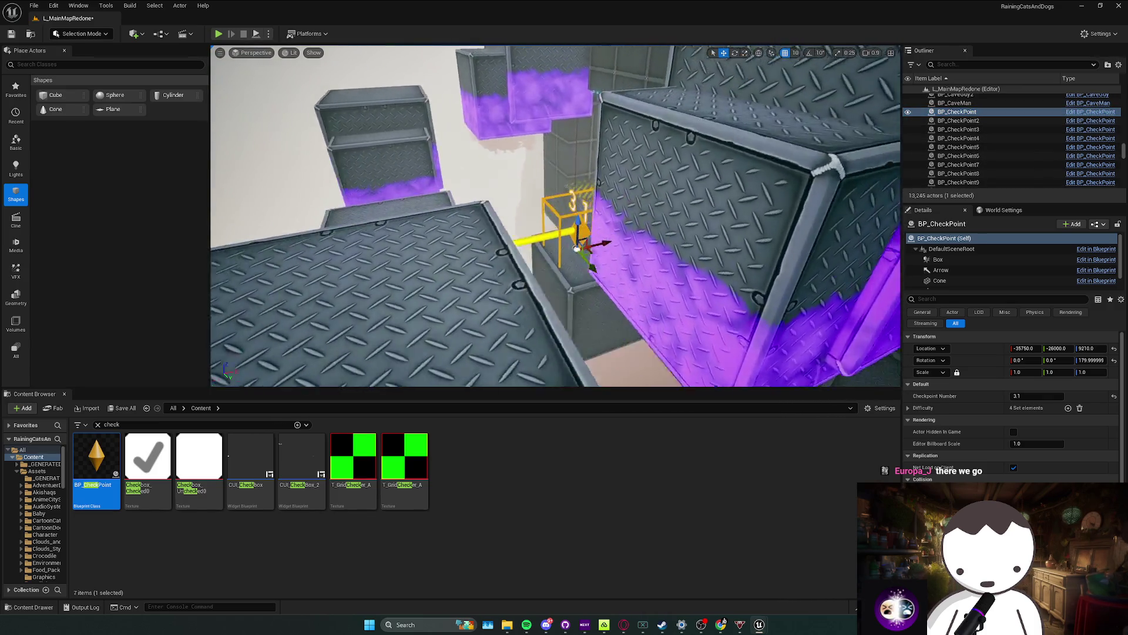
{"action": "double_click", "coordinate": [973, 129]}
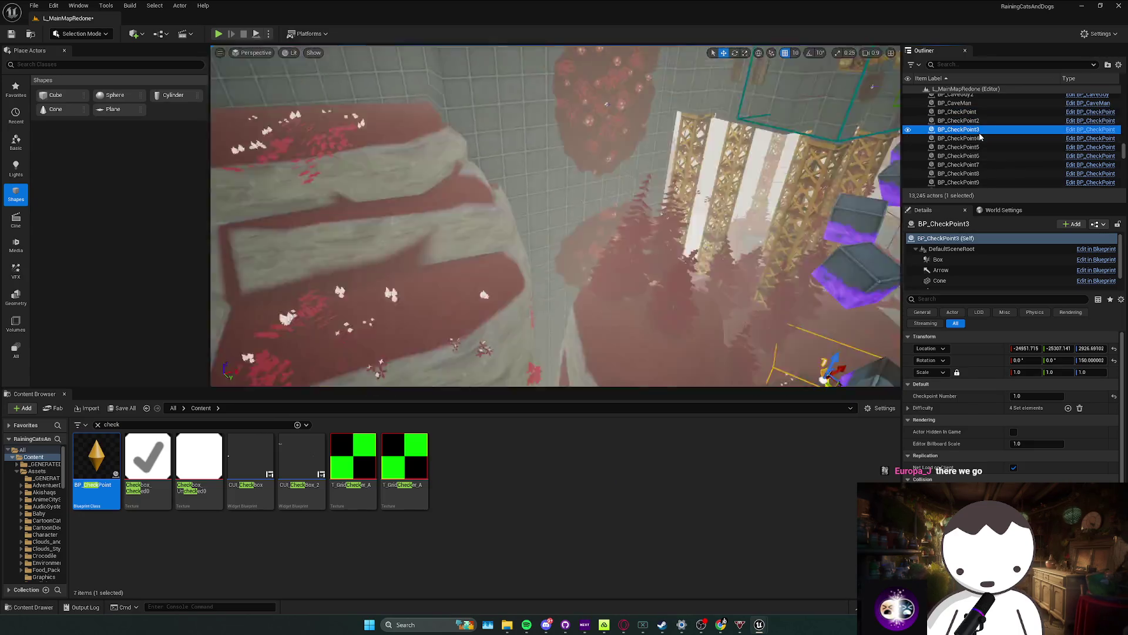
{"action": "scroll", "coordinate": [760, 182], "scroll_direction": "up", "scroll_amount": 3}
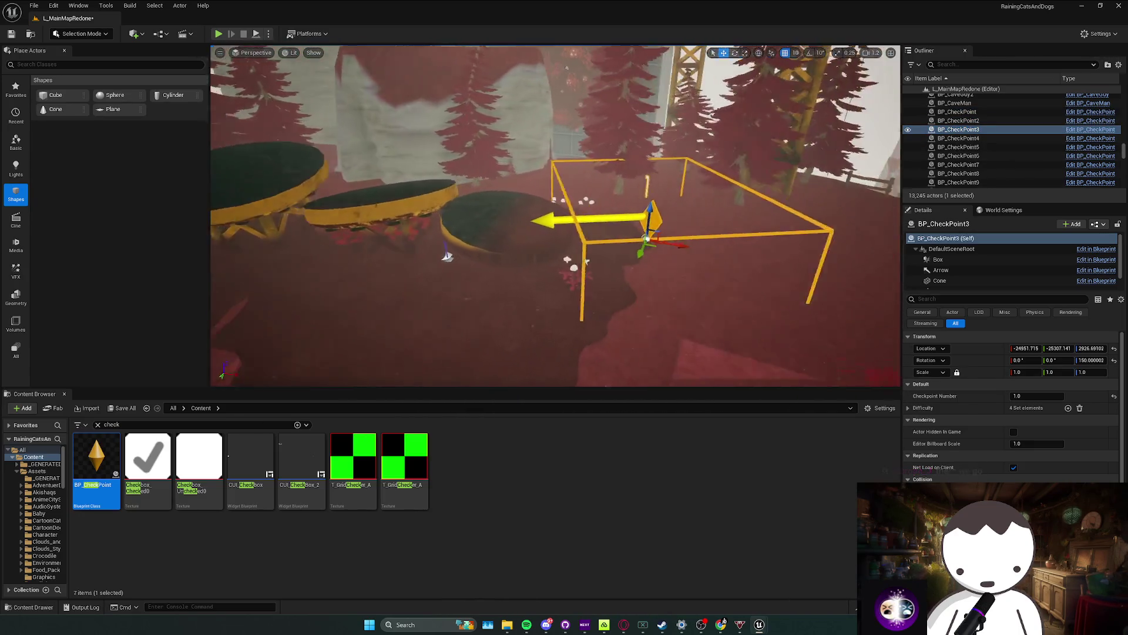
{"action": "scroll", "coordinate": [775, 187], "scroll_direction": "up", "scroll_amount": 1}
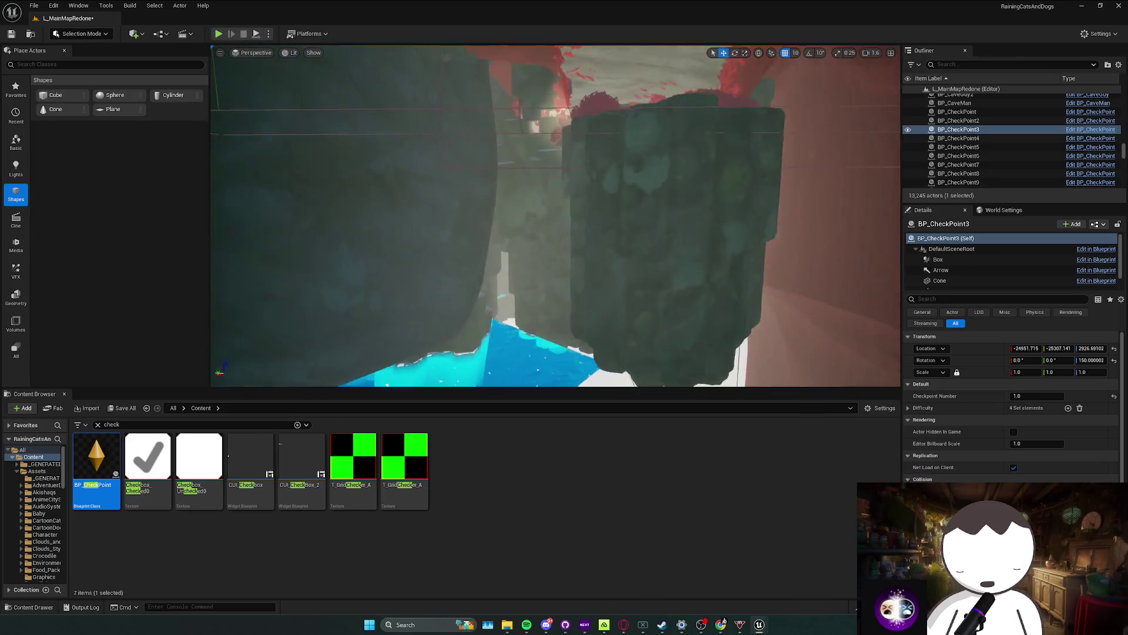
{"action": "scroll", "coordinate": [1025, 176], "scroll_direction": "down", "scroll_amount": 10}
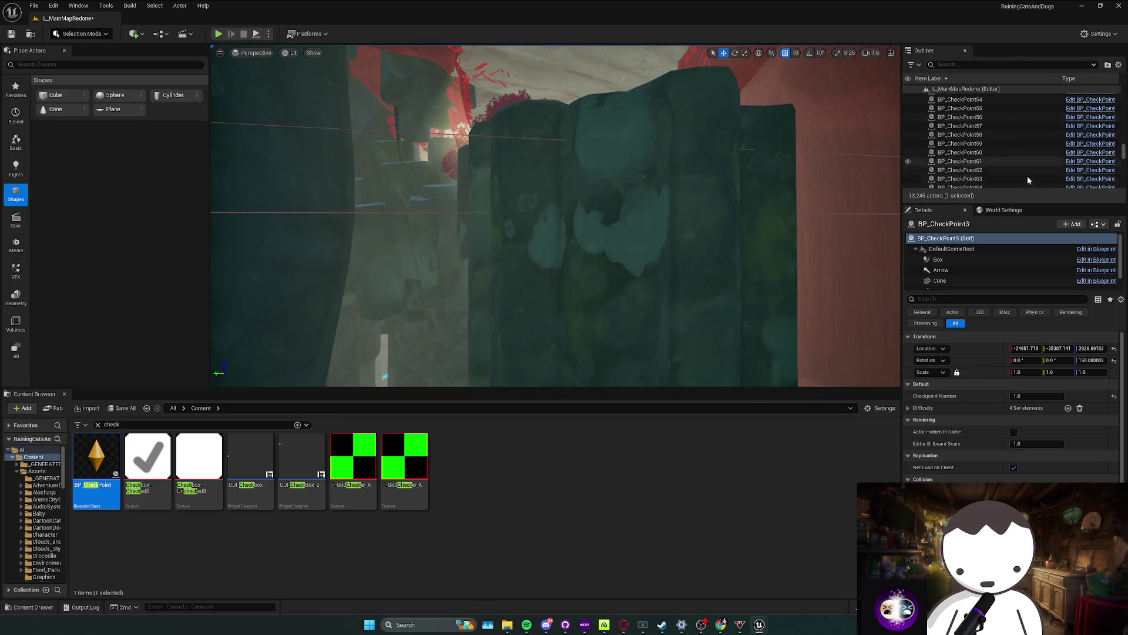
{"action": "scroll", "coordinate": [1000, 164], "scroll_direction": "up", "scroll_amount": 3}
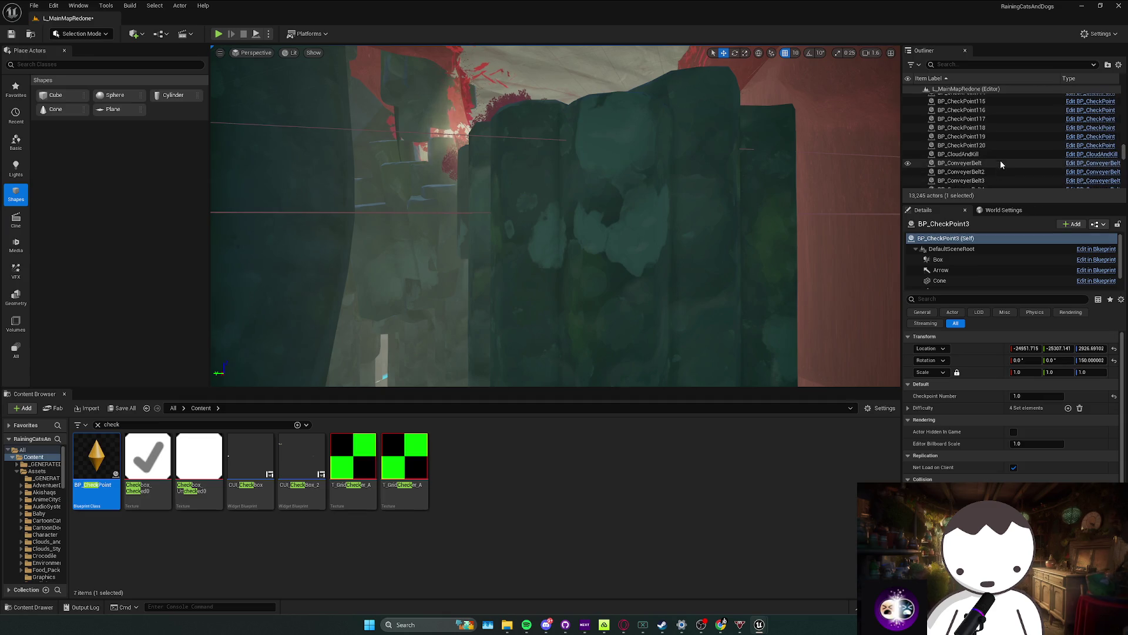
{"action": "double_click", "coordinate": [1001, 160]}
{"action": "scroll", "coordinate": [556, 218], "scroll_direction": "down", "scroll_amount": 3}
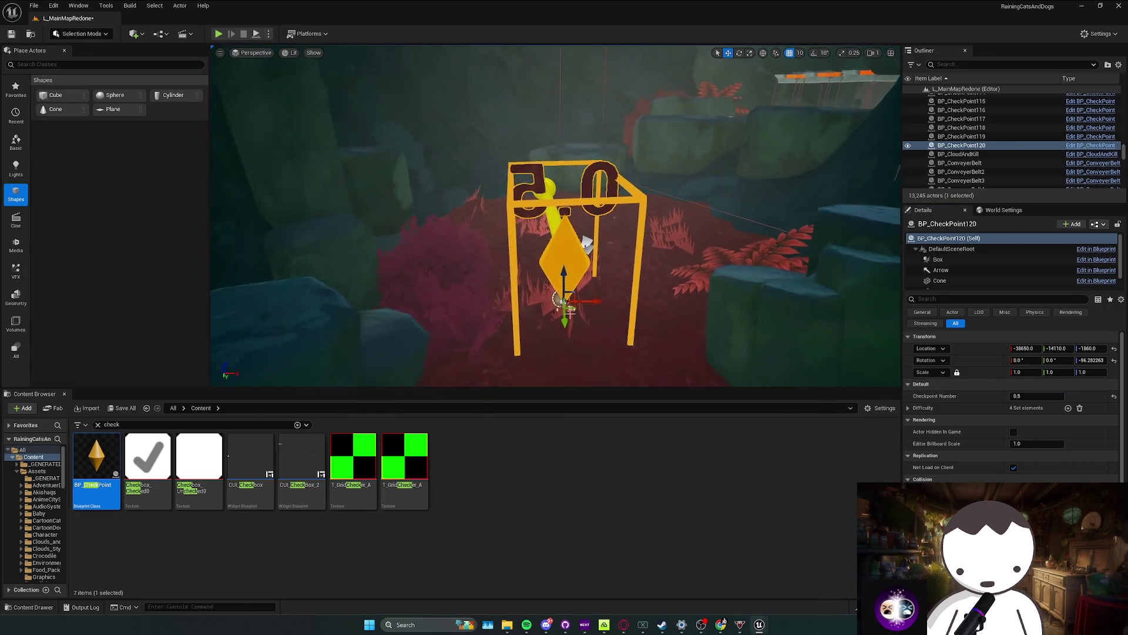
{"action": "key", "text": "Escape"}
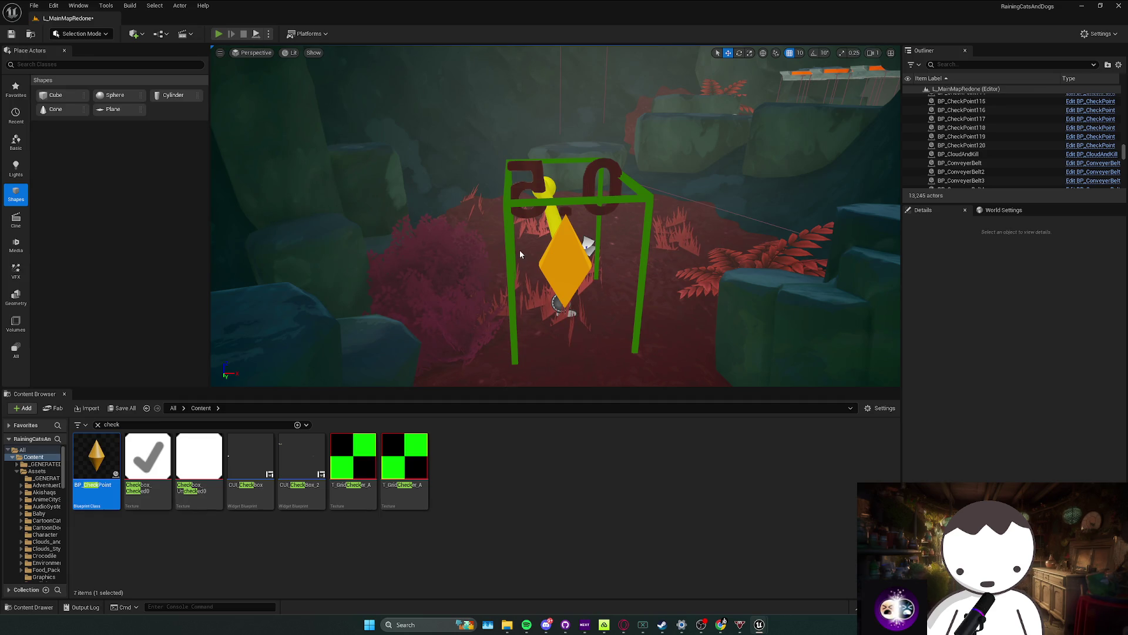
Step: Test-play around the lava grid, respawning once at the checkpoint, then stop
{"action": "key", "text": "alt+p"}
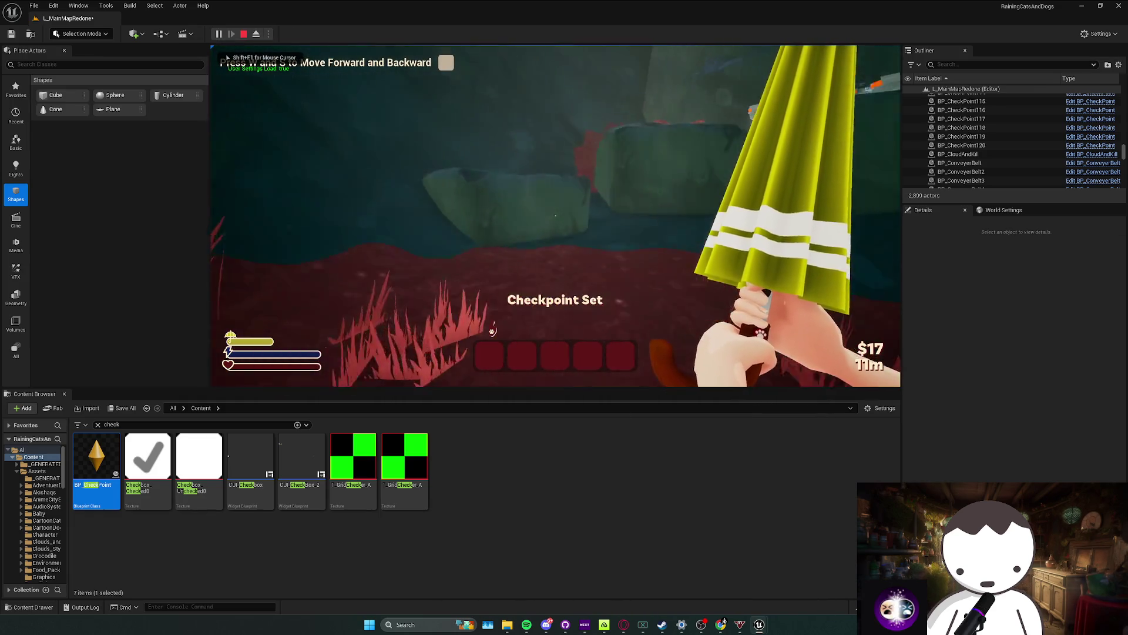
{"action": "key", "text": "w"}
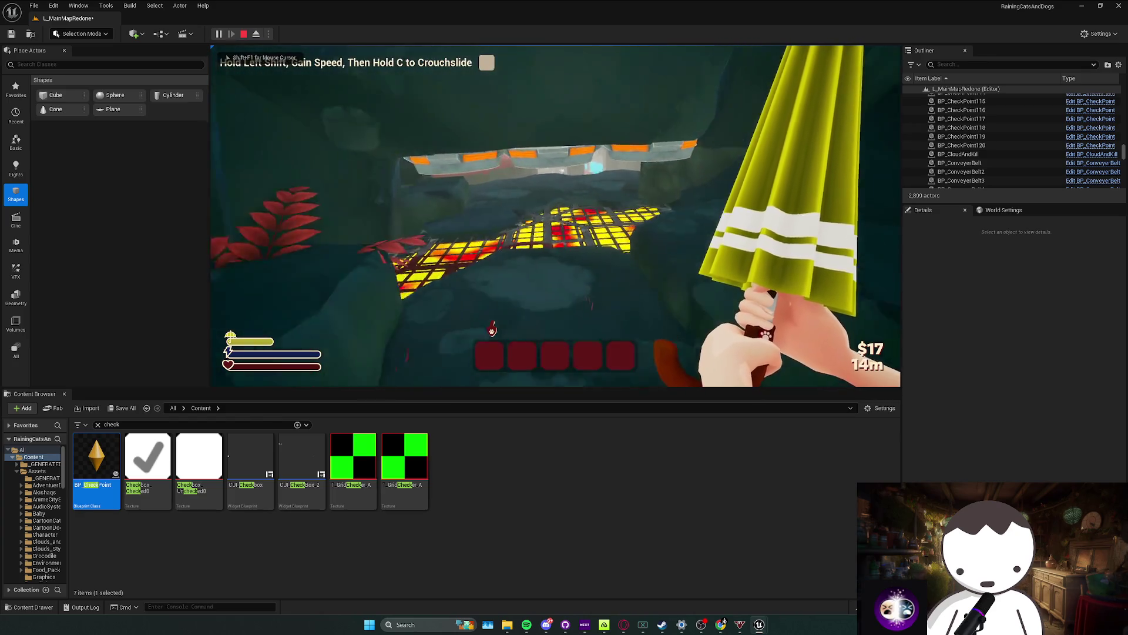
{"action": "key", "text": "w"}
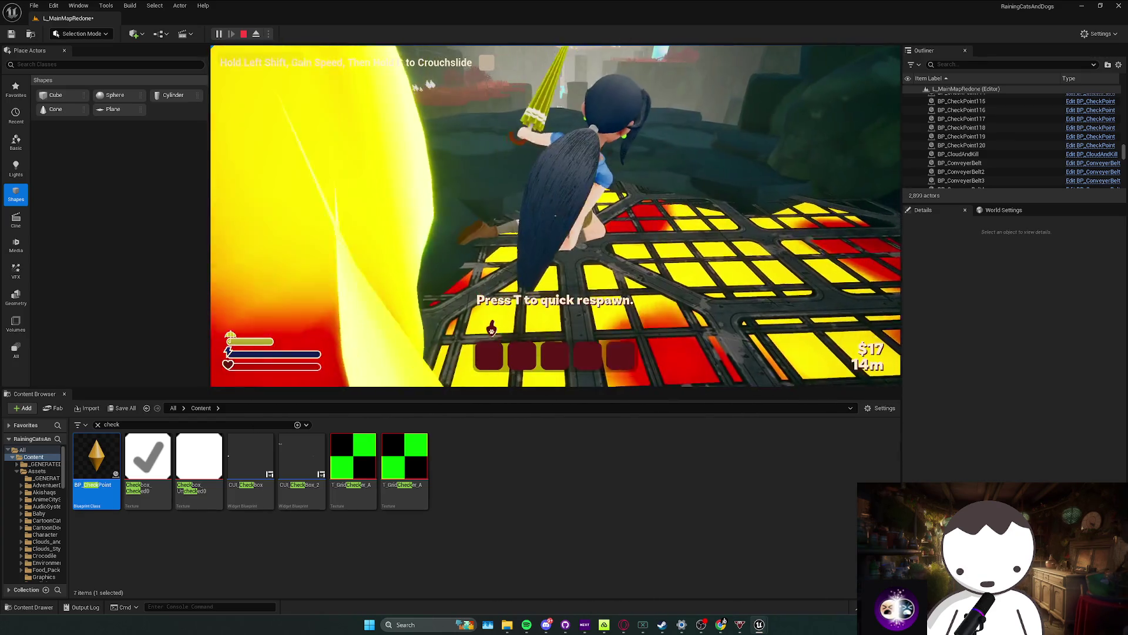
{"action": "key", "text": "t"}
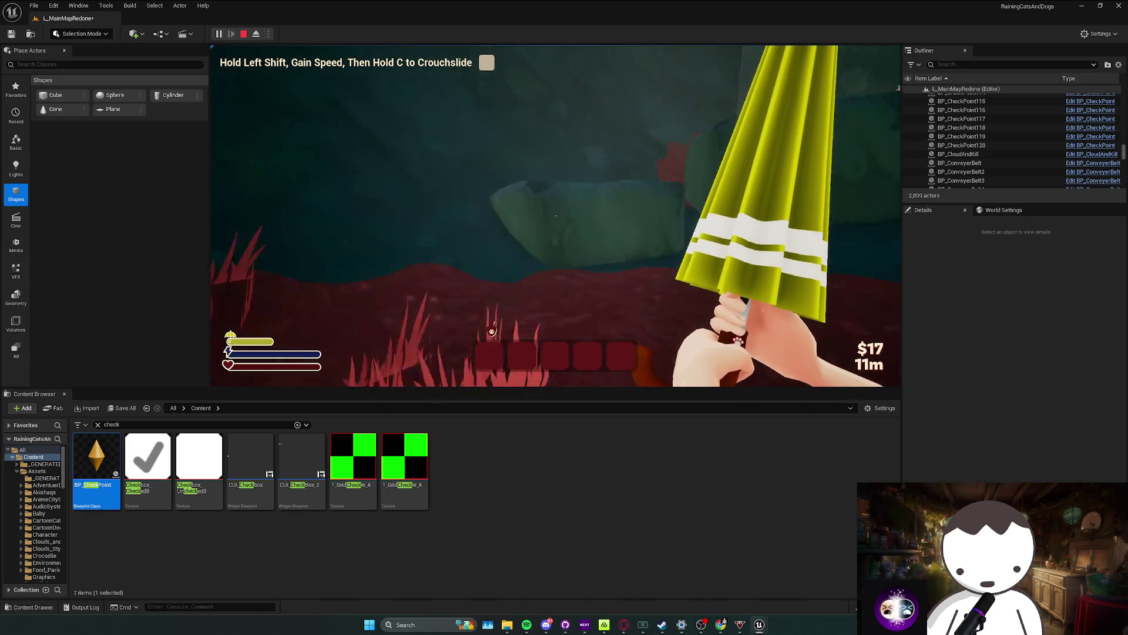
{"action": "key", "text": "w"}
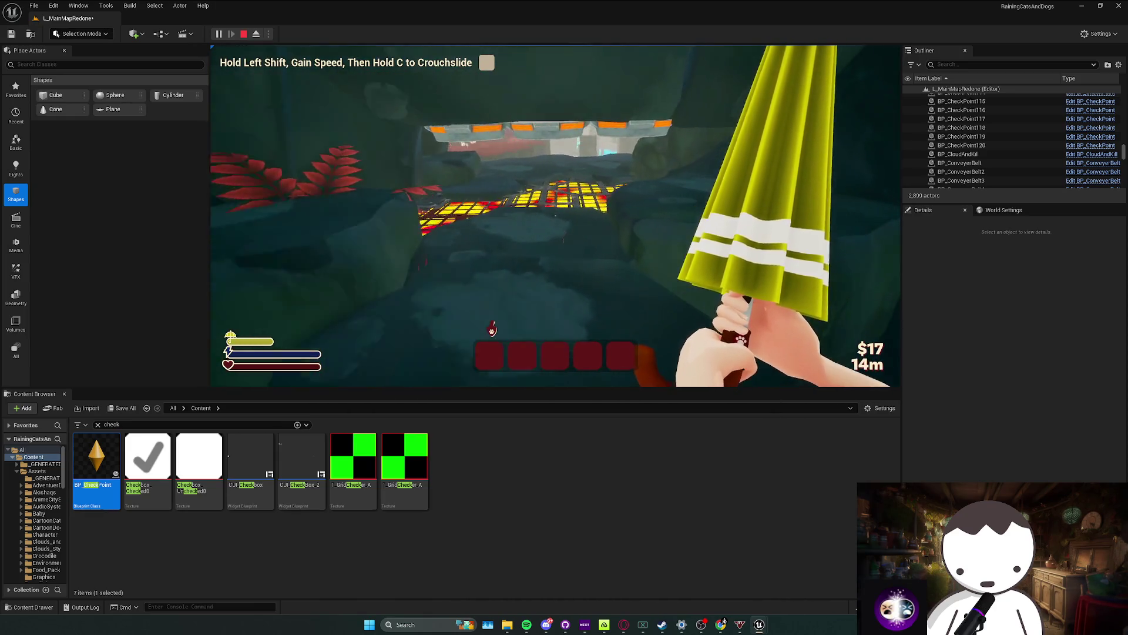
{"action": "key", "text": "w"}
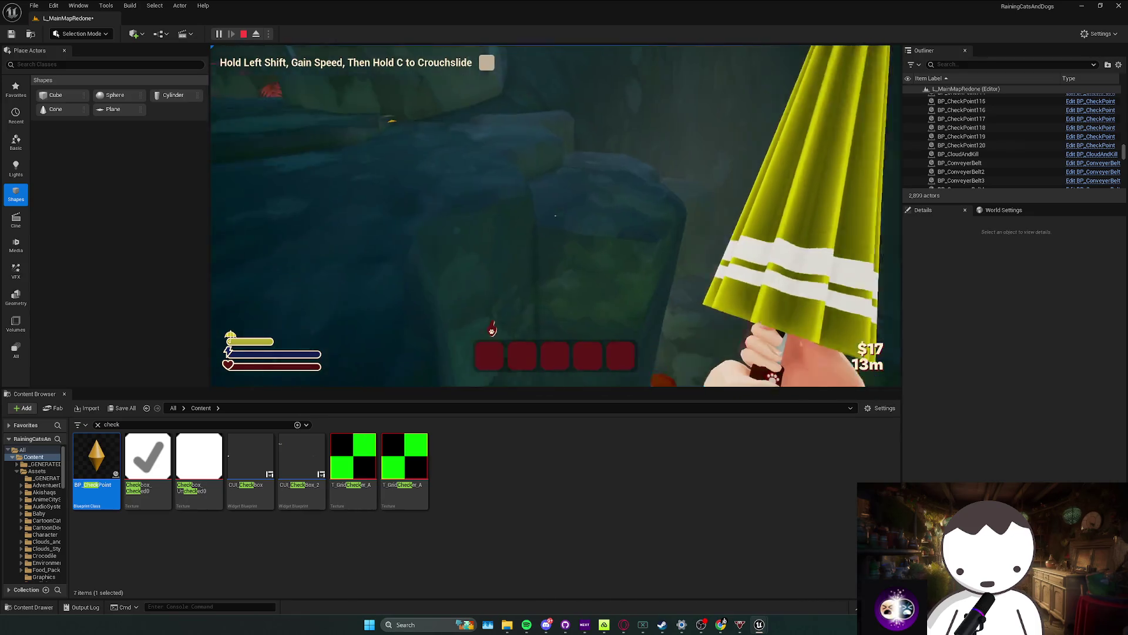
{"action": "key", "text": "Escape"}
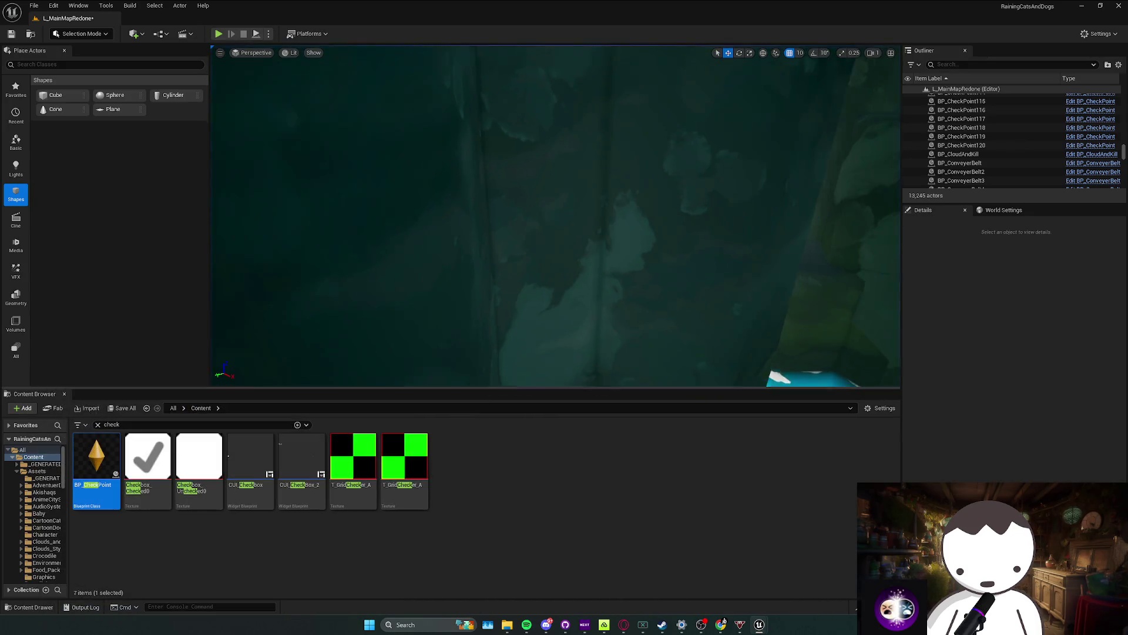
Step: Shrink the rock SM_Cliff_210 with two scale-gizmo drags
{"action": "left_click", "coordinate": [570, 132]}
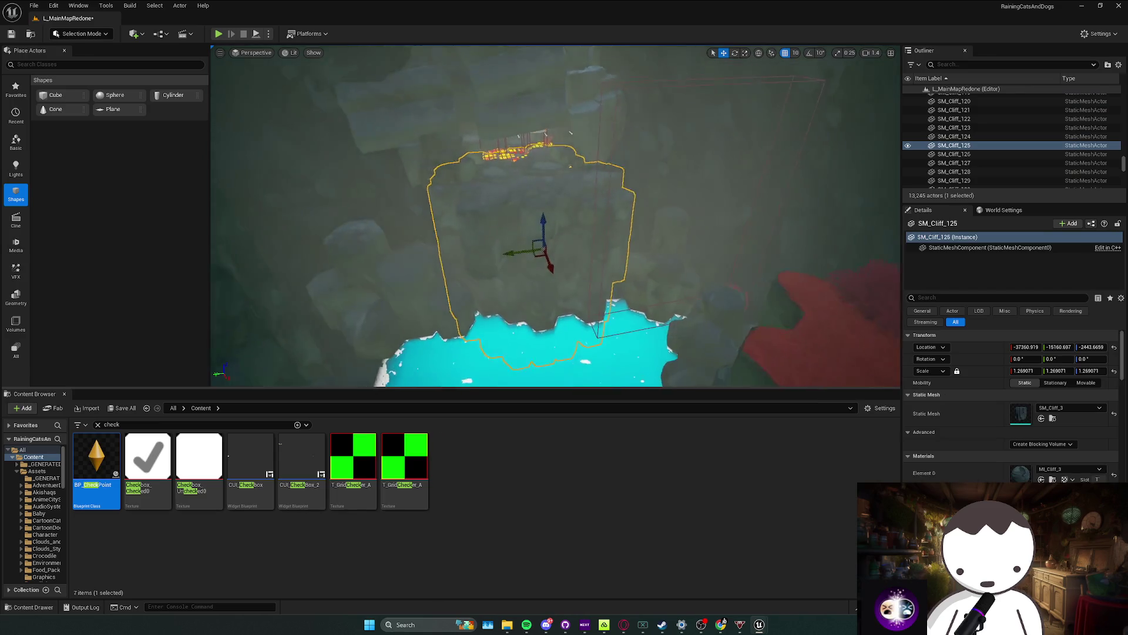
{"action": "left_click_drag", "start_coordinate": [569, 286], "coordinate": [568, 286]}
{"action": "scroll", "coordinate": [570, 285], "scroll_direction": "up", "scroll_amount": 4}
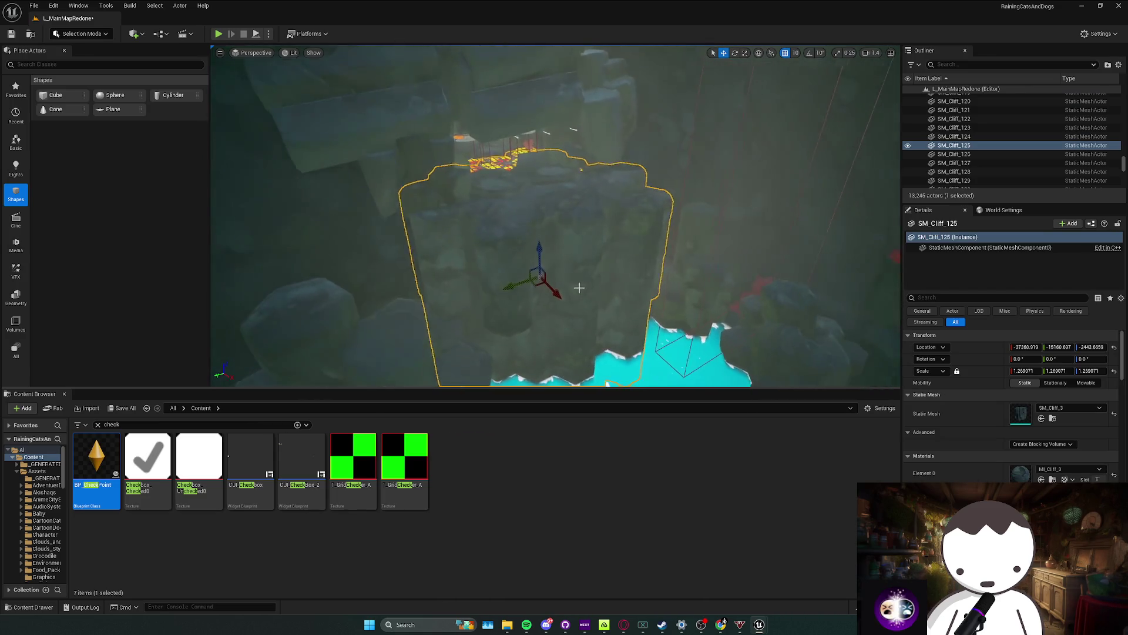
{"action": "left_click", "coordinate": [579, 176]}
{"action": "key", "text": "e"}
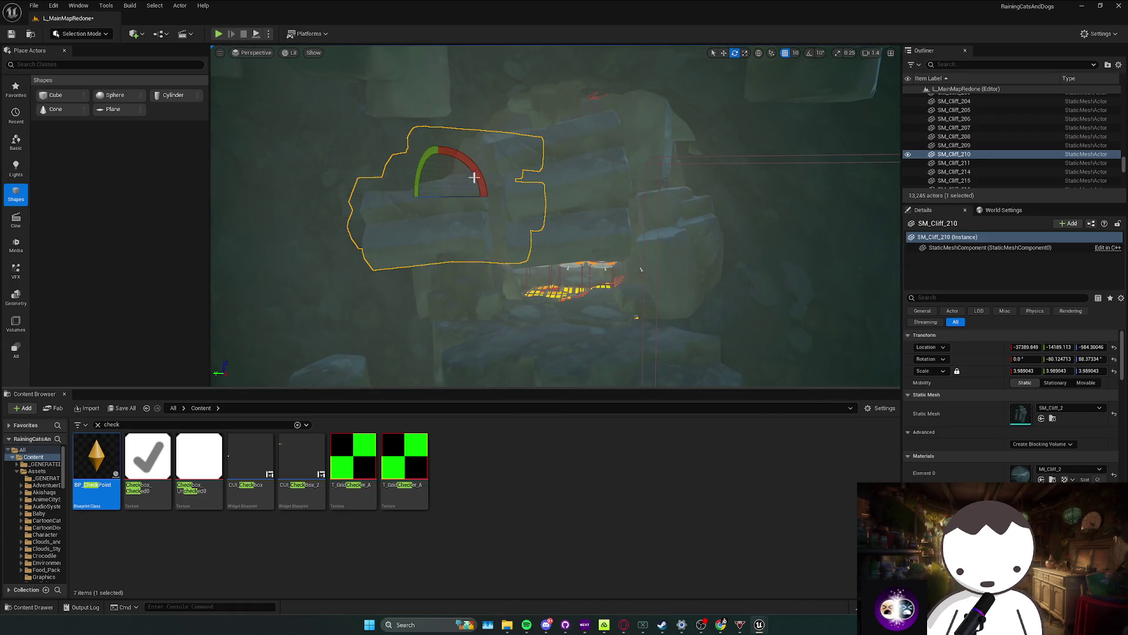
{"action": "mouse_move", "coordinate": [478, 181]}
{"action": "left_mouse_down"}
{"action": "mouse_move", "coordinate": [473, 230]}
{"action": "mouse_move", "coordinate": [456, 169]}
{"action": "left_mouse_up"}
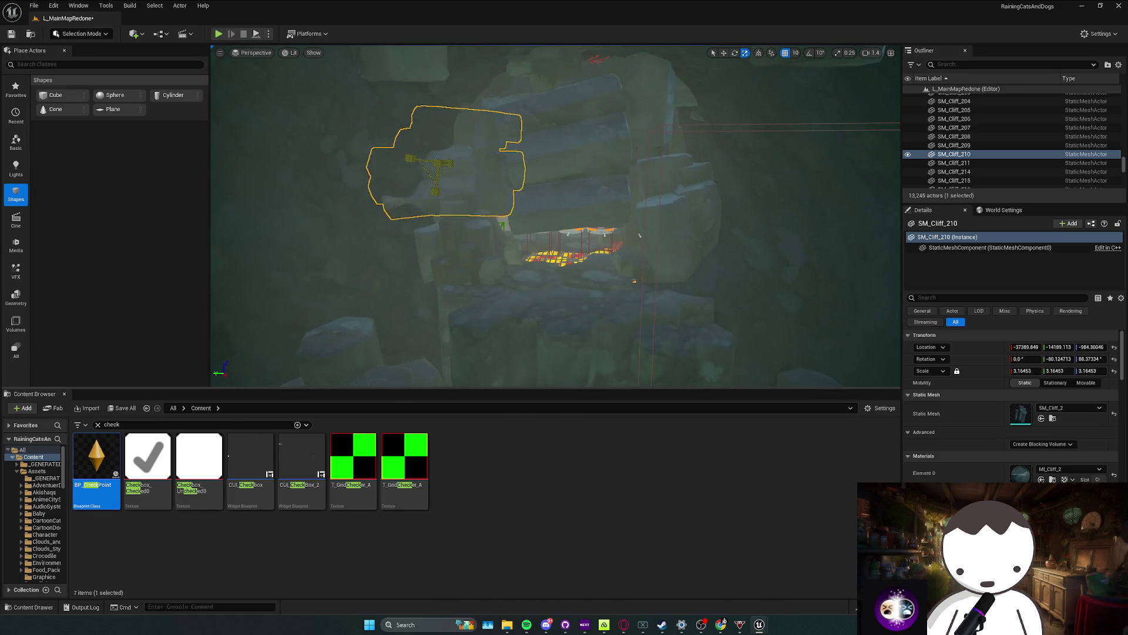
{"action": "left_click_drag", "start_coordinate": [433, 167], "coordinate": [399, 138]}
Step: Lower SM_Cliff_210, check it from another side, and deselect it
{"action": "key", "text": "w"}
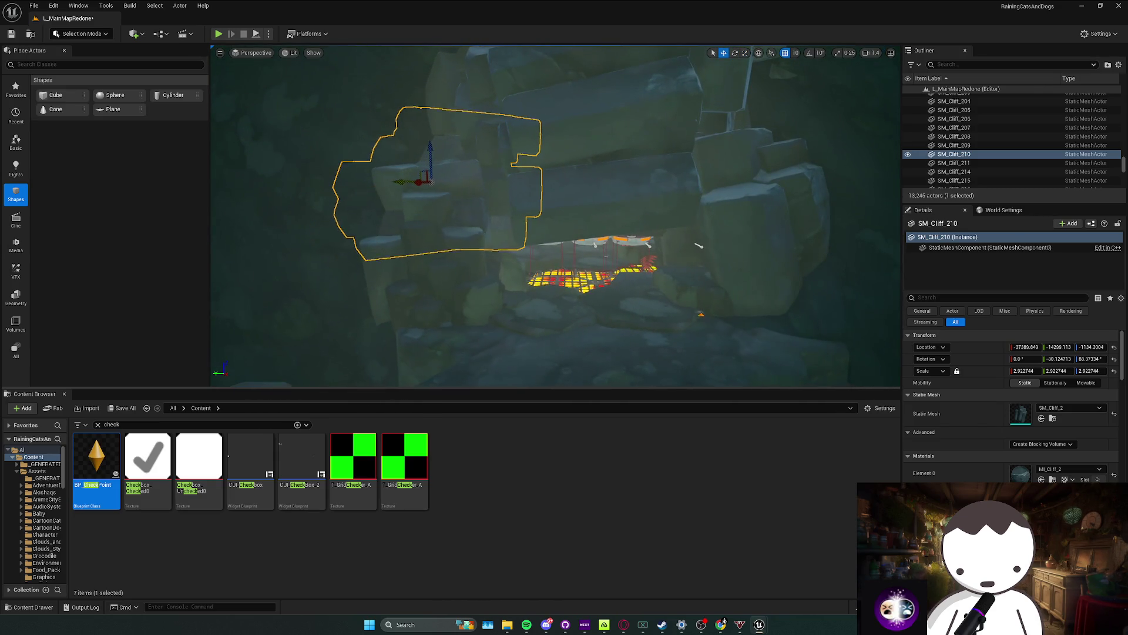
{"action": "scroll", "coordinate": [555, 216], "scroll_direction": "down", "scroll_amount": 2}
{"action": "key", "text": "w"}
{"action": "mouse_move", "coordinate": [555, 215]}
{"action": "left_mouse_down"}
{"action": "mouse_move", "coordinate": [505, 218]}
{"action": "mouse_move", "coordinate": [547, 235]}
{"action": "mouse_move", "coordinate": [538, 230]}
{"action": "left_mouse_up"}
{"action": "scroll", "coordinate": [516, 222], "scroll_direction": "down", "scroll_amount": 1}
{"action": "key", "text": "Escape"}
Step: Play In Editor, walk toward the lava grid, and stop the session
{"action": "scroll", "coordinate": [541, 231], "scroll_direction": "up", "scroll_amount": 1}
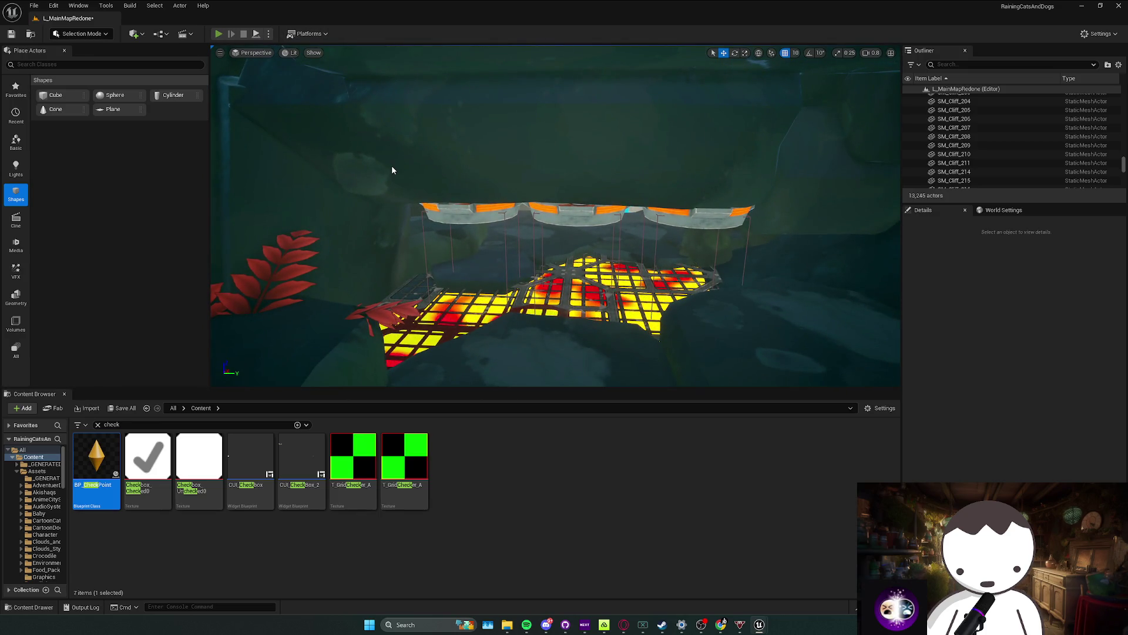
{"action": "key", "text": "alt+p"}
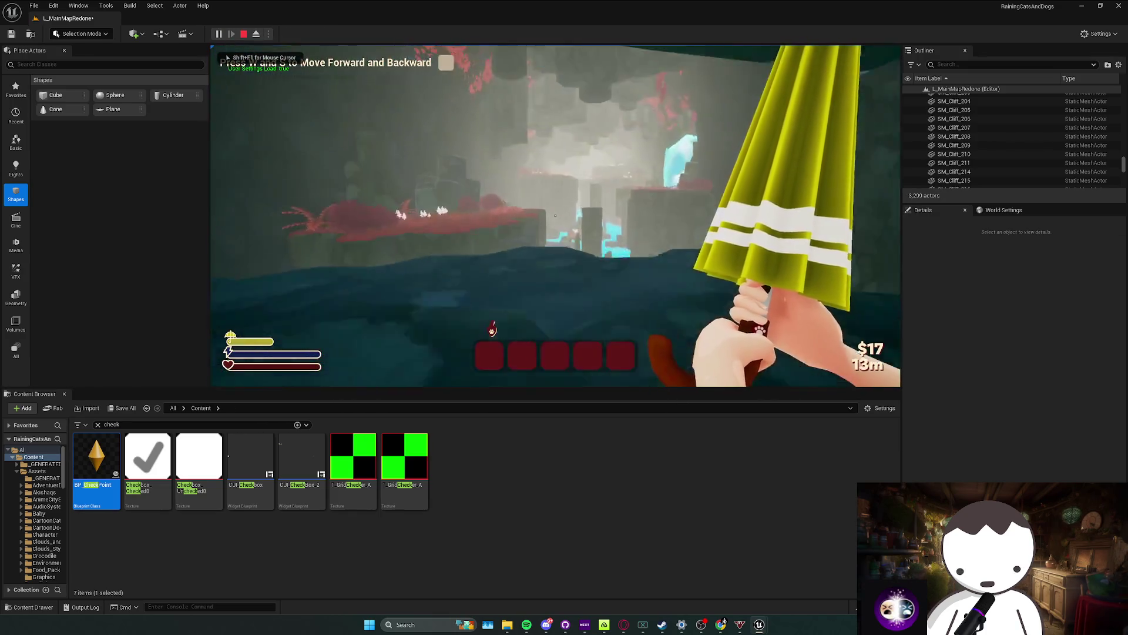
{"action": "key", "text": "w"}
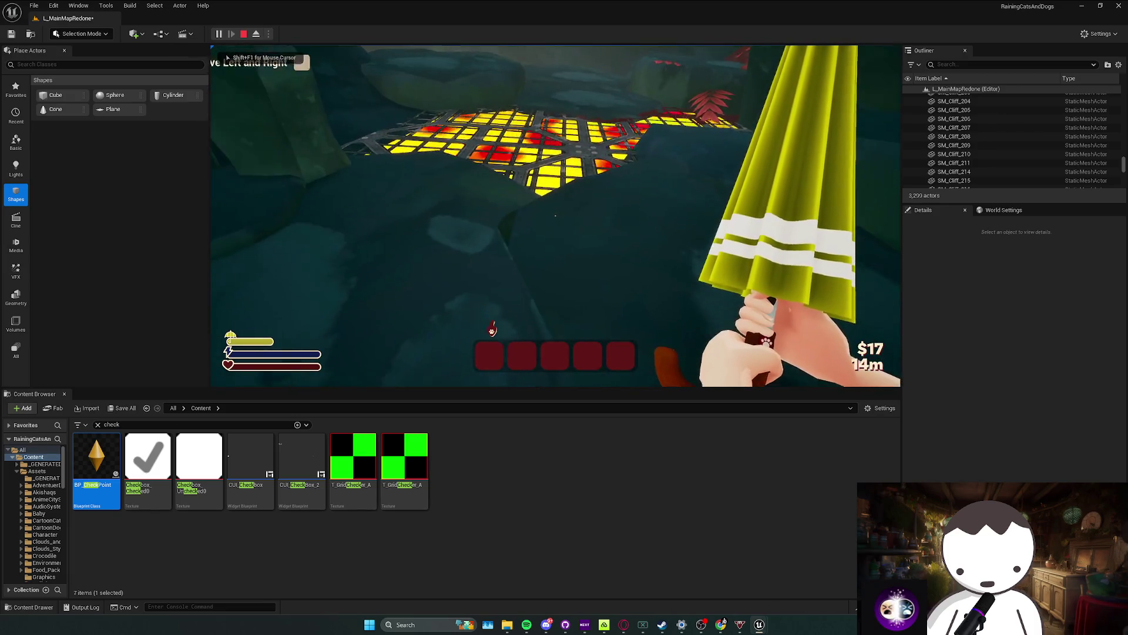
{"action": "key", "text": "Escape"}
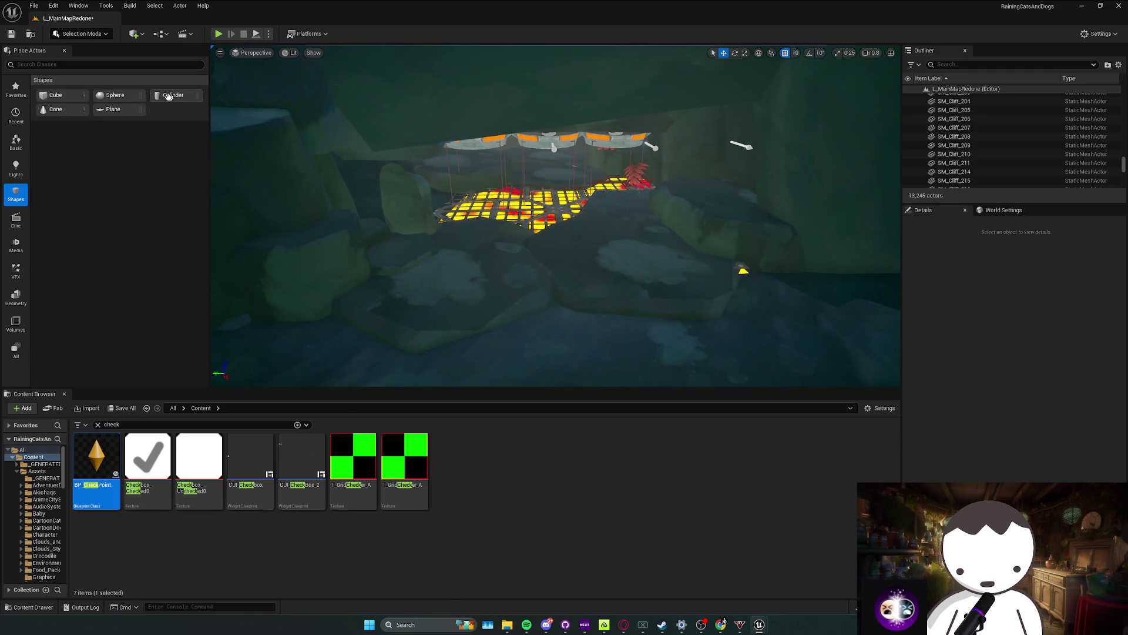
Step: Place a new cube on the lava grid and stretch it into a wide flat slab
{"action": "left_click_drag", "start_coordinate": [542, 208], "coordinate": [544, 206]}
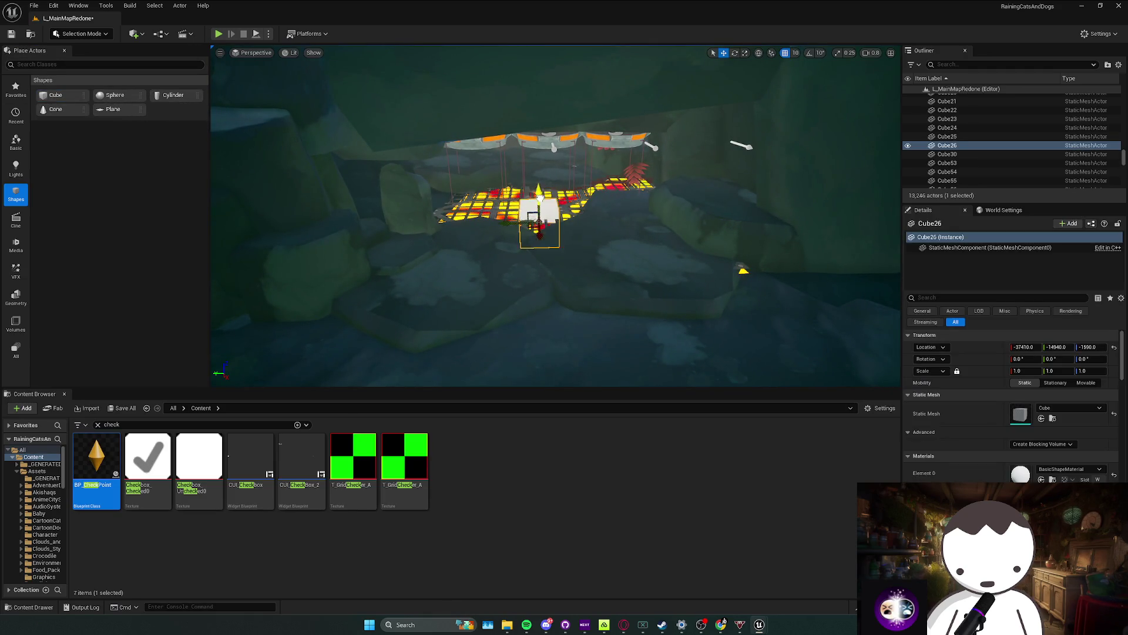
{"action": "mouse_move", "coordinate": [528, 228]}
{"action": "left_mouse_down"}
{"action": "mouse_move", "coordinate": [553, 212]}
{"action": "mouse_move", "coordinate": [536, 235]}
{"action": "mouse_move", "coordinate": [540, 271]}
{"action": "left_mouse_up"}
{"action": "scroll", "coordinate": [540, 234], "scroll_direction": "up", "scroll_amount": 5}
{"action": "left_click_drag", "start_coordinate": [551, 160], "coordinate": [552, 158]}
{"action": "left_click_drag", "start_coordinate": [589, 241], "coordinate": [589, 241]}
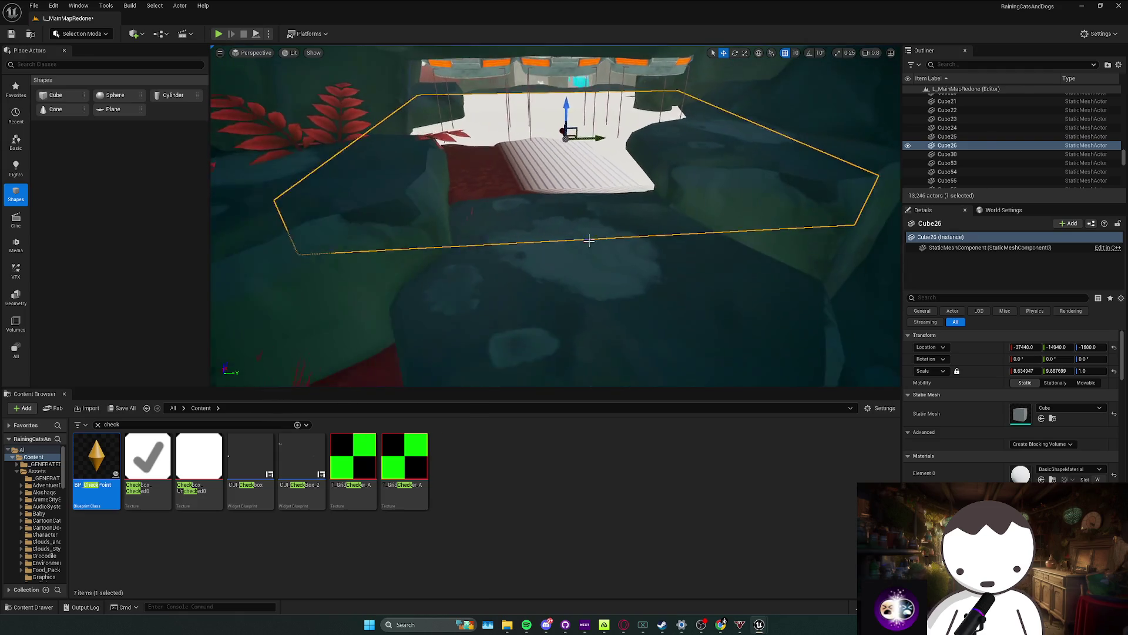
Step: Raise the two rocks in front of and behind the slab to cover more of it
{"action": "left_click", "coordinate": [589, 241]}
{"action": "left_click", "coordinate": [548, 206], "text": "ctrl"}
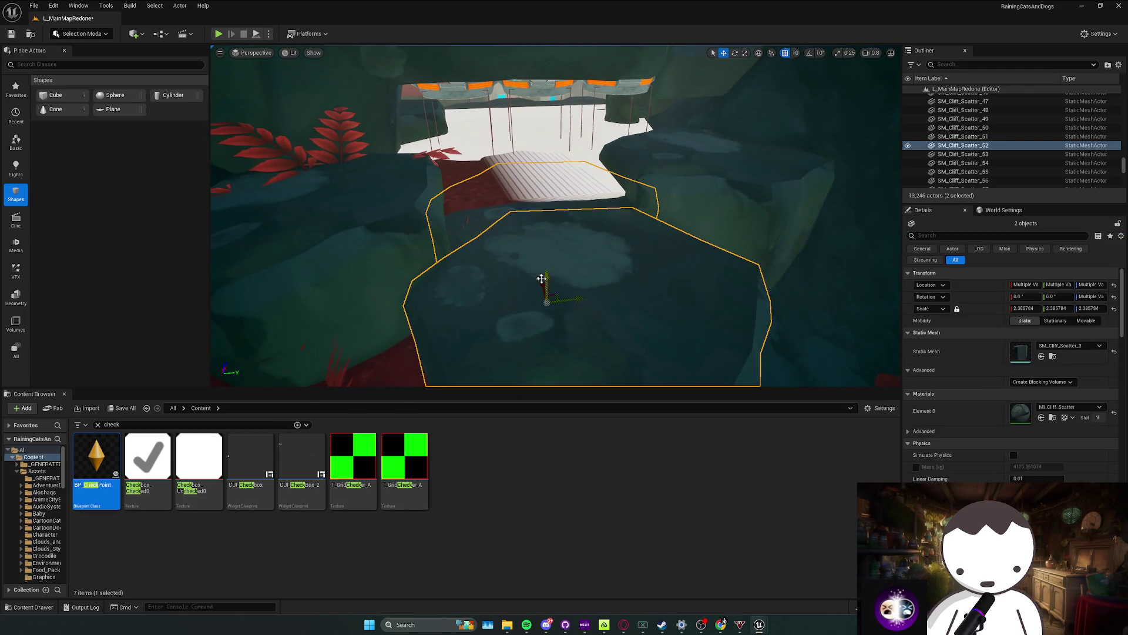
{"action": "left_click_drag", "start_coordinate": [548, 277], "coordinate": [550, 273]}
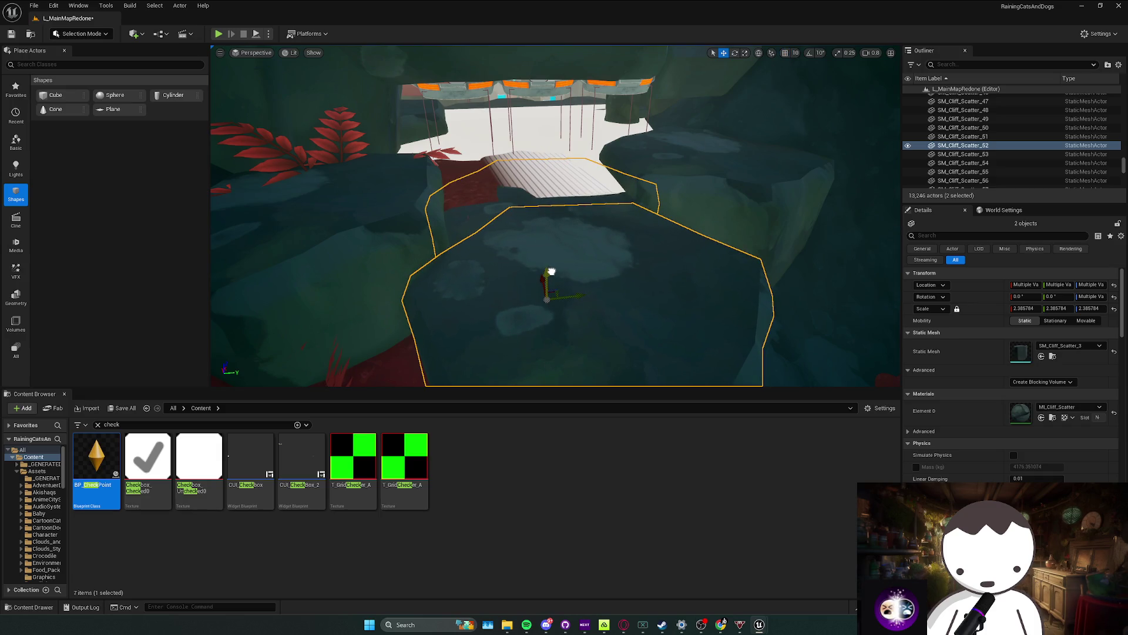
Step: Enable Actor Hidden In Game on Cube26, then playtest the crouch prompt and stop
{"action": "left_click", "coordinate": [691, 189]}
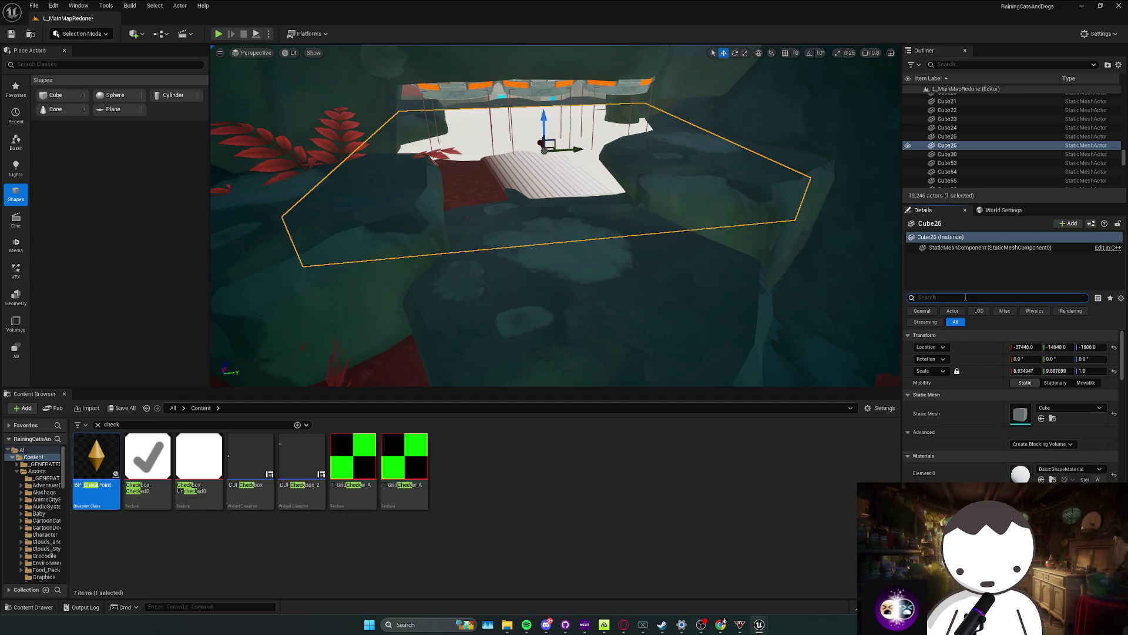
{"action": "type", "text": "hidd"}
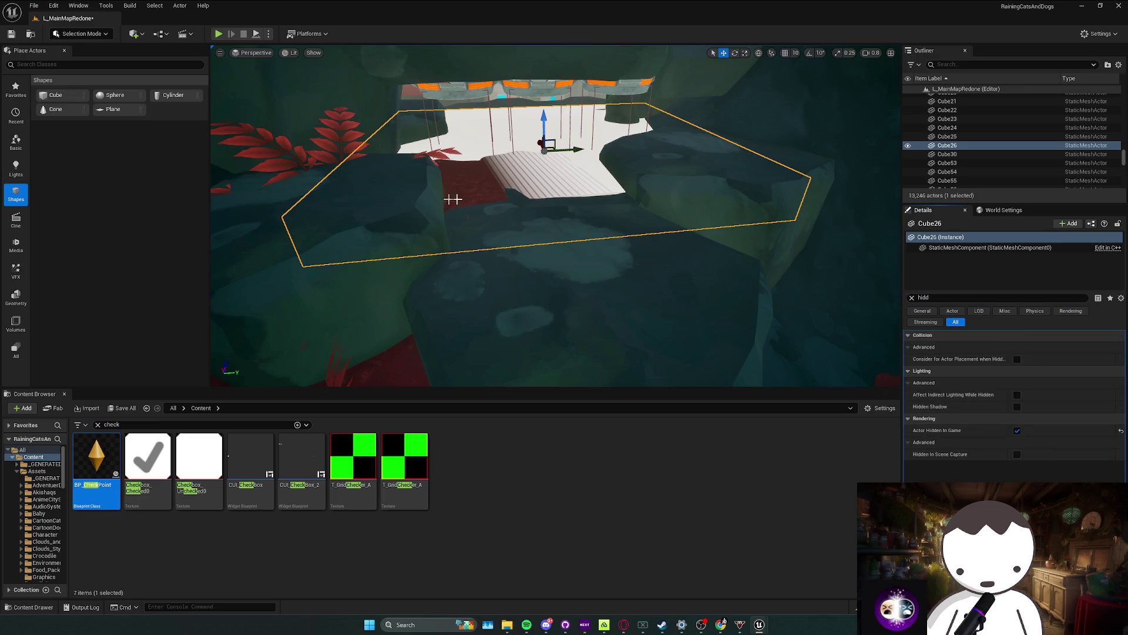
{"action": "type", "text": "f"}
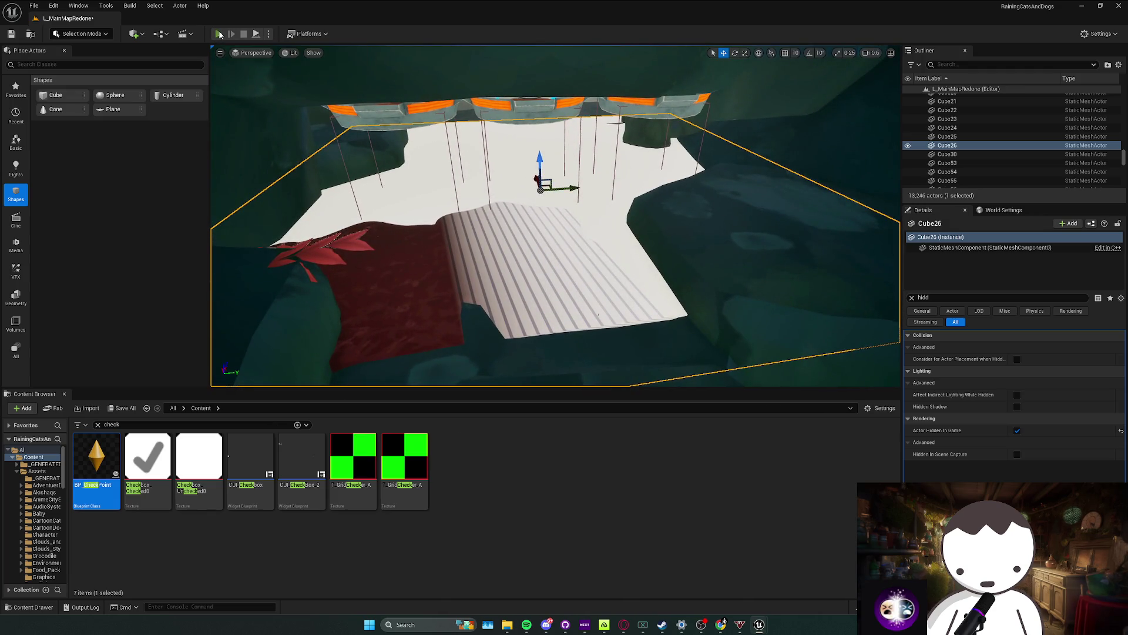
{"action": "key", "text": "alt+p"}
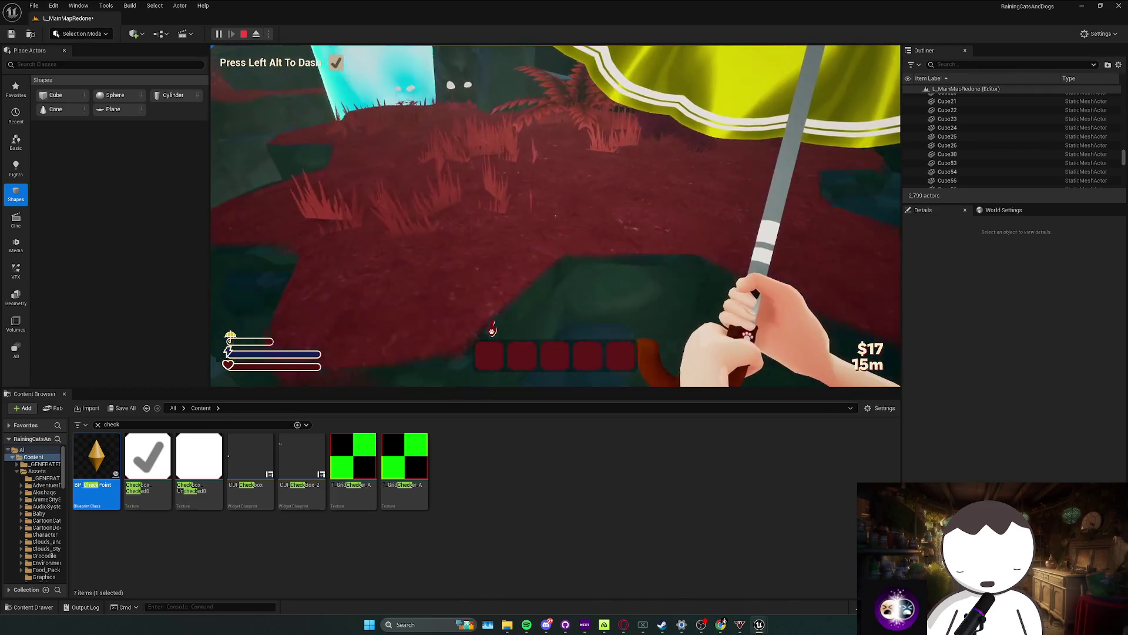
{"action": "key", "text": "alt"}
{"action": "key", "text": "c"}
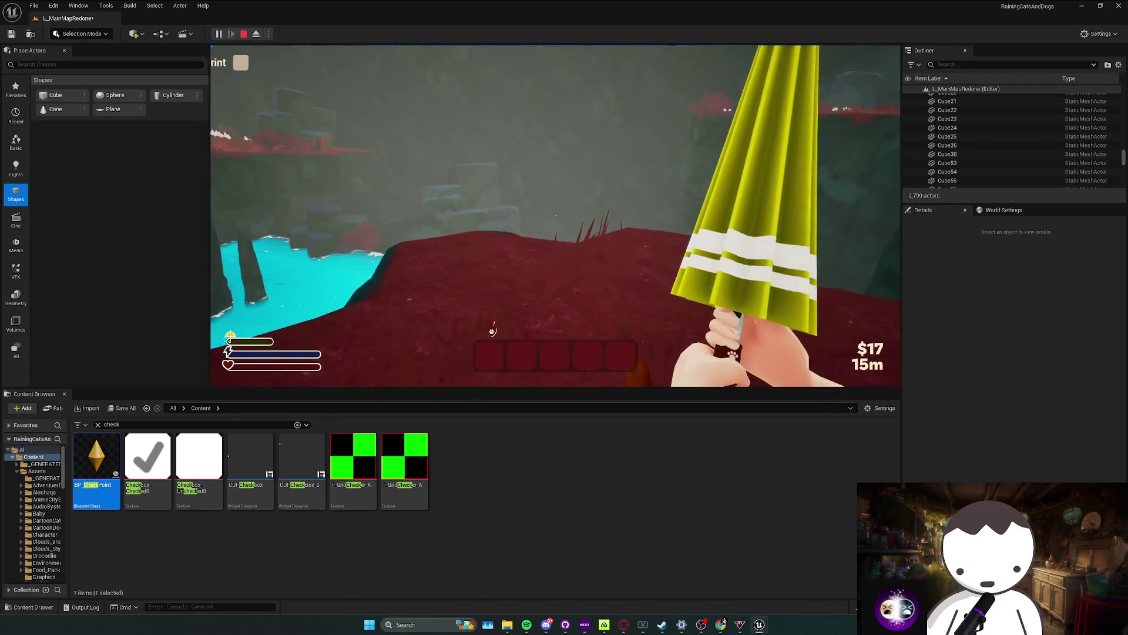
{"action": "key", "text": "Escape"}
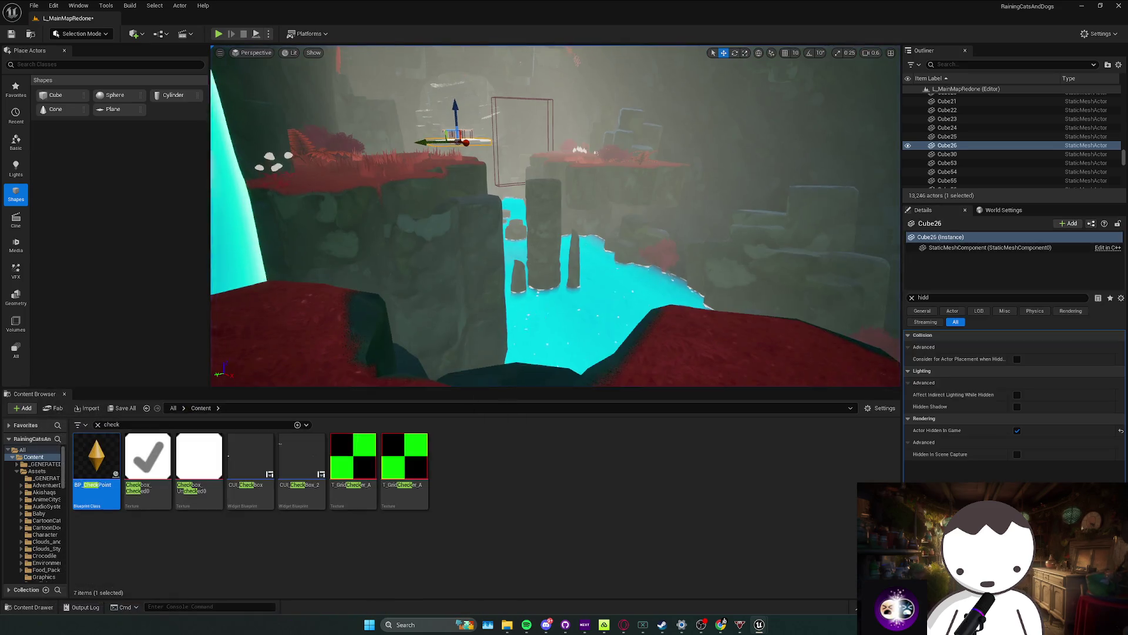
Step: Tilt the cliff rock SM_Cliff_212 by roughly eleven degrees
{"action": "key", "text": "f"}
{"action": "scroll", "coordinate": [531, 278], "scroll_direction": "up", "scroll_amount": 1}
{"action": "key", "text": "w"}
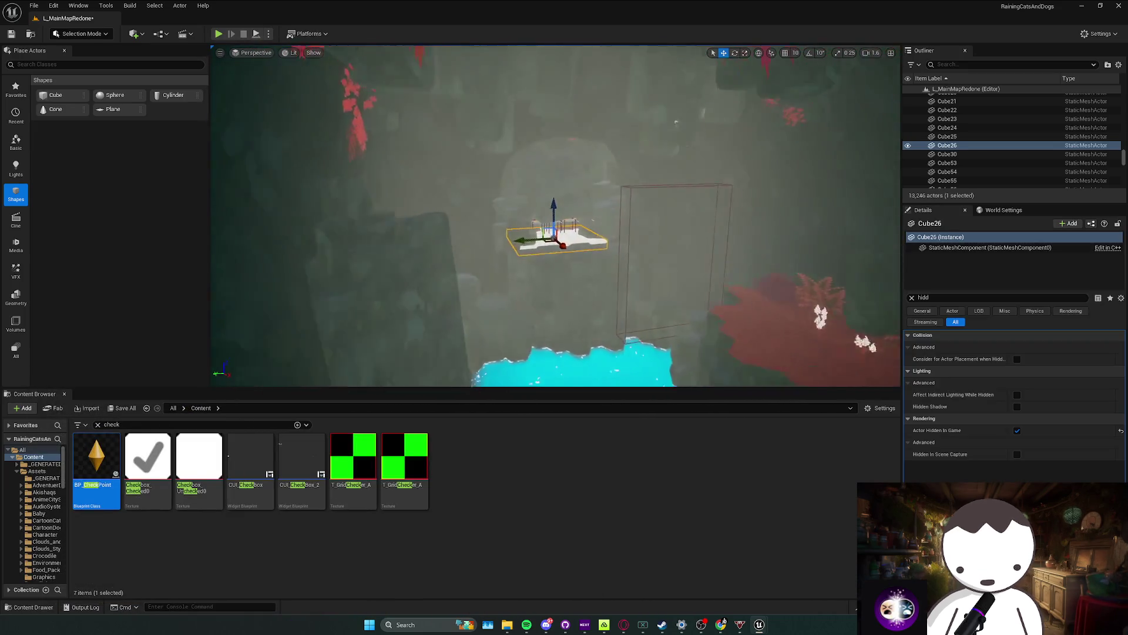
{"action": "left_click", "coordinate": [524, 222]}
{"action": "scroll", "coordinate": [522, 200], "scroll_direction": "down", "scroll_amount": 3}
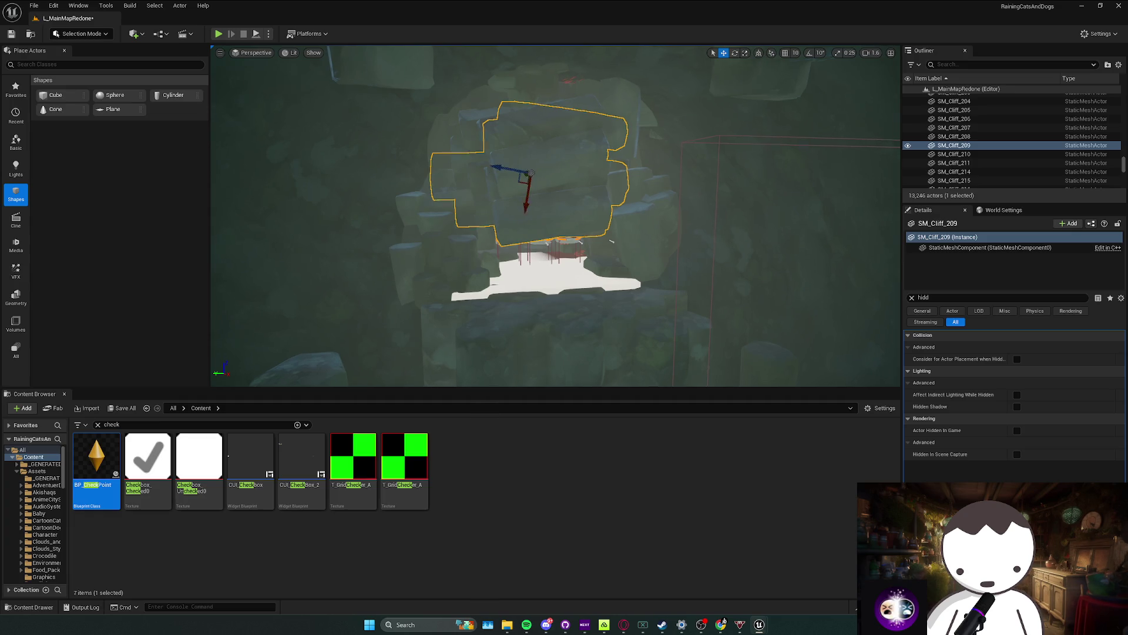
{"action": "scroll", "coordinate": [531, 174], "scroll_direction": "up", "scroll_amount": 3}
{"action": "left_click", "coordinate": [403, 144]}
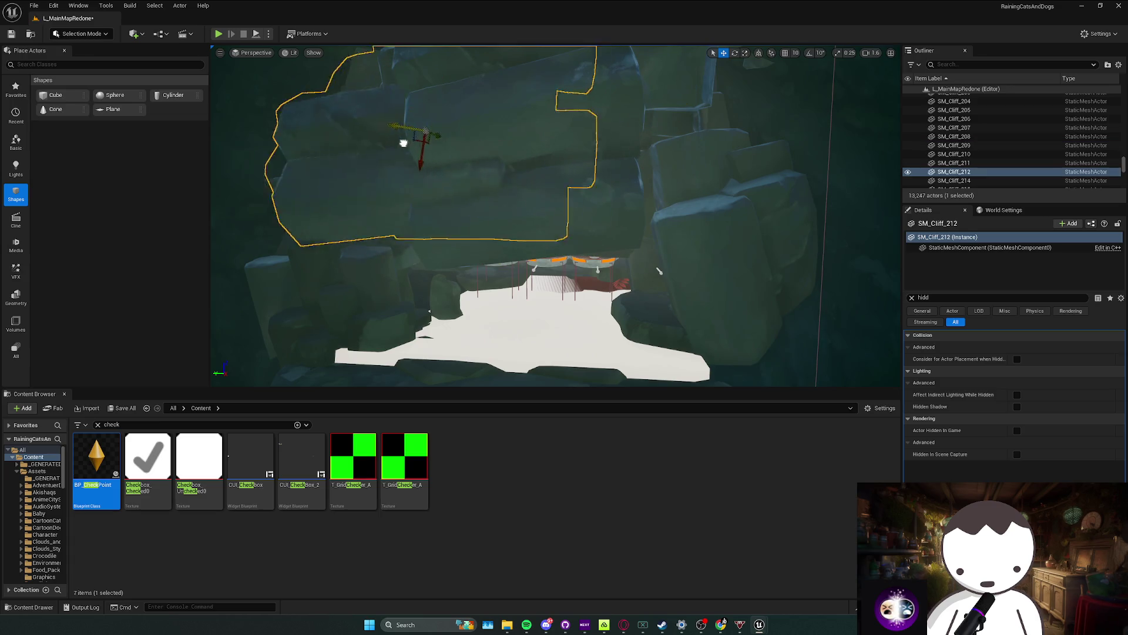
{"action": "left_click_drag", "start_coordinate": [406, 166], "coordinate": [405, 213]}
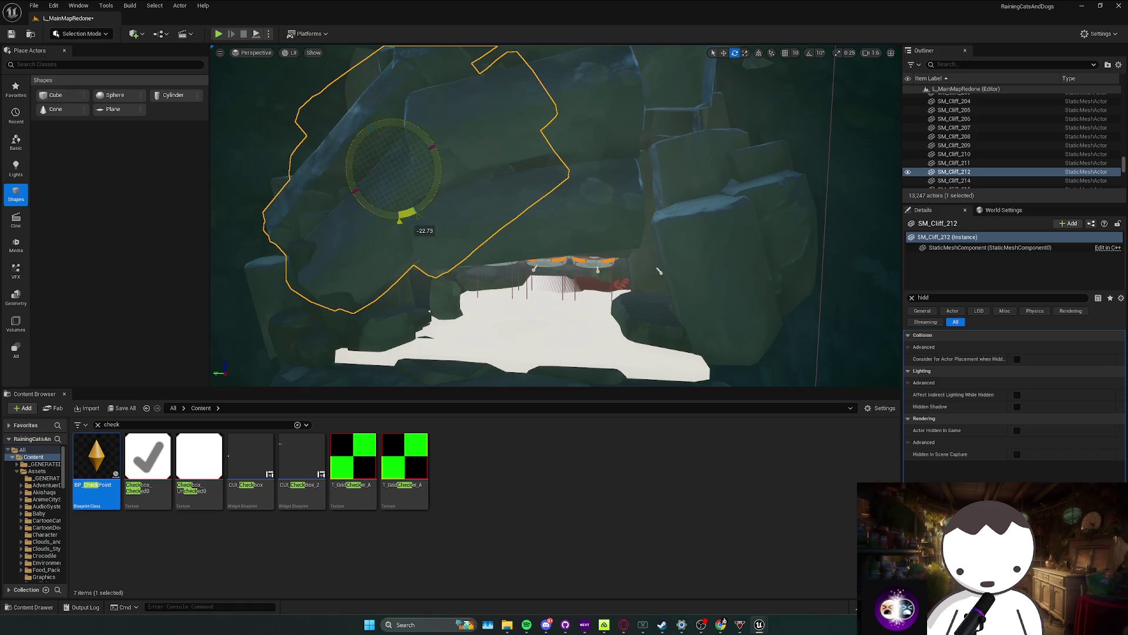
{"action": "key", "text": "Escape"}
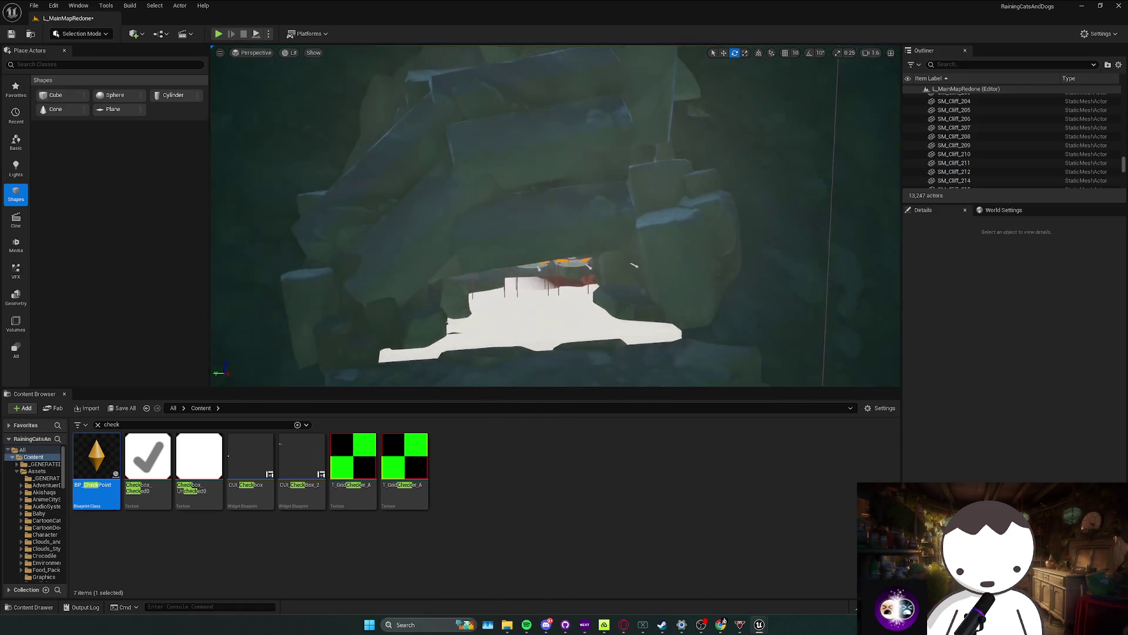
Step: Duplicate SM_Cliff_212 up and right, rotating the copy SM_Cliff_213 about 68.64 degrees
{"action": "left_click", "coordinate": [500, 223]}
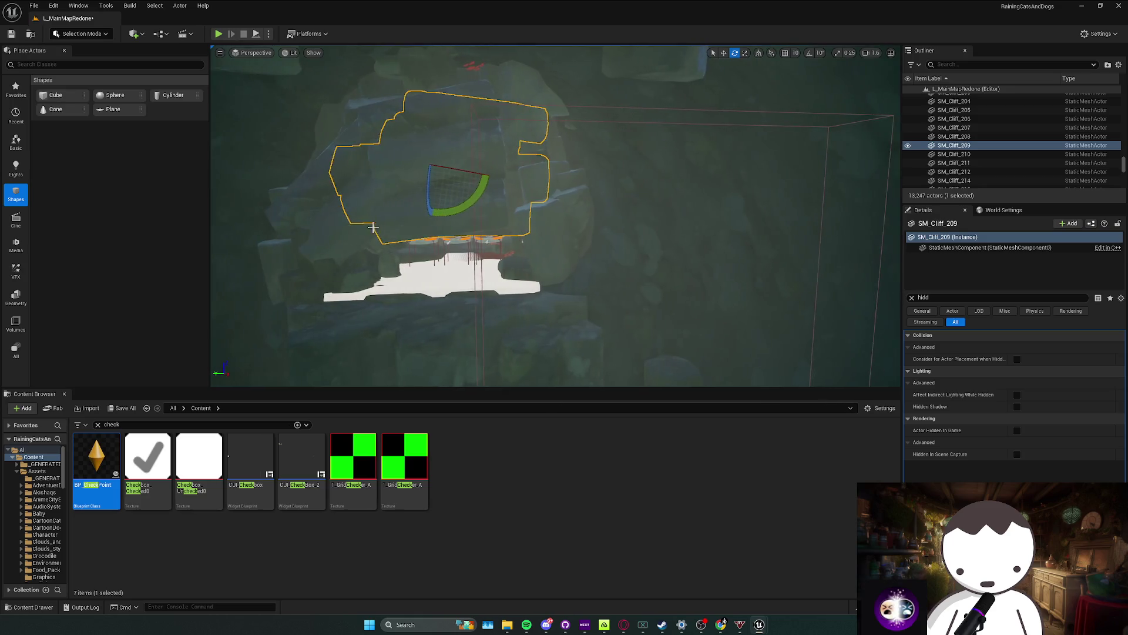
{"action": "left_click", "coordinate": [354, 214]}
{"action": "left_click_drag", "start_coordinate": [324, 189], "coordinate": [476, 158], "text": "alt"}
{"action": "key", "text": "e"}
{"action": "mouse_move", "coordinate": [494, 203]}
{"action": "left_mouse_down"}
{"action": "mouse_move", "coordinate": [547, 229]}
{"action": "mouse_move", "coordinate": [546, 216]}
{"action": "left_mouse_up"}
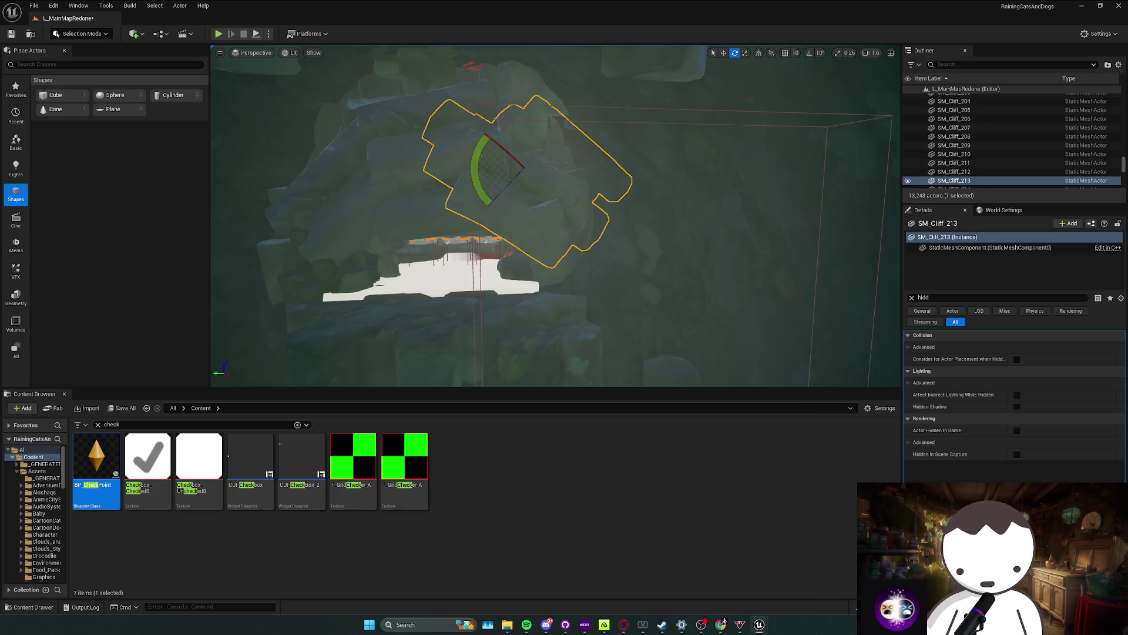
{"action": "scroll", "coordinate": [556, 216], "scroll_direction": "up", "scroll_amount": 10}
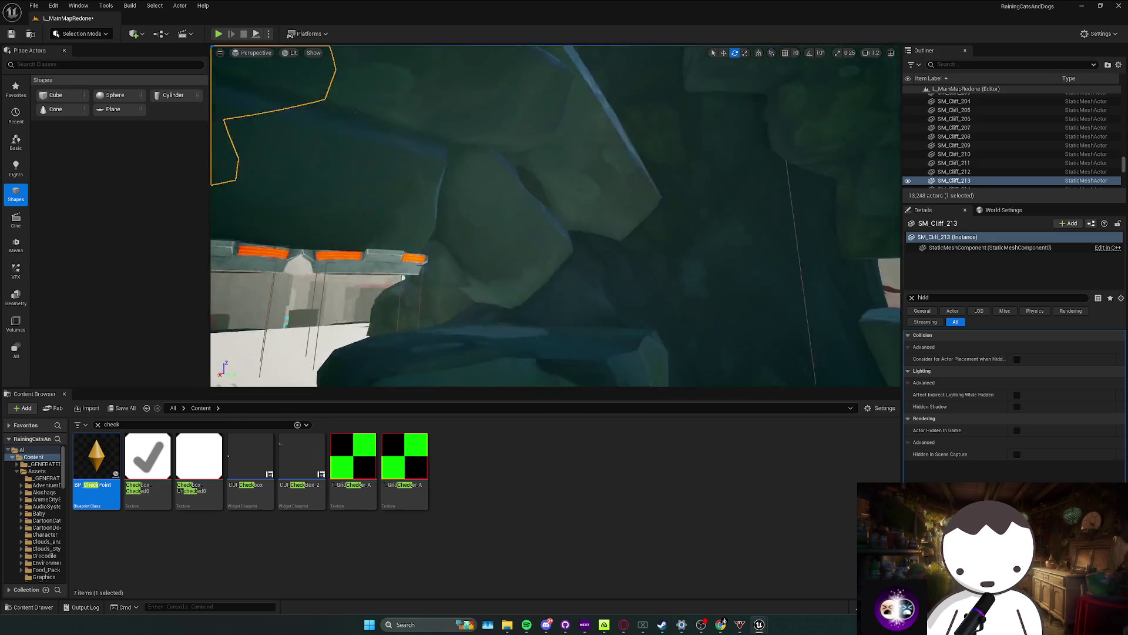
{"action": "scroll", "coordinate": [462, 268], "scroll_direction": "down", "scroll_amount": 5}
Step: Save the level and delete the rock SM_Cliff_Scatter_53
{"action": "key", "text": "Escape"}
{"action": "key", "text": "ctrl+s"}
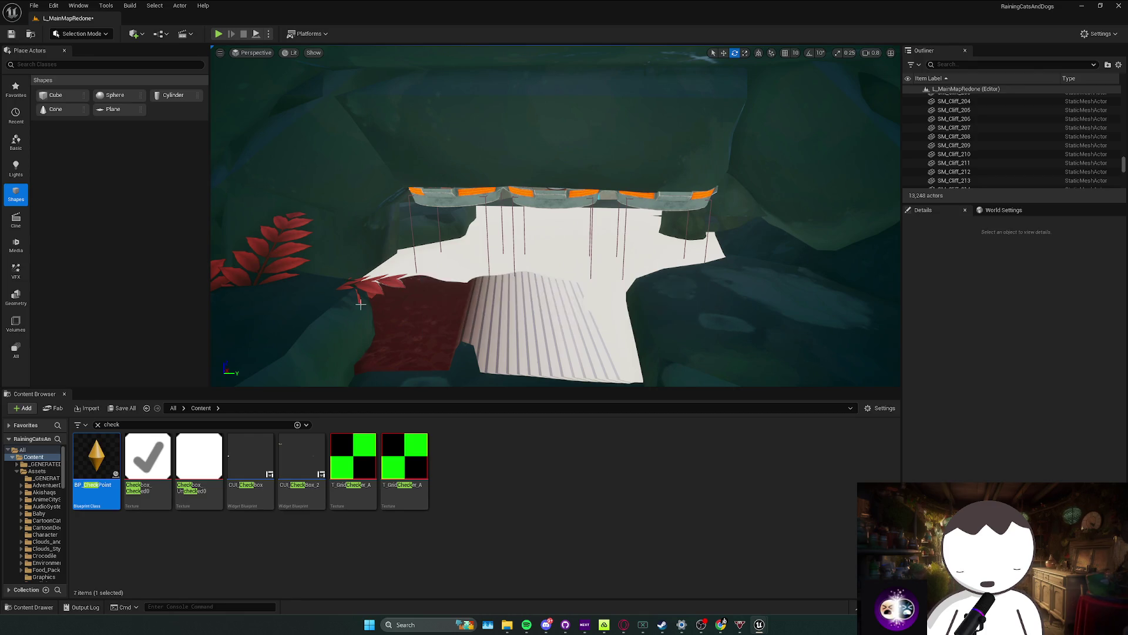
{"action": "scroll", "coordinate": [441, 264], "scroll_direction": "up", "scroll_amount": 5}
{"action": "left_click", "coordinate": [441, 264]}
{"action": "key", "text": "w"}
{"action": "scroll", "coordinate": [528, 289], "scroll_direction": "up", "scroll_amount": 3}
{"action": "key", "text": "Delete"}
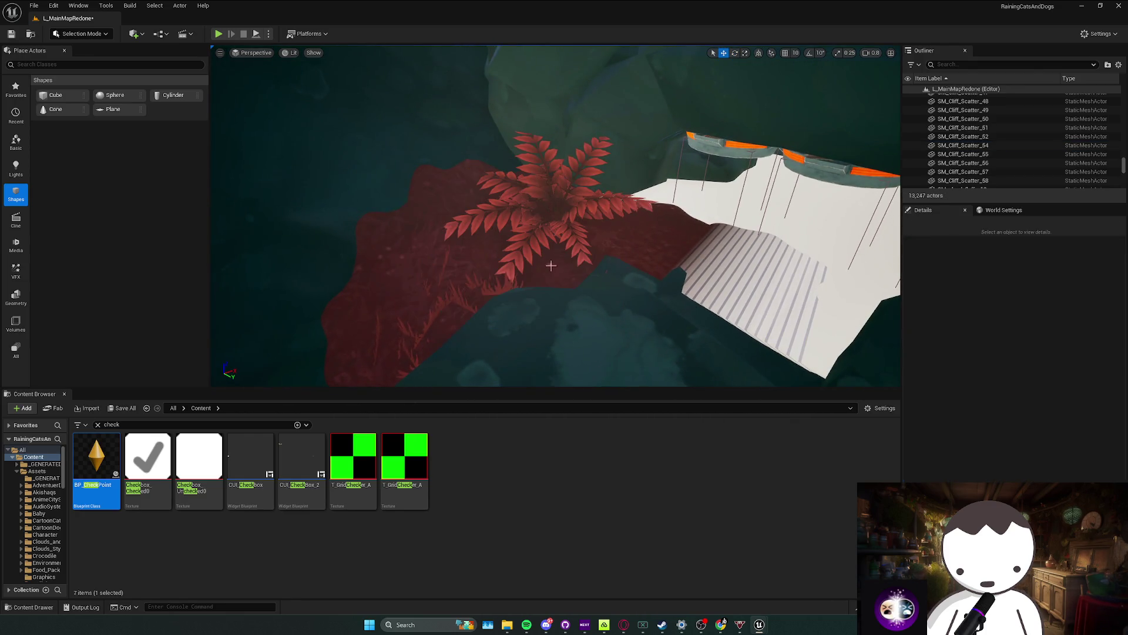
{"action": "scroll", "coordinate": [528, 289], "scroll_direction": "down", "scroll_amount": 4}
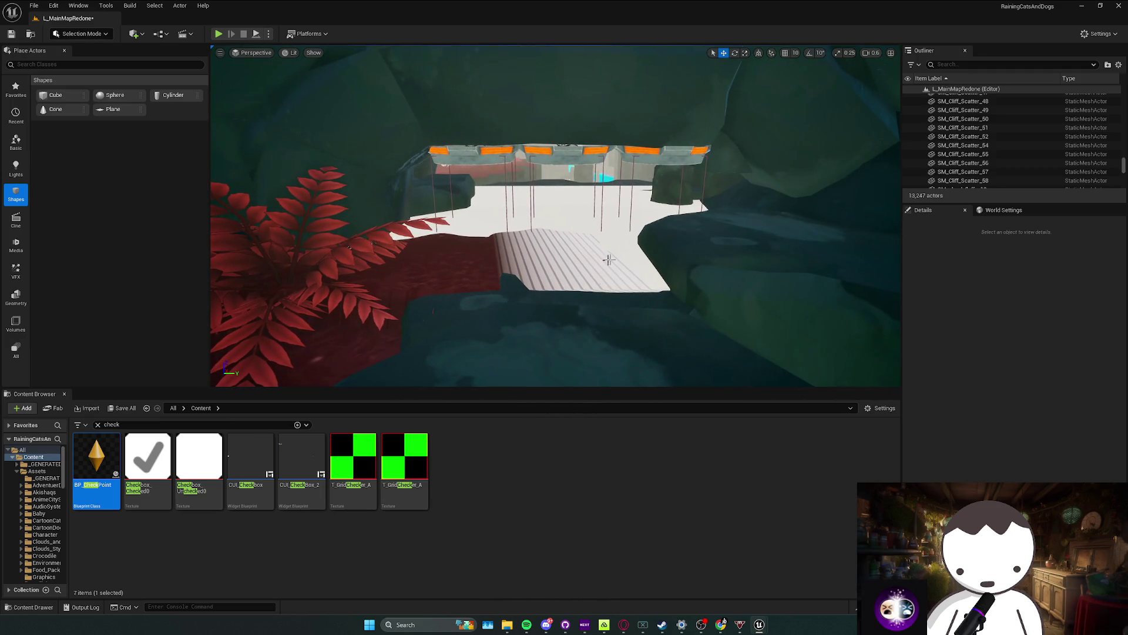
Step: Playtest the forward/back, left/right and crouchslide prompts, then stop and close BP_CheckPoint
{"action": "left_click_drag", "start_coordinate": [516, 235], "coordinate": [516, 235]}
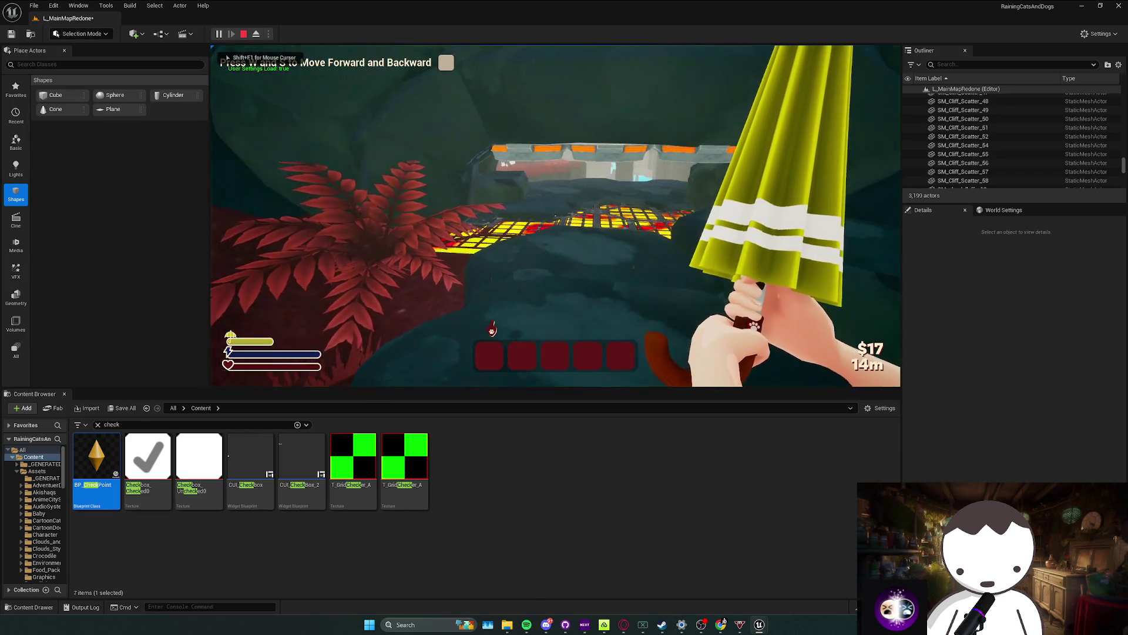
{"action": "mouse_move", "coordinate": [555, 215]}
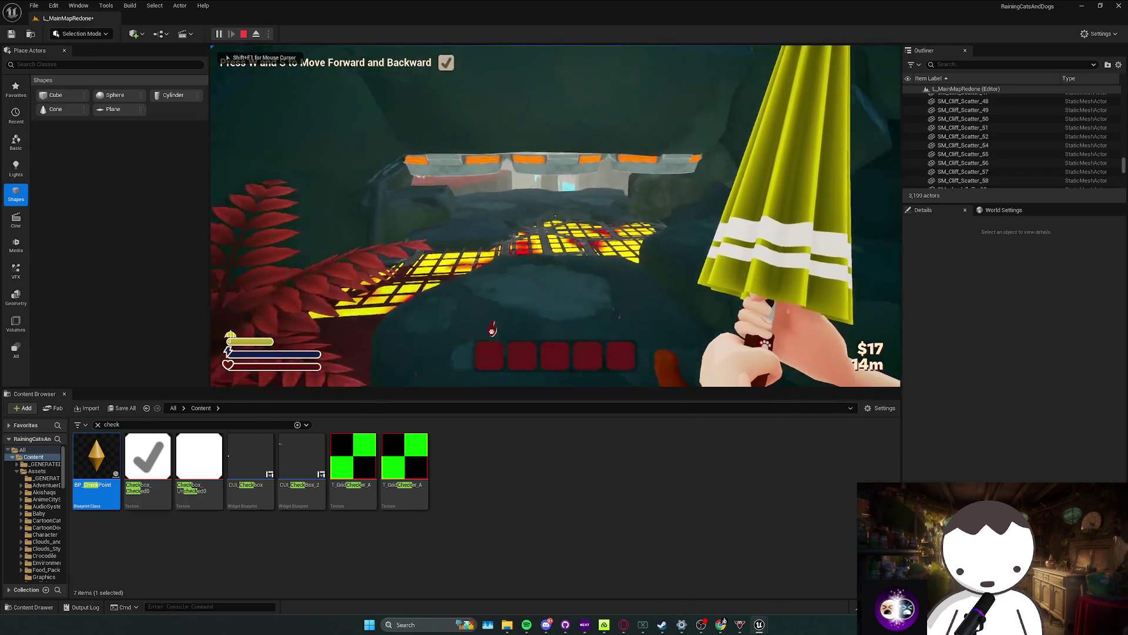
{"action": "key", "text": "w"}
{"action": "key", "text": "d"}
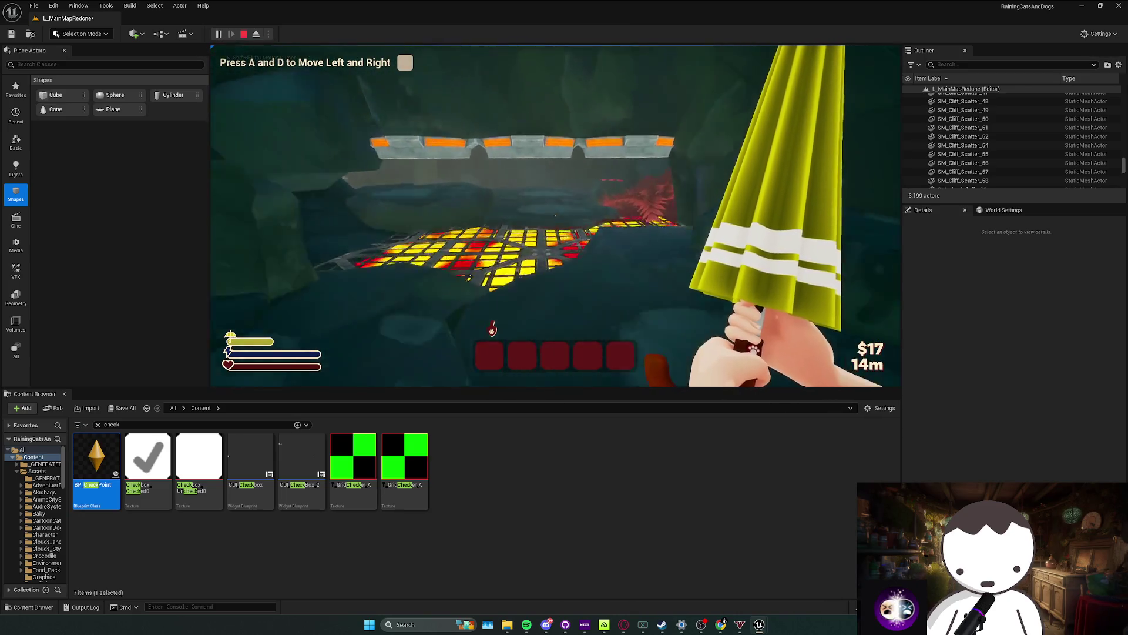
{"action": "key", "text": "w"}
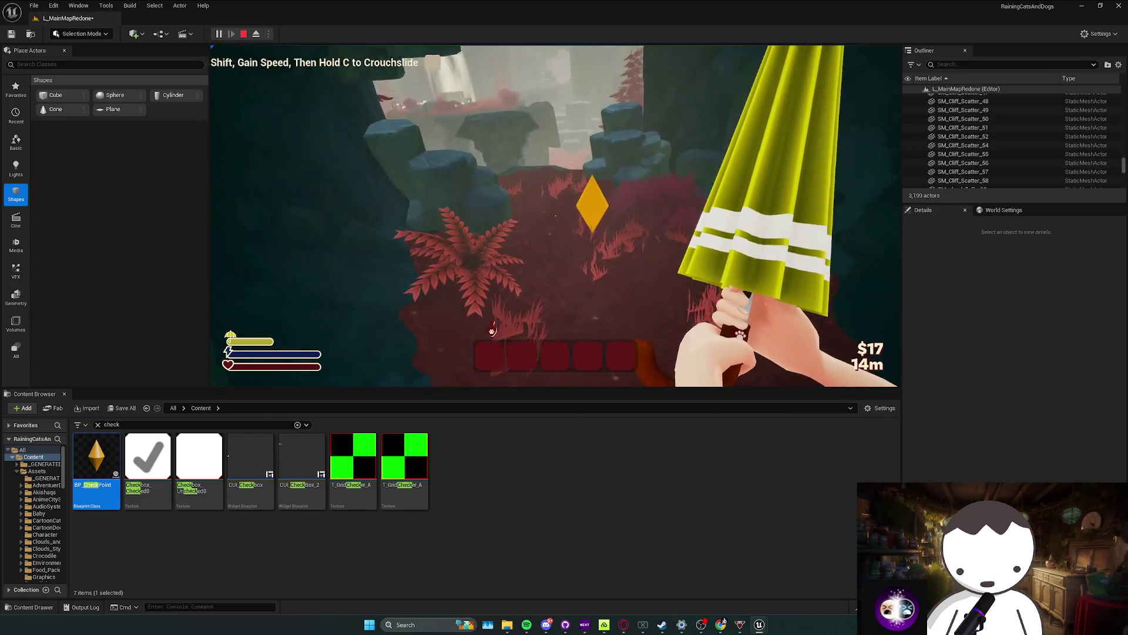
{"action": "key", "text": "w"}
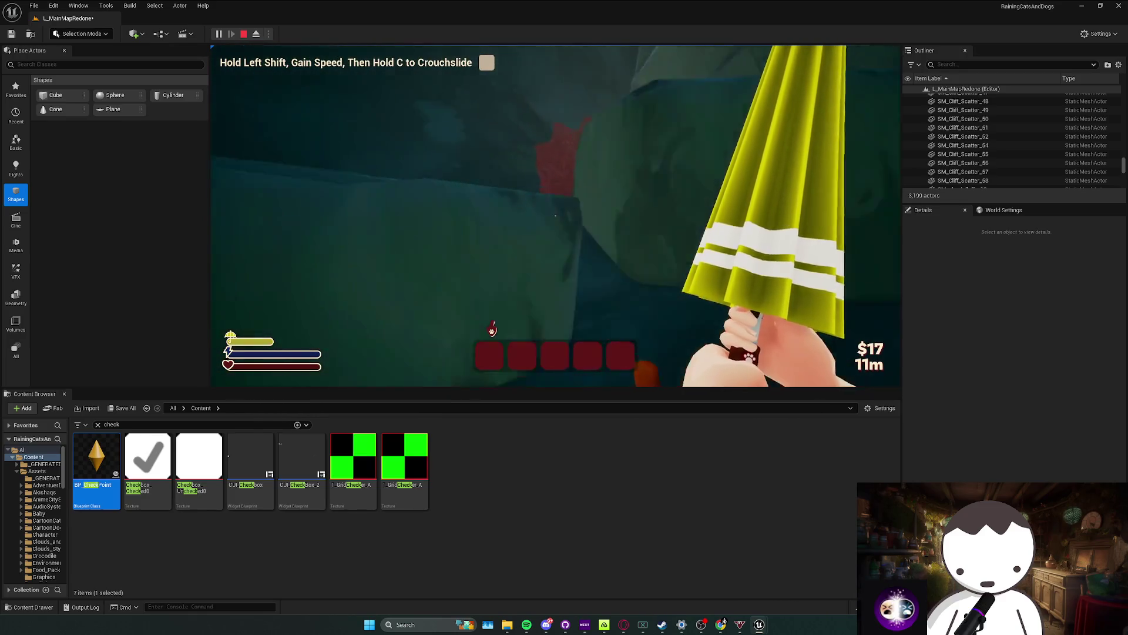
{"action": "key", "text": "shift+c"}
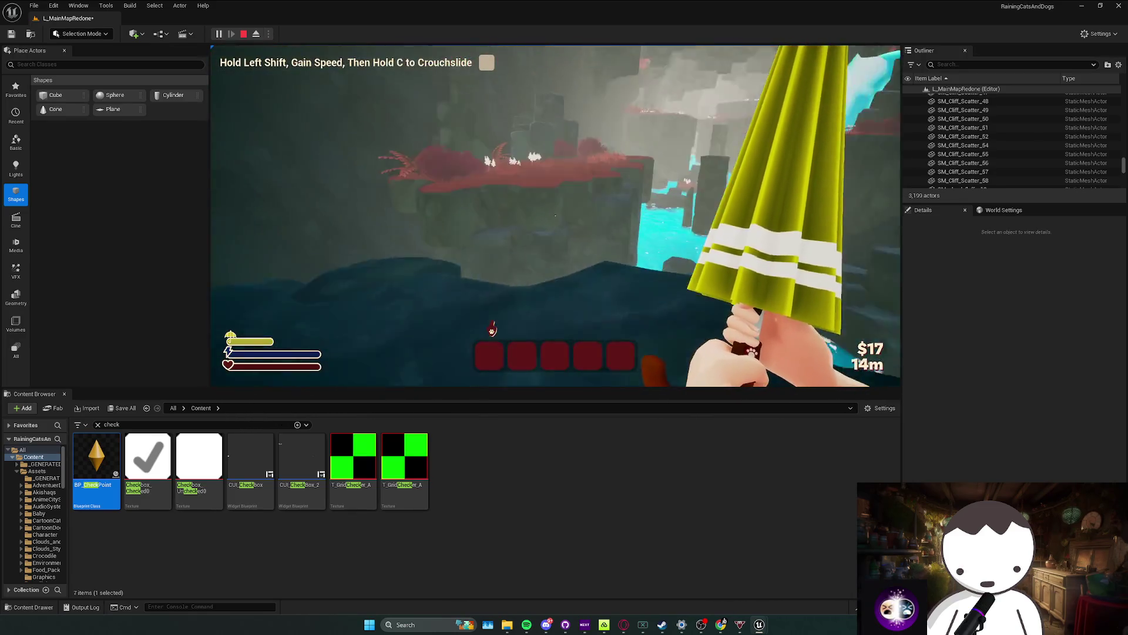
{"action": "key", "text": "w"}
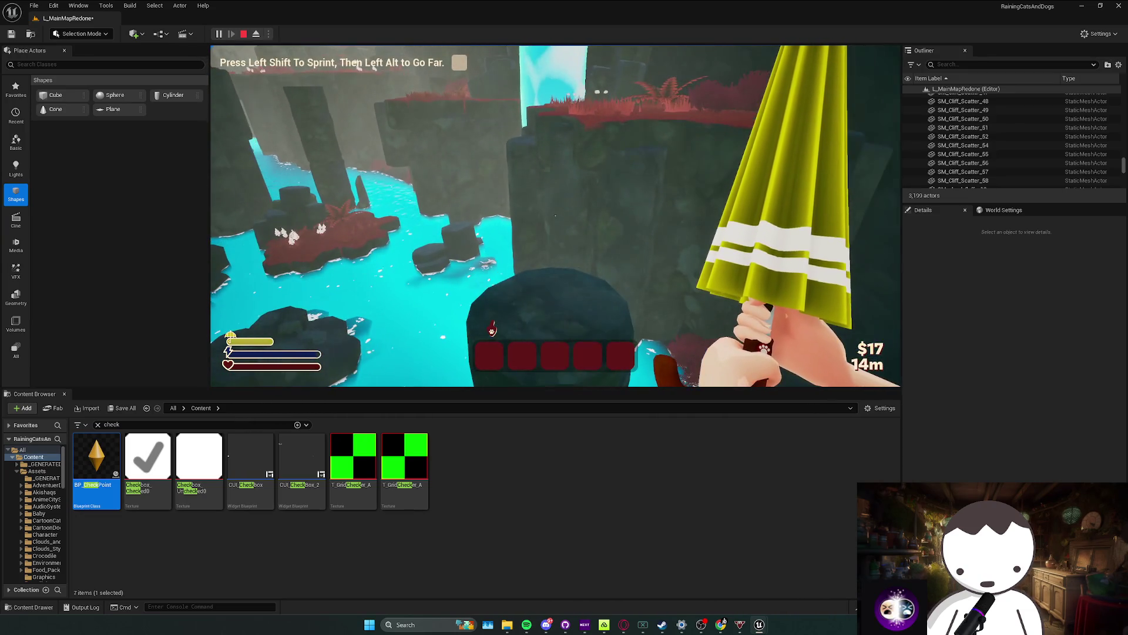
{"action": "key", "text": "Escape"}
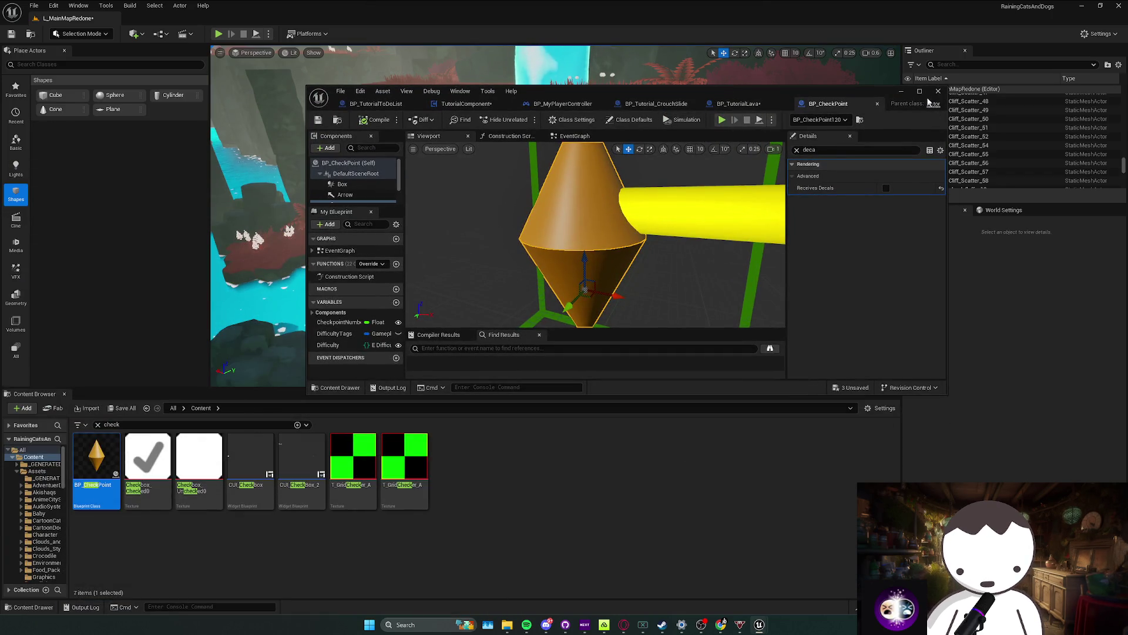
{"action": "left_click", "coordinate": [901, 91]}
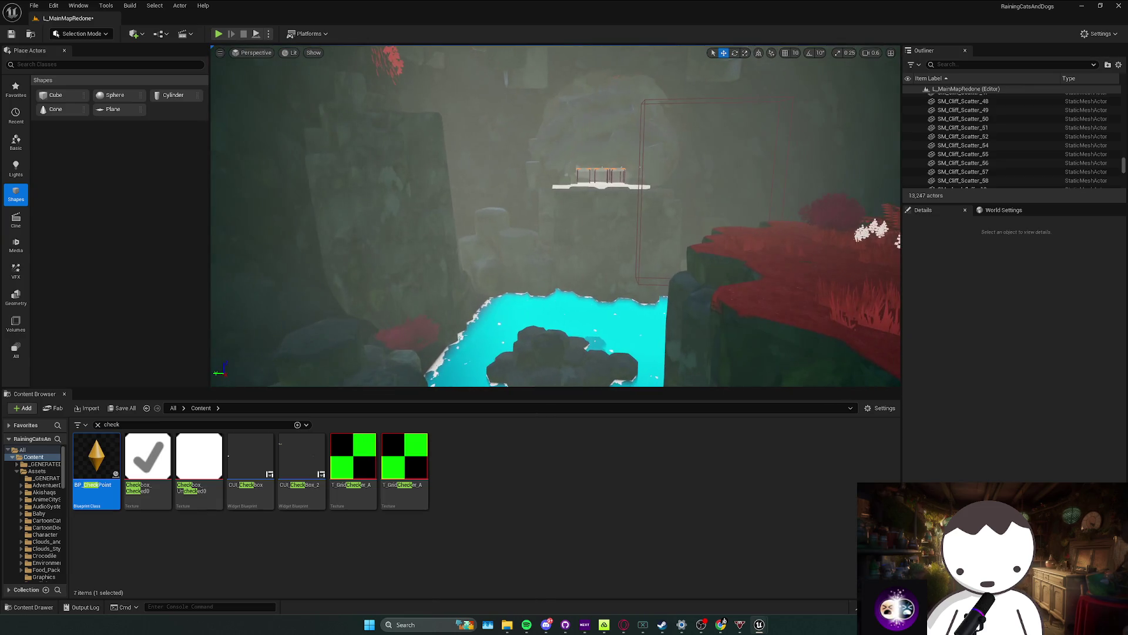
Step: Slide BP_Tutorial_CrouchSlide's CompleteCrouchSlideBoxTrigger along the X axis
{"action": "left_click_drag", "start_coordinate": [600, 223], "coordinate": [632, 223]}
{"action": "left_click", "coordinate": [632, 223]}
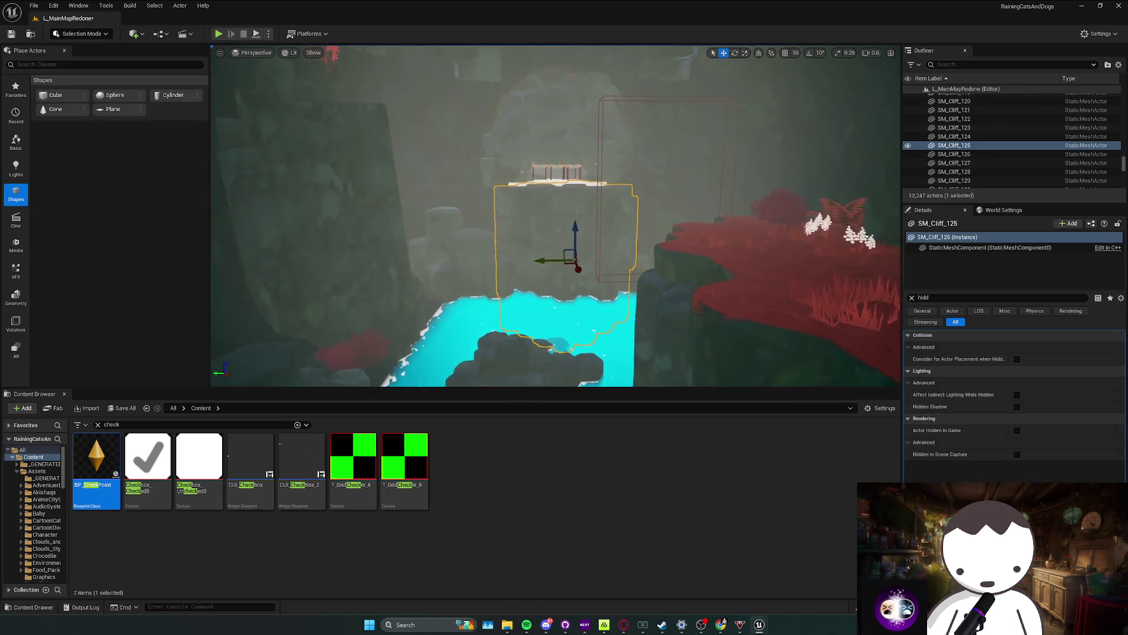
{"action": "left_click", "coordinate": [598, 118]}
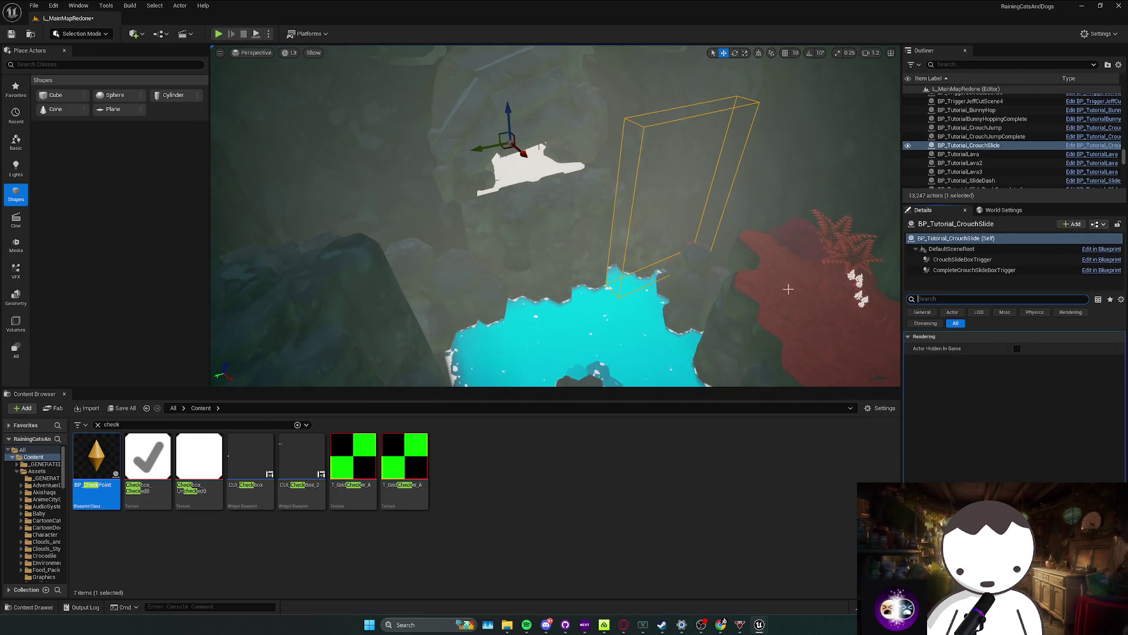
{"action": "left_click", "coordinate": [971, 271]}
{"action": "left_click_drag", "start_coordinate": [681, 218], "coordinate": [653, 198]}
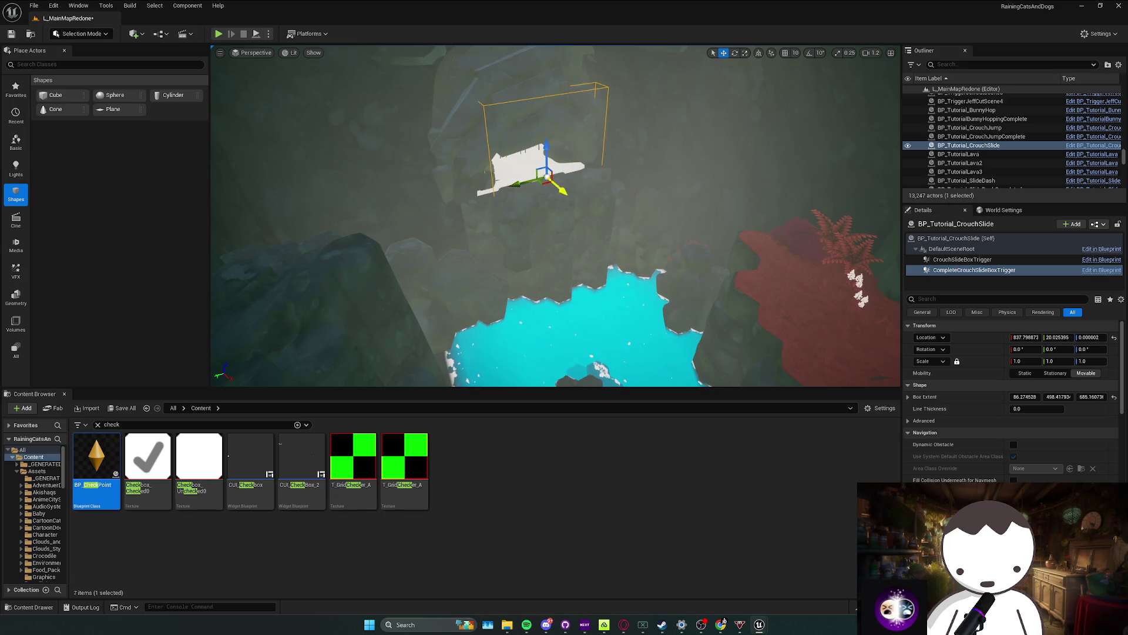
Step: Save the level and start another Play In Editor session
{"action": "mouse_move", "coordinate": [580, 205]}
{"action": "left_mouse_down"}
{"action": "mouse_move", "coordinate": [547, 232]}
{"action": "mouse_move", "coordinate": [523, 220]}
{"action": "left_mouse_up"}
{"action": "scroll", "coordinate": [541, 229], "scroll_direction": "down", "scroll_amount": 1}
{"action": "key", "text": "ctrl+s"}
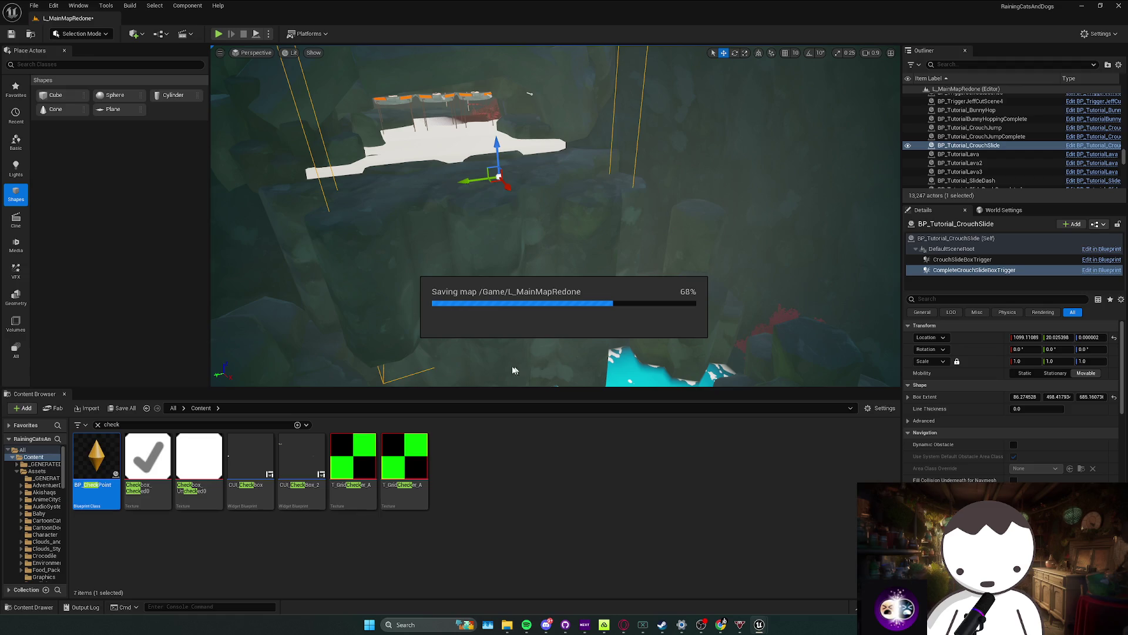
{"action": "mouse_move", "coordinate": [453, 237]}
{"action": "left_mouse_down"}
{"action": "mouse_move", "coordinate": [411, 176]}
{"action": "mouse_move", "coordinate": [246, 31]}
{"action": "left_mouse_up"}
{"action": "scroll", "coordinate": [441, 229], "scroll_direction": "down", "scroll_amount": 1}
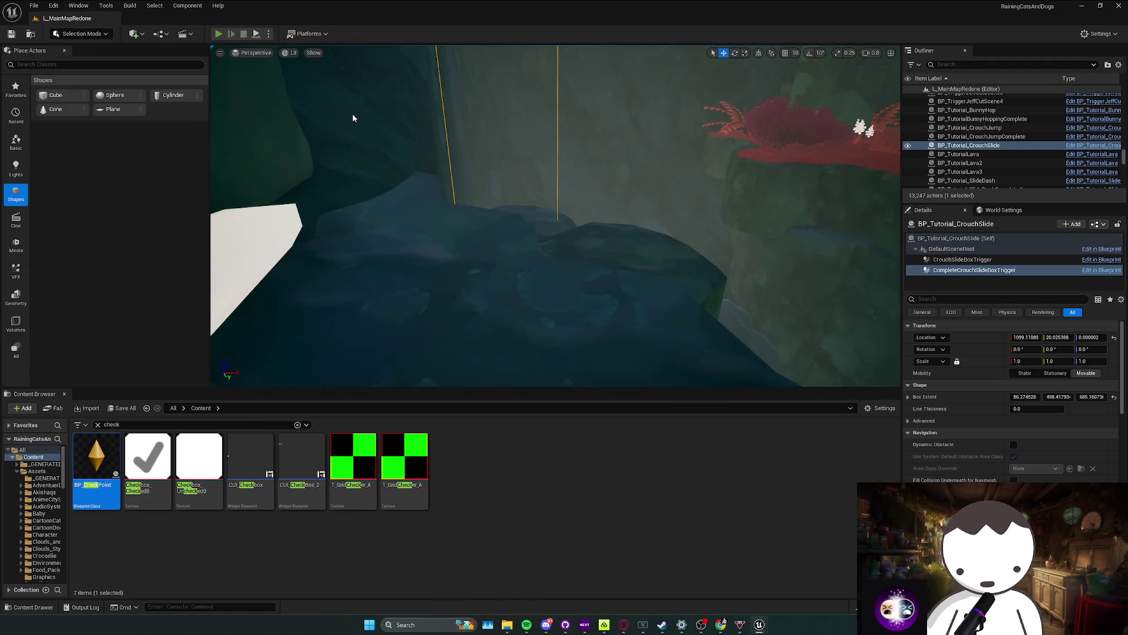
{"action": "key", "text": "alt+p"}
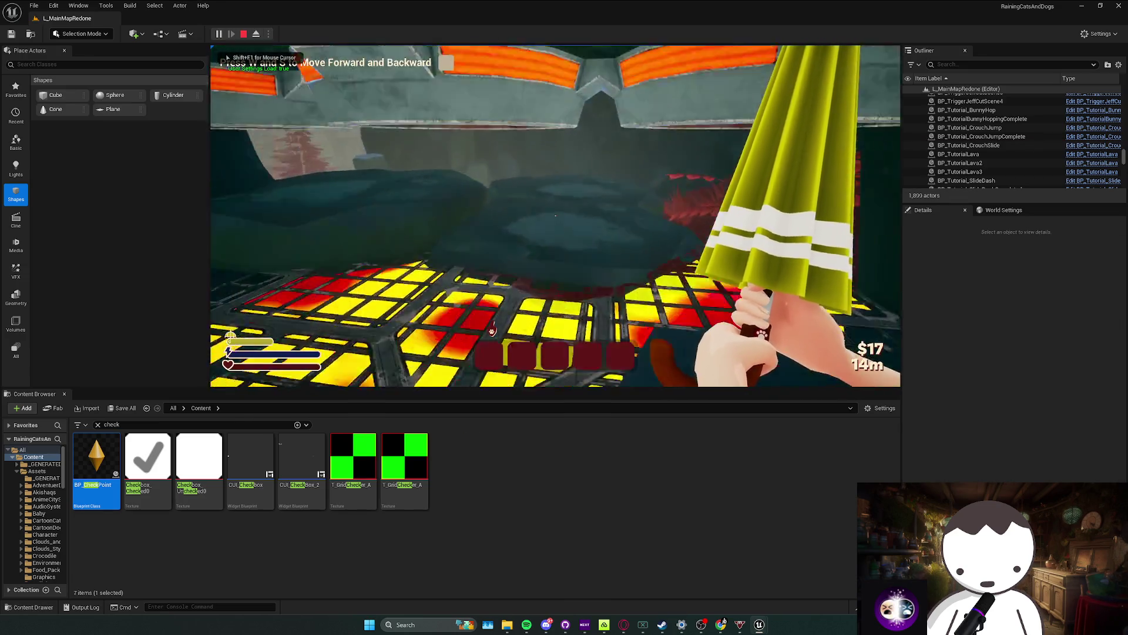
Step: Run forward through the crouch-slide step until 'Press Left Alt To Dash' appears, then stop
{"action": "key", "text": "w"}
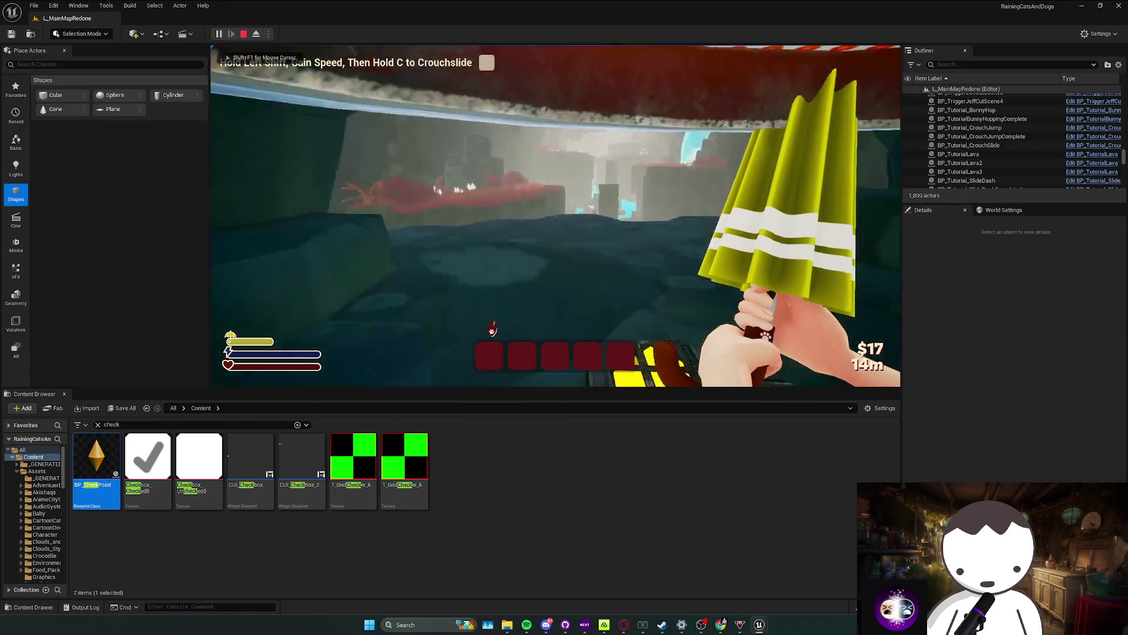
{"action": "key", "text": "w"}
{"action": "key", "text": "w"}
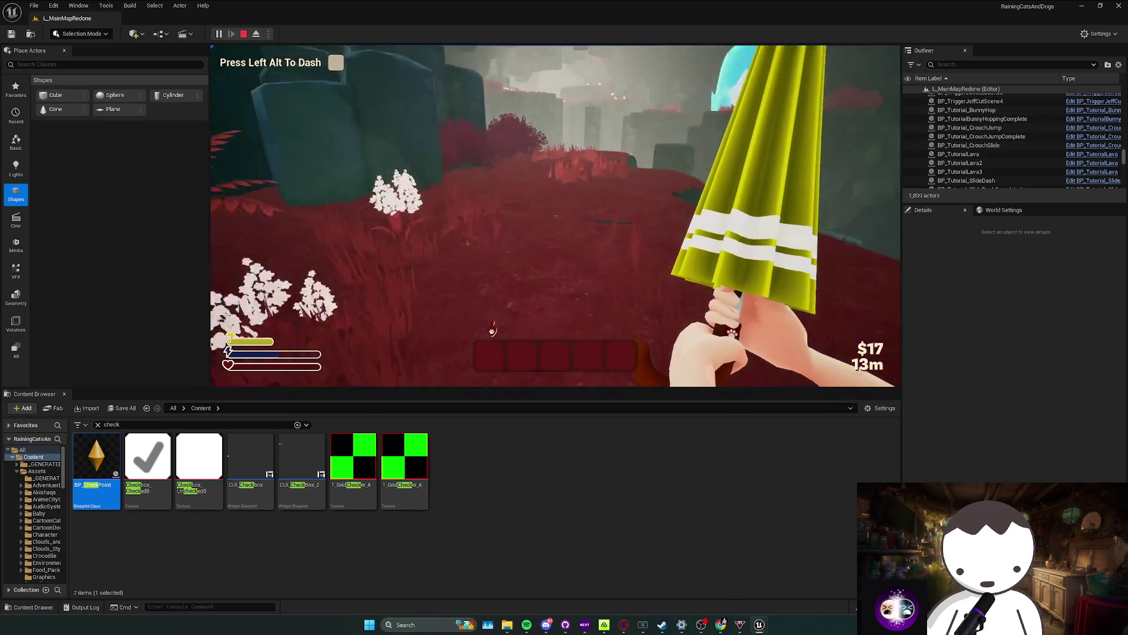
{"action": "key", "text": "w"}
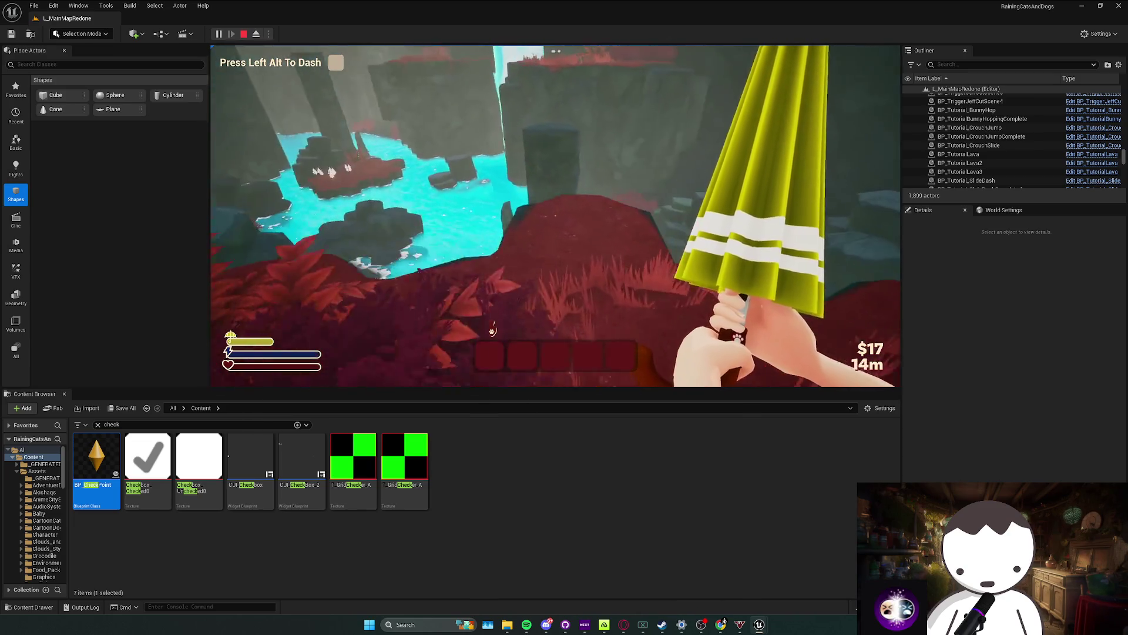
{"action": "key", "text": "w"}
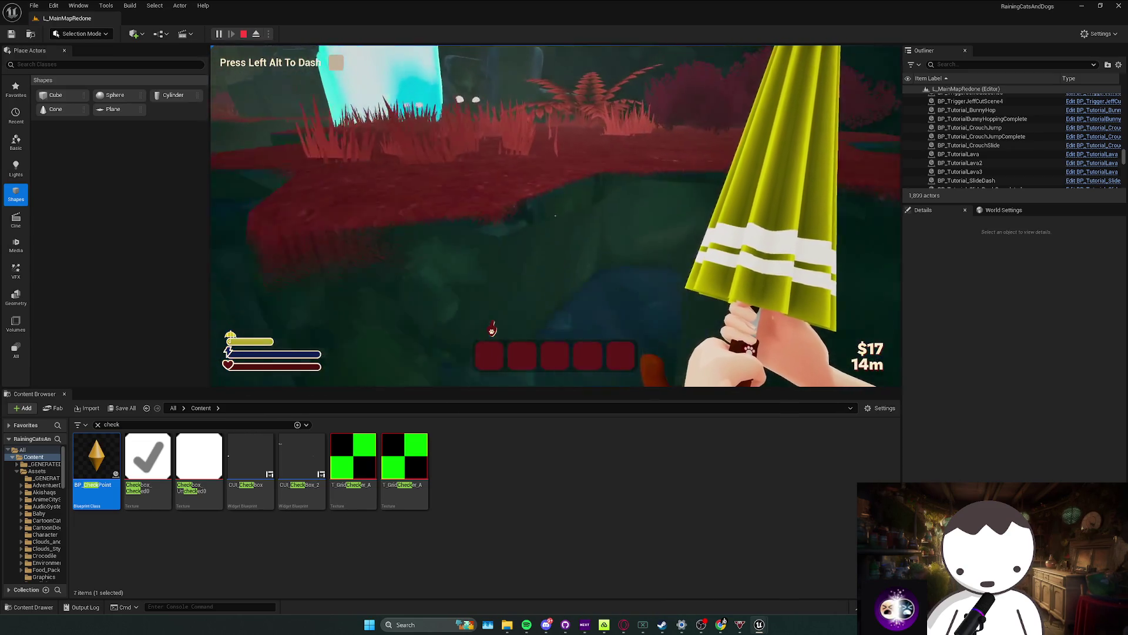
{"action": "key", "text": "w"}
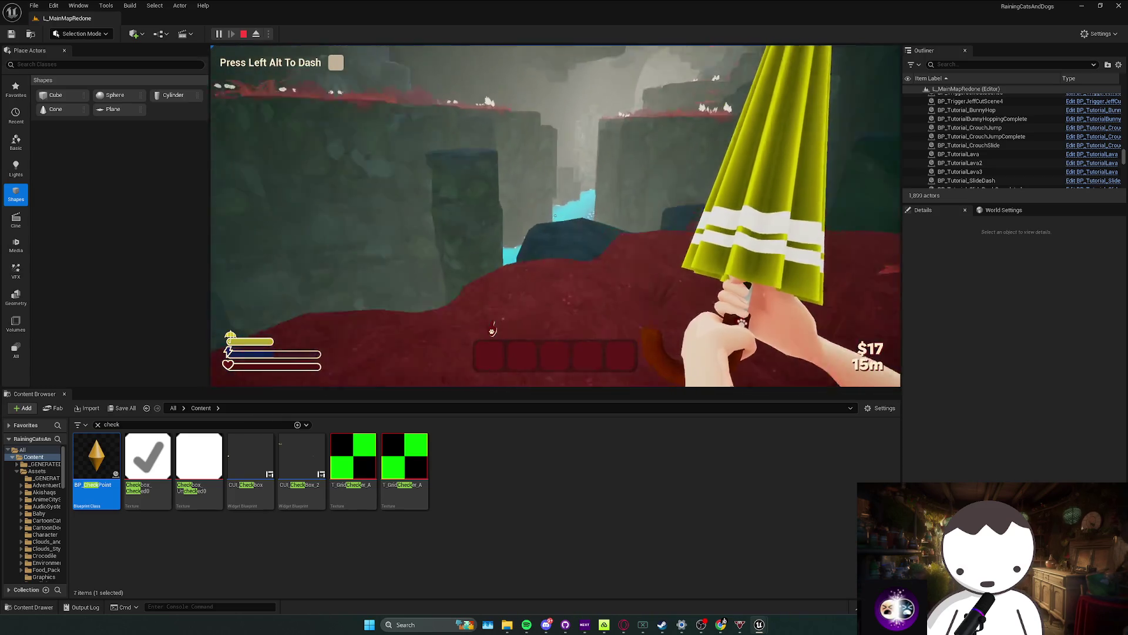
{"action": "key", "text": "Escape"}
Step: Close the Message Log and the BP_CheckPoint Blueprint, and maximize the Blueprint editor
{"action": "left_click", "coordinate": [513, 376]}
{"action": "mouse_move", "coordinate": [759, 625]}
{"action": "left_click", "coordinate": [802, 575]}
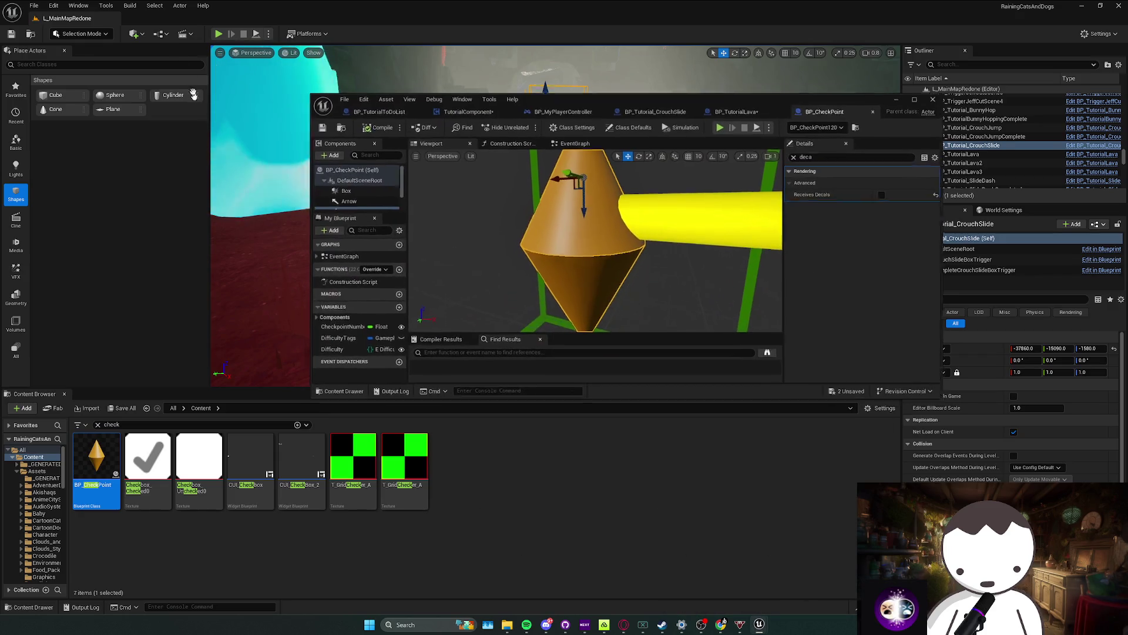
{"action": "left_click", "coordinate": [877, 103]}
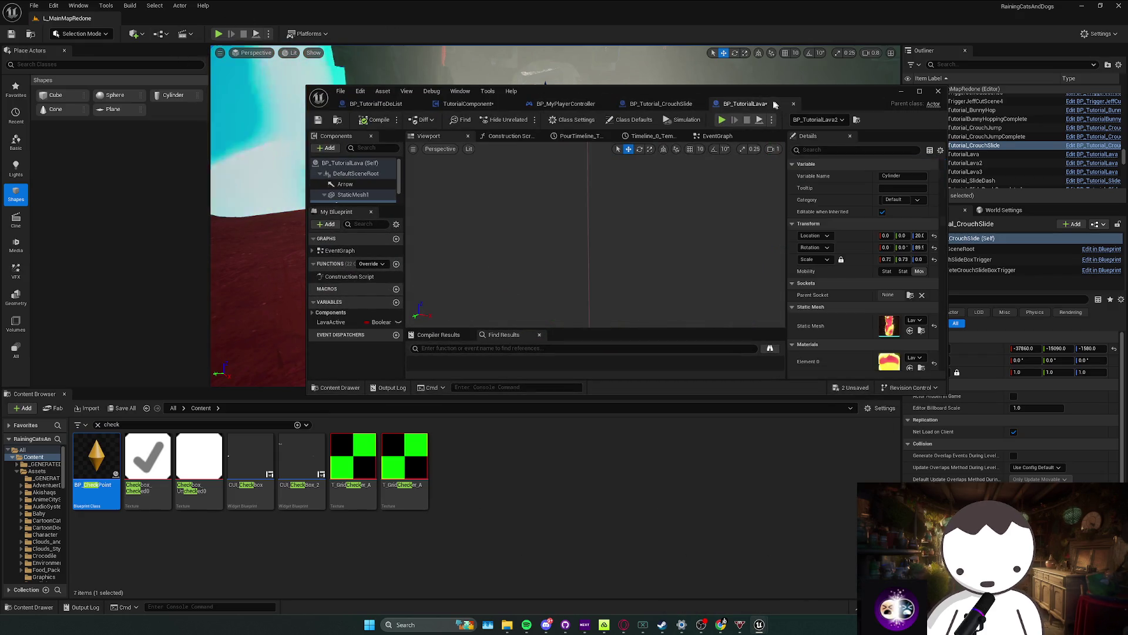
{"action": "double_click", "coordinate": [709, 93]}
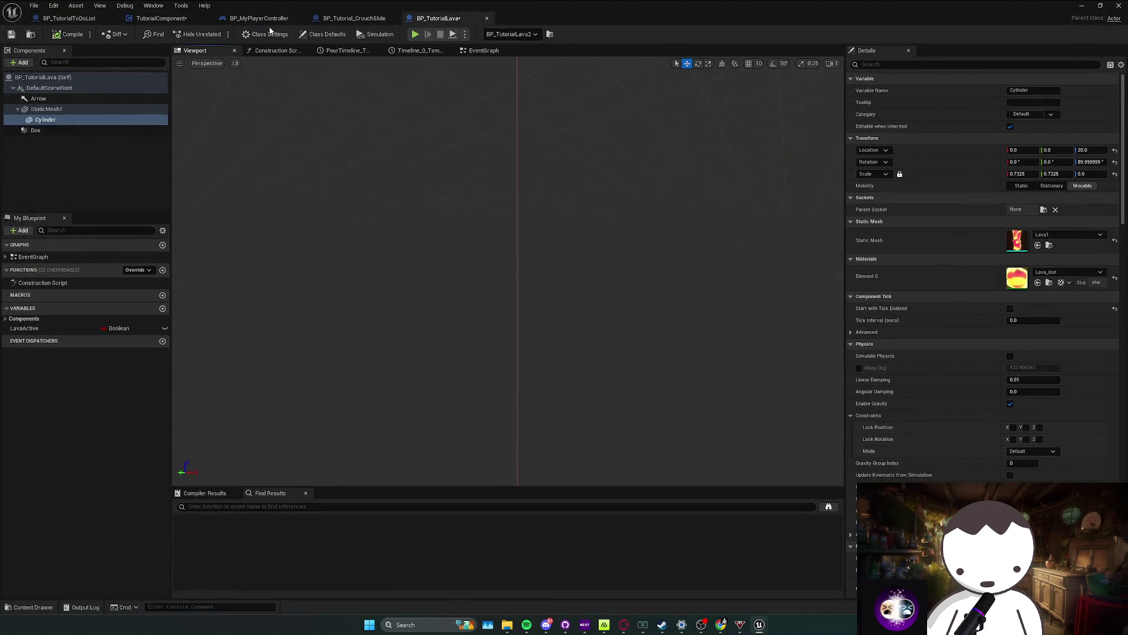
Step: Inspect the DashTask and CrouchSlideTask events in TutorialComponent, then return to the level editor
{"action": "left_click", "coordinate": [265, 20]}
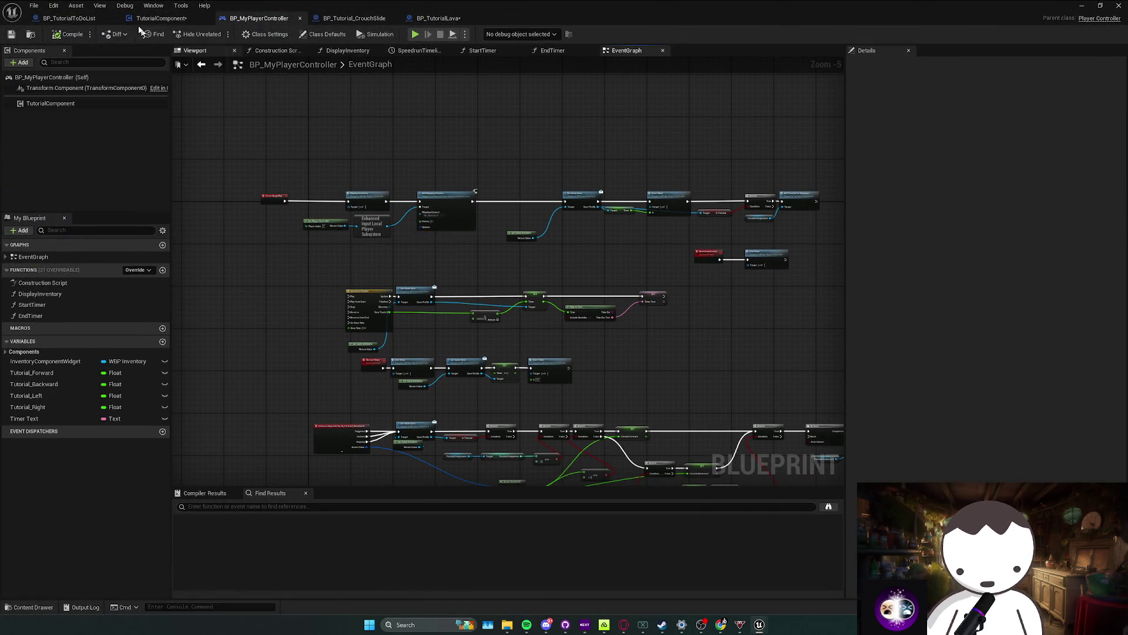
{"action": "left_click", "coordinate": [160, 18]}
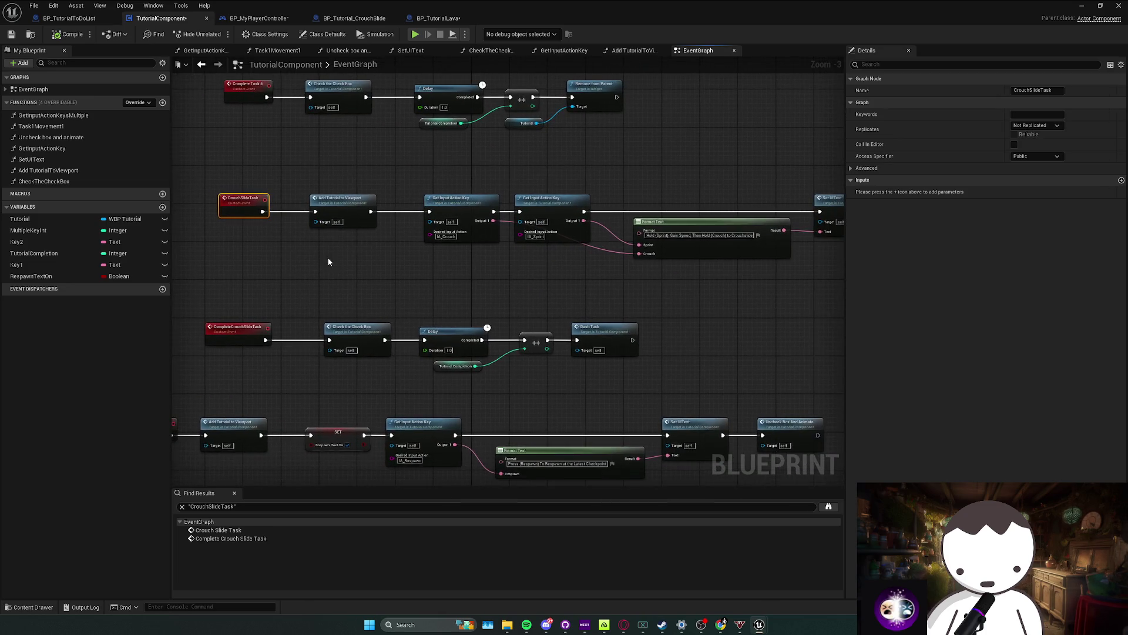
{"action": "double_click", "coordinate": [590, 328]}
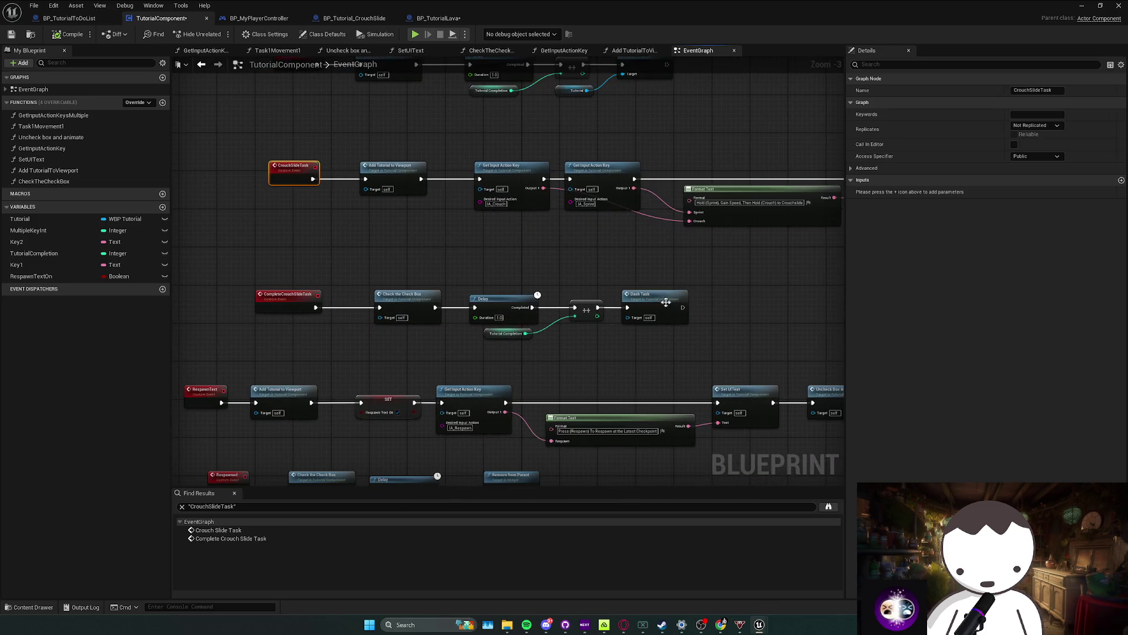
{"action": "left_click", "coordinate": [660, 302]}
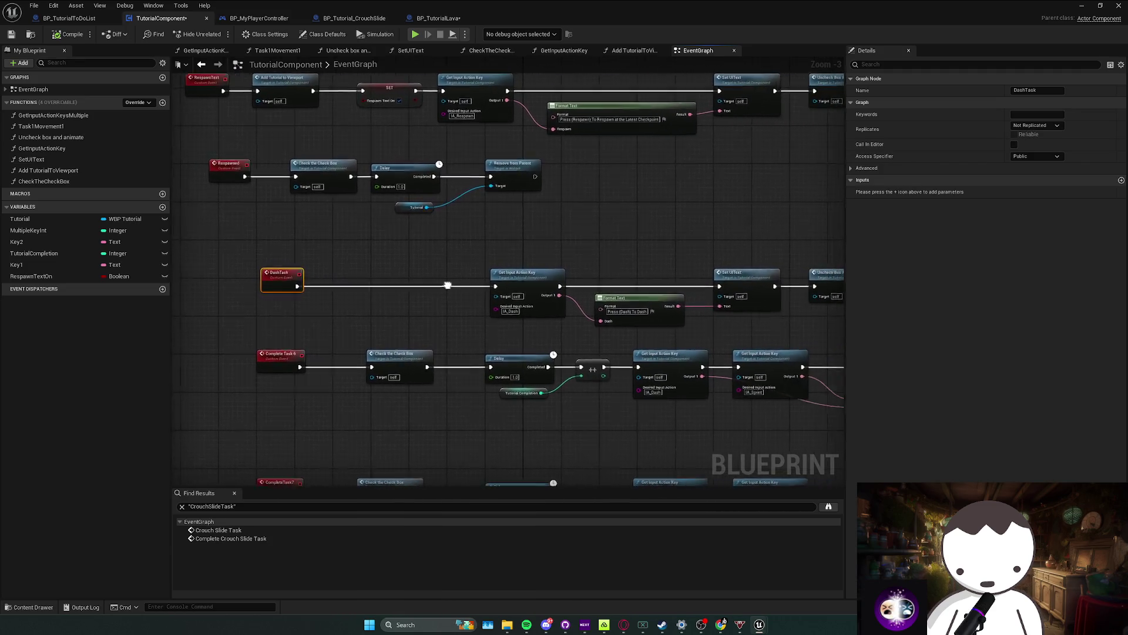
{"action": "scroll", "coordinate": [435, 295], "scroll_direction": "down", "scroll_amount": 3}
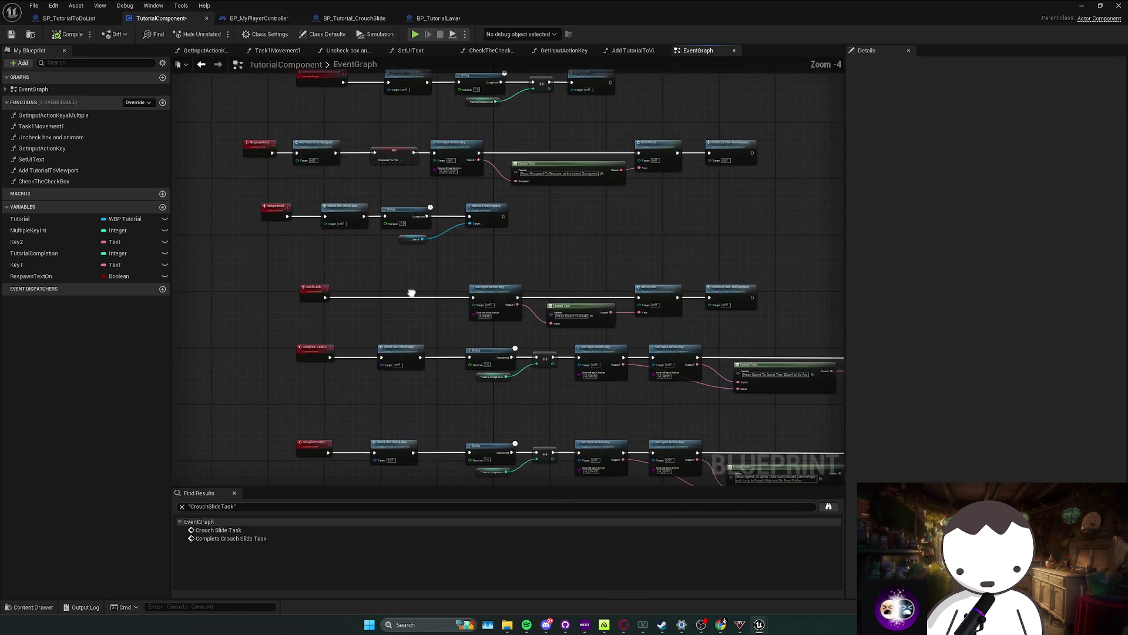
{"action": "scroll", "coordinate": [405, 303], "scroll_direction": "up", "scroll_amount": 3}
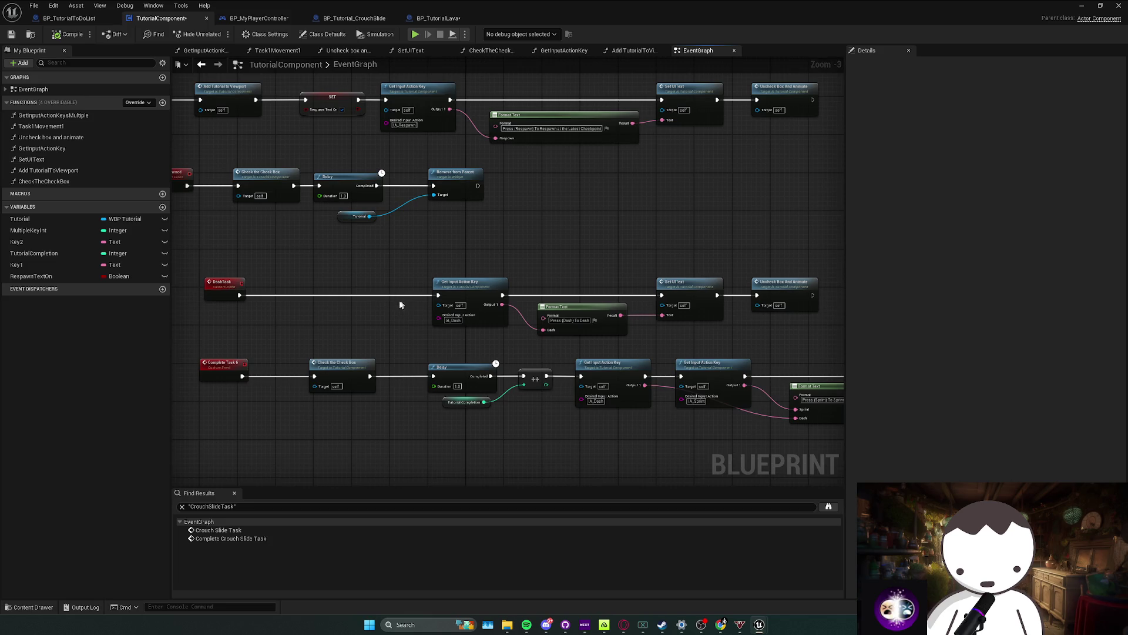
{"action": "left_click_drag", "start_coordinate": [544, 323], "coordinate": [675, 332]}
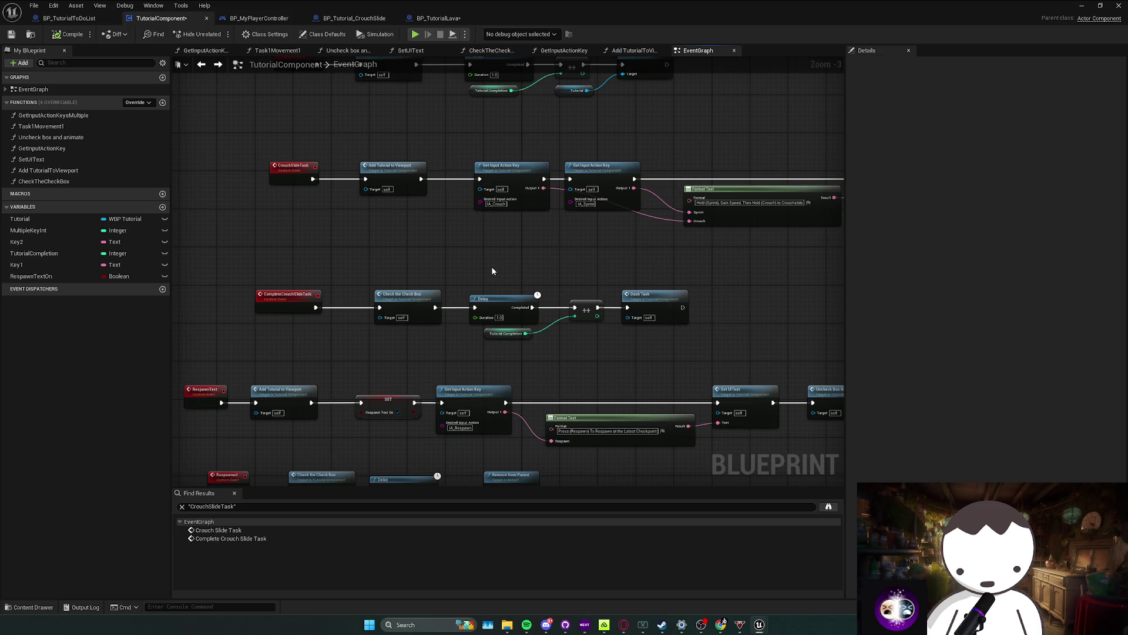
{"action": "double_click", "coordinate": [645, 306]}
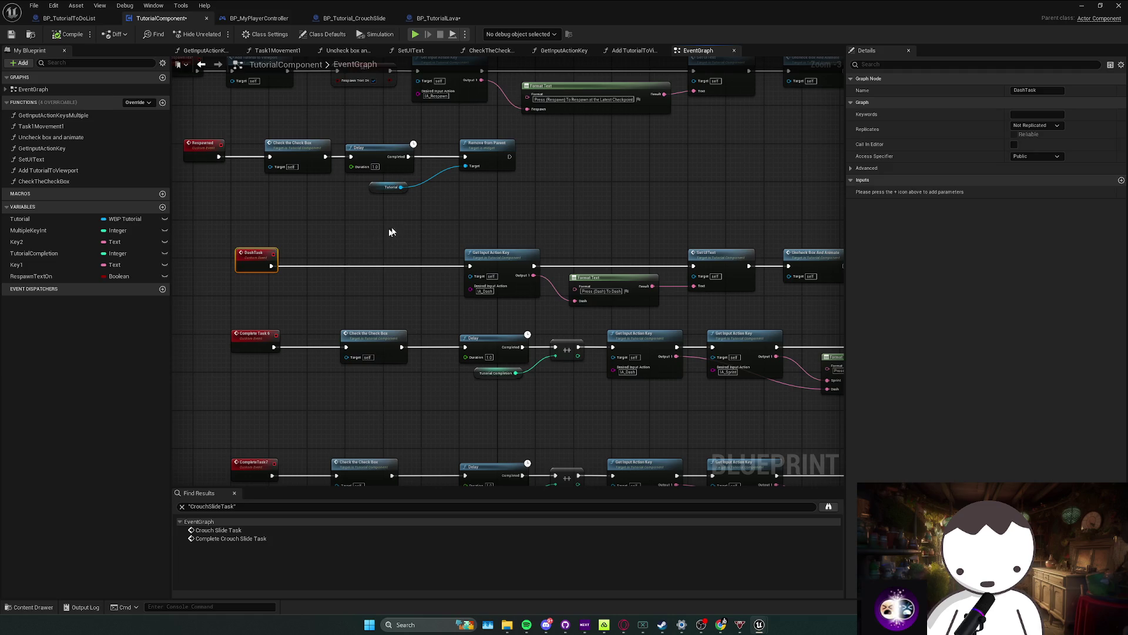
{"action": "key", "text": "alt+Tab"}
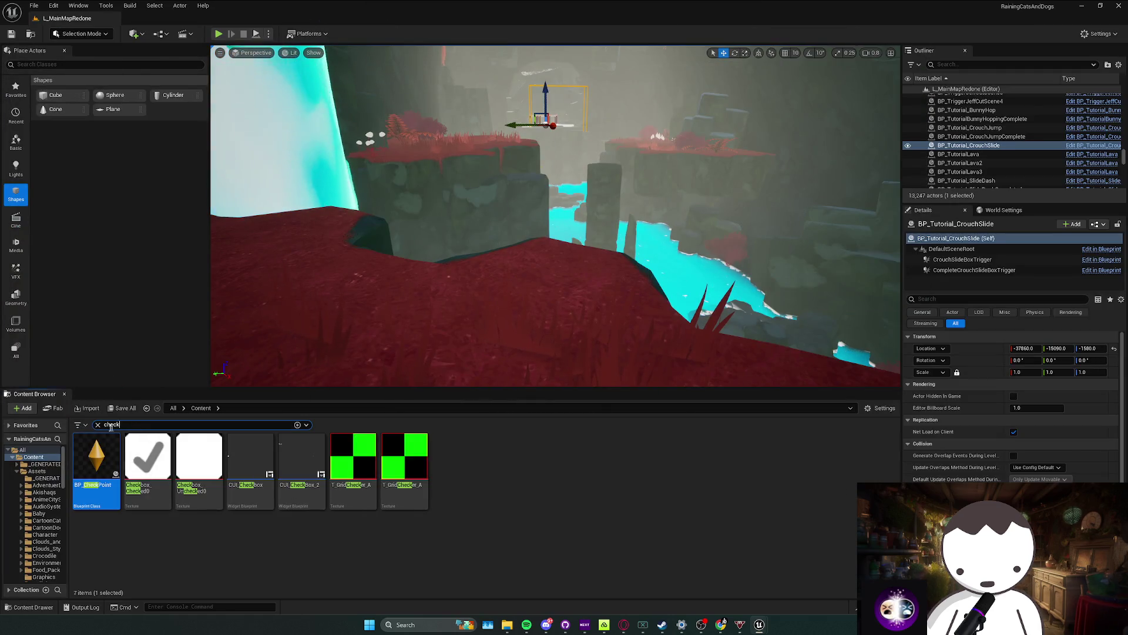
Step: Go back through Content Browser history to Content/Blueprints/Core/Tutorial and open TutorialComponent
{"action": "key", "text": "alt+Left"}
{"action": "key", "text": "alt+Left"}
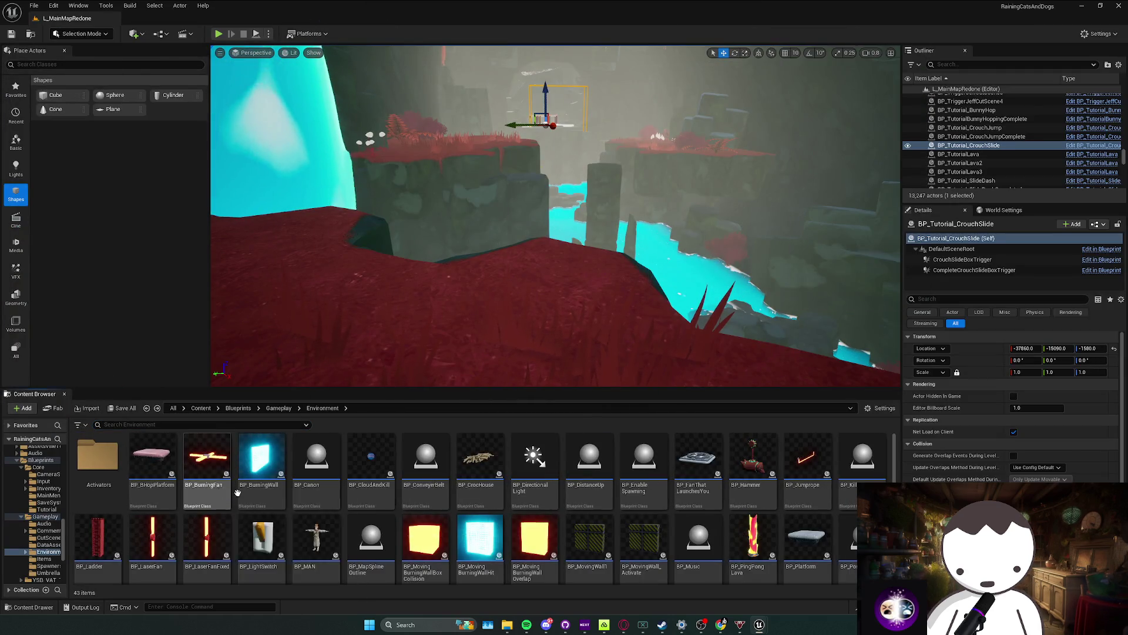
{"action": "key", "text": "alt+Left"}
{"action": "key", "text": "alt+Left"}
{"action": "key", "text": "alt+Left"}
{"action": "key", "text": "alt+Left"}
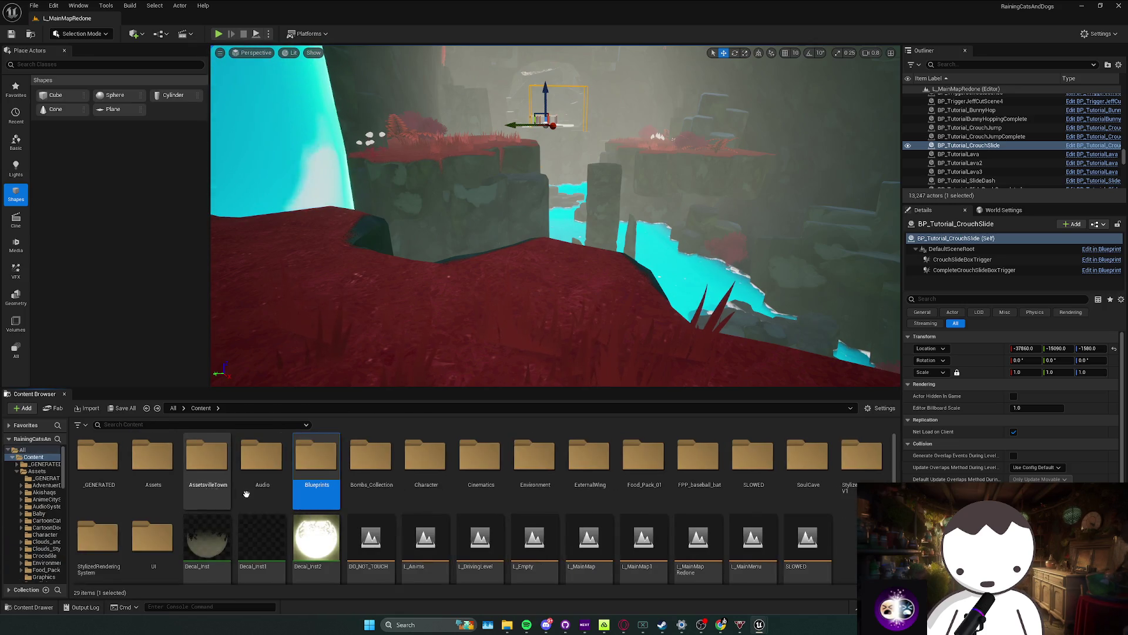
{"action": "key", "text": "alt+Left"}
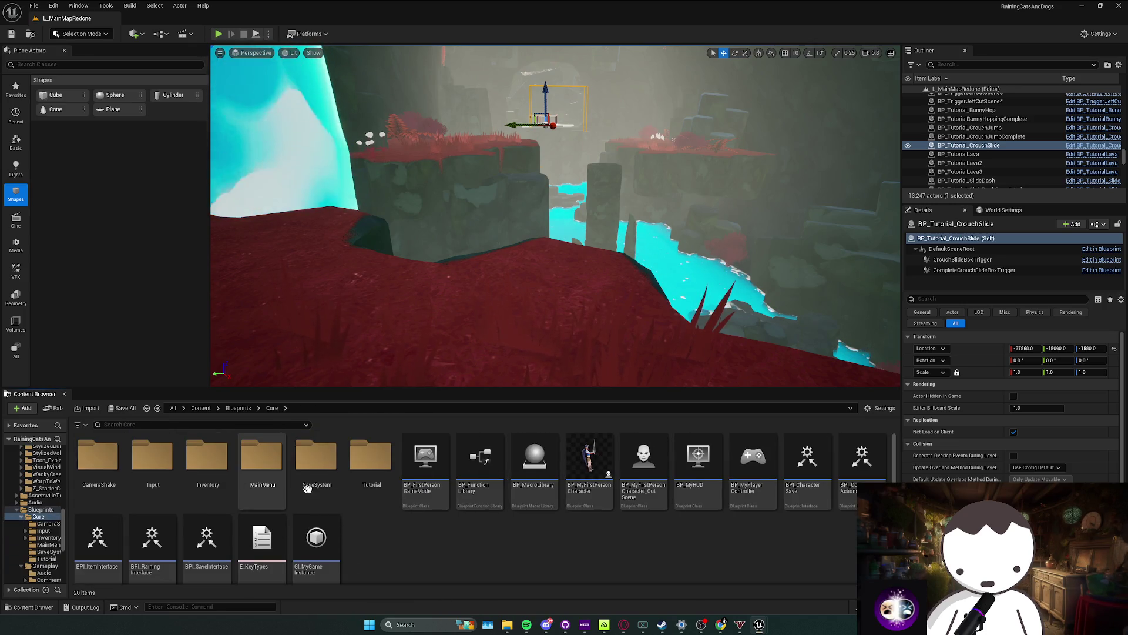
{"action": "double_click", "coordinate": [365, 464]}
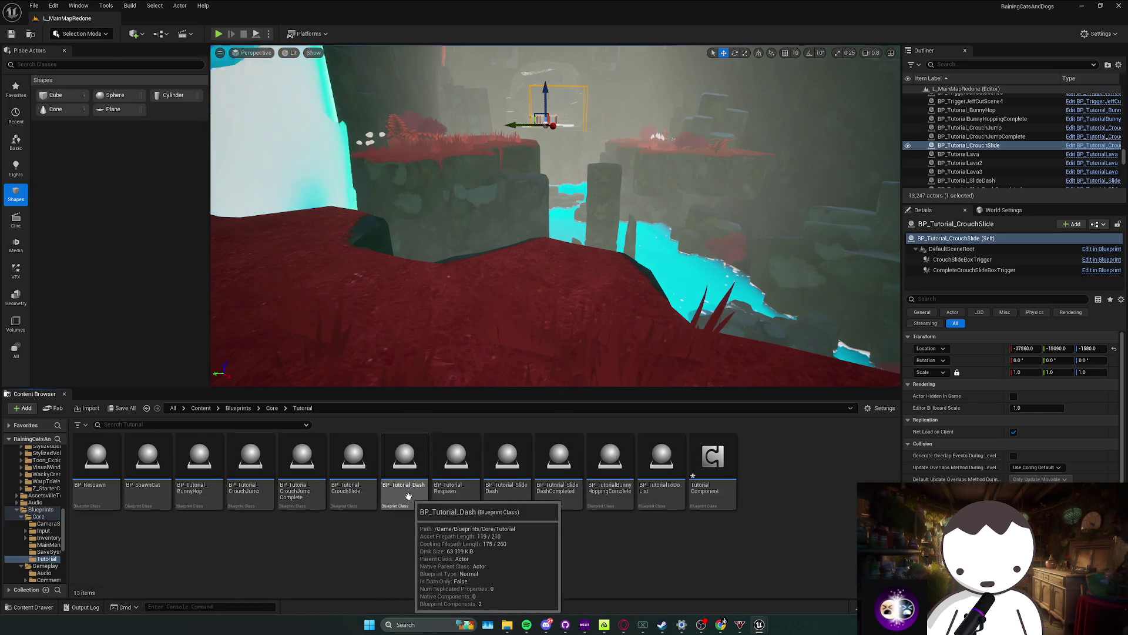
{"action": "left_click_drag", "start_coordinate": [529, 265], "coordinate": [529, 235]}
{"action": "left_click_drag", "start_coordinate": [611, 341], "coordinate": [627, 351]}
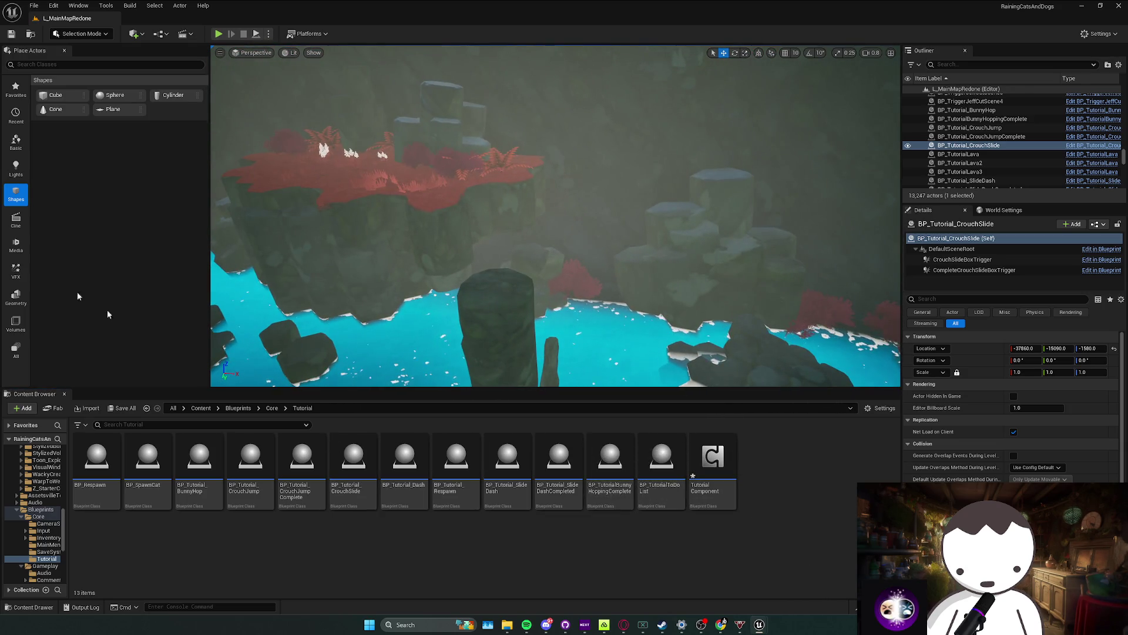
{"action": "double_click", "coordinate": [713, 461]}
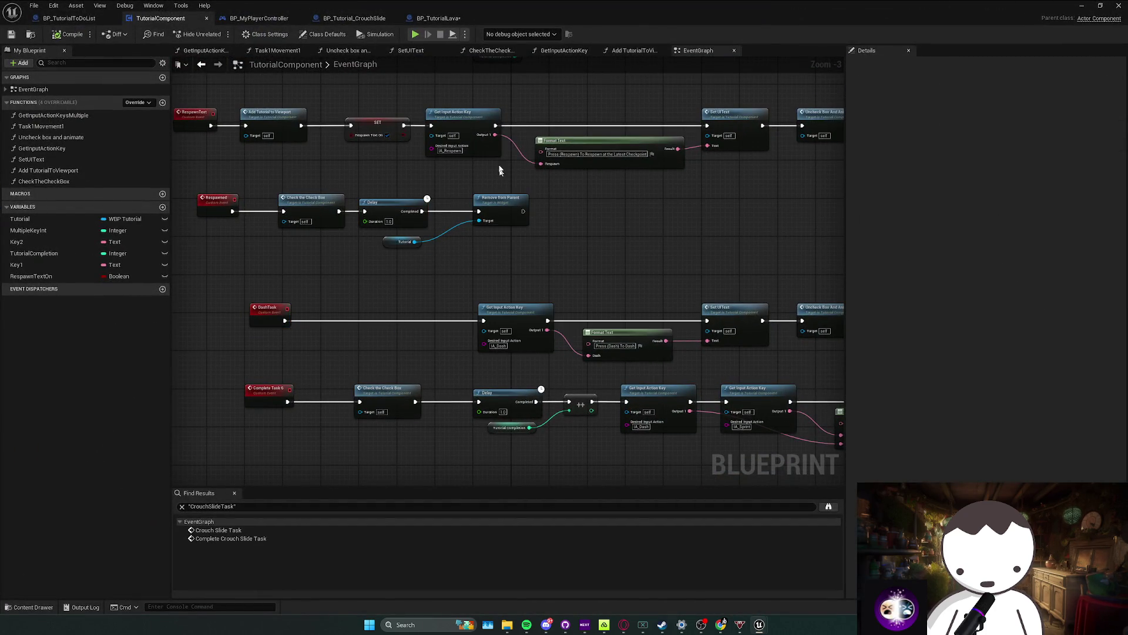
Step: Find IA_Dash in BP_MyPlayerController via 'das' and change its Tutorial Completion check to 6
{"action": "left_click", "coordinate": [262, 18]}
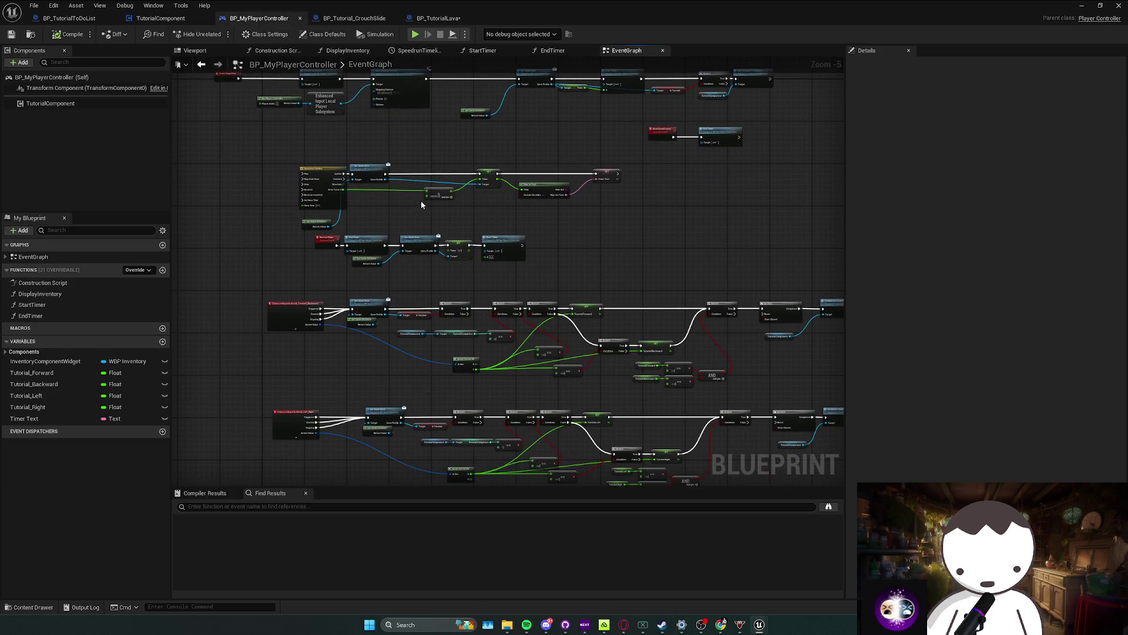
{"action": "left_click", "coordinate": [6, 256]}
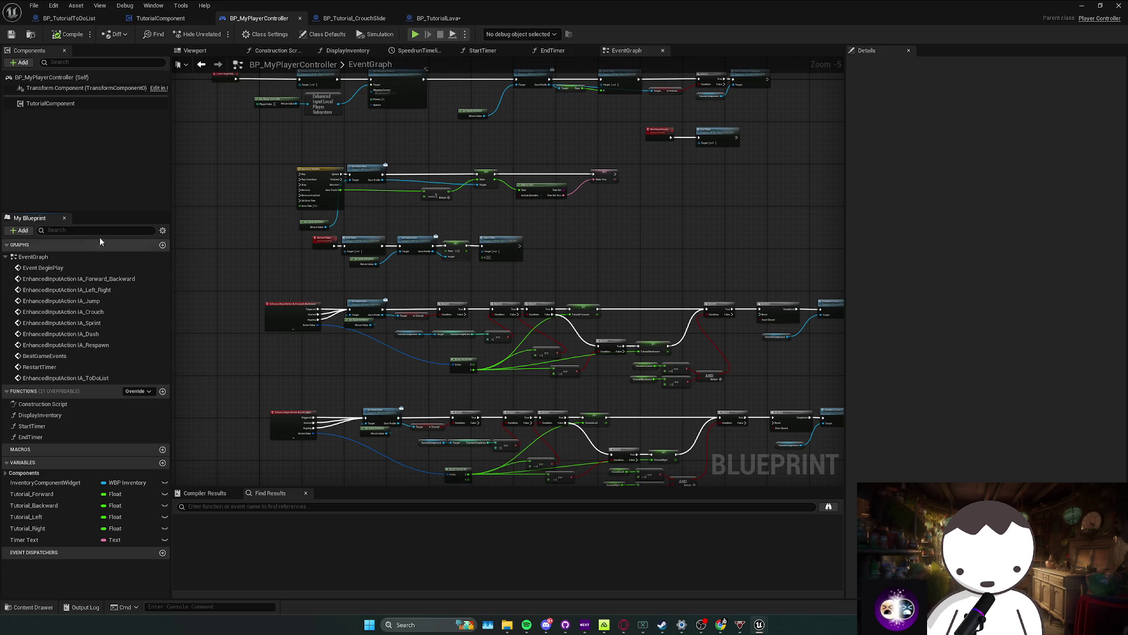
{"action": "type", "text": "das"}
{"action": "double_click", "coordinate": [91, 265]}
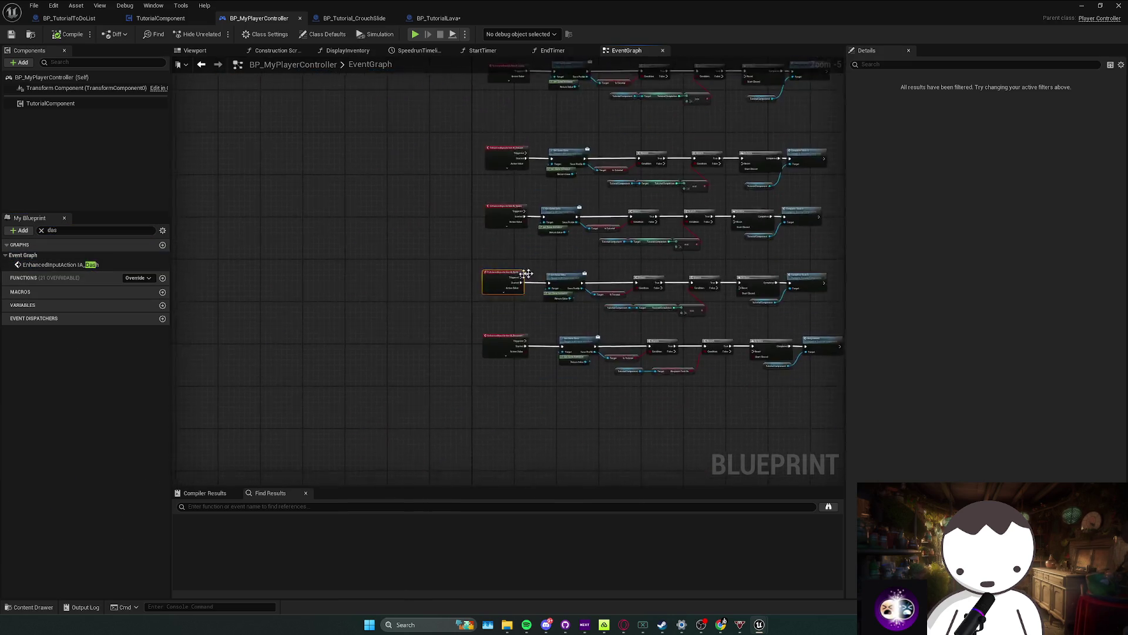
{"action": "left_click_drag", "start_coordinate": [574, 308], "coordinate": [406, 291]}
{"action": "left_click_drag", "start_coordinate": [608, 301], "coordinate": [545, 306]}
{"action": "left_click", "coordinate": [523, 314]}
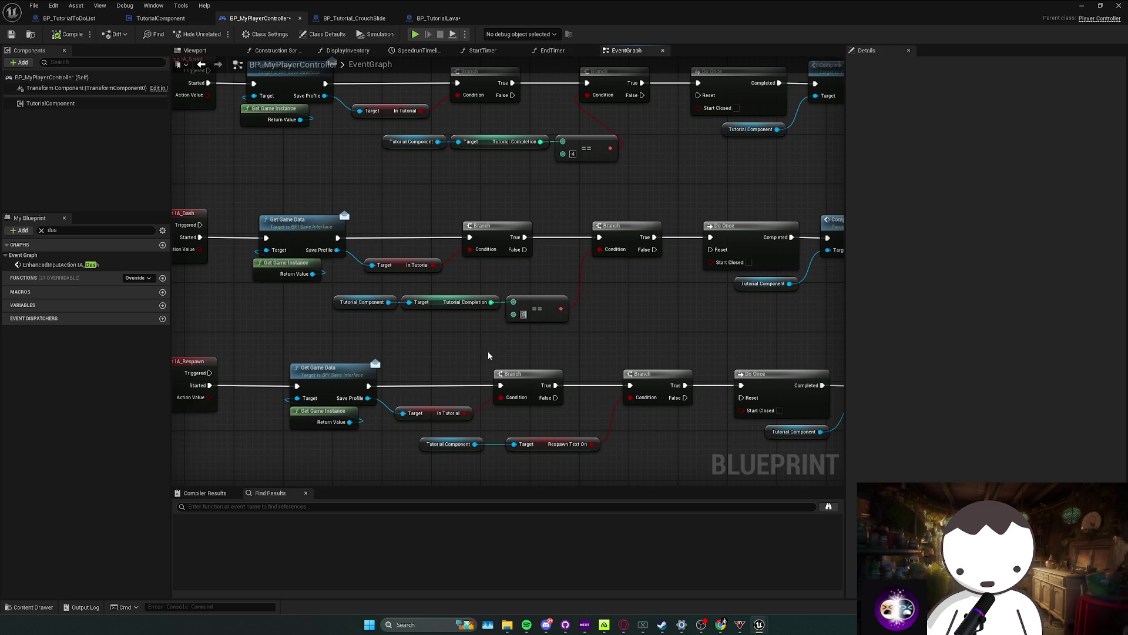
{"action": "key", "text": "Return"}
{"action": "left_click_drag", "start_coordinate": [661, 276], "coordinate": [497, 281]}
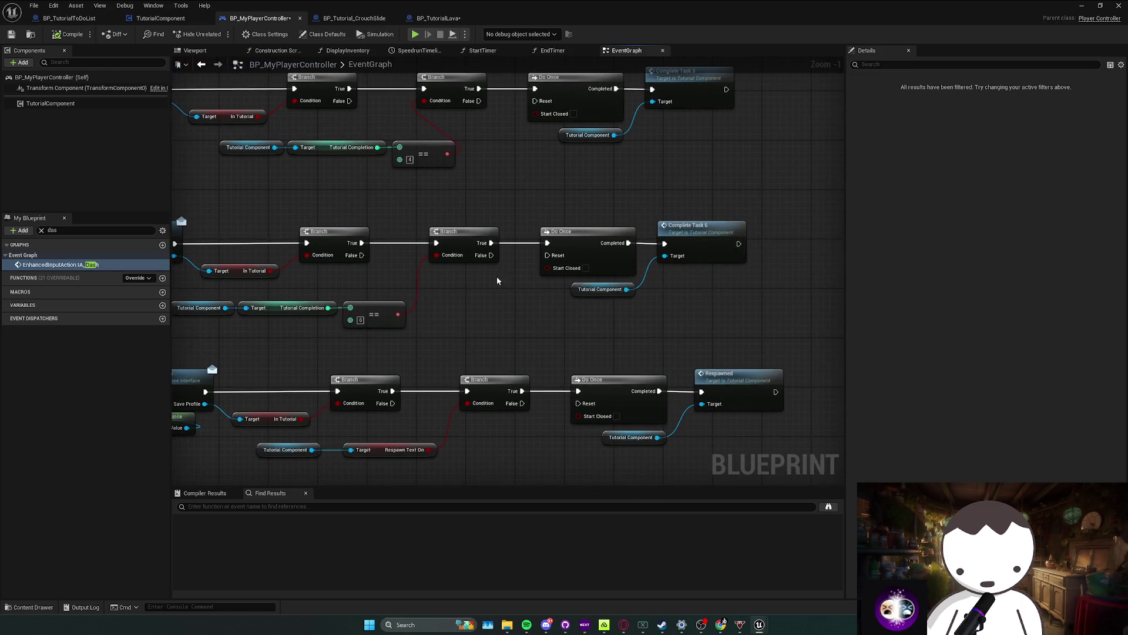
{"action": "left_click", "coordinate": [1084, 6]}
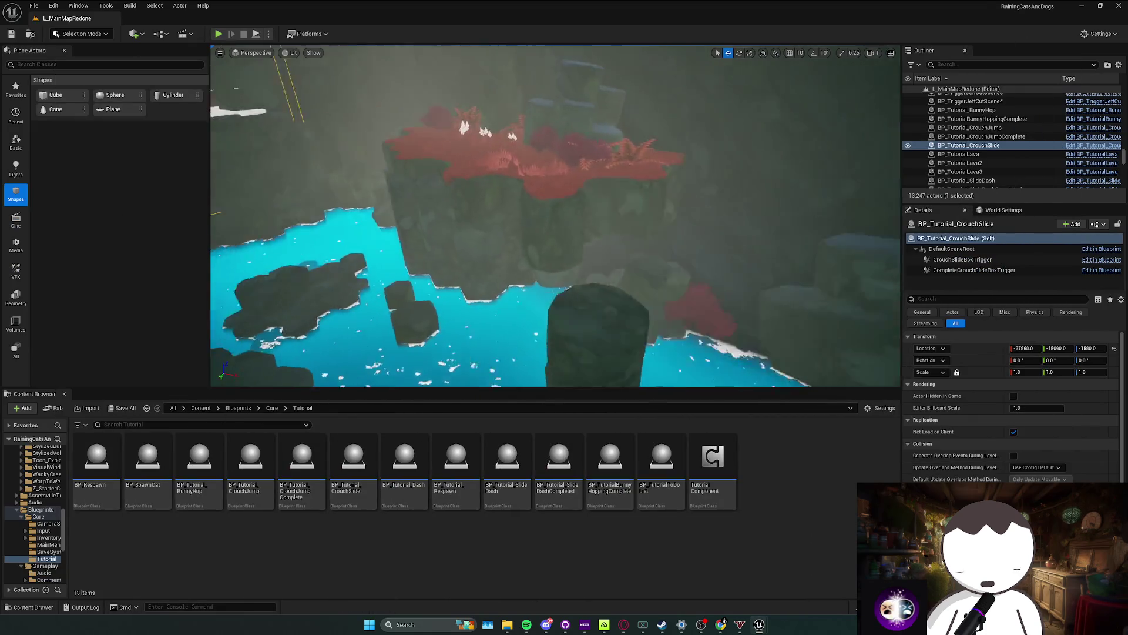
Step: Move the view near the crouch-slide trigger, then play-test walking through the checkpoint and stop
{"action": "key", "text": "w"}
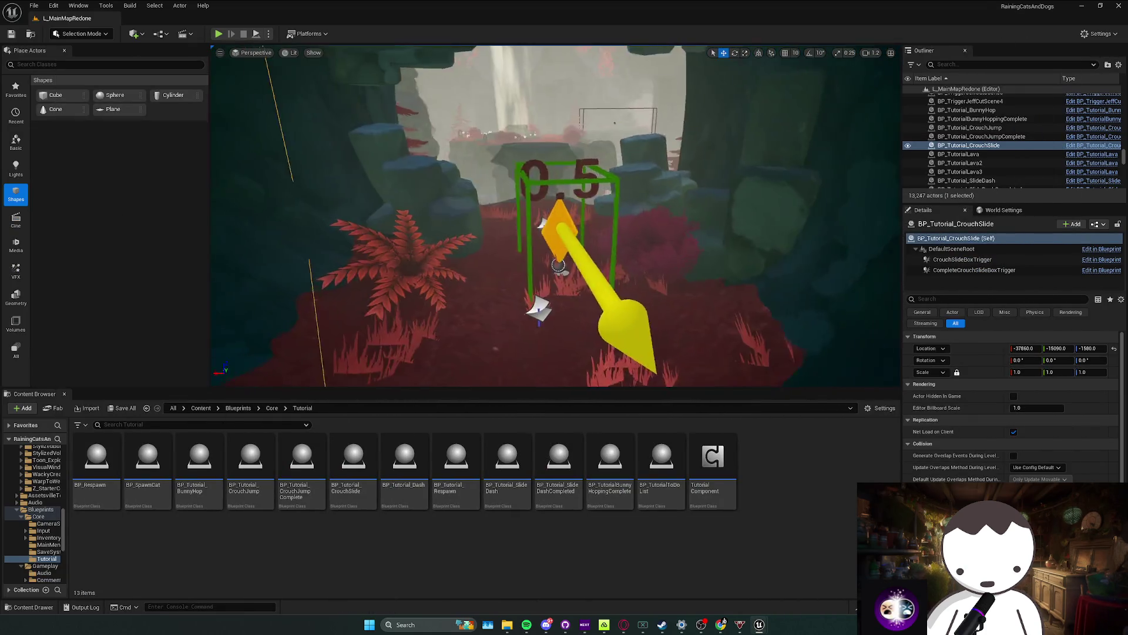
{"action": "scroll", "coordinate": [555, 216], "scroll_direction": "down", "scroll_amount": 2}
{"action": "key", "text": "a"}
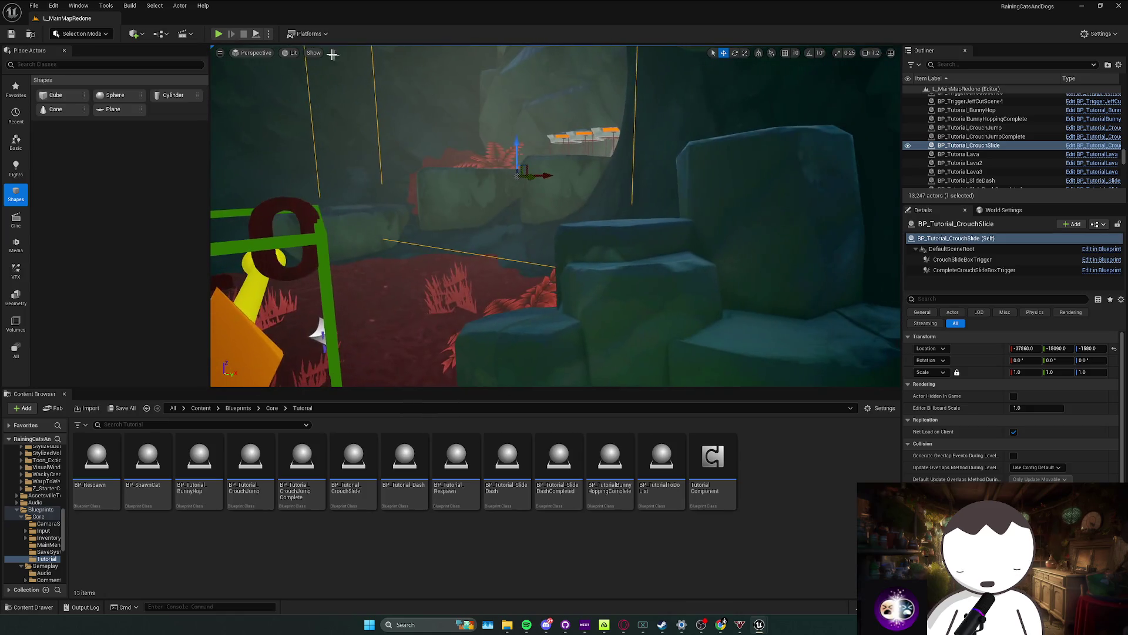
{"action": "key", "text": "alt+p"}
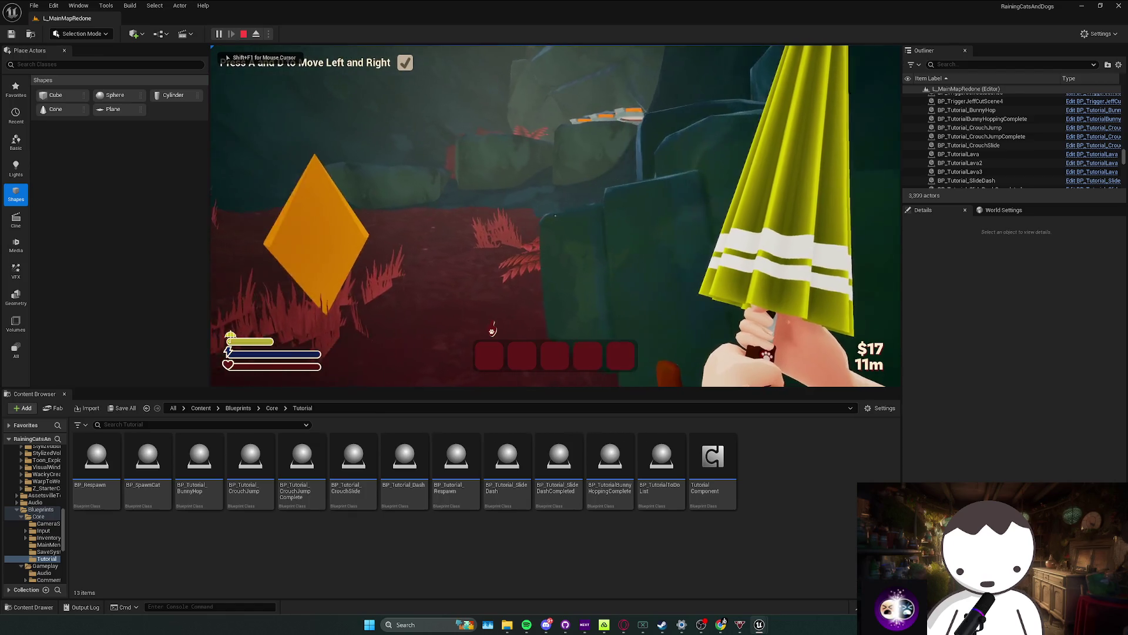
{"action": "key", "text": "a"}
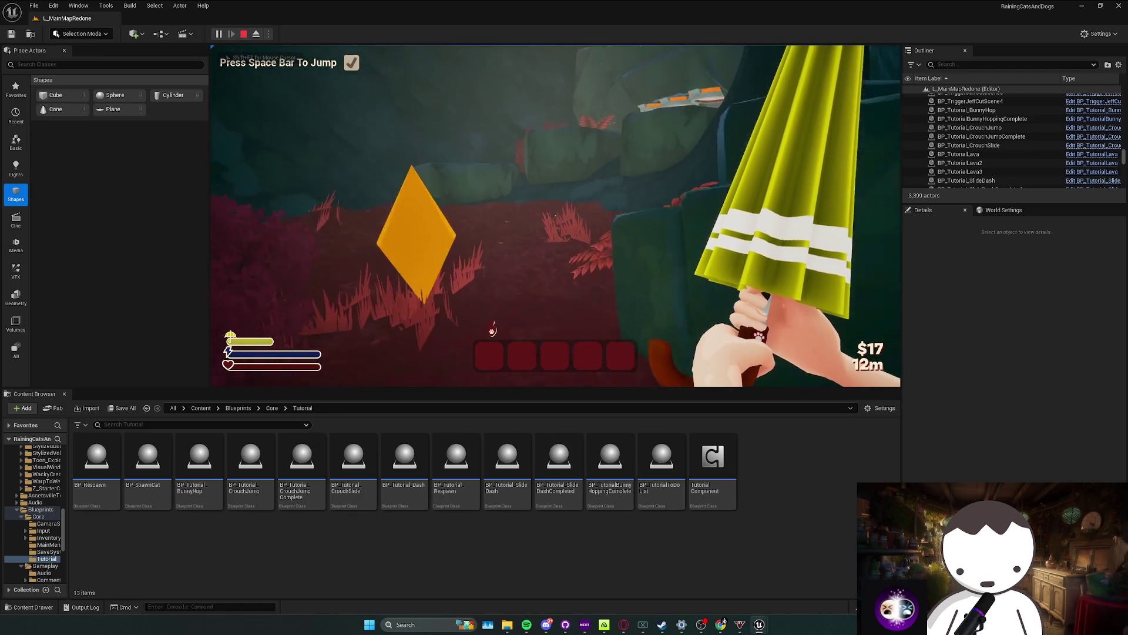
{"action": "key", "text": "w"}
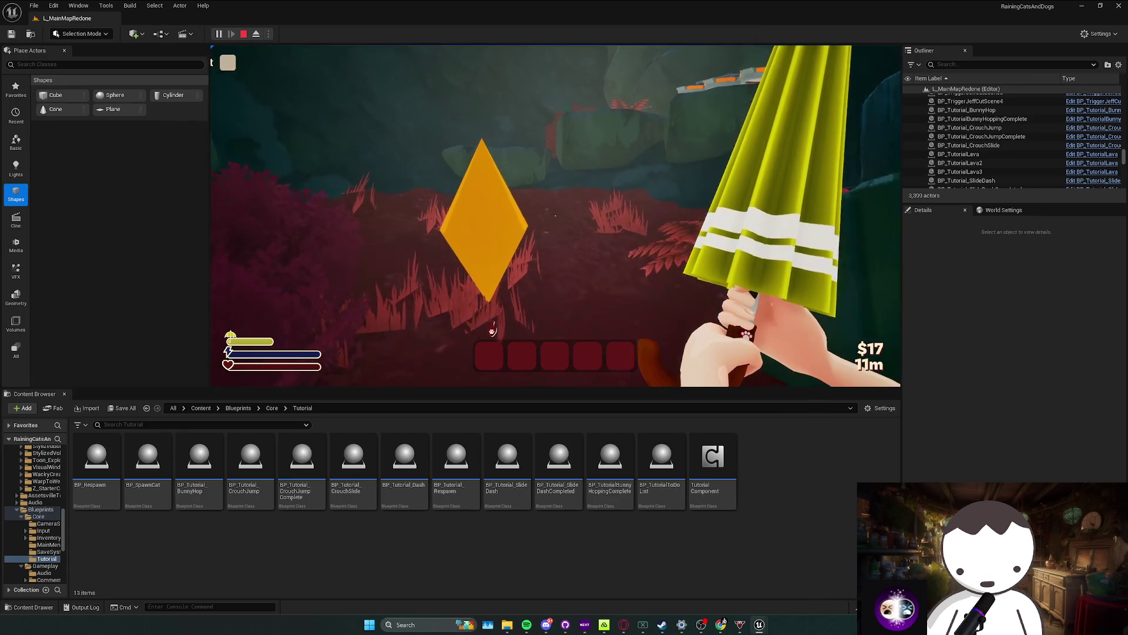
{"action": "key", "text": "w"}
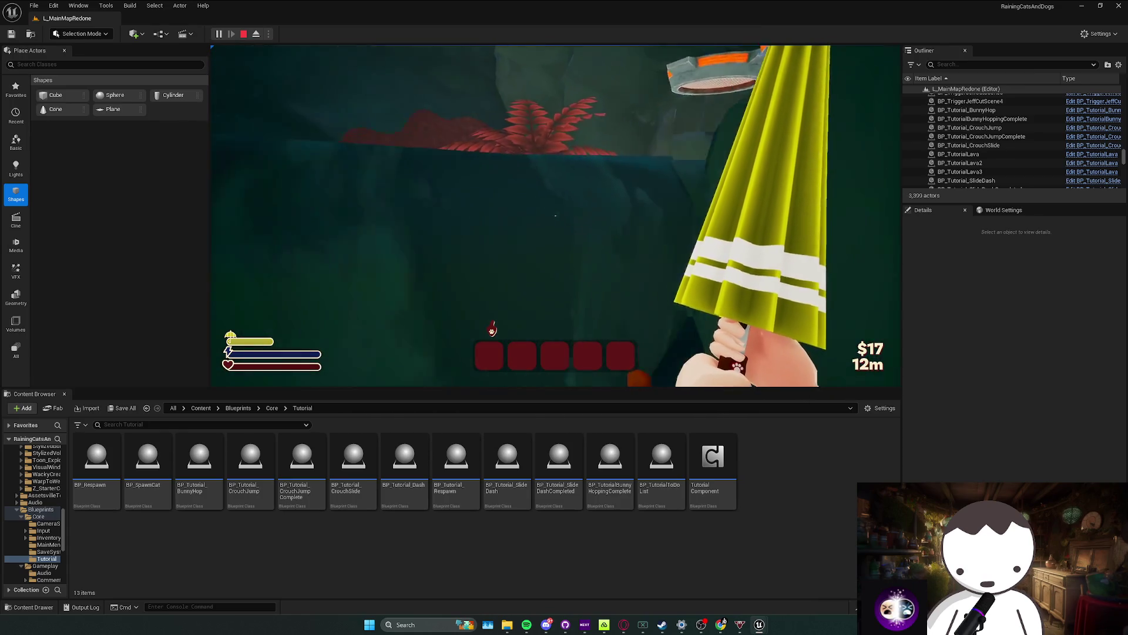
{"action": "key", "text": "w"}
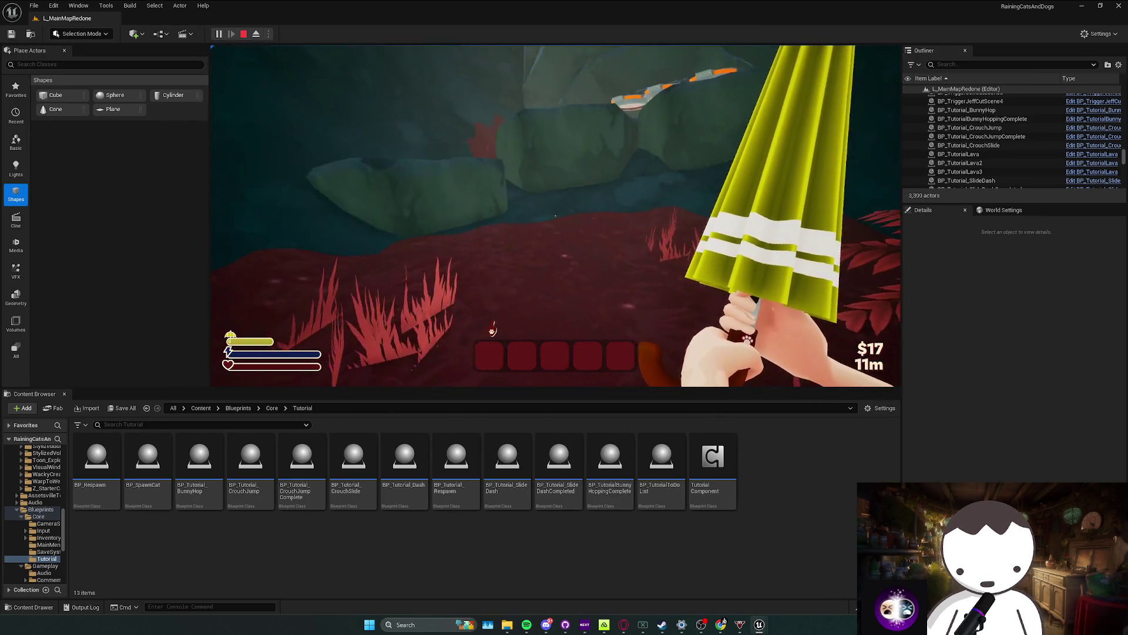
{"action": "key", "text": "Escape"}
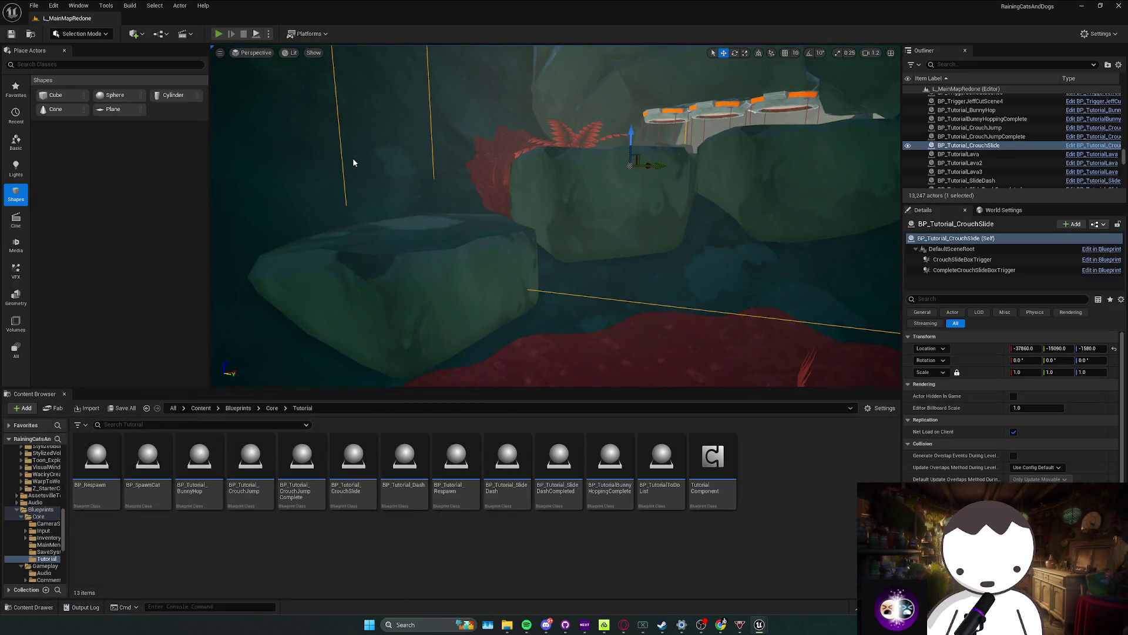
Step: Run a second play session toward the lava grates, stop it, and close the message log
{"action": "key", "text": "alt+p"}
{"action": "key", "text": "w"}
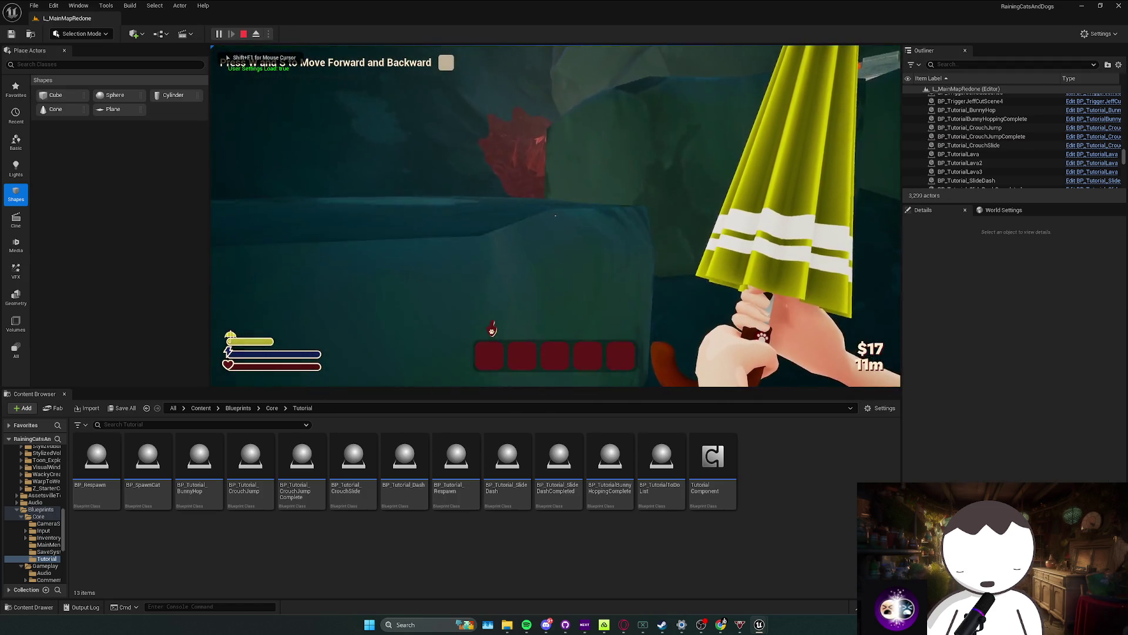
{"action": "key", "text": "w"}
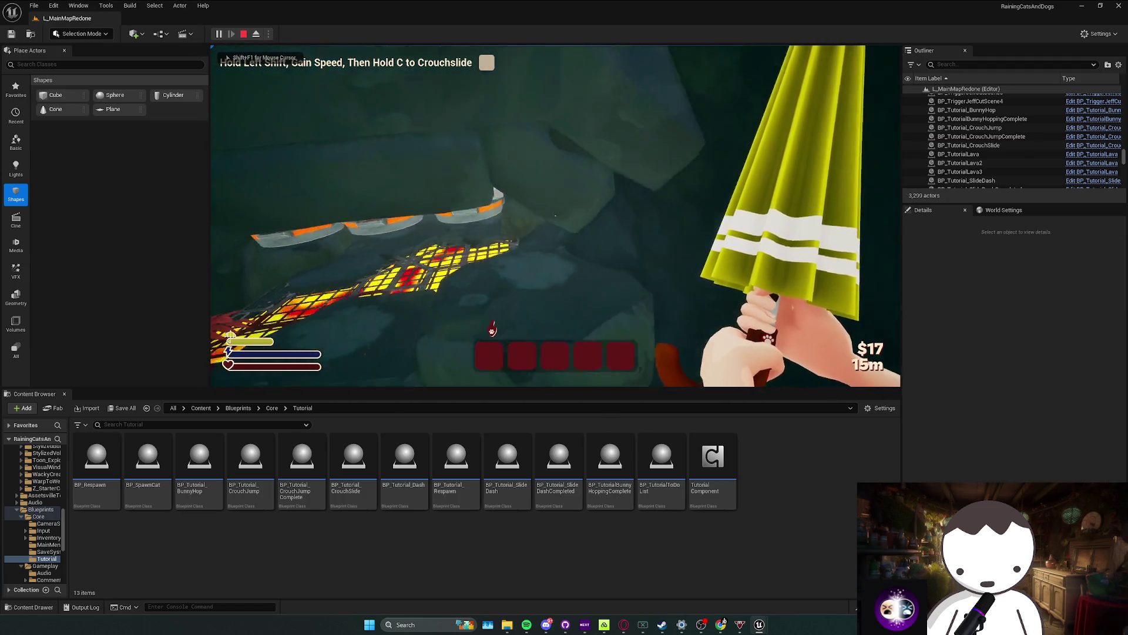
{"action": "key", "text": "Escape"}
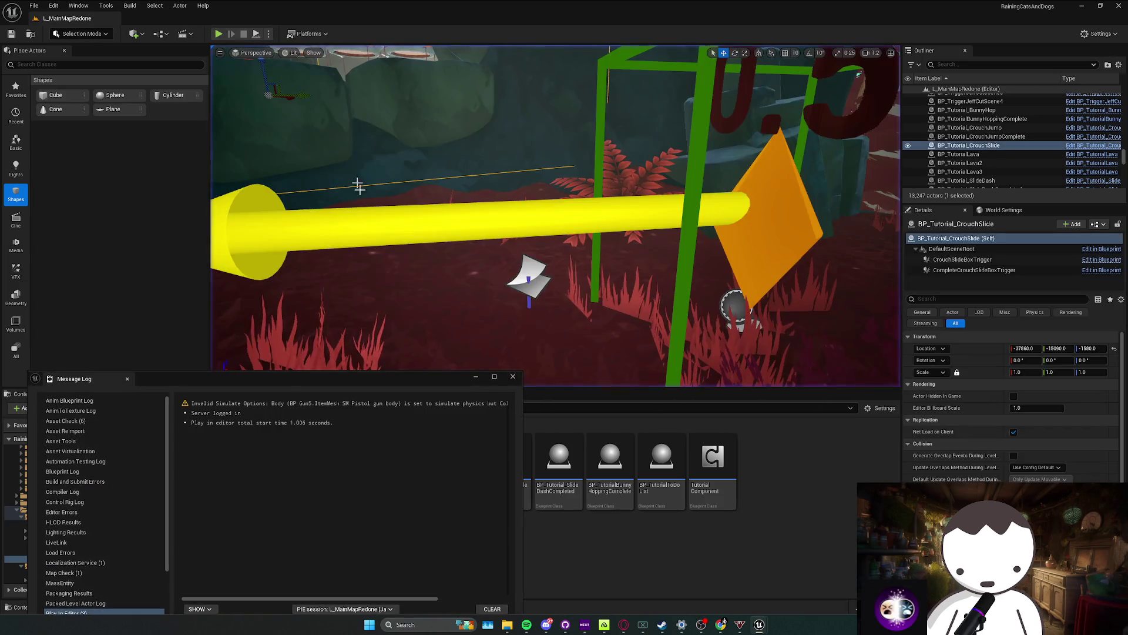
{"action": "left_click", "coordinate": [514, 377]}
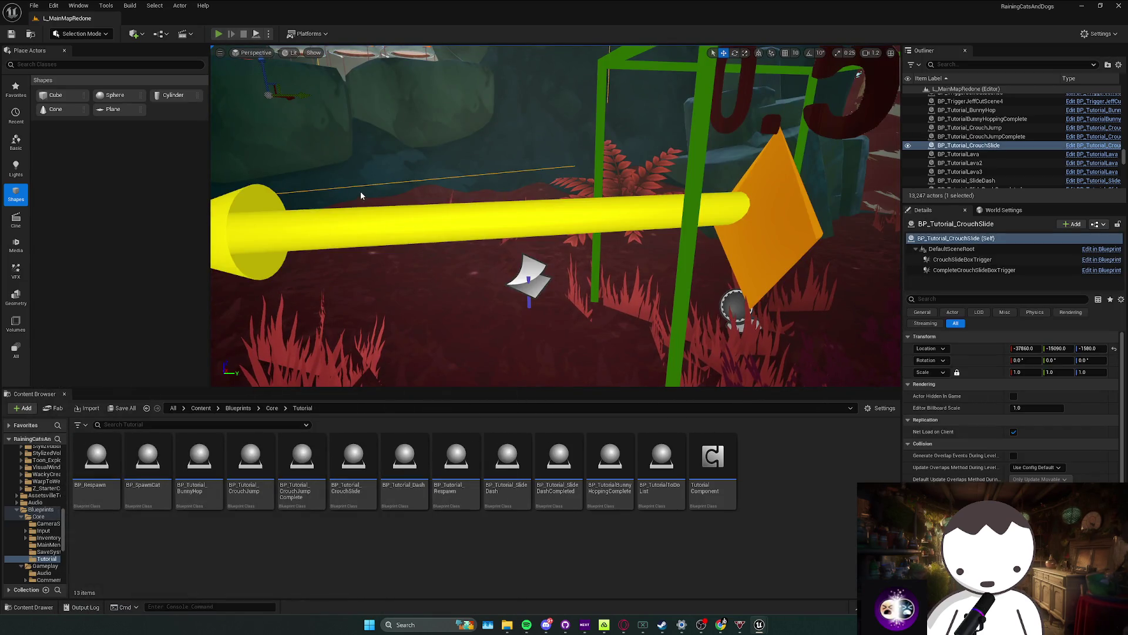
Step: Play the level again, walking toward the rock wall to reach the sprint prompt, then stop
{"action": "key", "text": "alt+p"}
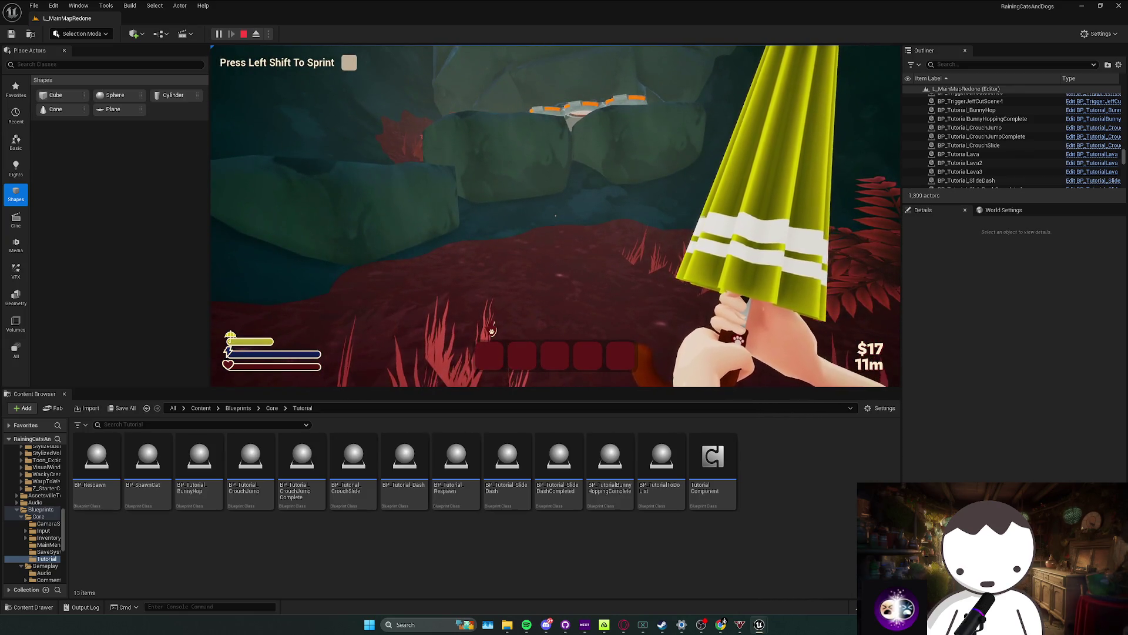
{"action": "key", "text": "w"}
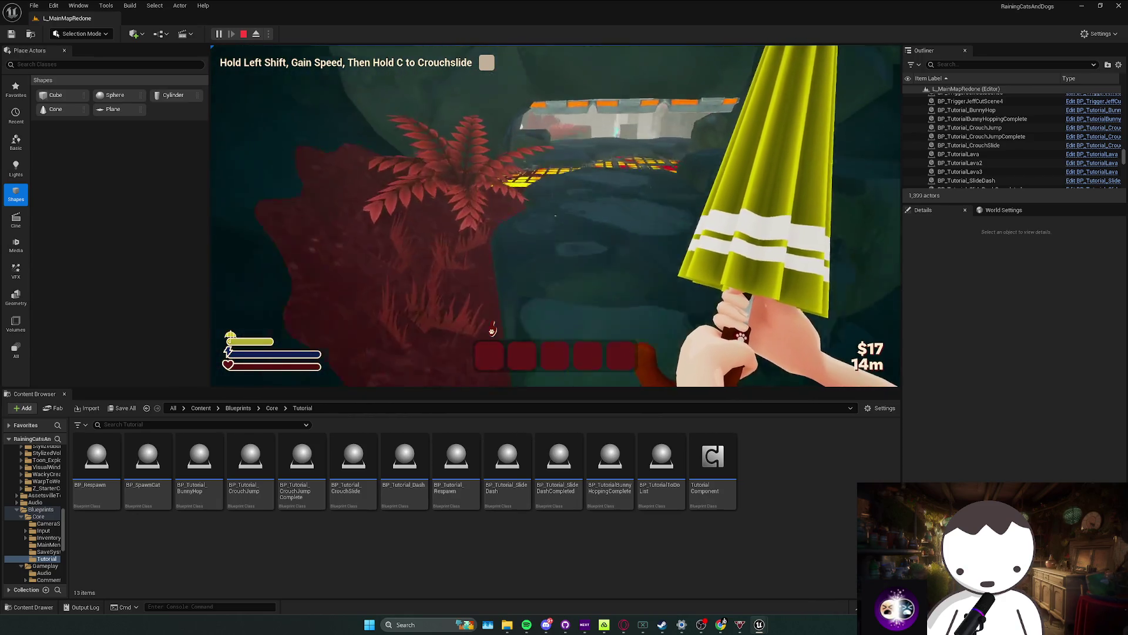
{"action": "key", "text": "w"}
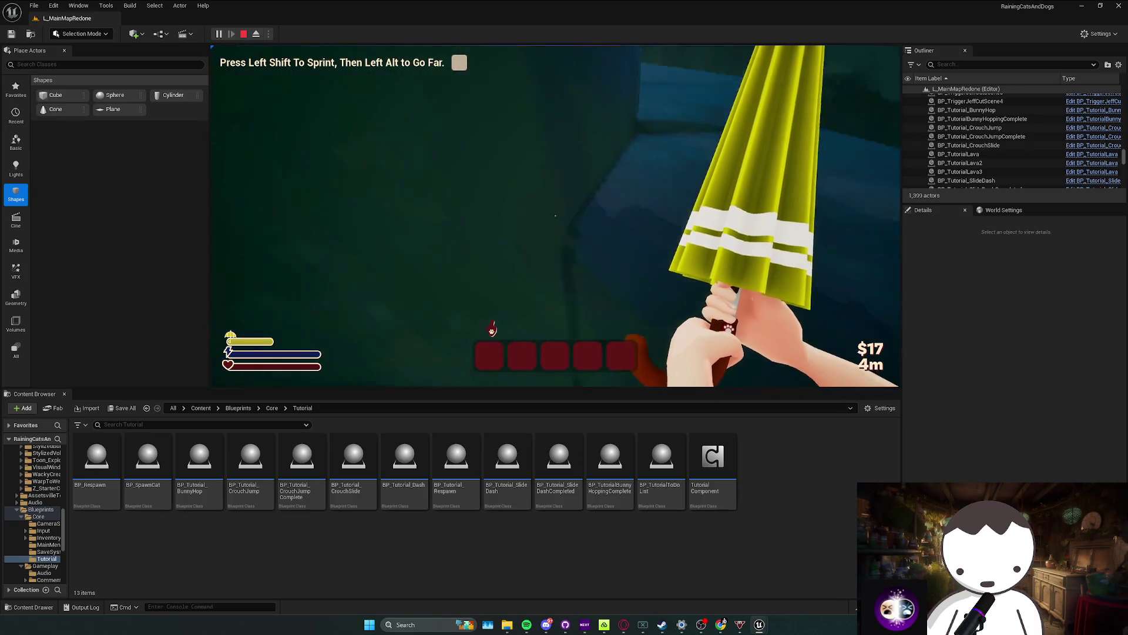
{"action": "key", "text": "Escape"}
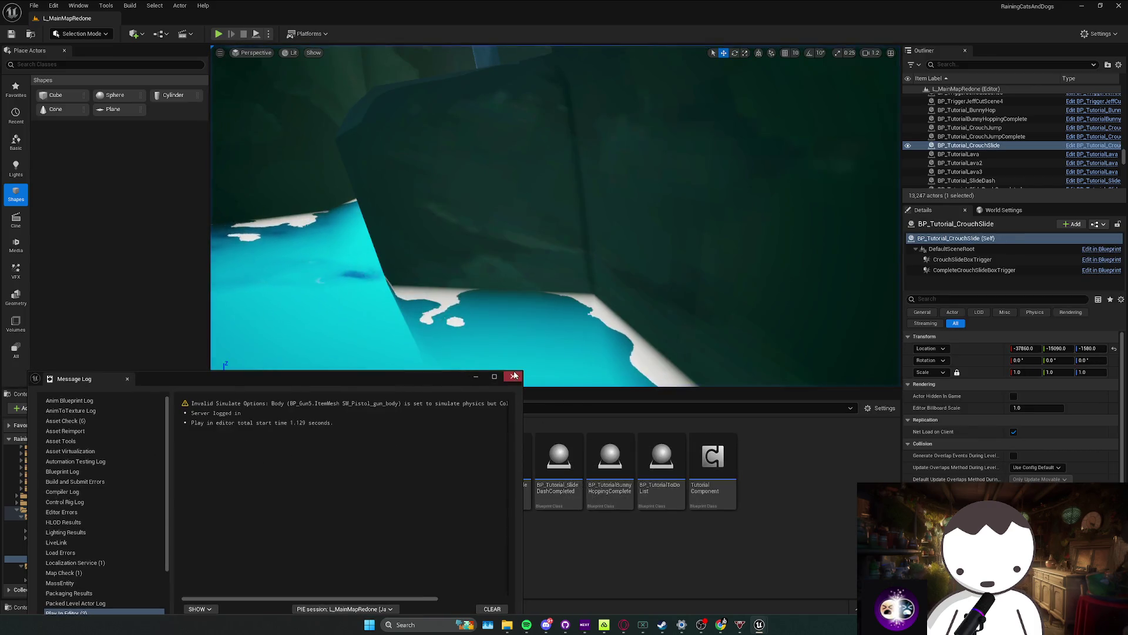
Step: Bring BP_MyPlayerController forward and pan its Event Graph to the IA_Sprint, IA_Dash and IA_Respawn rows
{"action": "mouse_move", "coordinate": [759, 624]}
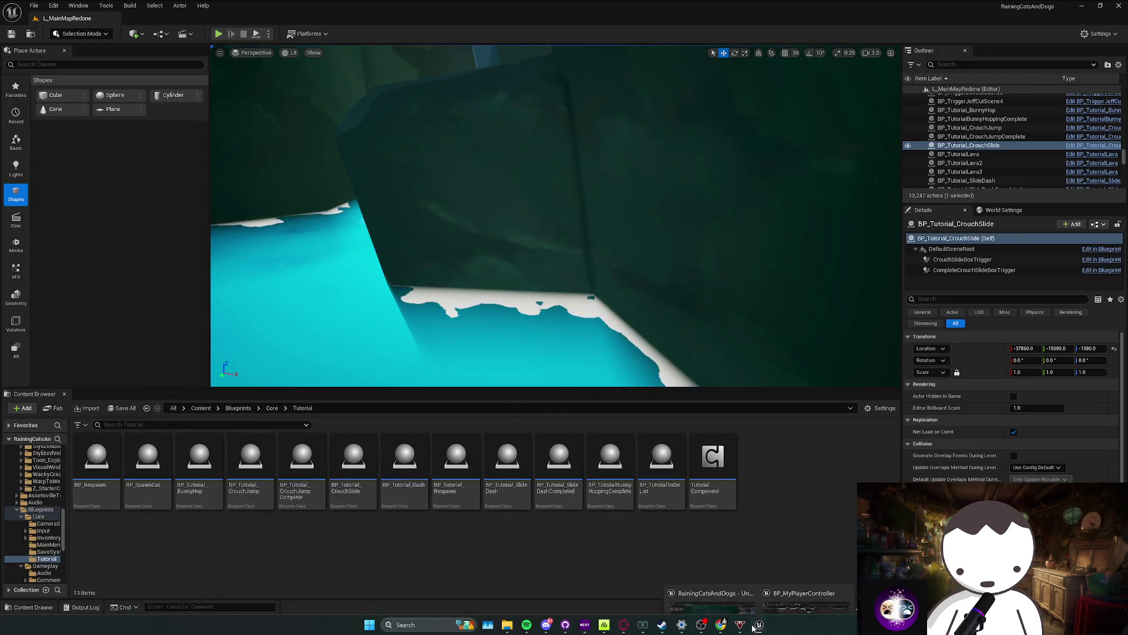
{"action": "left_click", "coordinate": [734, 550]}
{"action": "scroll", "coordinate": [400, 272], "scroll_direction": "down", "scroll_amount": 1}
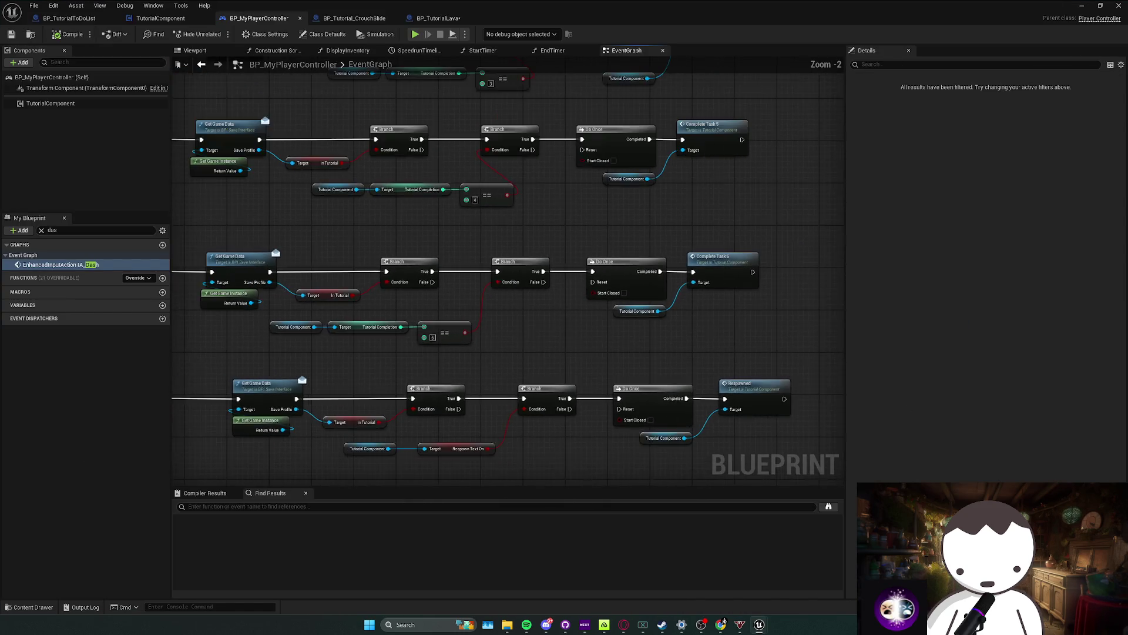
{"action": "mouse_move", "coordinate": [345, 273]}
{"action": "left_mouse_down"}
{"action": "mouse_move", "coordinate": [251, 277]}
{"action": "mouse_move", "coordinate": [416, 290]}
{"action": "mouse_move", "coordinate": [453, 268]}
{"action": "mouse_move", "coordinate": [411, 317]}
{"action": "left_mouse_up"}
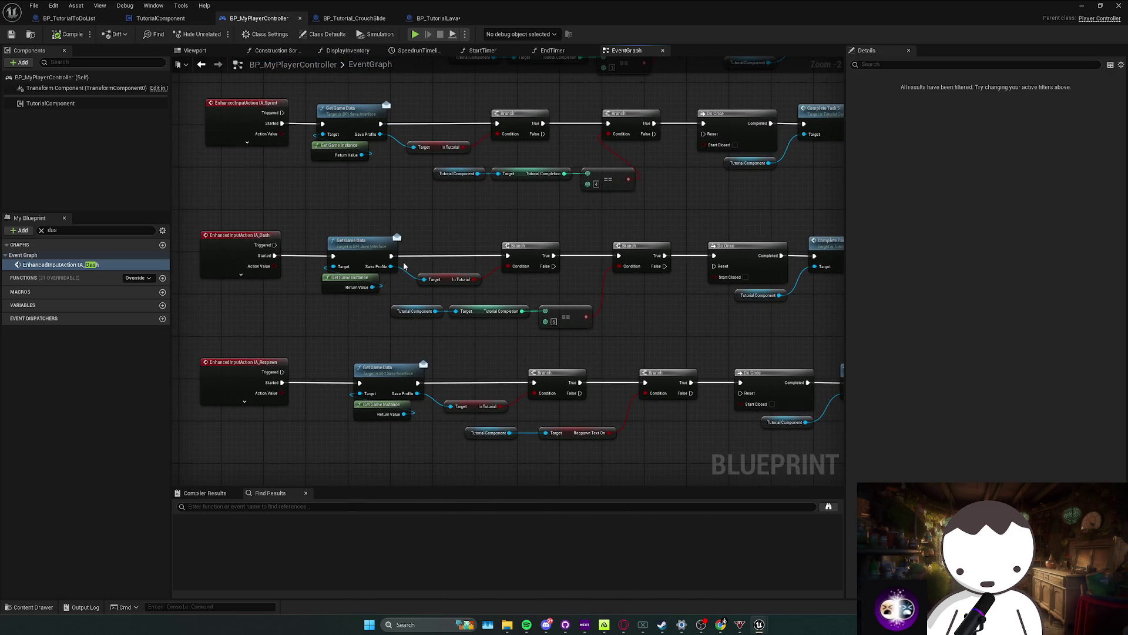
{"action": "mouse_move", "coordinate": [392, 260]}
{"action": "left_mouse_down"}
{"action": "mouse_move", "coordinate": [265, 254]}
{"action": "mouse_move", "coordinate": [431, 257]}
{"action": "left_mouse_up"}
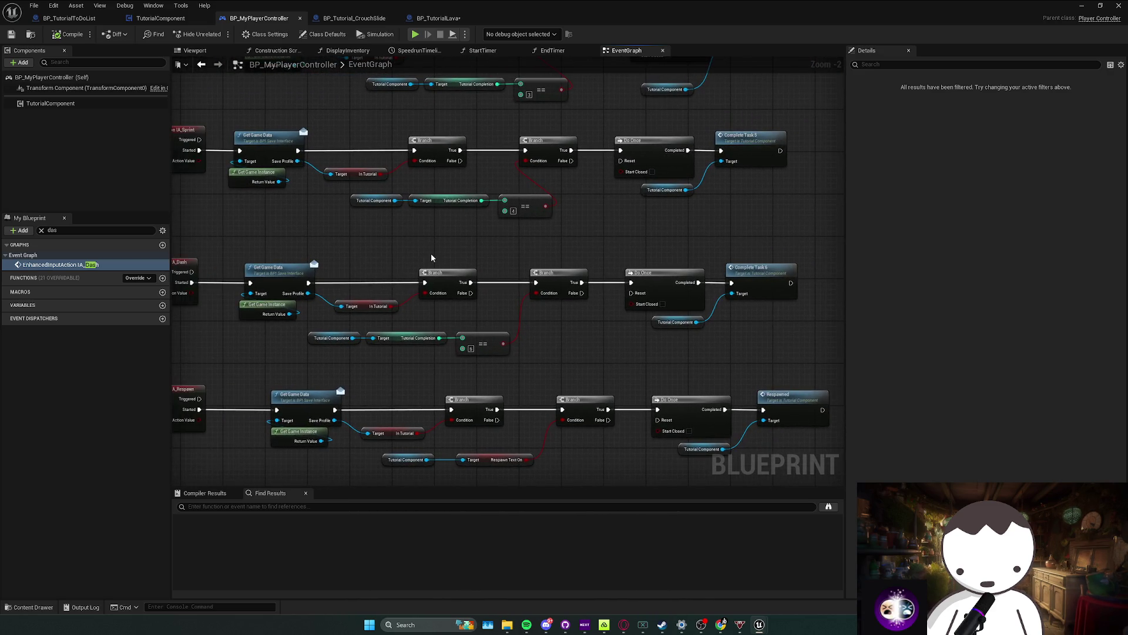
{"action": "mouse_move", "coordinate": [599, 279]}
{"action": "left_mouse_down"}
{"action": "mouse_move", "coordinate": [493, 263]}
{"action": "mouse_move", "coordinate": [515, 258]}
{"action": "mouse_move", "coordinate": [493, 298]}
{"action": "mouse_move", "coordinate": [477, 277]}
{"action": "left_mouse_up"}
{"action": "mouse_move", "coordinate": [596, 299]}
{"action": "left_mouse_down"}
{"action": "mouse_move", "coordinate": [536, 280]}
{"action": "mouse_move", "coordinate": [479, 280]}
{"action": "mouse_move", "coordinate": [471, 253]}
{"action": "mouse_move", "coordinate": [436, 253]}
{"action": "mouse_move", "coordinate": [622, 183]}
{"action": "mouse_move", "coordinate": [634, 163]}
{"action": "left_mouse_up"}
Step: Move the IA_Dash row's Do Once and Complete Task 6 nodes up and to the right
{"action": "left_click_drag", "start_coordinate": [425, 262], "coordinate": [535, 252]}
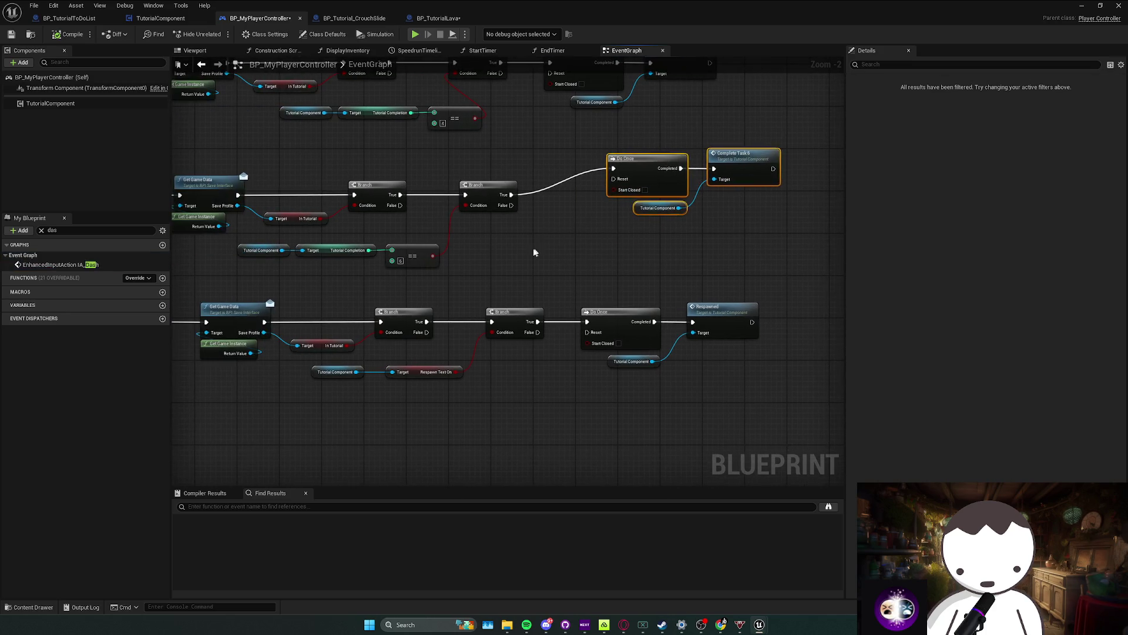
{"action": "scroll", "coordinate": [346, 287], "scroll_direction": "down", "scroll_amount": 2}
{"action": "mouse_move", "coordinate": [241, 276]}
{"action": "left_mouse_down"}
{"action": "mouse_move", "coordinate": [552, 312]}
{"action": "mouse_move", "coordinate": [546, 345]}
{"action": "left_mouse_up"}
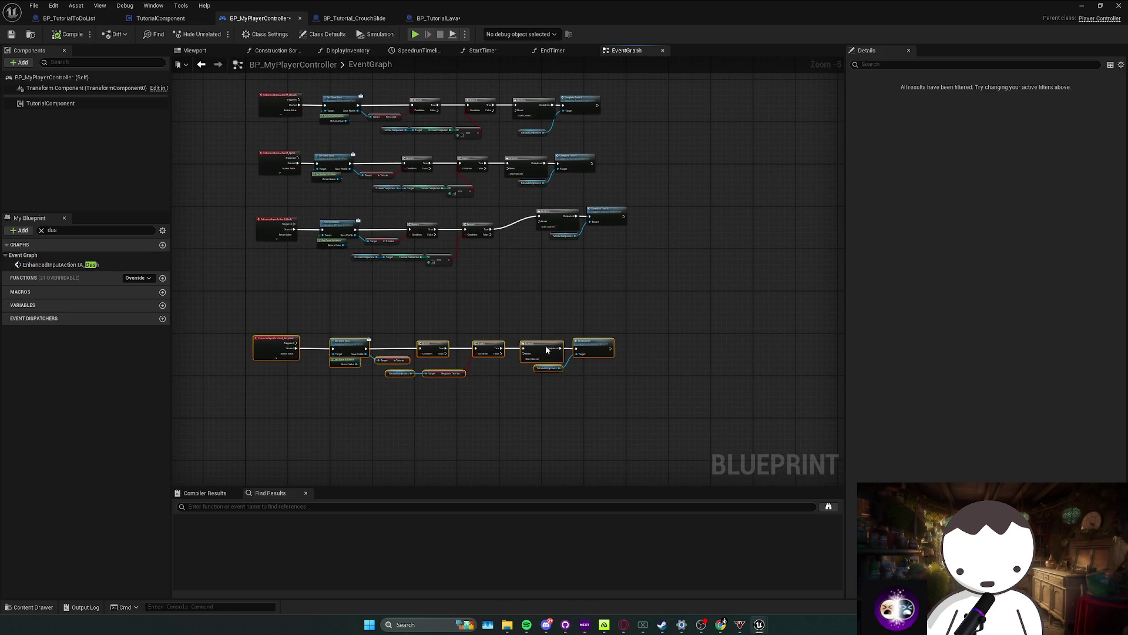
{"action": "left_click", "coordinate": [543, 291]}
{"action": "left_click_drag", "start_coordinate": [462, 281], "coordinate": [475, 304]}
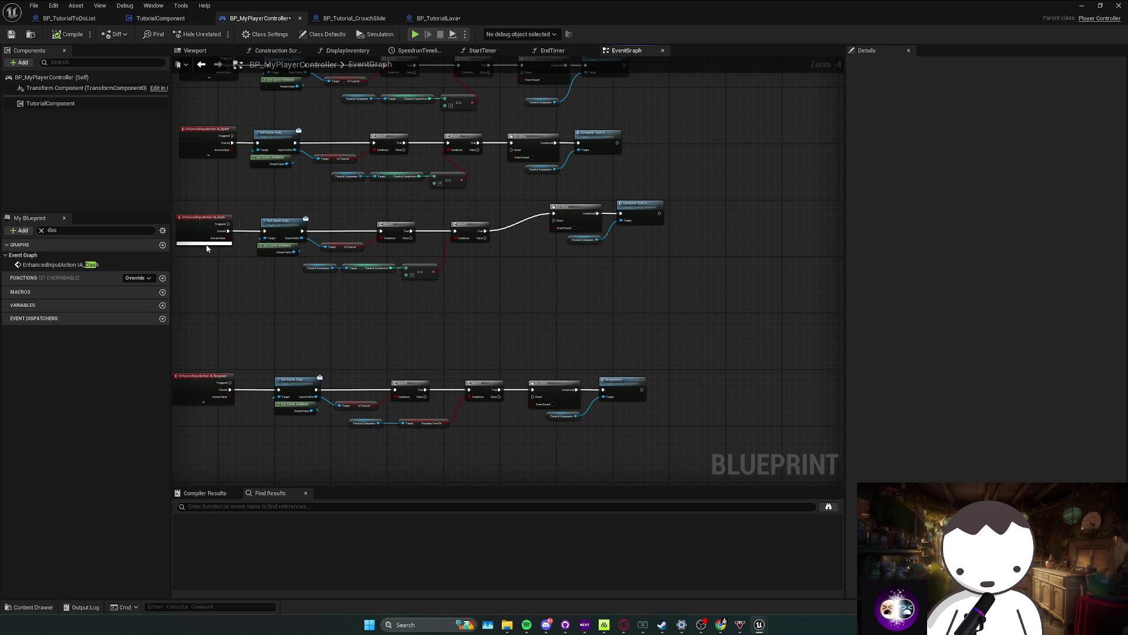
Step: Expand the IA_Dash event's extra pins, test a wire from its Input Action pin, then collapse them
{"action": "left_click", "coordinate": [205, 243]}
{"action": "scroll", "coordinate": [237, 274], "scroll_direction": "up", "scroll_amount": 1}
{"action": "left_click_drag", "start_coordinate": [222, 282], "coordinate": [445, 333]}
{"action": "key", "text": "Escape"}
{"action": "left_click", "coordinate": [248, 297]}
{"action": "scroll", "coordinate": [489, 302], "scroll_direction": "down", "scroll_amount": 1}
Step: Pan across the Jump, Crouch, Sprint and Dash rows to the Branch and Complete Task nodes
{"action": "mouse_move", "coordinate": [489, 302]}
{"action": "left_mouse_down"}
{"action": "mouse_move", "coordinate": [513, 251]}
{"action": "mouse_move", "coordinate": [469, 398]}
{"action": "mouse_move", "coordinate": [456, 370]}
{"action": "mouse_move", "coordinate": [444, 441]}
{"action": "mouse_move", "coordinate": [534, 483]}
{"action": "mouse_move", "coordinate": [521, 380]}
{"action": "left_mouse_up"}
{"action": "left_click_drag", "start_coordinate": [272, 238], "coordinate": [250, 220]}
{"action": "mouse_move", "coordinate": [357, 320]}
{"action": "left_mouse_down"}
{"action": "mouse_move", "coordinate": [604, 382]}
{"action": "mouse_move", "coordinate": [531, 263]}
{"action": "left_mouse_up"}
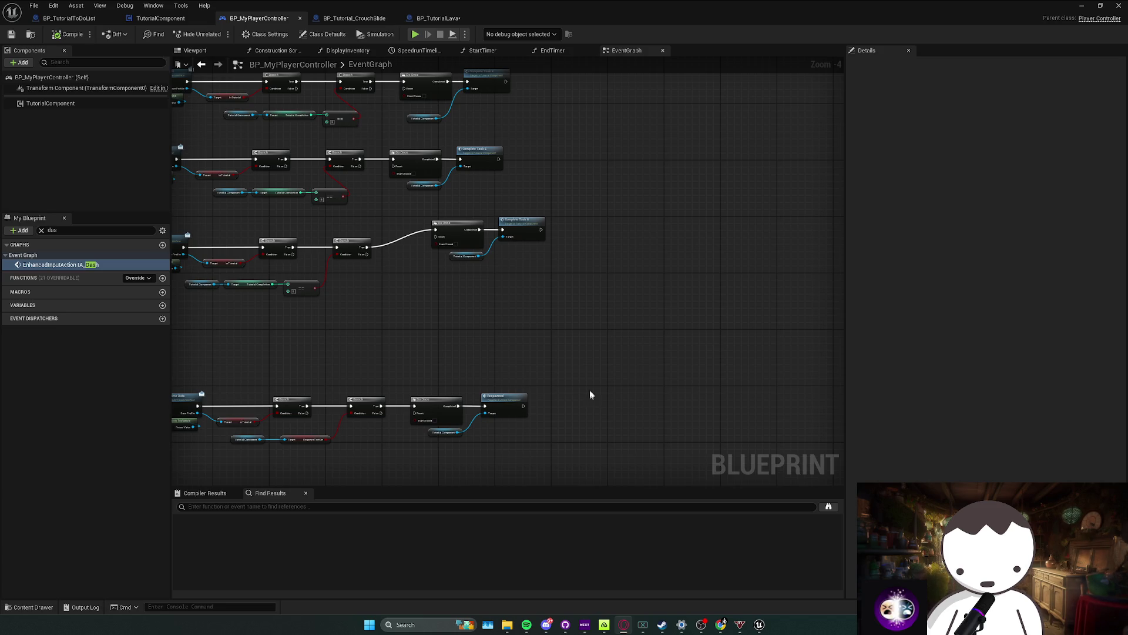
Step: Add a Get Input Action Value node, then delete it because the wrong action was chosen
{"action": "right_click", "coordinate": [579, 360]}
{"action": "type", "text": "get input"}
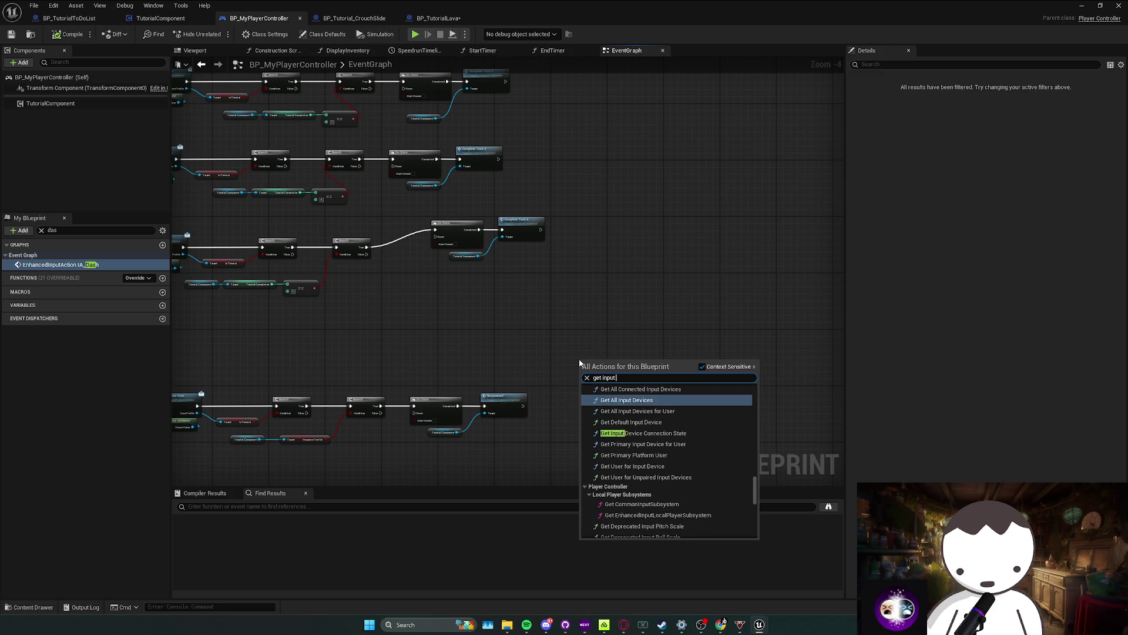
{"action": "type", "text": " action value"}
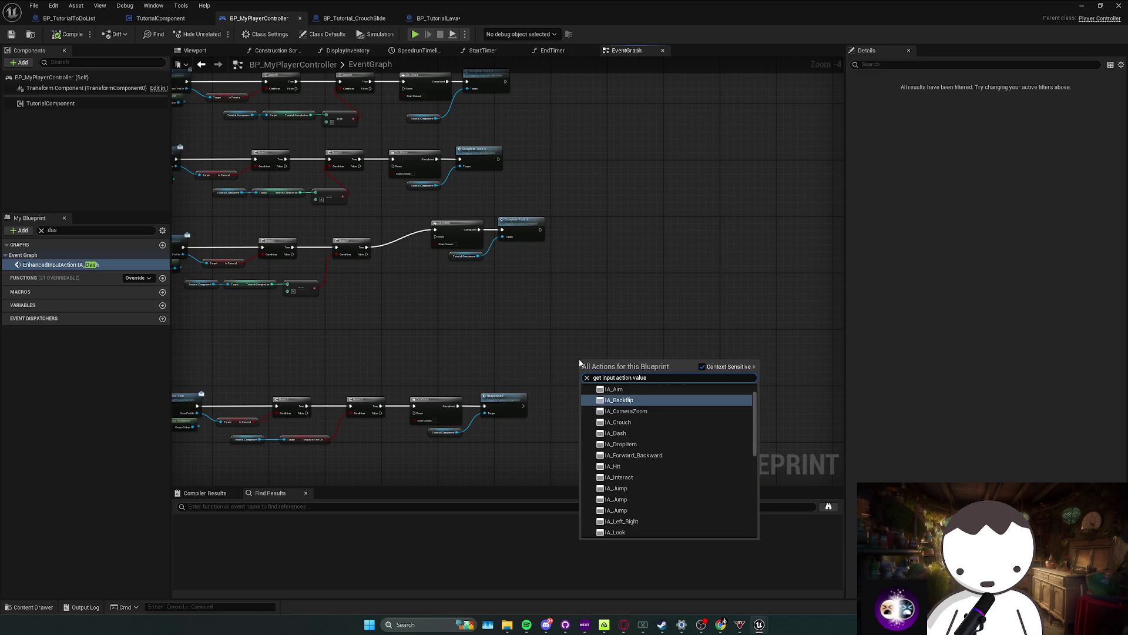
{"action": "scroll", "coordinate": [637, 506], "scroll_direction": "down", "scroll_amount": 2}
{"action": "left_click", "coordinate": [639, 501]}
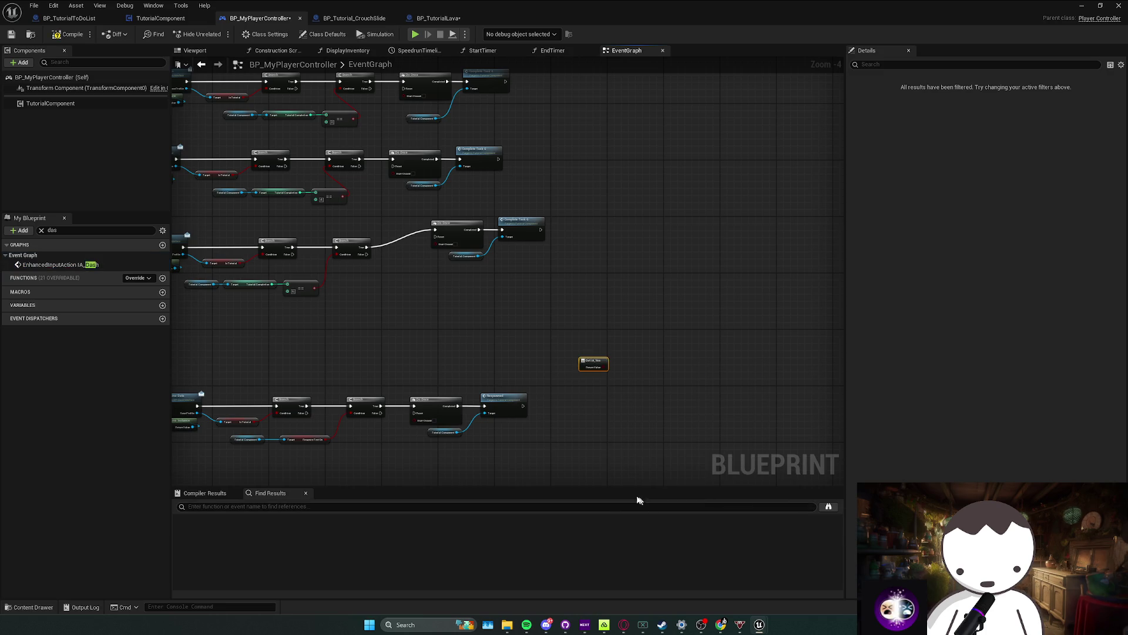
{"action": "scroll", "coordinate": [614, 360], "scroll_direction": "up", "scroll_amount": 2}
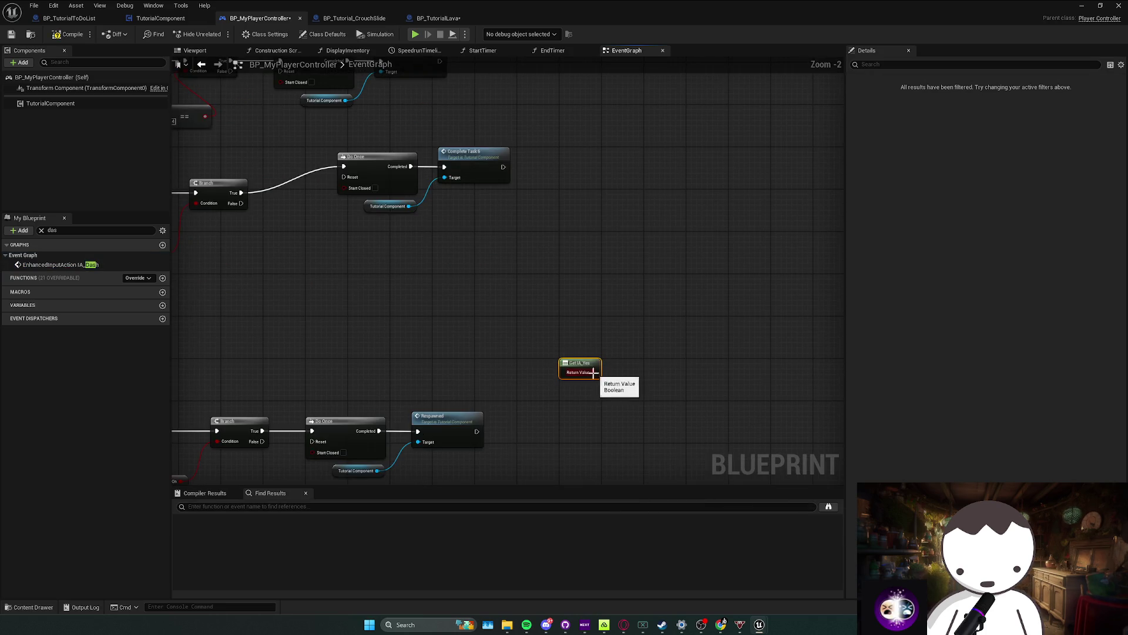
{"action": "mouse_move", "coordinate": [593, 372]}
{"action": "left_mouse_down"}
{"action": "mouse_move", "coordinate": [428, 323]}
{"action": "mouse_move", "coordinate": [567, 330]}
{"action": "mouse_move", "coordinate": [570, 317]}
{"action": "mouse_move", "coordinate": [438, 316]}
{"action": "mouse_move", "coordinate": [507, 332]}
{"action": "mouse_move", "coordinate": [464, 322]}
{"action": "left_mouse_up"}
{"action": "scroll", "coordinate": [428, 324], "scroll_direction": "down", "scroll_amount": 1}
{"action": "scroll", "coordinate": [561, 317], "scroll_direction": "down", "scroll_amount": 1}
{"action": "key", "text": "Delete"}
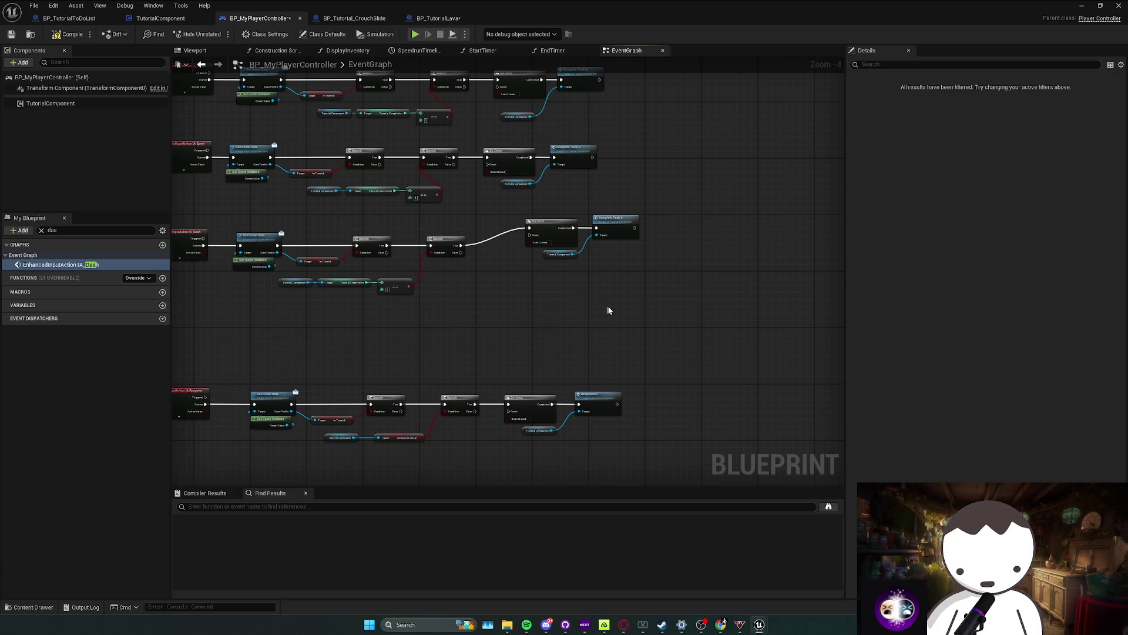
{"action": "left_click_drag", "start_coordinate": [608, 310], "coordinate": [553, 327]}
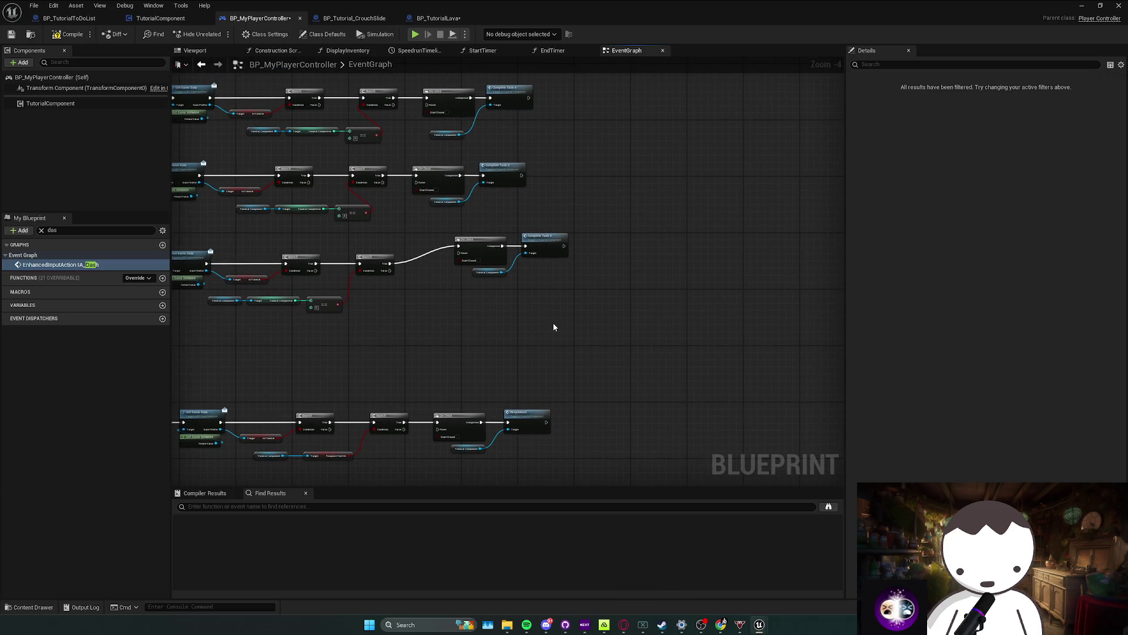
Step: Add an Event Tick node to the graph
{"action": "right_click", "coordinate": [552, 322]}
{"action": "type", "text": "ia_"}
{"action": "key", "text": "Escape"}
{"action": "scroll", "coordinate": [552, 326], "scroll_direction": "up", "scroll_amount": 2}
Step: Add a Get IA_Sprint input action value node below Event Tick
{"action": "right_click", "coordinate": [463, 338]}
{"action": "type", "text": "get input action ca"}
{"action": "key", "text": "BackSpace"}
{"action": "key", "text": "BackSpace"}
{"action": "type", "text": "value"}
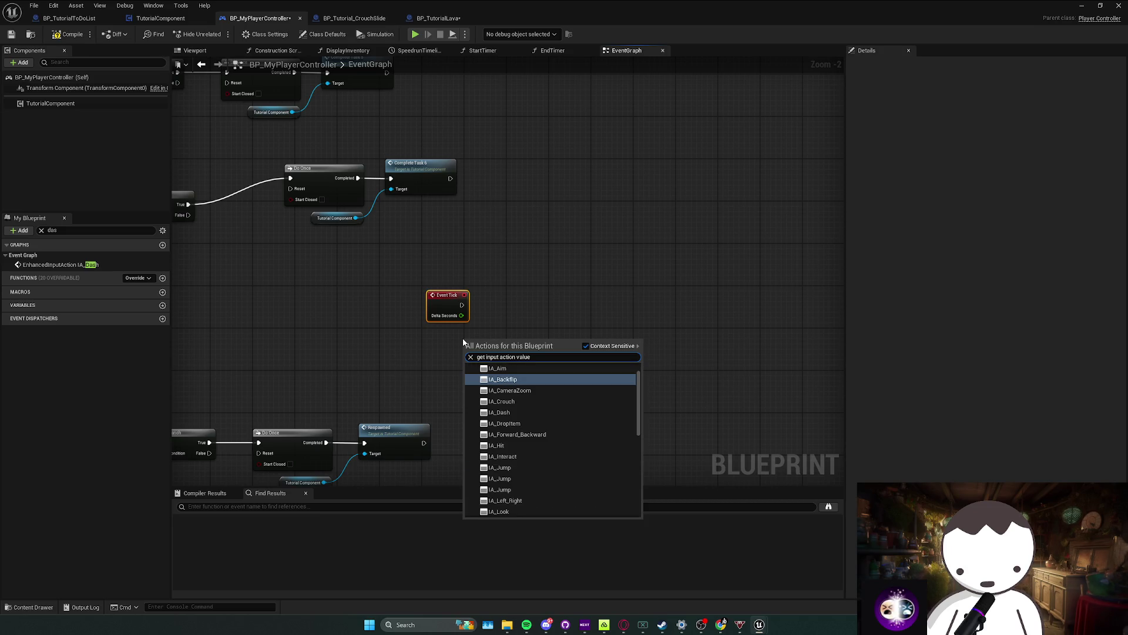
{"action": "scroll", "coordinate": [523, 414], "scroll_direction": "down", "scroll_amount": 1}
{"action": "scroll", "coordinate": [532, 485], "scroll_direction": "down", "scroll_amount": 5}
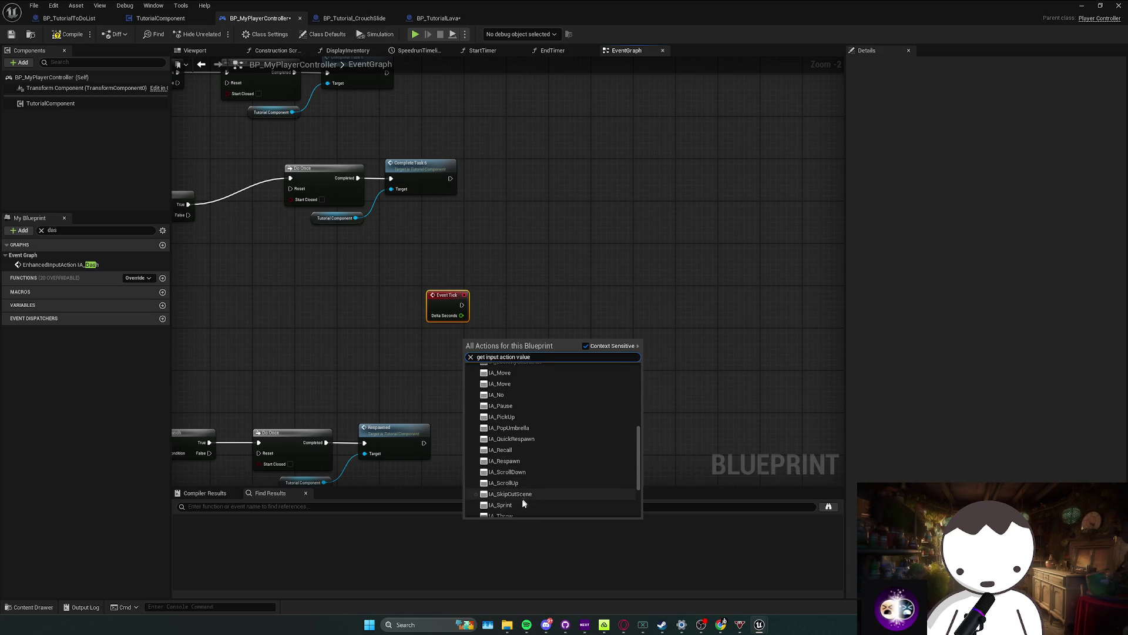
{"action": "left_click", "coordinate": [517, 503]}
{"action": "left_click_drag", "start_coordinate": [488, 348], "coordinate": [466, 367]}
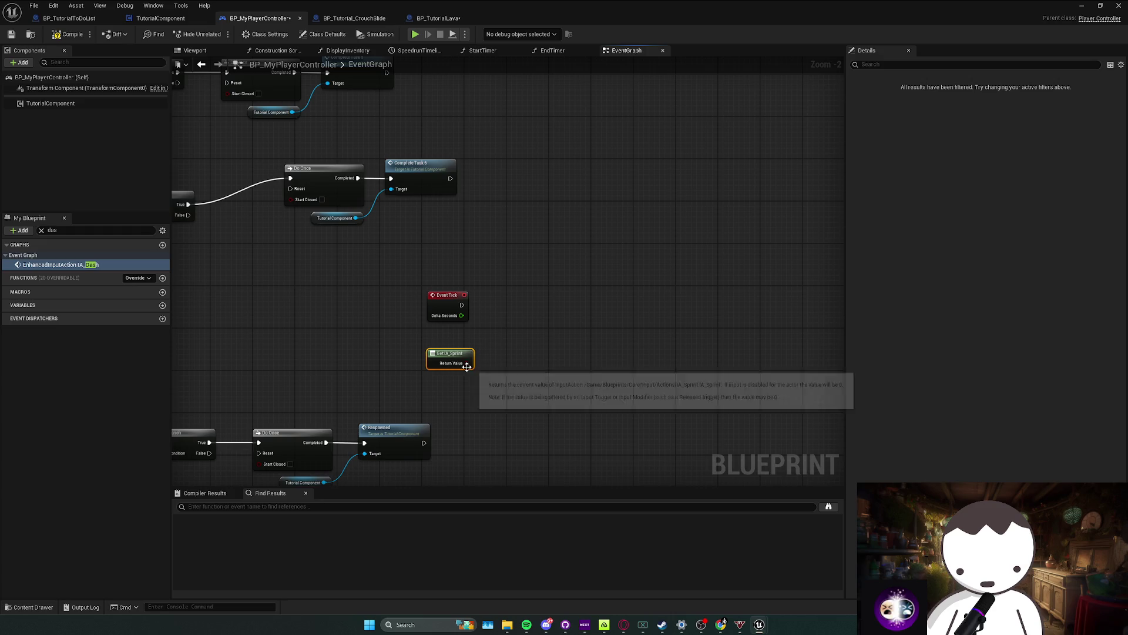
Step: Chain a Print String off Event Tick, fed by the IA_Sprint value through a conversion node
{"action": "mouse_move", "coordinate": [462, 305]}
{"action": "left_mouse_down"}
{"action": "mouse_move", "coordinate": [546, 306]}
{"action": "mouse_move", "coordinate": [628, 289]}
{"action": "mouse_move", "coordinate": [467, 363]}
{"action": "left_mouse_up"}
{"action": "type", "text": "print stri"}
{"action": "key", "text": "Return"}
{"action": "left_click_drag", "start_coordinate": [538, 324], "coordinate": [532, 339]}
{"action": "left_click", "coordinate": [527, 368]}
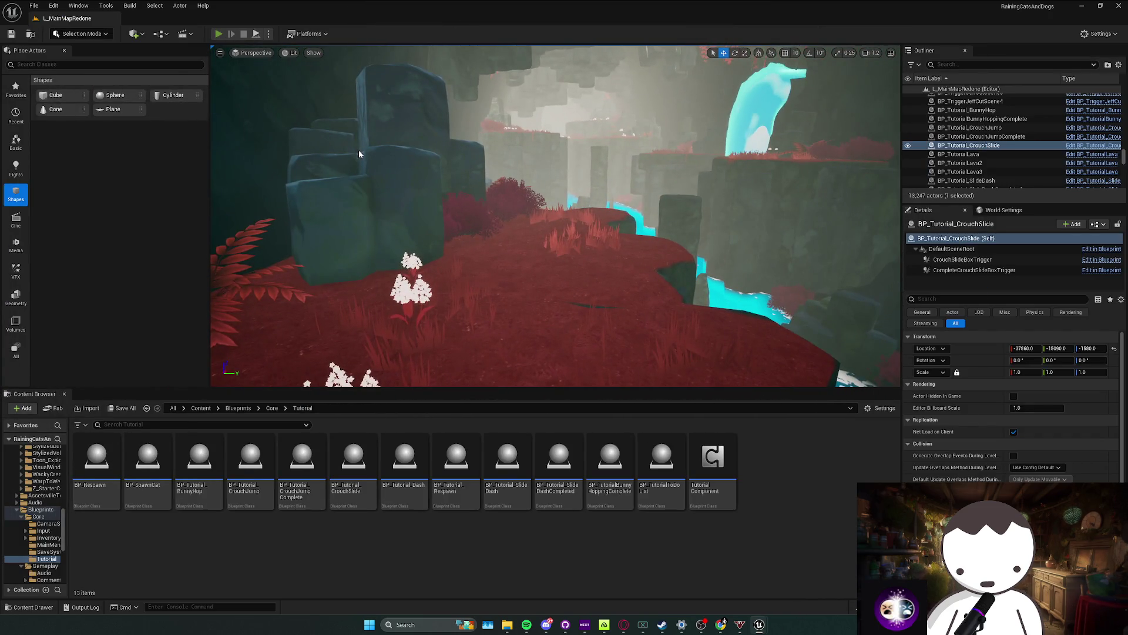
Step: Play-test walking into the red grass, stop, and close the message log
{"action": "key", "text": "alt+p"}
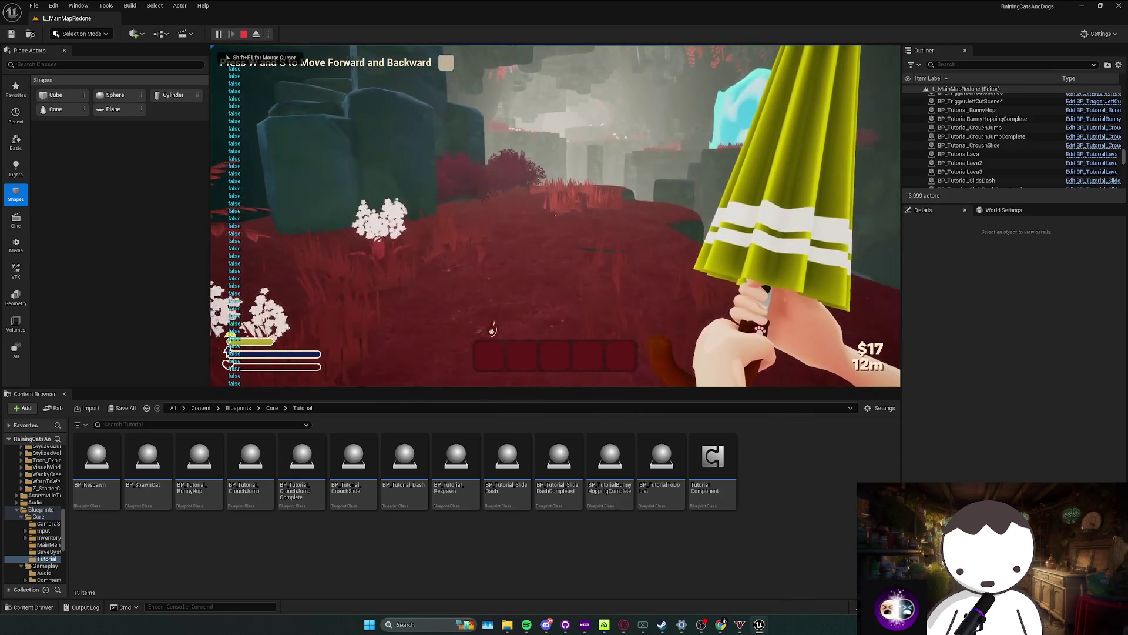
{"action": "key", "text": "w"}
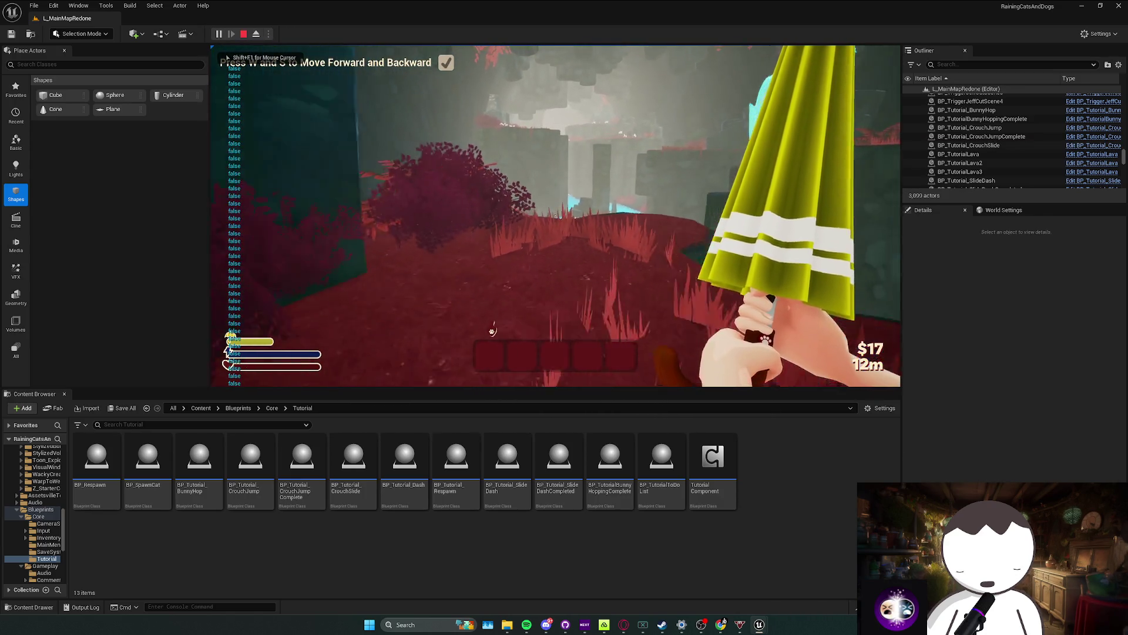
{"action": "key", "text": "w"}
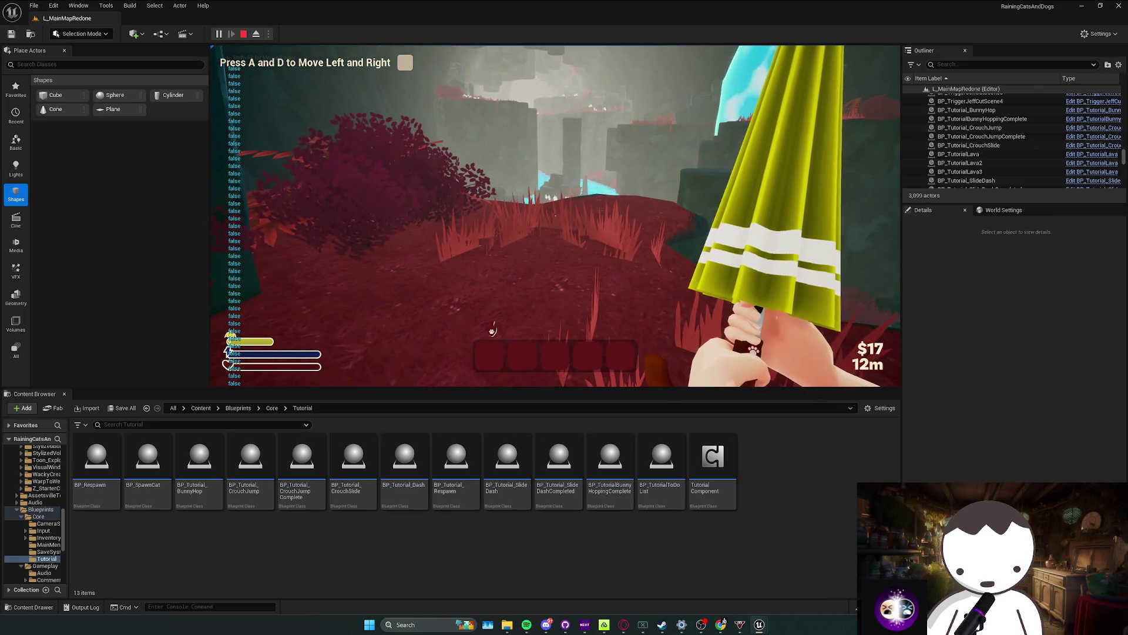
{"action": "key", "text": "w"}
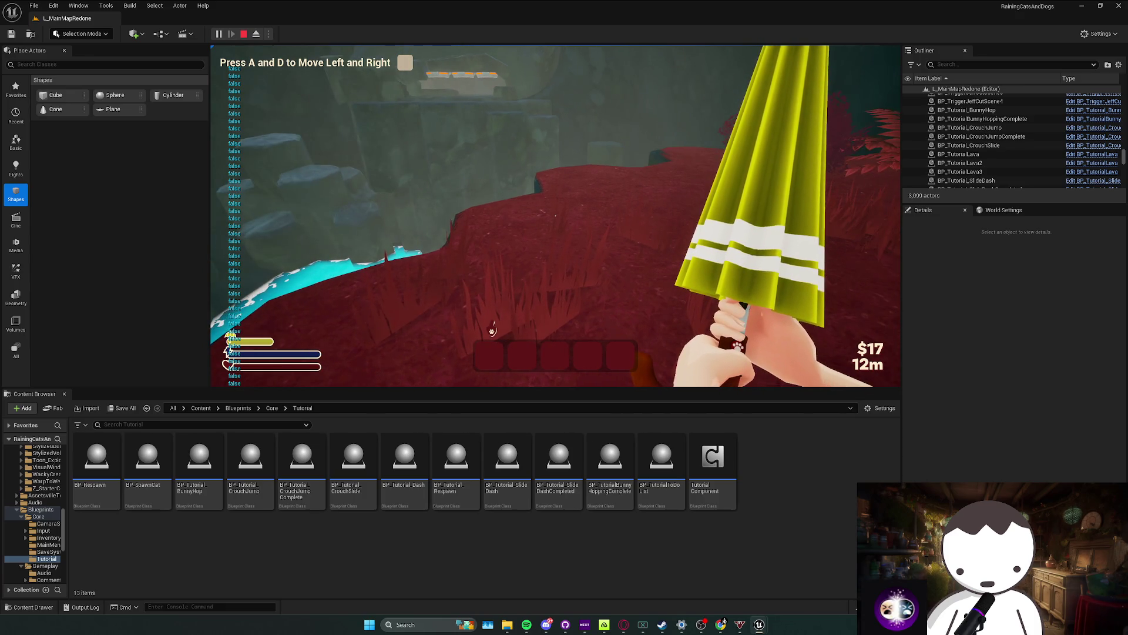
{"action": "key", "text": "Escape"}
{"action": "left_click", "coordinate": [510, 377]}
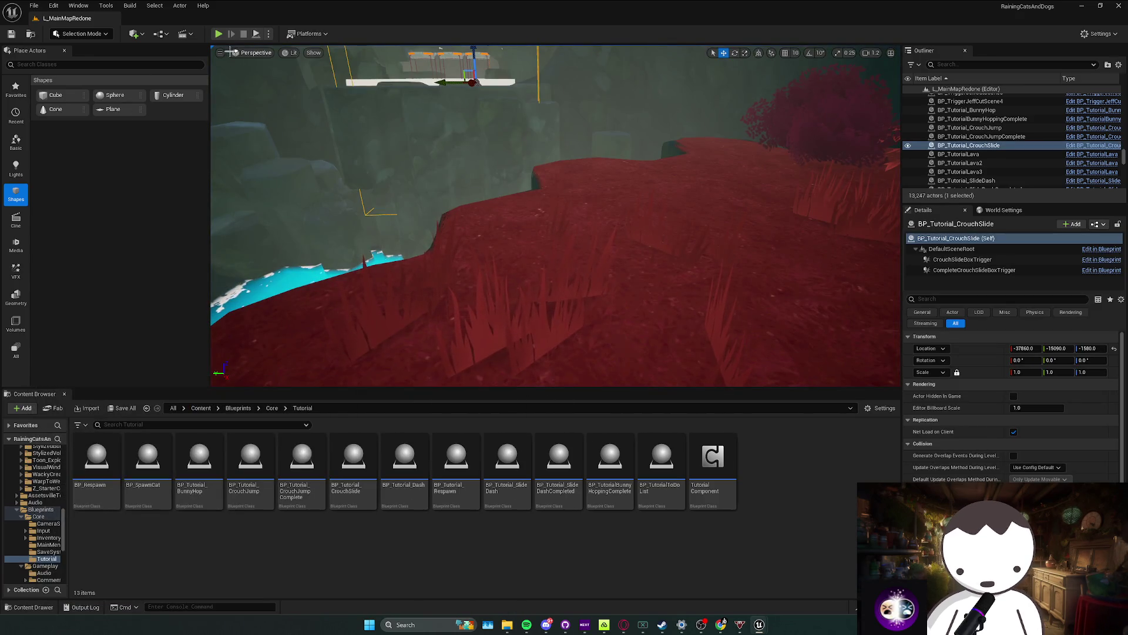
Step: Start another play session, walking across the red terrain and toggling mouse control with Shift+F1
{"action": "key", "text": "alt+p"}
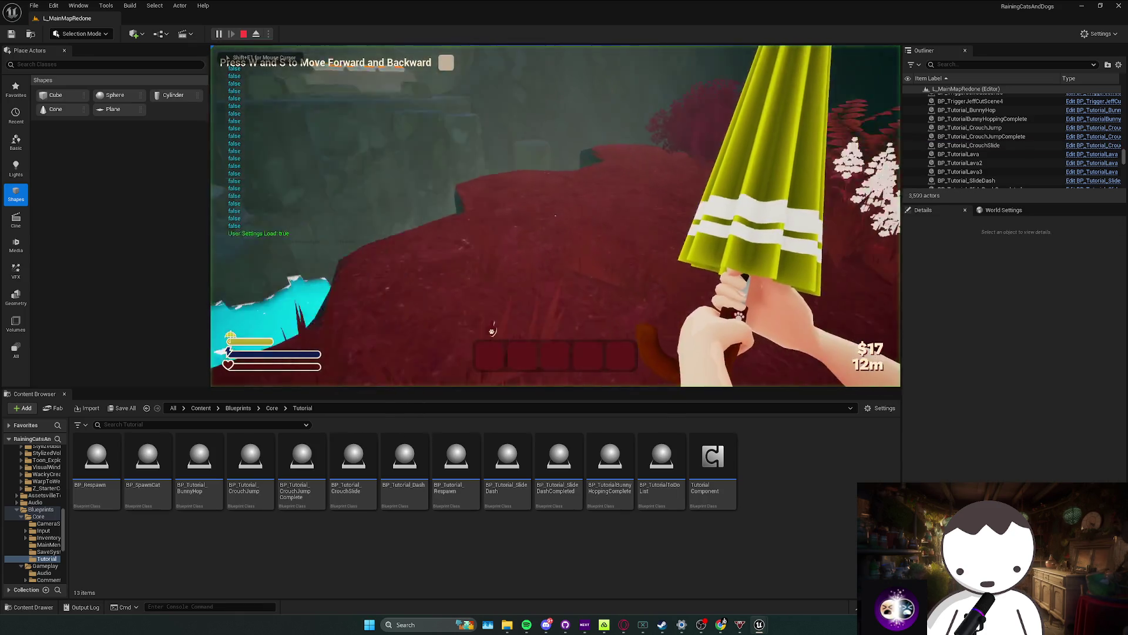
{"action": "key", "text": "w"}
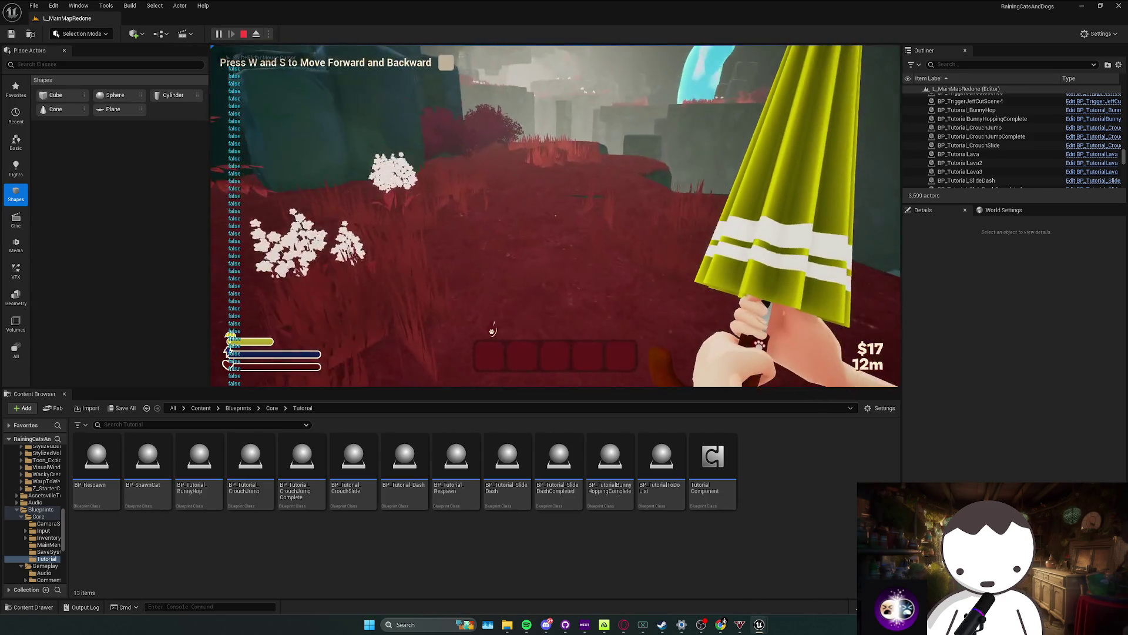
{"action": "key", "text": "shift+F1"}
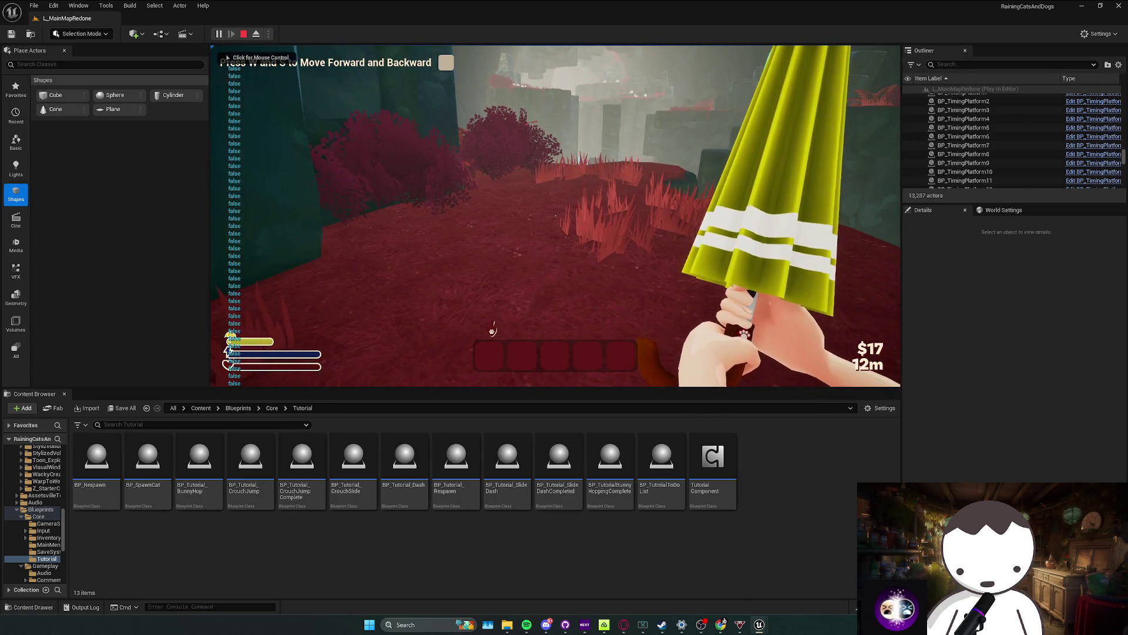
{"action": "left_click", "coordinate": [493, 331]}
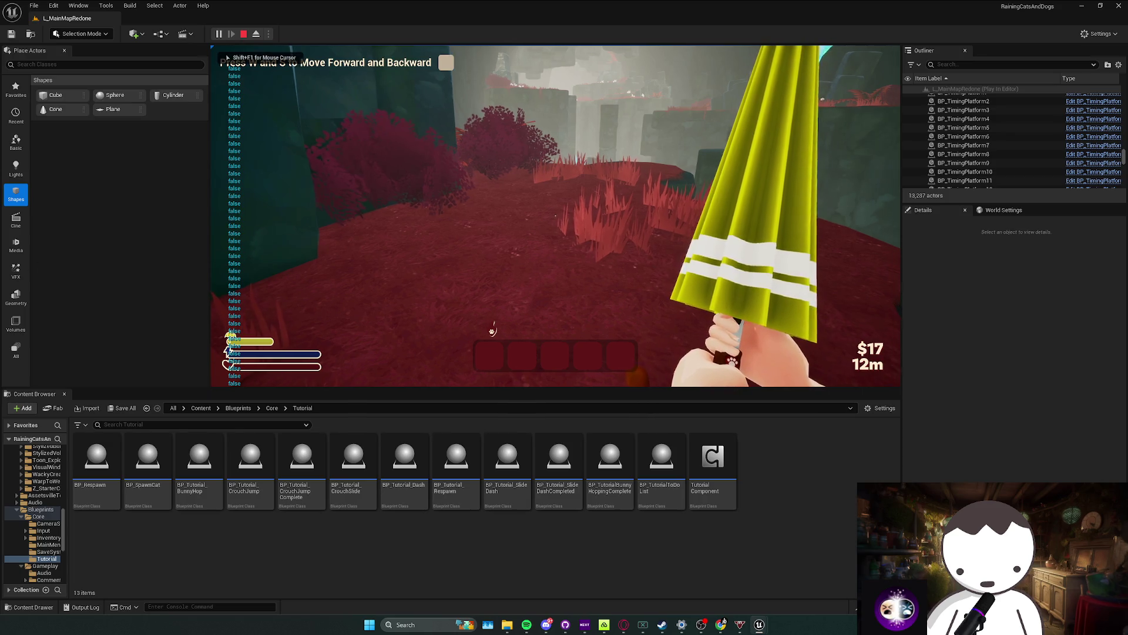
{"action": "key", "text": "w"}
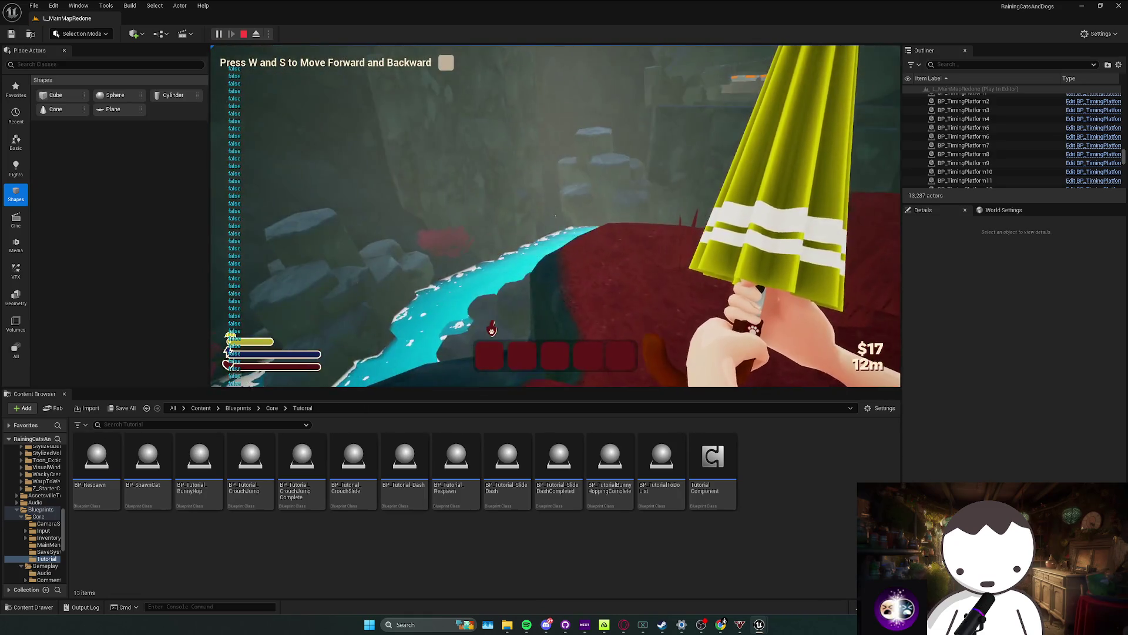
{"action": "key", "text": "shift+F1"}
{"action": "left_click", "coordinate": [213, 202]}
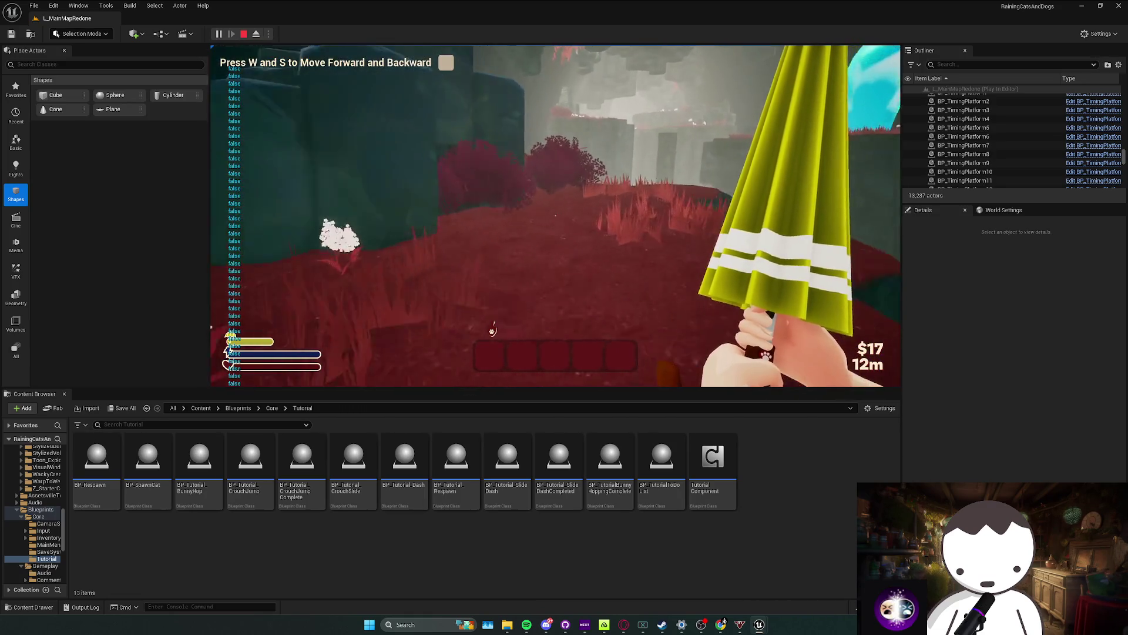
Step: Sprint repeatedly to watch the debug prints flip from false to true, then stop
{"action": "key", "text": "w"}
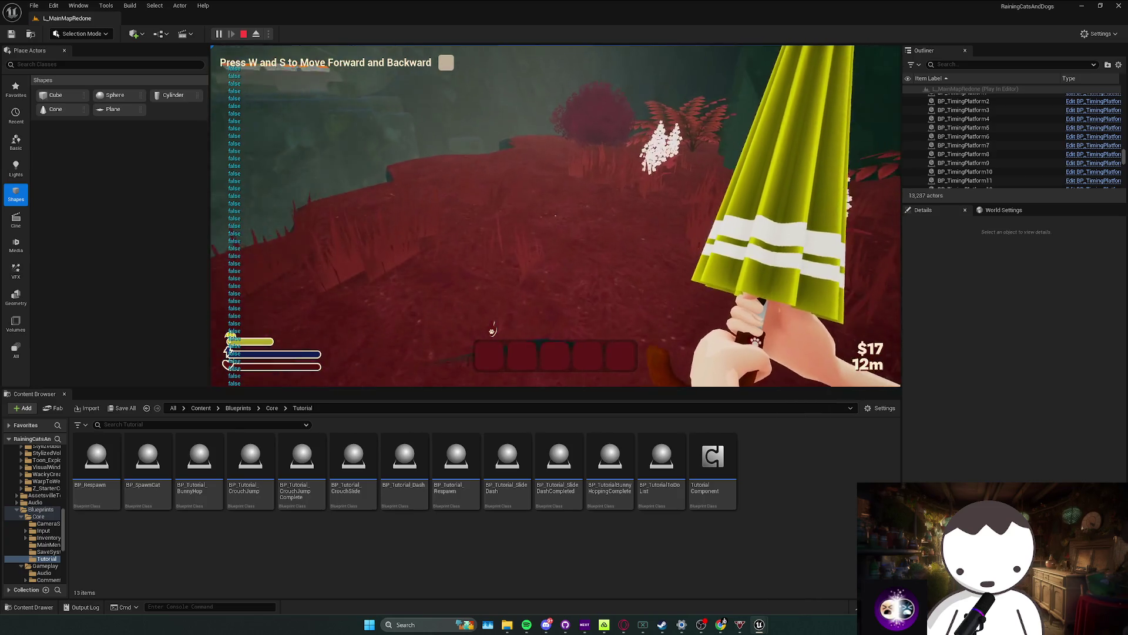
{"action": "key", "text": "w"}
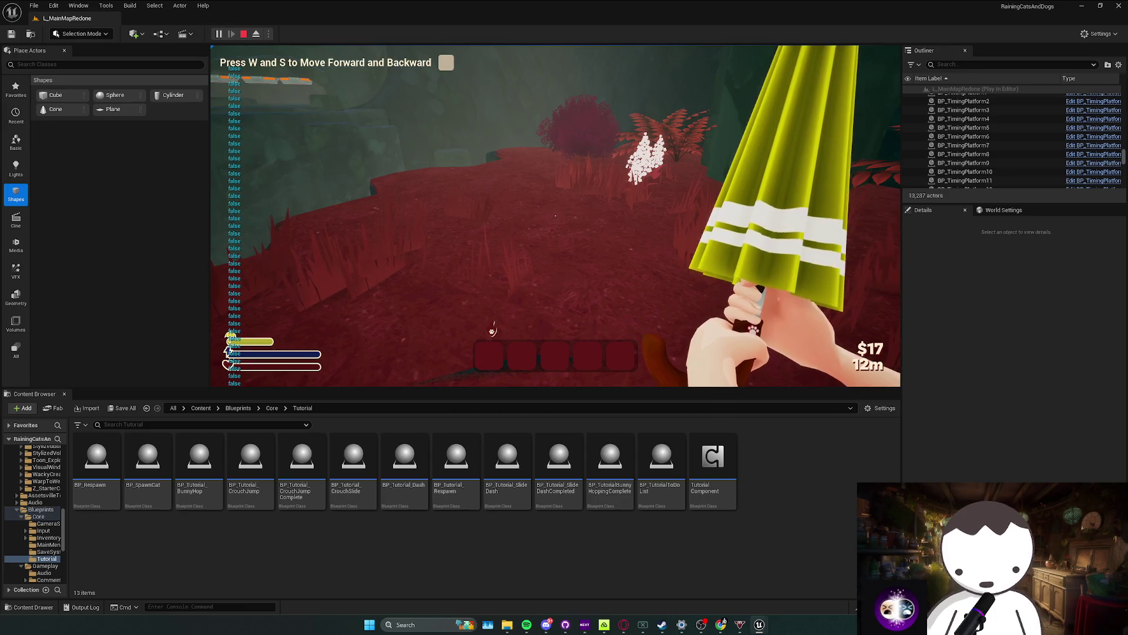
{"action": "key", "text": "w"}
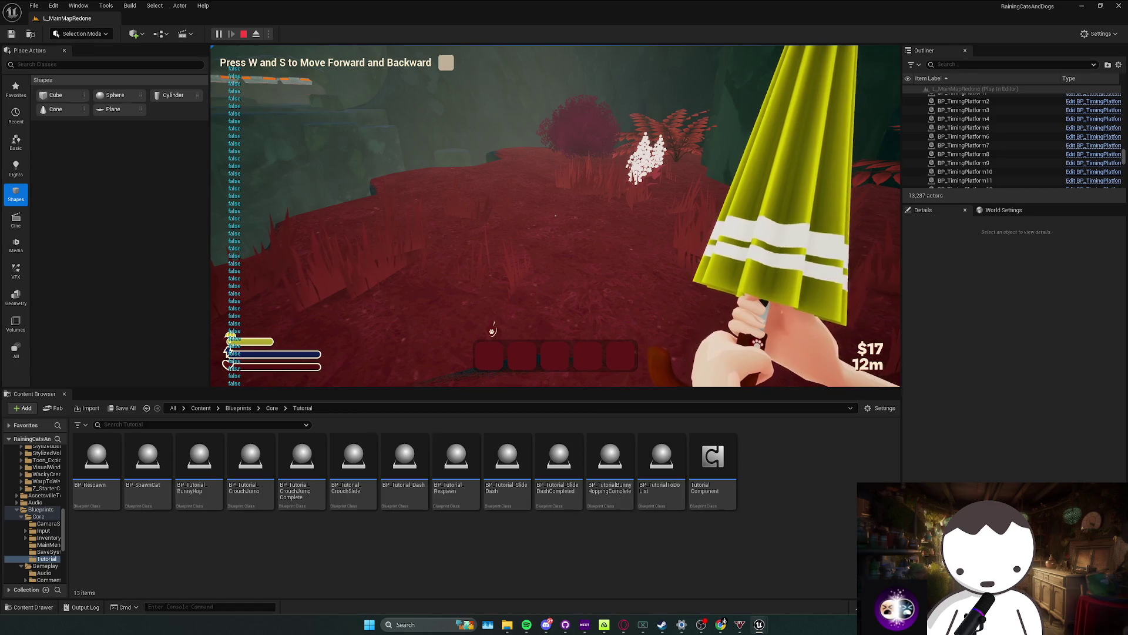
{"action": "key", "text": "w"}
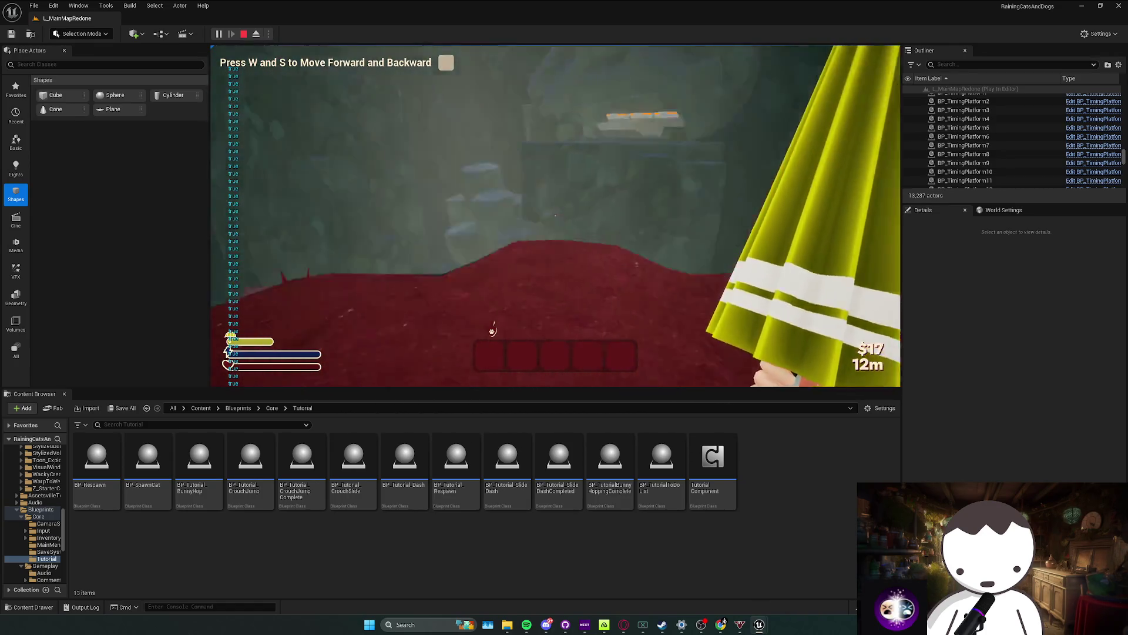
{"action": "key", "text": "Escape"}
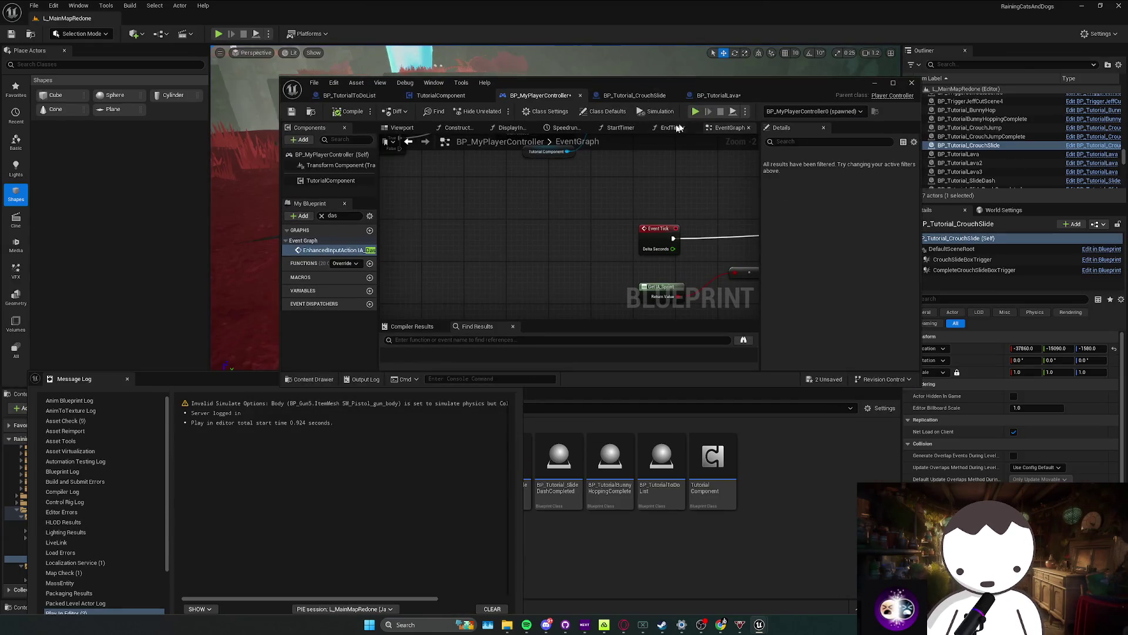
Step: Maximise the Blueprint editor and check the Get IA_Sprint node and 'input action event' node actions
{"action": "double_click", "coordinate": [423, 58]}
{"action": "left_click", "coordinate": [437, 234]}
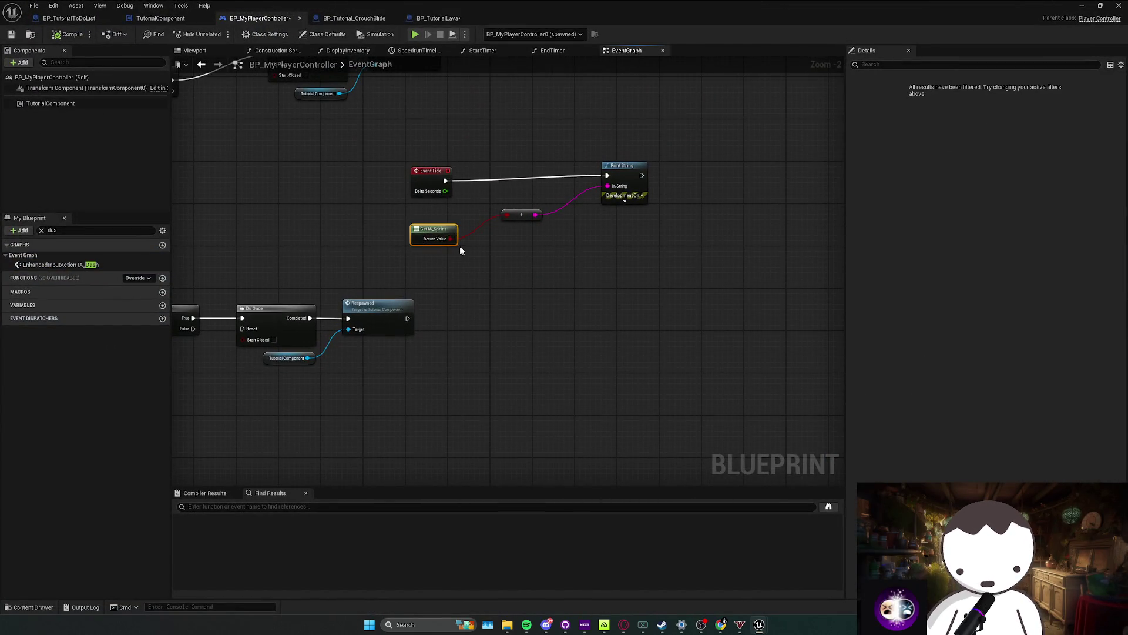
{"action": "right_click", "coordinate": [465, 258]}
{"action": "left_click", "coordinate": [471, 256]}
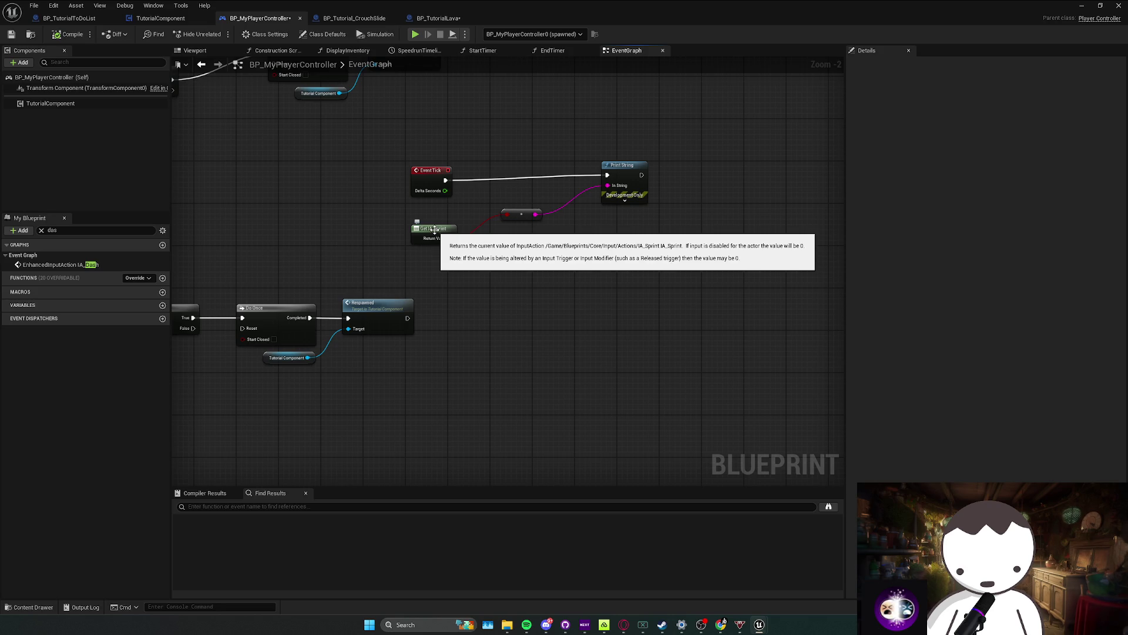
{"action": "right_click", "coordinate": [514, 319]}
{"action": "type", "text": "input action event"}
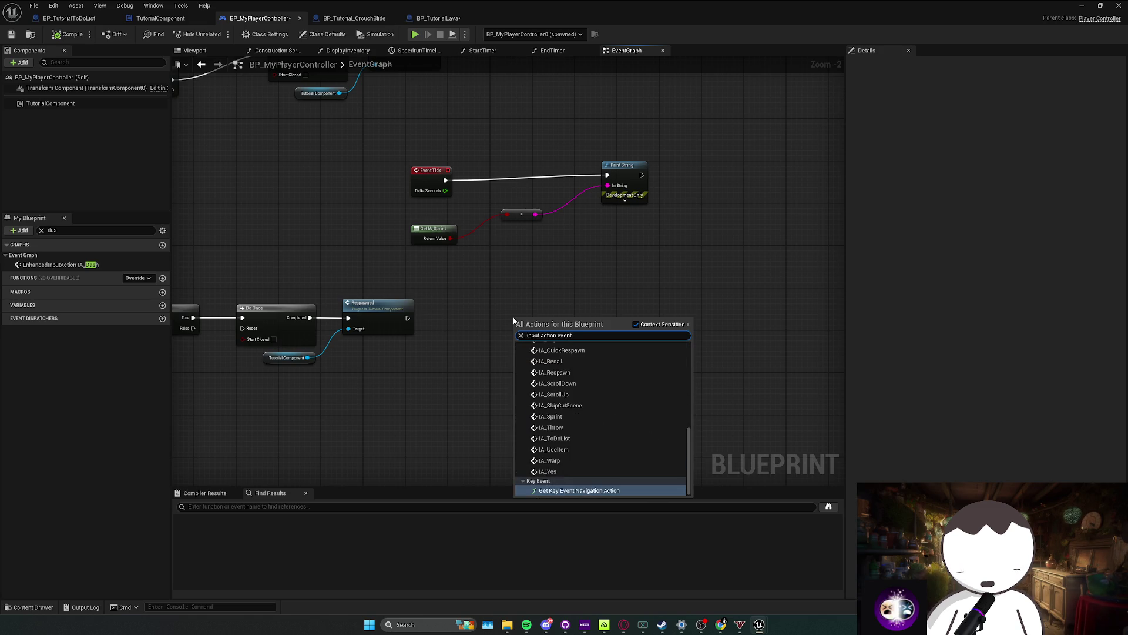
{"action": "key", "text": "Escape"}
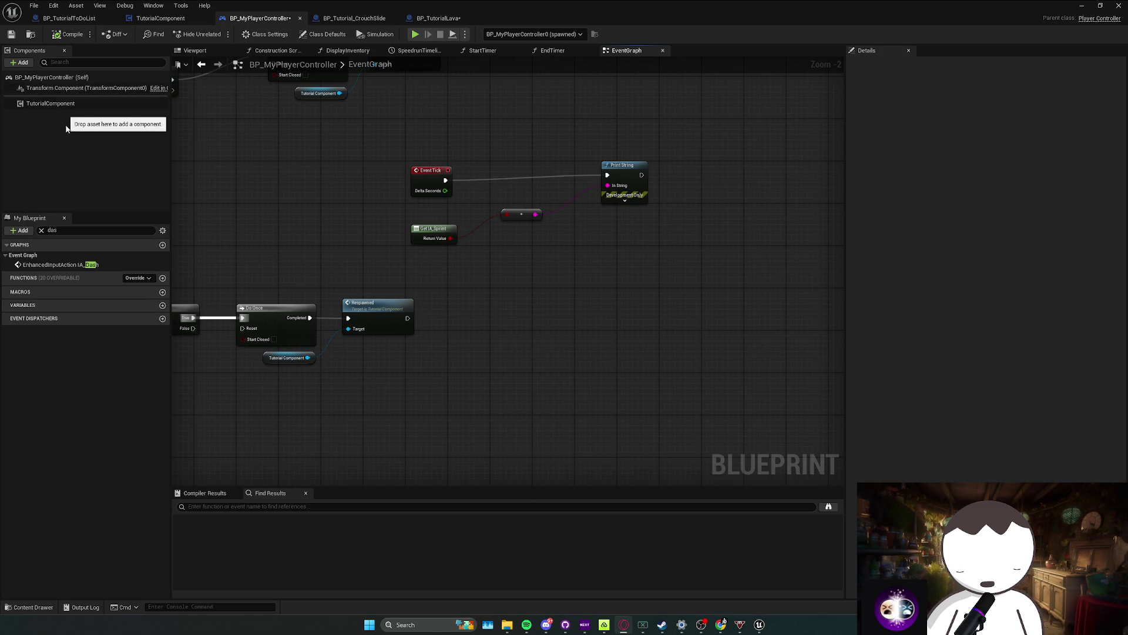
Step: Check Class Defaults and the Get IA_Sprint node's details, then return to the level editor
{"action": "left_click", "coordinate": [109, 78]}
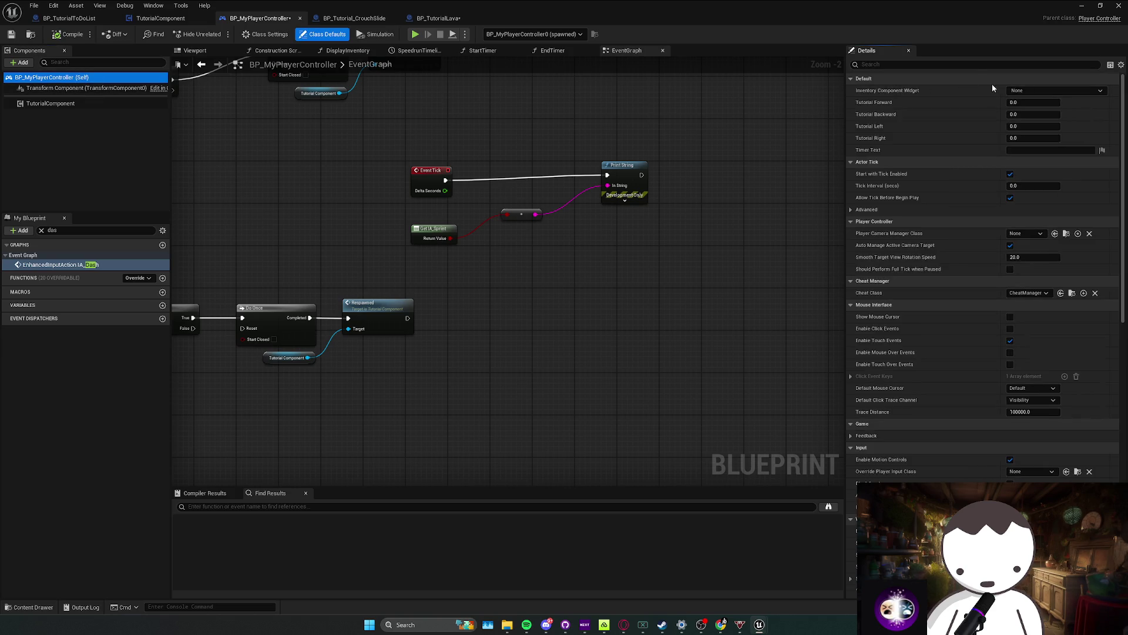
{"action": "left_click", "coordinate": [755, 210]}
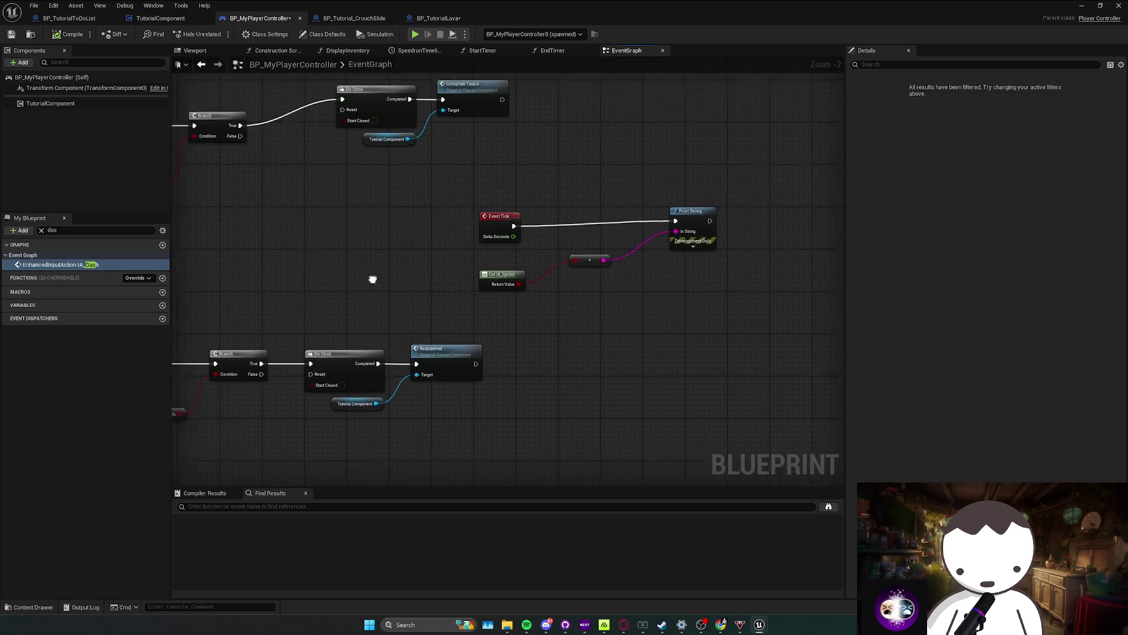
{"action": "left_click_drag", "start_coordinate": [428, 325], "coordinate": [627, 278]}
{"action": "left_click", "coordinate": [368, 312]}
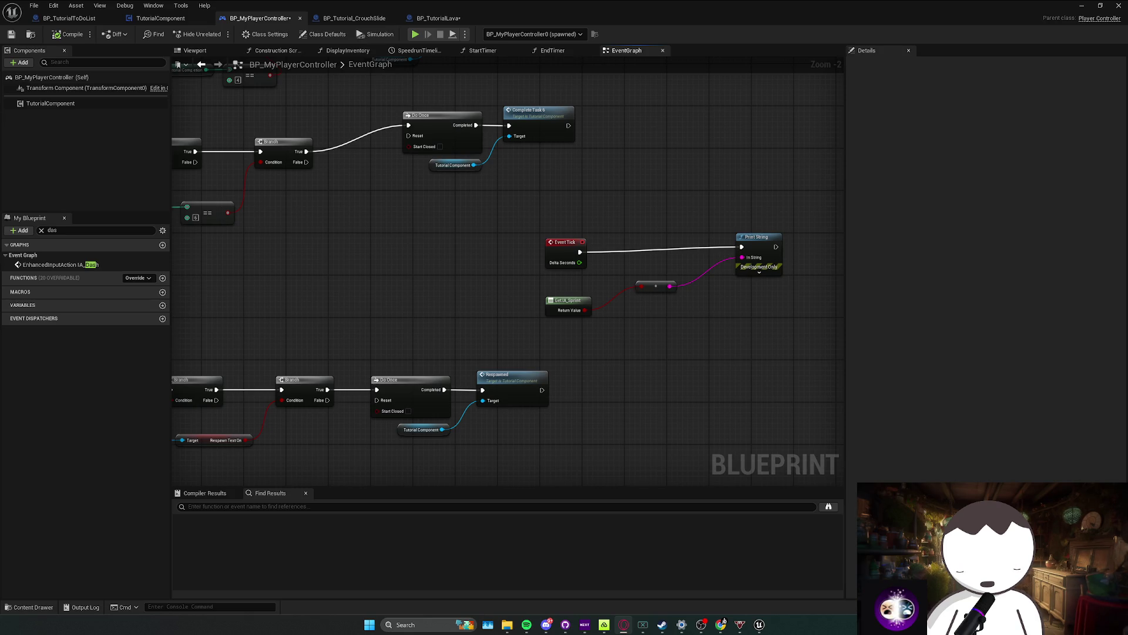
{"action": "left_click_drag", "start_coordinate": [558, 319], "coordinate": [443, 345]}
{"action": "left_click", "coordinate": [446, 335]}
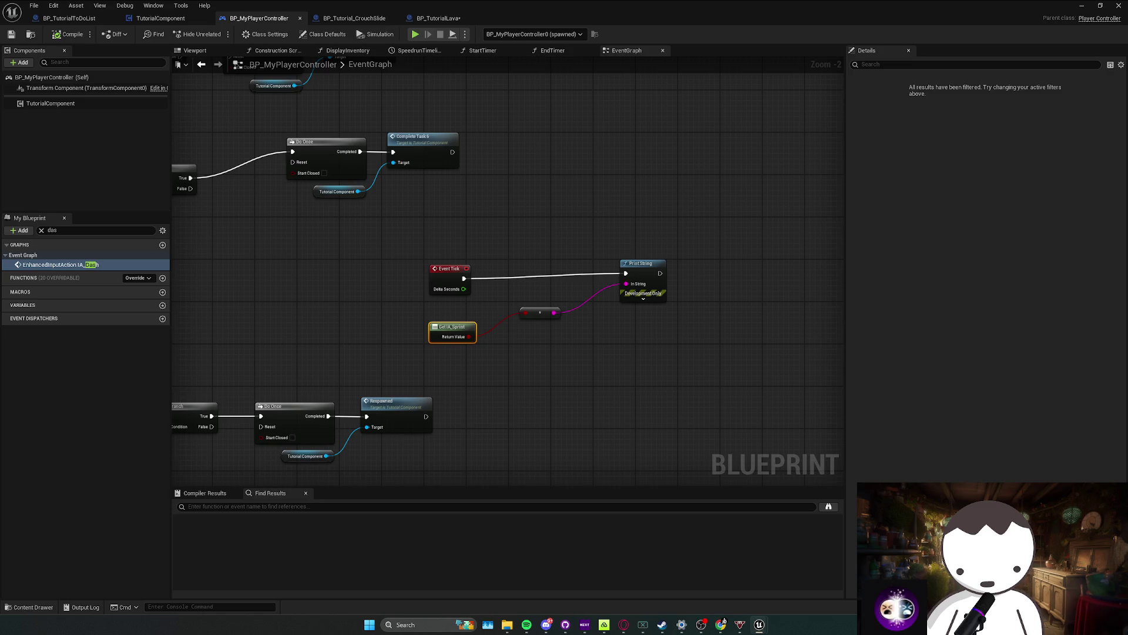
{"action": "key", "text": "alt+Tab"}
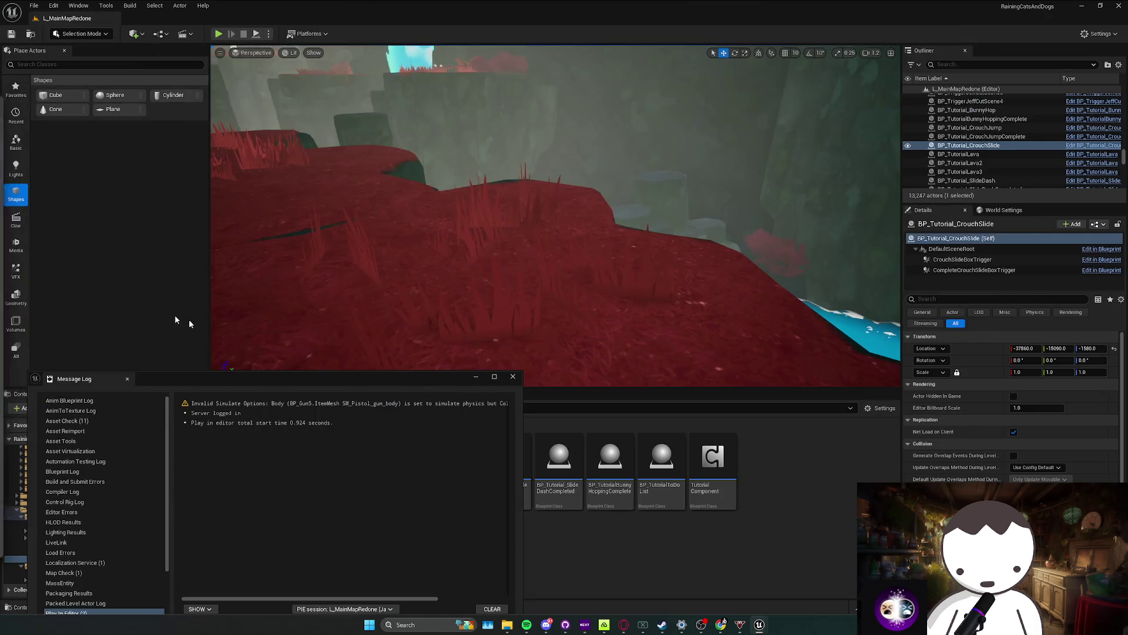
Step: Search the Content folder for 'ia_sprint' and open the IA_Sprint input action
{"action": "left_click", "coordinate": [201, 408]}
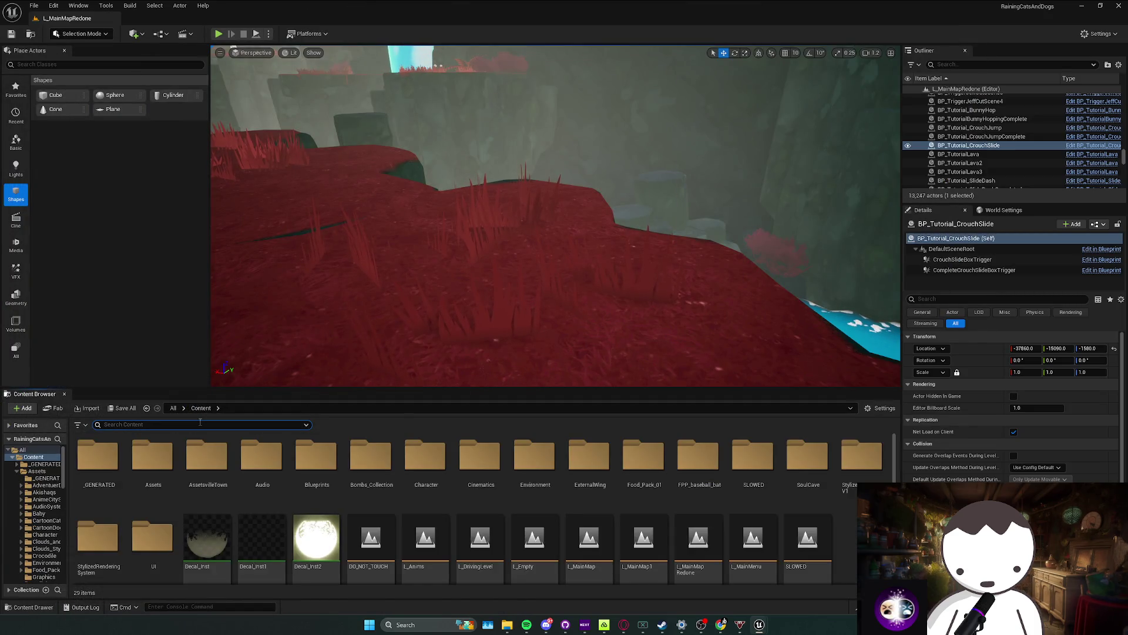
{"action": "type", "text": "m"}
{"action": "left_click", "coordinate": [201, 424]}
{"action": "type", "text": "ia_sprint"}
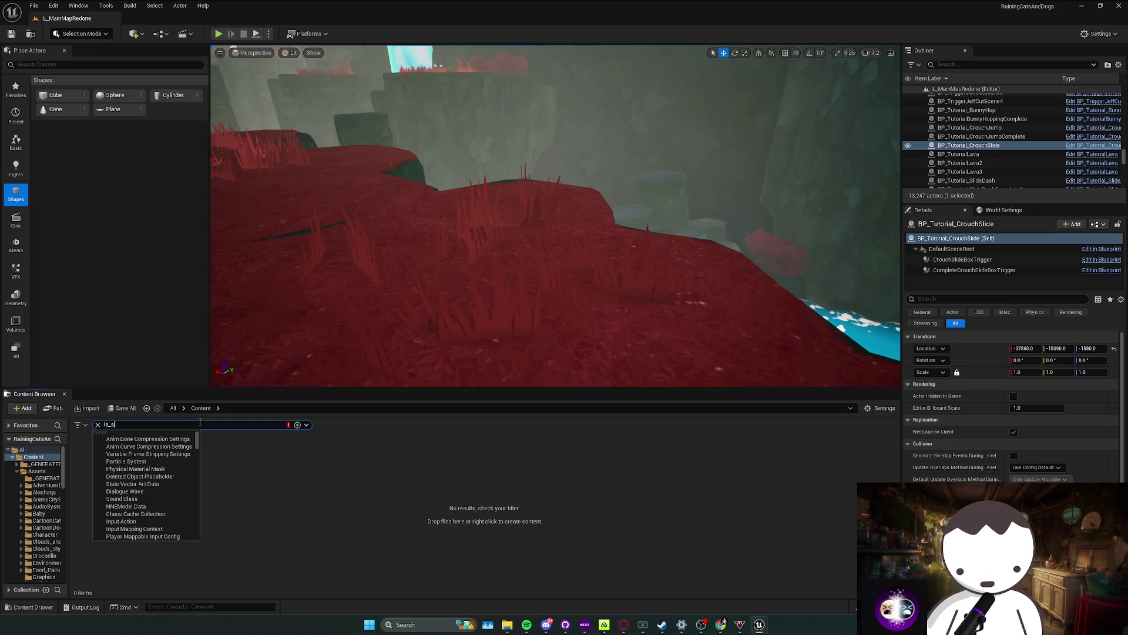
{"action": "double_click", "coordinate": [96, 458]}
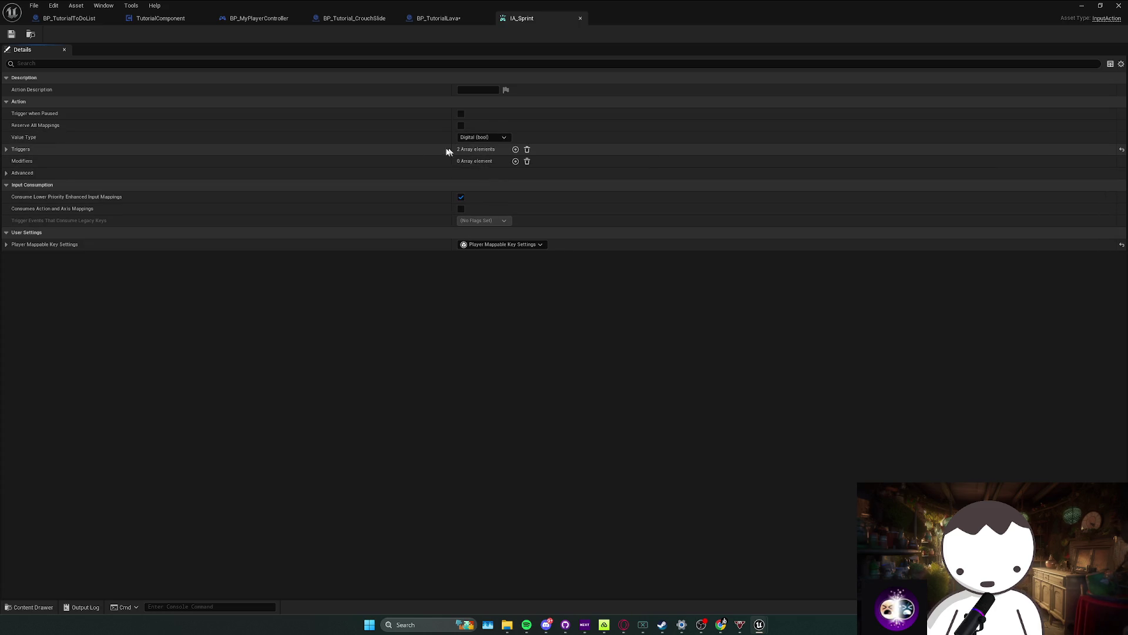
Step: Add a third trigger at Index 2 of IA_Sprint and set it to Pressed
{"action": "left_click", "coordinate": [96, 151]}
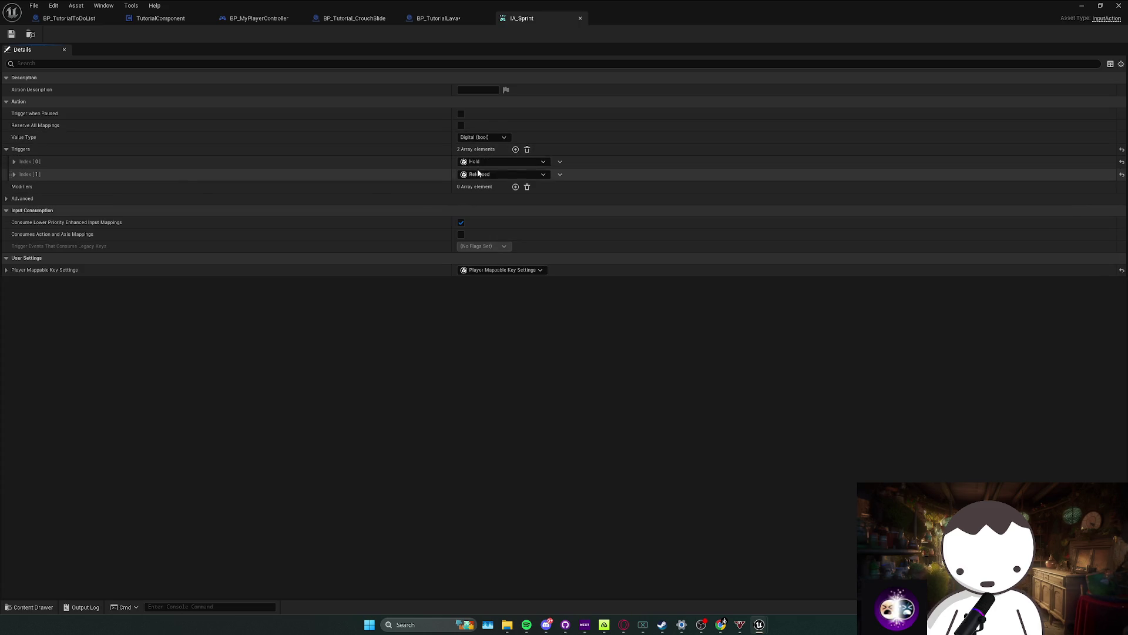
{"action": "left_click", "coordinate": [516, 150]}
{"action": "left_click", "coordinate": [509, 186]}
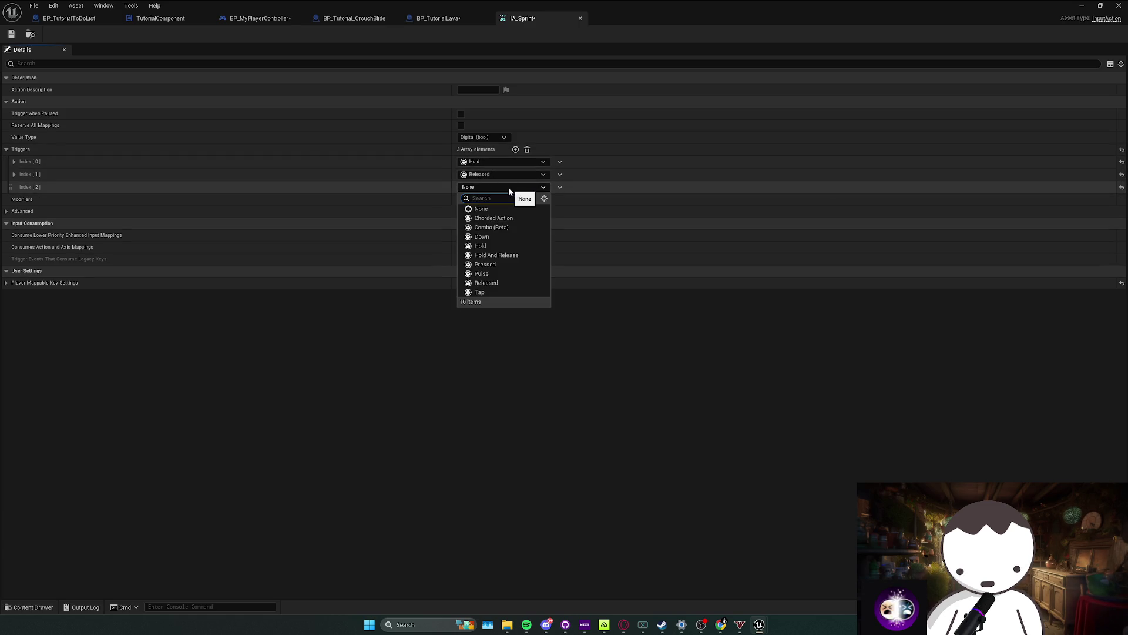
{"action": "type", "text": "u"}
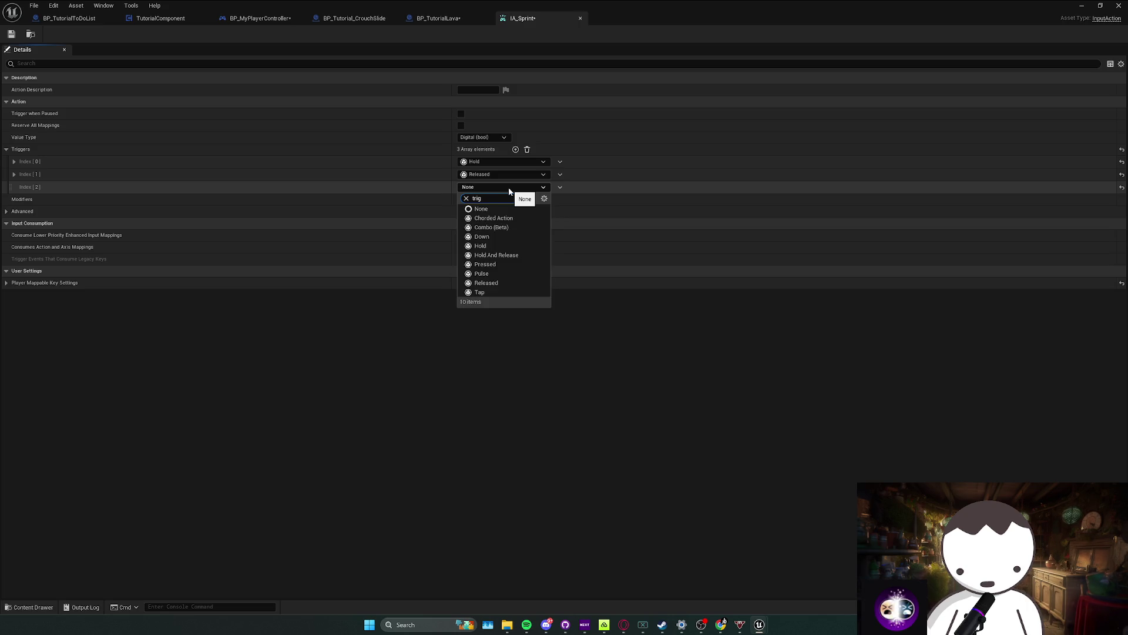
{"action": "left_click", "coordinate": [489, 188]}
{"action": "left_click", "coordinate": [488, 188]}
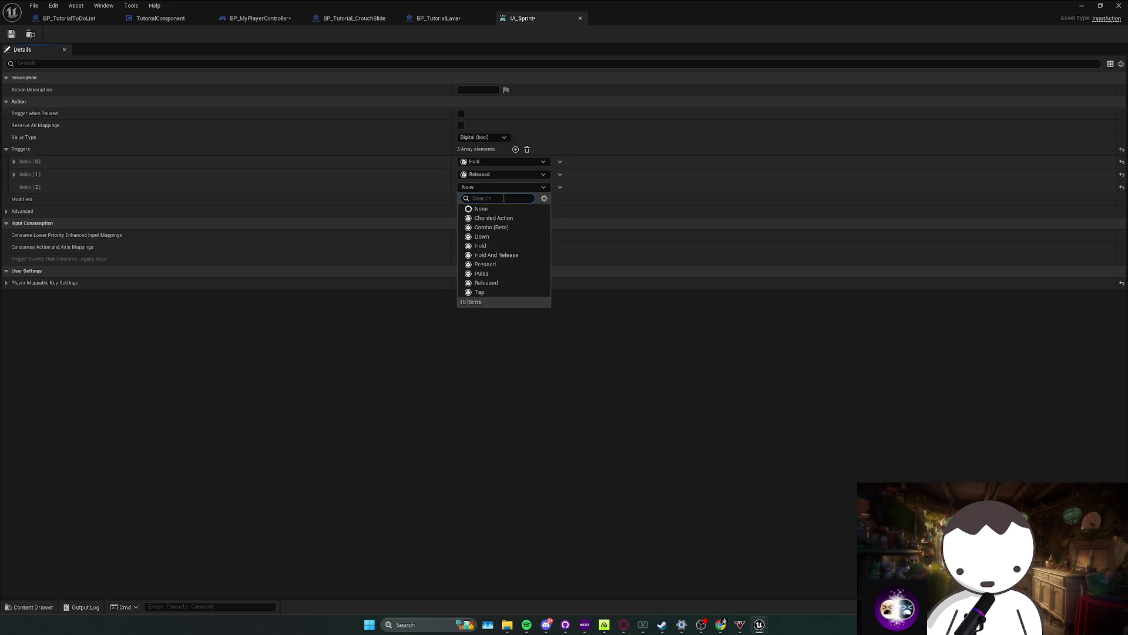
{"action": "left_click", "coordinate": [506, 265]}
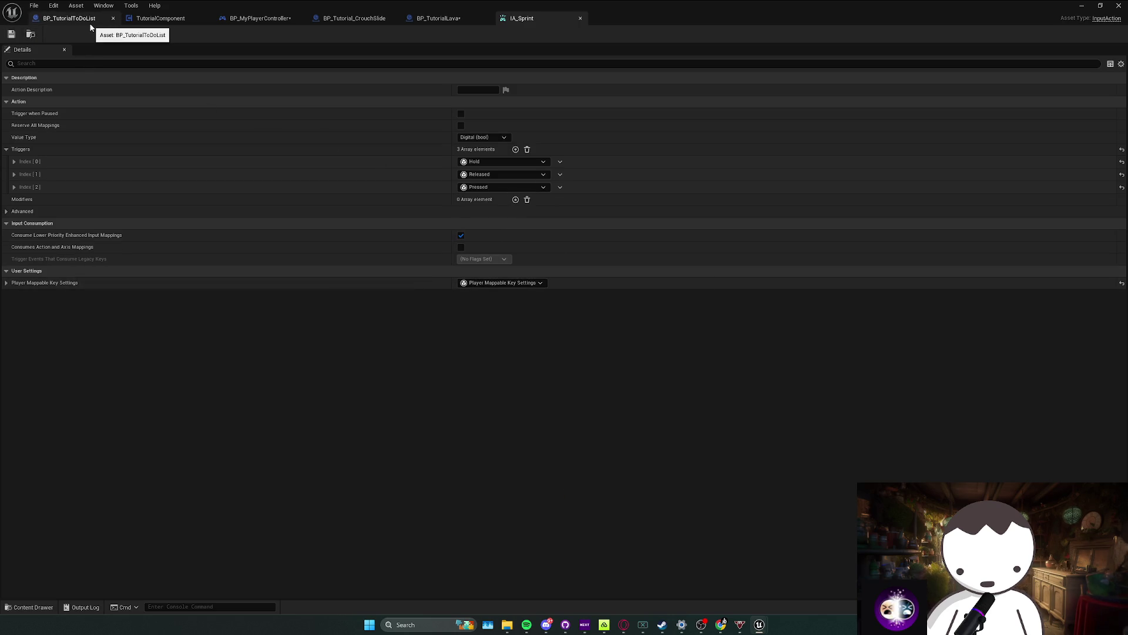
{"action": "left_click", "coordinate": [154, 19]}
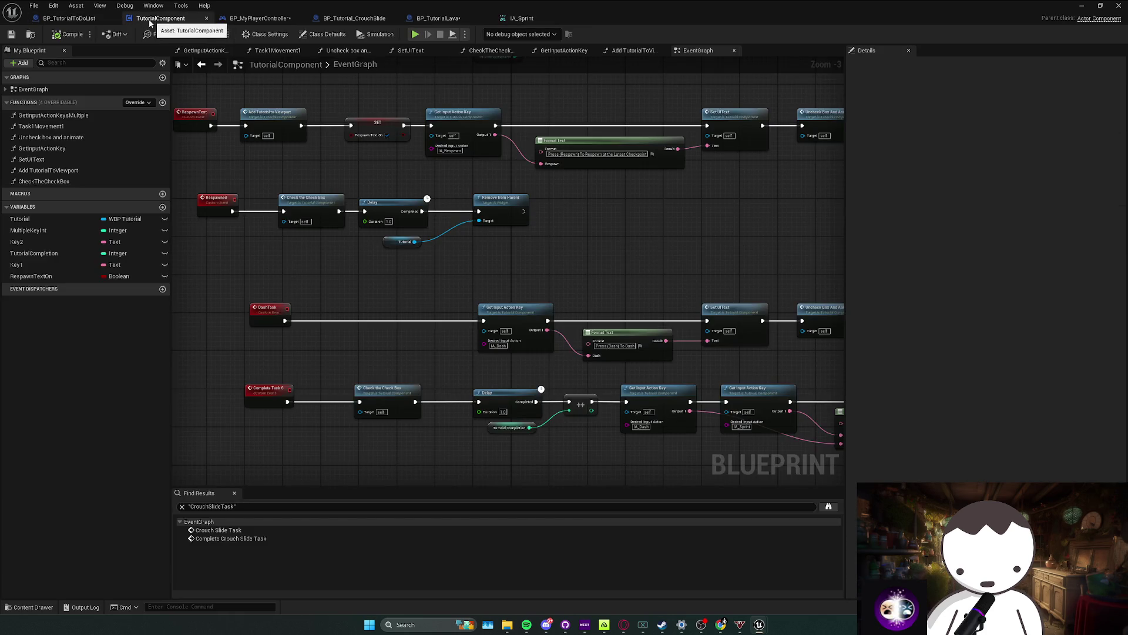
Step: Play-test from the level editor, walking and sprinting into the red forest, then stop
{"action": "left_click", "coordinate": [330, 19]}
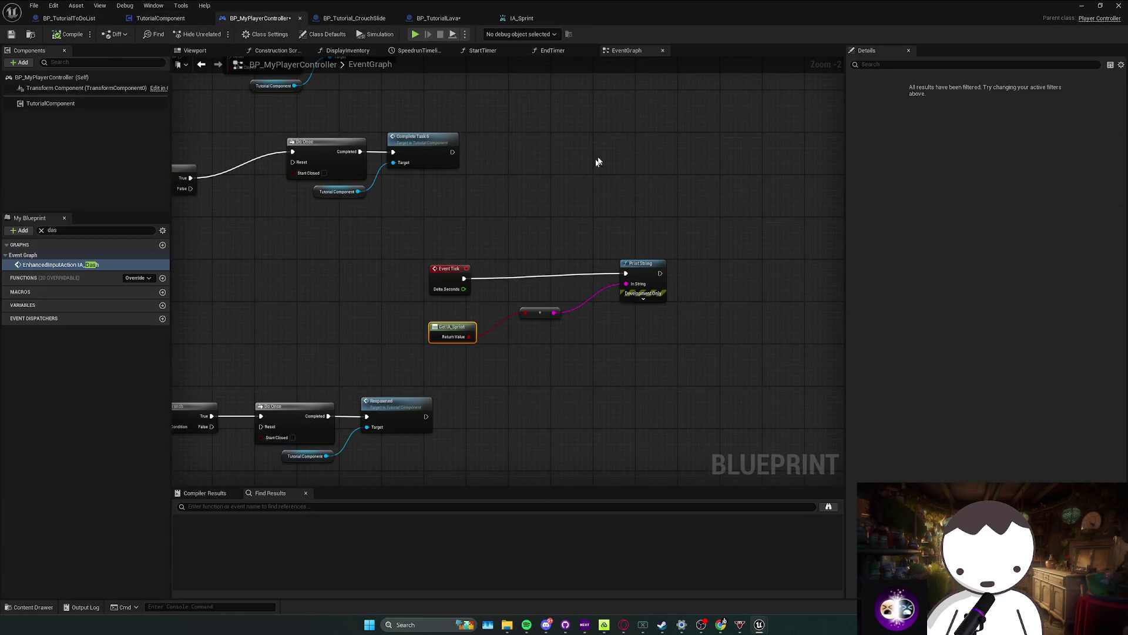
{"action": "key", "text": "alt+Tab"}
{"action": "left_click", "coordinate": [218, 33]}
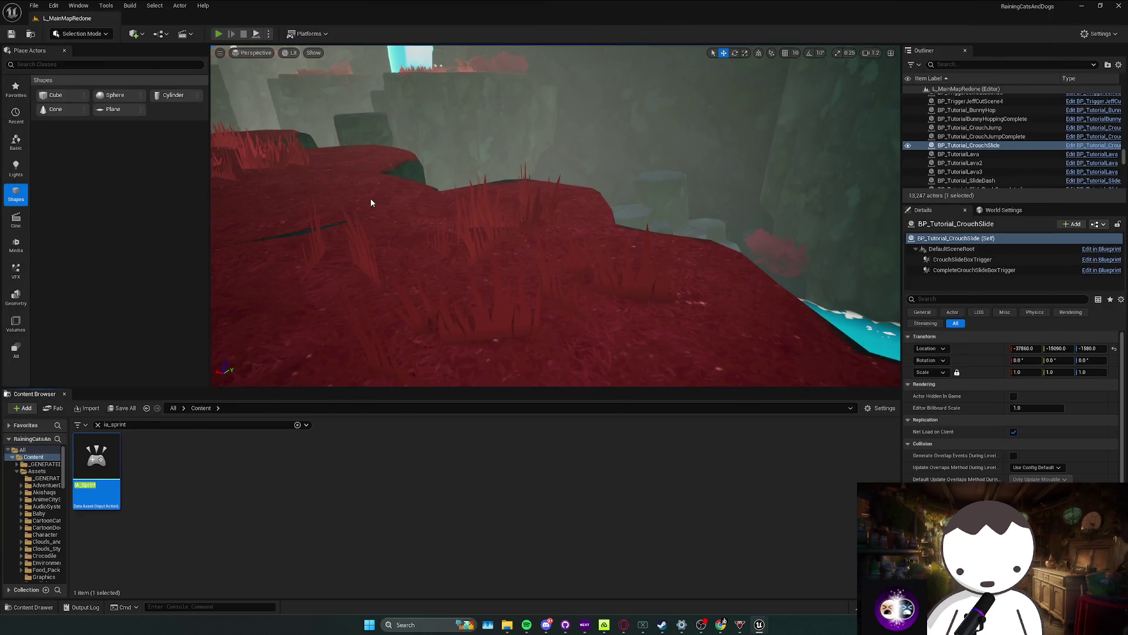
{"action": "key", "text": "w"}
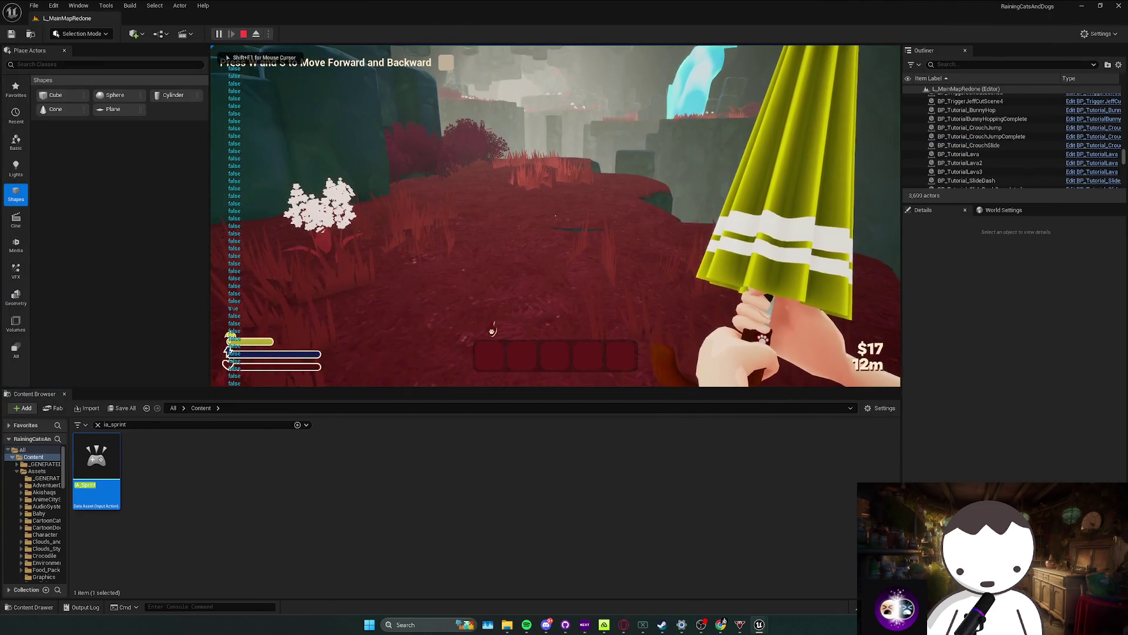
{"action": "key", "text": "w"}
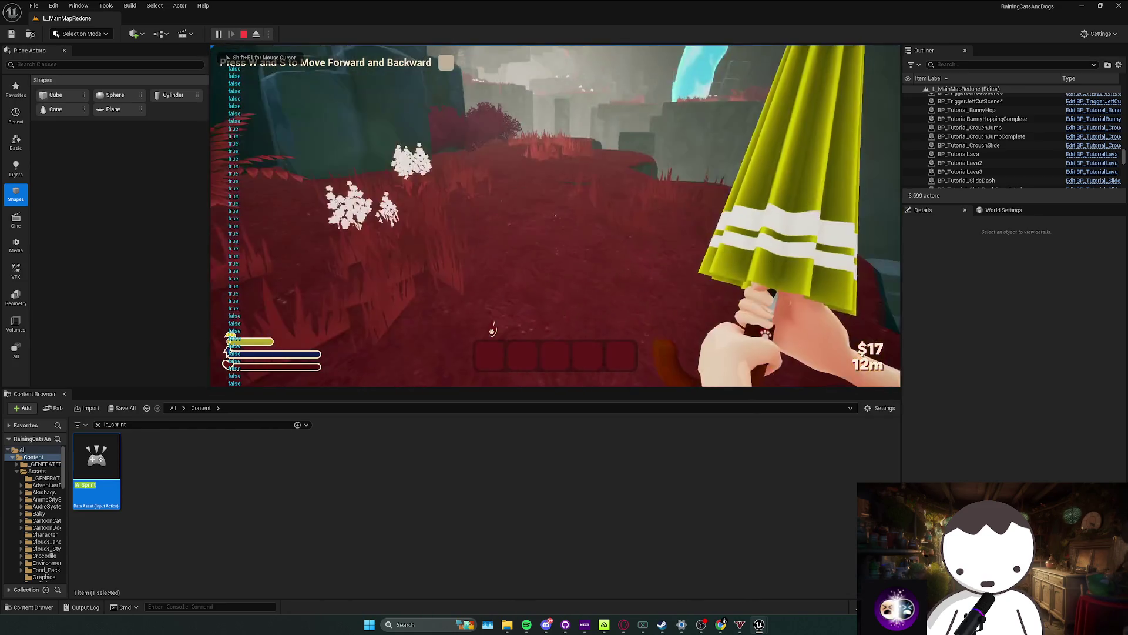
{"action": "key", "text": "w"}
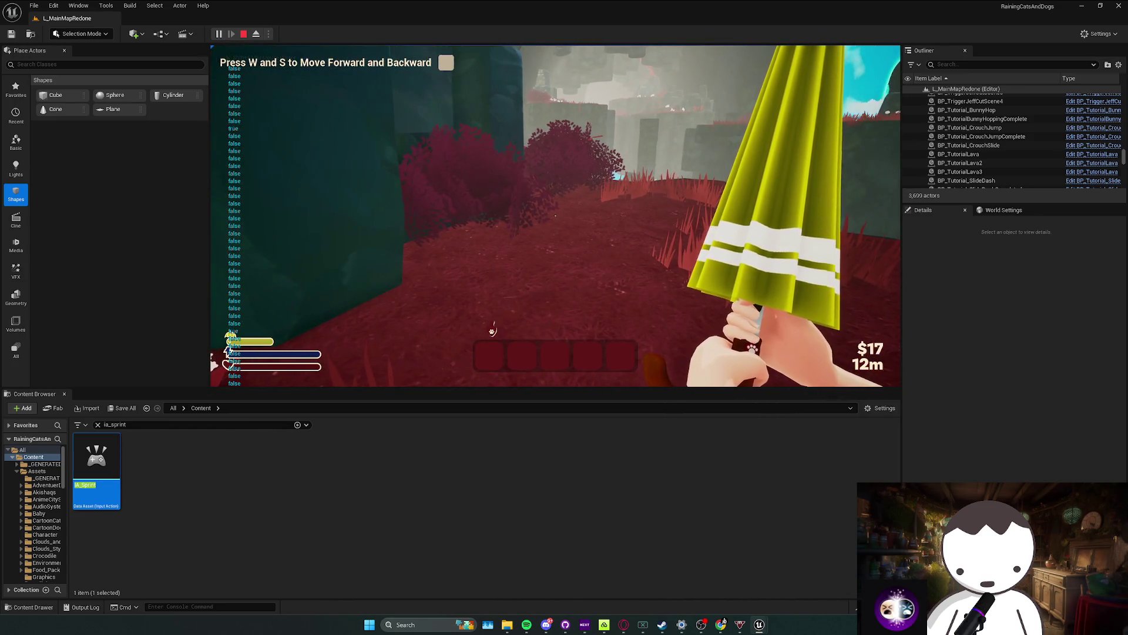
{"action": "key", "text": "Escape"}
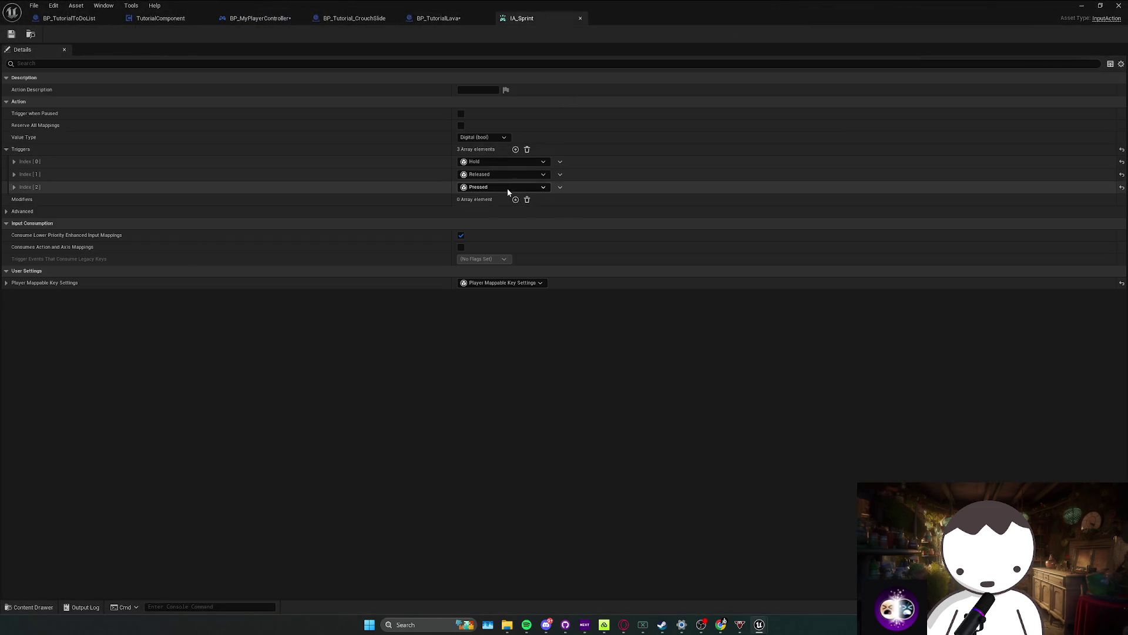
{"action": "left_click", "coordinate": [505, 187]}
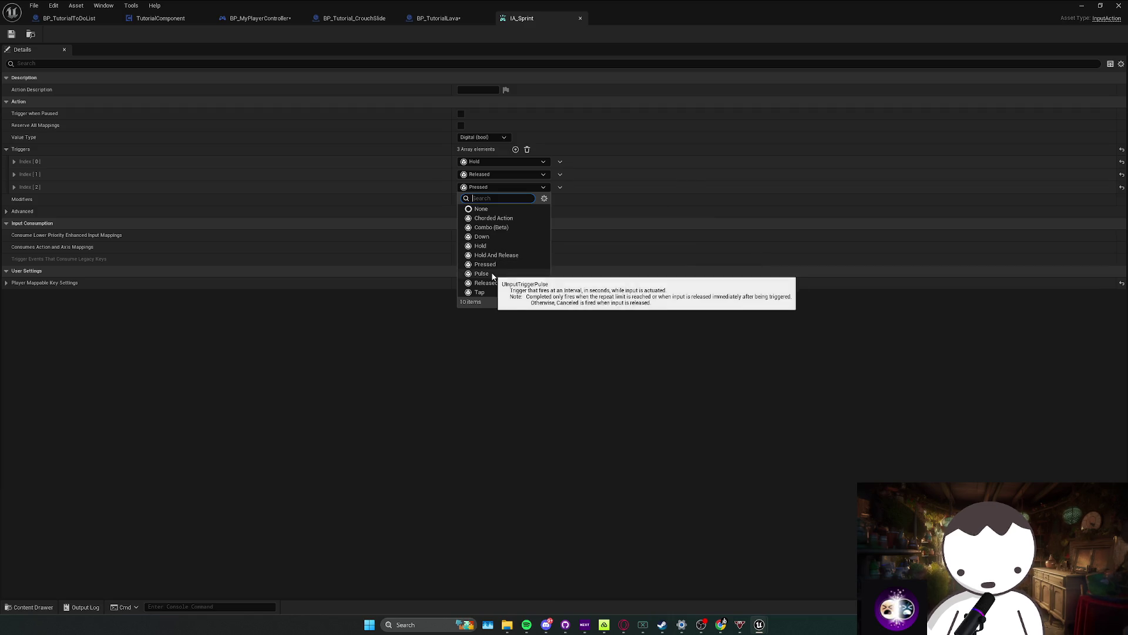
Step: Delete the Pressed trigger at Index 2 from IA_Sprint
{"action": "left_click", "coordinate": [562, 185]}
{"action": "left_click", "coordinate": [560, 187]}
{"action": "left_click", "coordinate": [571, 211]}
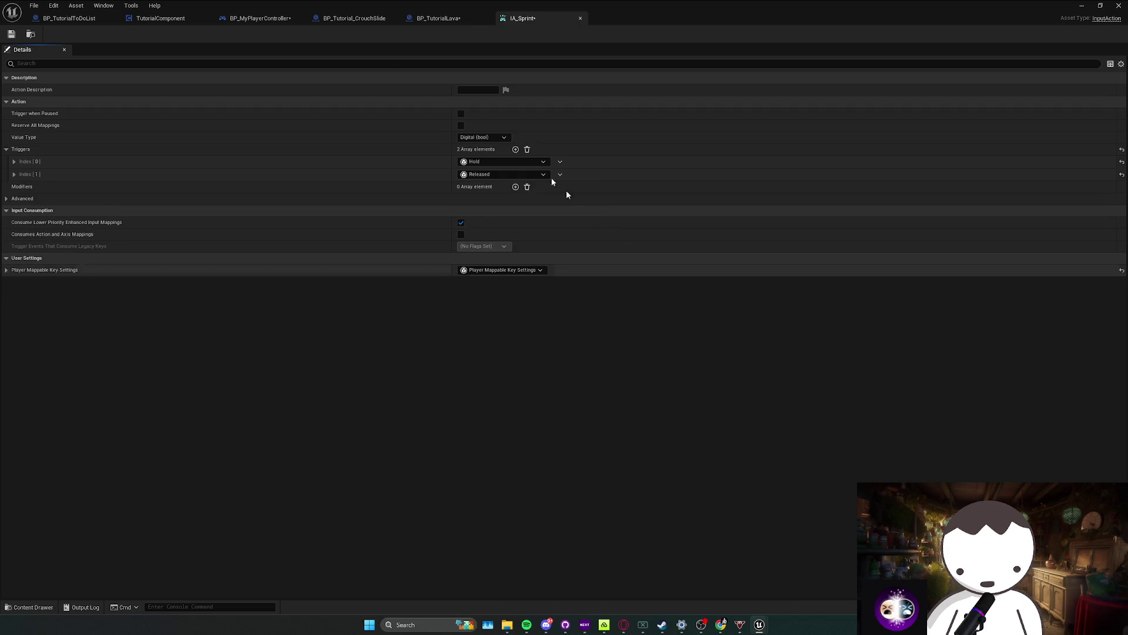
Step: Return to BP_MyPlayerController's Event Graph, pan it, and bring up the node search
{"action": "left_click", "coordinate": [258, 18]}
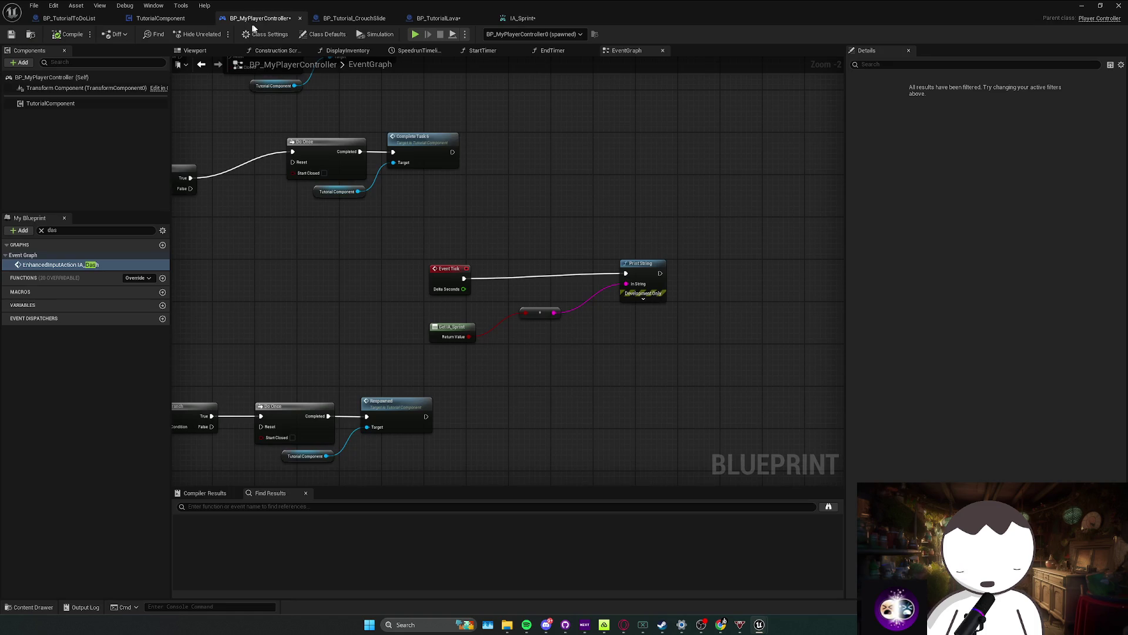
{"action": "left_click_drag", "start_coordinate": [416, 301], "coordinate": [396, 316]}
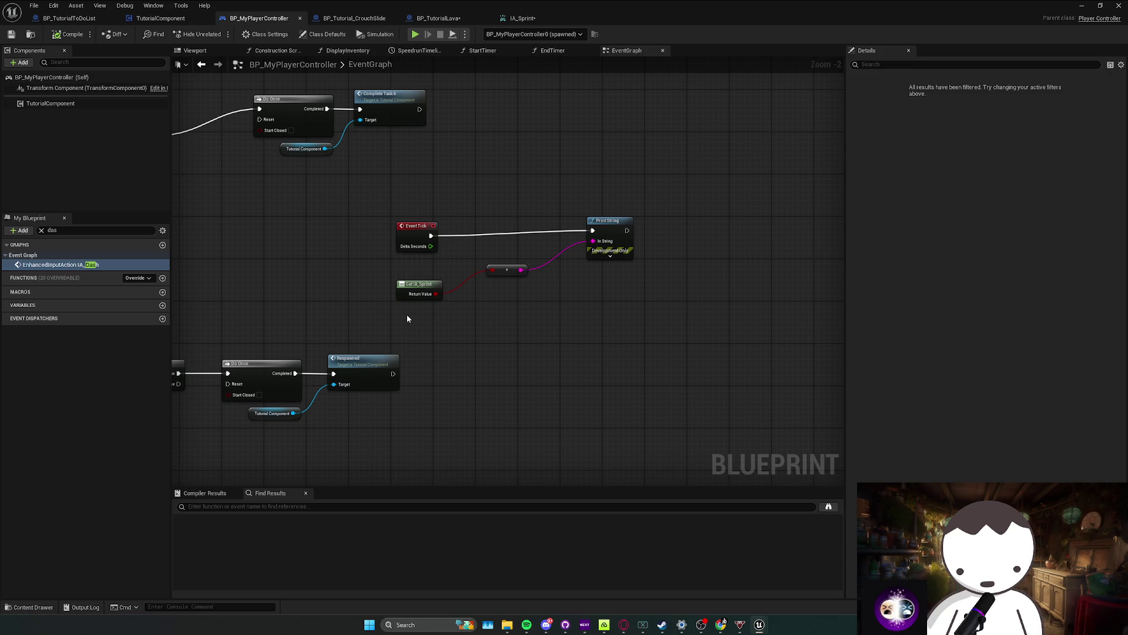
{"action": "left_click_drag", "start_coordinate": [407, 316], "coordinate": [378, 302]}
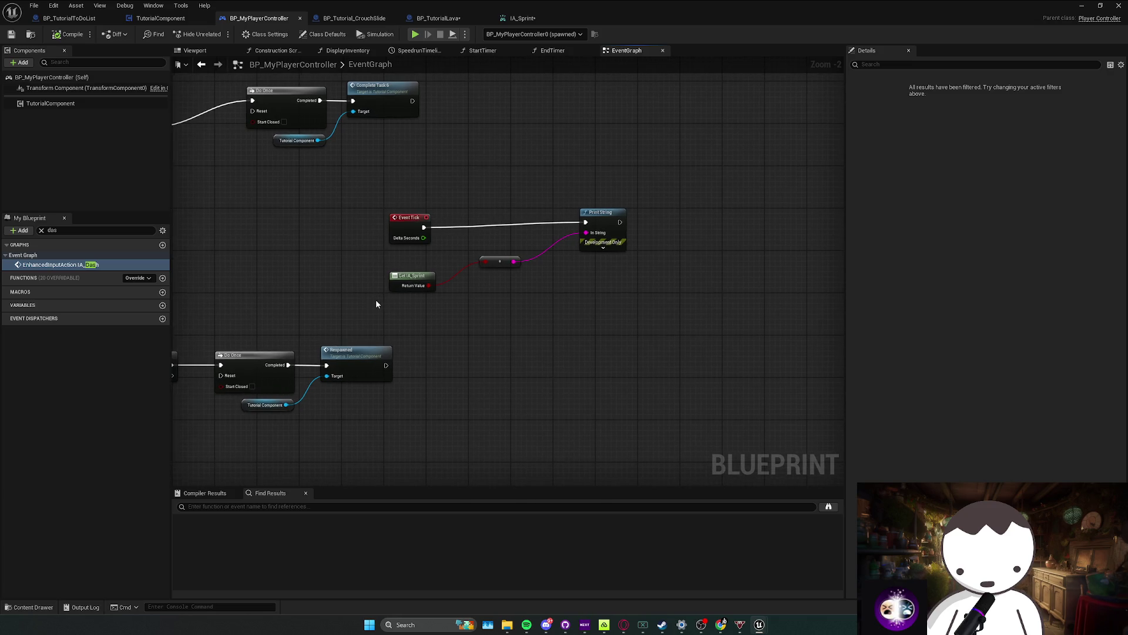
{"action": "right_click", "coordinate": [408, 304]}
Step: Try a Get Modifier Keys State node from an input key state search, then delete it
{"action": "type", "text": "get input"}
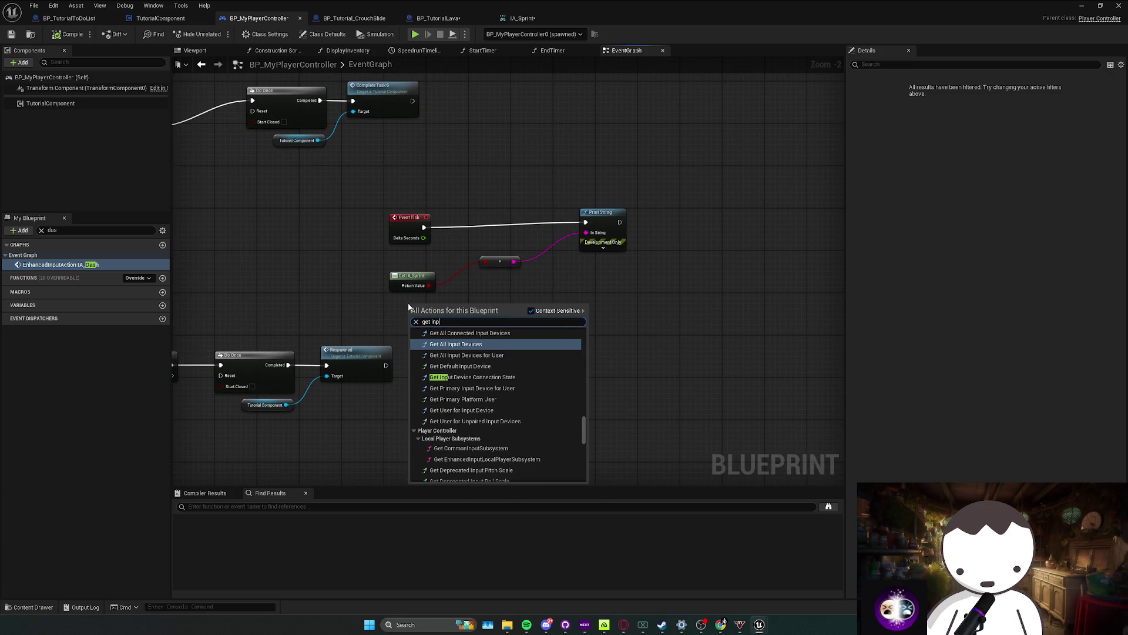
{"action": "type", "text": " key state"}
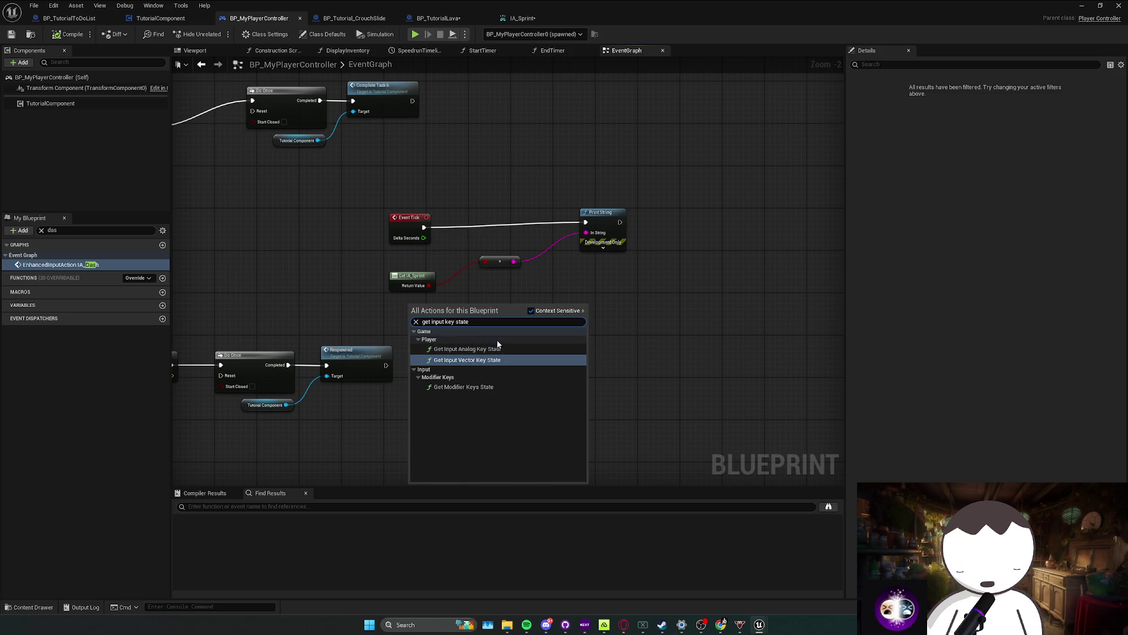
{"action": "left_click", "coordinate": [532, 311]}
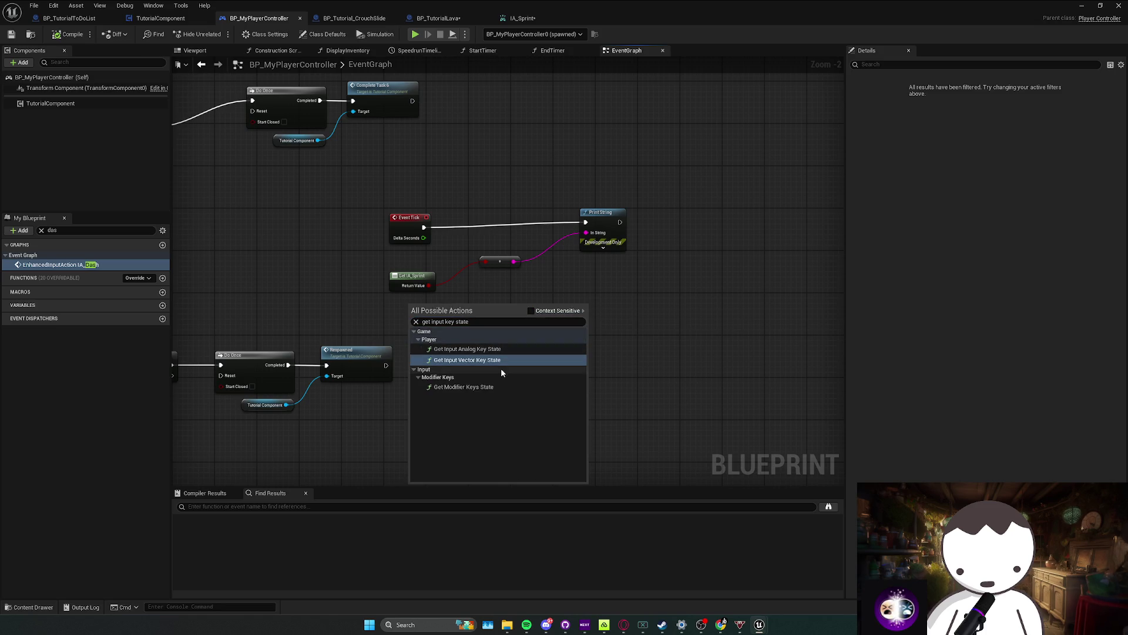
{"action": "left_click", "coordinate": [465, 387]}
{"action": "left_click_drag", "start_coordinate": [466, 317], "coordinate": [504, 318]}
{"action": "type", "text": "brea"}
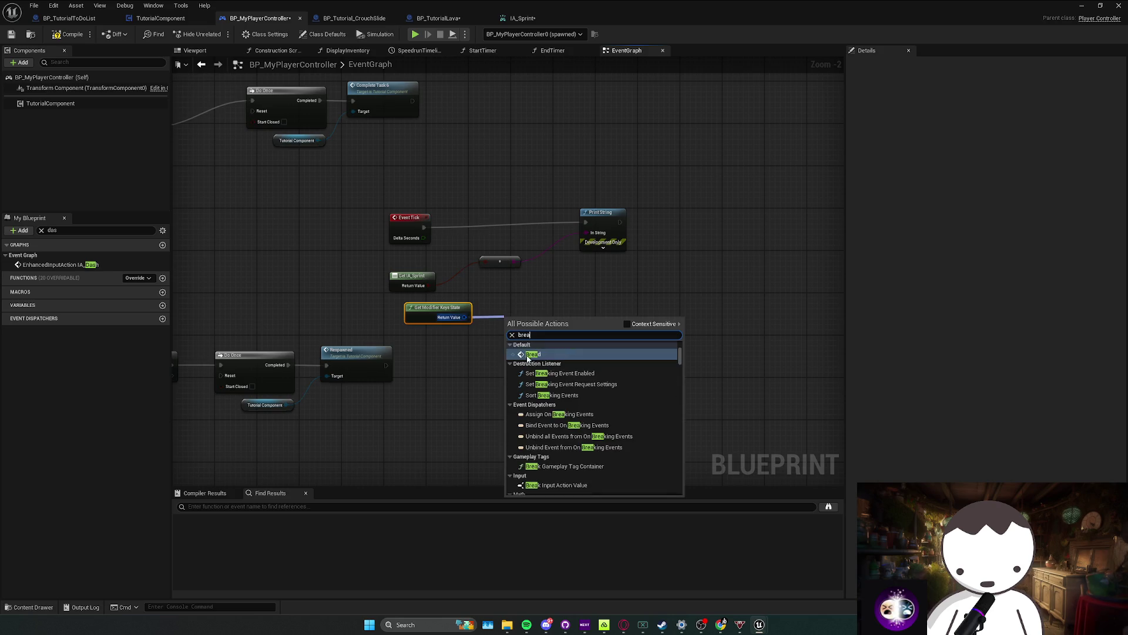
{"action": "left_click", "coordinate": [627, 324]}
{"action": "key", "text": "Escape"}
{"action": "left_click_drag", "start_coordinate": [463, 318], "coordinate": [501, 320]}
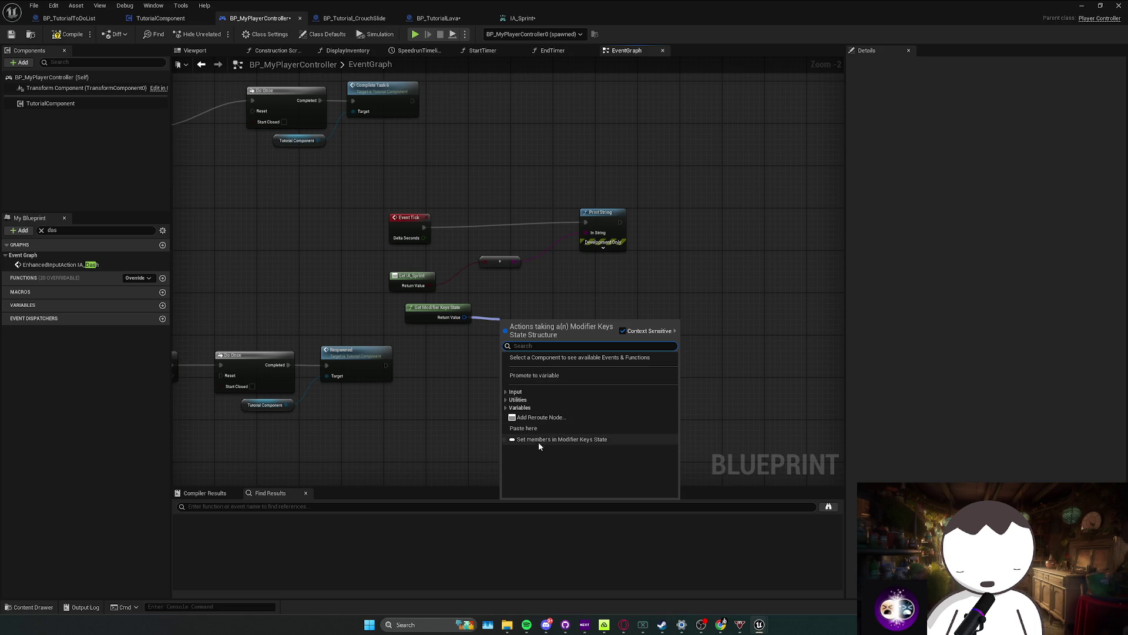
{"action": "left_click", "coordinate": [438, 311]}
{"action": "key", "text": "Delete"}
Step: Place Get Modifier Keys State a second time, reposition it, and delete it again
{"action": "right_click", "coordinate": [448, 326]}
{"action": "type", "text": "ge"}
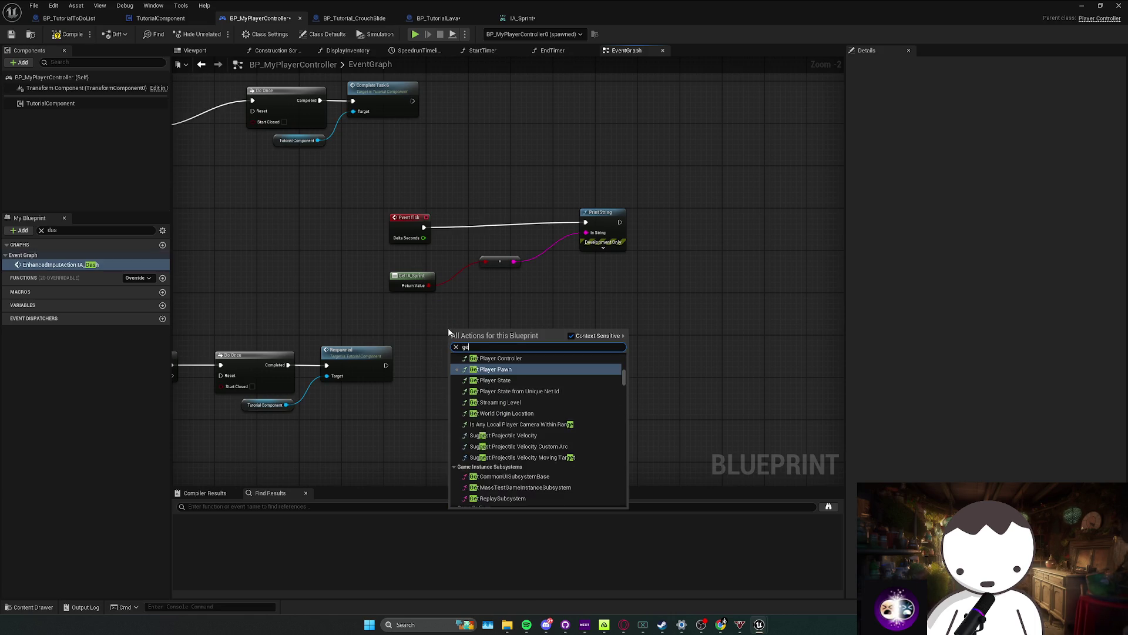
{"action": "type", "text": "t input key st"}
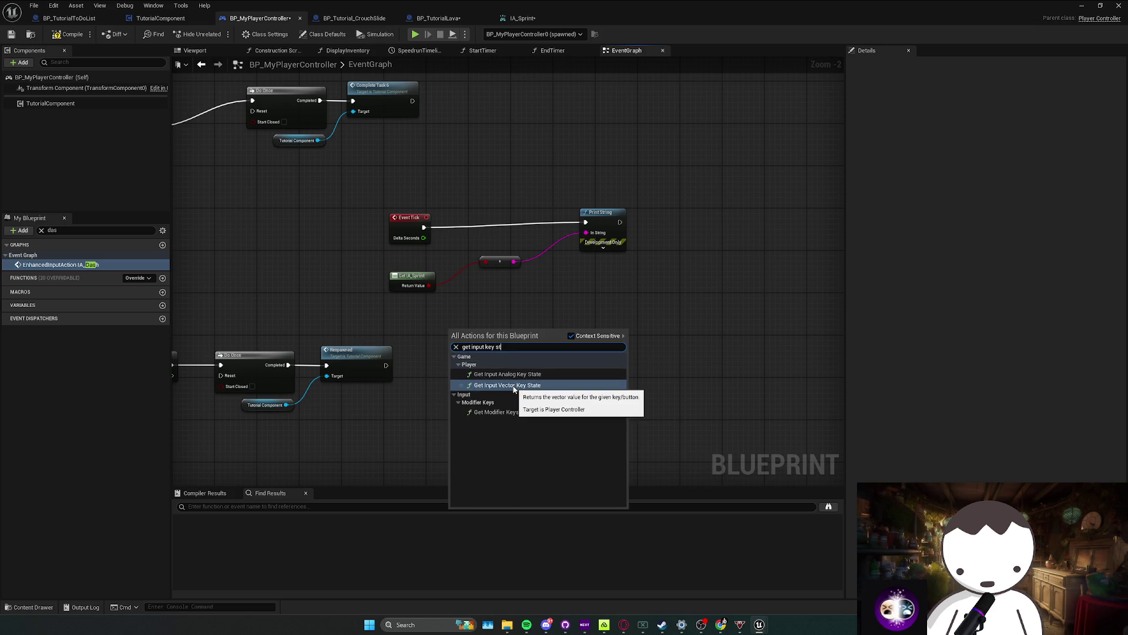
{"action": "left_click", "coordinate": [497, 412]}
{"action": "left_click_drag", "start_coordinate": [495, 332], "coordinate": [468, 325]}
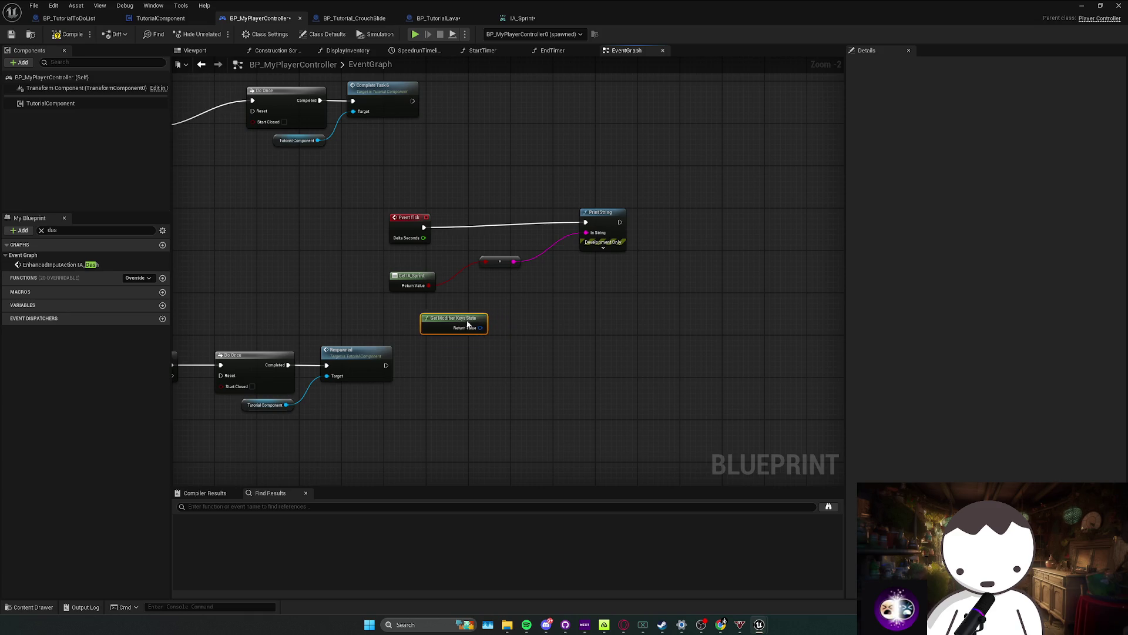
{"action": "key", "text": "Delete"}
Step: Add Get Player Controller and feed it into Get All Player Mappable Action Key Mappings
{"action": "right_click", "coordinate": [439, 345]}
{"action": "type", "text": "get player cont"}
{"action": "key", "text": "Return"}
{"action": "left_click_drag", "start_coordinate": [513, 361], "coordinate": [561, 313]}
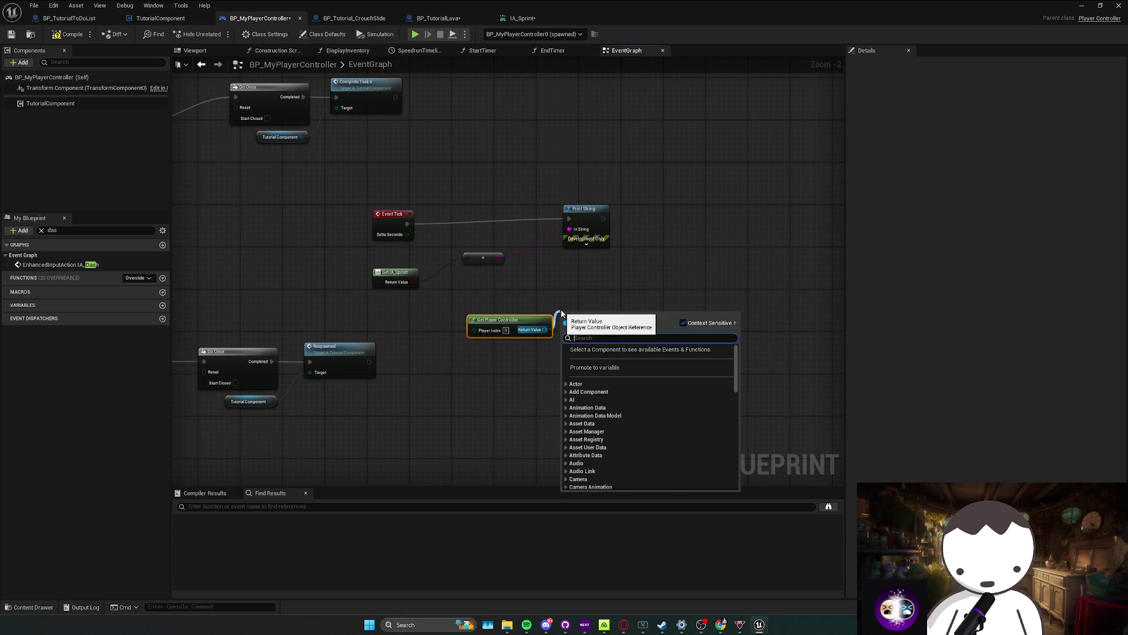
{"action": "type", "text": "get input key s"}
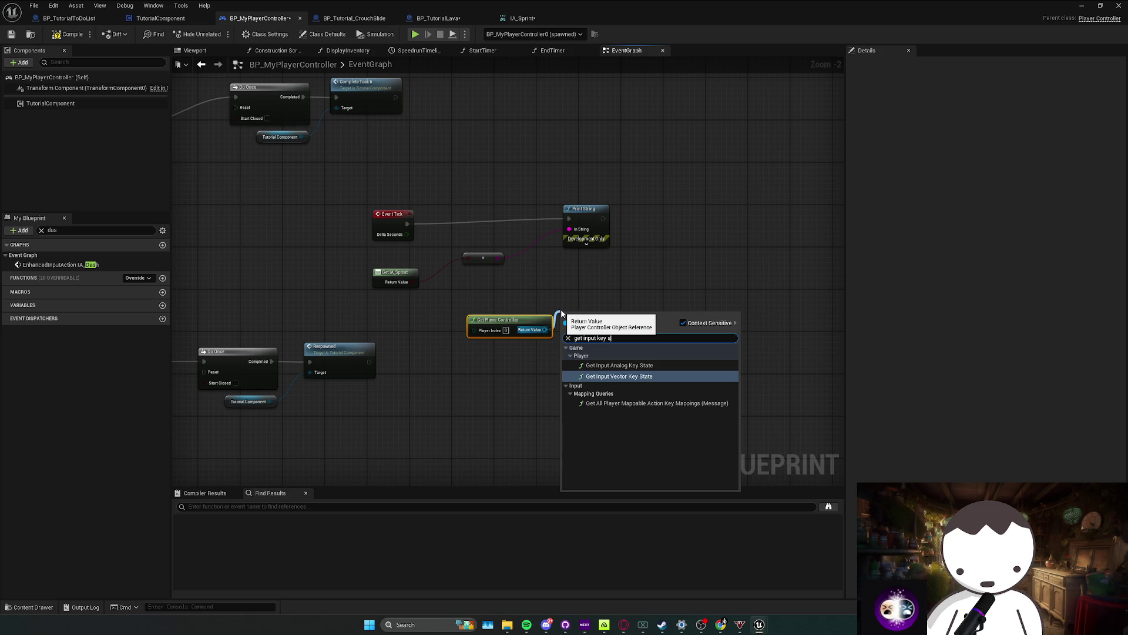
{"action": "key", "text": "Down"}
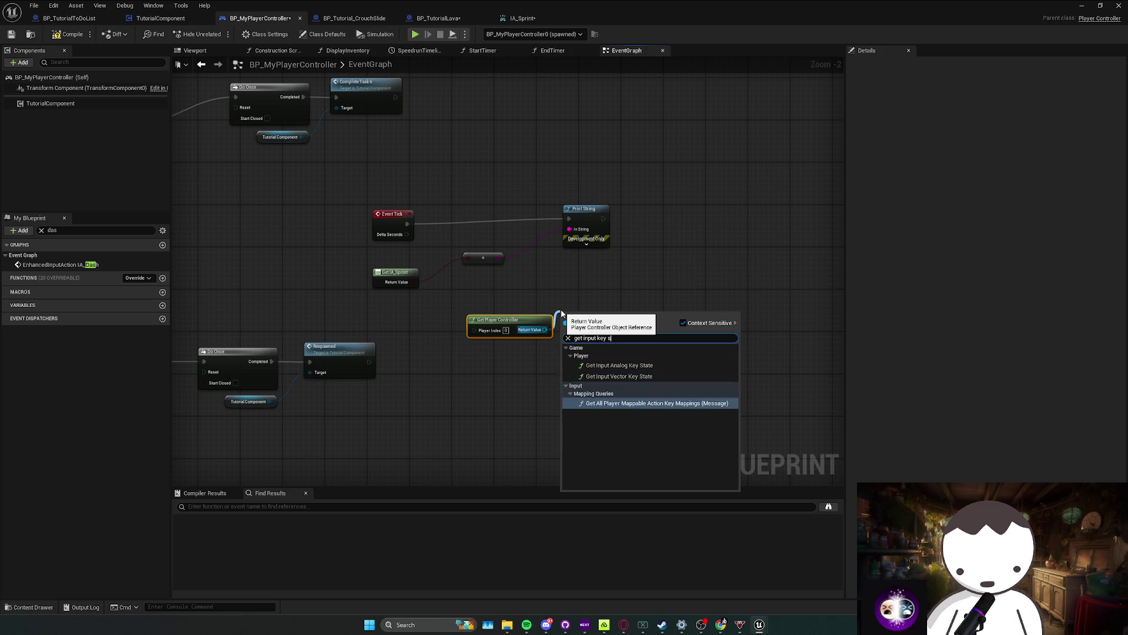
{"action": "key", "text": "Return"}
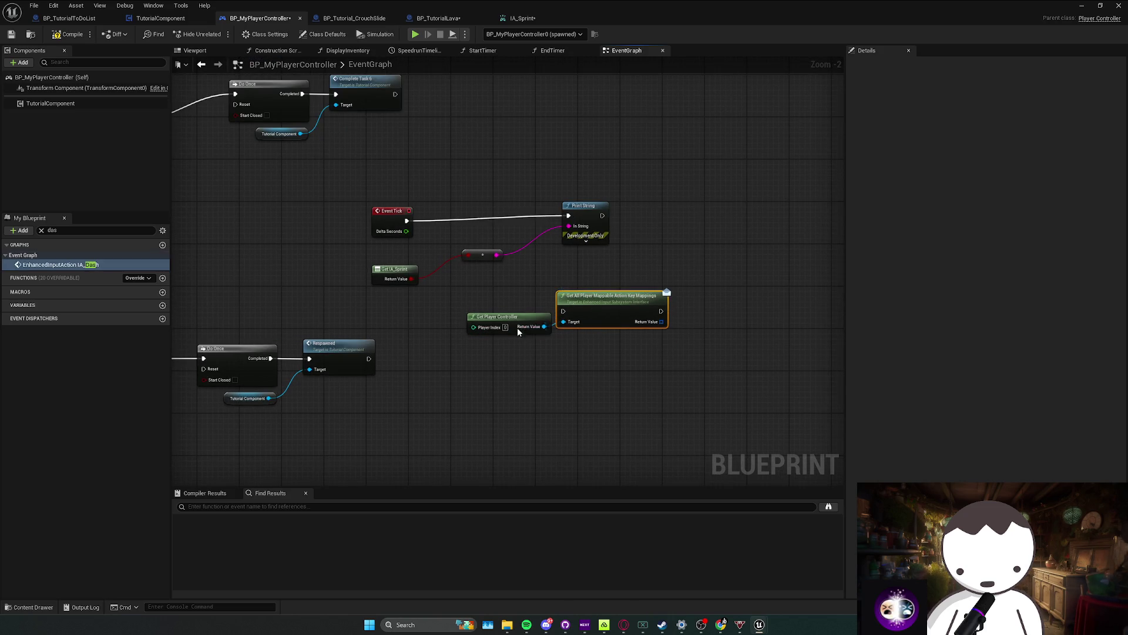
Step: Loop over the key mappings with For Each Loop and break each element into Break Enhanced Action Key Mapping
{"action": "left_click", "coordinate": [585, 355]}
{"action": "left_click_drag", "start_coordinate": [661, 322], "coordinate": [686, 339]}
{"action": "type", "text": "for each"}
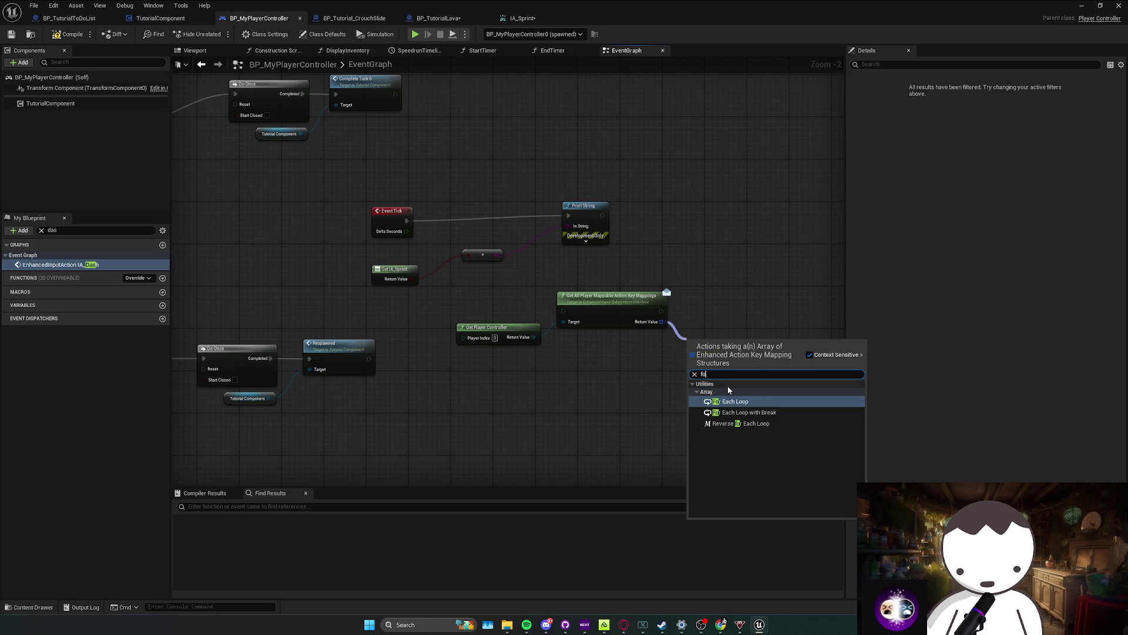
{"action": "key", "text": "Return"}
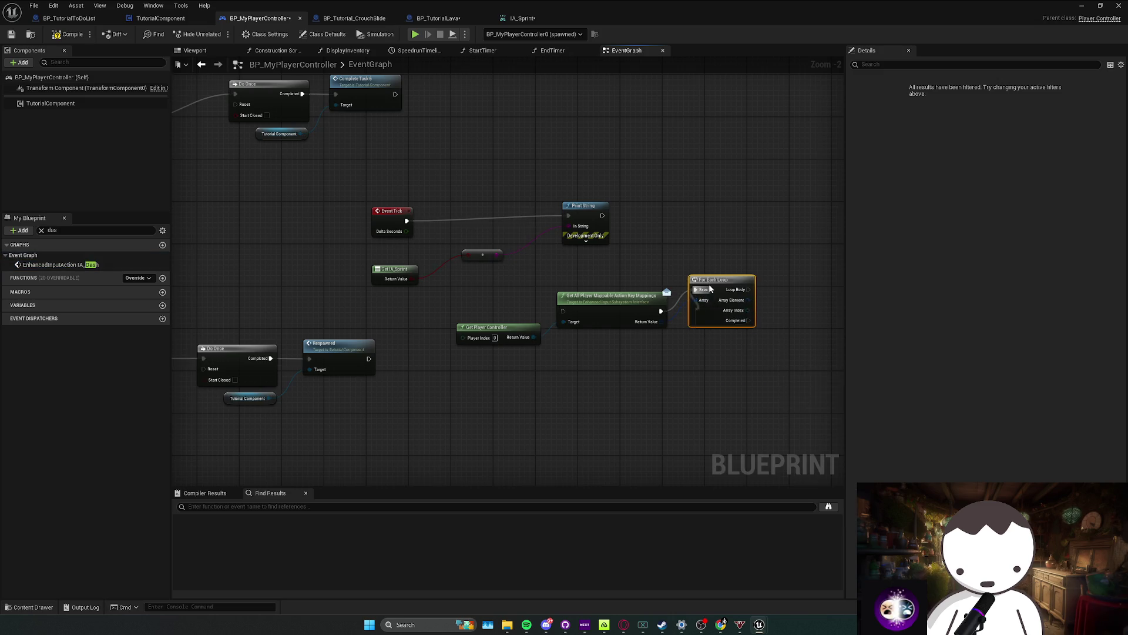
{"action": "left_click_drag", "start_coordinate": [738, 321], "coordinate": [779, 325]}
{"action": "type", "text": "br"}
{"action": "key", "text": "Return"}
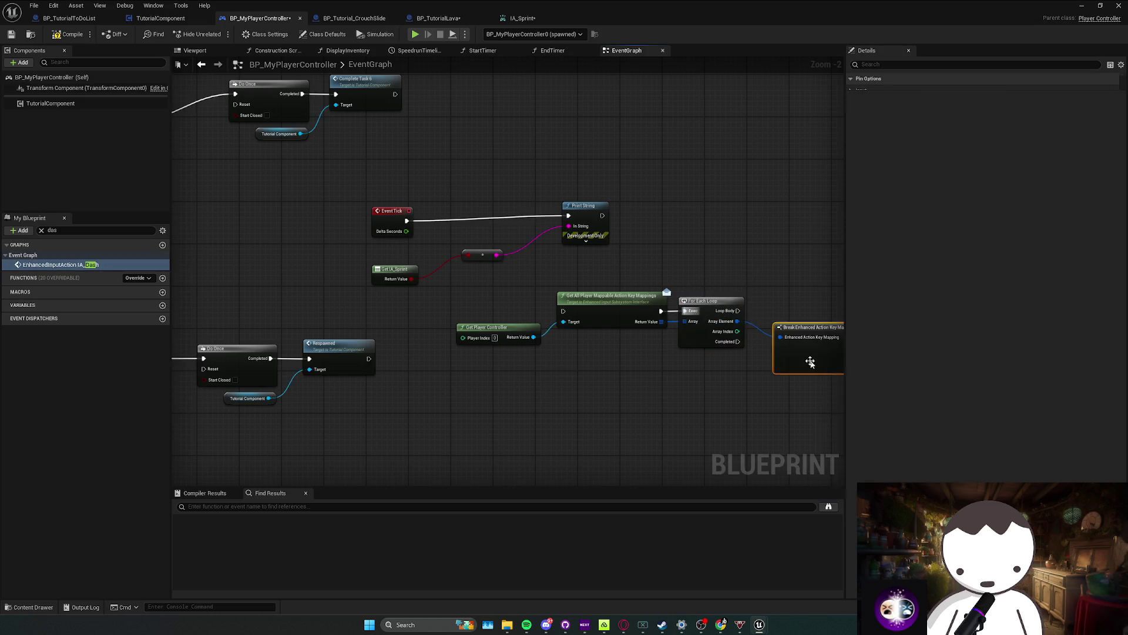
Step: Search for actions from the mapping's Key pin, cancel, and pan the graph right
{"action": "scroll", "coordinate": [647, 323], "scroll_direction": "up", "scroll_amount": 1}
{"action": "mouse_move", "coordinate": [663, 344]}
{"action": "left_mouse_down"}
{"action": "mouse_move", "coordinate": [712, 335]}
{"action": "mouse_move", "coordinate": [700, 349]}
{"action": "left_mouse_up"}
{"action": "type", "text": "brea"}
{"action": "key", "text": "Escape"}
{"action": "left_click", "coordinate": [707, 336]}
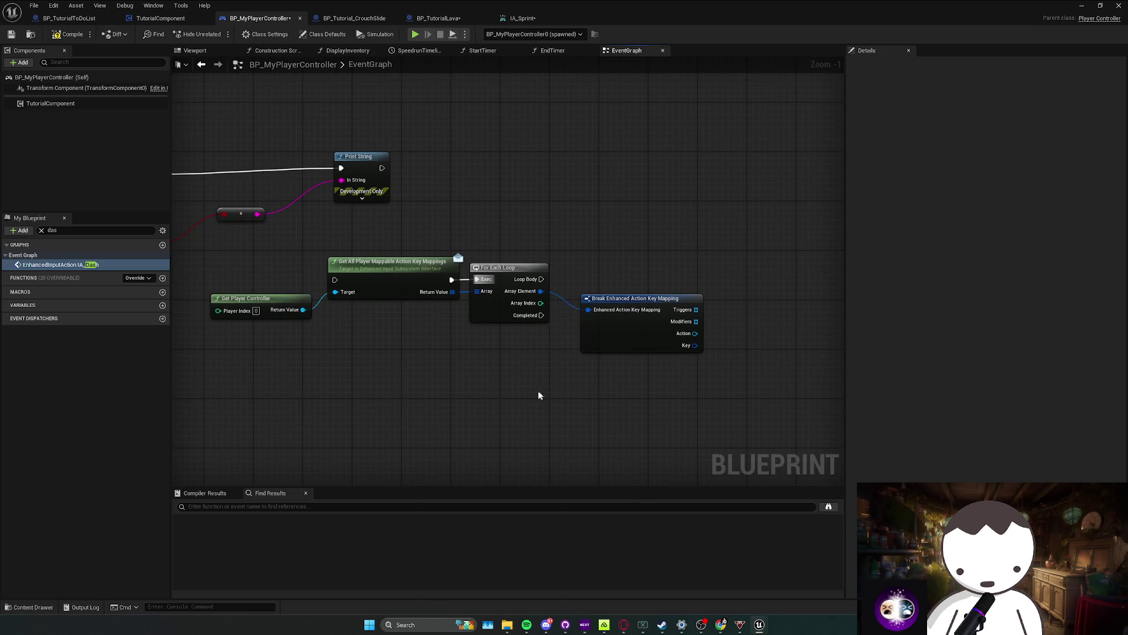
{"action": "left_click_drag", "start_coordinate": [534, 397], "coordinate": [565, 402]}
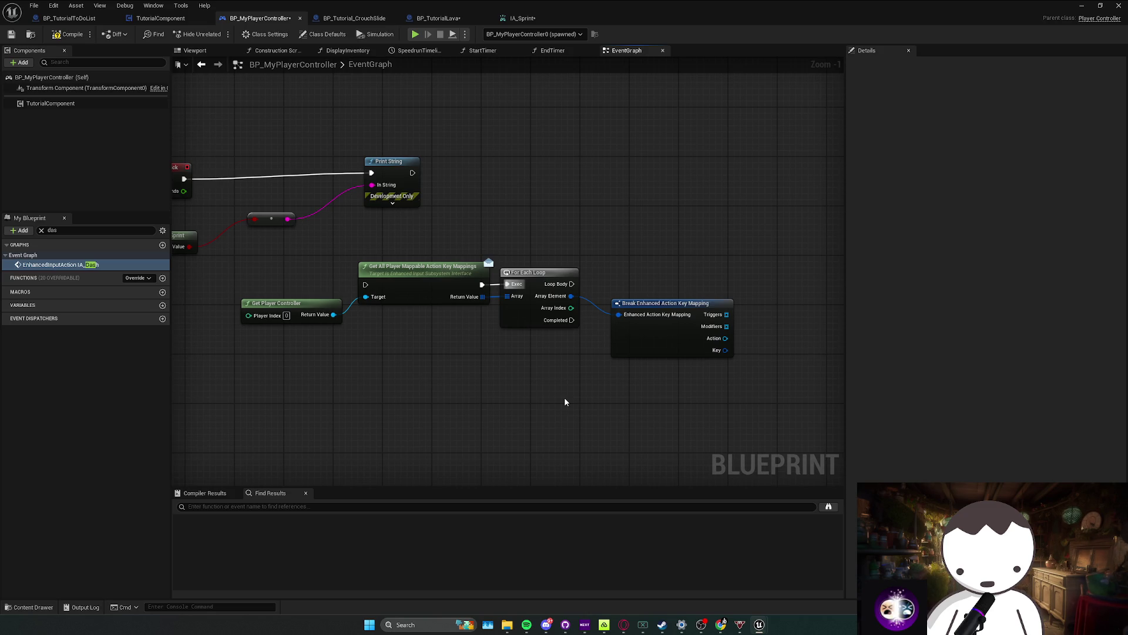
Step: Wire a Get Input Analog Key State node to the Get Player Controller output
{"action": "right_click", "coordinate": [565, 402]}
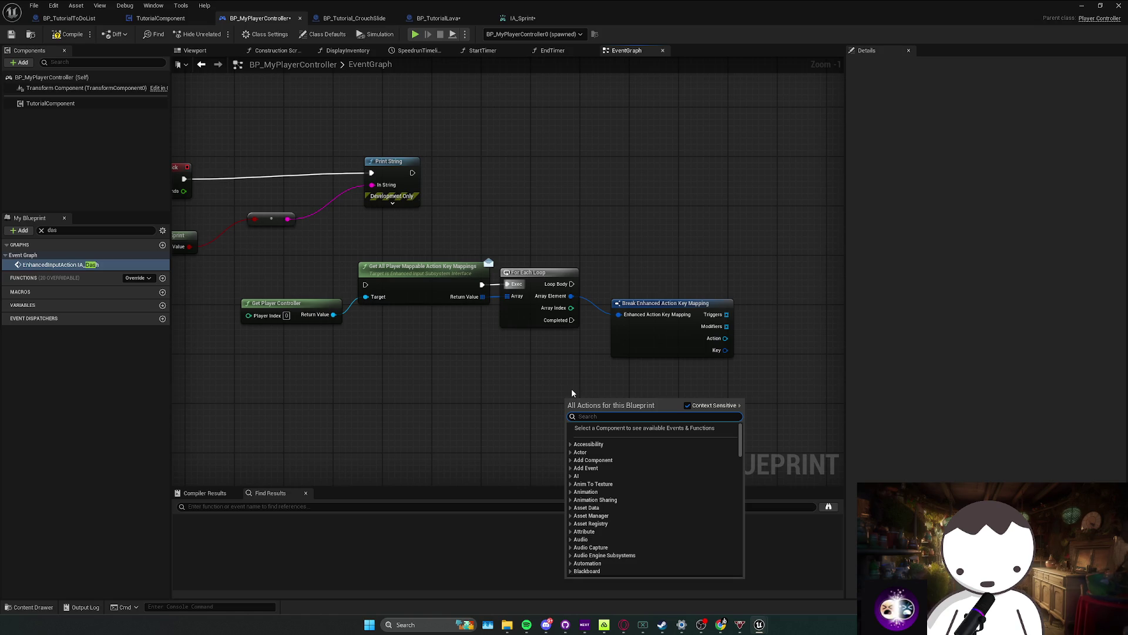
{"action": "left_click", "coordinate": [358, 338]}
{"action": "left_click_drag", "start_coordinate": [334, 314], "coordinate": [358, 342]}
{"action": "type", "text": "get input key"}
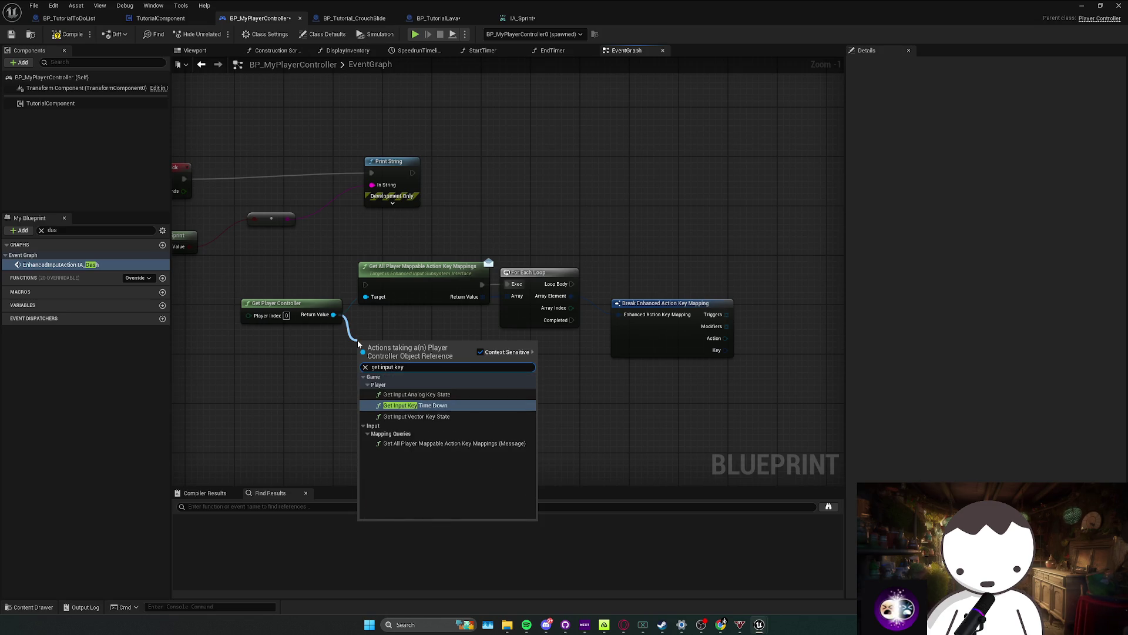
{"action": "left_click", "coordinate": [412, 394]}
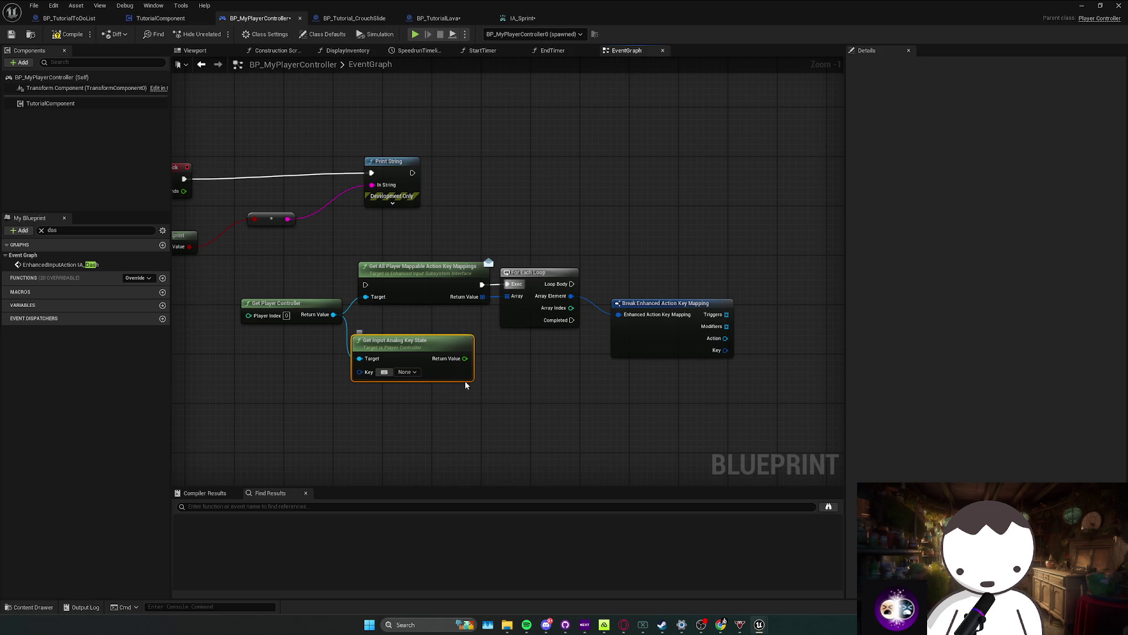
{"action": "left_click_drag", "start_coordinate": [390, 367], "coordinate": [364, 398]}
{"action": "key", "text": "Escape"}
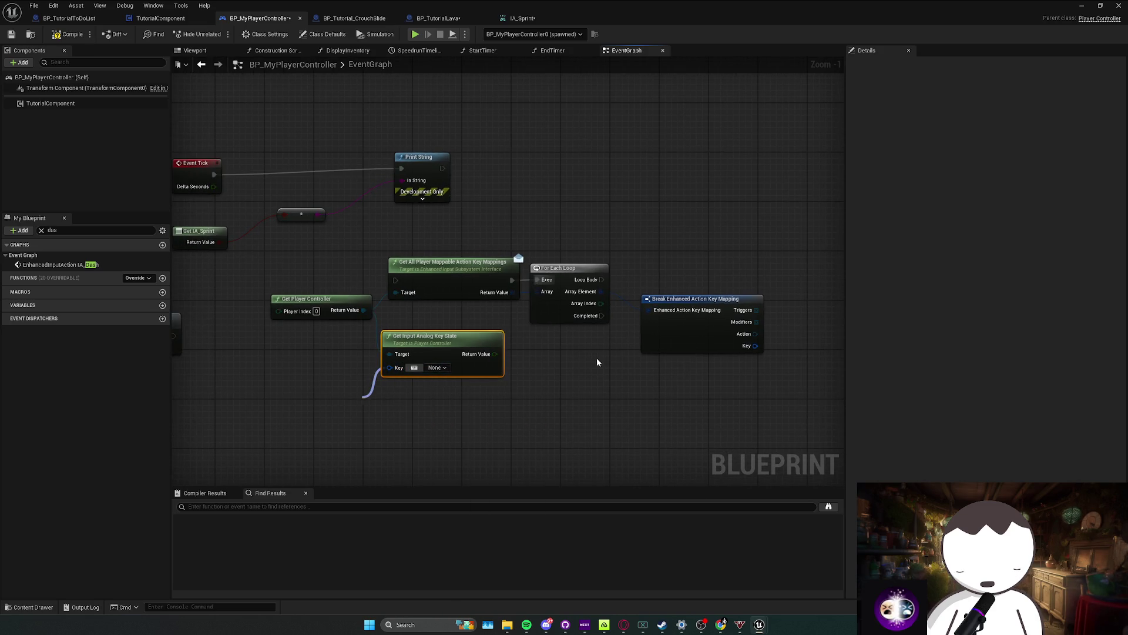
Step: Delete Get Input Analog Key State and the four key-mapping lookup nodes
{"action": "left_click", "coordinate": [425, 359]}
{"action": "key", "text": "Delete"}
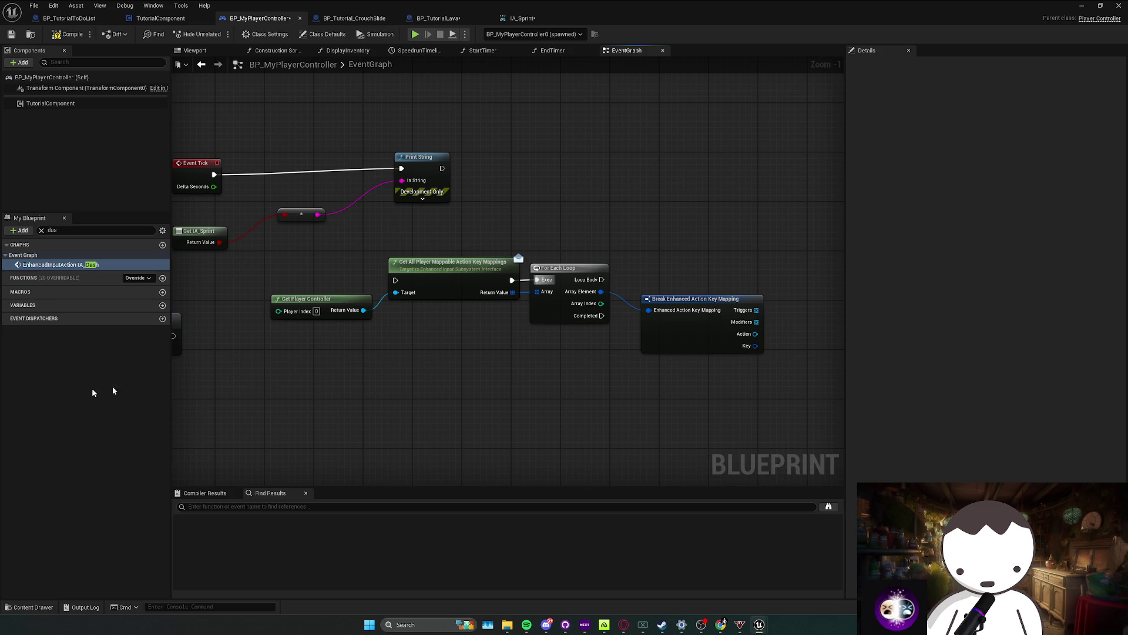
{"action": "key", "text": "alt+Tab"}
{"action": "left_click_drag", "start_coordinate": [537, 284], "coordinate": [550, 341]}
{"action": "key", "text": "ctrl+z"}
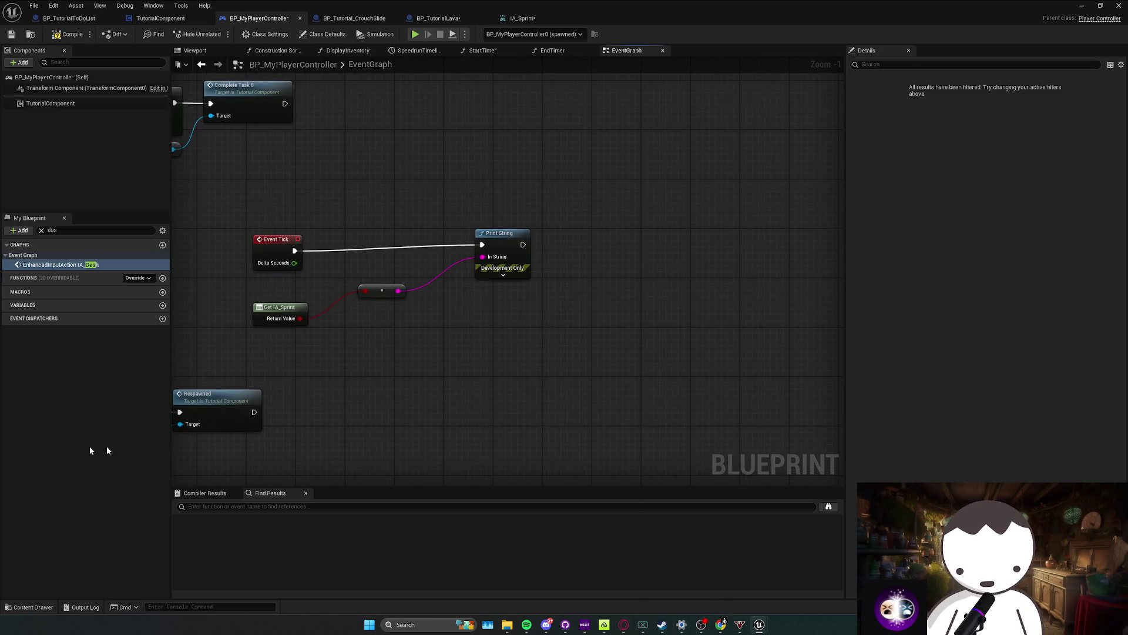
Step: Move Get IA_Sprint up beneath Event Tick and clear the graph selection
{"action": "left_click_drag", "start_coordinate": [336, 269], "coordinate": [332, 207]}
{"action": "left_click", "coordinate": [442, 259]}
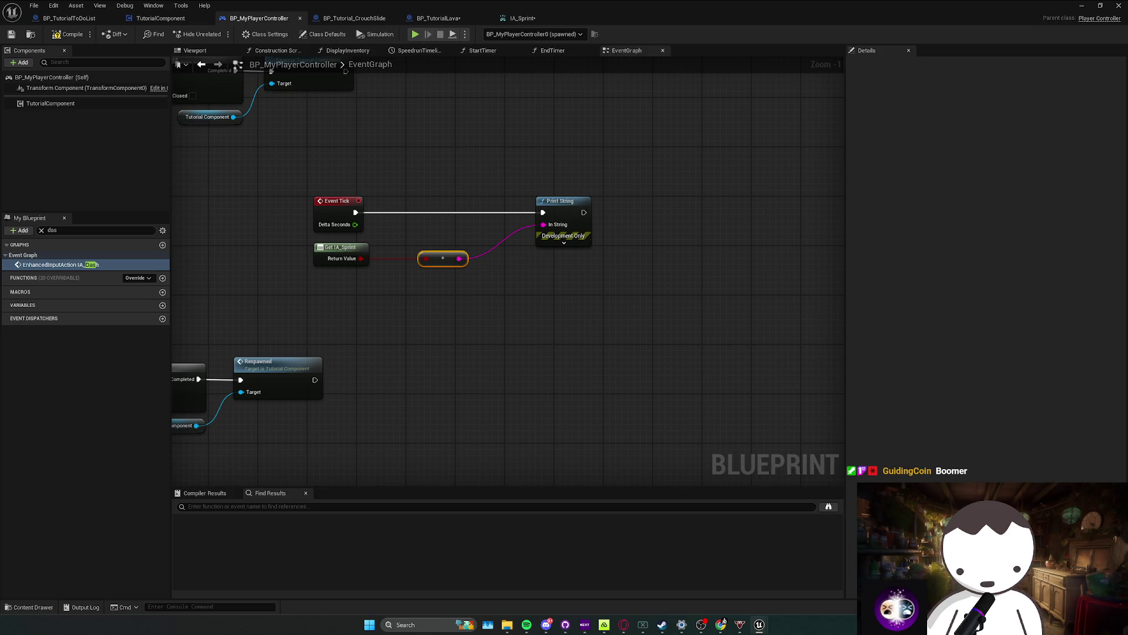
{"action": "left_click", "coordinate": [522, 393]}
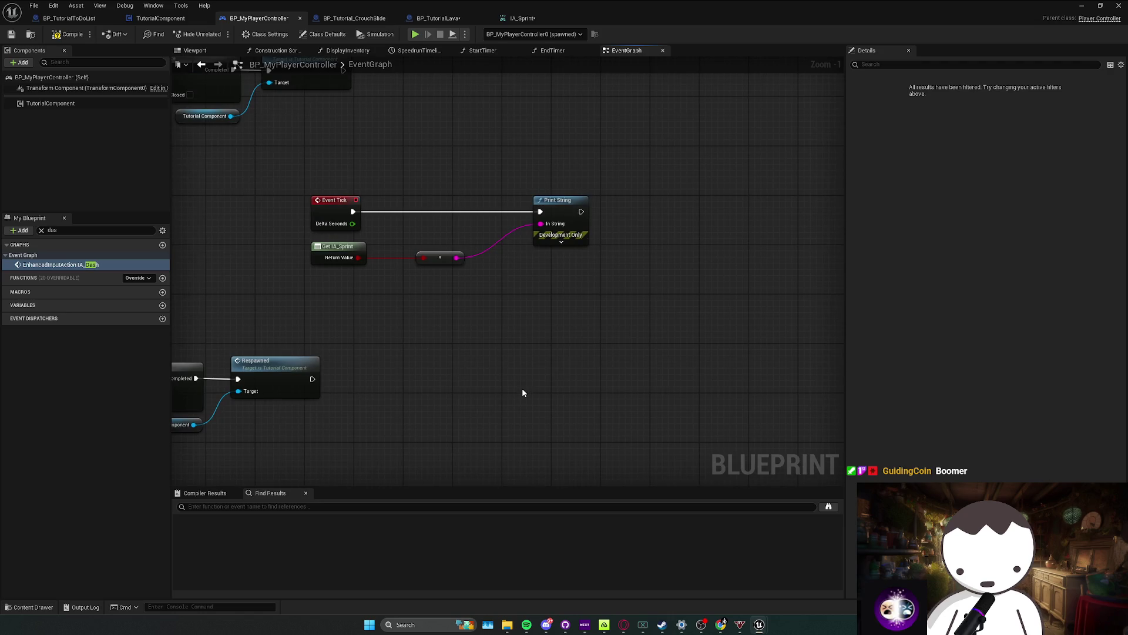
{"action": "right_click", "coordinate": [523, 392]}
Step: Search for an 'input key event' node, then cancel and consult the browser
{"action": "type", "text": "inpu"}
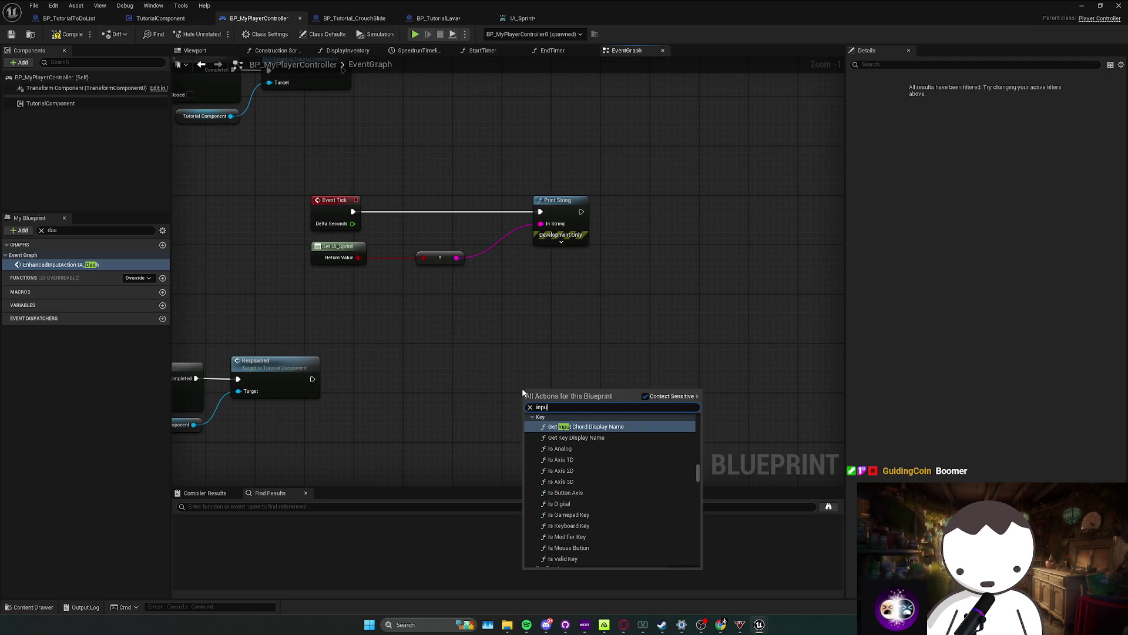
{"action": "type", "text": "t key event"}
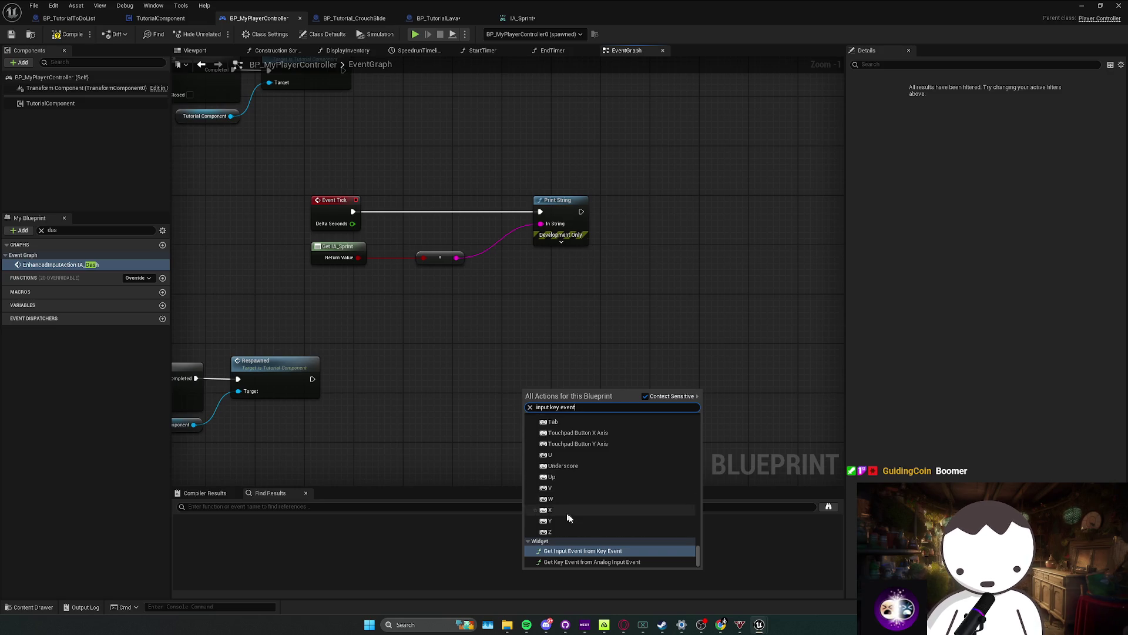
{"action": "left_click_drag", "start_coordinate": [481, 443], "coordinate": [514, 481]}
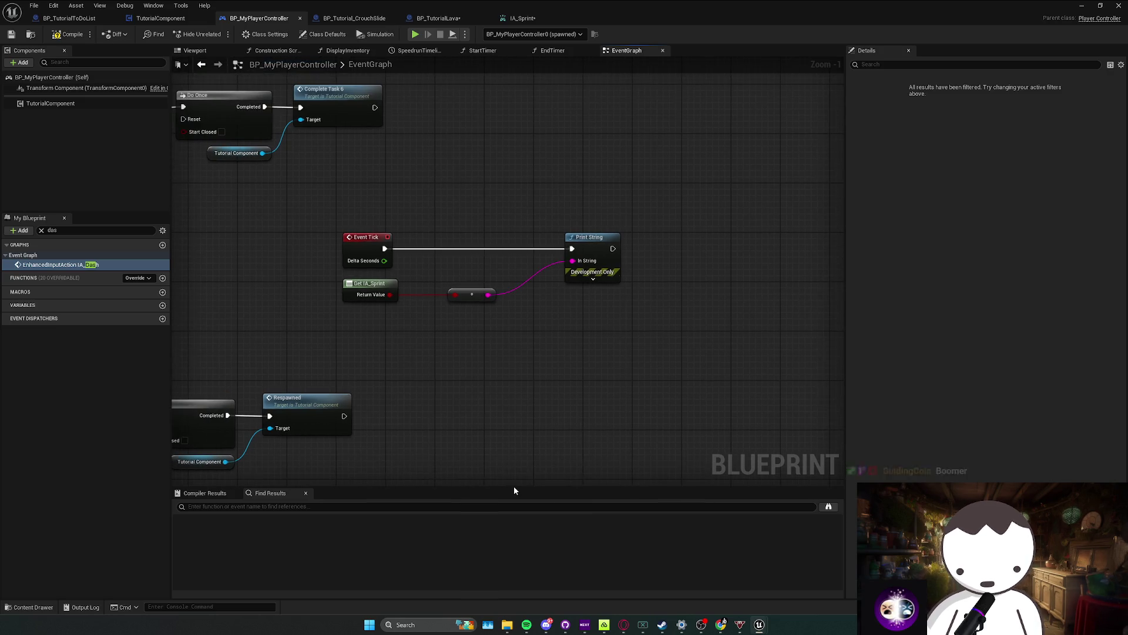
{"action": "key", "text": "alt+Tab"}
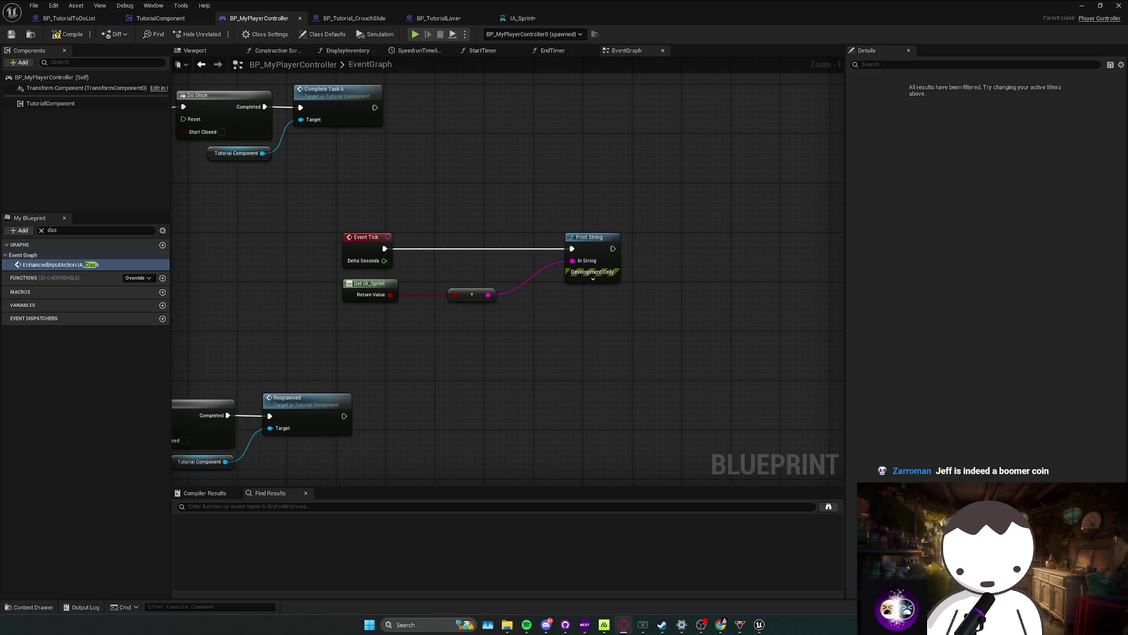
{"action": "left_click_drag", "start_coordinate": [536, 257], "coordinate": [576, 305]}
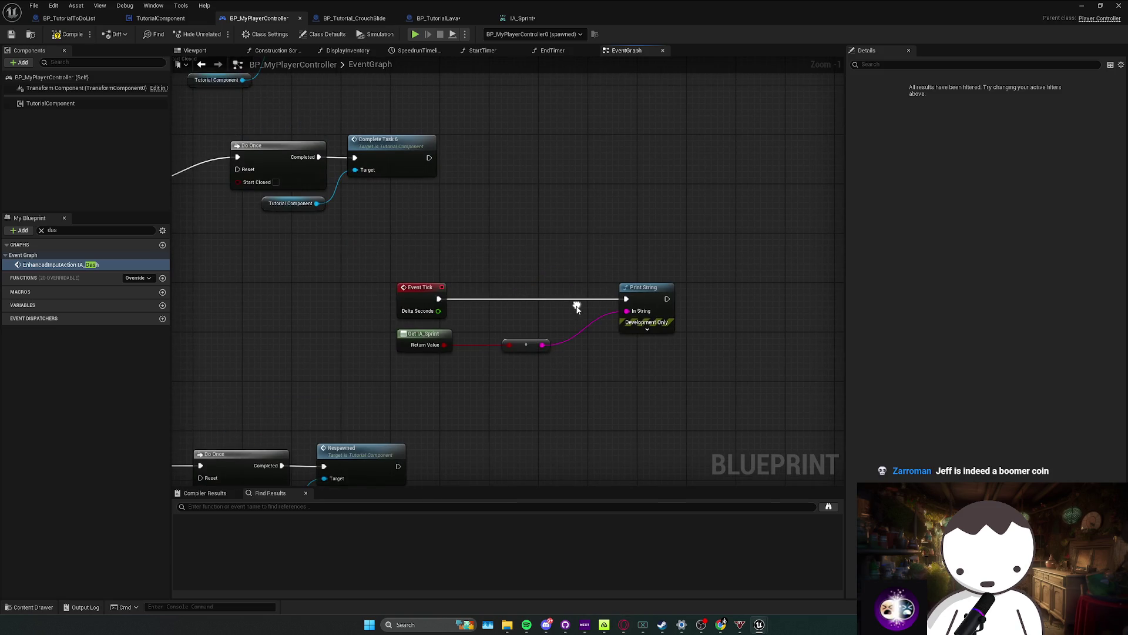
Step: Paste the Get Player Controller and Enhanced Input Local Player Subsystem pair near the branch nodes
{"action": "left_click", "coordinate": [588, 377]}
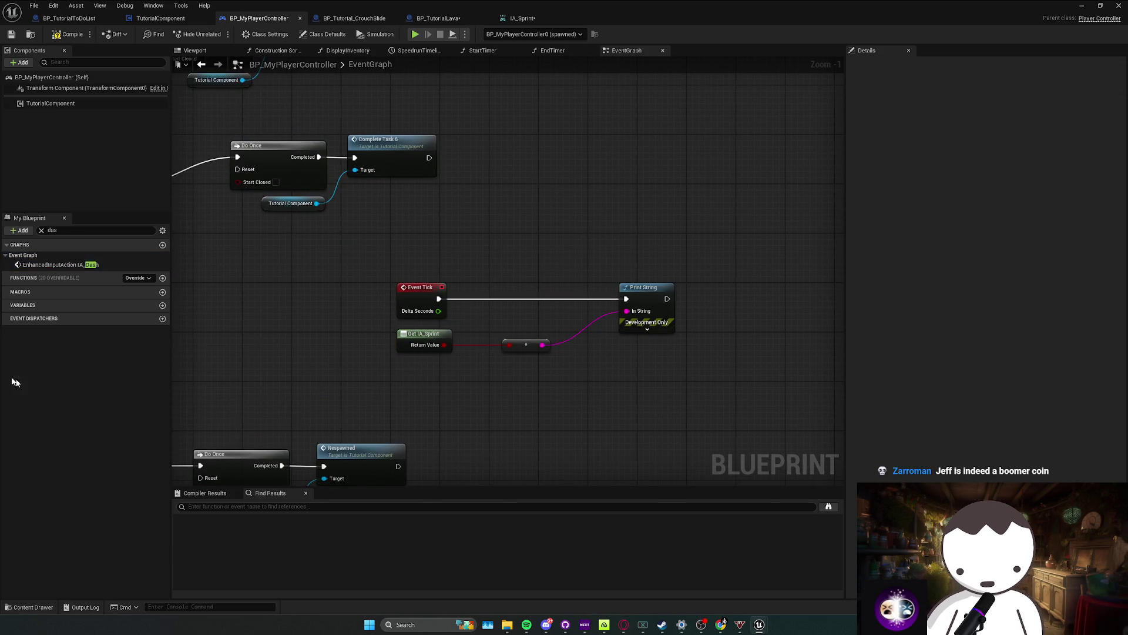
{"action": "left_click", "coordinate": [58, 265]}
{"action": "scroll", "coordinate": [385, 395], "scroll_direction": "down", "scroll_amount": 5}
{"action": "scroll", "coordinate": [378, 251], "scroll_direction": "up", "scroll_amount": 3}
{"action": "scroll", "coordinate": [421, 322], "scroll_direction": "down", "scroll_amount": 3}
{"action": "scroll", "coordinate": [338, 361], "scroll_direction": "up", "scroll_amount": 1}
{"action": "mouse_move", "coordinate": [338, 361]}
{"action": "left_mouse_down"}
{"action": "mouse_move", "coordinate": [485, 291]}
{"action": "mouse_move", "coordinate": [440, 151]}
{"action": "left_mouse_up"}
{"action": "key", "text": "ctrl+v"}
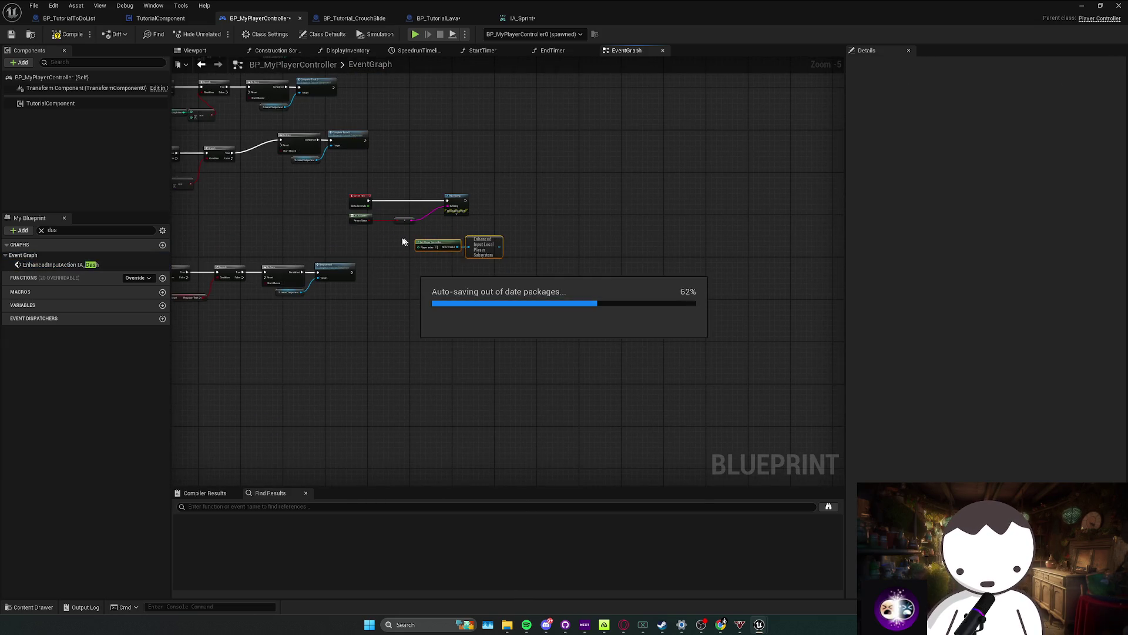
{"action": "left_click_drag", "start_coordinate": [473, 247], "coordinate": [470, 247]}
{"action": "scroll", "coordinate": [470, 247], "scroll_direction": "up", "scroll_amount": 3}
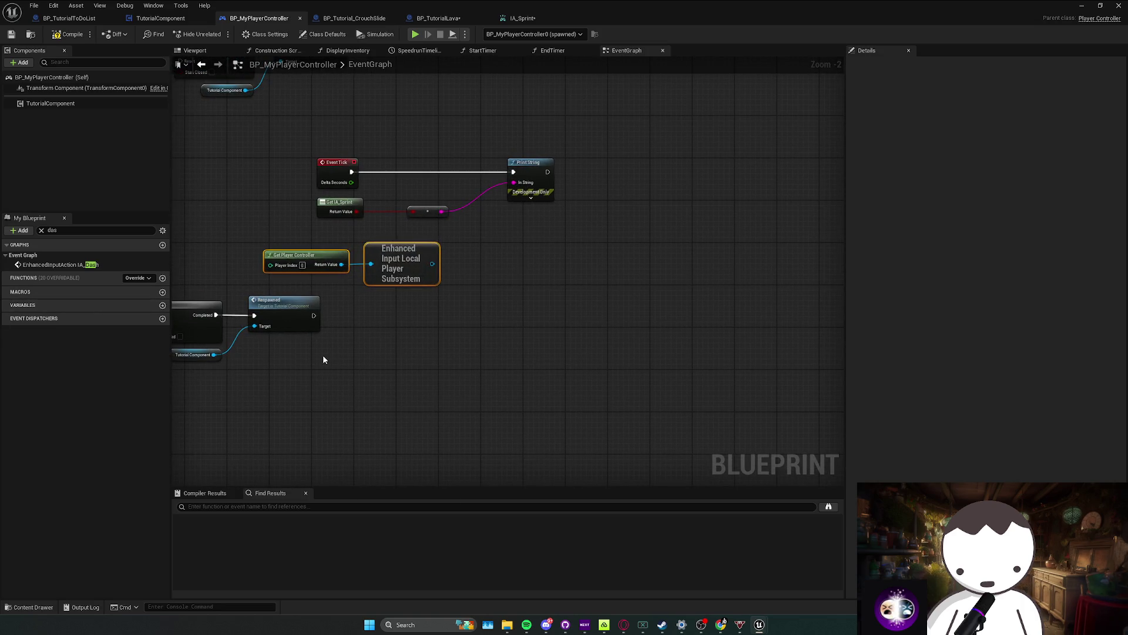
{"action": "left_click_drag", "start_coordinate": [323, 354], "coordinate": [325, 390]}
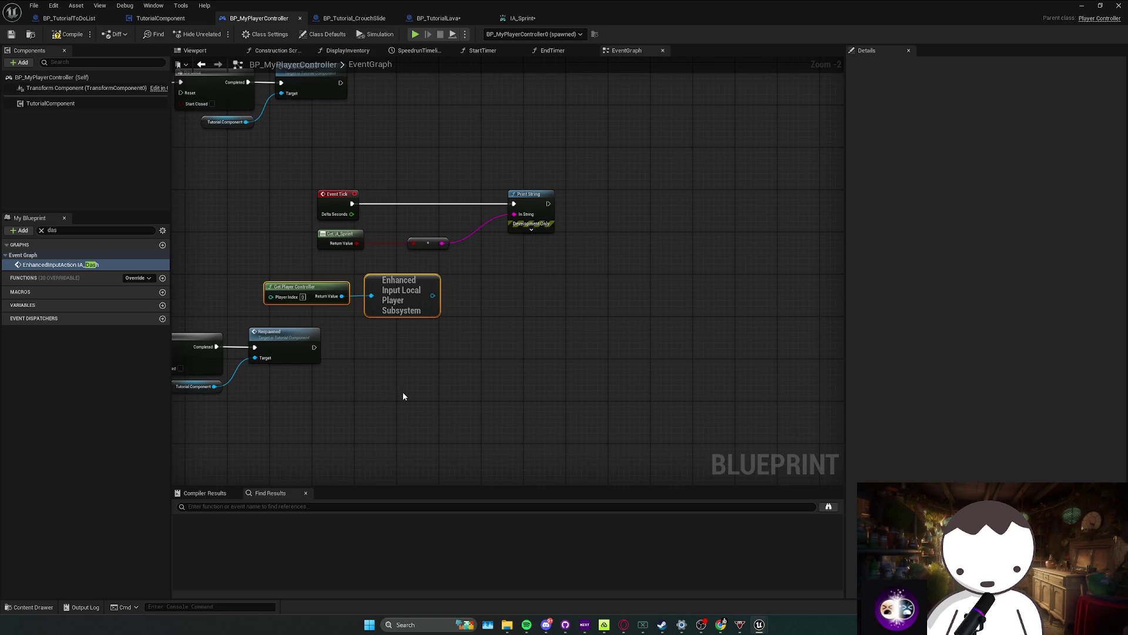
{"action": "left_click", "coordinate": [432, 398]}
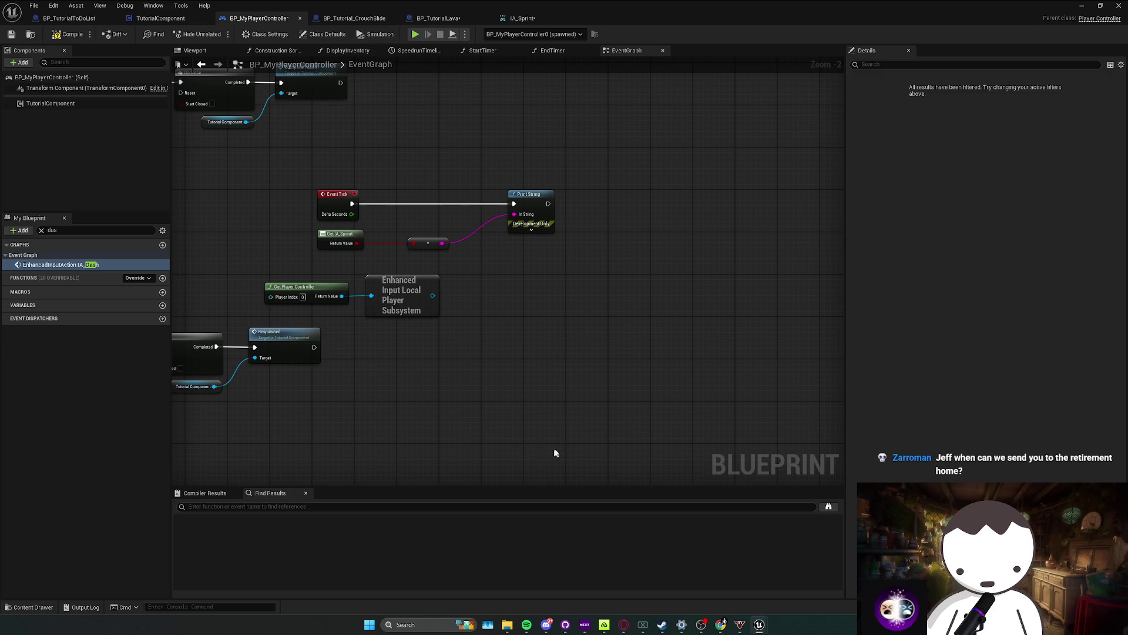
{"action": "left_click_drag", "start_coordinate": [491, 426], "coordinate": [521, 422]}
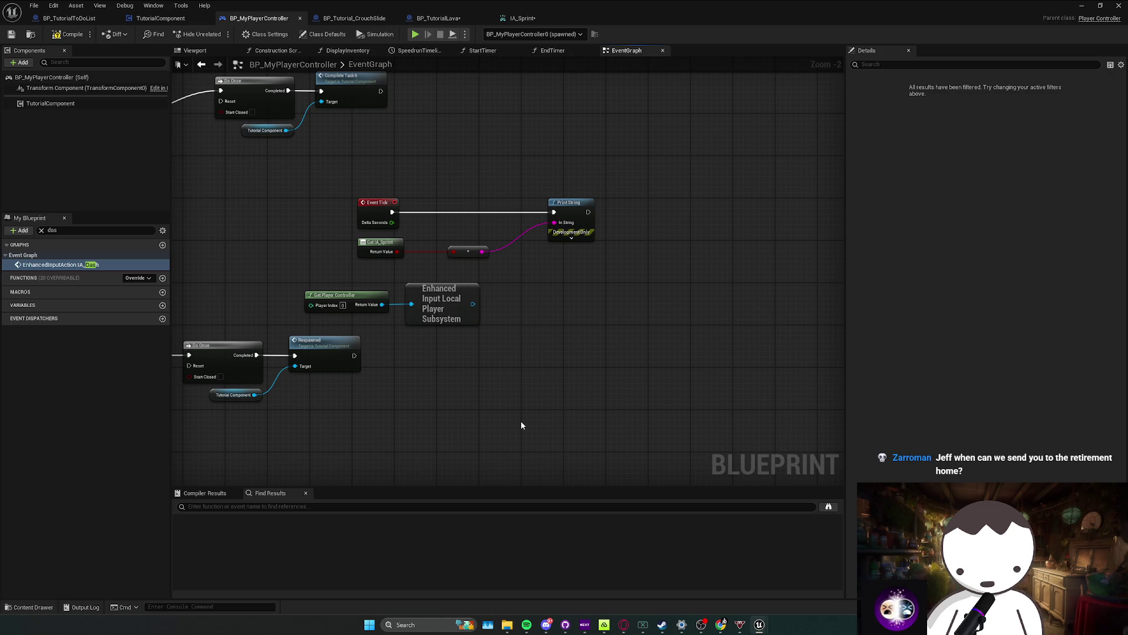
{"action": "left_click_drag", "start_coordinate": [519, 421], "coordinate": [505, 419]}
{"action": "left_click_drag", "start_coordinate": [457, 302], "coordinate": [483, 305]}
{"action": "type", "text": "get all"}
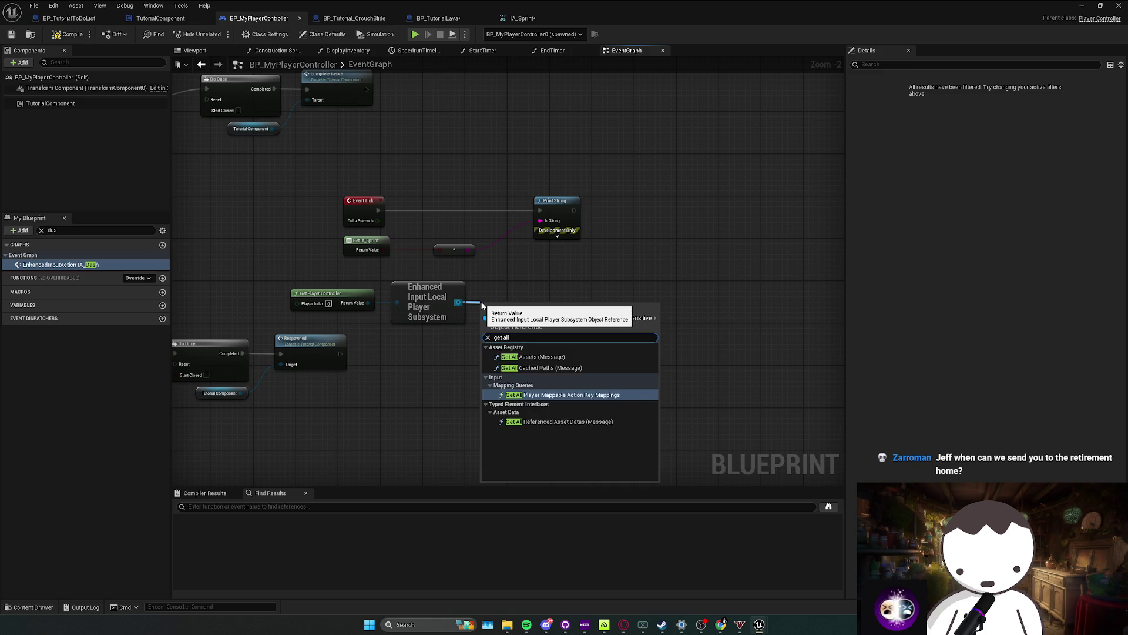
{"action": "key", "text": "BackSpace"}
{"action": "key", "text": "BackSpace"}
{"action": "key", "text": "BackSpace"}
{"action": "type", "text": "mappi"}
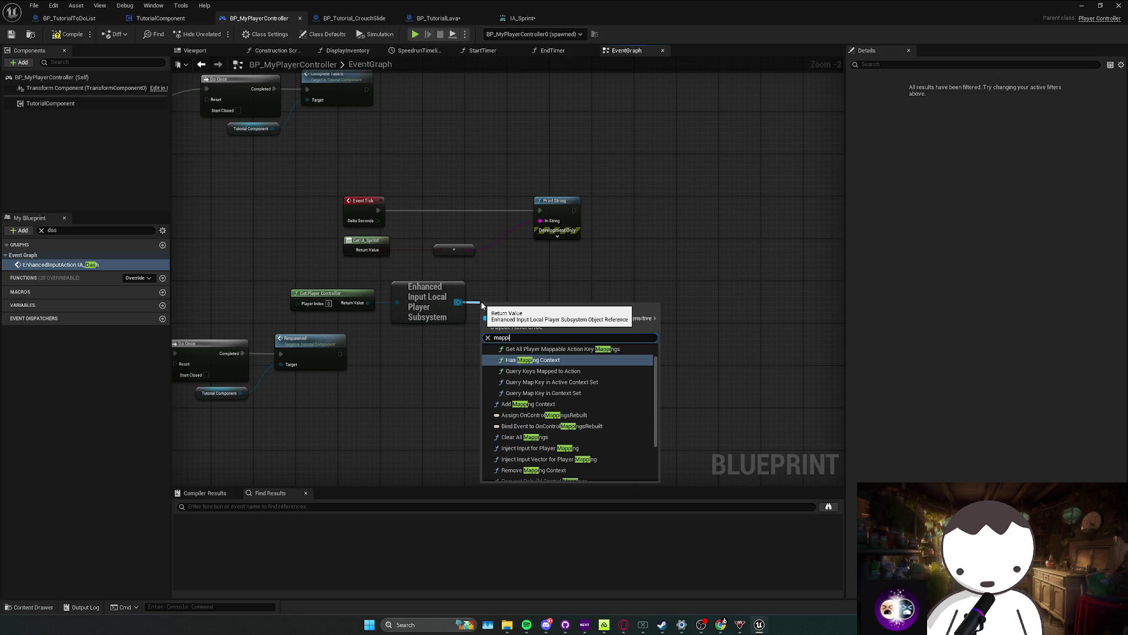
{"action": "type", "text": "ng"}
{"action": "scroll", "coordinate": [555, 428], "scroll_direction": "down", "scroll_amount": 5}
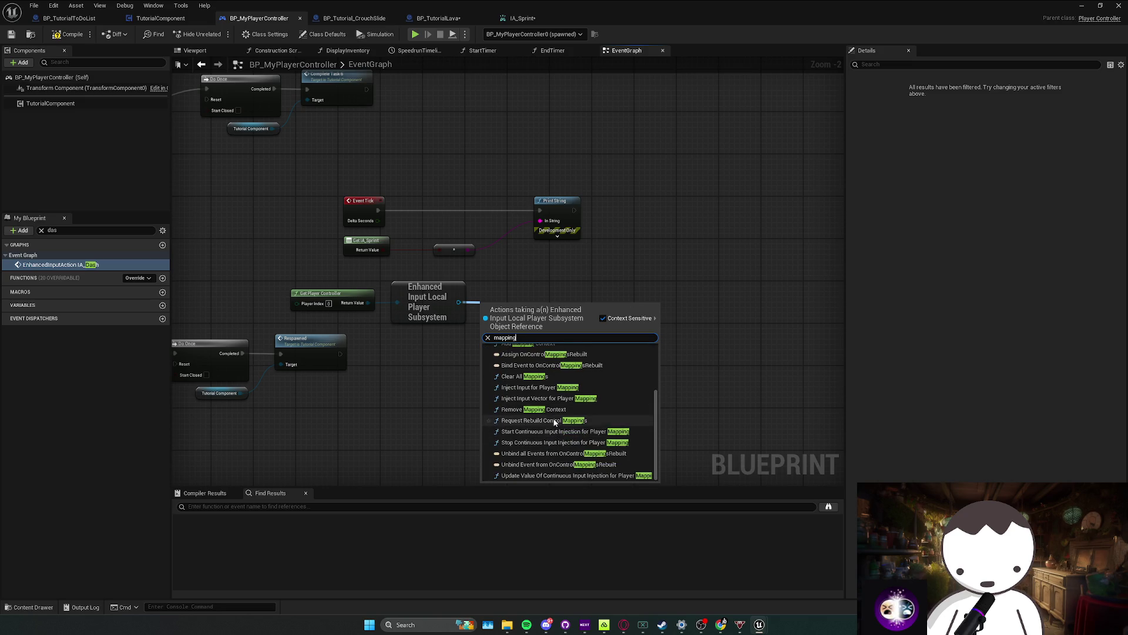
{"action": "key", "text": "Escape"}
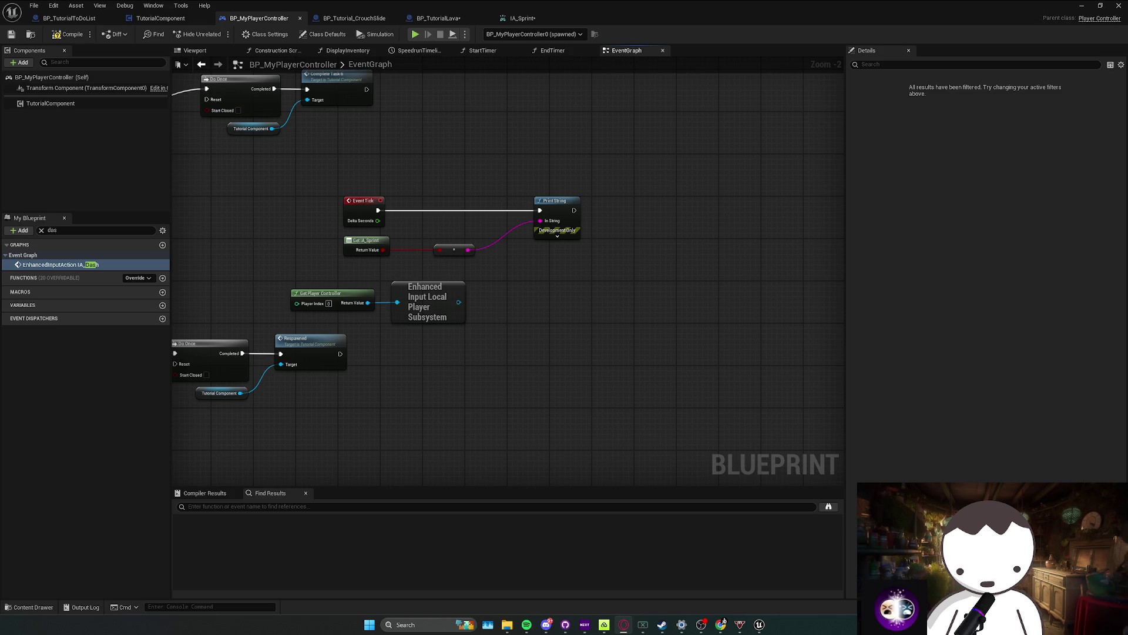
{"action": "mouse_move", "coordinate": [229, 367]}
{"action": "left_mouse_down"}
{"action": "mouse_move", "coordinate": [320, 359]}
{"action": "mouse_move", "coordinate": [320, 323]}
{"action": "left_mouse_up"}
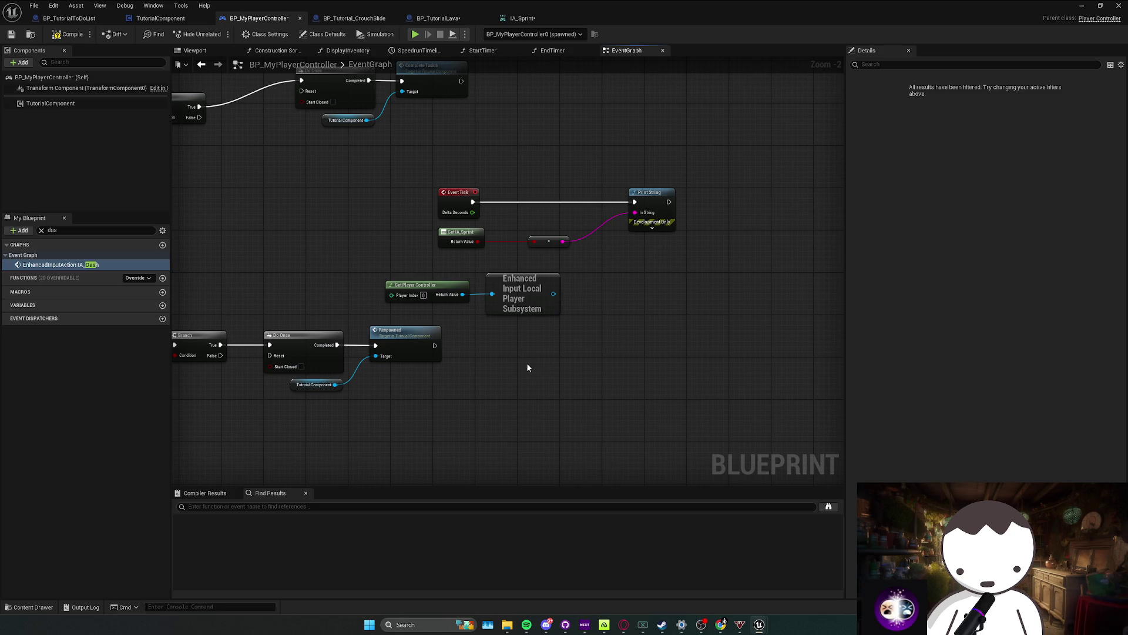
{"action": "left_click_drag", "start_coordinate": [517, 367], "coordinate": [491, 366]}
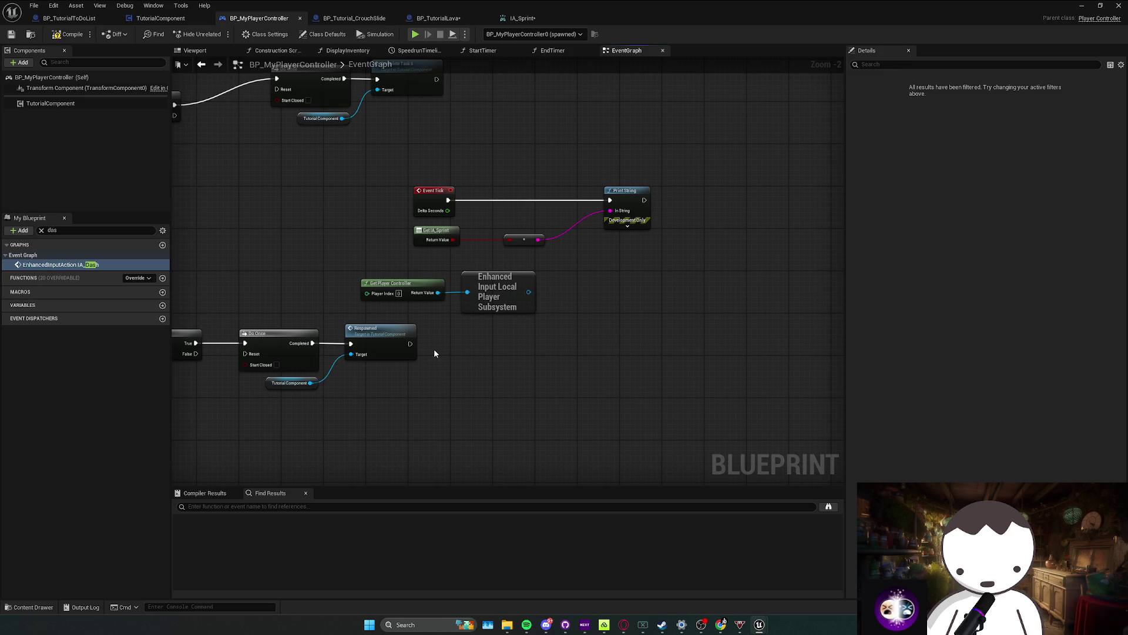
{"action": "left_click_drag", "start_coordinate": [443, 350], "coordinate": [431, 328]}
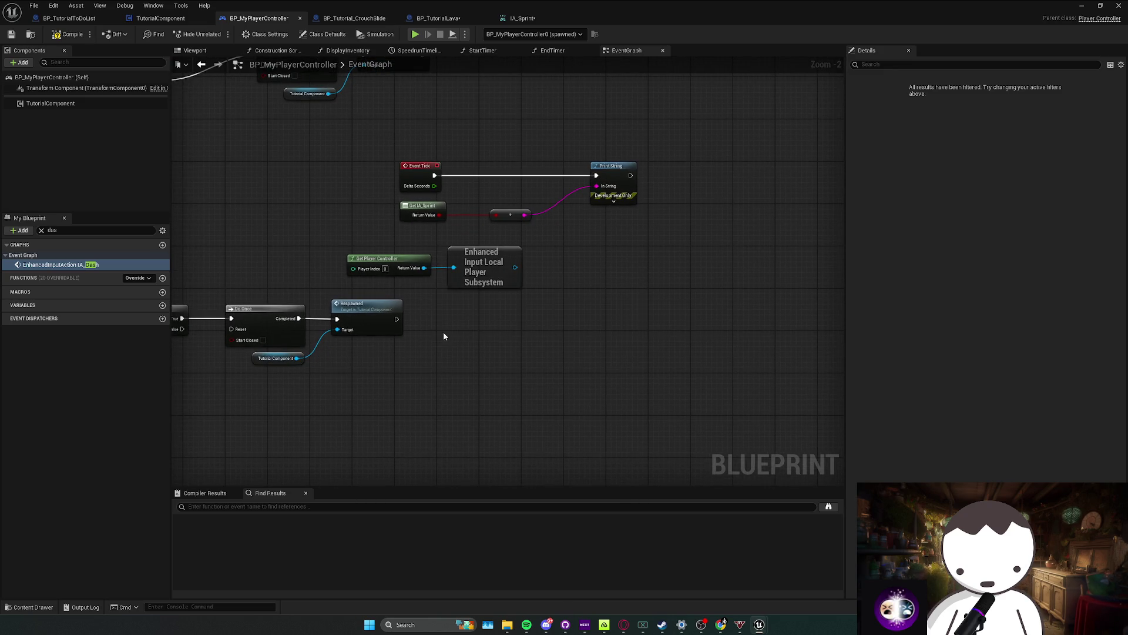
{"action": "left_click_drag", "start_coordinate": [514, 267], "coordinate": [564, 274]}
{"action": "type", "text": "get keys pre"}
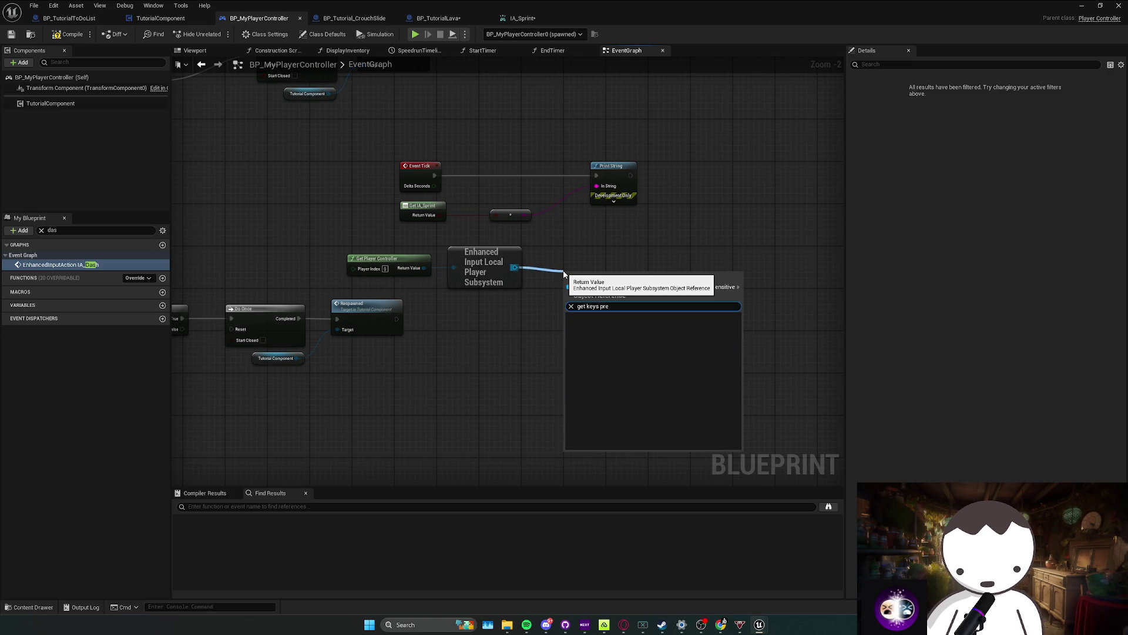
{"action": "key", "text": "BackSpace"}
{"action": "key", "text": "BackSpace"}
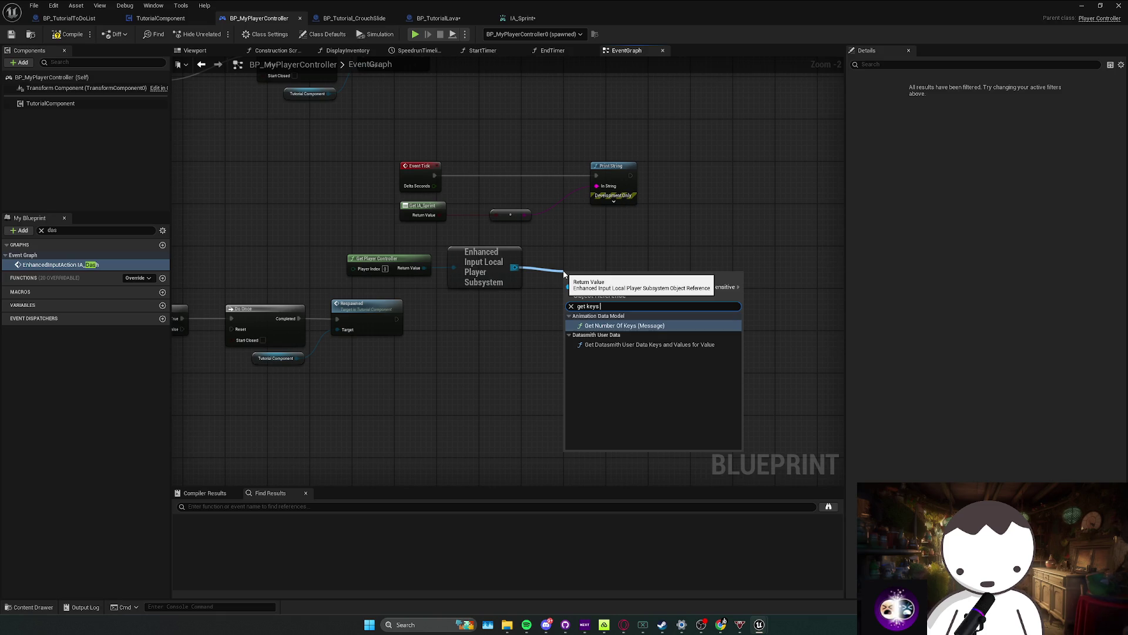
{"action": "key", "text": "BackSpace"}
{"action": "key", "text": "BackSpace"}
{"action": "key", "text": "BackSpace"}
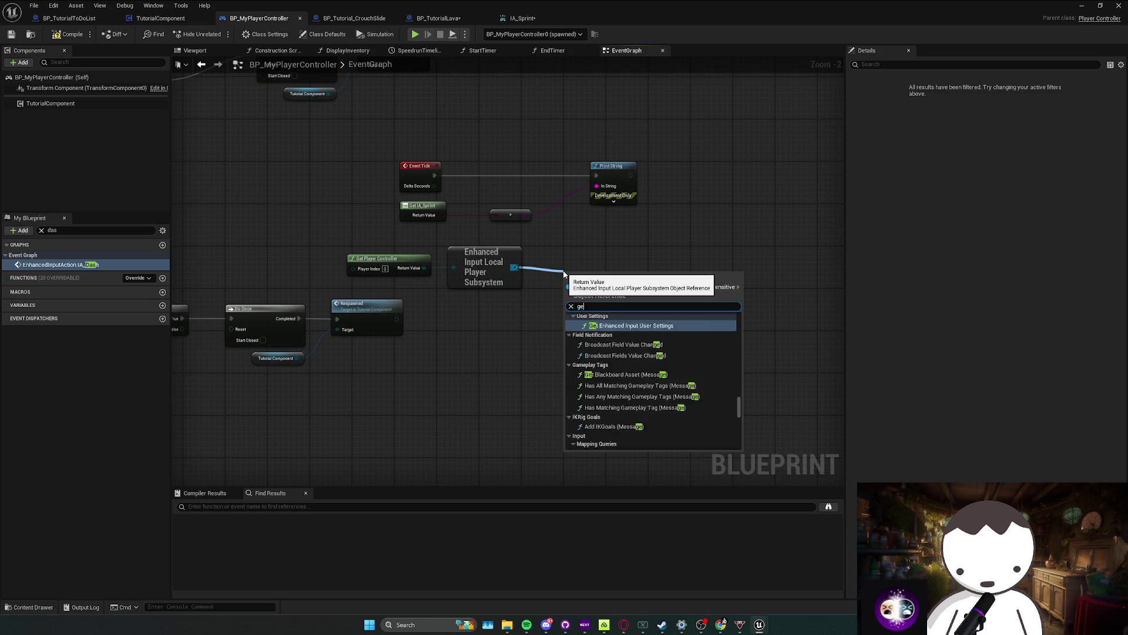
{"action": "type", "text": "keys pres"}
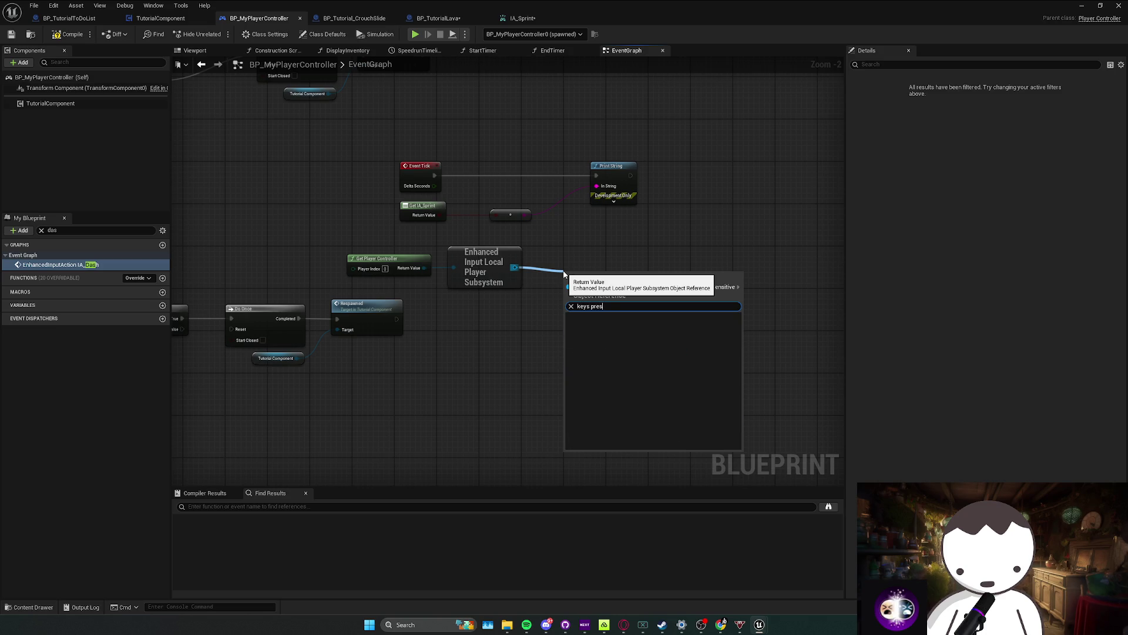
{"action": "key", "text": "BackSpace"}
{"action": "key", "text": "BackSpace"}
{"action": "key", "text": "BackSpace"}
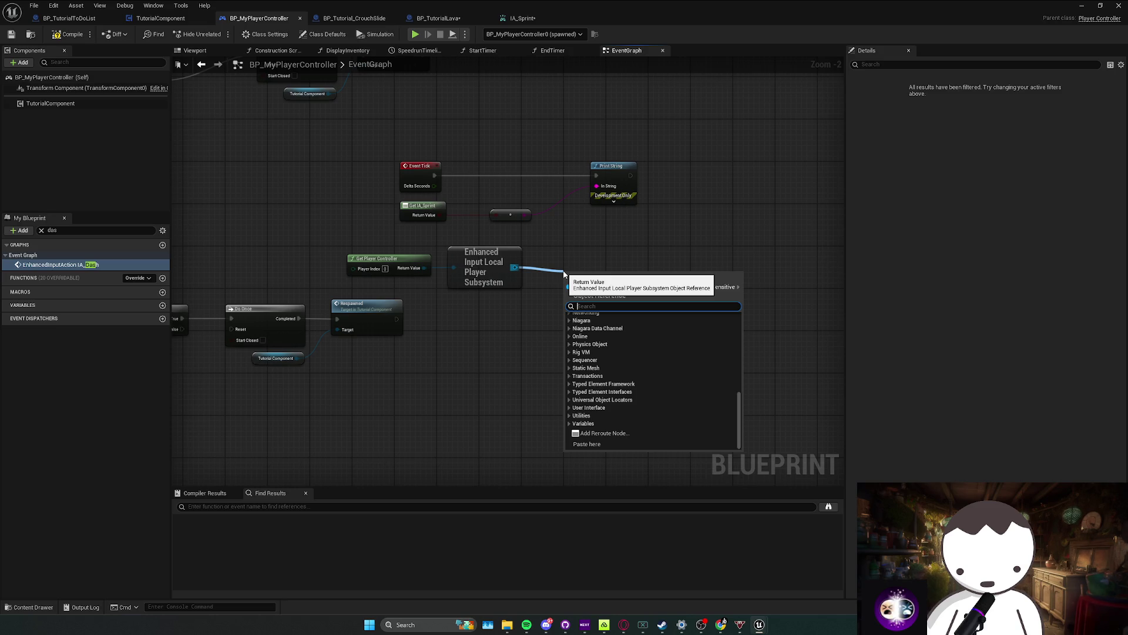
{"action": "right_click", "coordinate": [616, 269]}
{"action": "type", "text": "get keys press"}
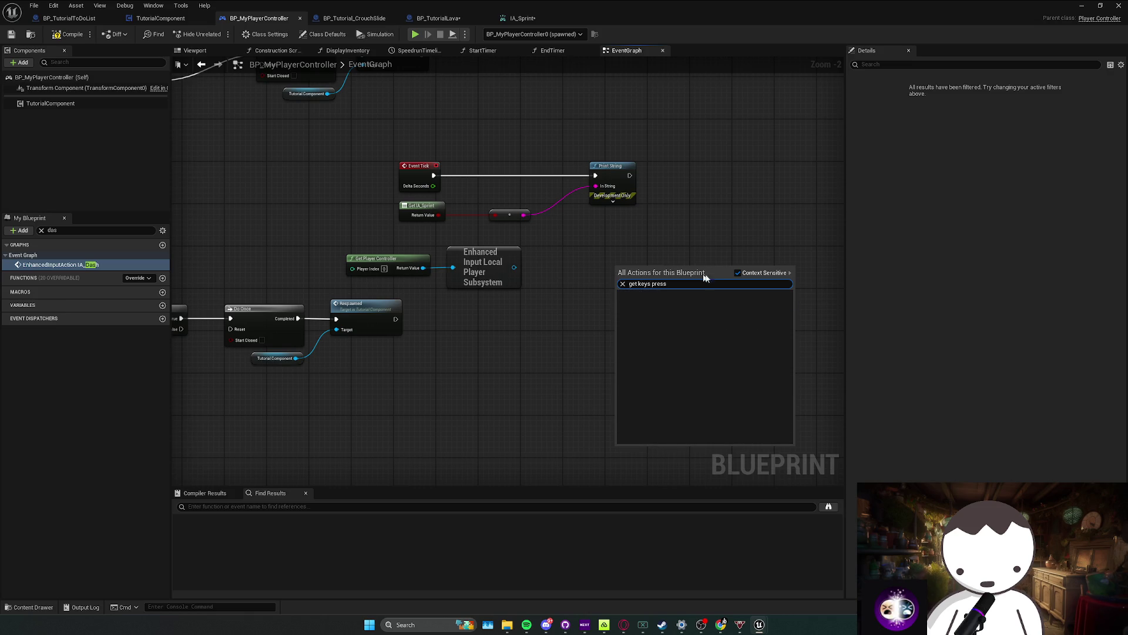
{"action": "left_click", "coordinate": [738, 274]}
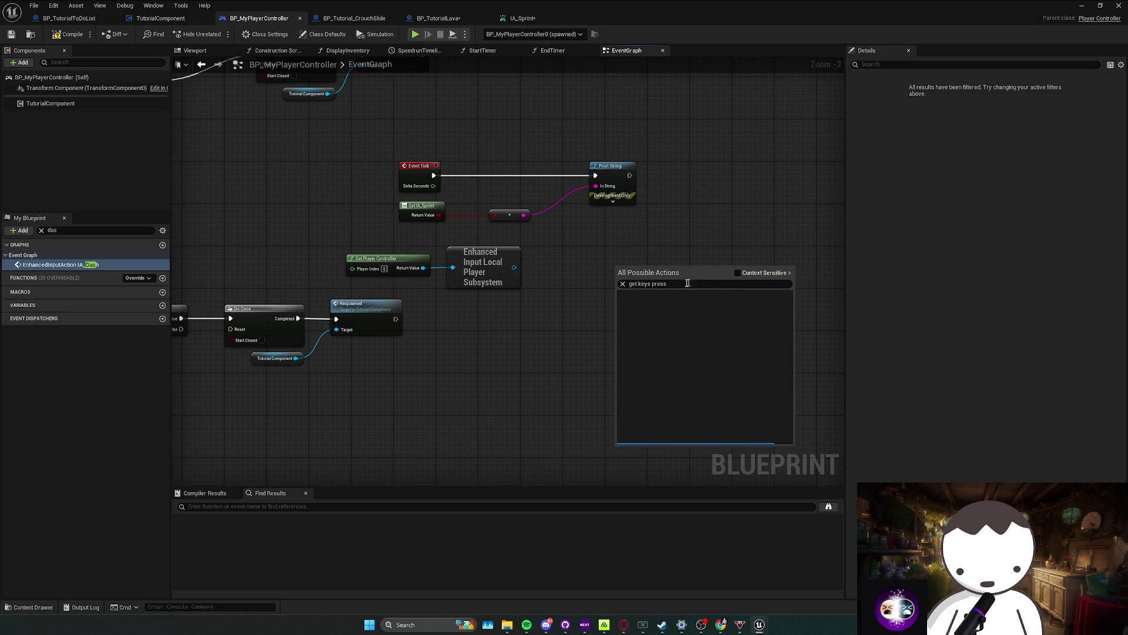
{"action": "left_click", "coordinate": [687, 309]}
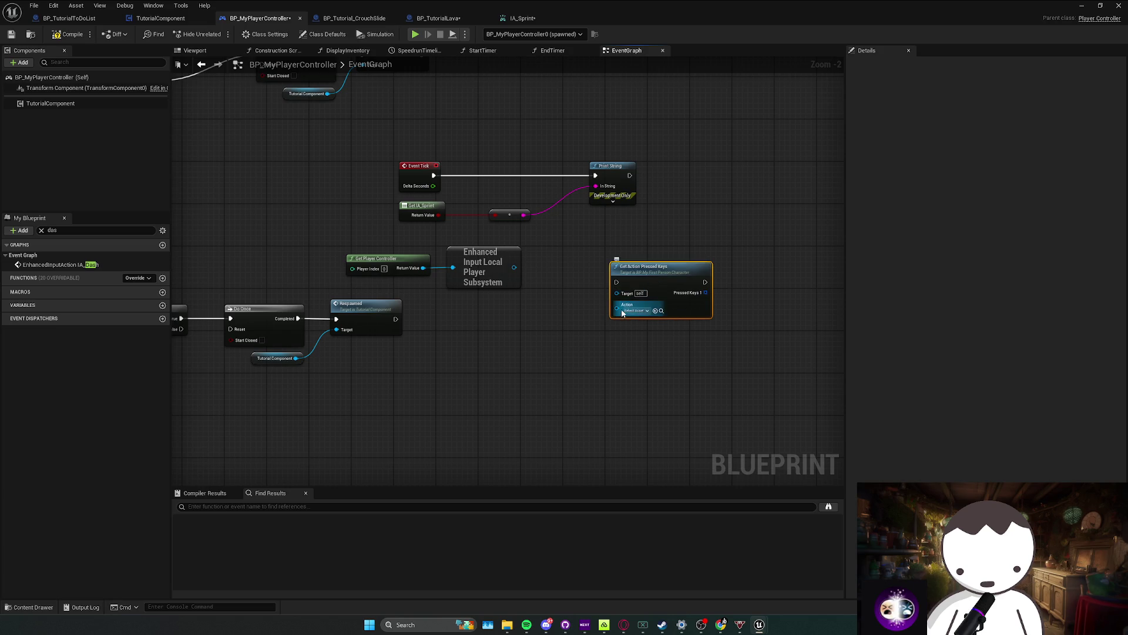
{"action": "right_click", "coordinate": [571, 291]}
{"action": "left_click", "coordinate": [560, 295]}
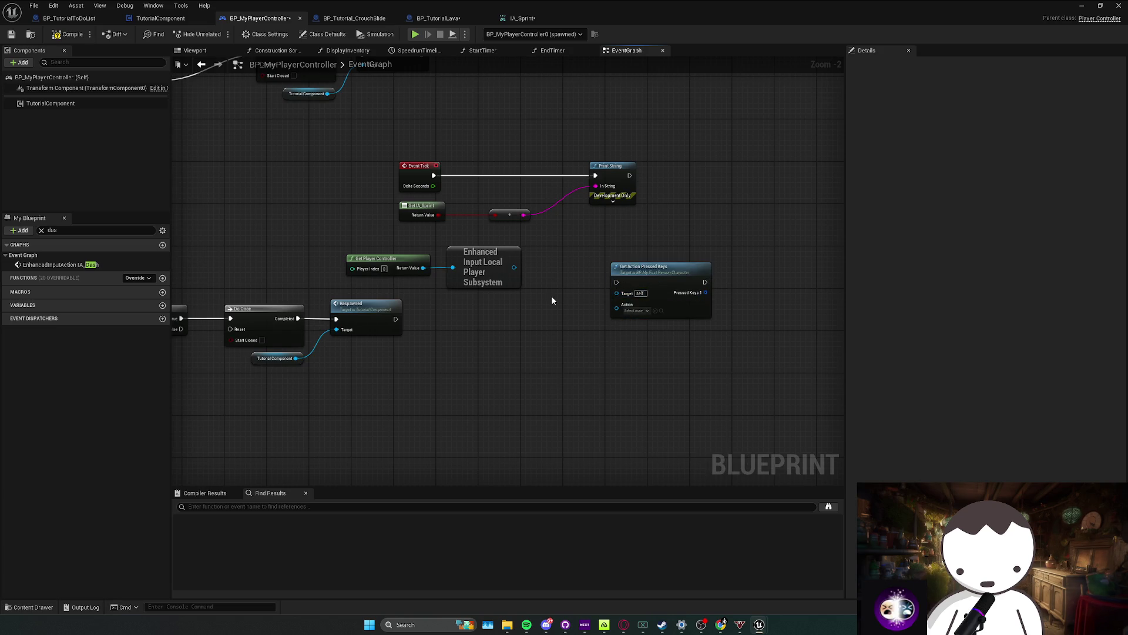
{"action": "right_click", "coordinate": [552, 296]}
{"action": "left_click", "coordinate": [567, 291]}
{"action": "mouse_move", "coordinate": [514, 267]}
{"action": "left_mouse_down"}
{"action": "mouse_move", "coordinate": [618, 297]}
{"action": "mouse_move", "coordinate": [562, 309]}
{"action": "mouse_move", "coordinate": [568, 322]}
{"action": "left_mouse_up"}
{"action": "type", "text": "a"}
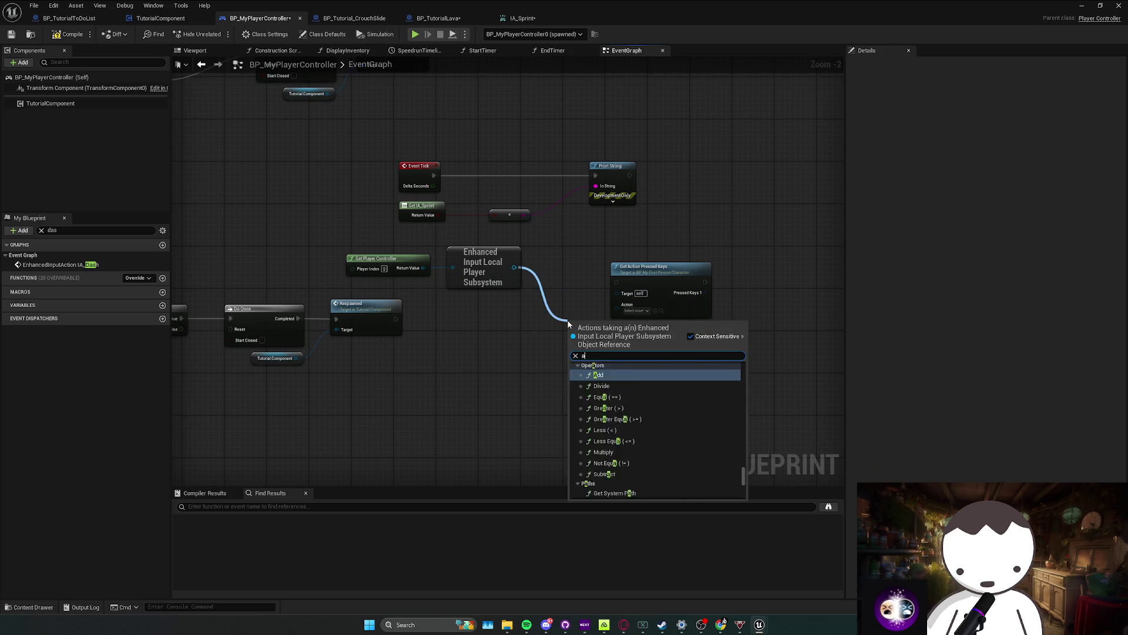
{"action": "type", "text": "ction key"}
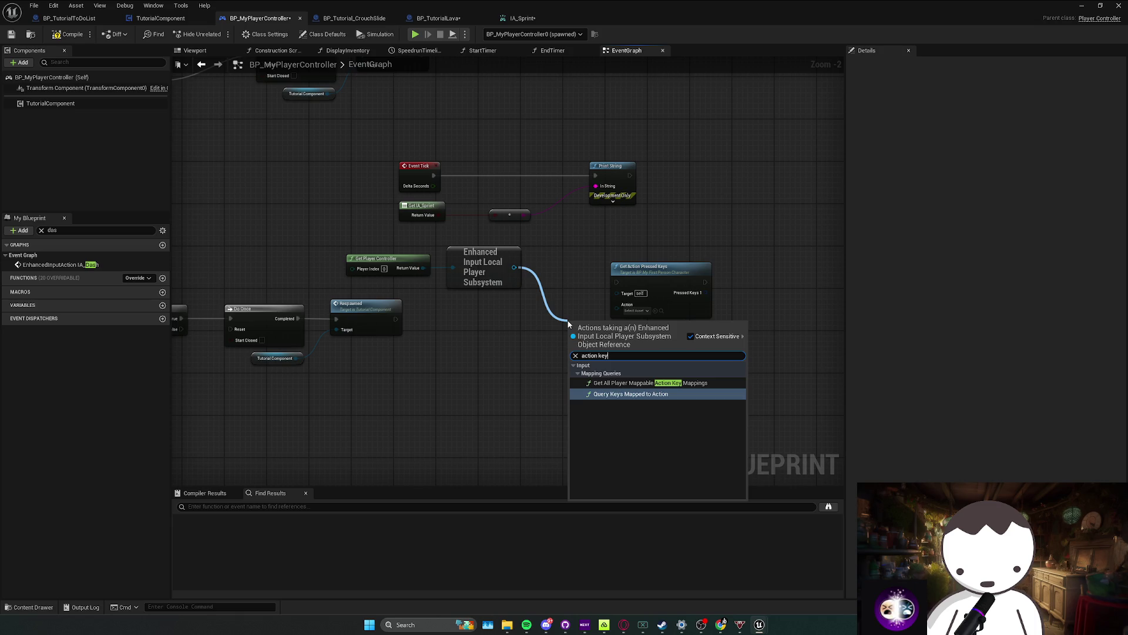
{"action": "key", "text": "Up"}
{"action": "key", "text": "Down"}
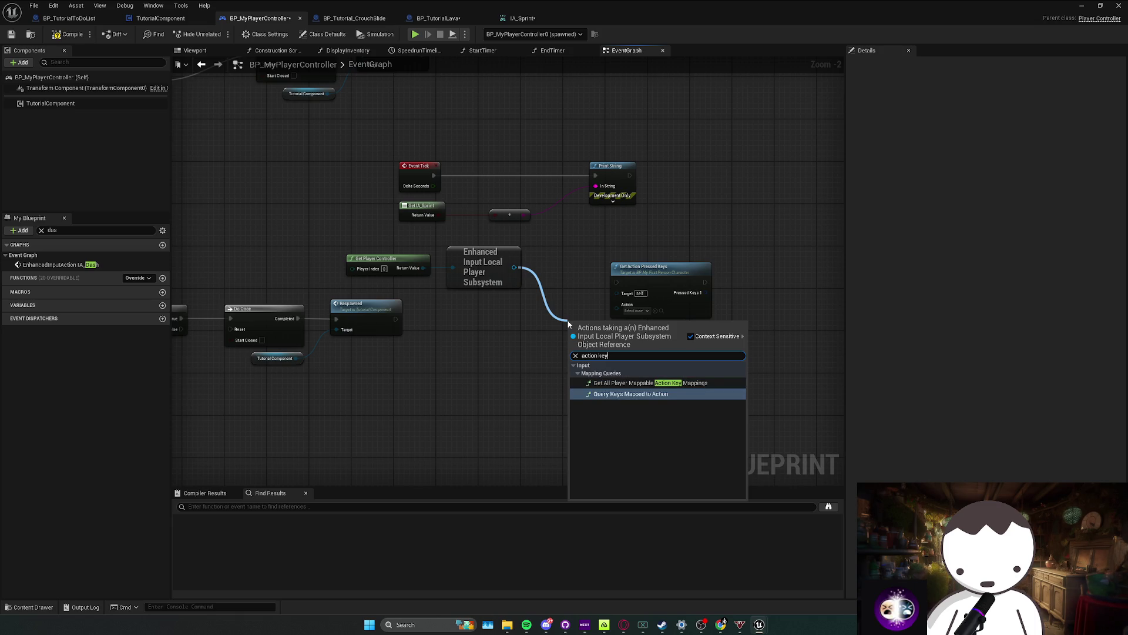
{"action": "left_click", "coordinate": [557, 310]}
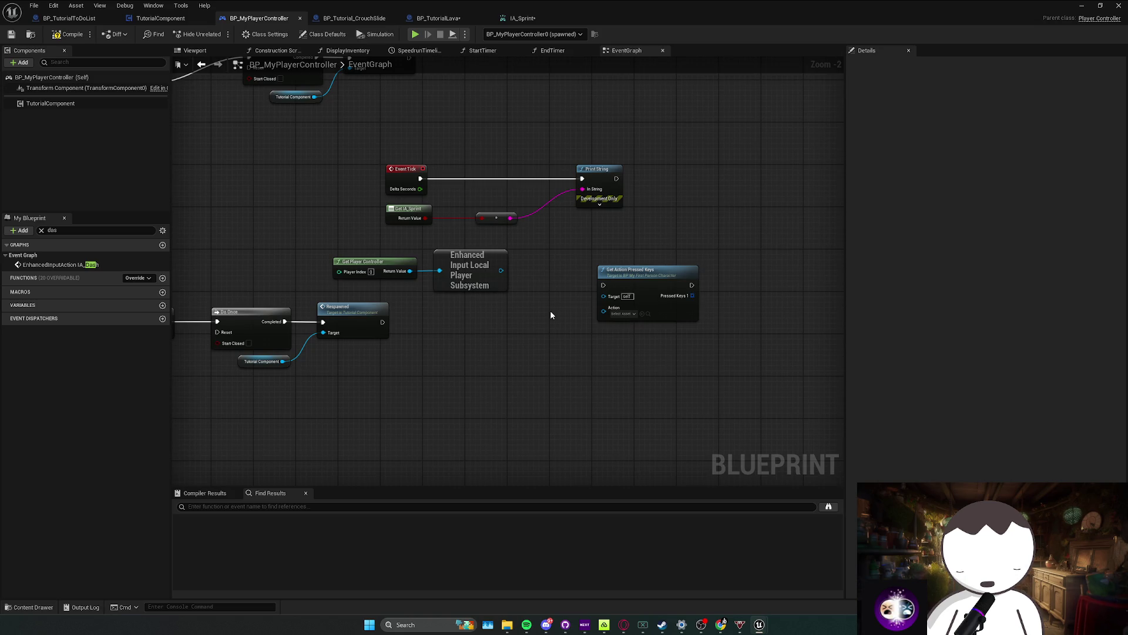
{"action": "left_click", "coordinate": [625, 314]}
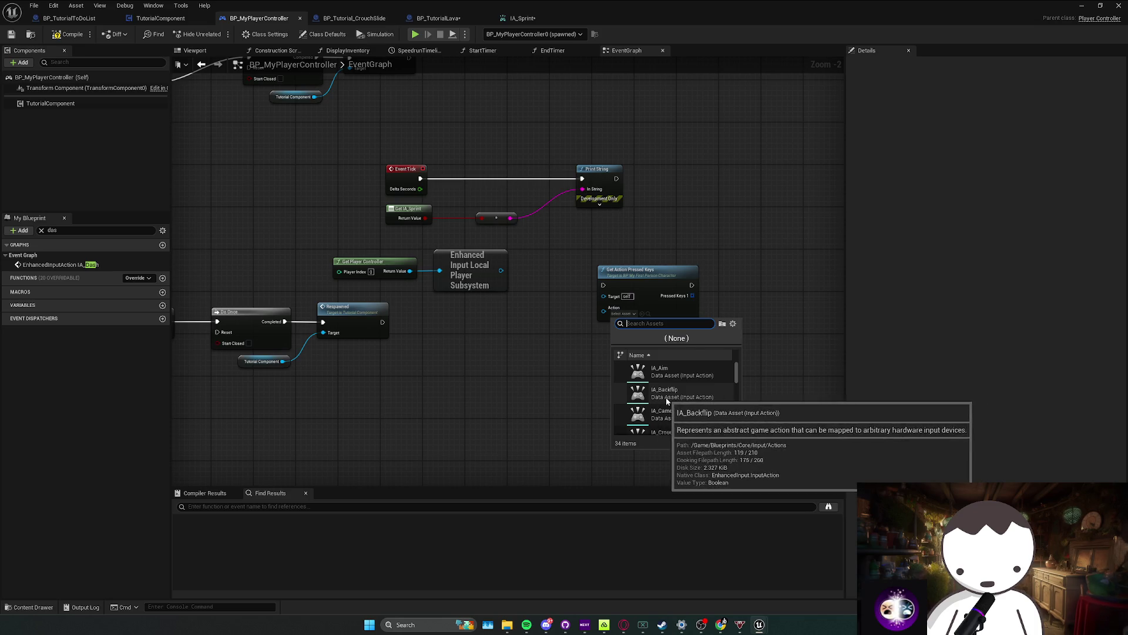
Step: Add a For Each Loop over Pressed Keys and place both nodes between Event Tick and Print String
{"action": "left_click", "coordinate": [604, 314]}
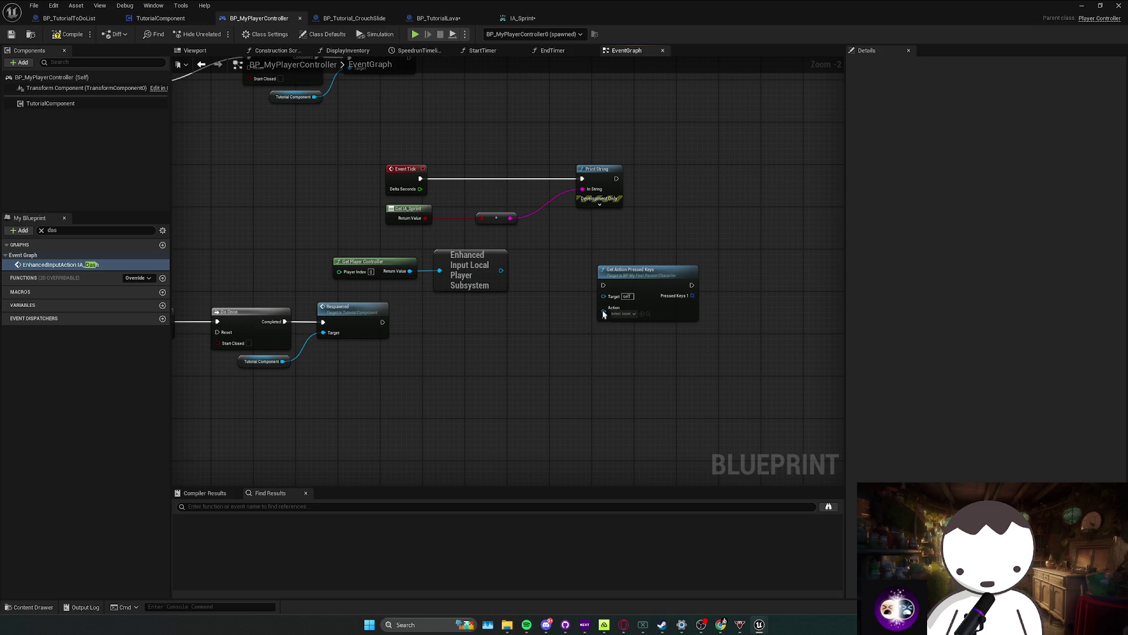
{"action": "left_click_drag", "start_coordinate": [599, 297], "coordinate": [567, 302]}
{"action": "left_click_drag", "start_coordinate": [662, 303], "coordinate": [691, 300]}
{"action": "type", "text": "for eac"}
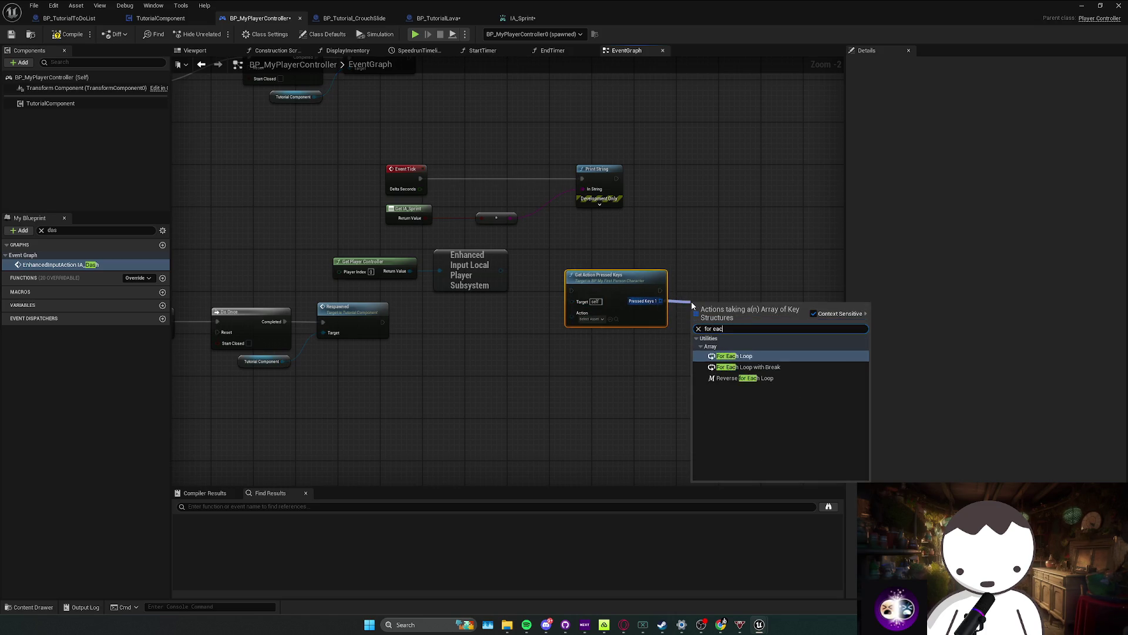
{"action": "key", "text": "Return"}
{"action": "left_click_drag", "start_coordinate": [611, 275], "coordinate": [612, 295]}
{"action": "left_click", "coordinate": [604, 218]}
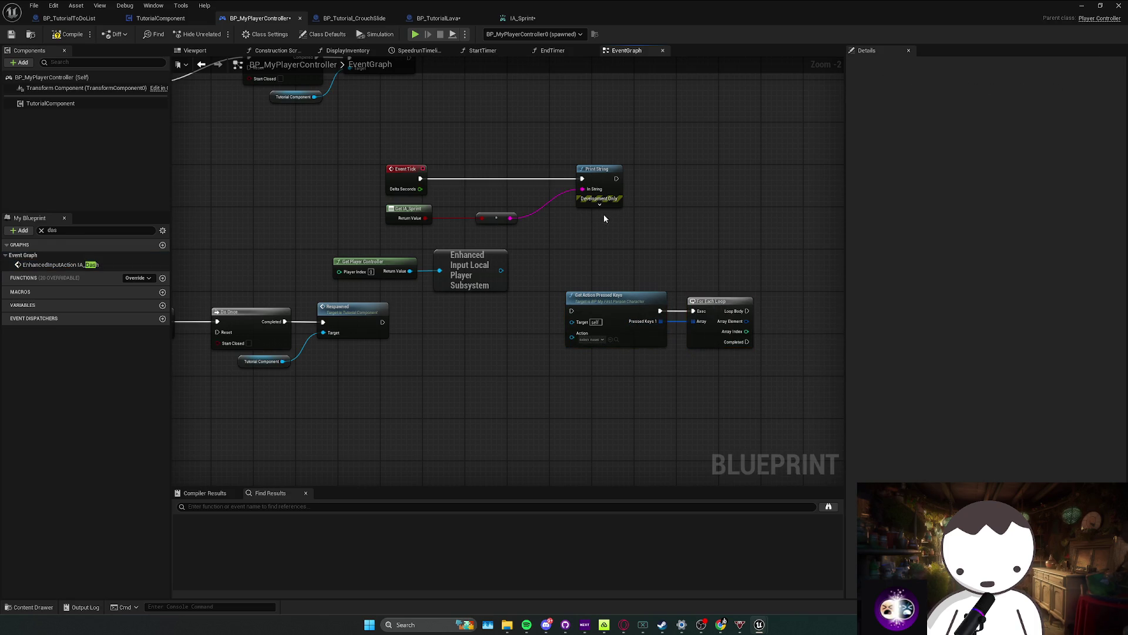
{"action": "left_click_drag", "start_coordinate": [603, 169], "coordinate": [776, 170]}
{"action": "left_click", "coordinate": [751, 257]}
{"action": "left_click_drag", "start_coordinate": [750, 256], "coordinate": [581, 312]}
{"action": "mouse_move", "coordinate": [581, 312]}
{"action": "left_mouse_down"}
{"action": "mouse_move", "coordinate": [536, 180]}
{"action": "mouse_move", "coordinate": [502, 180]}
{"action": "mouse_move", "coordinate": [512, 181]}
{"action": "left_mouse_up"}
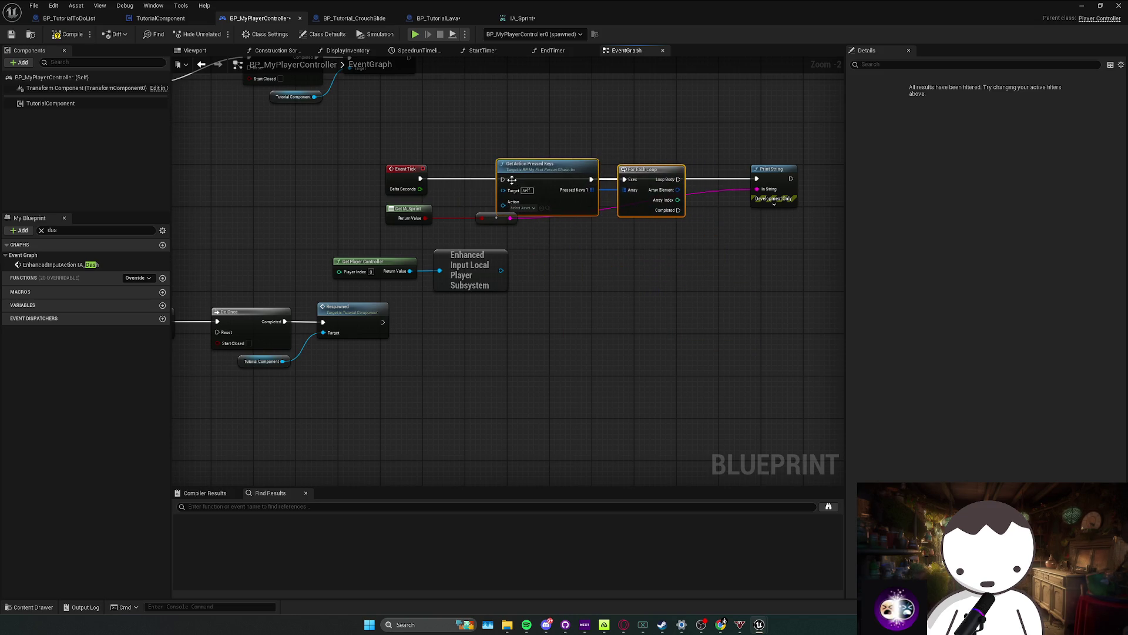
Step: Wire Loop Body to Print String, set Action to IA_Sprint, and compile
{"action": "mouse_move", "coordinate": [678, 180]}
{"action": "left_mouse_down"}
{"action": "mouse_move", "coordinate": [800, 183]}
{"action": "mouse_move", "coordinate": [757, 183]}
{"action": "left_mouse_up"}
{"action": "left_click", "coordinate": [523, 208]}
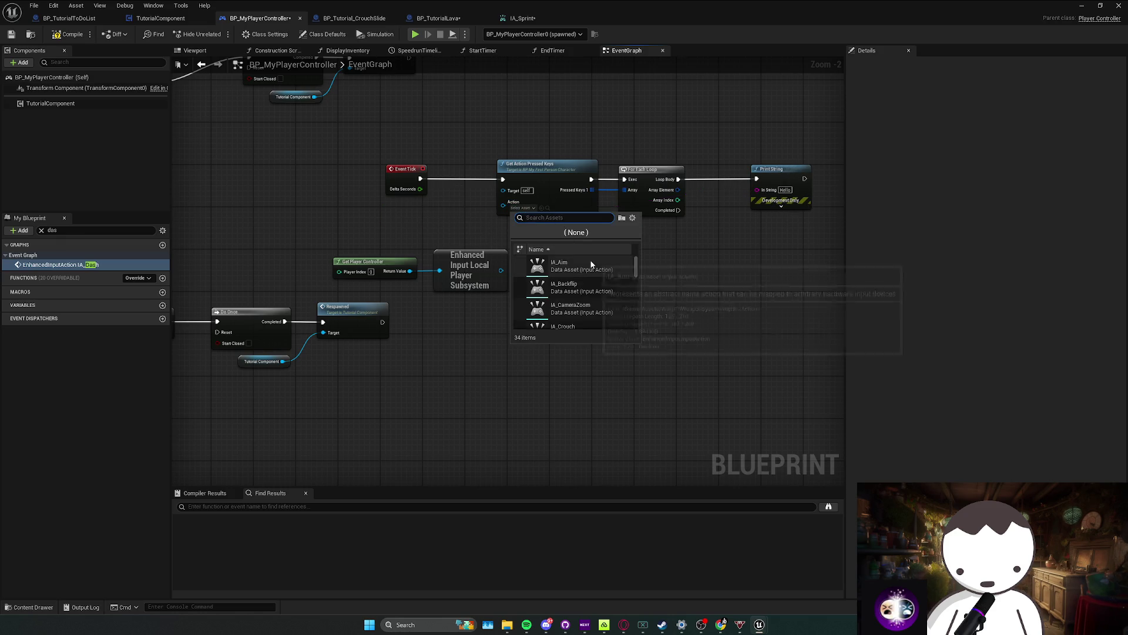
{"action": "type", "text": "ia_spr"}
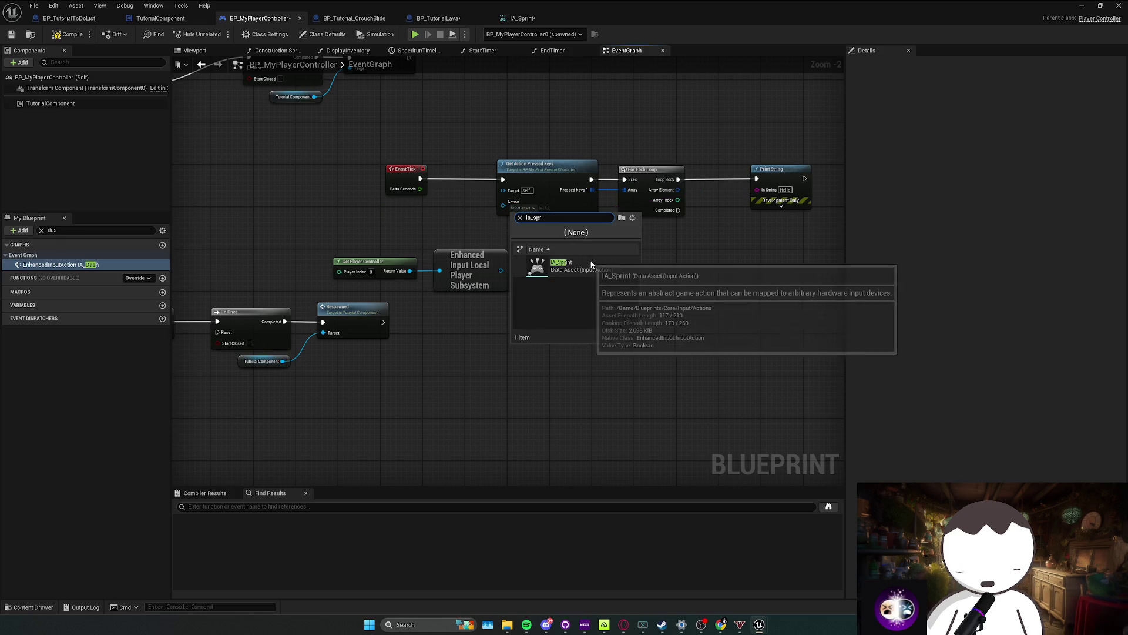
{"action": "left_click", "coordinate": [591, 266]}
{"action": "key", "text": "F7"}
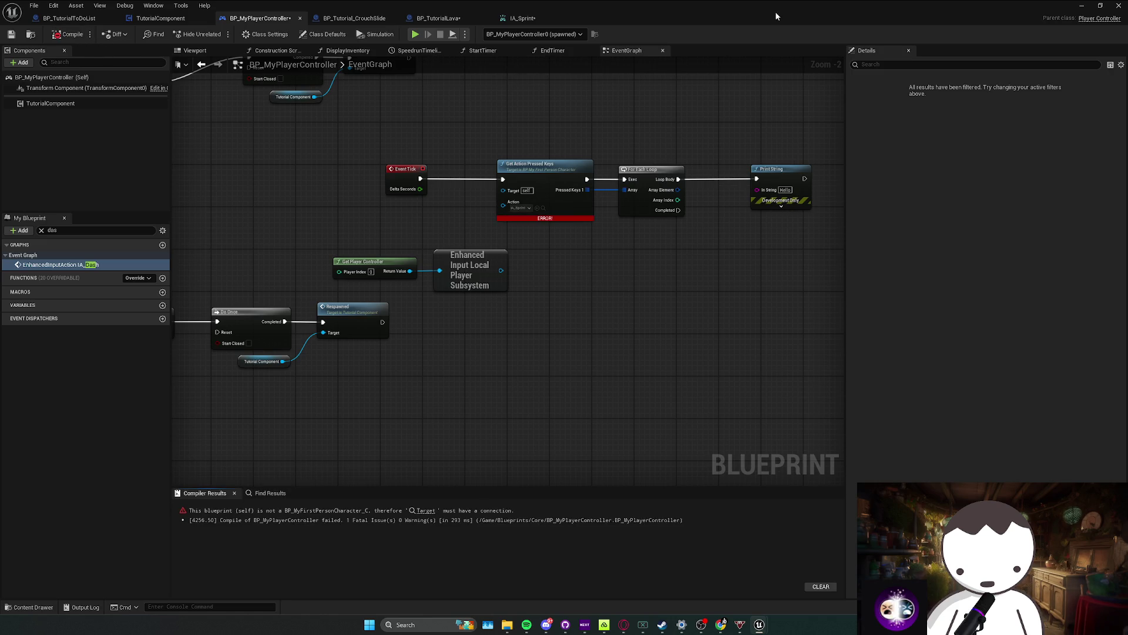
{"action": "left_click_drag", "start_coordinate": [504, 191], "coordinate": [476, 214]}
Step: Add a Get (a copy) node for the Target pin, then delete it
{"action": "type", "text": "player"}
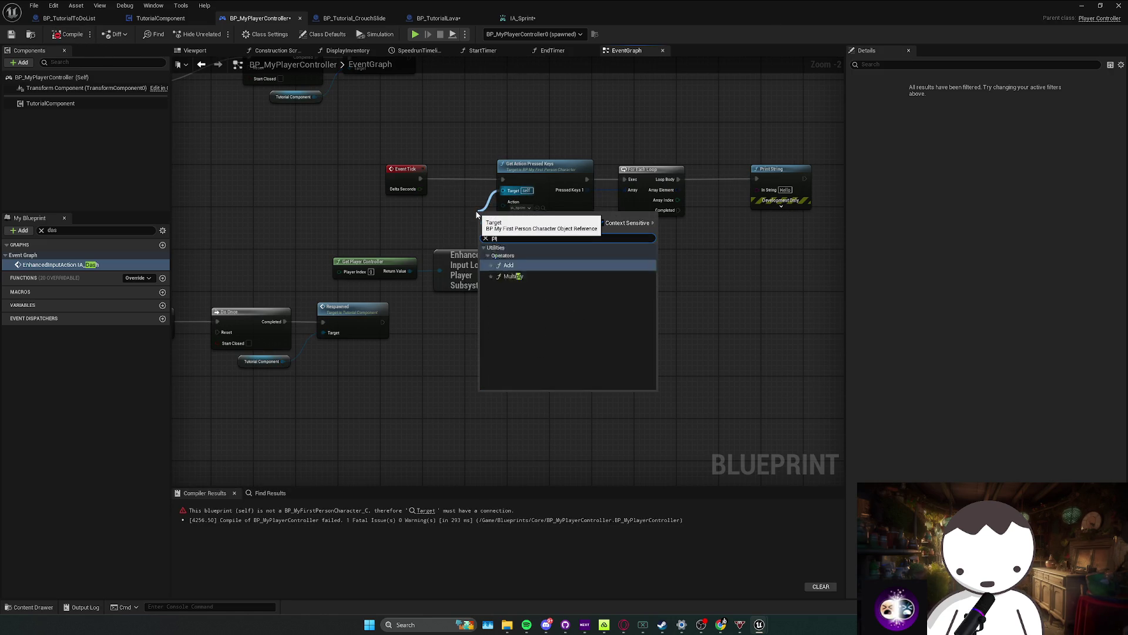
{"action": "key", "text": "BackSpace"}
{"action": "key", "text": "BackSpace"}
{"action": "key", "text": "BackSpace"}
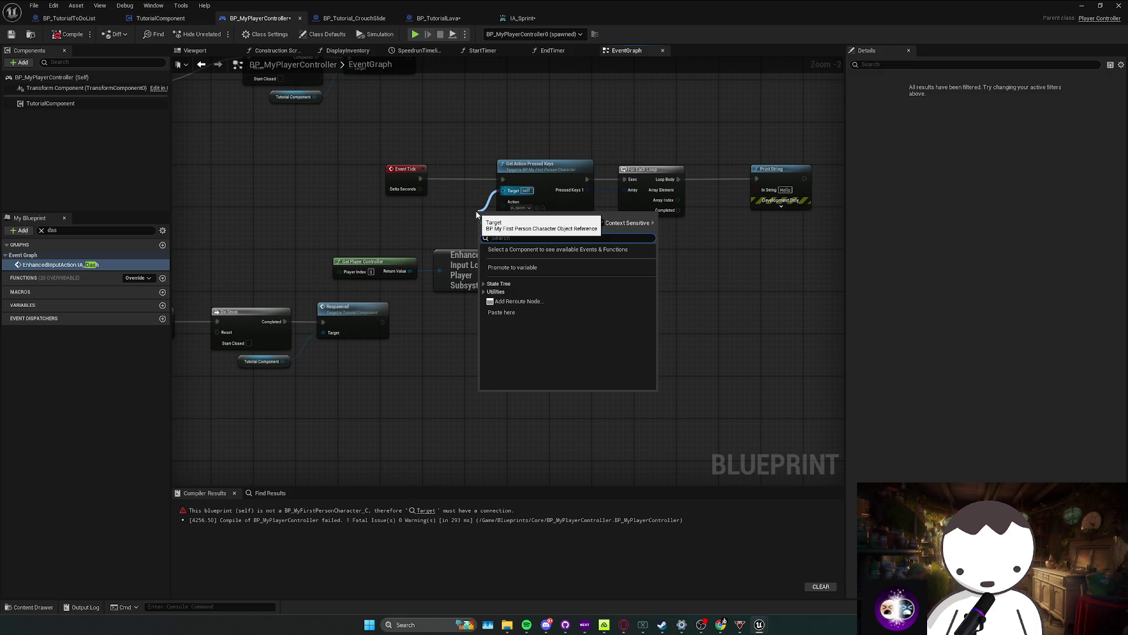
{"action": "type", "text": "get"}
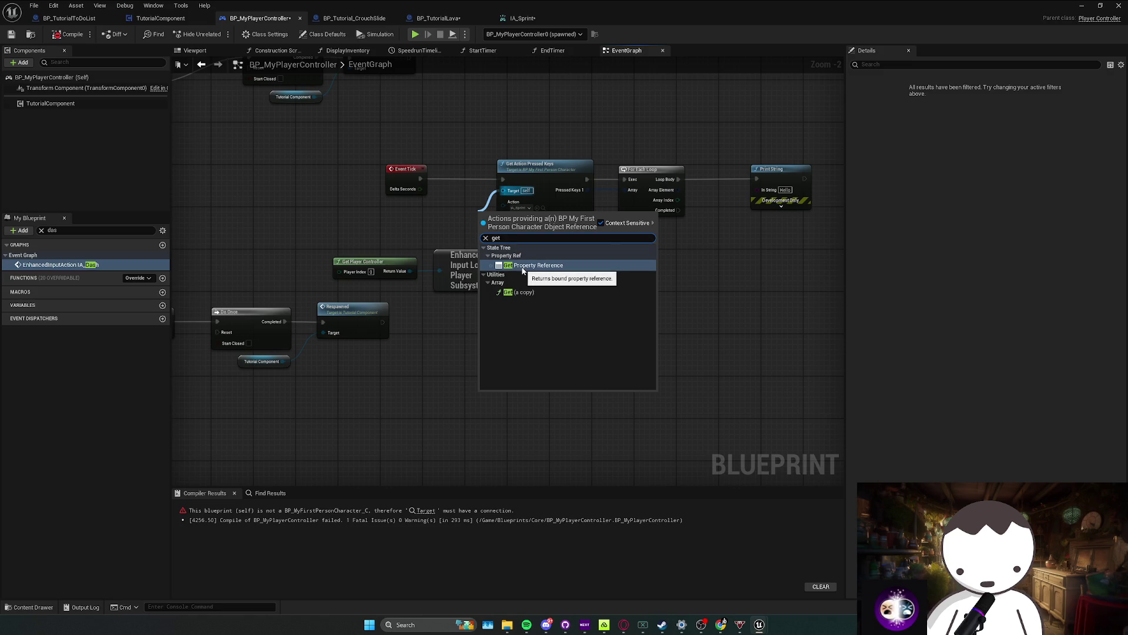
{"action": "left_click", "coordinate": [523, 292]}
{"action": "left_click_drag", "start_coordinate": [520, 227], "coordinate": [463, 227]}
{"action": "key", "text": "Delete"}
Step: Select and delete the erroring Get Action Pressed Keys node
{"action": "left_click_drag", "start_coordinate": [488, 159], "coordinate": [660, 239]}
{"action": "left_click_drag", "start_coordinate": [589, 252], "coordinate": [537, 249]}
{"action": "mouse_move", "coordinate": [444, 281]}
{"action": "left_mouse_down"}
{"action": "mouse_move", "coordinate": [523, 262]}
{"action": "mouse_move", "coordinate": [555, 192]}
{"action": "left_mouse_up"}
{"action": "key", "text": "Escape"}
{"action": "key", "text": "Delete"}
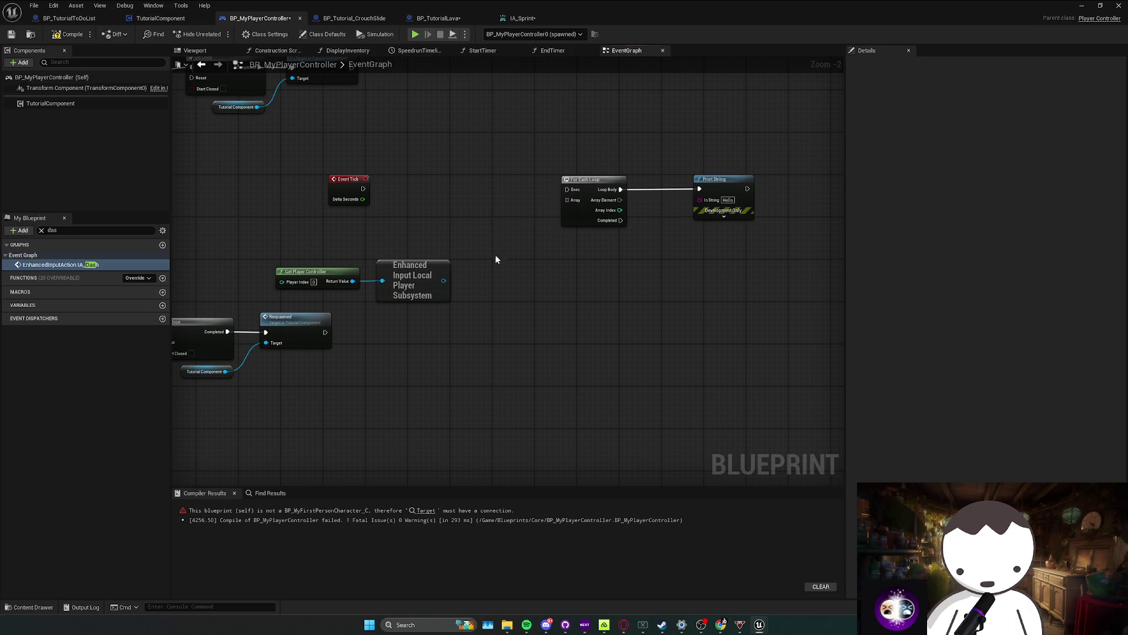
{"action": "left_click_drag", "start_coordinate": [491, 260], "coordinate": [472, 268]}
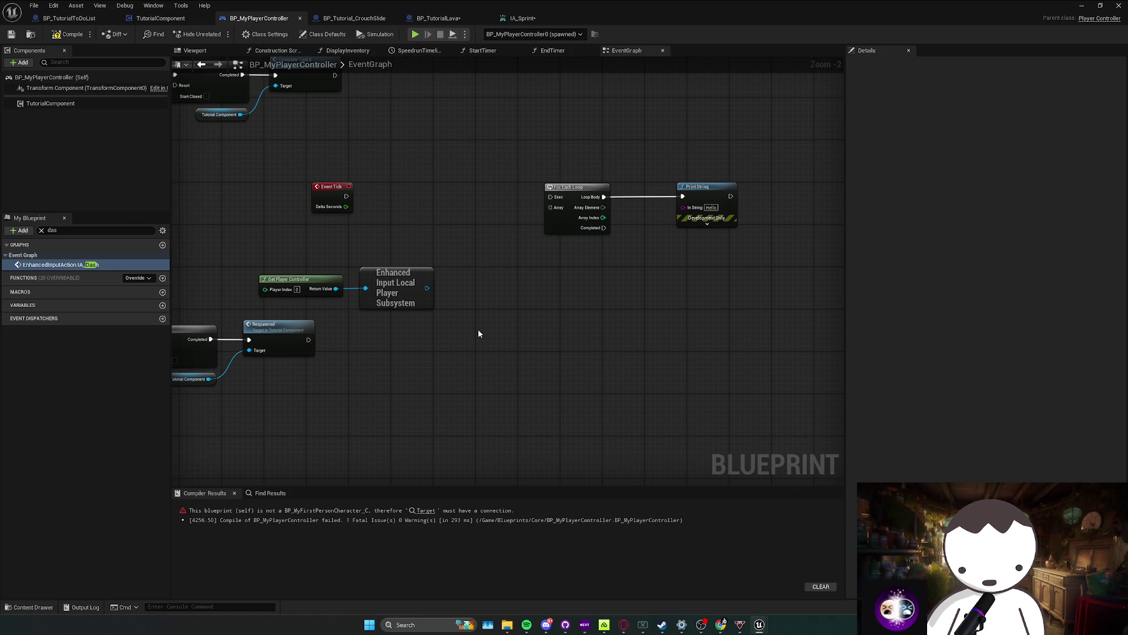
{"action": "left_click_drag", "start_coordinate": [432, 285], "coordinate": [447, 285]}
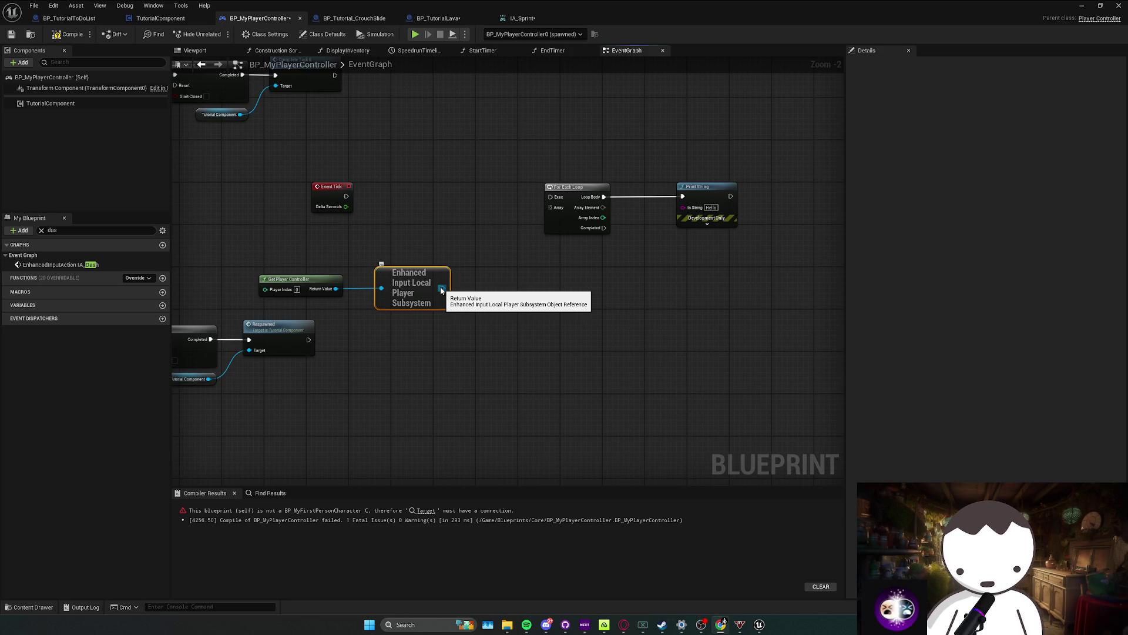
{"action": "left_click_drag", "start_coordinate": [442, 290], "coordinate": [464, 292]}
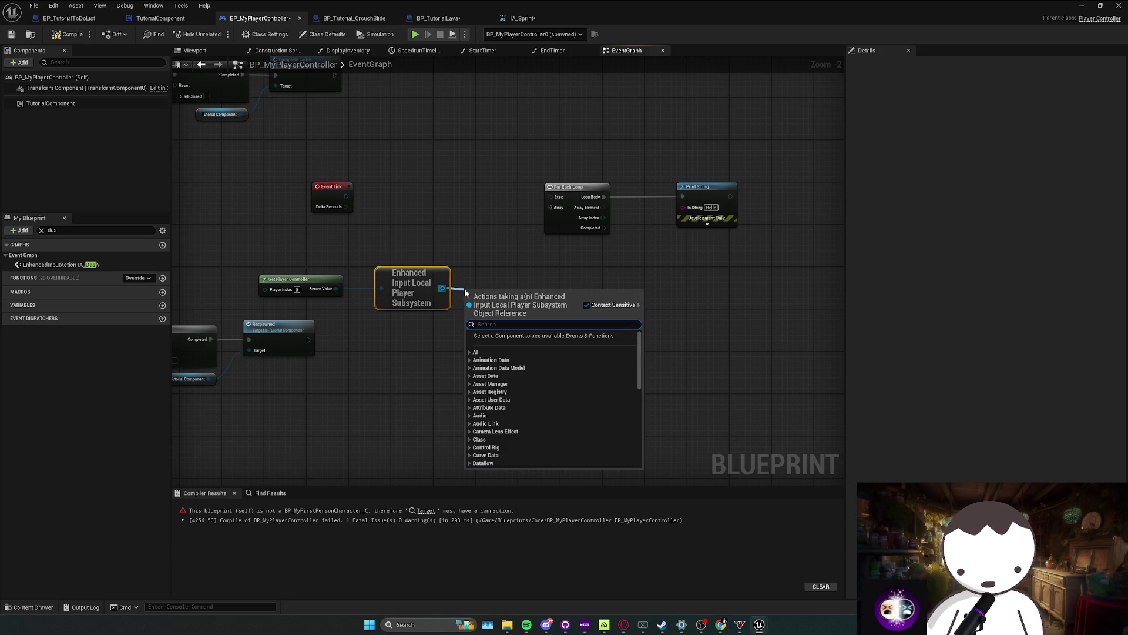
{"action": "type", "text": "get input"}
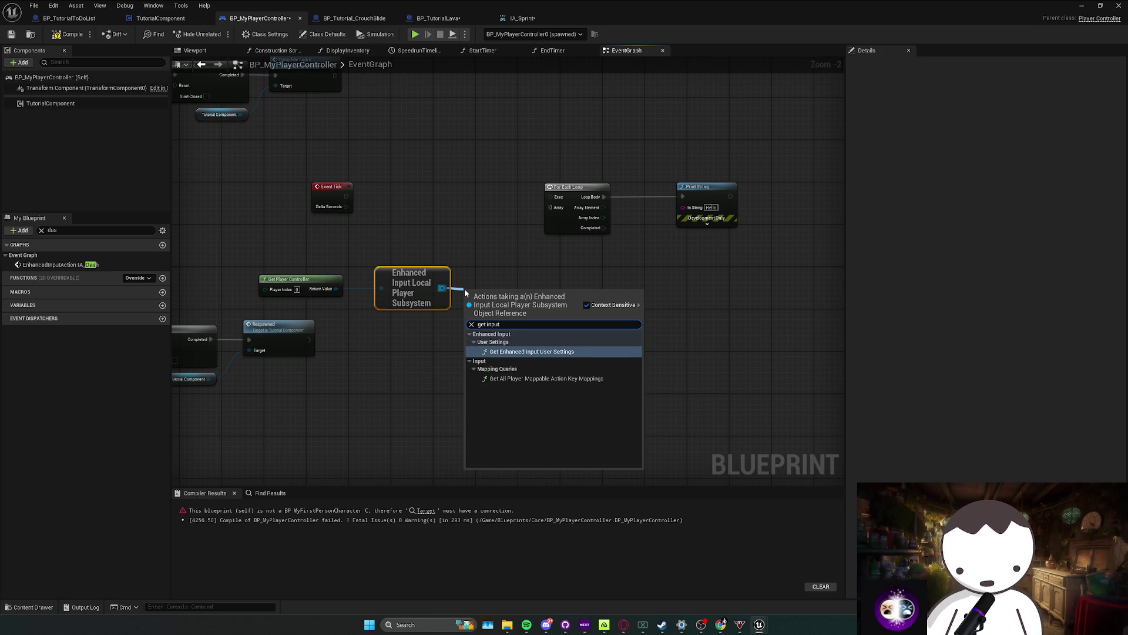
{"action": "key", "text": "Down"}
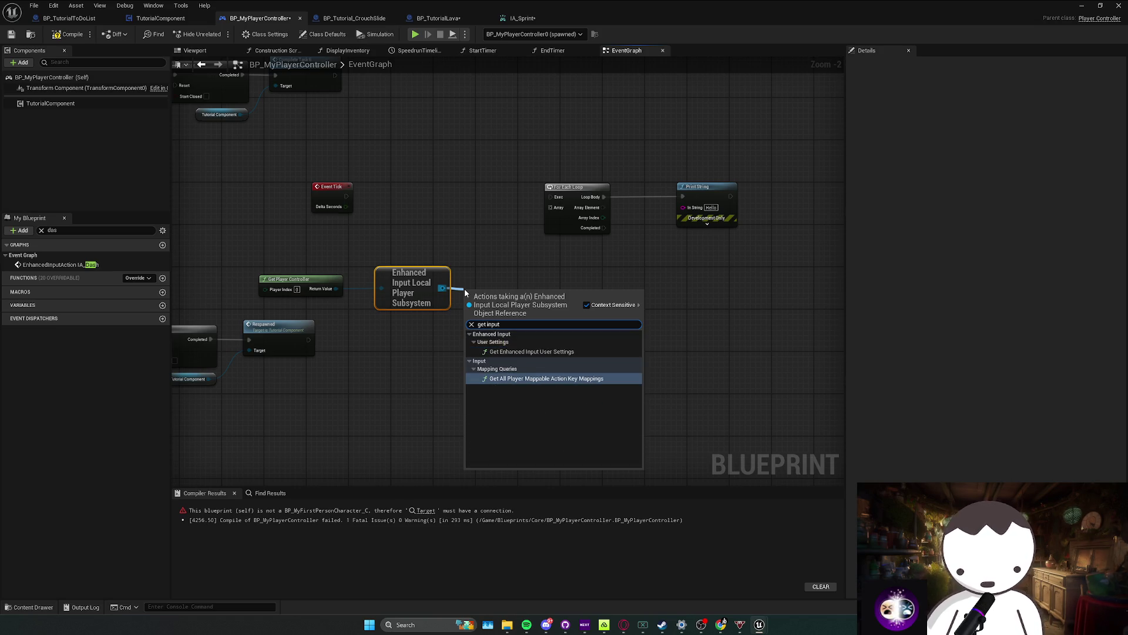
{"action": "key", "text": "Return"}
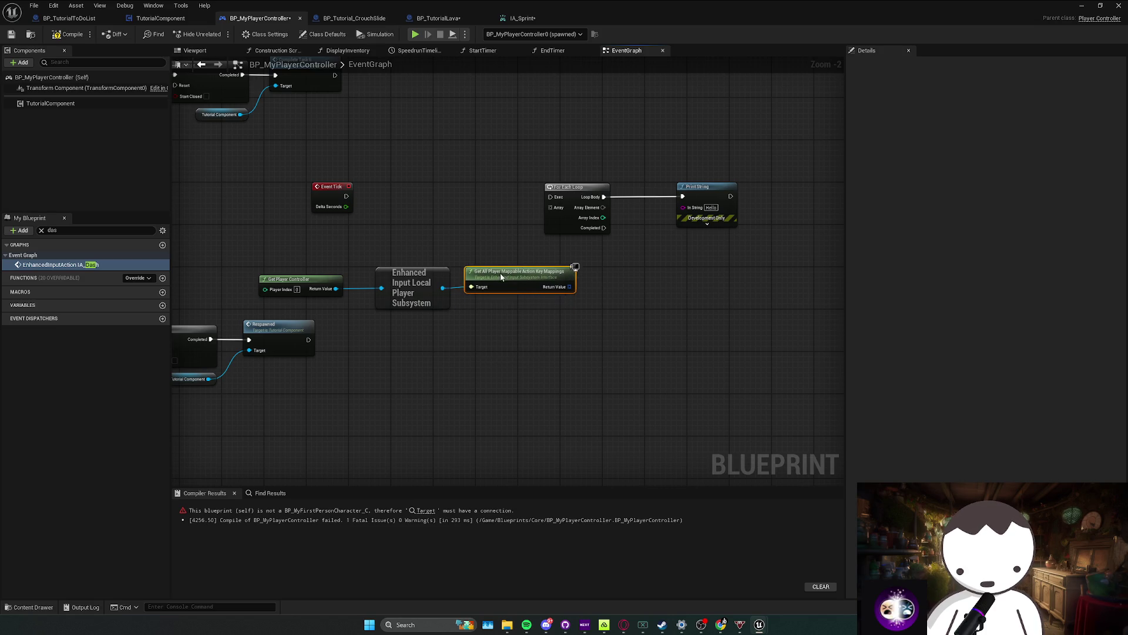
{"action": "mouse_move", "coordinate": [569, 287]}
{"action": "left_mouse_down"}
{"action": "mouse_move", "coordinate": [596, 288]}
{"action": "mouse_move", "coordinate": [546, 206]}
{"action": "mouse_move", "coordinate": [637, 251]}
{"action": "left_mouse_up"}
{"action": "type", "text": "f"}
{"action": "key", "text": "Escape"}
{"action": "type", "text": "break"}
{"action": "key", "text": "Return"}
{"action": "left_click_drag", "start_coordinate": [713, 293], "coordinate": [731, 307]}
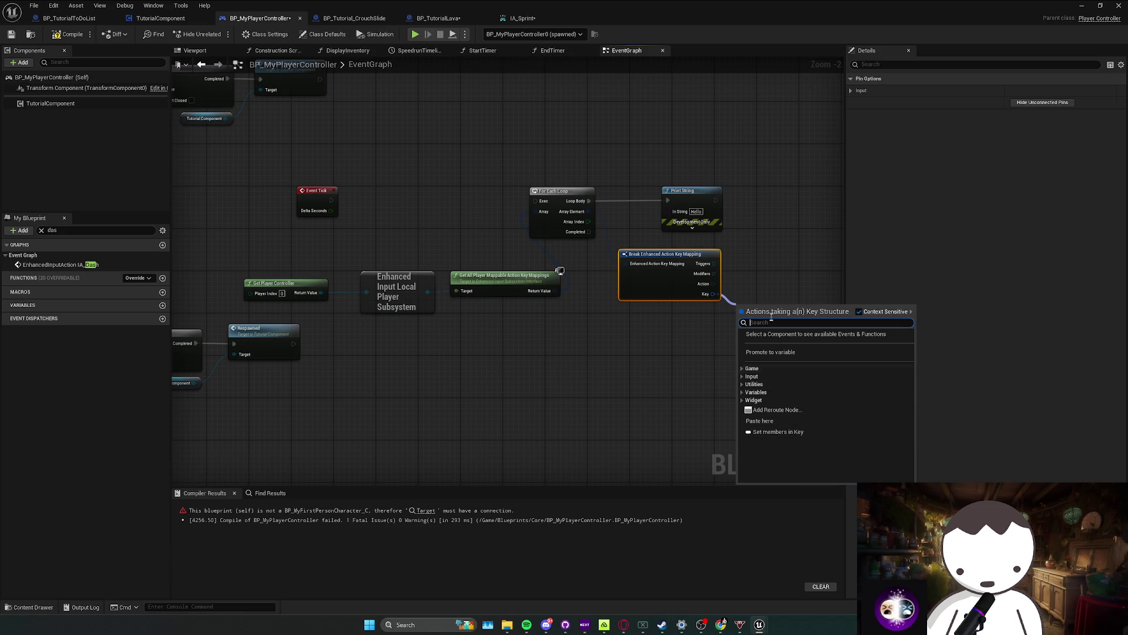
{"action": "key", "text": "Escape"}
{"action": "left_click_drag", "start_coordinate": [320, 328], "coordinate": [517, 282]}
{"action": "left_click", "coordinate": [587, 299]}
{"action": "key", "text": "ctrl+z"}
{"action": "key", "text": "ctrl+z"}
{"action": "key", "text": "ctrl+z"}
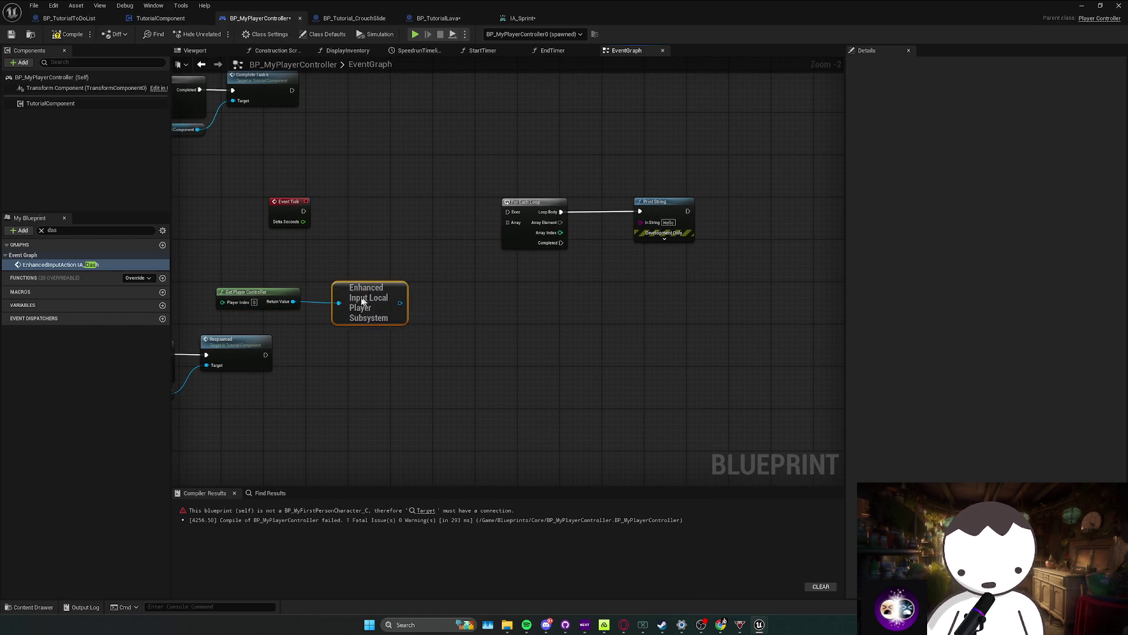
{"action": "key", "text": "ctrl+z"}
{"action": "left_click_drag", "start_coordinate": [379, 287], "coordinate": [463, 292]}
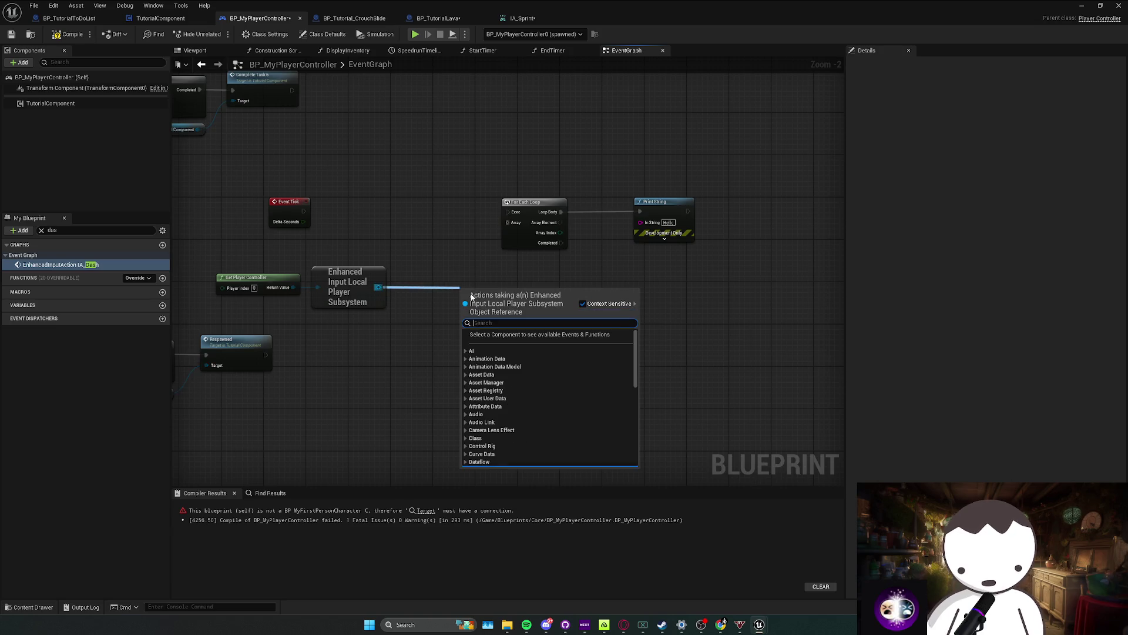
{"action": "key", "text": "Escape"}
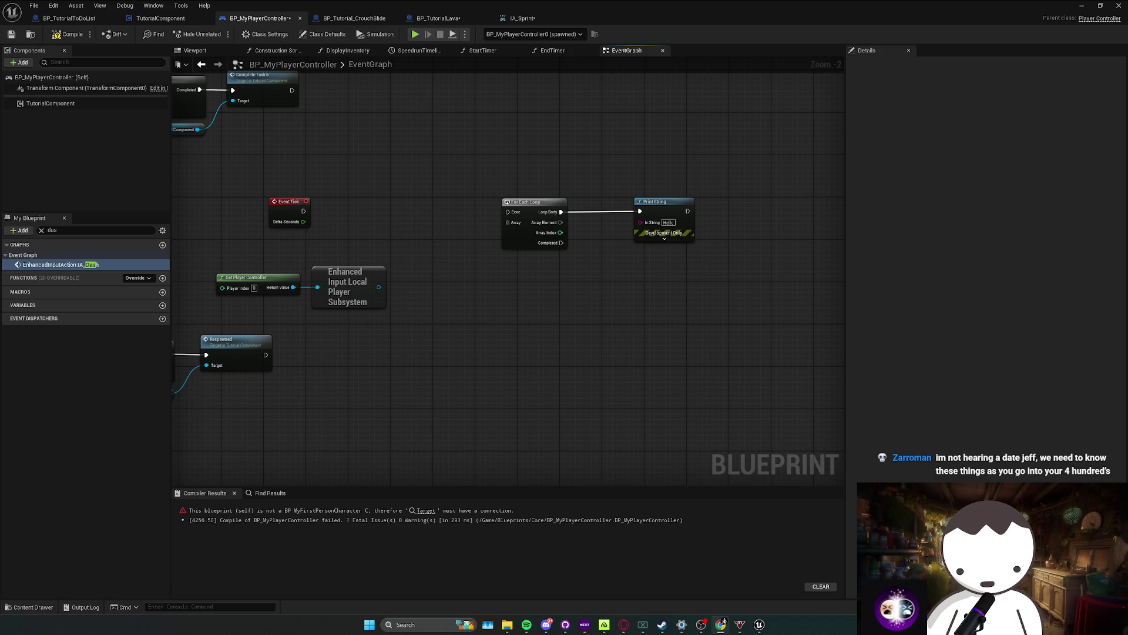
Step: Add Query Keys Mapped to Action from the subsystem with IA_Sprint as the action
{"action": "left_click_drag", "start_coordinate": [353, 288], "coordinate": [408, 292]}
{"action": "mouse_move", "coordinate": [320, 275]}
{"action": "left_mouse_down"}
{"action": "mouse_move", "coordinate": [299, 281]}
{"action": "mouse_move", "coordinate": [364, 289]}
{"action": "left_mouse_up"}
{"action": "type", "text": "curr"}
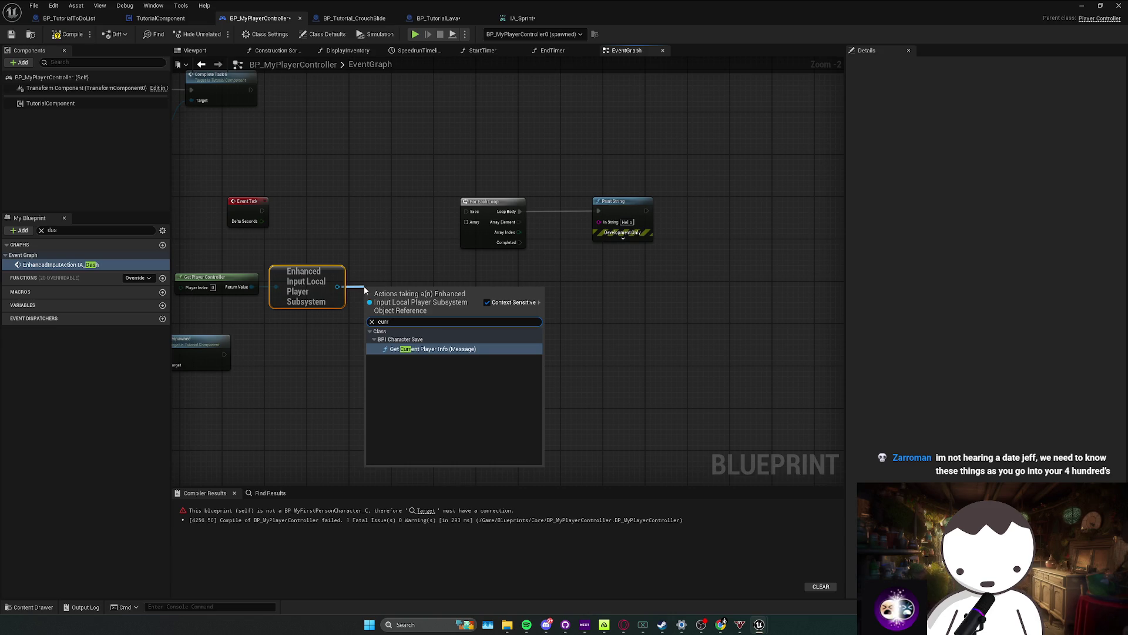
{"action": "key", "text": "BackSpace"}
{"action": "key", "text": "BackSpace"}
{"action": "key", "text": "BackSpace"}
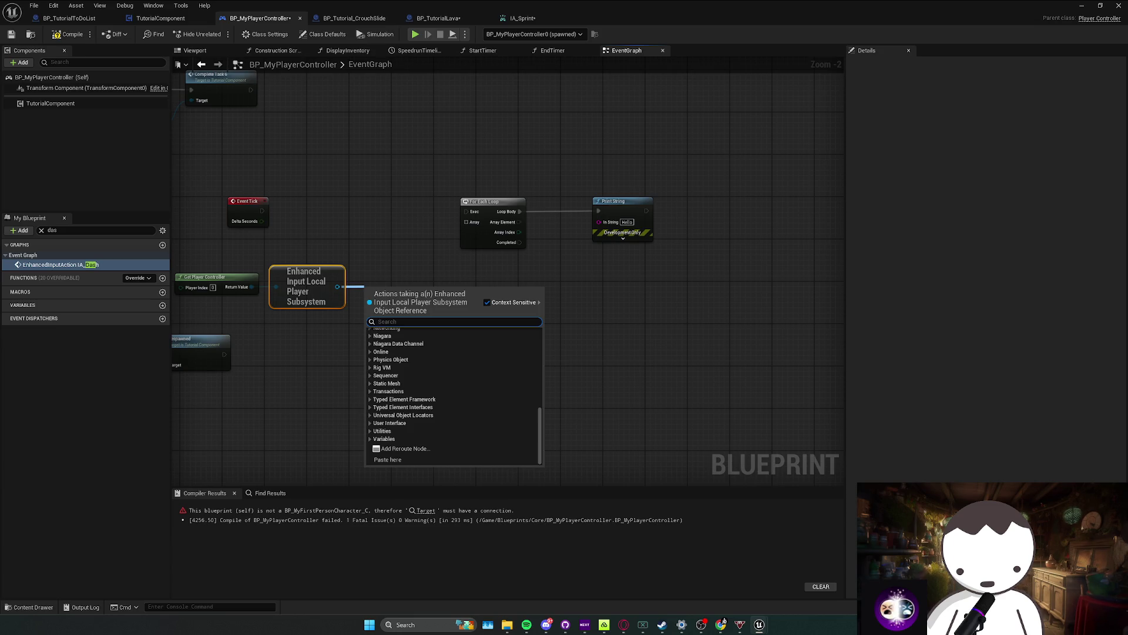
{"action": "type", "text": "que"}
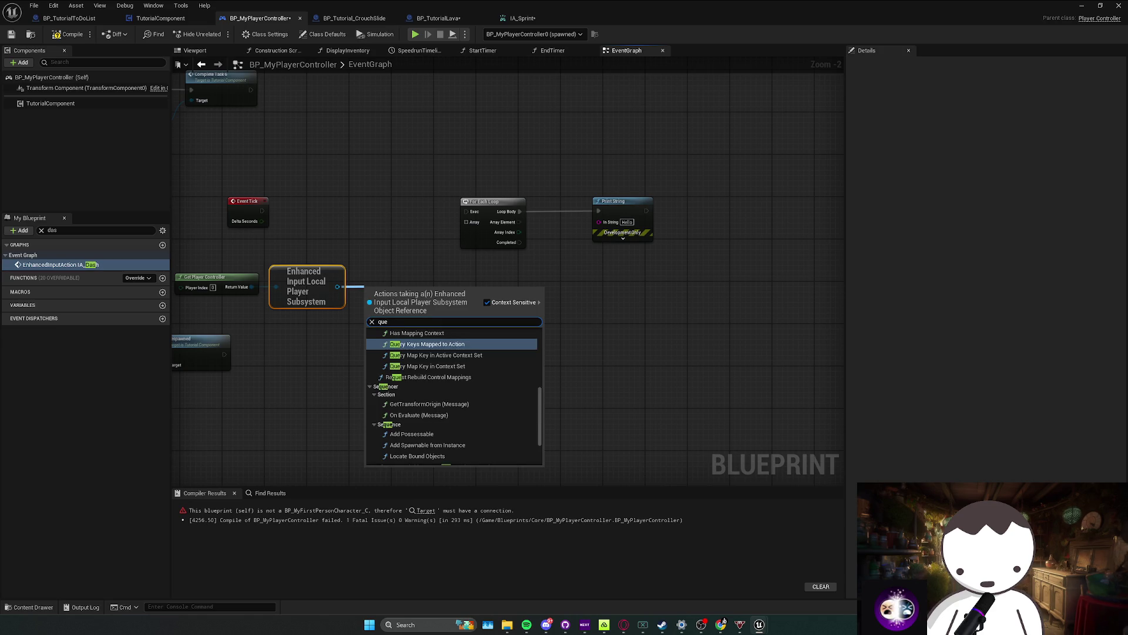
{"action": "type", "text": "ry keys"}
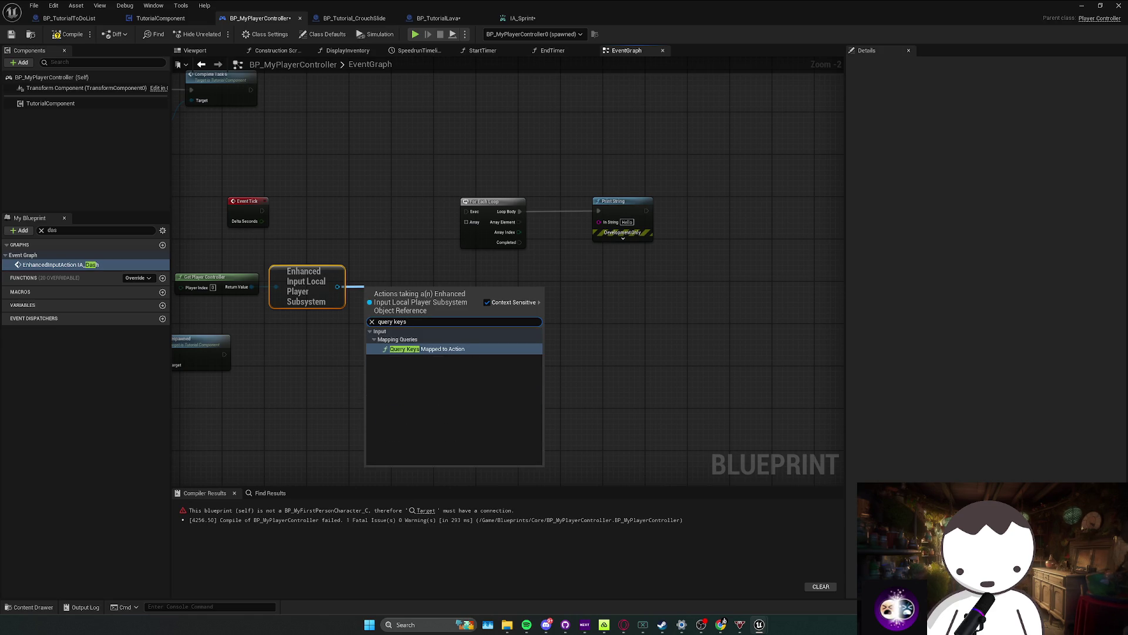
{"action": "key", "text": "Return"}
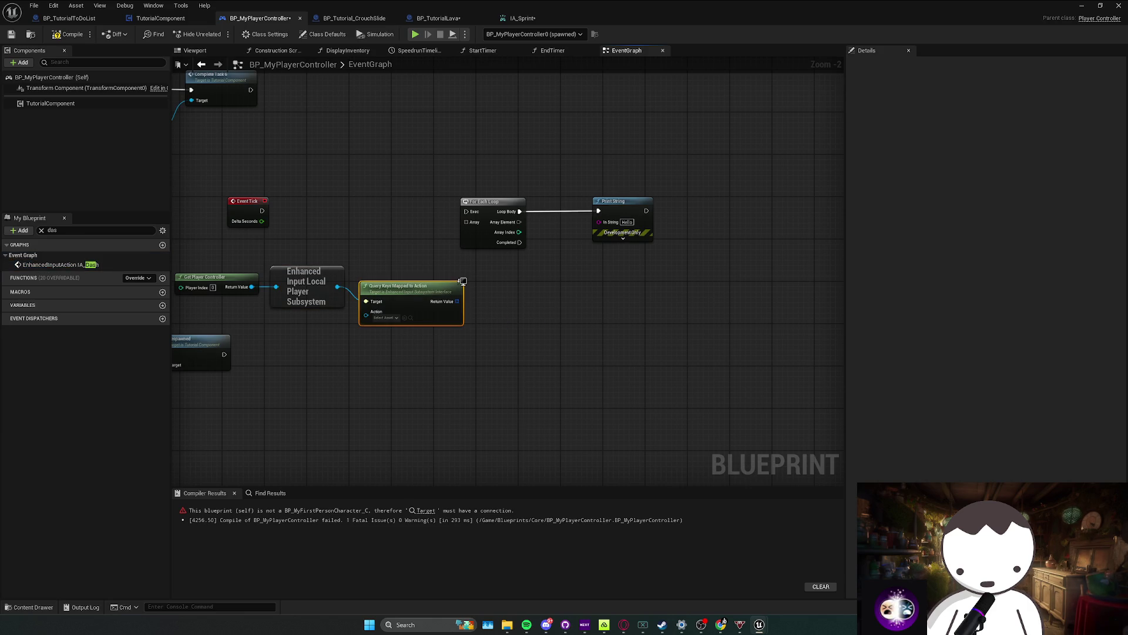
{"action": "left_click", "coordinate": [388, 307]}
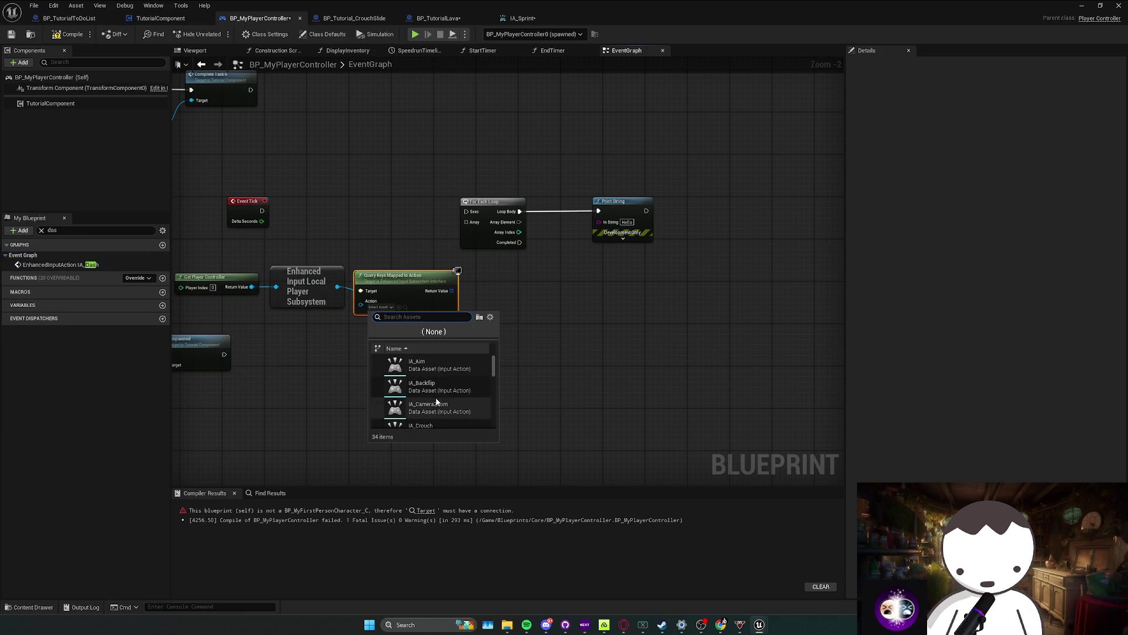
{"action": "type", "text": "sprint"}
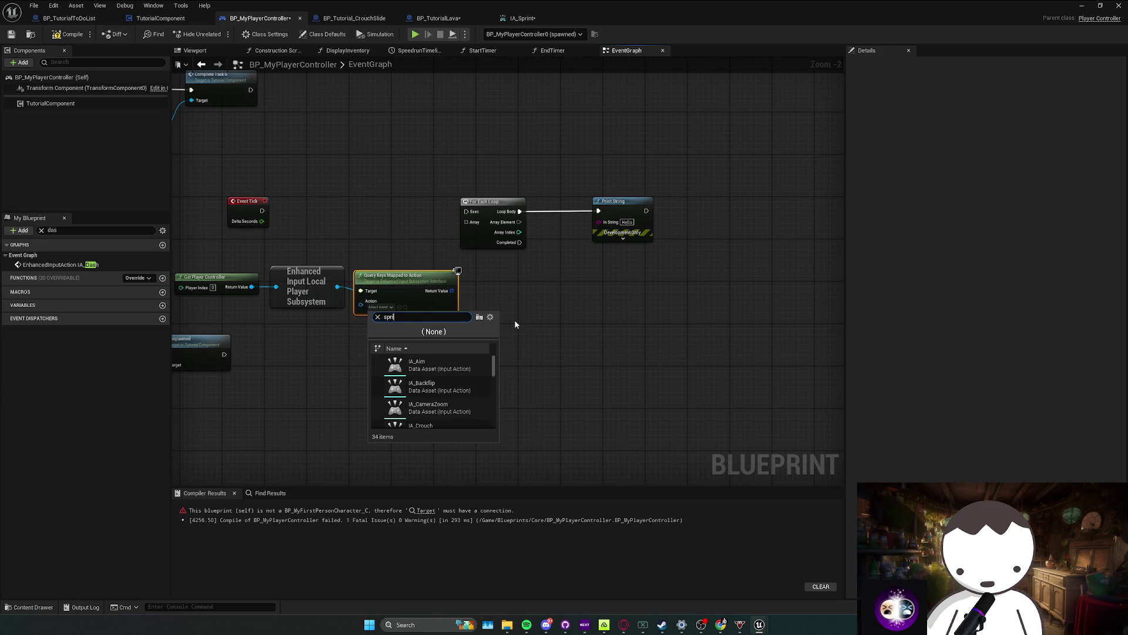
{"action": "left_click", "coordinate": [406, 364]}
Step: Loop the mapped keys on Event Tick, printing Is Input Key Down for each, then play-test
{"action": "left_click_drag", "start_coordinate": [512, 329], "coordinate": [224, 270]}
{"action": "mouse_move", "coordinate": [437, 281]}
{"action": "left_mouse_down"}
{"action": "mouse_move", "coordinate": [363, 269]}
{"action": "mouse_move", "coordinate": [452, 269]}
{"action": "mouse_move", "coordinate": [508, 228]}
{"action": "left_mouse_up"}
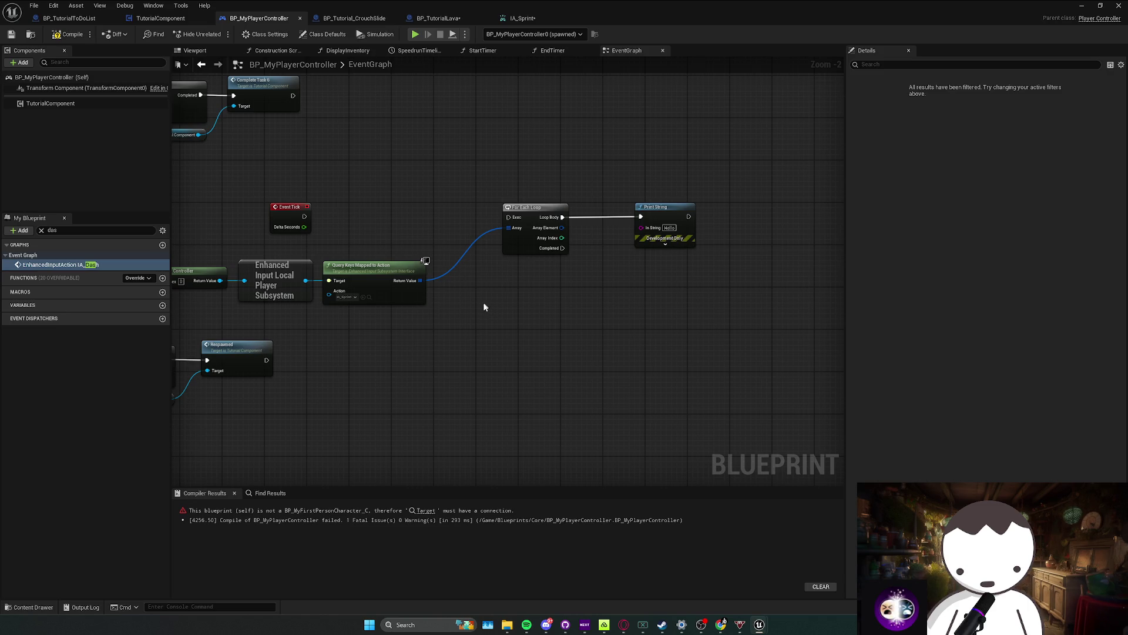
{"action": "mouse_move", "coordinate": [504, 217]}
{"action": "left_mouse_down"}
{"action": "mouse_move", "coordinate": [301, 215]}
{"action": "mouse_move", "coordinate": [507, 218]}
{"action": "left_mouse_up"}
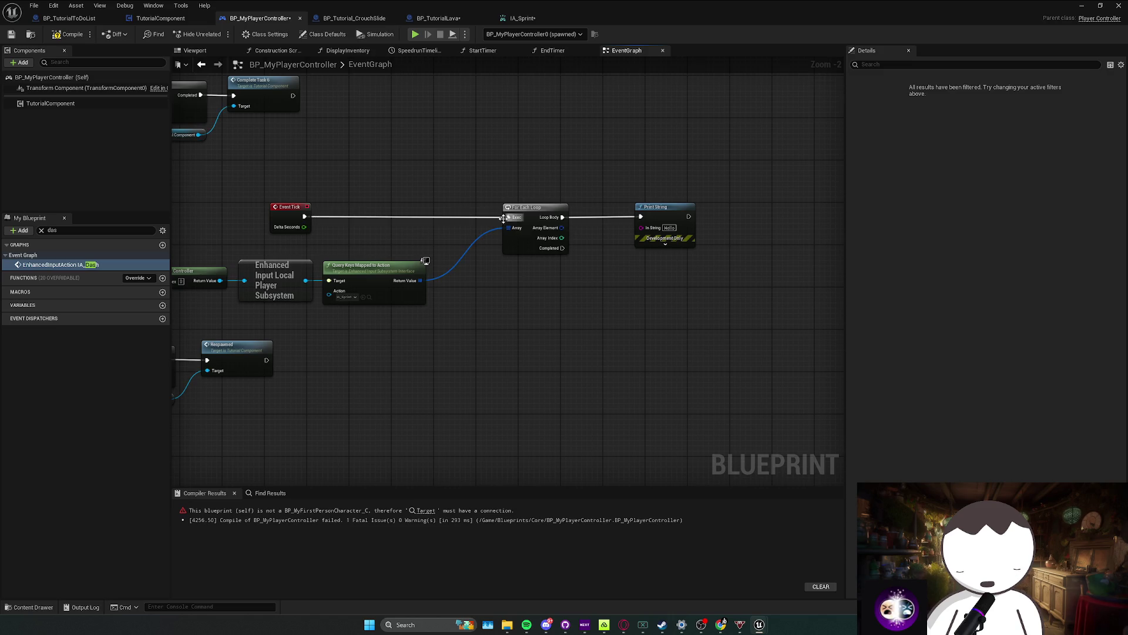
{"action": "left_click_drag", "start_coordinate": [531, 255], "coordinate": [531, 254]}
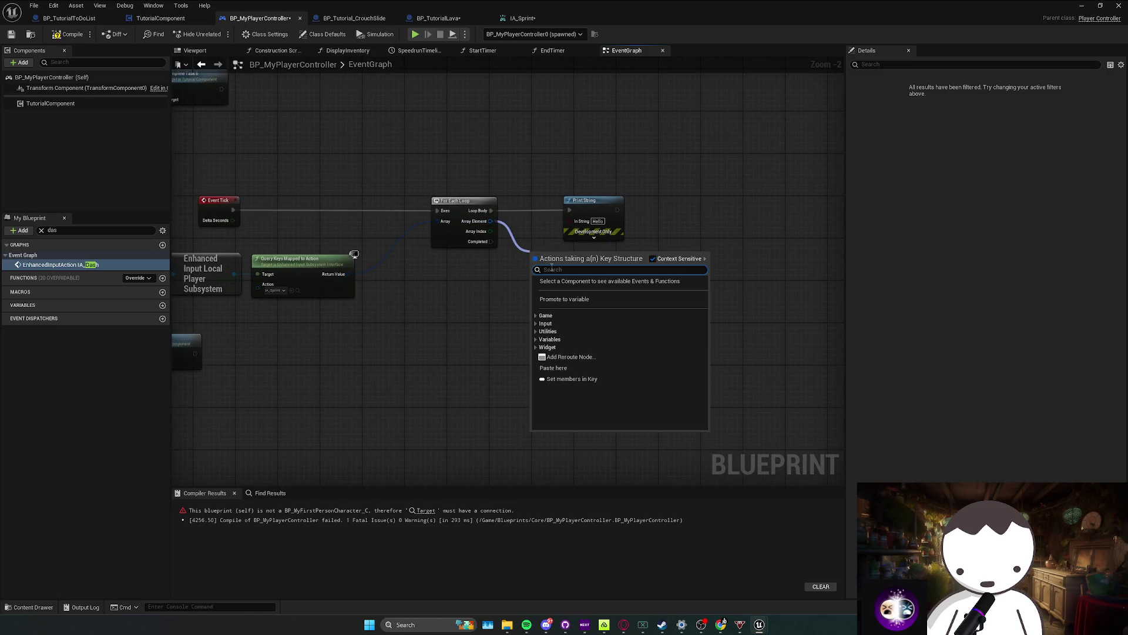
{"action": "type", "text": "key down"}
{"action": "key", "text": "Return"}
{"action": "mouse_move", "coordinate": [601, 269]}
{"action": "left_mouse_down"}
{"action": "mouse_move", "coordinate": [572, 222]}
{"action": "mouse_move", "coordinate": [641, 211]}
{"action": "left_mouse_up"}
{"action": "left_click", "coordinate": [70, 38]}
{"action": "key", "text": "alt+p"}
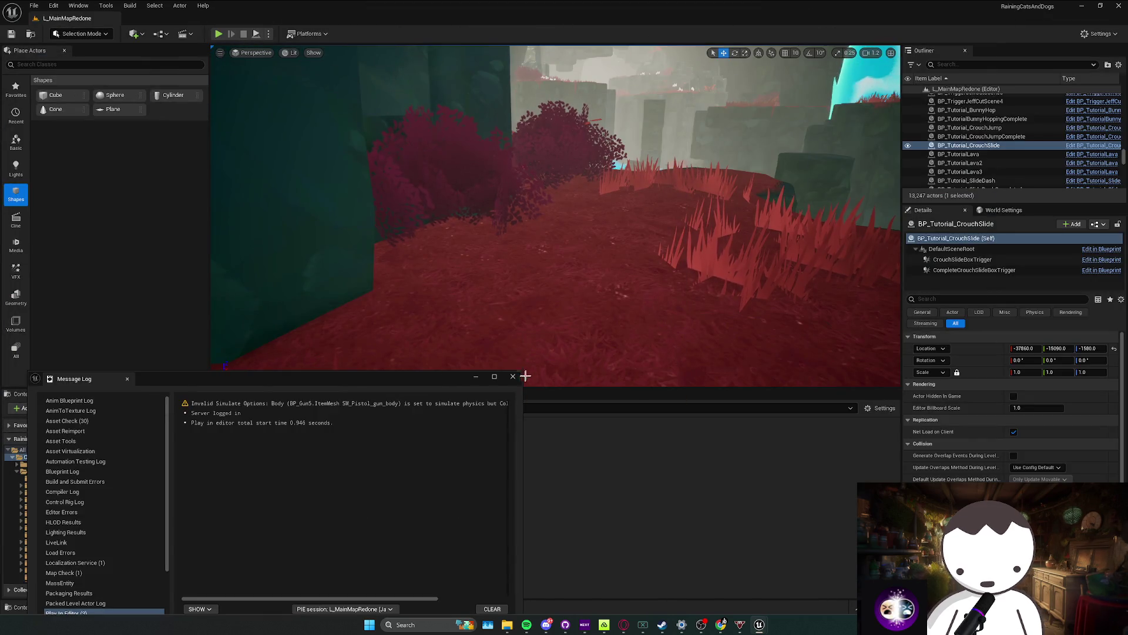
Step: Close the Message Log, play the level walking forward with W, then stop the session
{"action": "left_click", "coordinate": [512, 376]}
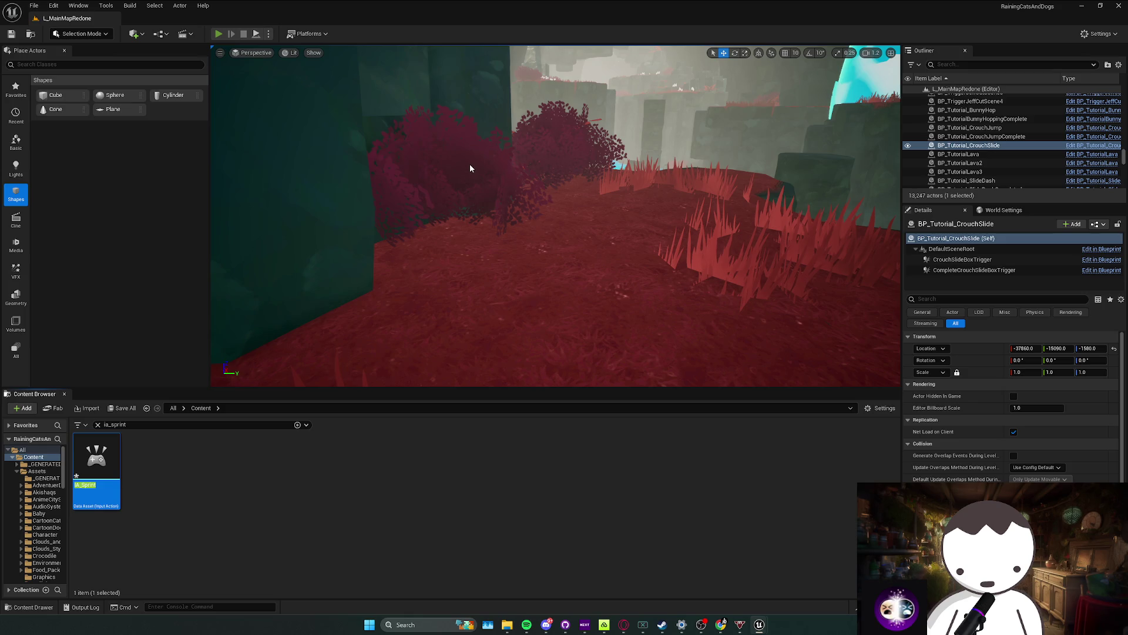
{"action": "key", "text": "alt+p"}
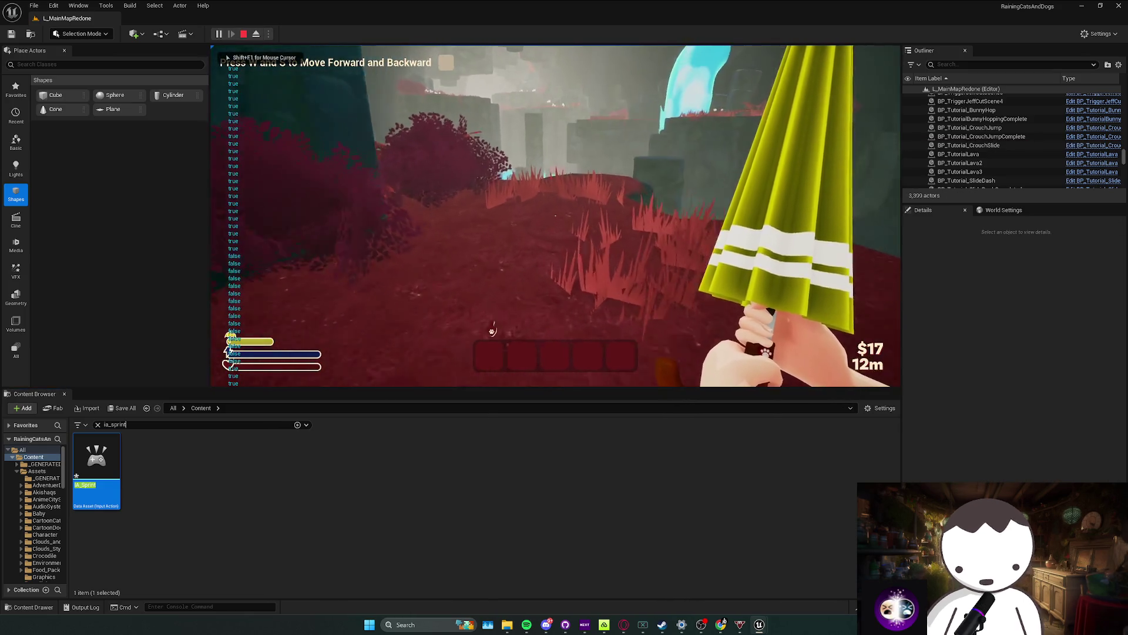
{"action": "key", "text": "w"}
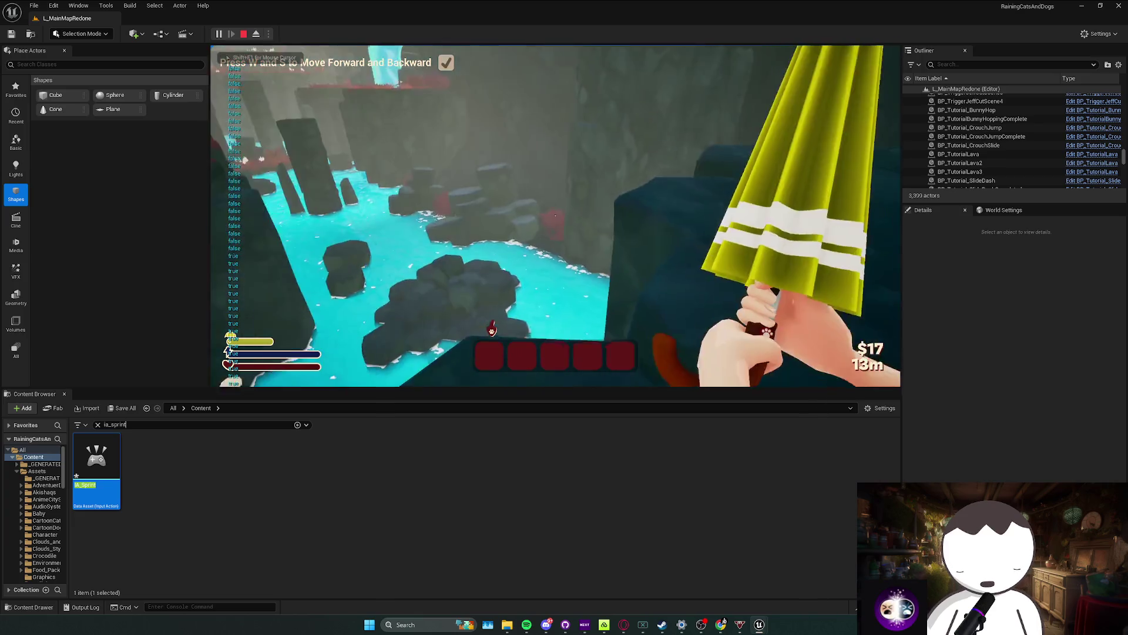
{"action": "key", "text": "w"}
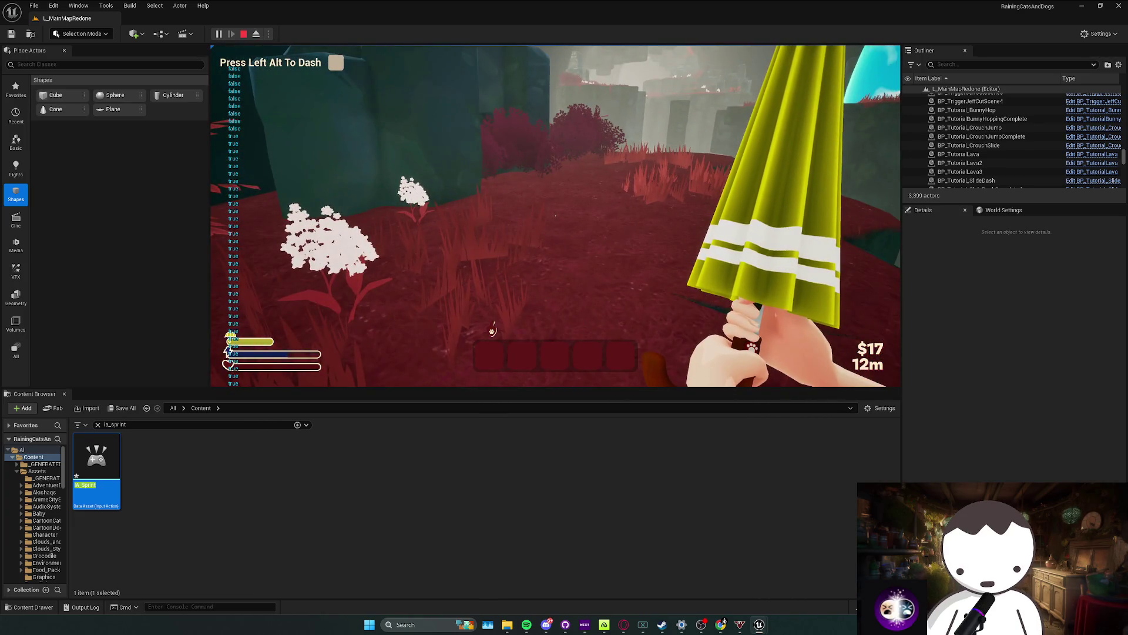
{"action": "key", "text": "Escape"}
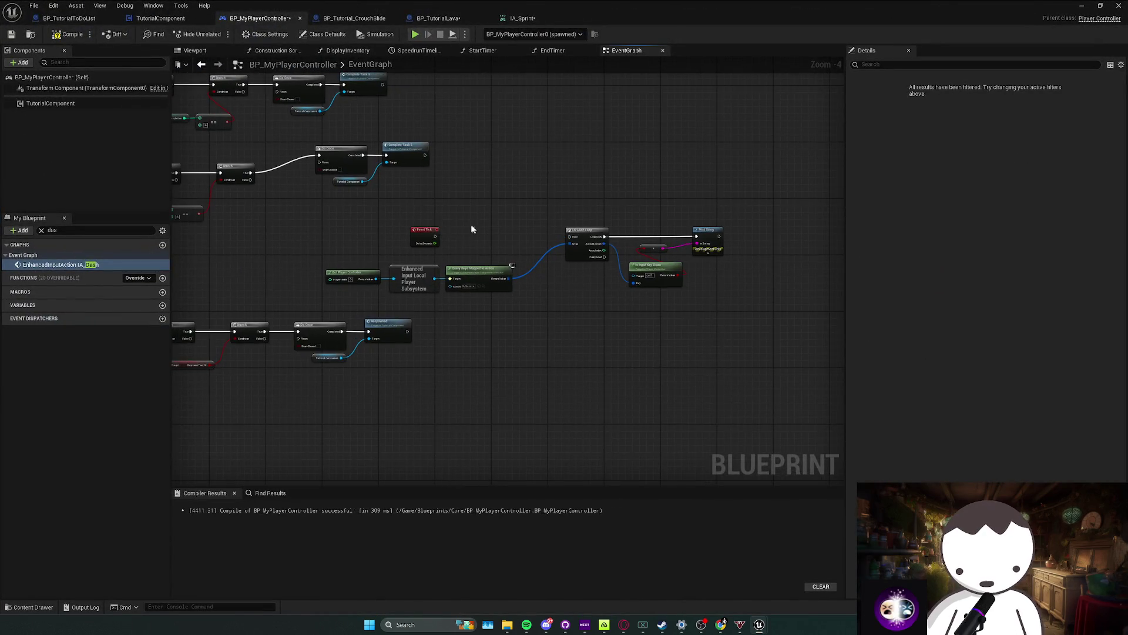
Step: Rearrange the key-check and key-query node groups to make room for new nodes
{"action": "left_click_drag", "start_coordinate": [395, 246], "coordinate": [729, 302]}
{"action": "left_click_drag", "start_coordinate": [617, 230], "coordinate": [477, 238]}
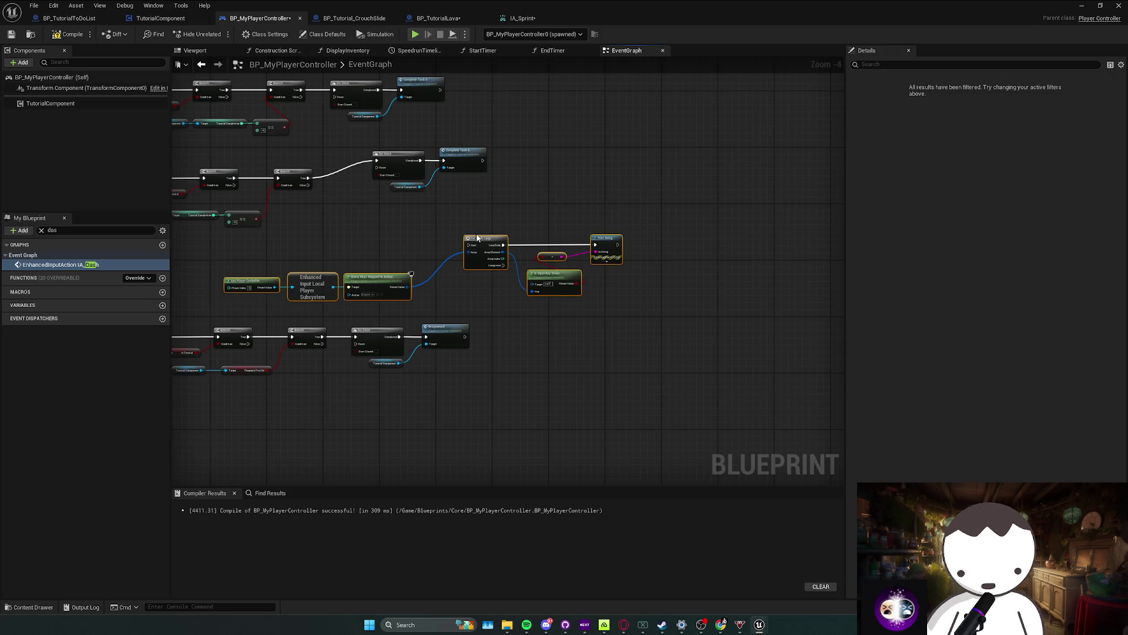
{"action": "scroll", "coordinate": [478, 238], "scroll_direction": "up", "scroll_amount": 1}
{"action": "mouse_move", "coordinate": [661, 253]}
{"action": "left_mouse_down"}
{"action": "mouse_move", "coordinate": [571, 253]}
{"action": "mouse_move", "coordinate": [484, 210]}
{"action": "left_mouse_up"}
{"action": "left_click", "coordinate": [575, 251]}
{"action": "left_click_drag", "start_coordinate": [472, 300], "coordinate": [628, 305]}
{"action": "left_click", "coordinate": [567, 258]}
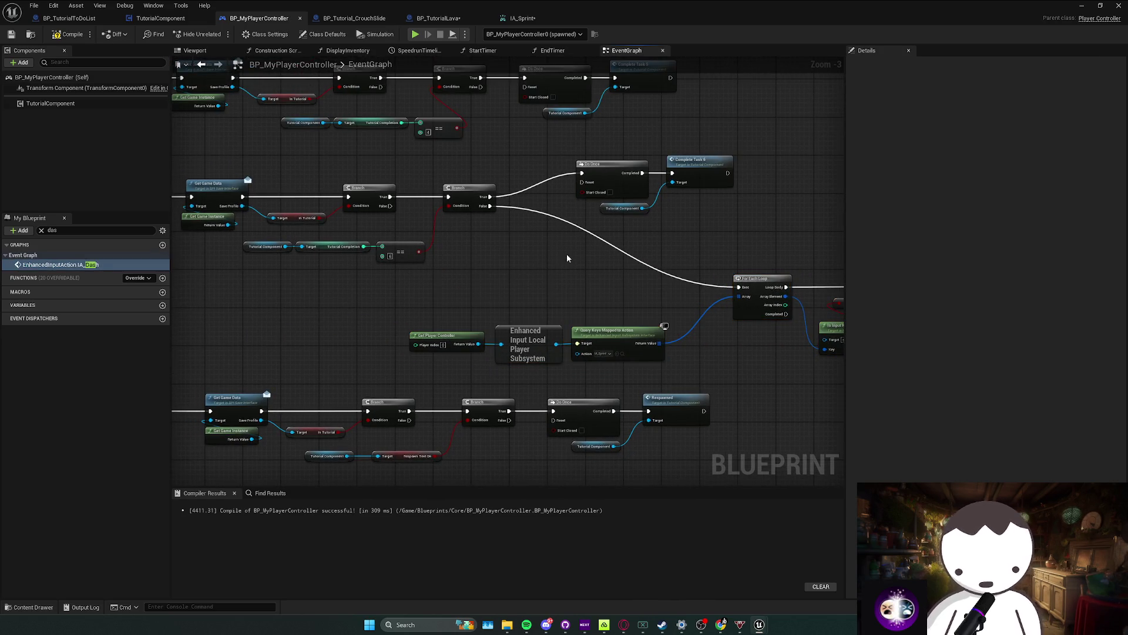
Step: Add a Branch from the upper Branch's False output into the loop, with the == comparison below it
{"action": "left_click", "coordinate": [565, 266]}
{"action": "left_click_drag", "start_coordinate": [564, 267], "coordinate": [489, 210]}
{"action": "mouse_move", "coordinate": [611, 266]}
{"action": "left_mouse_down"}
{"action": "mouse_move", "coordinate": [739, 287]}
{"action": "mouse_move", "coordinate": [602, 272]}
{"action": "left_mouse_up"}
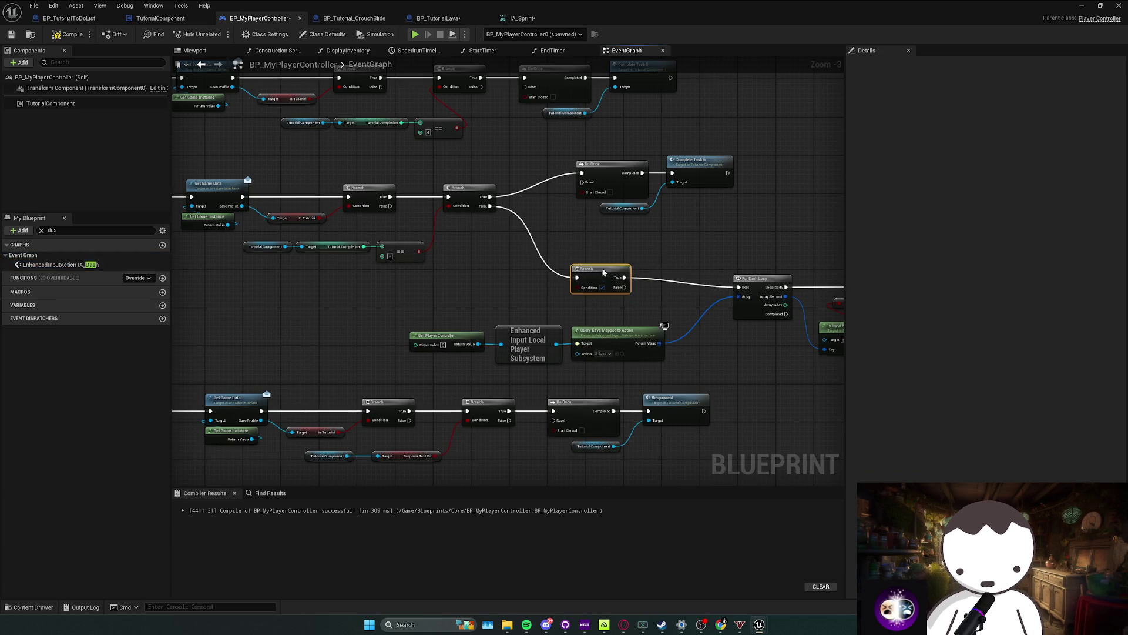
{"action": "left_click_drag", "start_coordinate": [276, 273], "coordinate": [438, 238]}
{"action": "mouse_move", "coordinate": [354, 253]}
{"action": "left_mouse_down"}
{"action": "mouse_move", "coordinate": [538, 276]}
{"action": "mouse_move", "coordinate": [464, 279]}
{"action": "mouse_move", "coordinate": [470, 332]}
{"action": "mouse_move", "coordinate": [420, 288]}
{"action": "left_mouse_up"}
{"action": "left_click", "coordinate": [510, 296]}
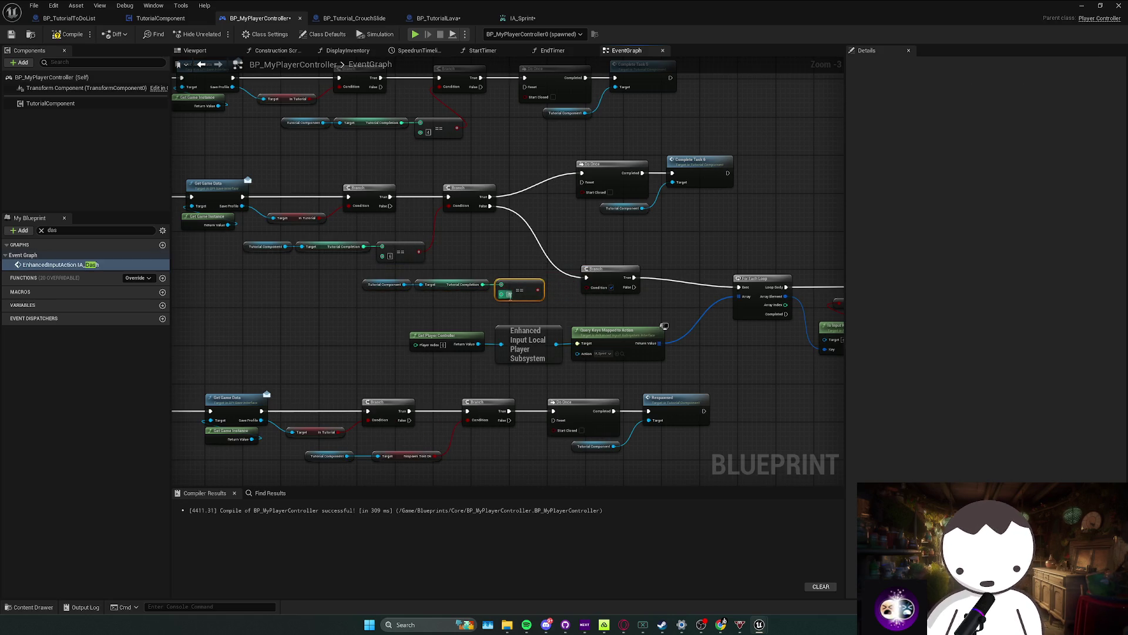
Step: Copy the Tutorial Component node beside Print String, discarding the pasted Complete Task 6 copy
{"action": "mouse_move", "coordinate": [567, 266]}
{"action": "left_mouse_down"}
{"action": "mouse_move", "coordinate": [545, 288]}
{"action": "mouse_move", "coordinate": [448, 280]}
{"action": "mouse_move", "coordinate": [410, 304]}
{"action": "left_mouse_up"}
{"action": "left_click", "coordinate": [392, 213]}
{"action": "left_click", "coordinate": [465, 171], "text": "ctrl"}
{"action": "key", "text": "ctrl+c"}
{"action": "left_click_drag", "start_coordinate": [625, 219], "coordinate": [528, 292]}
{"action": "key", "text": "ctrl+v"}
{"action": "key", "text": "Delete"}
Step: Add a Complete Task 7 call beside Print String and open its definition
{"action": "type", "text": "compley"}
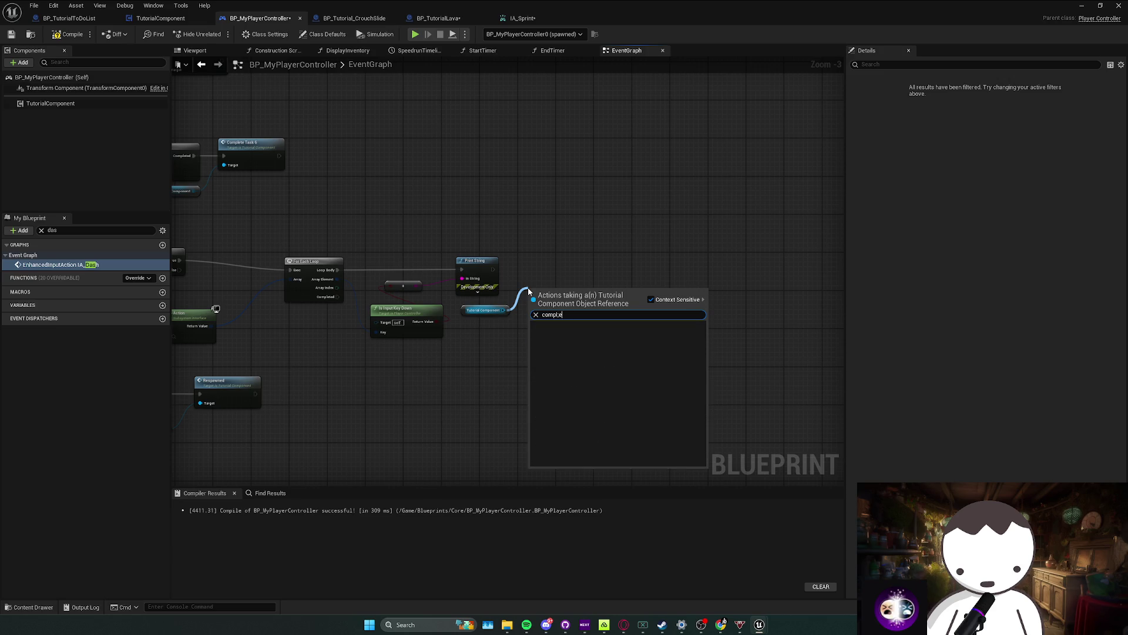
{"action": "key", "text": "BackSpace"}
{"action": "key", "text": "BackSpace"}
{"action": "type", "text": "te tas"}
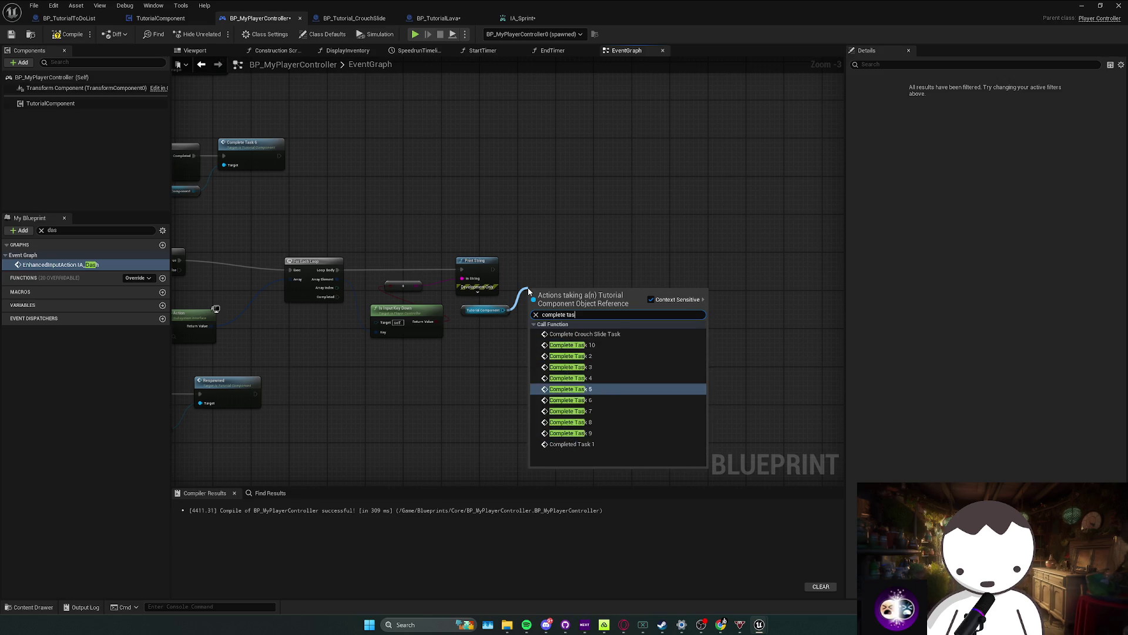
{"action": "left_click", "coordinate": [599, 413]}
{"action": "mouse_move", "coordinate": [553, 316]}
{"action": "left_mouse_down"}
{"action": "mouse_move", "coordinate": [537, 272]}
{"action": "mouse_move", "coordinate": [516, 274]}
{"action": "left_mouse_up"}
{"action": "double_click", "coordinate": [543, 273]}
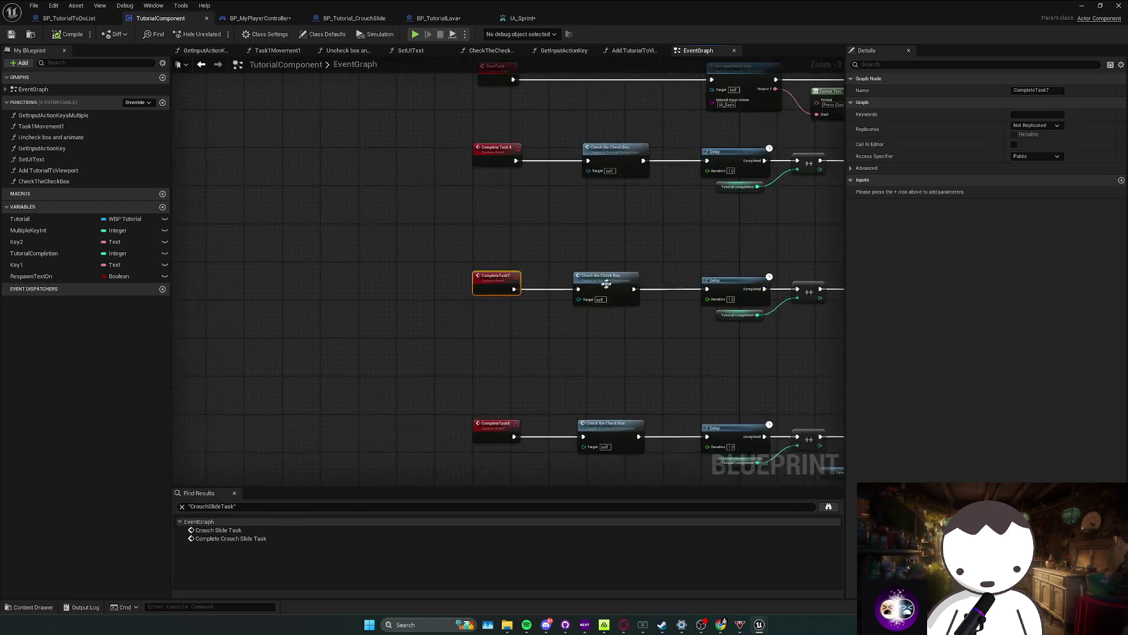
Step: Inspect the sprint prompt's Format Text node and the check-box and delay rows in TutorialComponent
{"action": "left_click_drag", "start_coordinate": [479, 296], "coordinate": [472, 295]}
{"action": "mouse_move", "coordinate": [668, 235]}
{"action": "left_mouse_down"}
{"action": "mouse_move", "coordinate": [721, 258]}
{"action": "mouse_move", "coordinate": [607, 305]}
{"action": "mouse_move", "coordinate": [470, 325]}
{"action": "left_mouse_up"}
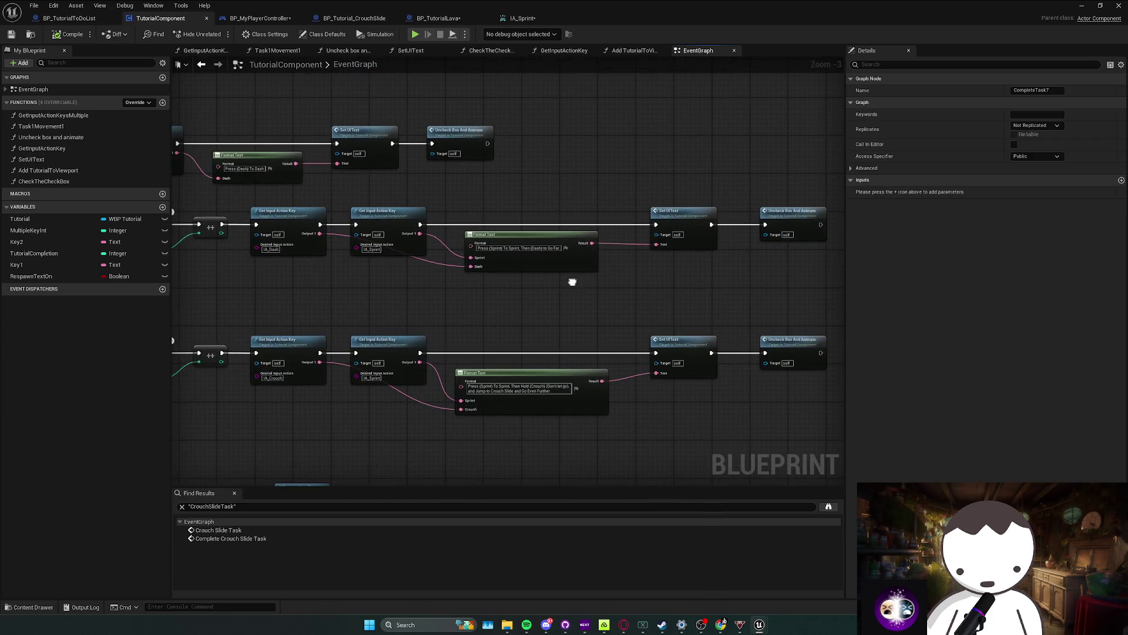
{"action": "left_click", "coordinate": [564, 274]}
Step: Return to the level editor and frame the BP_Tutorial_CrouchSlide actor
{"action": "mouse_move", "coordinate": [462, 277]}
{"action": "left_mouse_down"}
{"action": "mouse_move", "coordinate": [715, 266]}
{"action": "mouse_move", "coordinate": [751, 252]}
{"action": "mouse_move", "coordinate": [696, 231]}
{"action": "left_mouse_up"}
{"action": "key", "text": "alt+Tab"}
{"action": "key", "text": "f"}
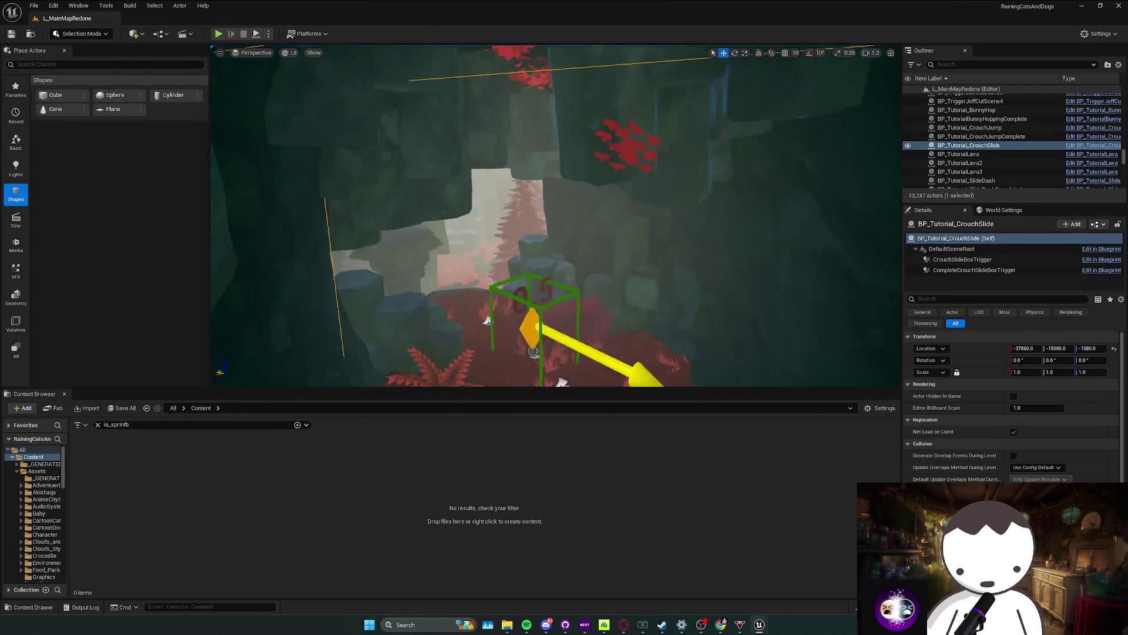
Step: Play the level, sprint with Shift+W, and confirm the sprint prompt ticks and the crouch-slide prompt appears
{"action": "left_click_drag", "start_coordinate": [487, 320], "coordinate": [398, 111]}
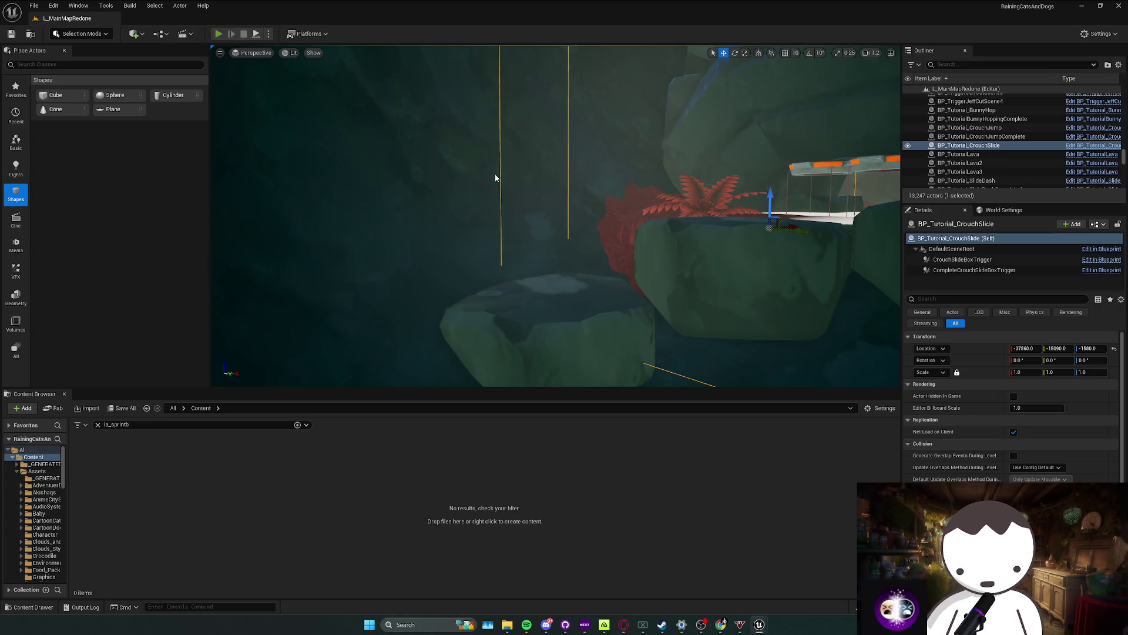
{"action": "key", "text": "alt+p"}
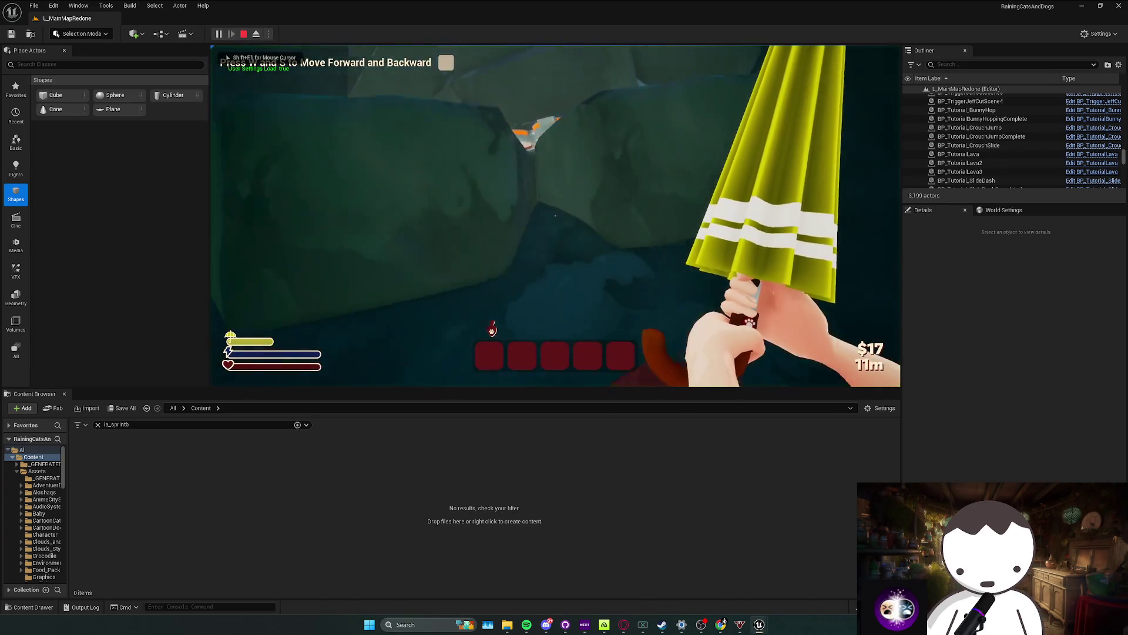
{"action": "key", "text": "w"}
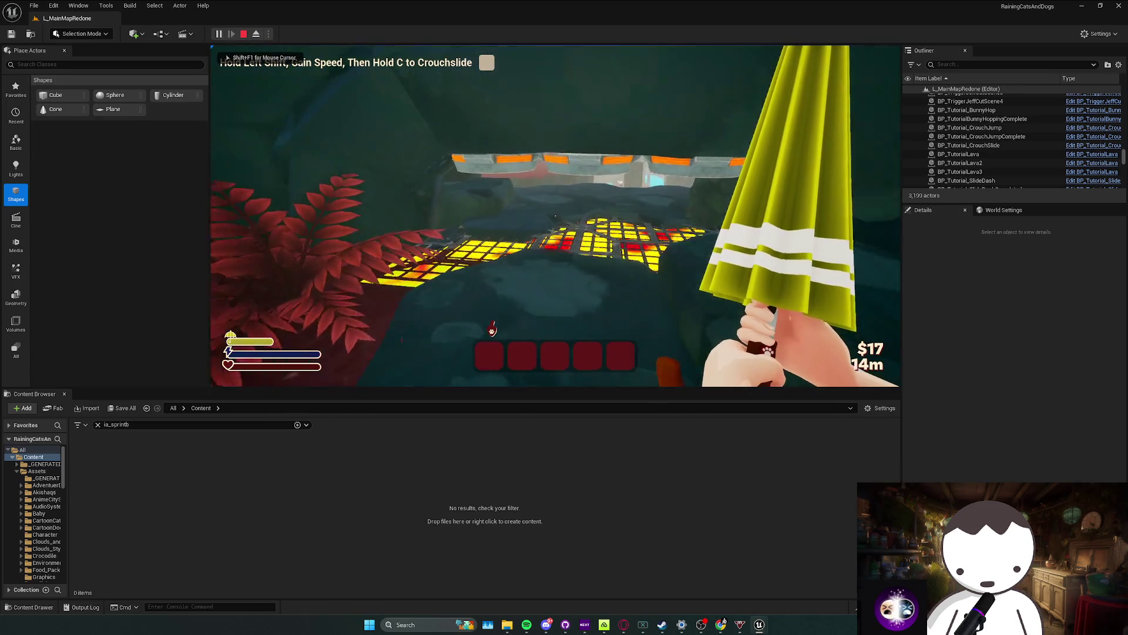
{"action": "key", "text": "w"}
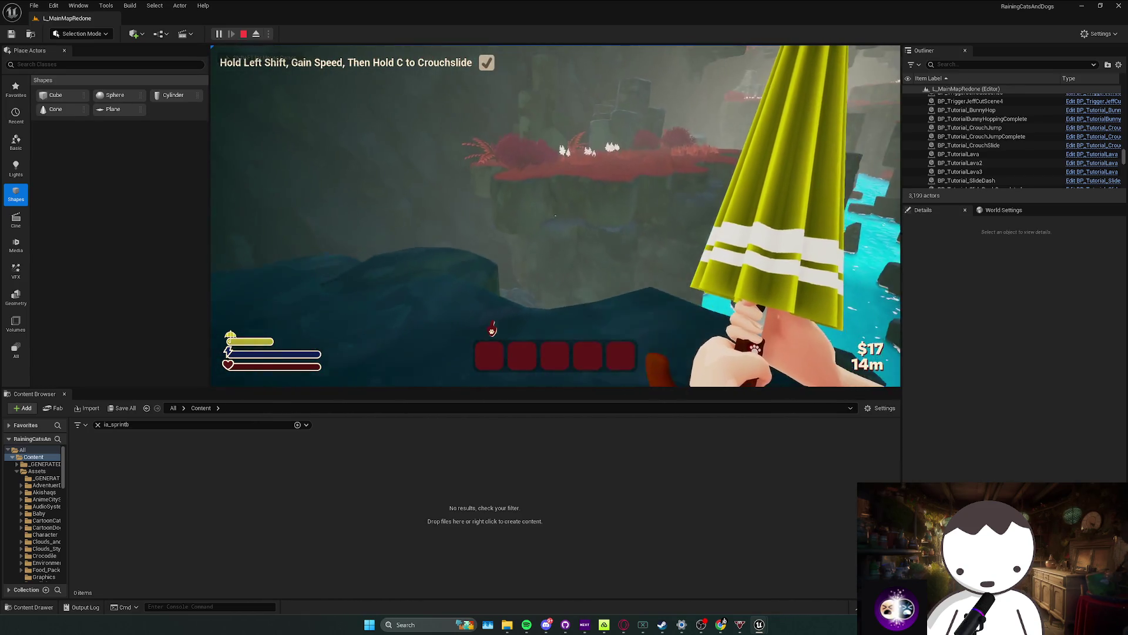
{"action": "key", "text": "w"}
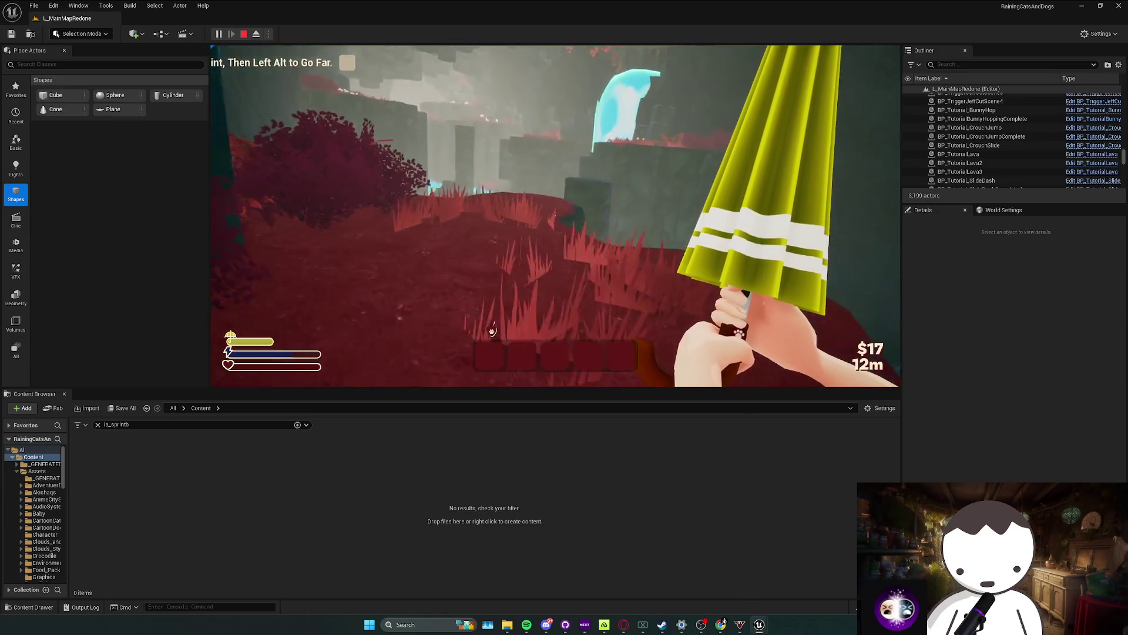
{"action": "key", "text": "w"}
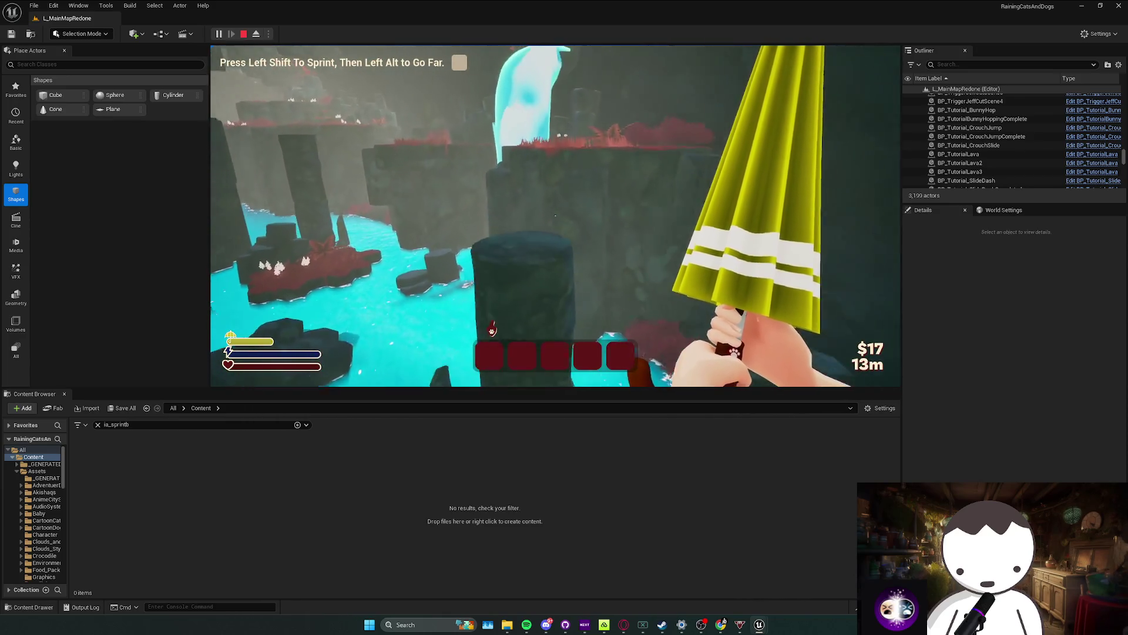
{"action": "key", "text": "shift+w"}
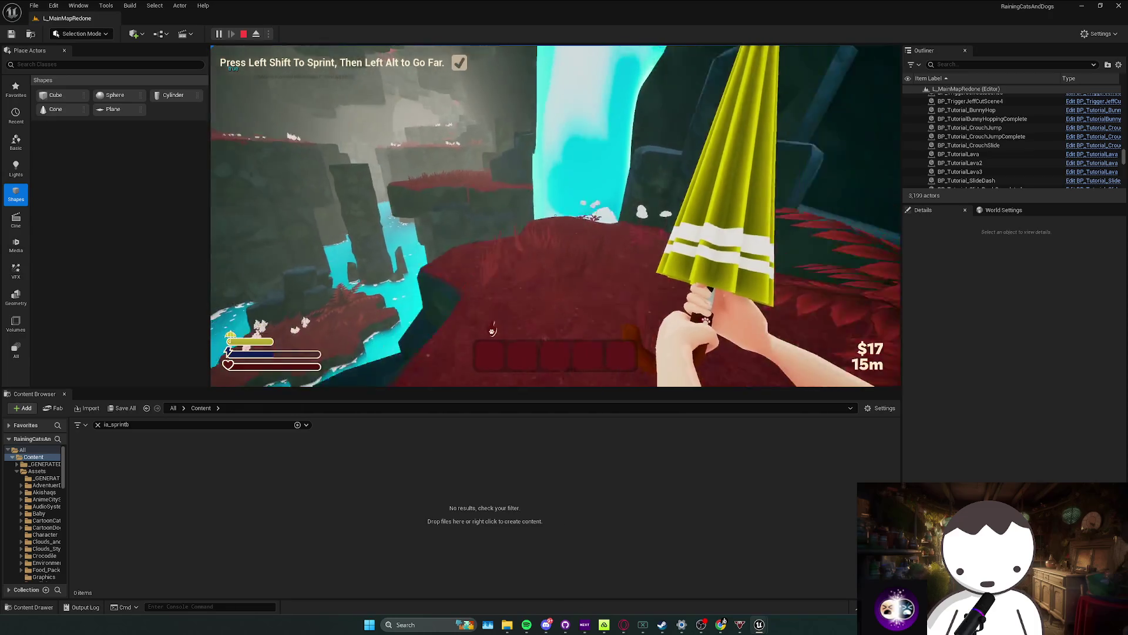
{"action": "key", "text": "w"}
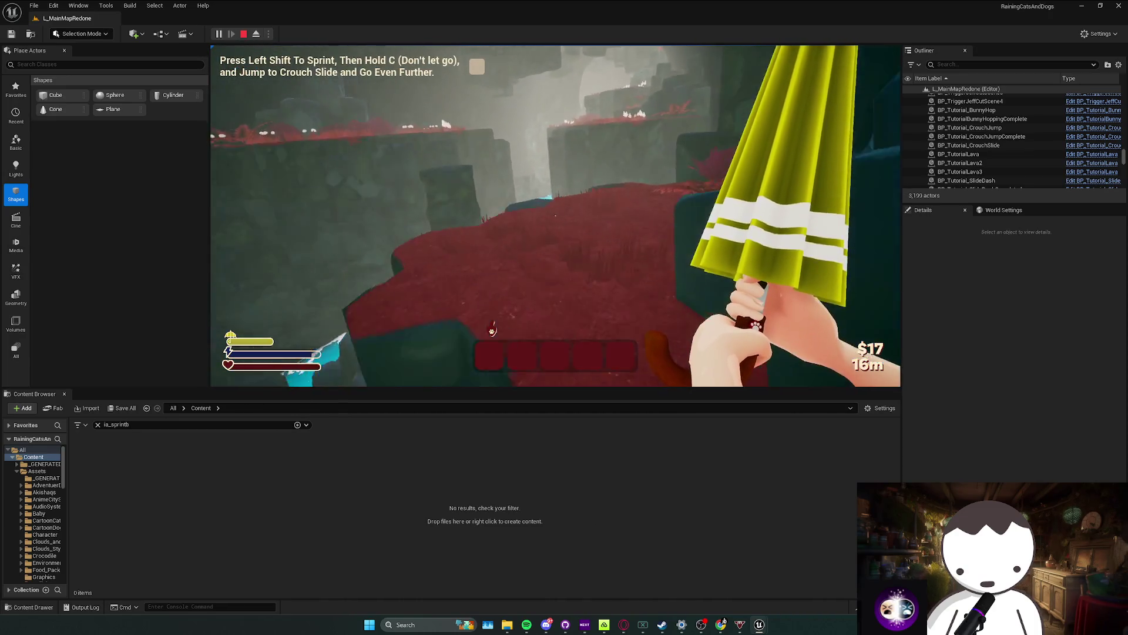
{"action": "key", "text": "w"}
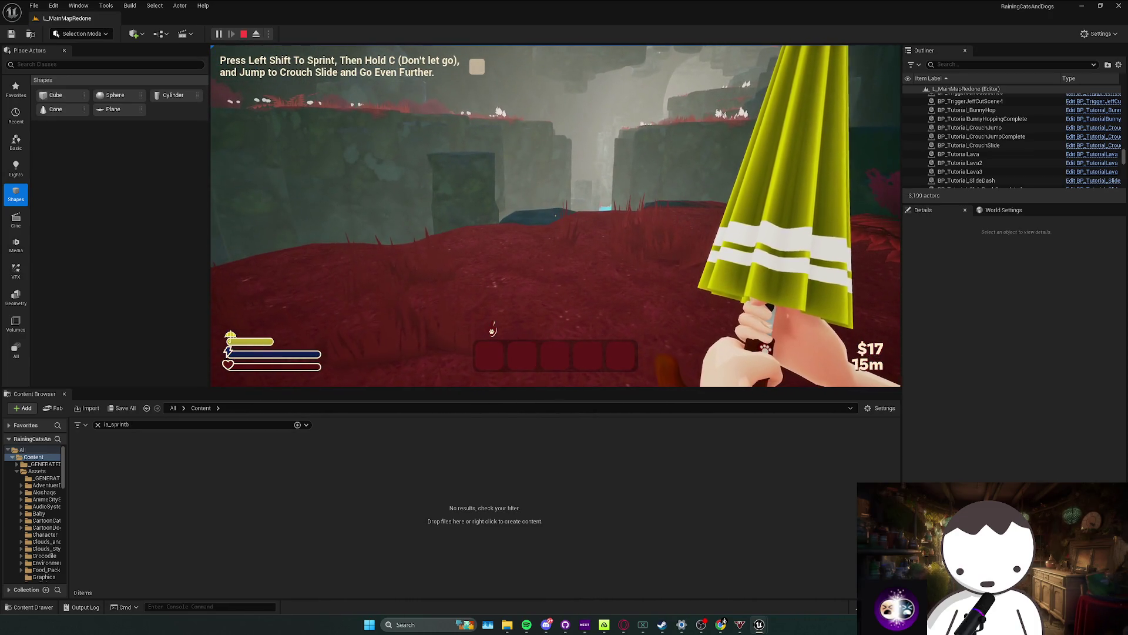
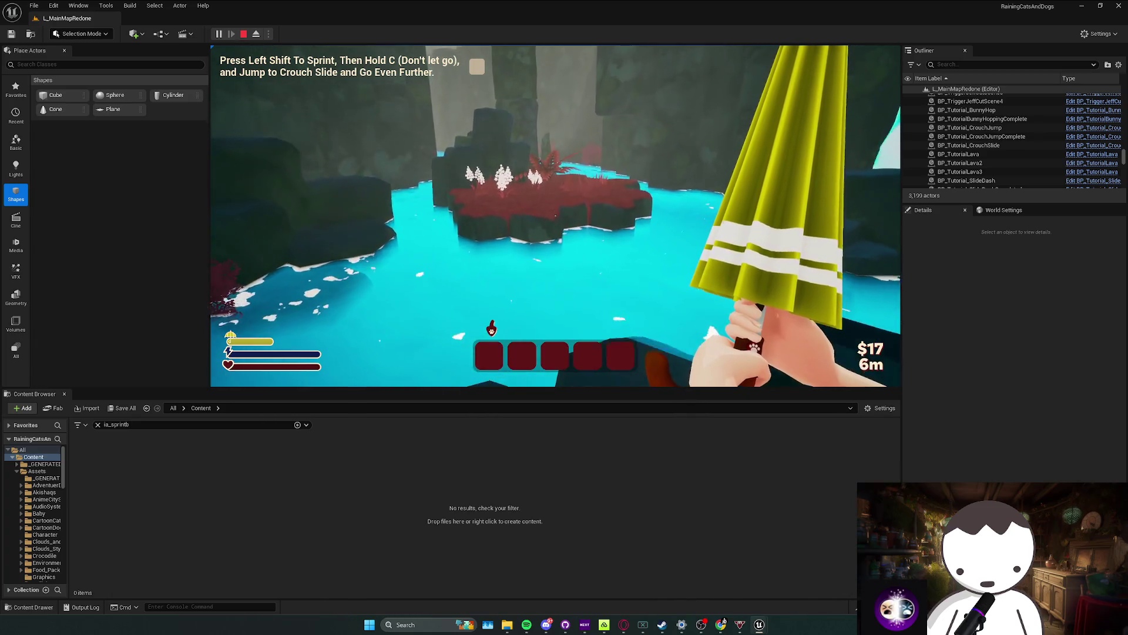
Step: Stop the game preview and auto-arrange the TutorialComponent event graph nodes
{"action": "key", "text": "Escape"}
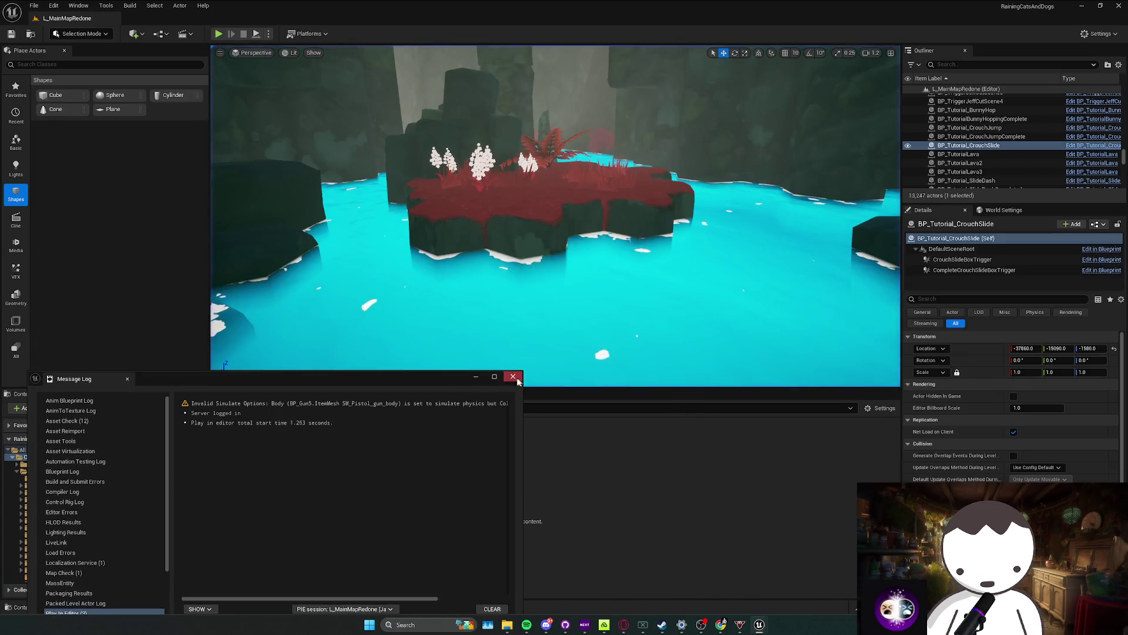
{"action": "scroll", "coordinate": [586, 263], "scroll_direction": "down", "scroll_amount": 2}
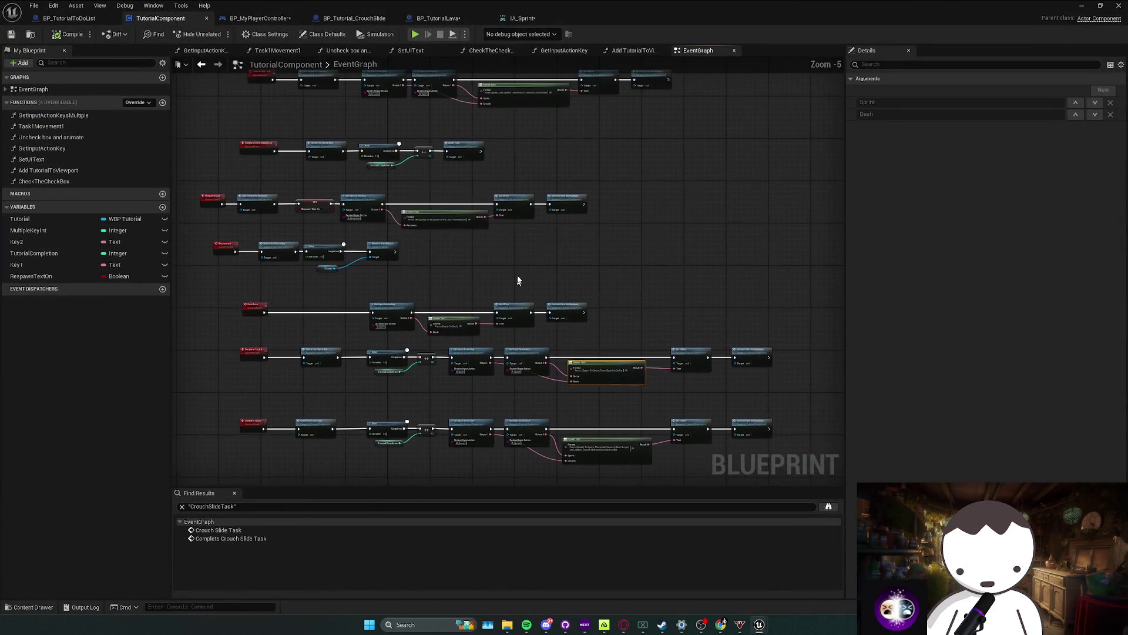
{"action": "key", "text": "ctrl+shift+r"}
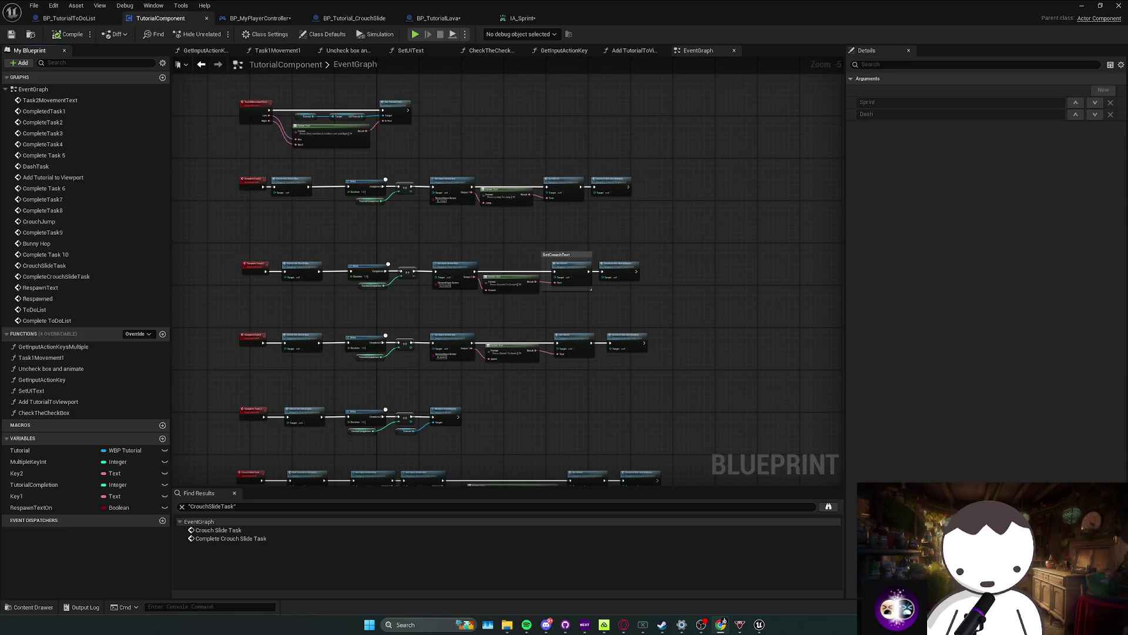
Step: Review the crouch slide events, CompleteCrouchSlideTask row and input key nodes, then switch to BP_MyPlayerController
{"action": "left_click_drag", "start_coordinate": [334, 367], "coordinate": [418, 377]}
{"action": "left_click", "coordinate": [421, 386]}
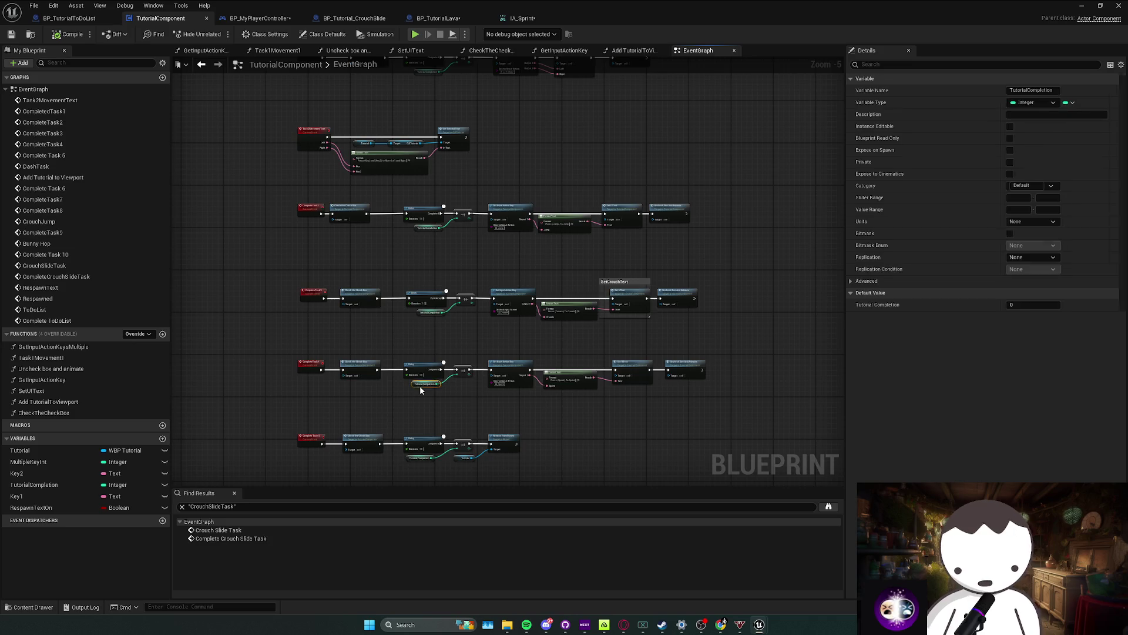
{"action": "scroll", "coordinate": [420, 386], "scroll_direction": "up", "scroll_amount": 3}
{"action": "scroll", "coordinate": [412, 390], "scroll_direction": "down", "scroll_amount": 2}
{"action": "mouse_move", "coordinate": [411, 390]}
{"action": "left_mouse_down"}
{"action": "mouse_move", "coordinate": [392, 315]}
{"action": "mouse_move", "coordinate": [423, 260]}
{"action": "left_mouse_up"}
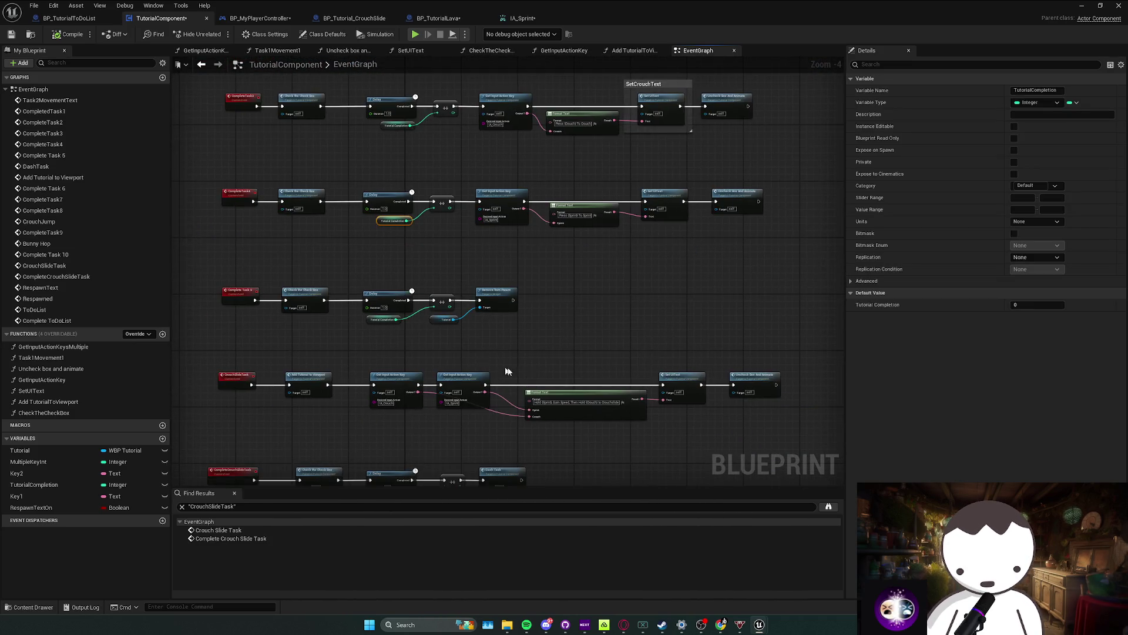
{"action": "left_click_drag", "start_coordinate": [353, 368], "coordinate": [350, 327]}
{"action": "mouse_move", "coordinate": [481, 353]}
{"action": "left_mouse_down"}
{"action": "mouse_move", "coordinate": [789, 369]}
{"action": "mouse_move", "coordinate": [390, 315]}
{"action": "mouse_move", "coordinate": [335, 285]}
{"action": "mouse_move", "coordinate": [607, 348]}
{"action": "mouse_move", "coordinate": [626, 332]}
{"action": "mouse_move", "coordinate": [594, 297]}
{"action": "left_mouse_up"}
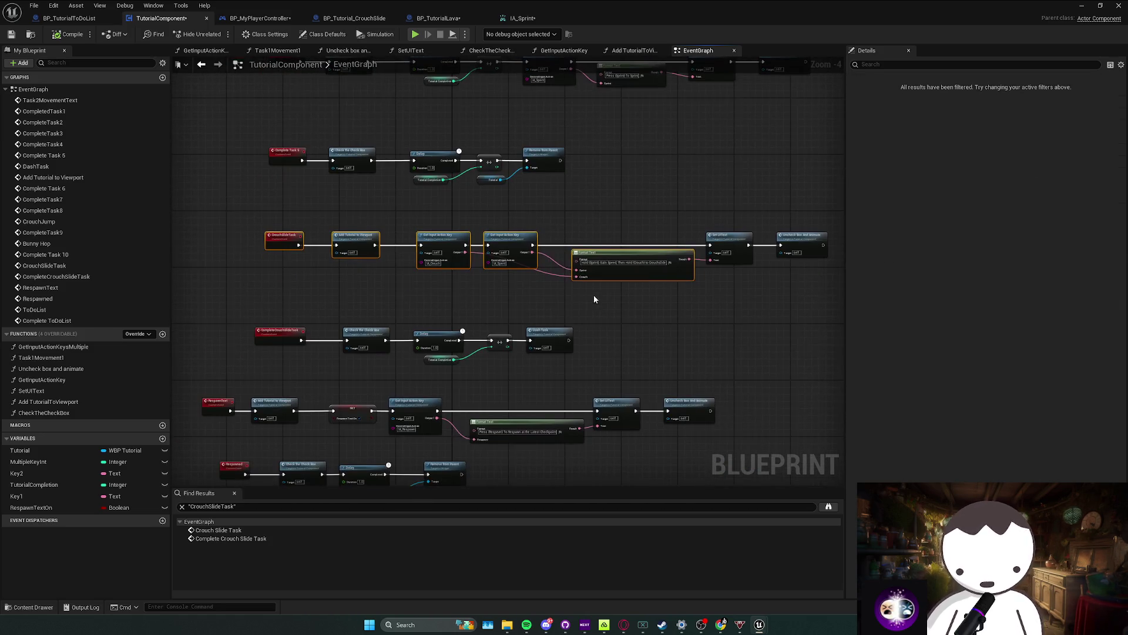
{"action": "left_click", "coordinate": [239, 22]}
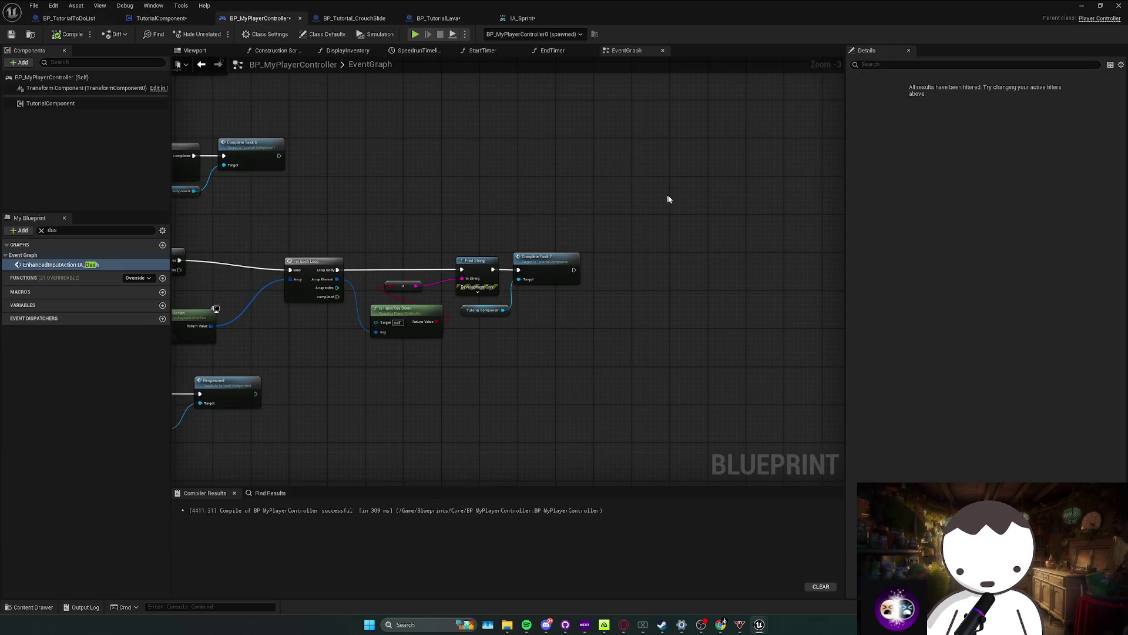
Step: Move the respawn row down and reposition the Branch and Tutorial Completion compare chain
{"action": "mouse_move", "coordinate": [171, 350]}
{"action": "left_mouse_down"}
{"action": "mouse_move", "coordinate": [588, 291]}
{"action": "mouse_move", "coordinate": [670, 267]}
{"action": "mouse_move", "coordinate": [652, 333]}
{"action": "mouse_move", "coordinate": [650, 312]}
{"action": "mouse_move", "coordinate": [622, 334]}
{"action": "mouse_move", "coordinate": [574, 302]}
{"action": "mouse_move", "coordinate": [617, 294]}
{"action": "mouse_move", "coordinate": [631, 303]}
{"action": "mouse_move", "coordinate": [632, 371]}
{"action": "mouse_move", "coordinate": [658, 333]}
{"action": "mouse_move", "coordinate": [636, 341]}
{"action": "left_mouse_up"}
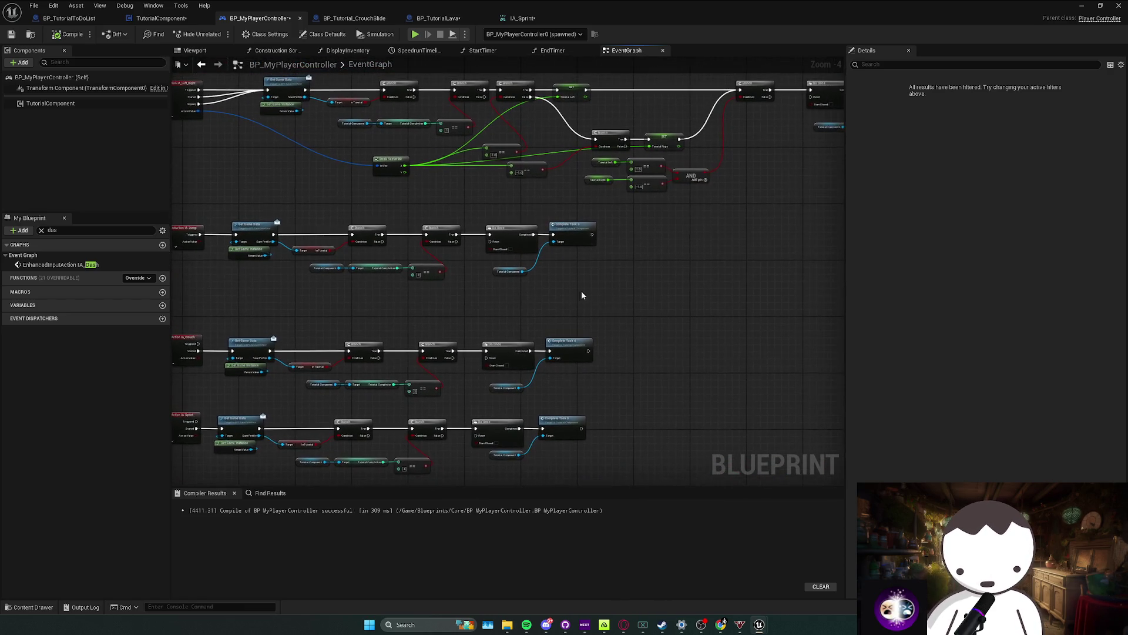
{"action": "left_click", "coordinate": [507, 272]}
{"action": "left_click", "coordinate": [541, 285]}
{"action": "left_click_drag", "start_coordinate": [453, 289], "coordinate": [302, 263]}
{"action": "left_click", "coordinate": [437, 234], "text": "ctrl"}
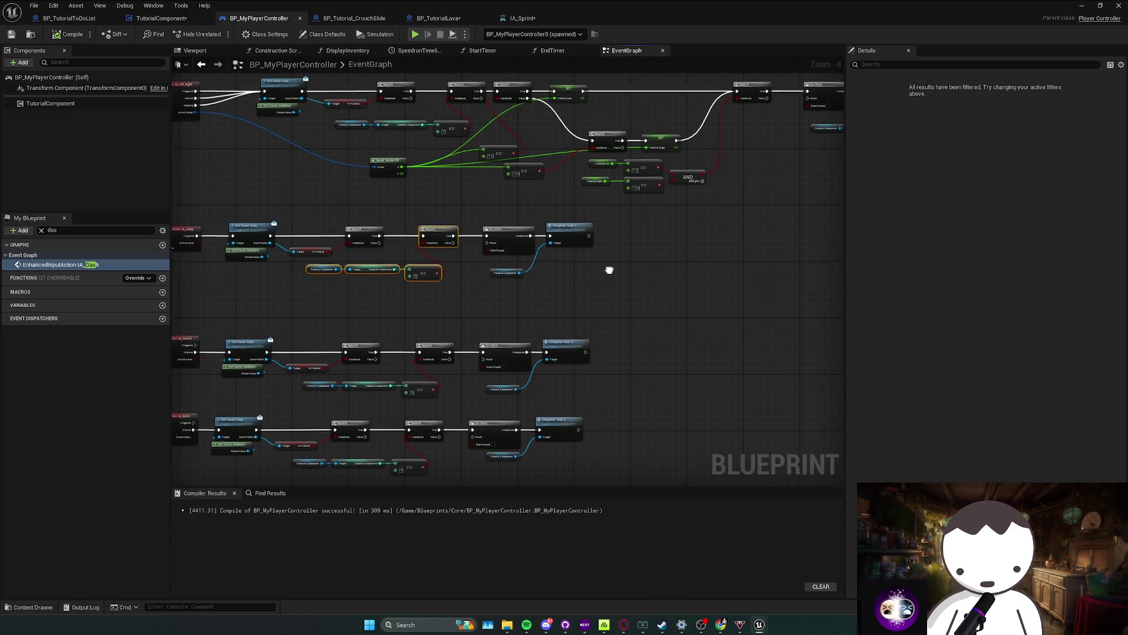
{"action": "left_click_drag", "start_coordinate": [607, 270], "coordinate": [550, 274]}
{"action": "left_click_drag", "start_coordinate": [607, 250], "coordinate": [586, 264]}
{"action": "left_click_drag", "start_coordinate": [552, 304], "coordinate": [467, 272]}
{"action": "mouse_move", "coordinate": [604, 252]}
{"action": "left_mouse_down"}
{"action": "mouse_move", "coordinate": [463, 287]}
{"action": "mouse_move", "coordinate": [341, 223]}
{"action": "left_mouse_up"}
Step: Wire the upper Branch's False output into the new Branch and set its compare value
{"action": "scroll", "coordinate": [486, 281], "scroll_direction": "up", "scroll_amount": 2}
{"action": "mouse_move", "coordinate": [435, 281]}
{"action": "left_mouse_down"}
{"action": "mouse_move", "coordinate": [517, 270]}
{"action": "mouse_move", "coordinate": [477, 273]}
{"action": "left_mouse_up"}
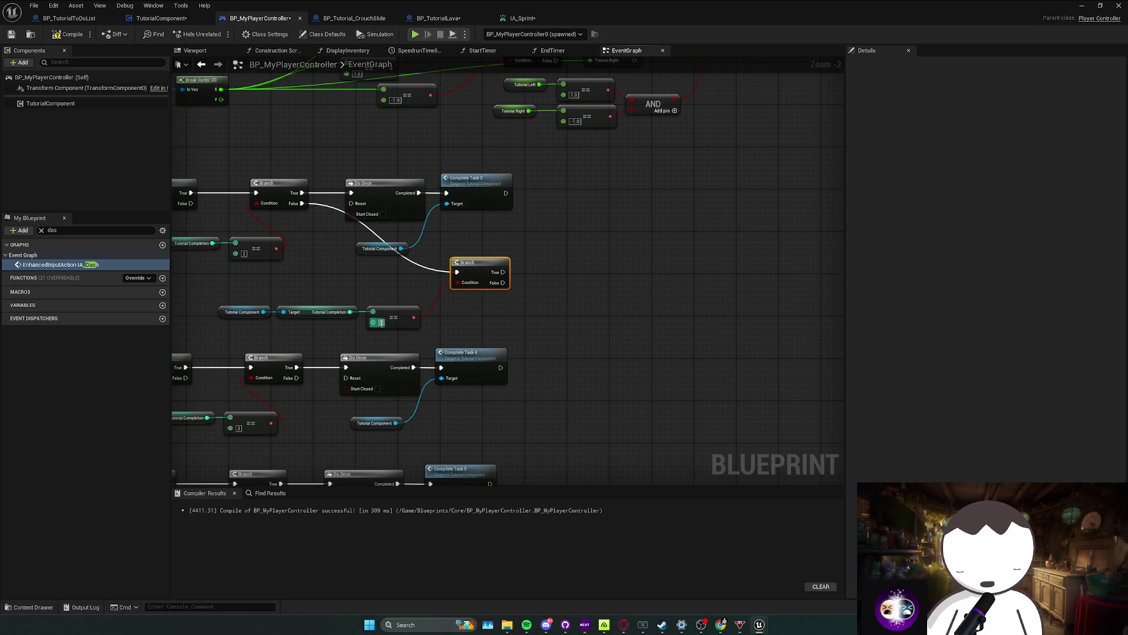
{"action": "left_click", "coordinate": [514, 331]}
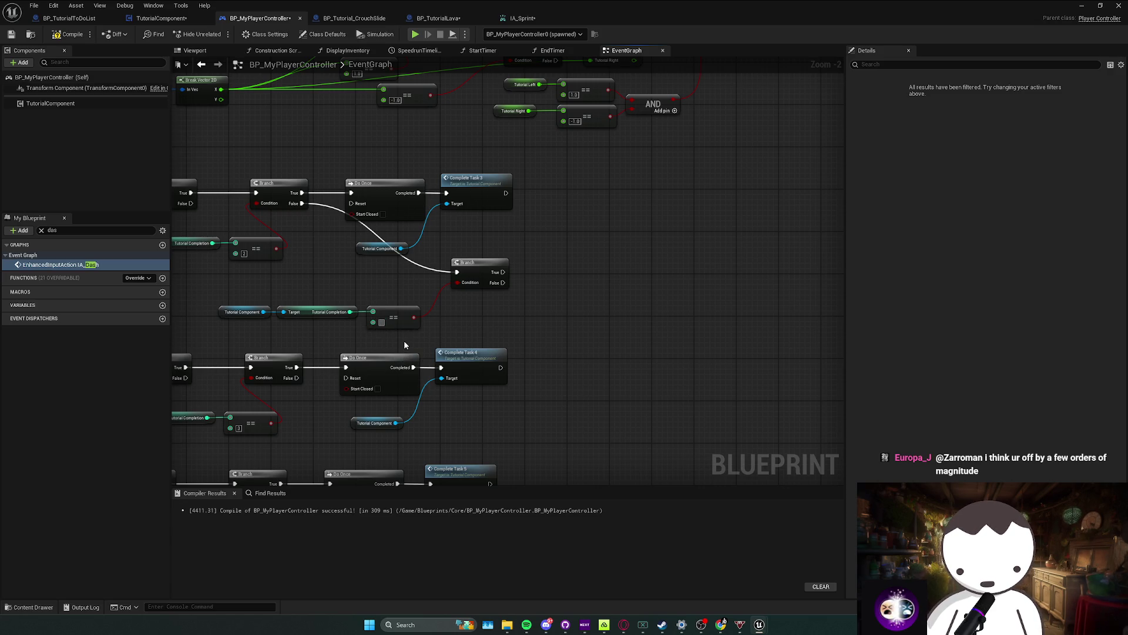
{"action": "scroll", "coordinate": [457, 336], "scroll_direction": "down", "scroll_amount": 3}
Step: Move the For Each Loop key-check group up-left and paste a copy of the query nodes
{"action": "left_click_drag", "start_coordinate": [557, 368], "coordinate": [541, 294]}
{"action": "scroll", "coordinate": [542, 295], "scroll_direction": "up", "scroll_amount": 1}
{"action": "left_click_drag", "start_coordinate": [381, 349], "coordinate": [462, 352]}
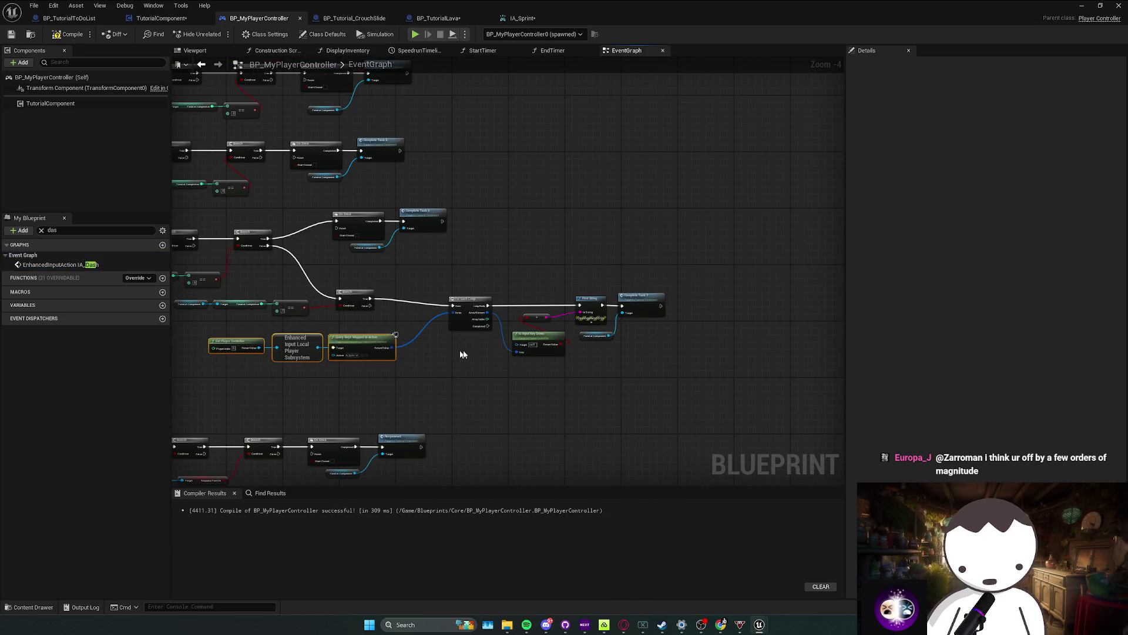
{"action": "left_click_drag", "start_coordinate": [443, 280], "coordinate": [666, 360]}
{"action": "left_click_drag", "start_coordinate": [468, 302], "coordinate": [433, 294]}
{"action": "left_click_drag", "start_coordinate": [234, 373], "coordinate": [443, 347]}
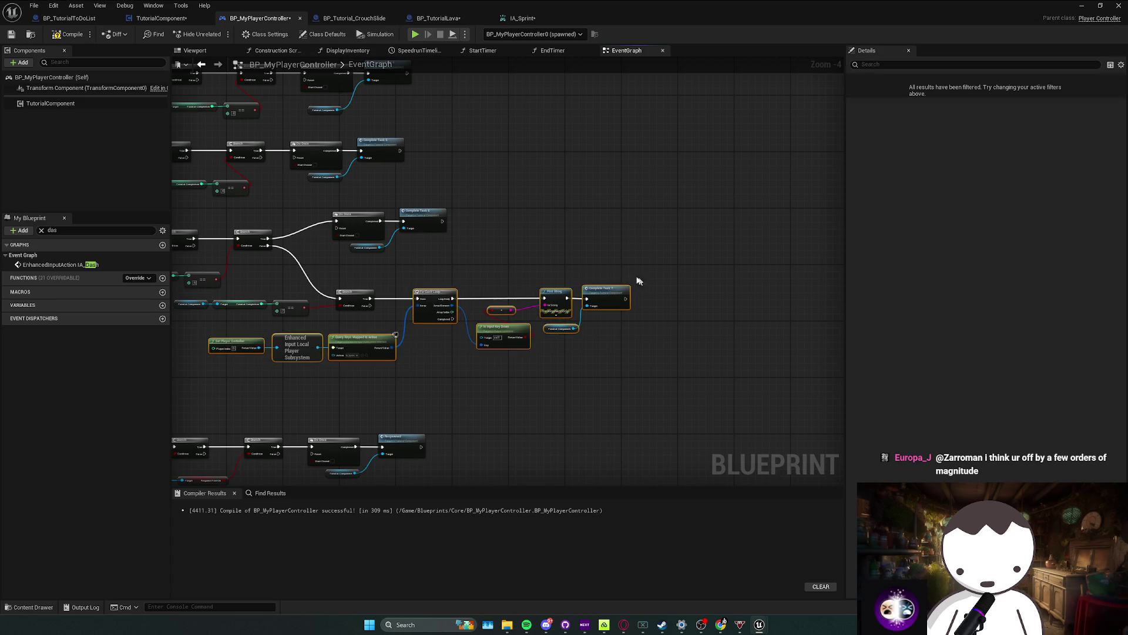
{"action": "key", "text": "ctrl+v"}
Step: Place the pasted loop group, add a Sequence after Branch True, and delete Print String
{"action": "mouse_move", "coordinate": [554, 226]}
{"action": "left_mouse_down"}
{"action": "mouse_move", "coordinate": [585, 187]}
{"action": "mouse_move", "coordinate": [667, 185]}
{"action": "left_mouse_up"}
{"action": "mouse_move", "coordinate": [632, 224]}
{"action": "left_mouse_down"}
{"action": "mouse_move", "coordinate": [421, 188]}
{"action": "mouse_move", "coordinate": [475, 192]}
{"action": "mouse_move", "coordinate": [601, 234]}
{"action": "left_mouse_up"}
{"action": "left_click", "coordinate": [470, 187]}
{"action": "left_click_drag", "start_coordinate": [679, 270], "coordinate": [588, 297]}
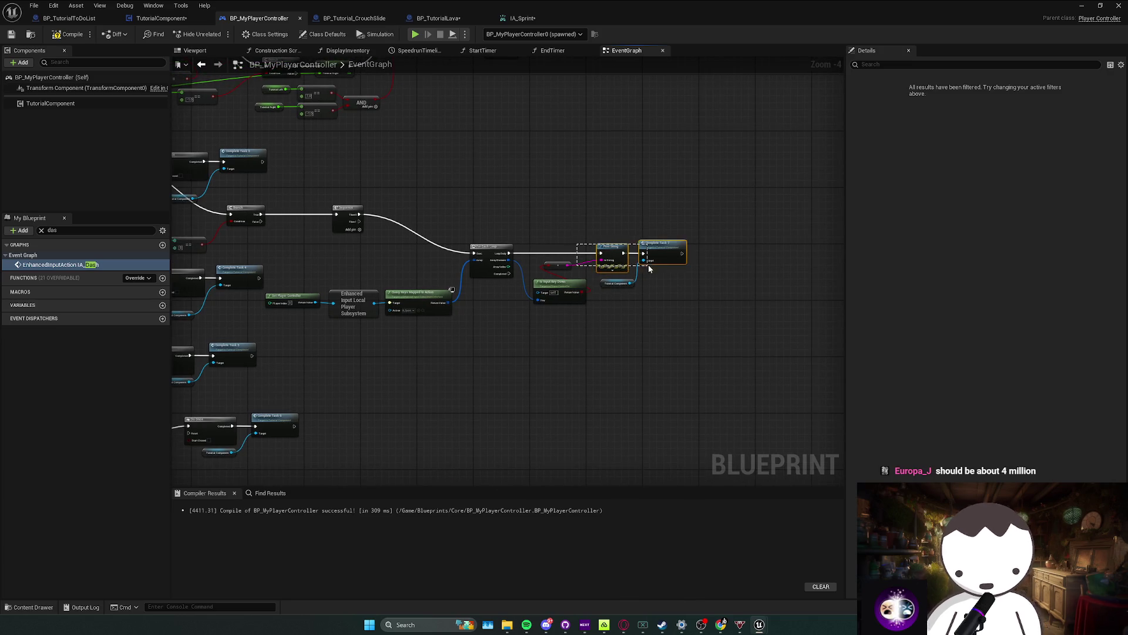
{"action": "key", "text": "Delete"}
{"action": "left_click", "coordinate": [559, 268]}
{"action": "mouse_move", "coordinate": [554, 287]}
{"action": "left_mouse_down"}
{"action": "mouse_move", "coordinate": [548, 251]}
{"action": "mouse_move", "coordinate": [494, 211]}
{"action": "left_mouse_up"}
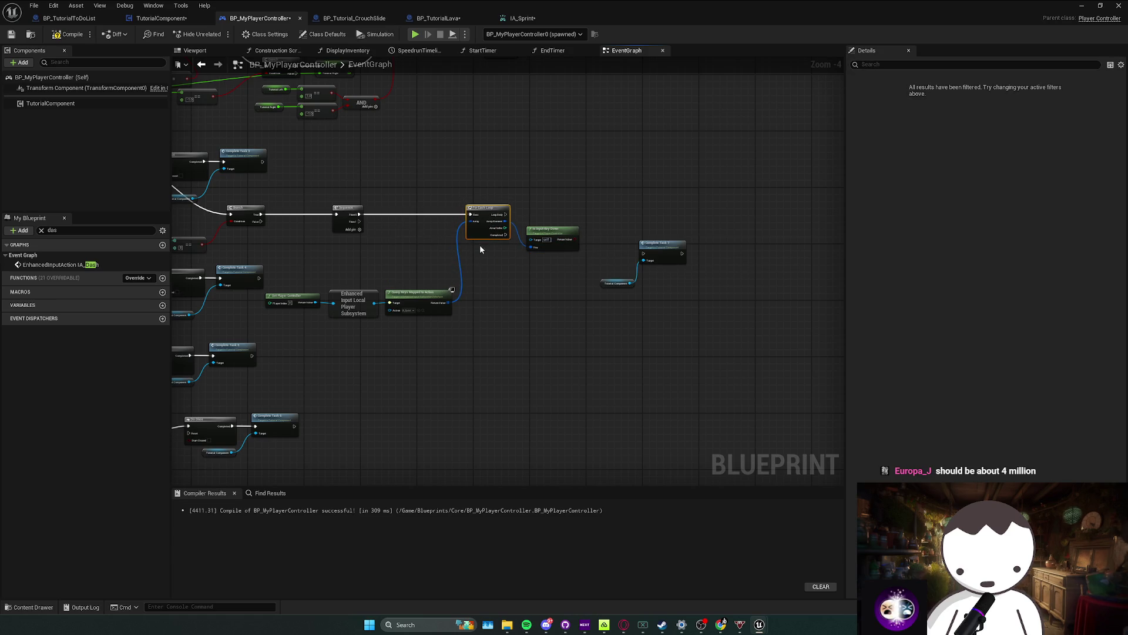
Step: Duplicate the For Each Loop and query nodes, placing the copies below the first loop
{"action": "key", "text": "ctrl+d"}
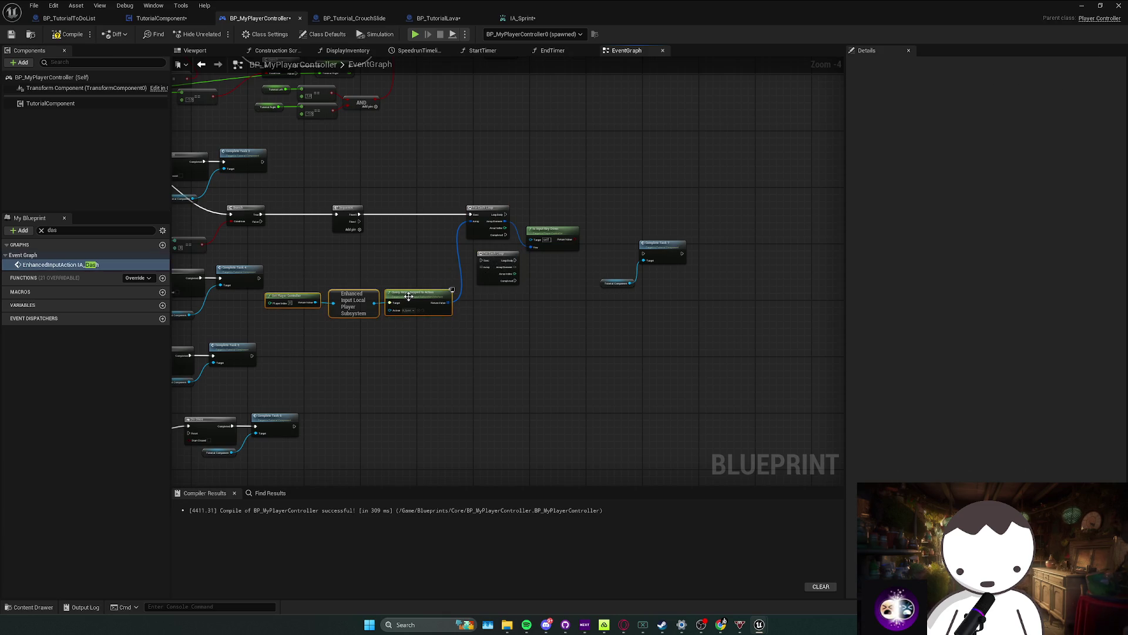
{"action": "key", "text": "ctrl+d"}
{"action": "key", "text": "Delete"}
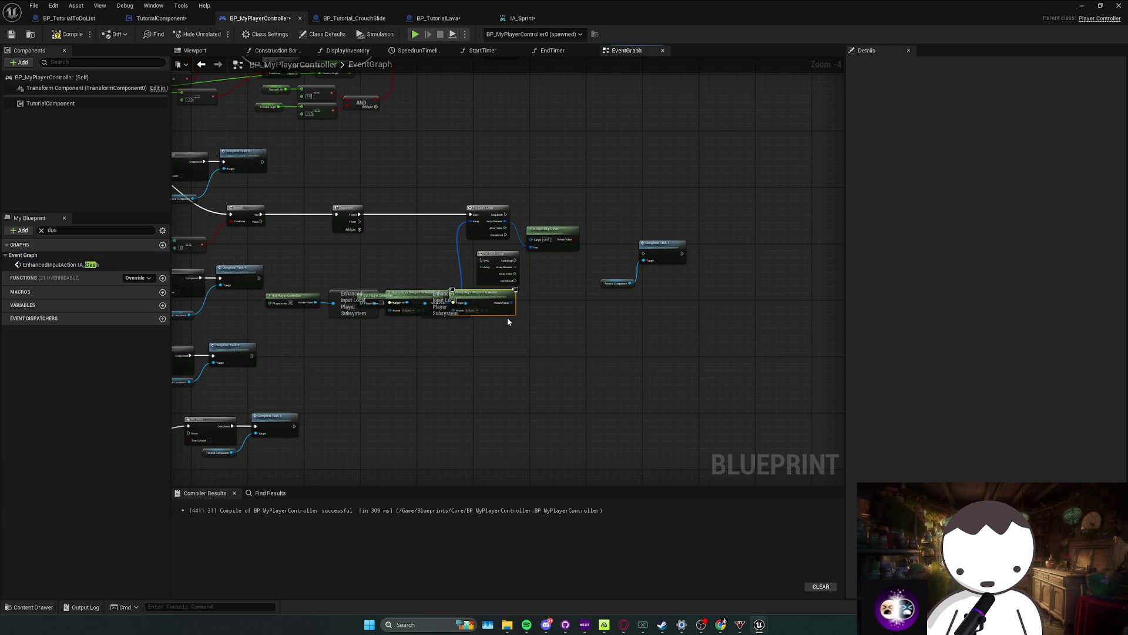
{"action": "mouse_move", "coordinate": [296, 330]}
{"action": "left_mouse_down"}
{"action": "mouse_move", "coordinate": [422, 296]}
{"action": "mouse_move", "coordinate": [484, 169]}
{"action": "left_mouse_up"}
{"action": "key", "text": "ctrl+d"}
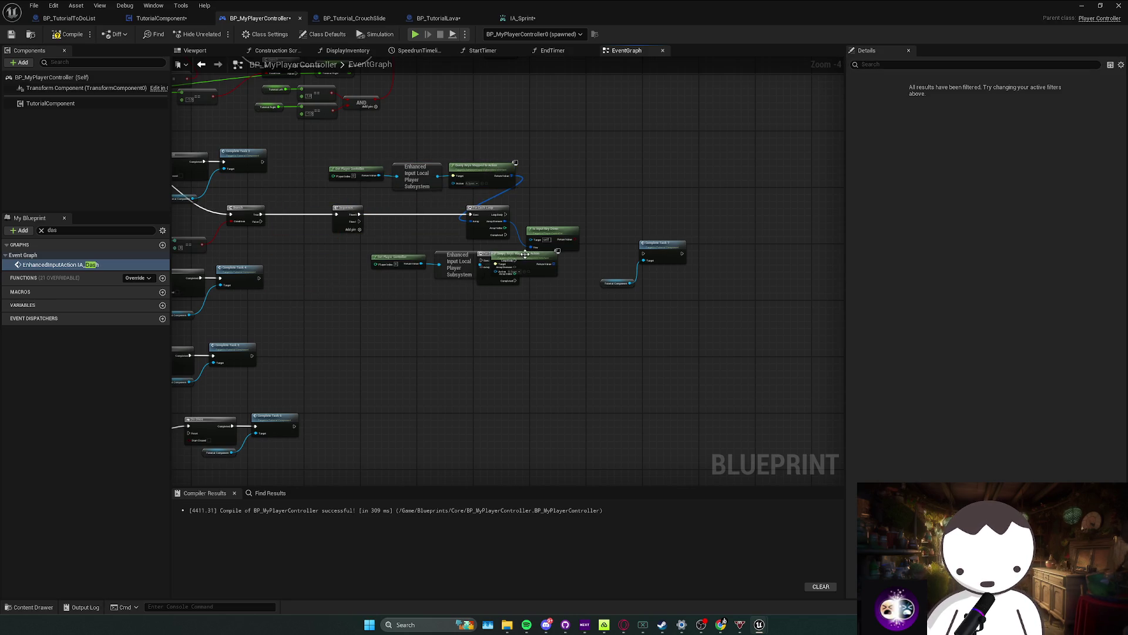
{"action": "left_click_drag", "start_coordinate": [391, 282], "coordinate": [447, 251]}
{"action": "left_click_drag", "start_coordinate": [525, 264], "coordinate": [477, 300]}
Step: Wire Sequence Then 1 to the second loop and its Array from the copied Query Keys
{"action": "left_click", "coordinate": [480, 263]}
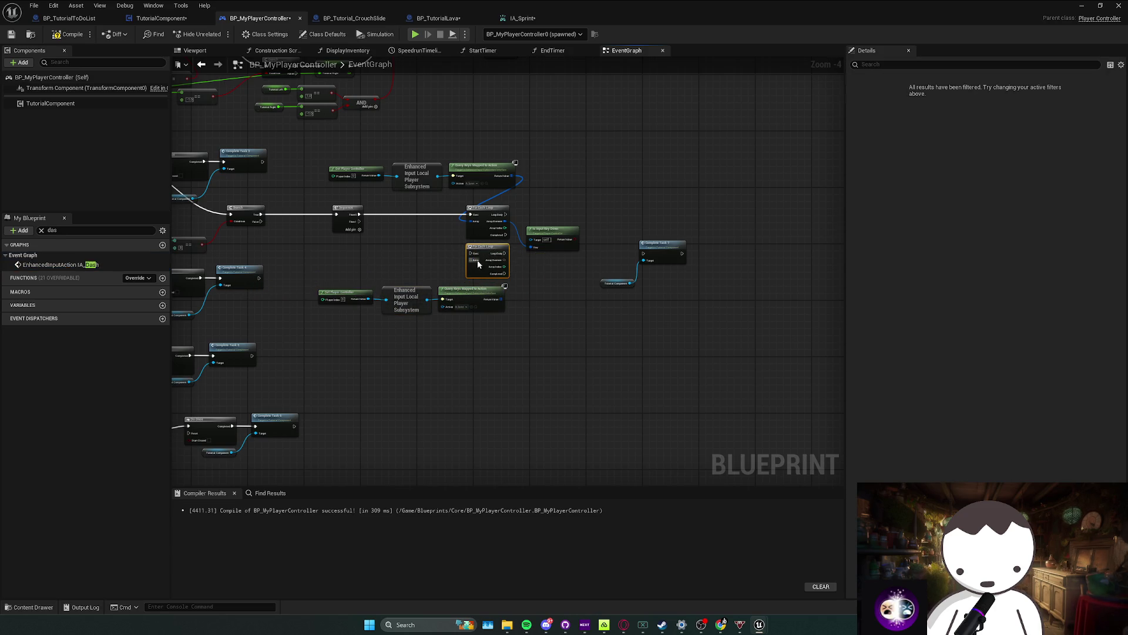
{"action": "mouse_move", "coordinate": [423, 276]}
{"action": "left_mouse_down"}
{"action": "mouse_move", "coordinate": [503, 300]}
{"action": "mouse_move", "coordinate": [495, 291]}
{"action": "left_mouse_up"}
{"action": "left_click_drag", "start_coordinate": [349, 229], "coordinate": [356, 222]}
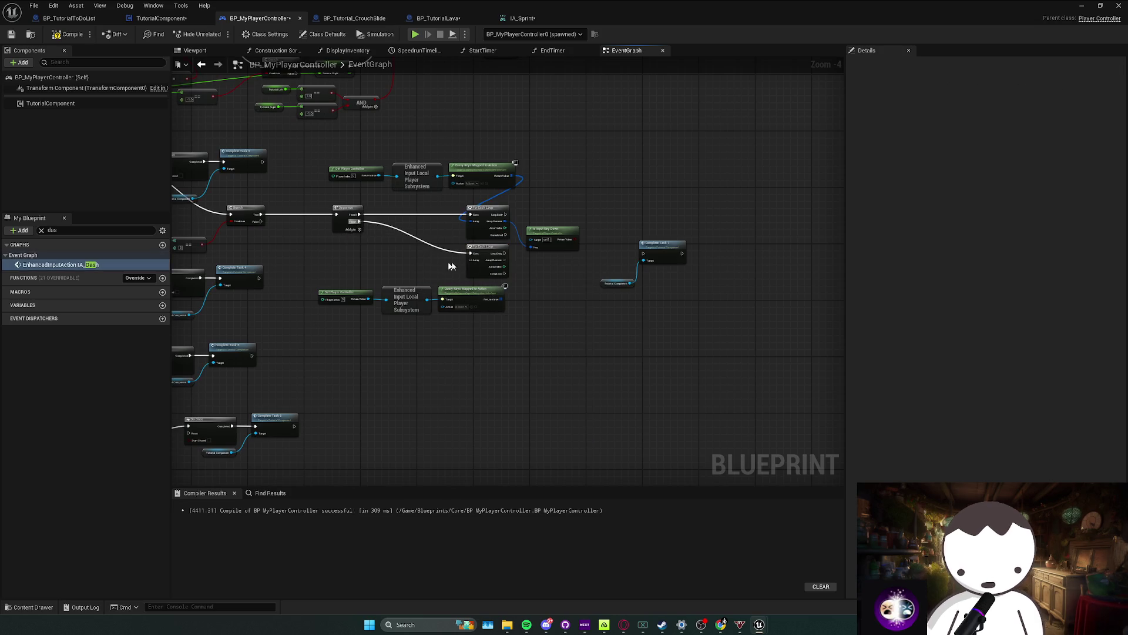
{"action": "left_click_drag", "start_coordinate": [469, 262], "coordinate": [496, 302]}
{"action": "scroll", "coordinate": [491, 282], "scroll_direction": "up", "scroll_amount": 1}
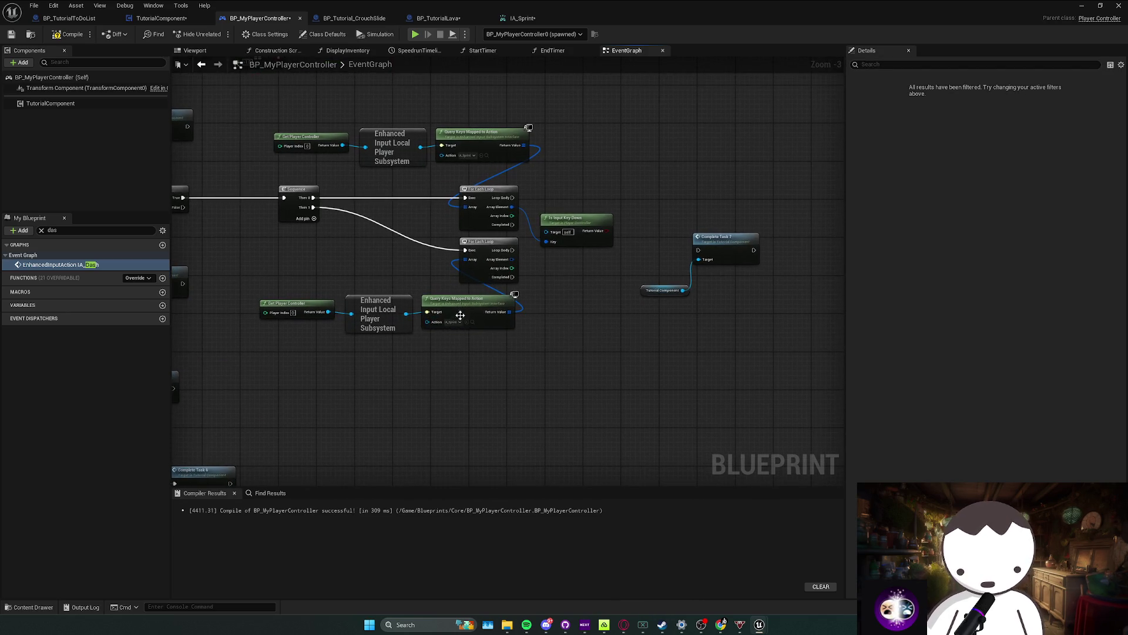
Step: Set the second query's action to crouch and add an Is Input Key Down check
{"action": "left_click", "coordinate": [453, 322]}
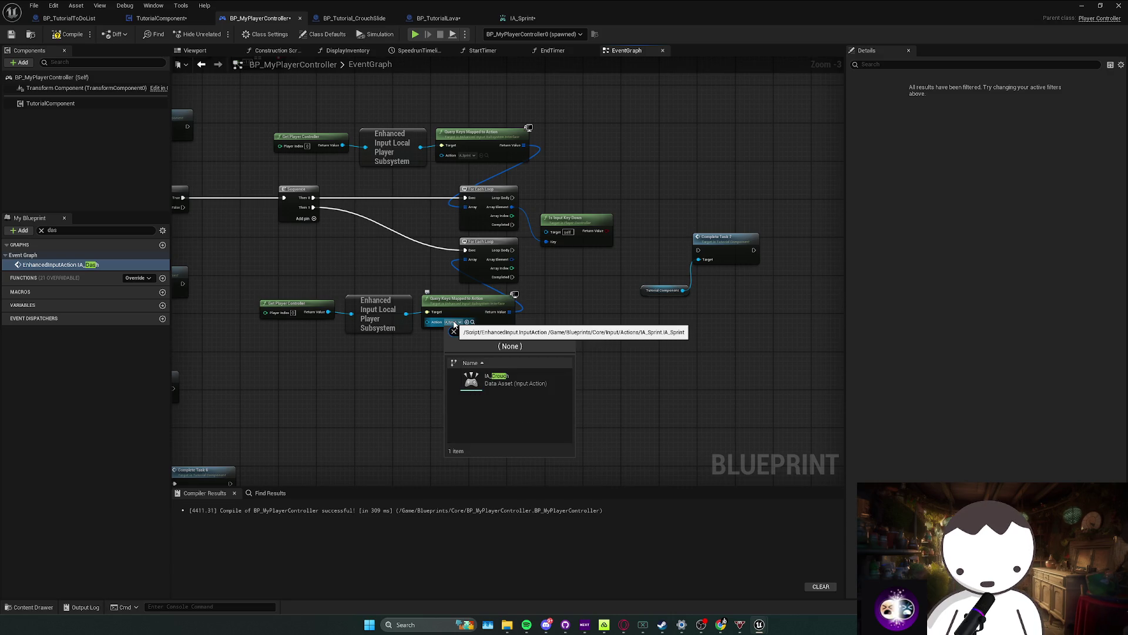
{"action": "left_click", "coordinate": [511, 382]}
{"action": "left_click_drag", "start_coordinate": [535, 286], "coordinate": [535, 286]}
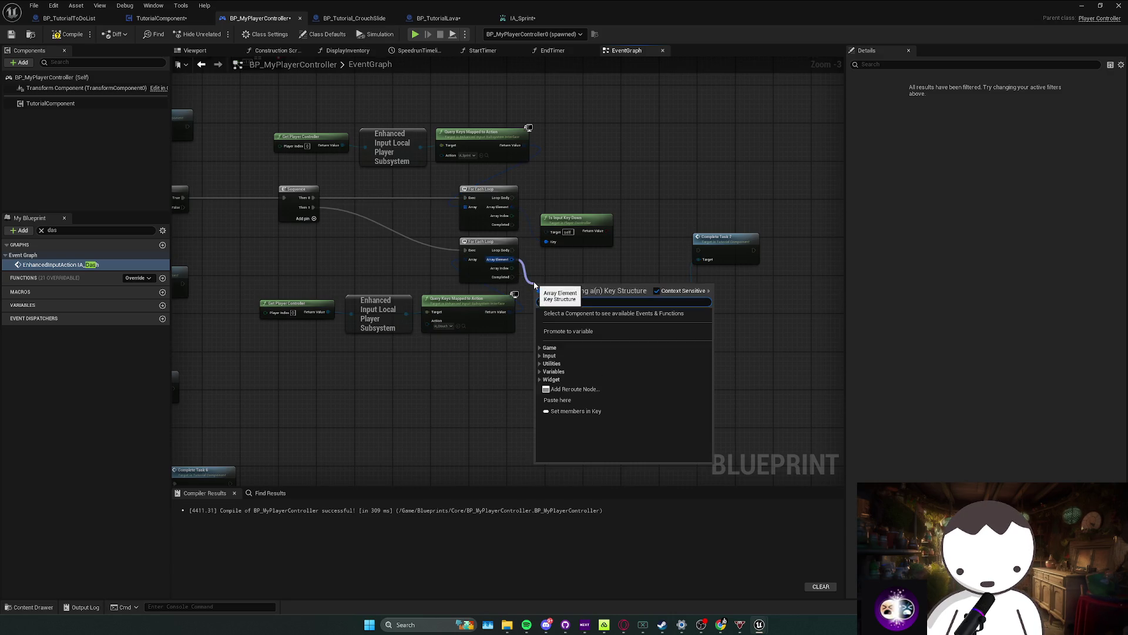
{"action": "key", "text": "Down"}
{"action": "key", "text": "Down"}
{"action": "key", "text": "Down"}
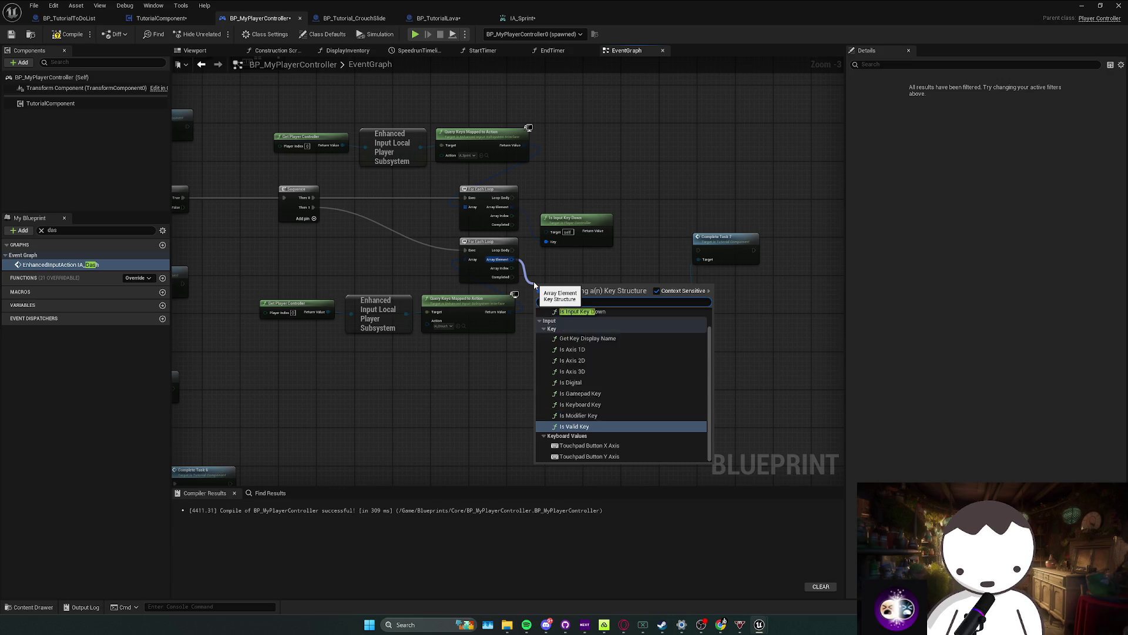
{"action": "key", "text": "Return"}
Step: Combine the key-down results with an AND node
{"action": "mouse_move", "coordinate": [540, 289]}
{"action": "left_mouse_down"}
{"action": "mouse_move", "coordinate": [554, 270]}
{"action": "mouse_move", "coordinate": [486, 239]}
{"action": "left_mouse_up"}
{"action": "type", "text": "and"}
{"action": "key", "text": "Return"}
{"action": "mouse_move", "coordinate": [554, 262]}
{"action": "left_mouse_down"}
{"action": "mouse_move", "coordinate": [526, 243]}
{"action": "mouse_move", "coordinate": [550, 249]}
{"action": "left_mouse_up"}
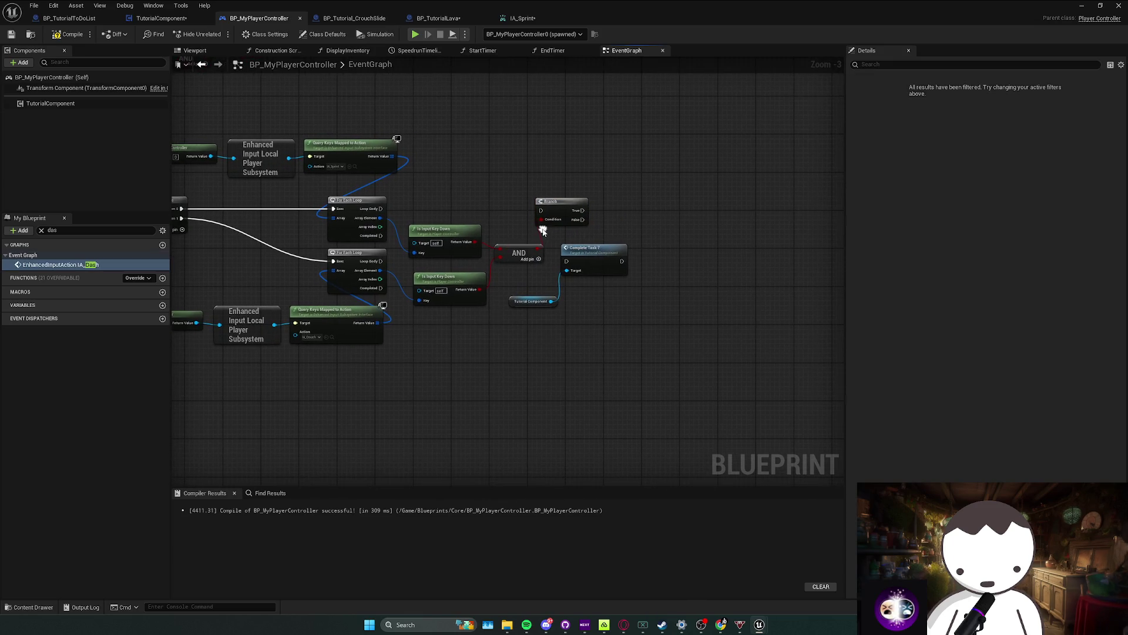
Step: Lay the two loops side by side, run the Branch from the second loop's body, and compile
{"action": "mouse_move", "coordinate": [395, 273]}
{"action": "left_mouse_down"}
{"action": "mouse_move", "coordinate": [422, 269]}
{"action": "mouse_move", "coordinate": [404, 269]}
{"action": "mouse_move", "coordinate": [437, 285]}
{"action": "mouse_move", "coordinate": [466, 263]}
{"action": "left_mouse_up"}
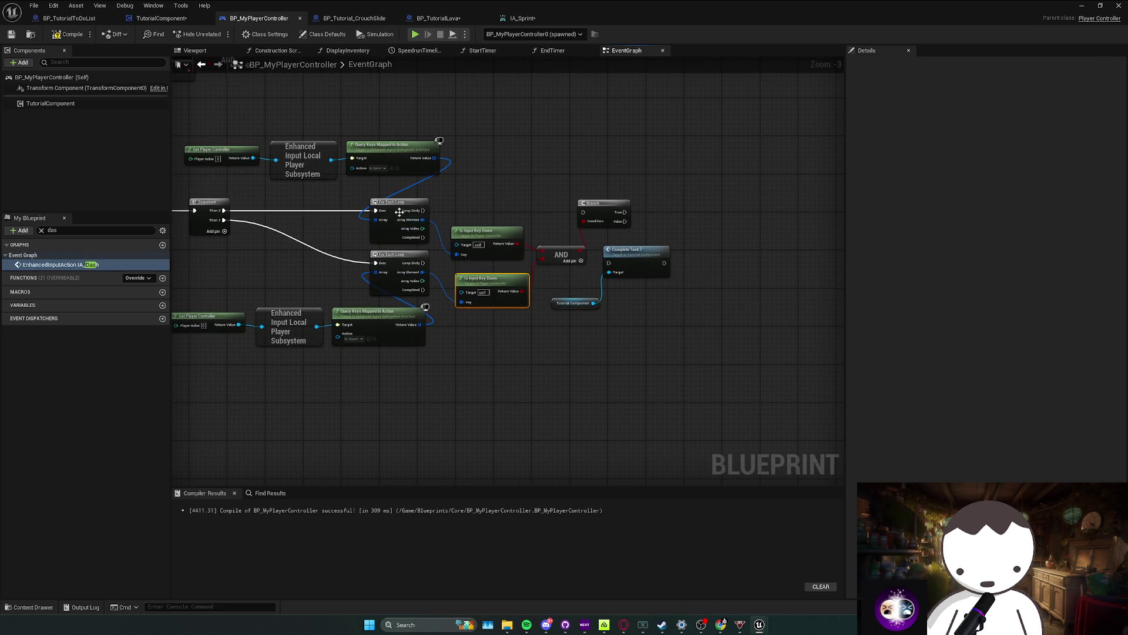
{"action": "left_click_drag", "start_coordinate": [399, 212], "coordinate": [327, 213]}
{"action": "key", "text": "ctrl+z"}
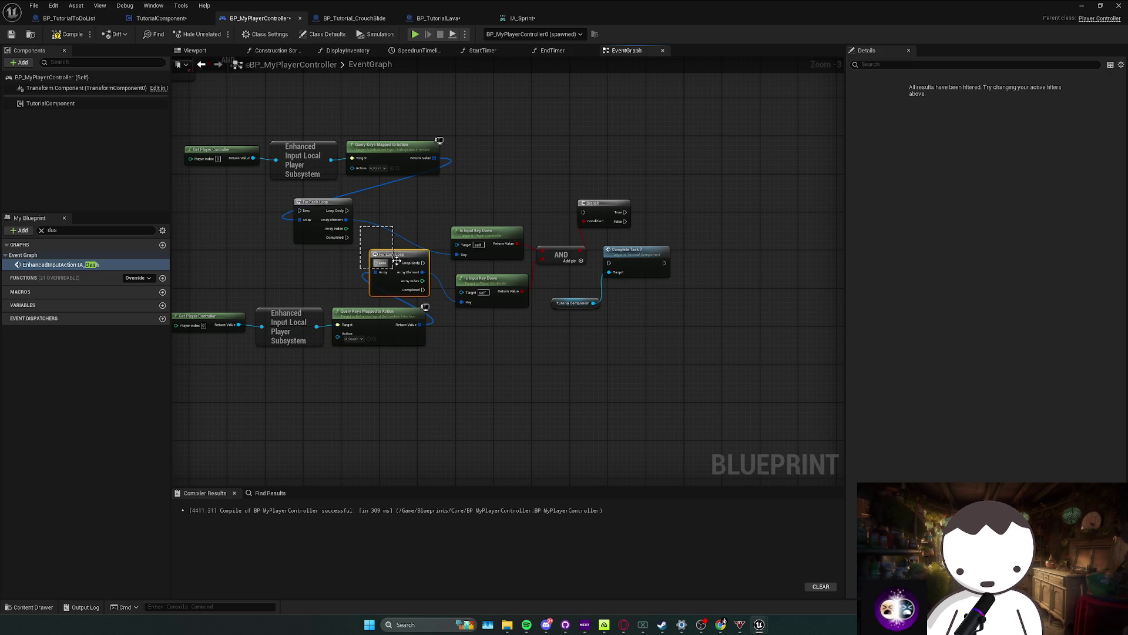
{"action": "mouse_move", "coordinate": [396, 259]}
{"action": "left_mouse_down"}
{"action": "mouse_move", "coordinate": [404, 214]}
{"action": "mouse_move", "coordinate": [210, 213]}
{"action": "left_mouse_up"}
{"action": "mouse_move", "coordinate": [503, 252]}
{"action": "left_mouse_down"}
{"action": "mouse_move", "coordinate": [439, 257]}
{"action": "mouse_move", "coordinate": [315, 222]}
{"action": "left_mouse_up"}
{"action": "left_click_drag", "start_coordinate": [477, 220], "coordinate": [634, 219]}
{"action": "mouse_move", "coordinate": [275, 214]}
{"action": "left_mouse_down"}
{"action": "mouse_move", "coordinate": [496, 144]}
{"action": "mouse_move", "coordinate": [397, 283]}
{"action": "mouse_move", "coordinate": [375, 274]}
{"action": "mouse_move", "coordinate": [465, 268]}
{"action": "mouse_move", "coordinate": [344, 167]}
{"action": "left_mouse_up"}
{"action": "mouse_move", "coordinate": [330, 367]}
{"action": "left_mouse_down"}
{"action": "mouse_move", "coordinate": [508, 320]}
{"action": "mouse_move", "coordinate": [433, 271]}
{"action": "left_mouse_up"}
{"action": "mouse_move", "coordinate": [576, 286]}
{"action": "left_mouse_down"}
{"action": "mouse_move", "coordinate": [500, 296]}
{"action": "mouse_move", "coordinate": [519, 273]}
{"action": "left_mouse_up"}
{"action": "key", "text": "ctrl+s"}
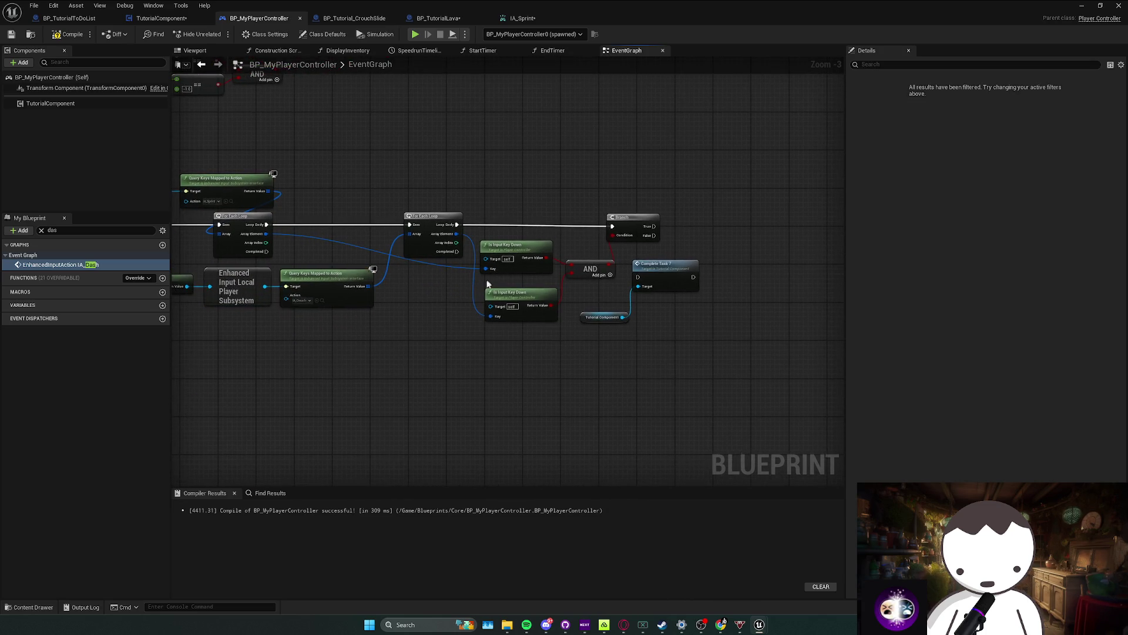
Step: Replace the old Complete Task node with Complete Task 8 beside the Branch, then compile and save
{"action": "mouse_move", "coordinate": [678, 261]}
{"action": "left_mouse_down"}
{"action": "mouse_move", "coordinate": [631, 264]}
{"action": "mouse_move", "coordinate": [699, 235]}
{"action": "left_mouse_up"}
{"action": "key", "text": "Delete"}
{"action": "mouse_move", "coordinate": [565, 318]}
{"action": "left_mouse_down"}
{"action": "mouse_move", "coordinate": [612, 256]}
{"action": "mouse_move", "coordinate": [651, 237]}
{"action": "left_mouse_up"}
{"action": "type", "text": "complete task"}
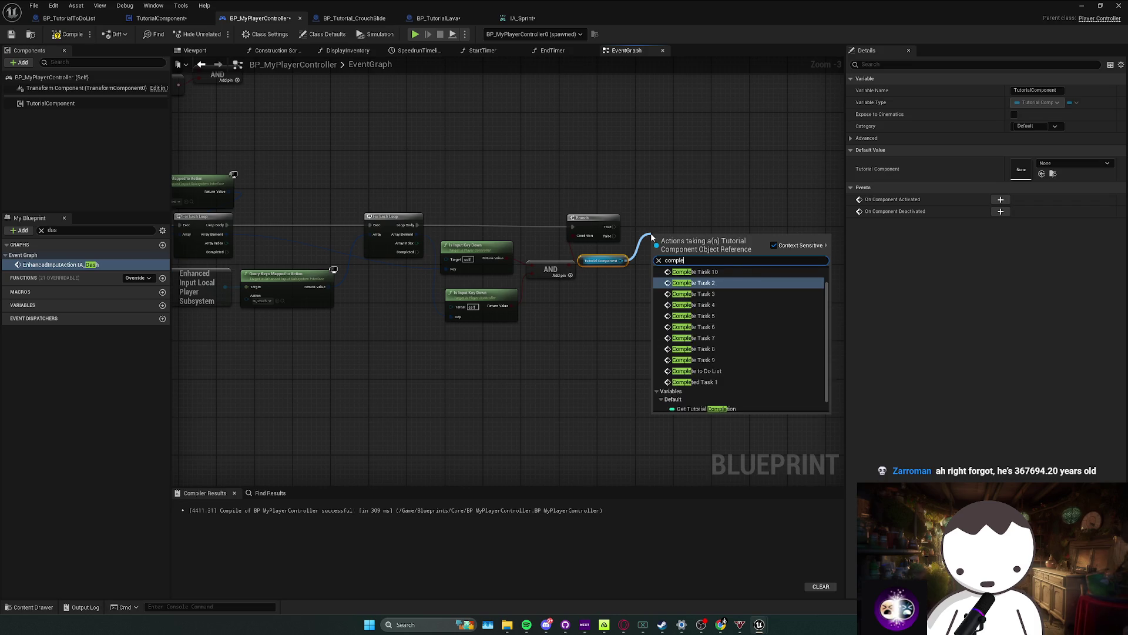
{"action": "type", "text": " 8"}
{"action": "key", "text": "Return"}
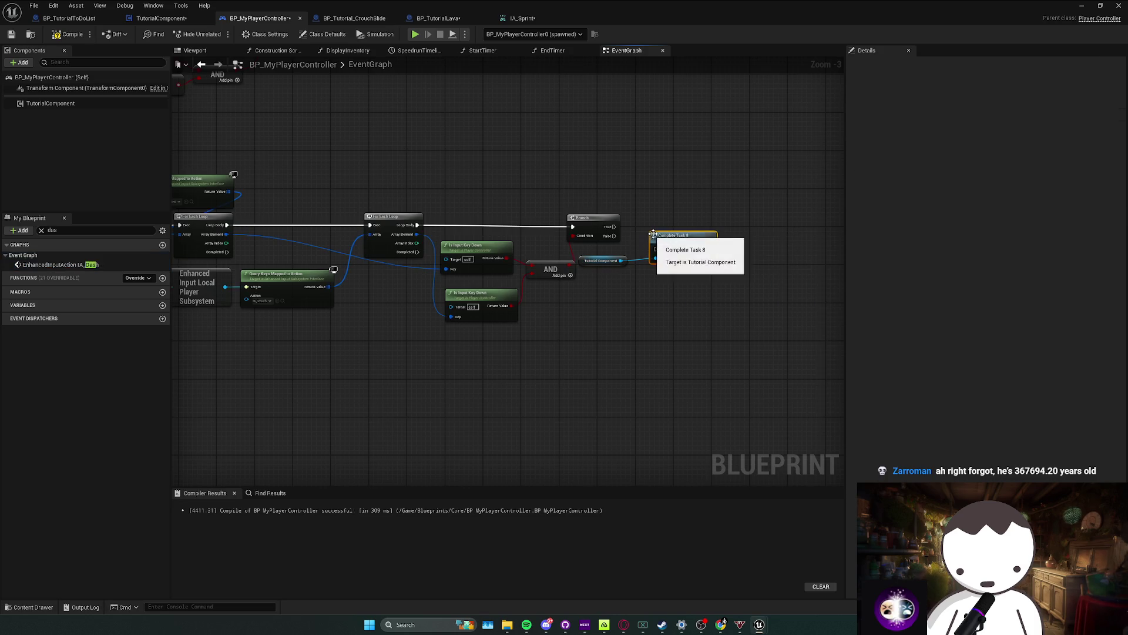
{"action": "left_click_drag", "start_coordinate": [659, 224], "coordinate": [642, 224]}
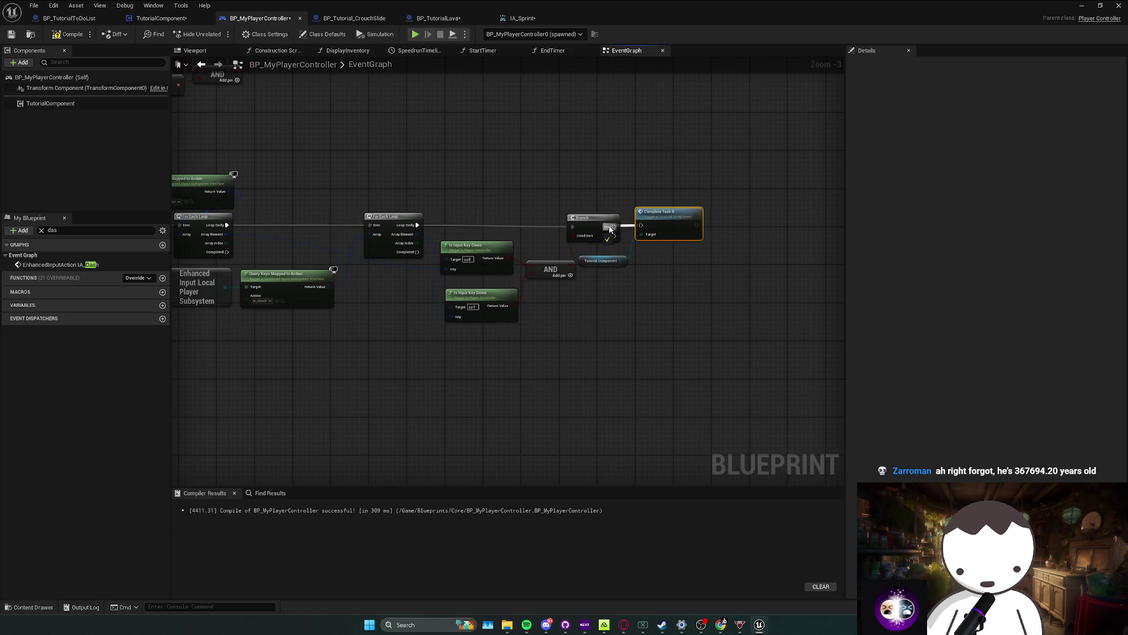
{"action": "left_click", "coordinate": [288, 142]}
{"action": "key", "text": "ctrl+s"}
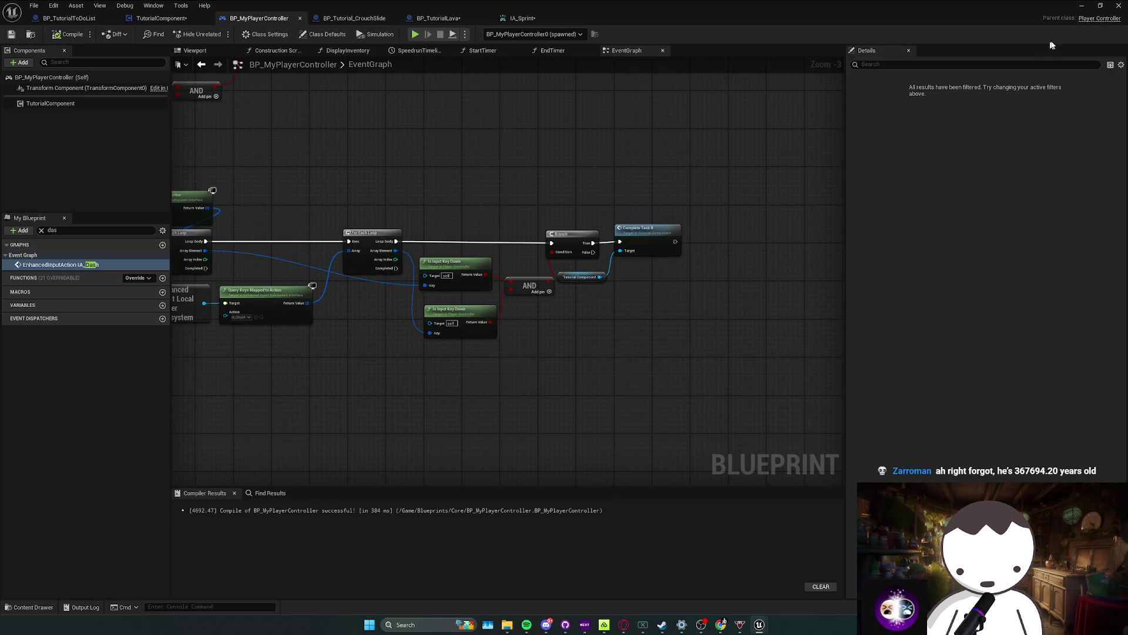
{"action": "left_click", "coordinate": [1086, 7]}
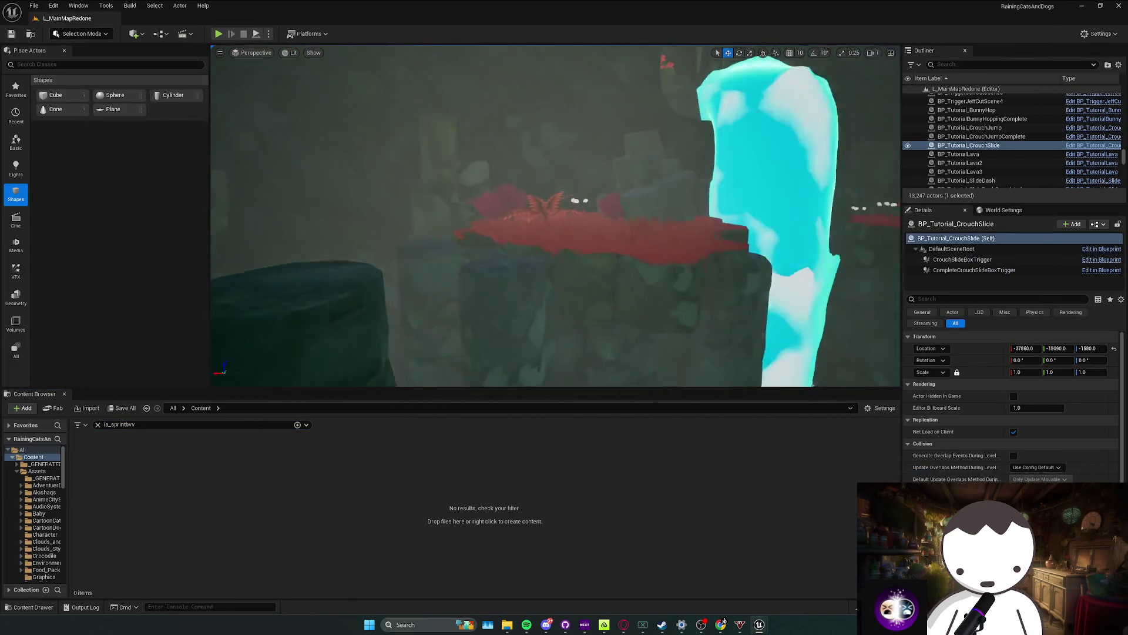
Step: Fly the level camera toward the crouch-slide trigger and red-plant ledge
{"action": "scroll", "coordinate": [555, 216], "scroll_direction": "up", "scroll_amount": 2}
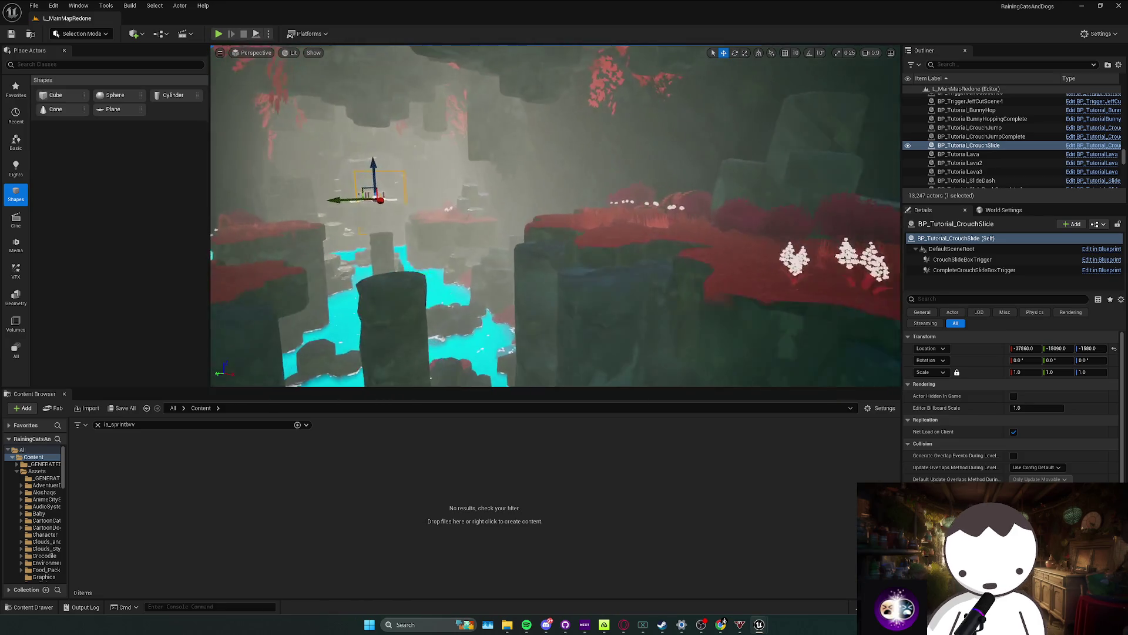
{"action": "key", "text": "w"}
{"action": "scroll", "coordinate": [556, 216], "scroll_direction": "down", "scroll_amount": 1}
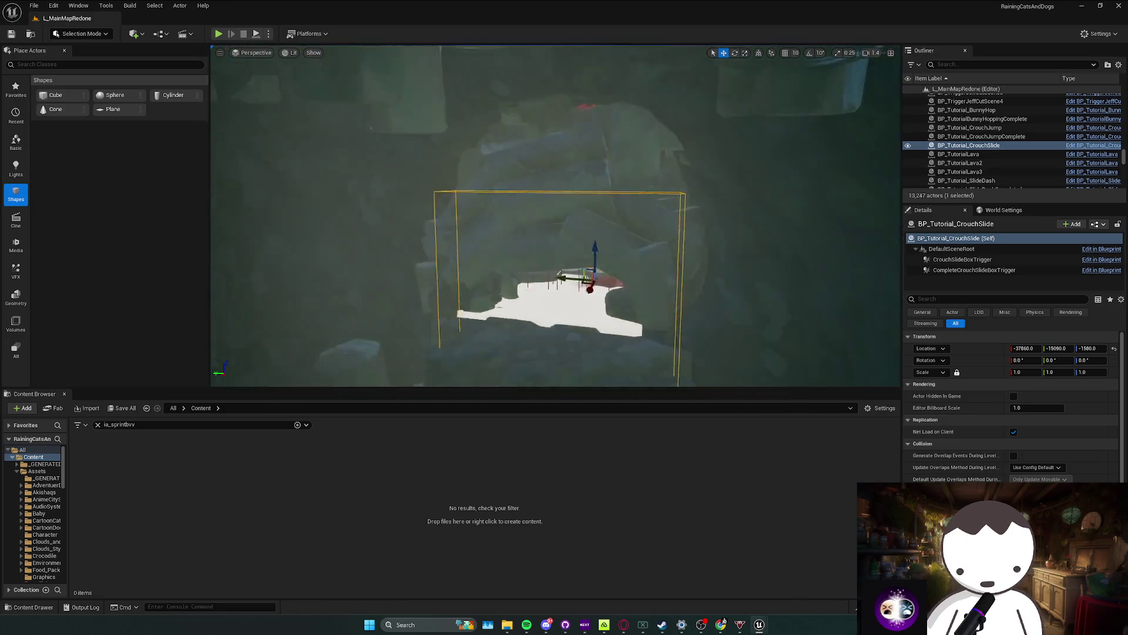
{"action": "scroll", "coordinate": [556, 216], "scroll_direction": "down", "scroll_amount": 1}
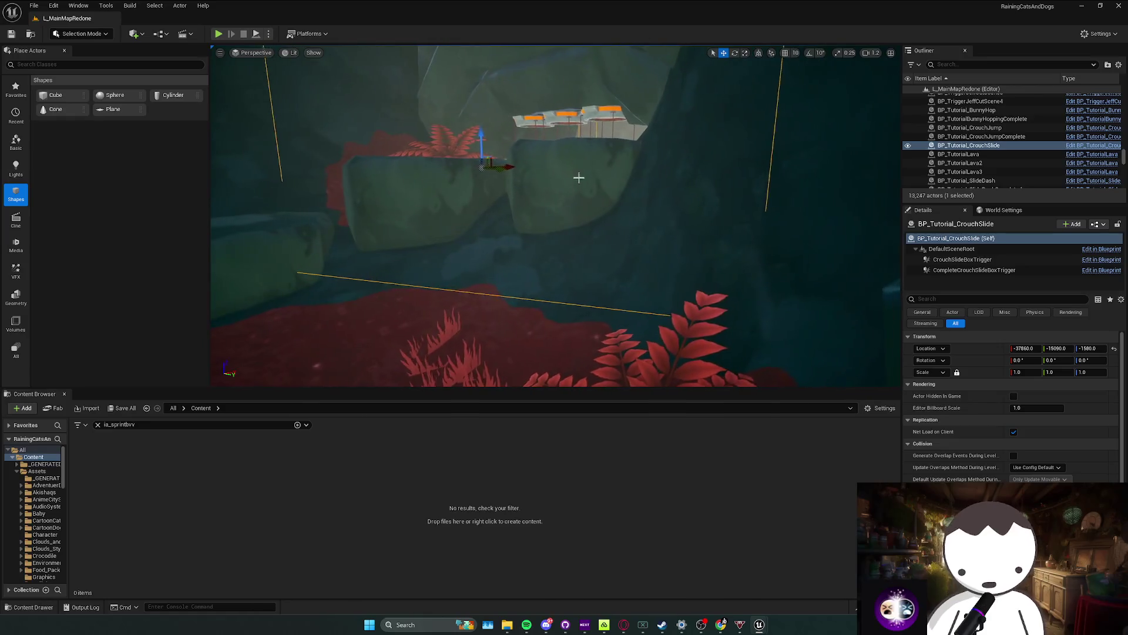
{"action": "key", "text": "Escape"}
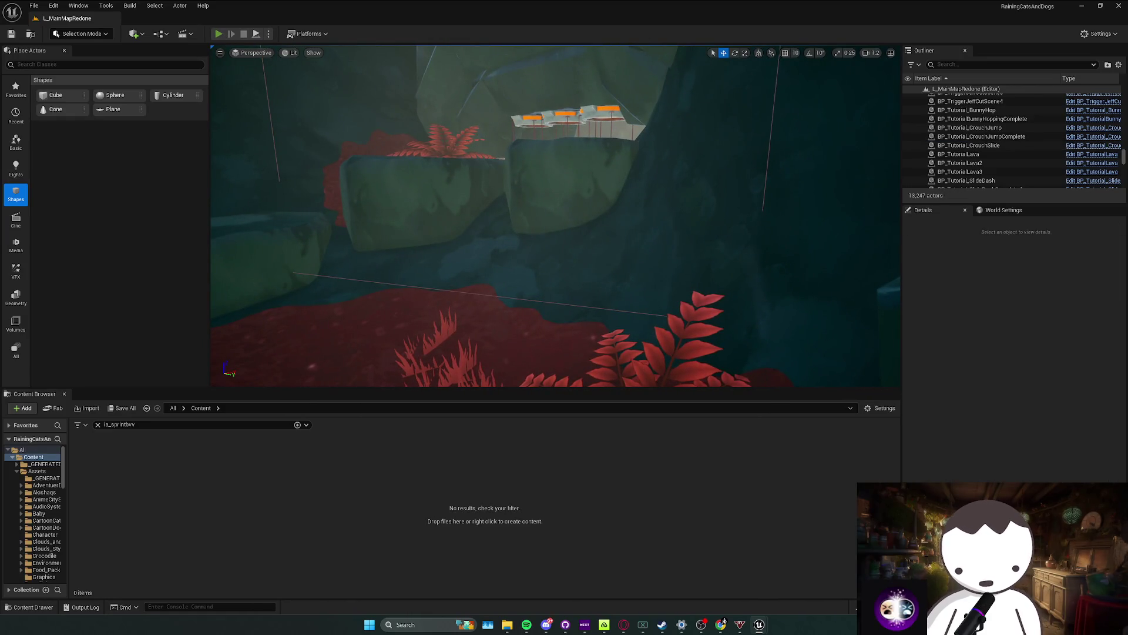
Step: Walk the character forward and sideways toward the ruins, then stop the session
{"action": "key", "text": "w"}
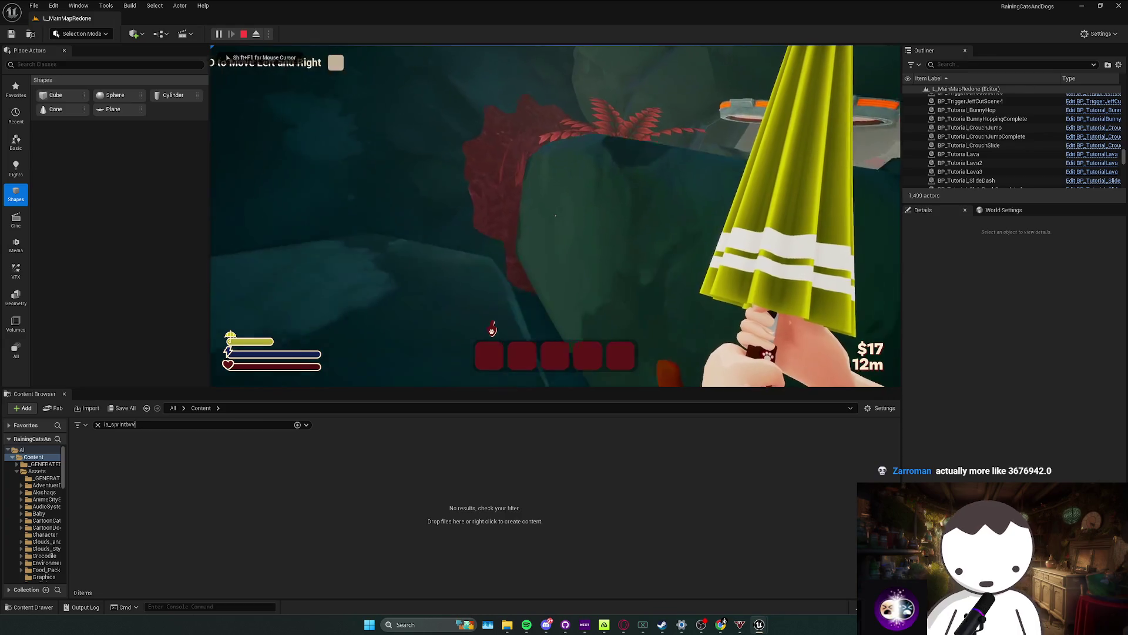
{"action": "key", "text": "d"}
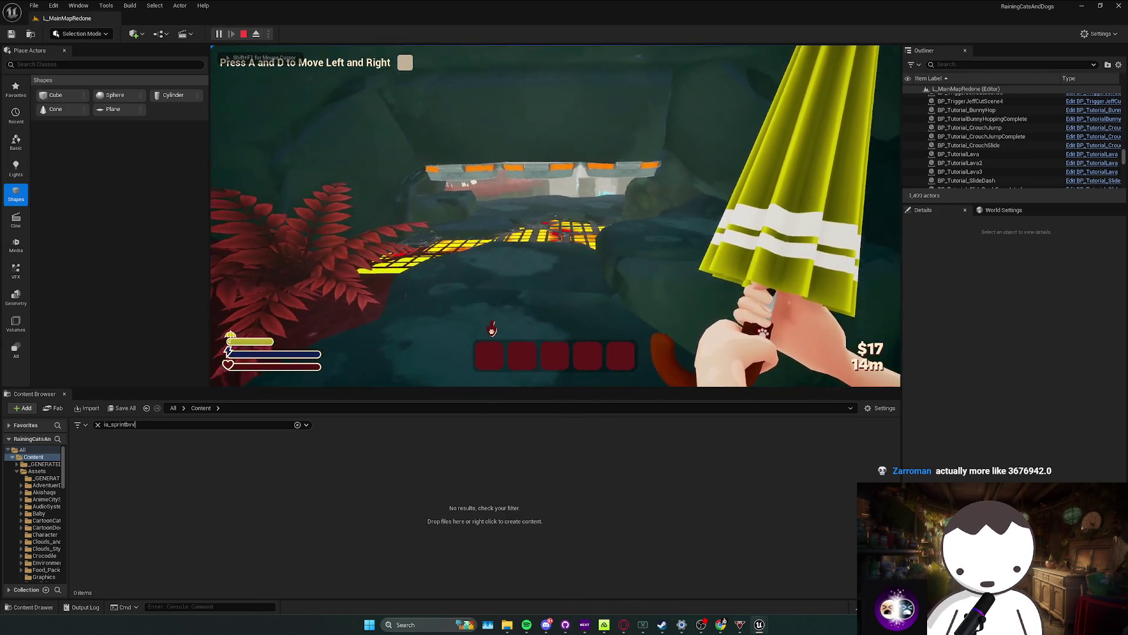
{"action": "key", "text": "a"}
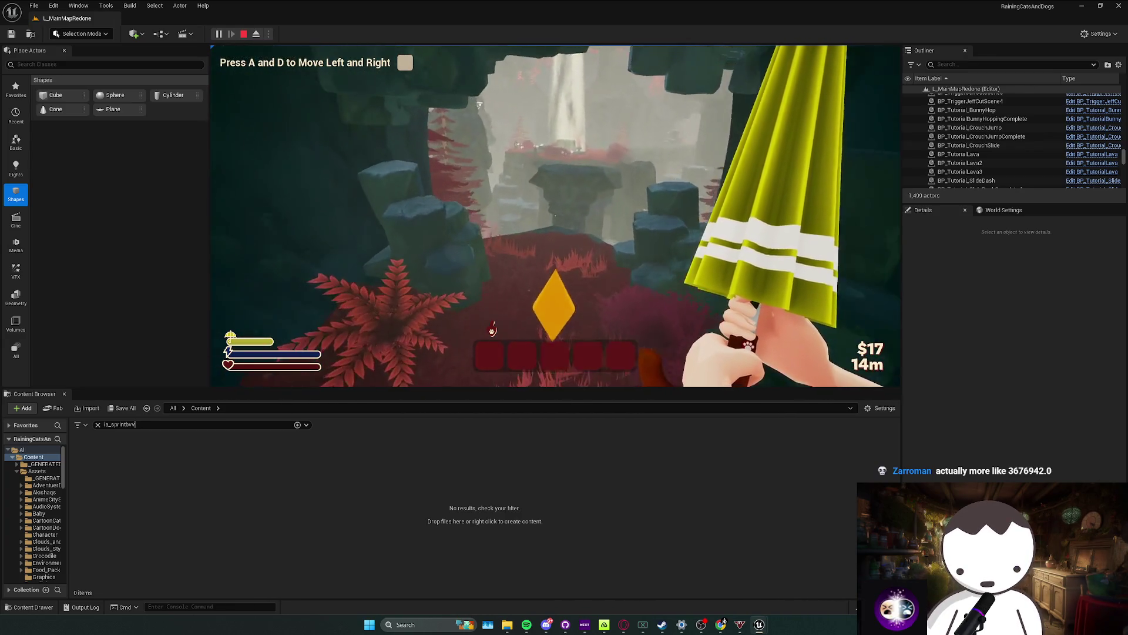
{"action": "key", "text": "w"}
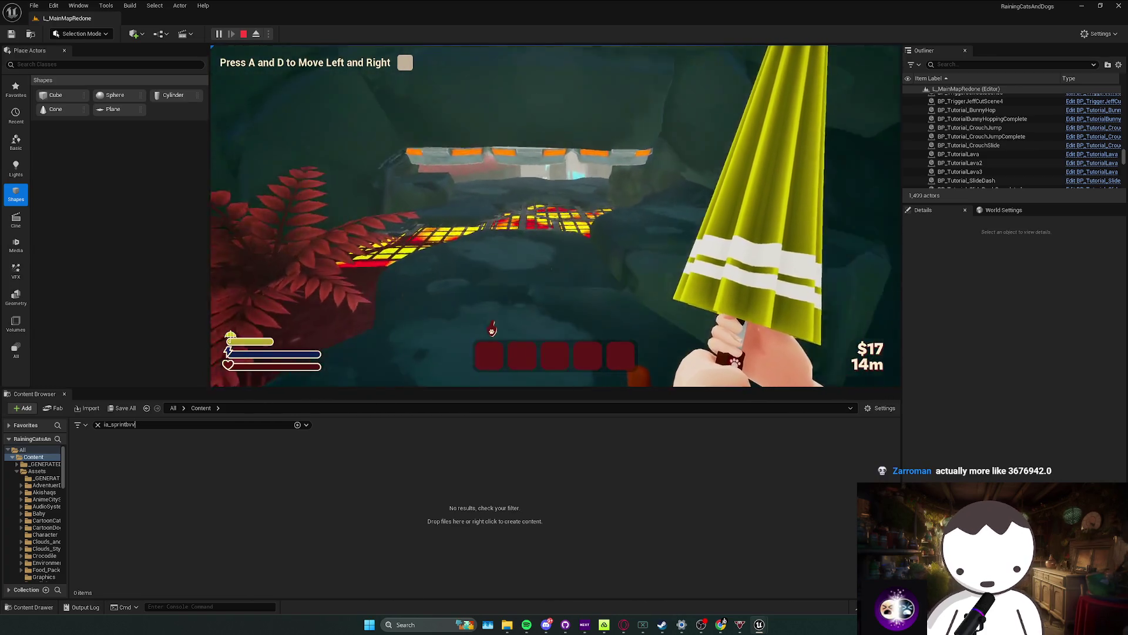
{"action": "key", "text": "Escape"}
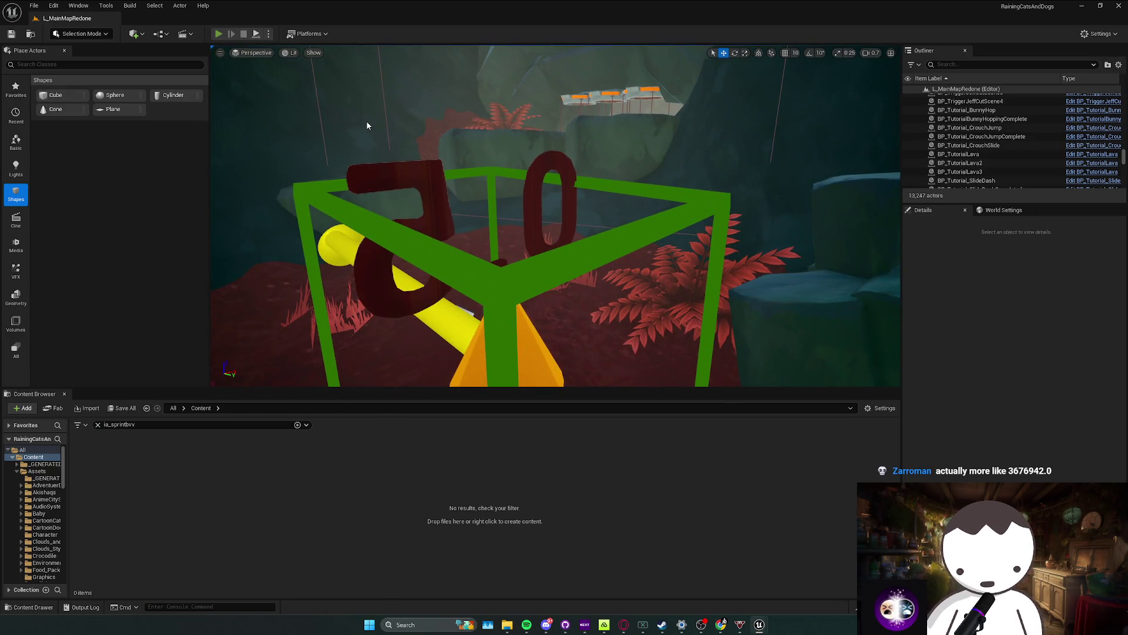
Step: Start a new play session and clear the move, jump and dash prompts
{"action": "key", "text": "alt+p"}
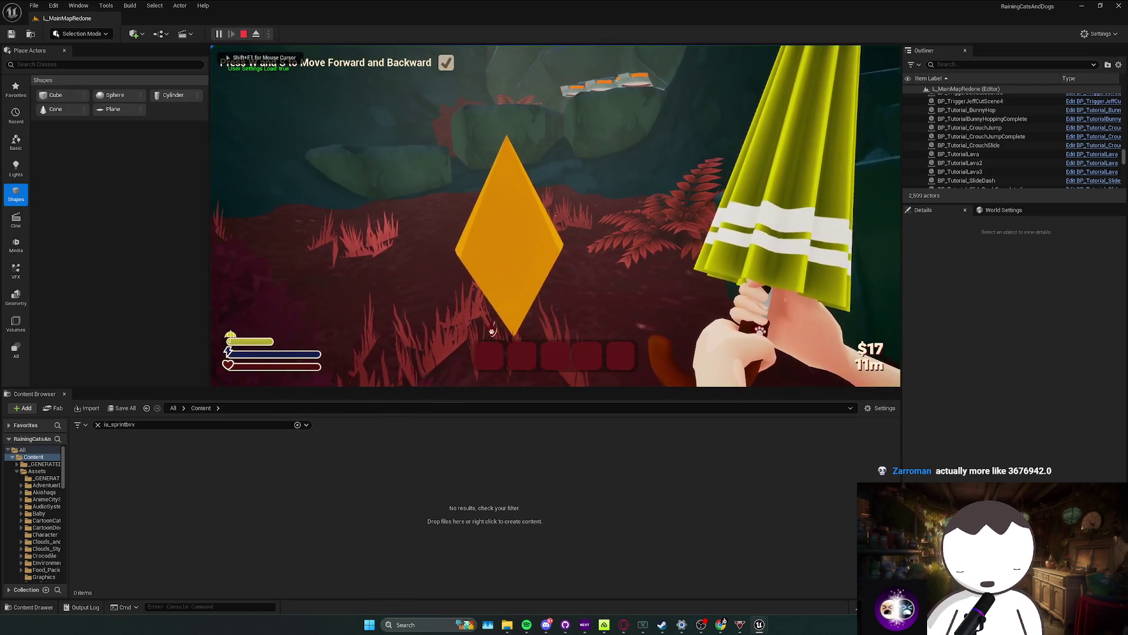
{"action": "key", "text": "d"}
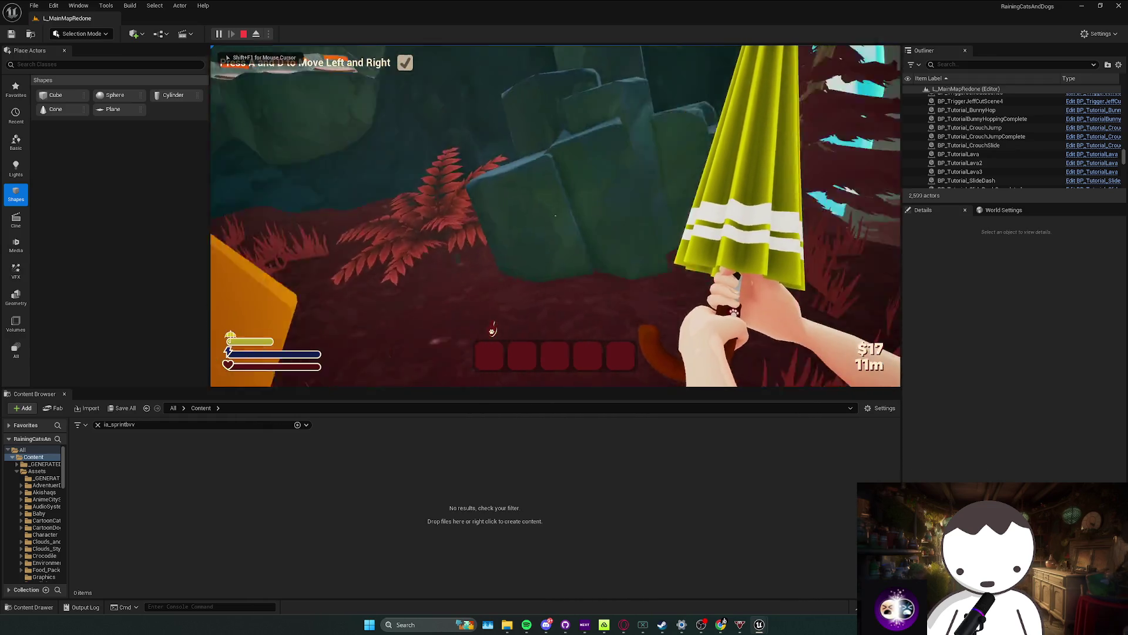
{"action": "key", "text": "a"}
{"action": "key", "text": "space"}
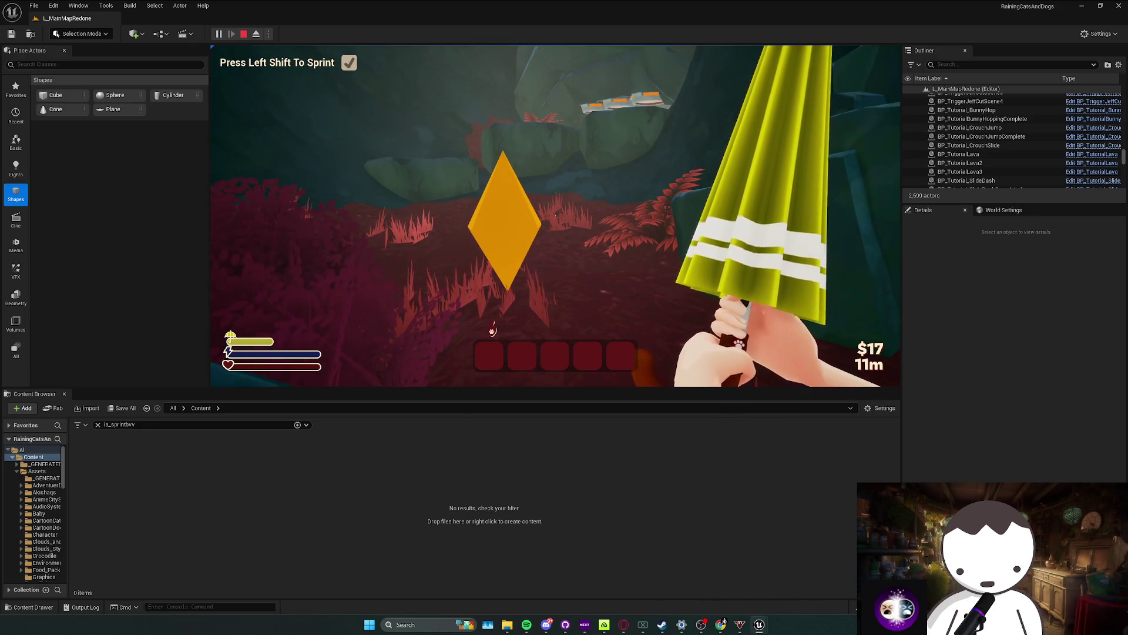
{"action": "key", "text": "w"}
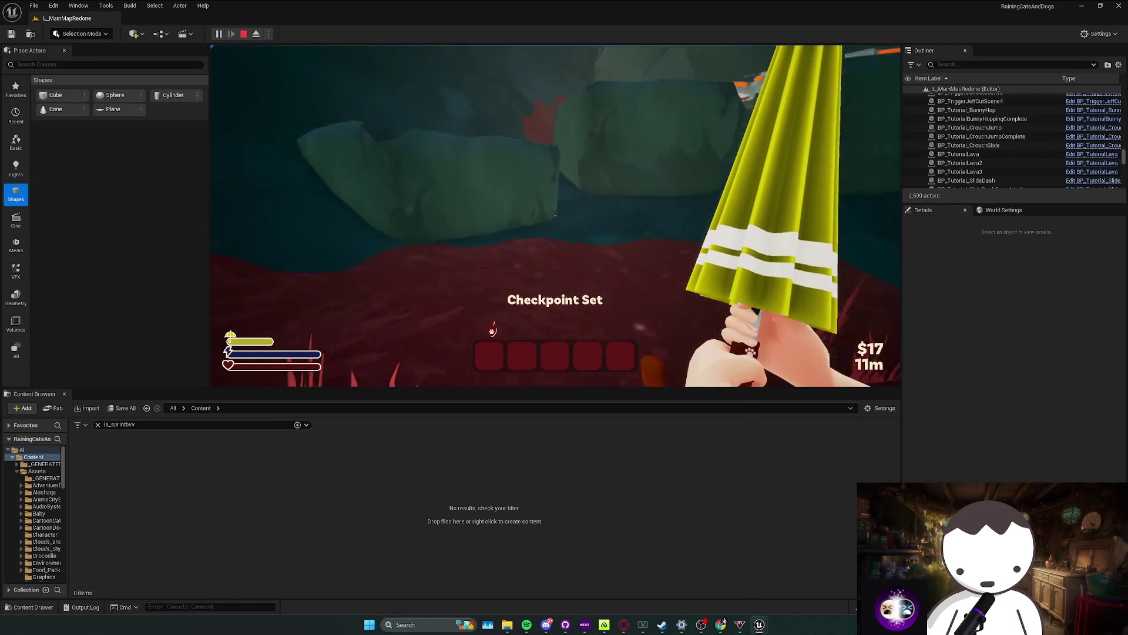
{"action": "key", "text": "w"}
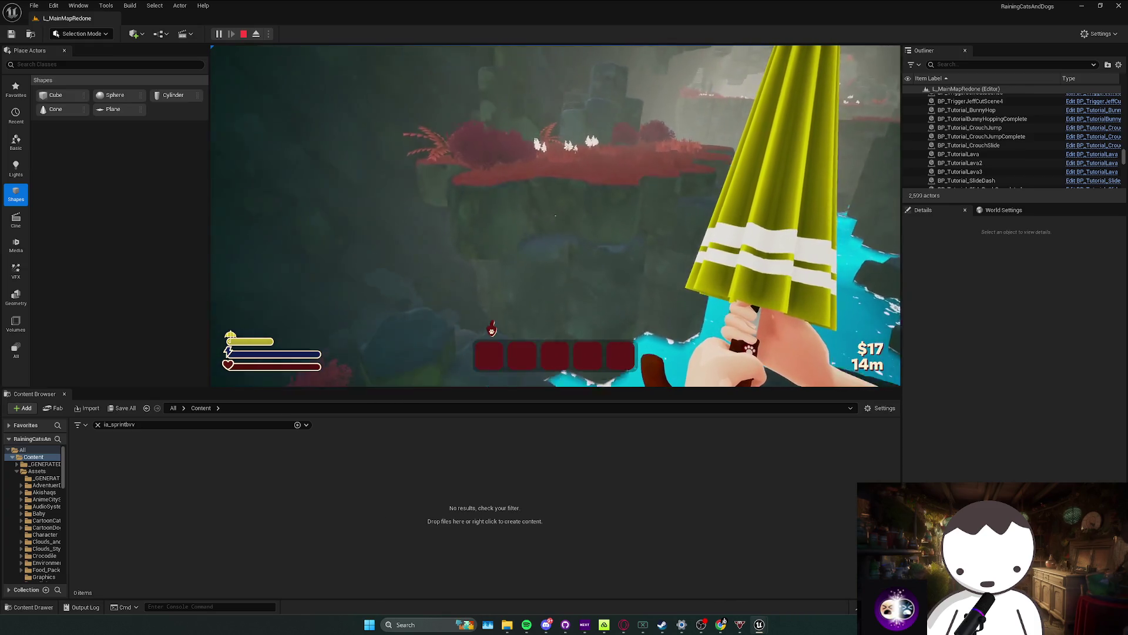
{"action": "key", "text": "w"}
{"action": "key", "text": "Alt_L"}
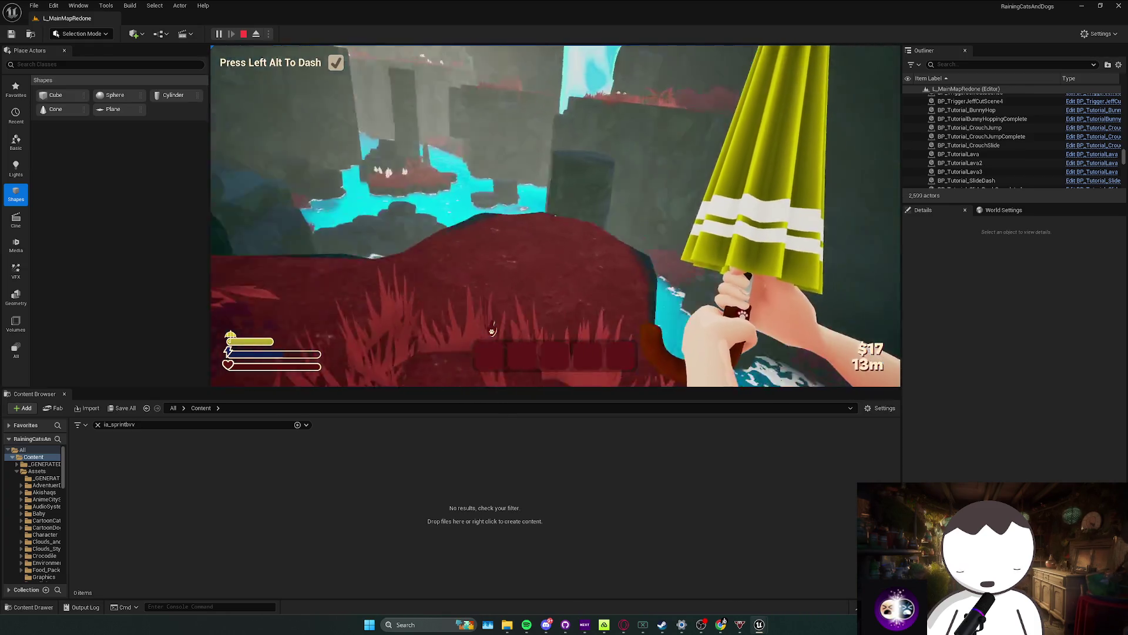
{"action": "key", "text": "w"}
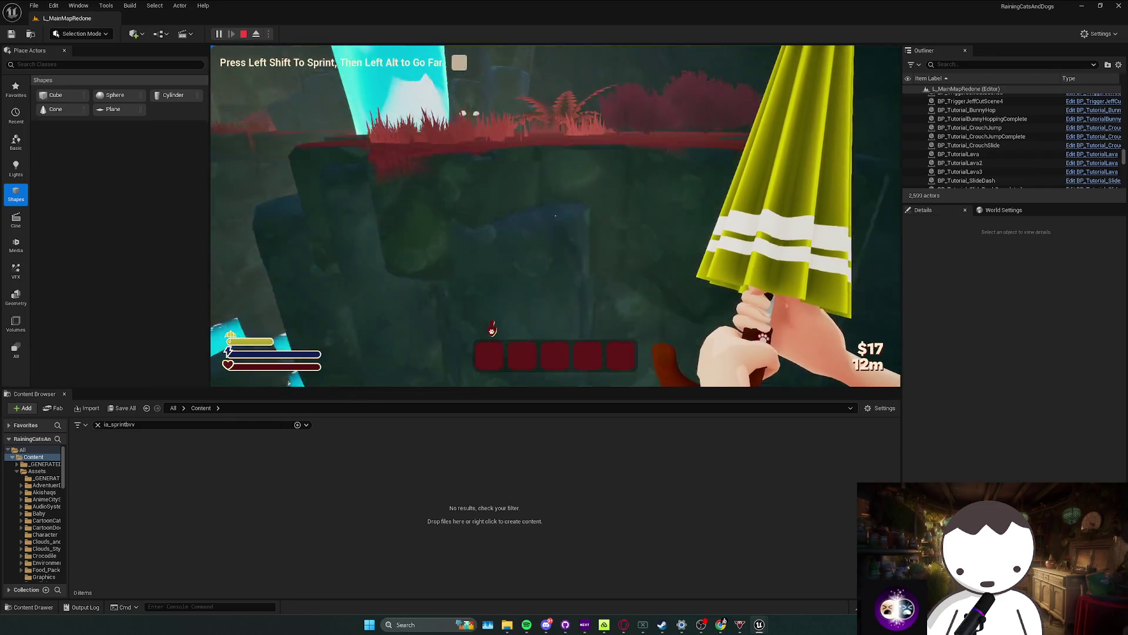
Step: Sprint, crouch-slide jump across the water into the cave, then stop playing
{"action": "key", "text": "shift+w"}
{"action": "key", "text": "Alt_L"}
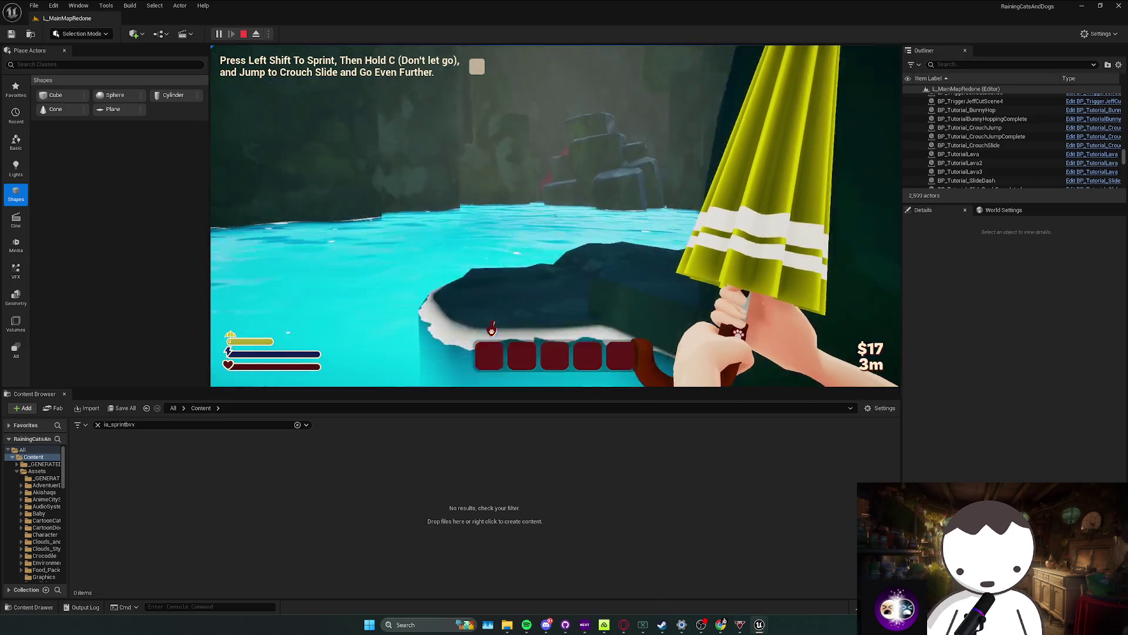
{"action": "key", "text": "shift+w"}
{"action": "key", "text": "c"}
{"action": "key", "text": "space"}
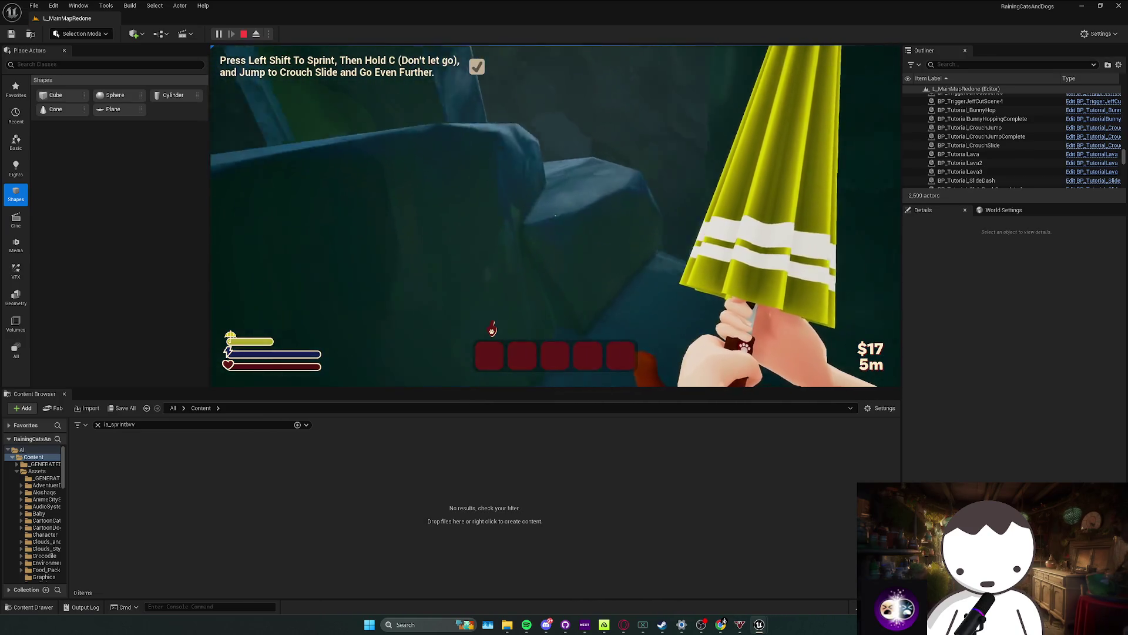
{"action": "key", "text": "w"}
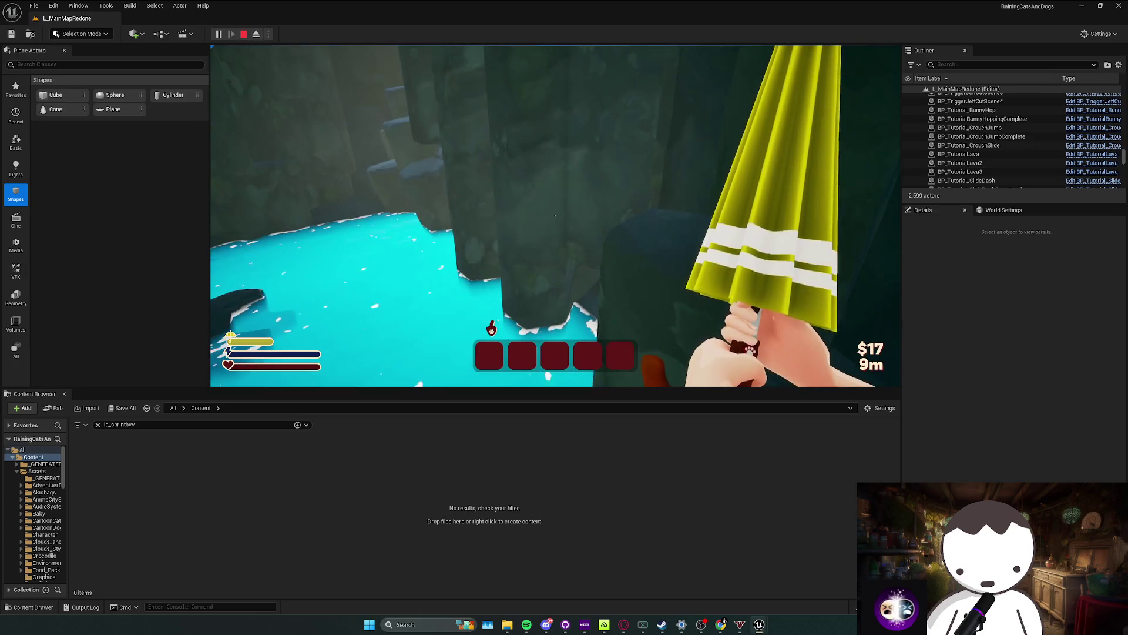
{"action": "key", "text": "Escape"}
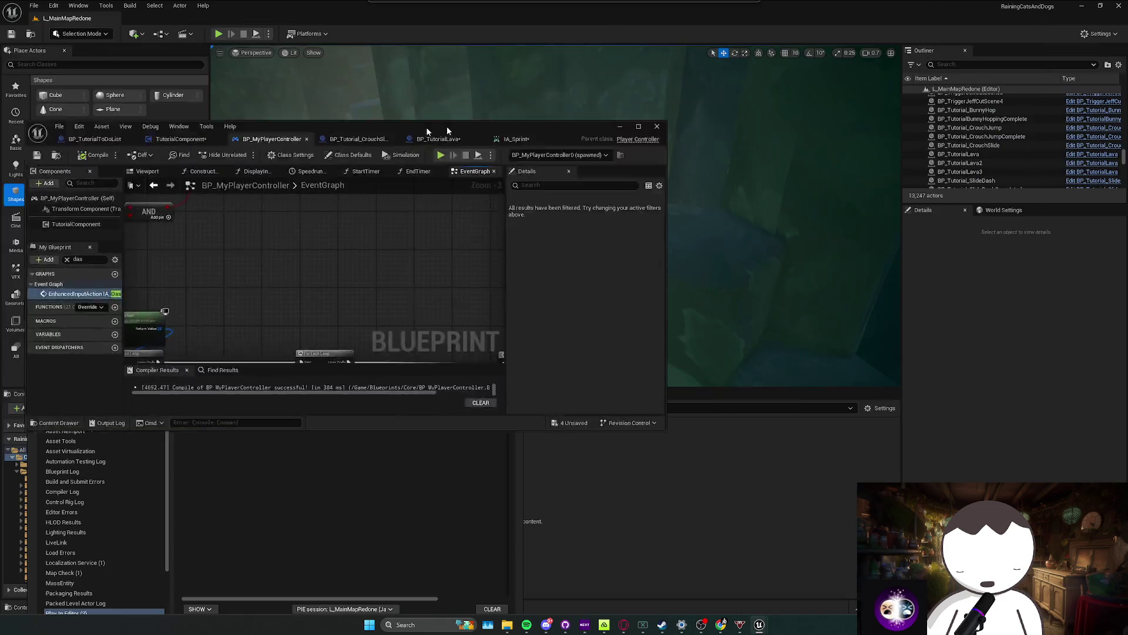
Step: Close the Message Log, run a brief play session, and return to the player controller blueprint
{"action": "left_click", "coordinate": [513, 377]}
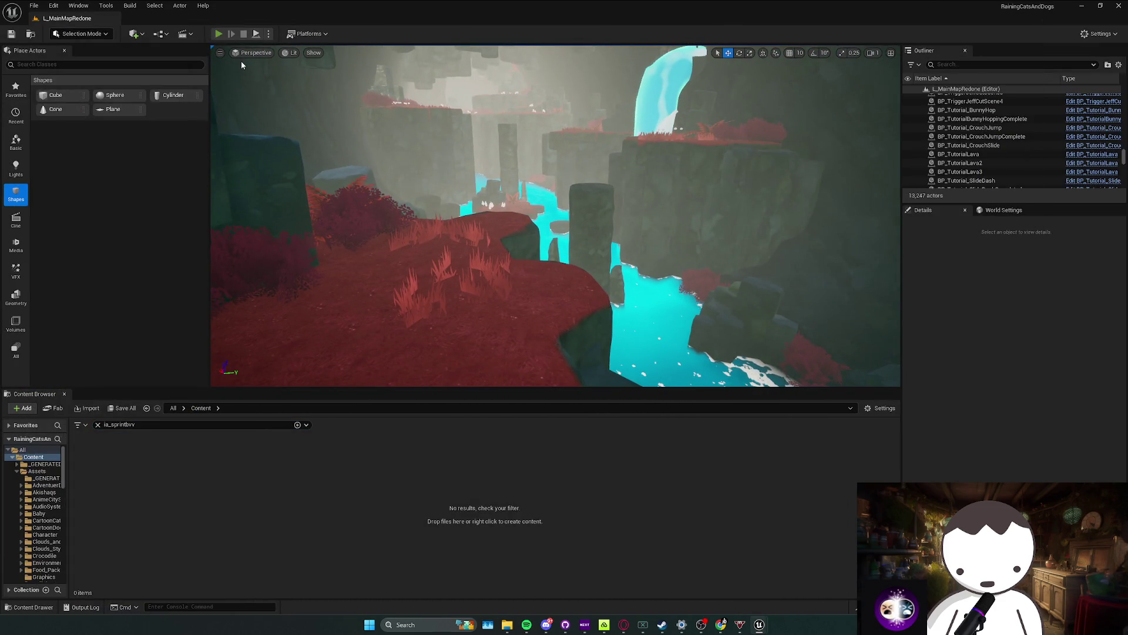
{"action": "key", "text": "alt+p"}
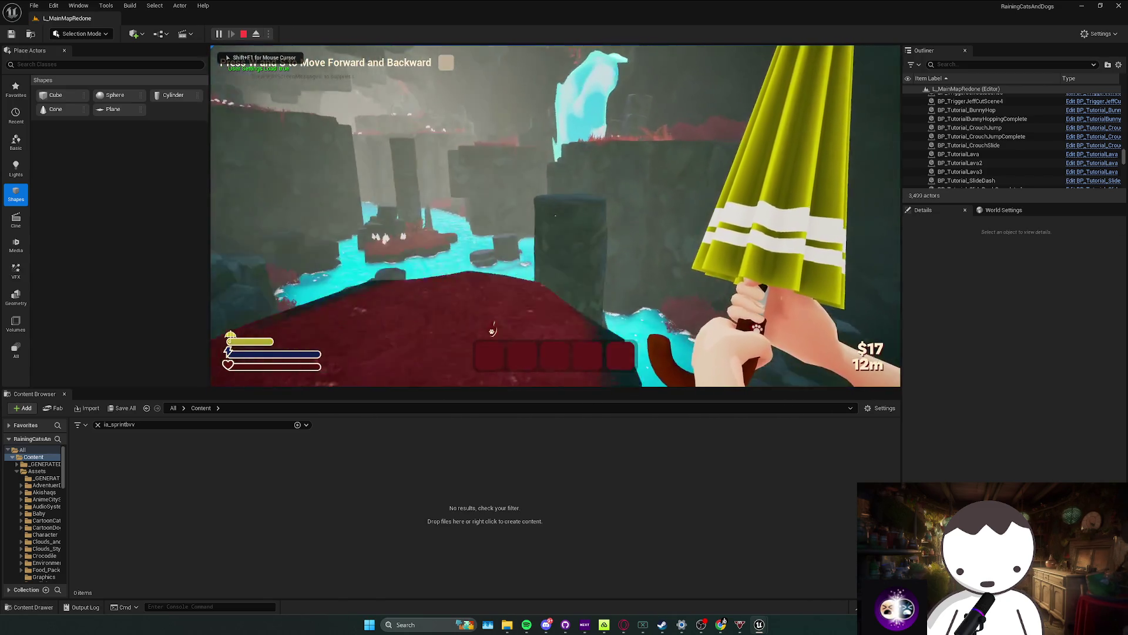
{"action": "key", "text": "Escape"}
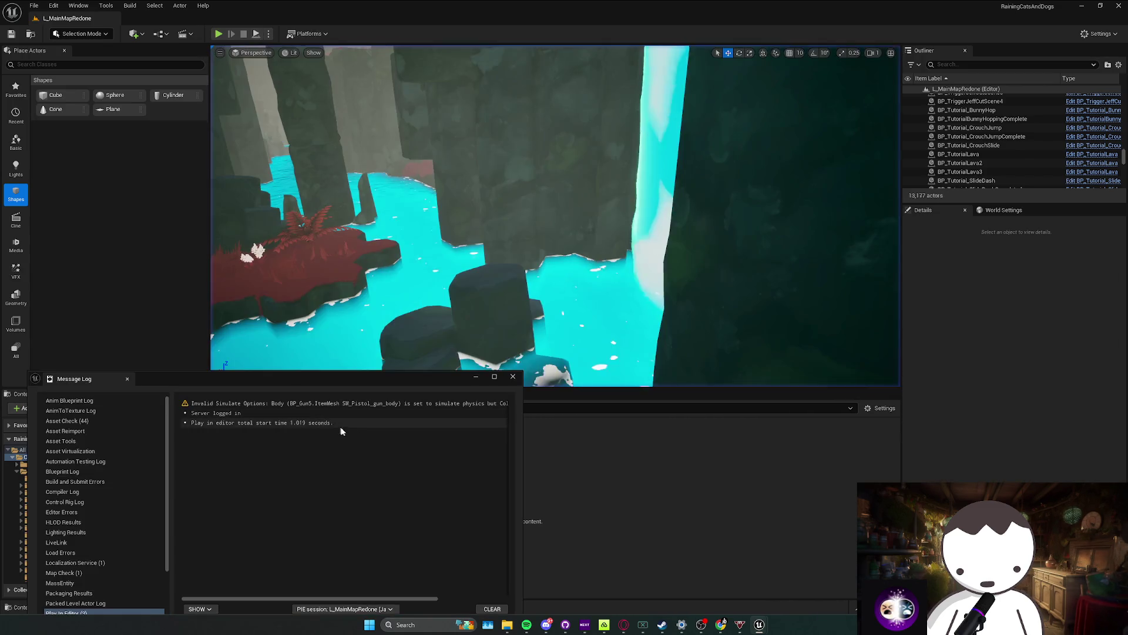
{"action": "left_click", "coordinate": [514, 377]}
{"action": "key", "text": "alt+Tab"}
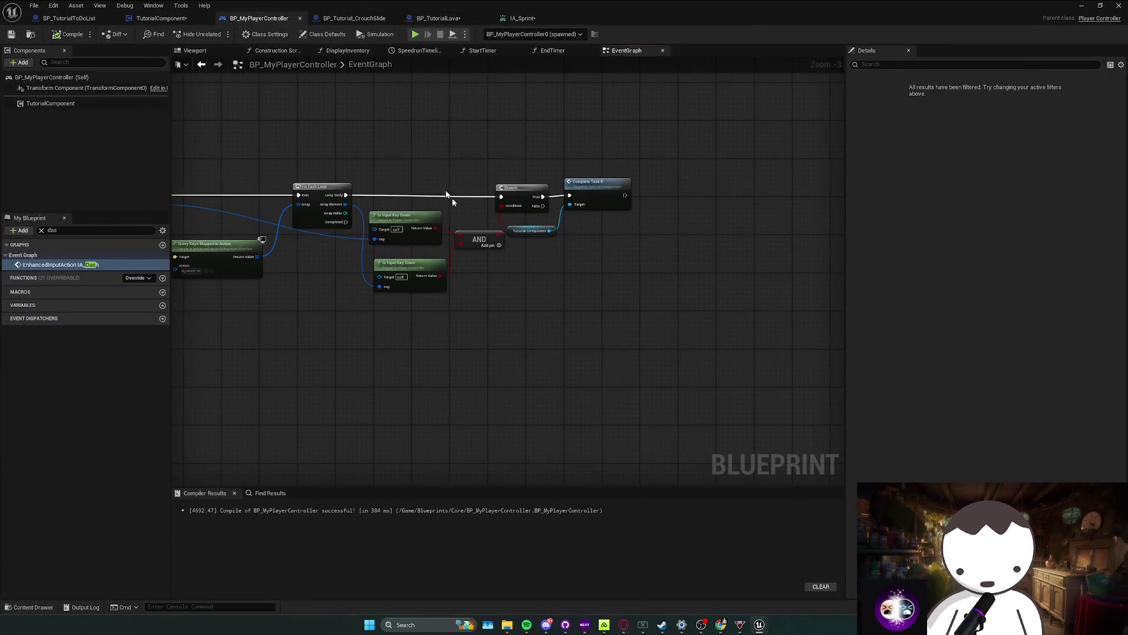
Step: Add a Get Player Character node with a Get Velocity node off its return value
{"action": "right_click", "coordinate": [553, 267]}
{"action": "type", "text": "get player character"}
{"action": "key", "text": "Return"}
{"action": "mouse_move", "coordinate": [579, 253]}
{"action": "left_mouse_down"}
{"action": "mouse_move", "coordinate": [565, 263]}
{"action": "mouse_move", "coordinate": [574, 241]}
{"action": "left_mouse_up"}
{"action": "type", "text": "get velocity"}
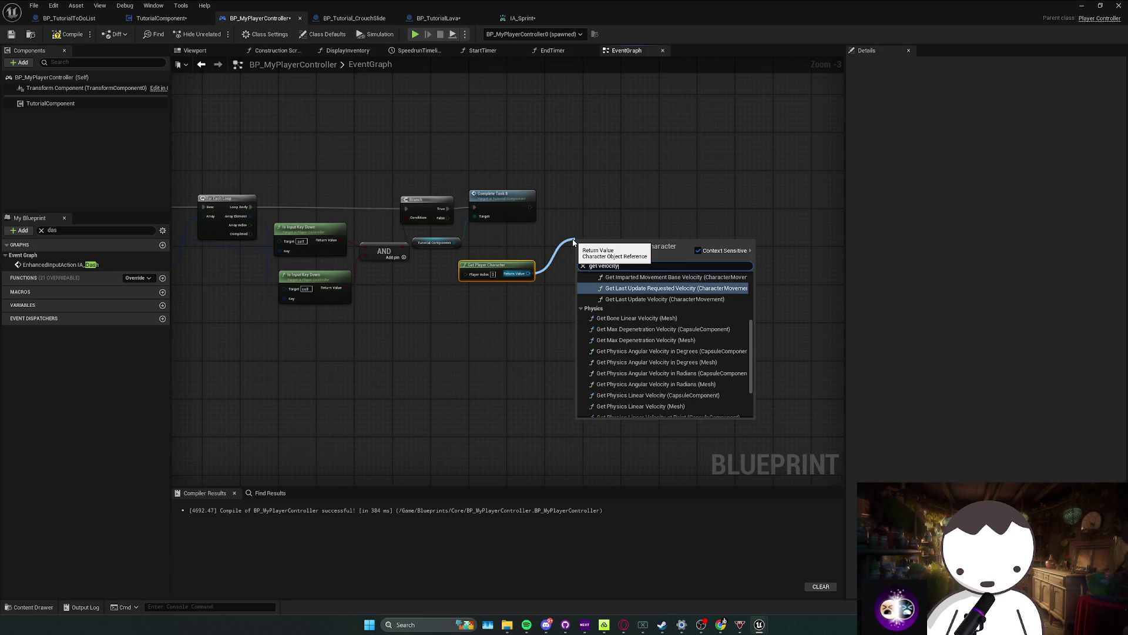
{"action": "key", "text": "Escape"}
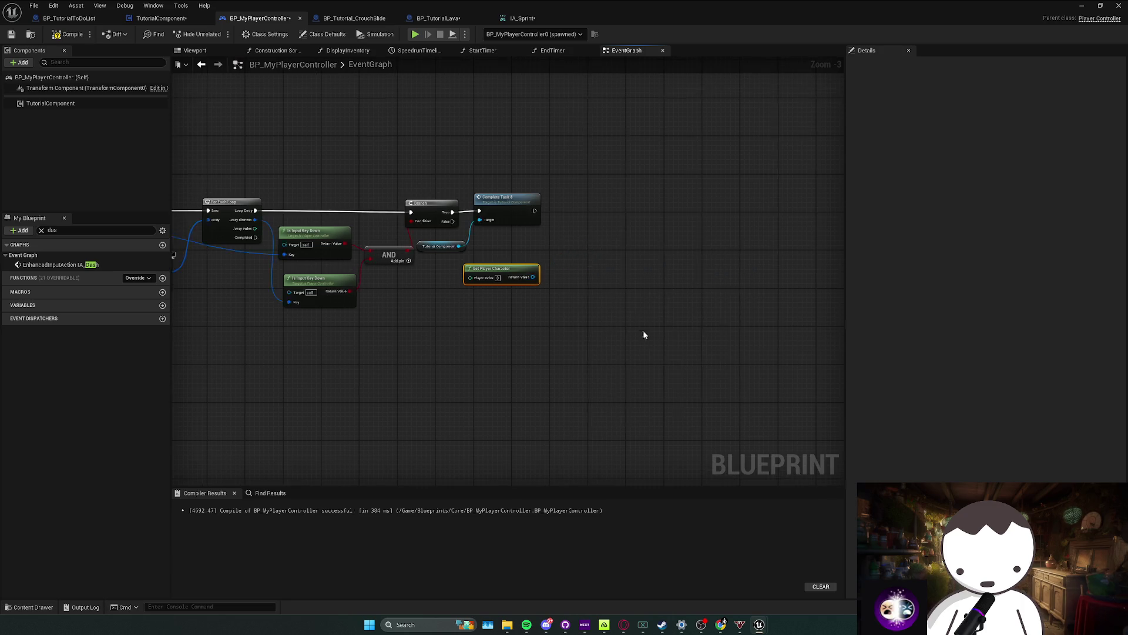
{"action": "scroll", "coordinate": [629, 307], "scroll_direction": "up", "scroll_amount": 3}
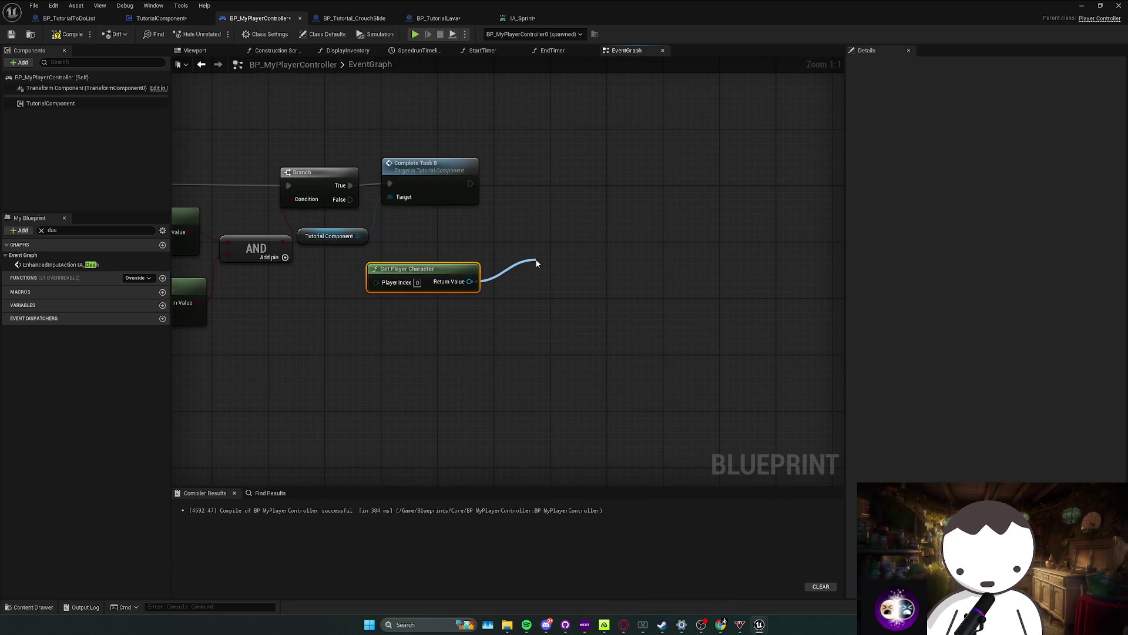
{"action": "left_click_drag", "start_coordinate": [536, 263], "coordinate": [536, 262]}
{"action": "type", "text": "get velocity"}
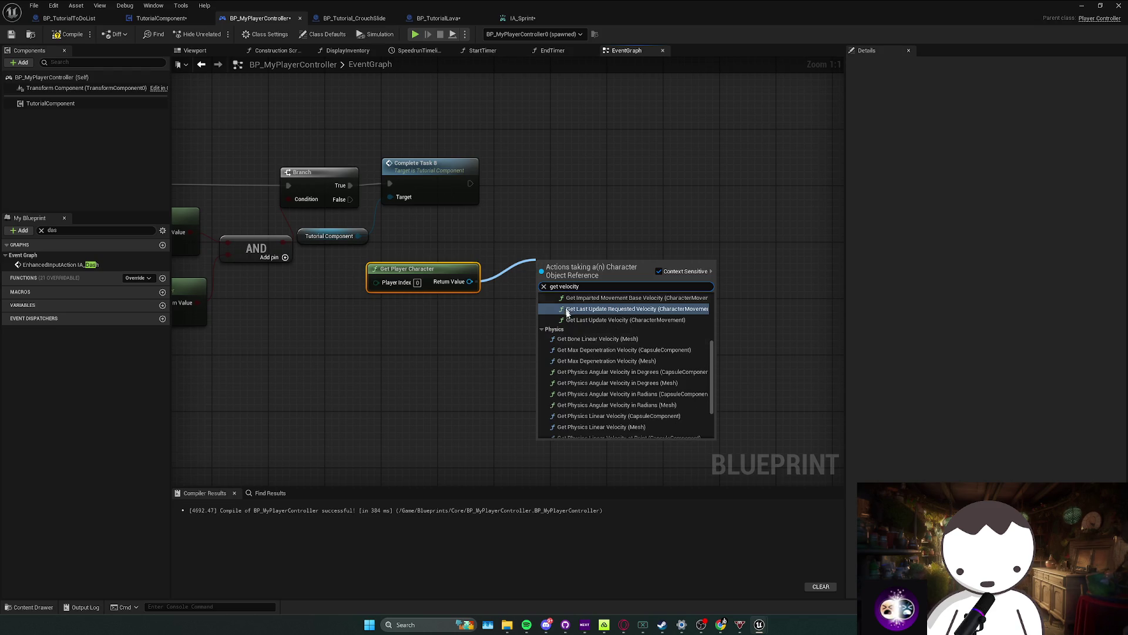
{"action": "left_click", "coordinate": [568, 355]}
Step: Move the velocity nodes lower-left and push Complete Task 8 right to make room
{"action": "left_click_drag", "start_coordinate": [570, 272], "coordinate": [450, 328]}
{"action": "left_click", "coordinate": [476, 256]}
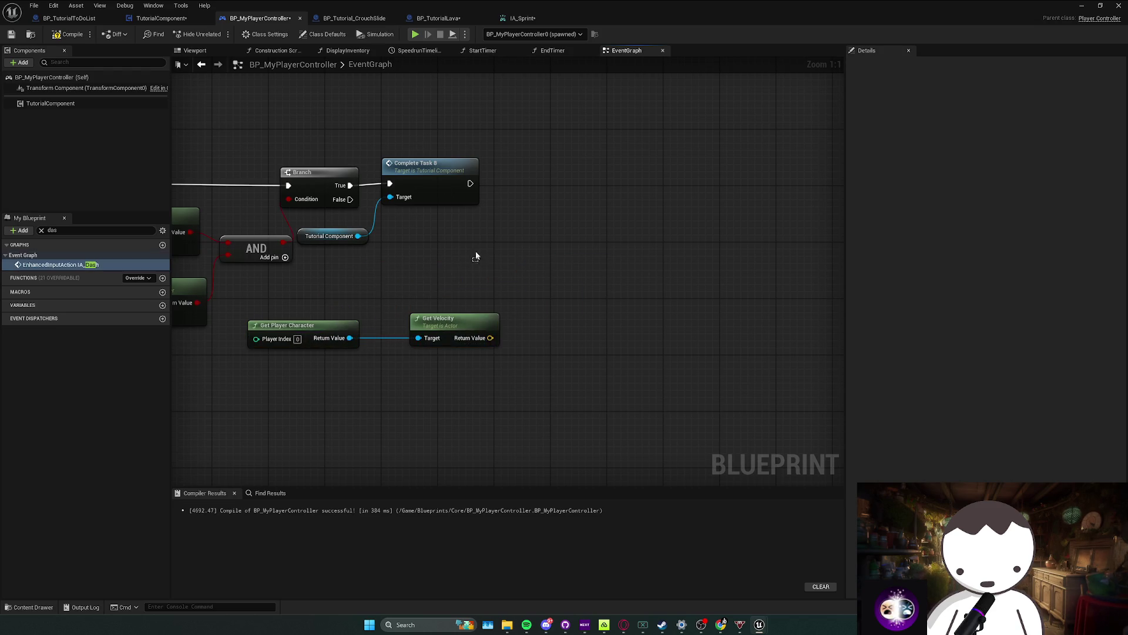
{"action": "left_click", "coordinate": [432, 164], "text": "shift"}
{"action": "left_click_drag", "start_coordinate": [432, 165], "coordinate": [728, 164]}
{"action": "left_click", "coordinate": [479, 264]}
Step: Insert a Print String after Branch True printing the velocity, then minimize the Blueprint editor
{"action": "left_click_drag", "start_coordinate": [350, 185], "coordinate": [457, 190]}
{"action": "type", "text": "strin"}
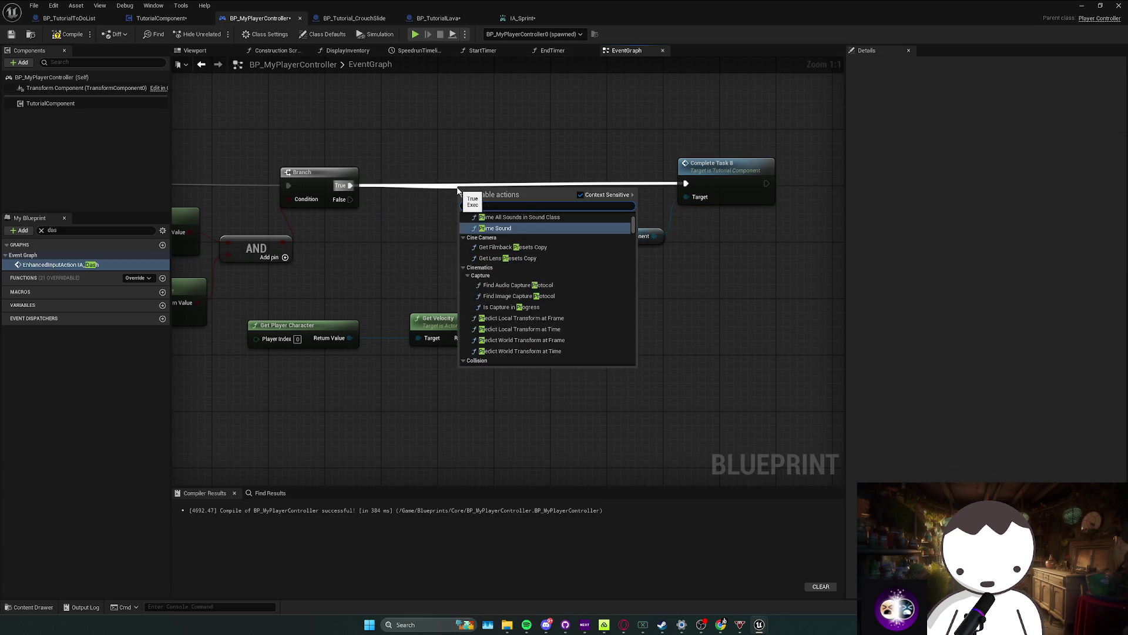
{"action": "key", "text": "Return"}
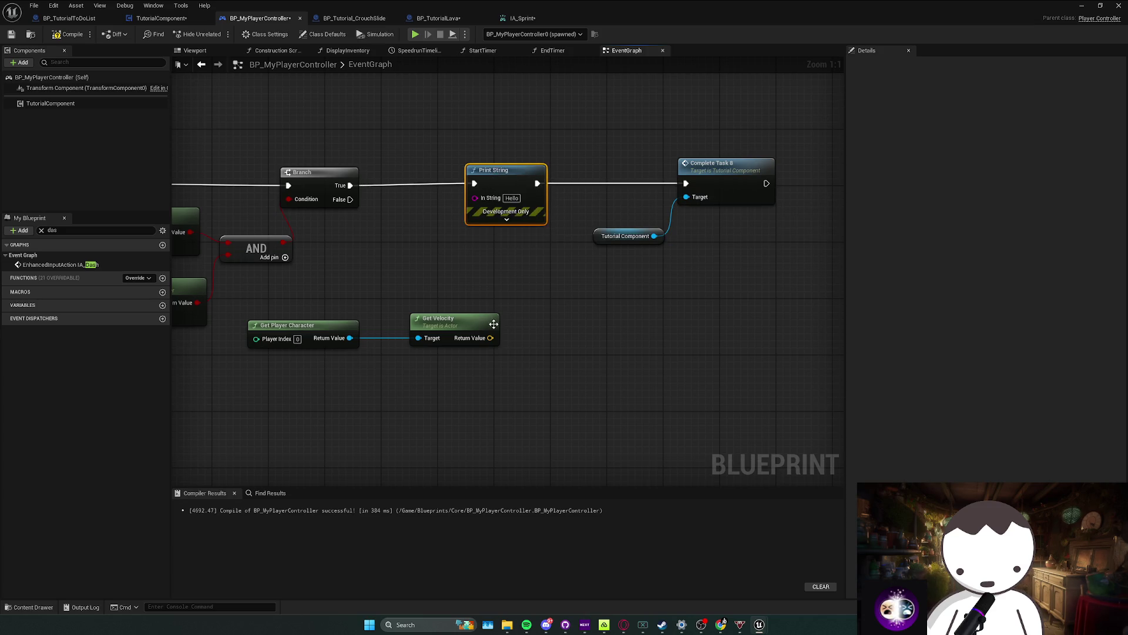
{"action": "left_click_drag", "start_coordinate": [481, 212], "coordinate": [476, 198]}
{"action": "double_click", "coordinate": [581, 184]}
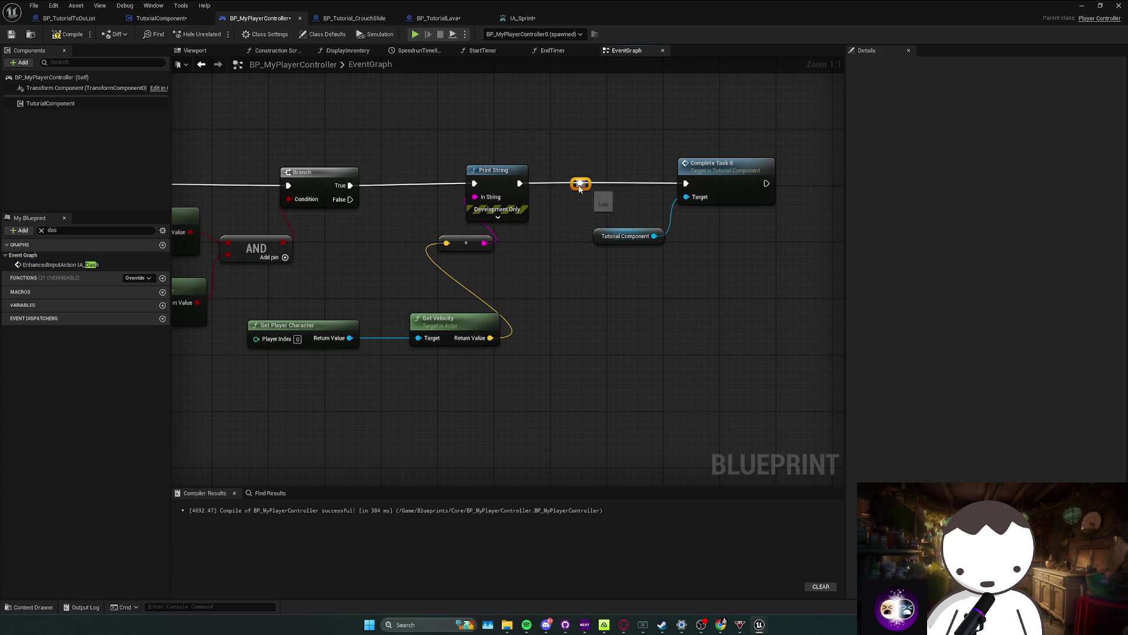
{"action": "key", "text": "super+Down"}
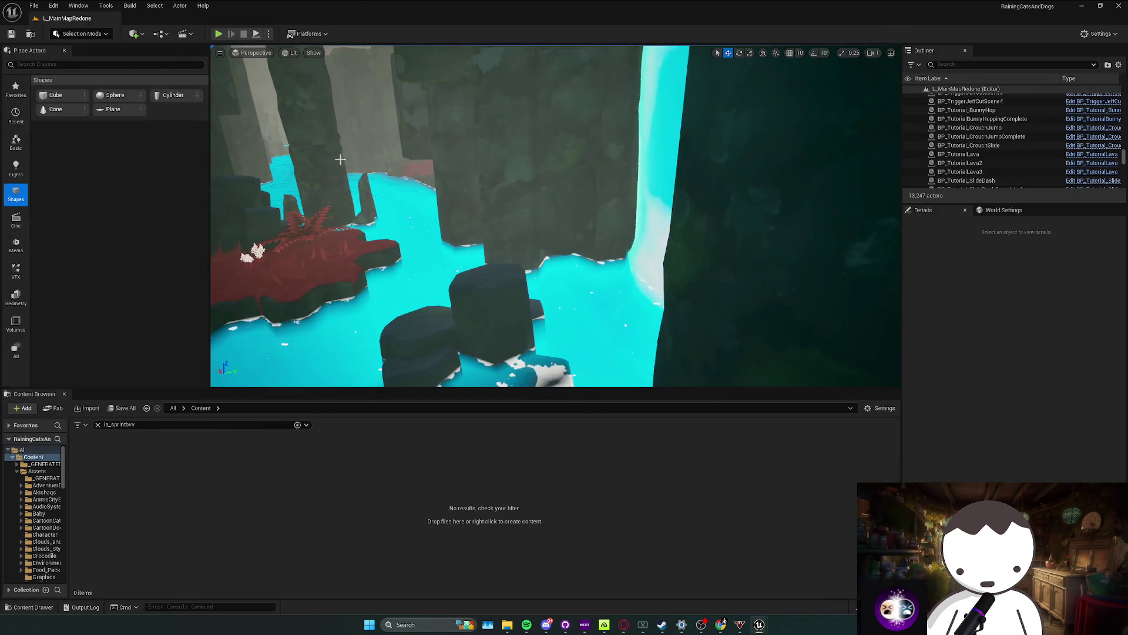
{"action": "key", "text": "w"}
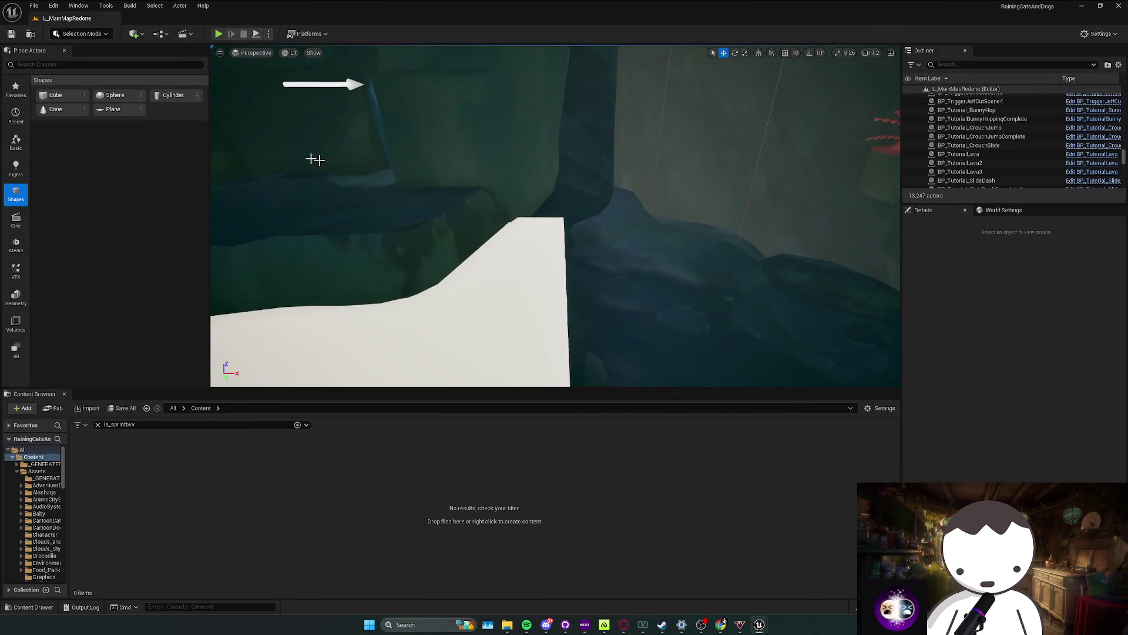
{"action": "left_click", "coordinate": [218, 34]}
{"action": "key", "text": "w"}
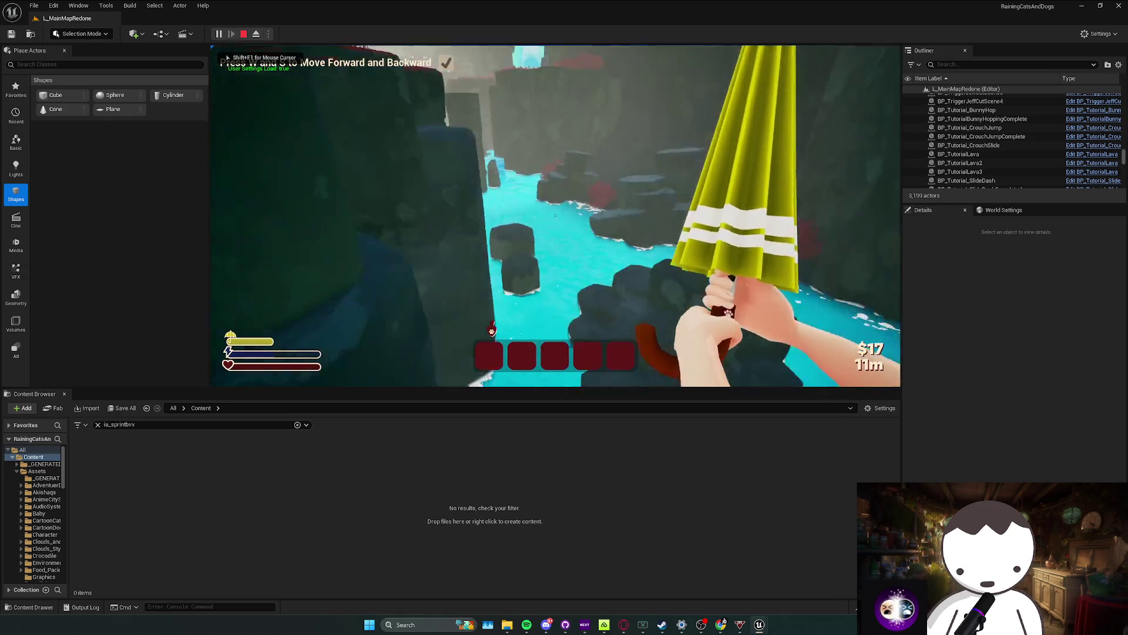
{"action": "key", "text": "w"}
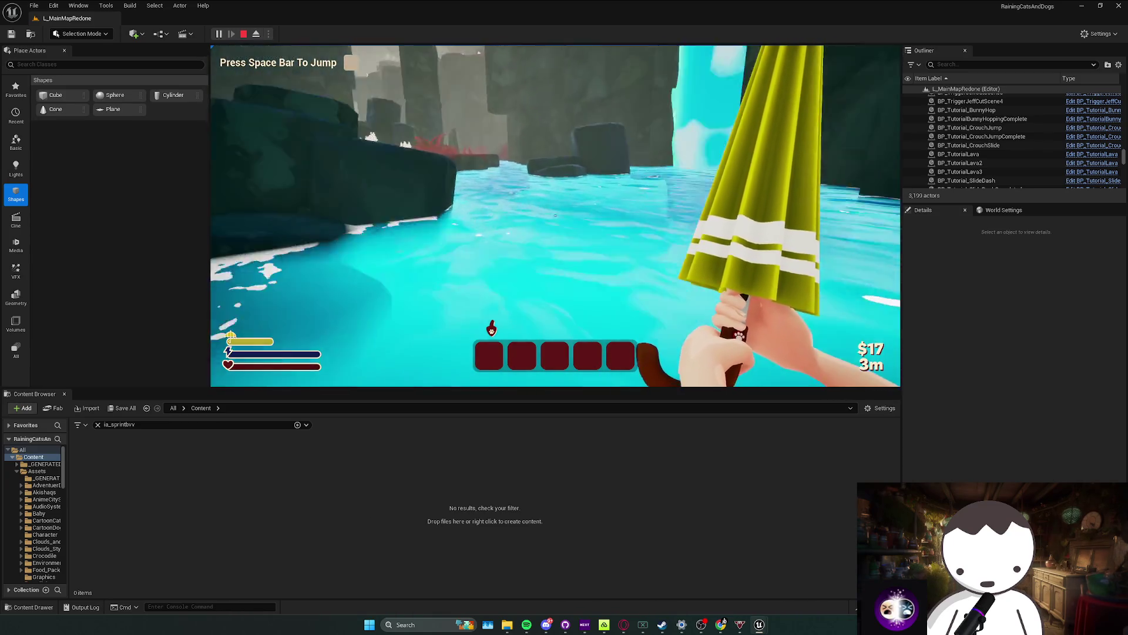
{"action": "key", "text": "space"}
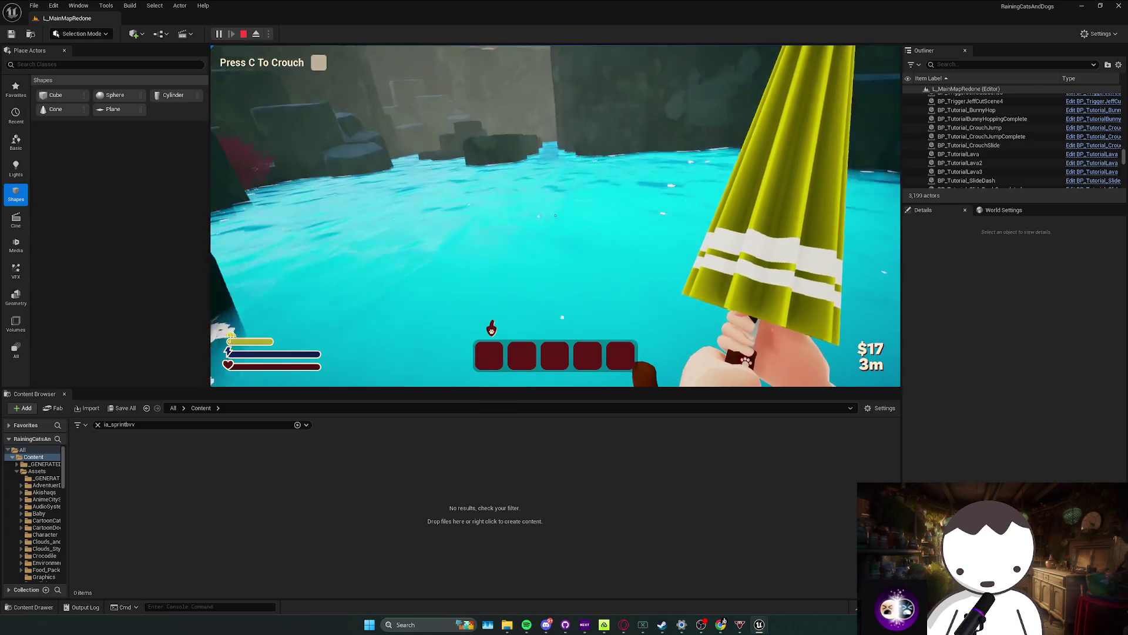
{"action": "key", "text": "c"}
{"action": "key", "text": "w"}
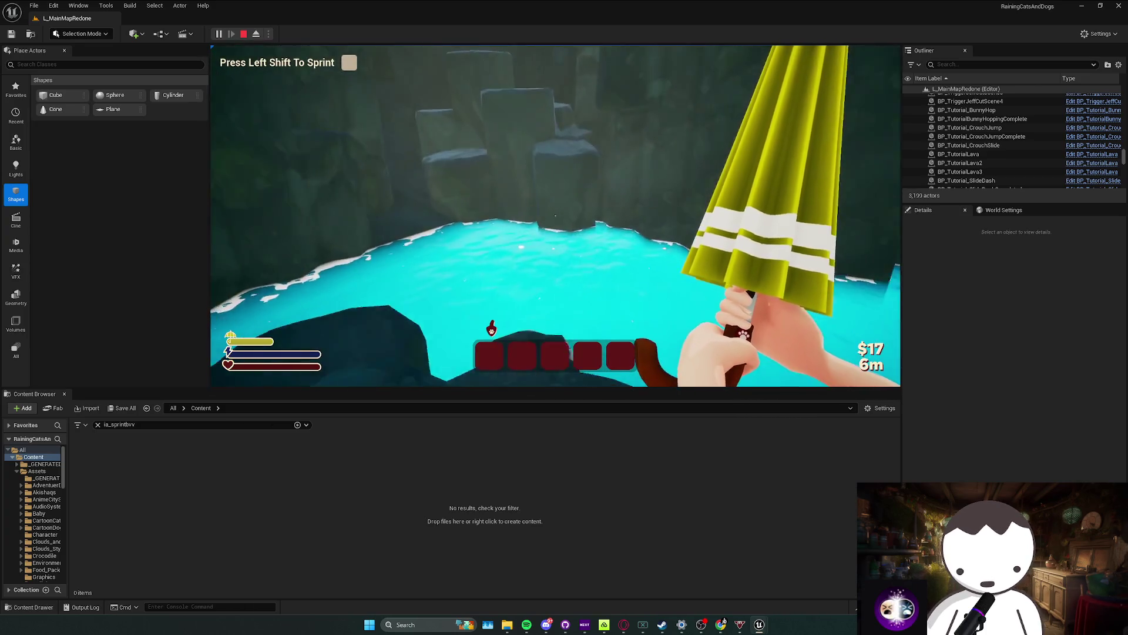
{"action": "key", "text": "w"}
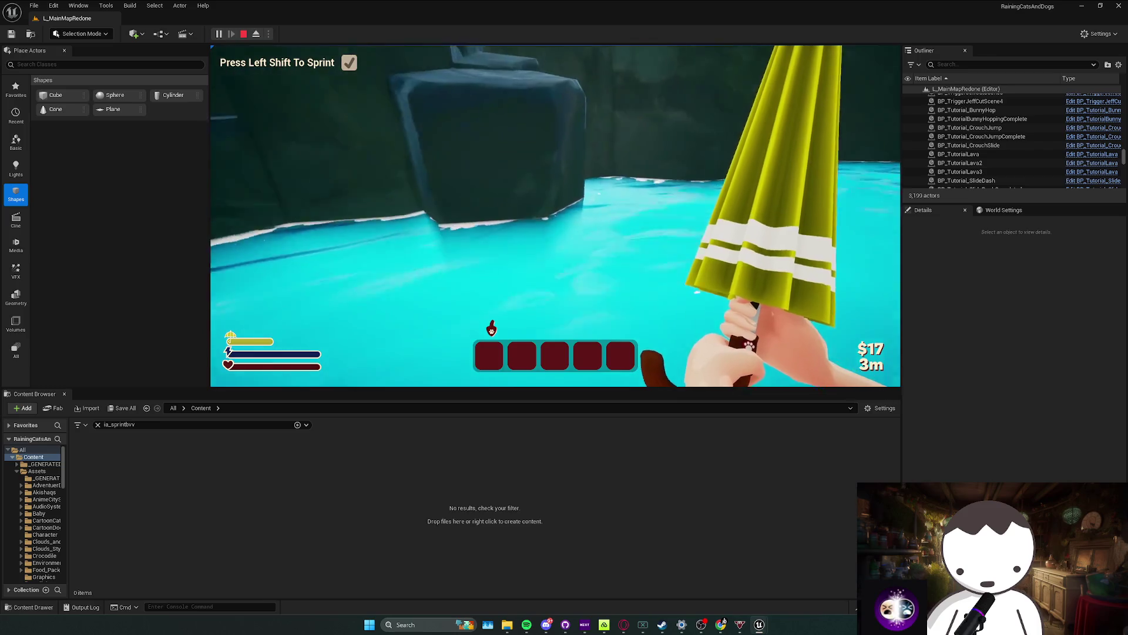
{"action": "key", "text": "w"}
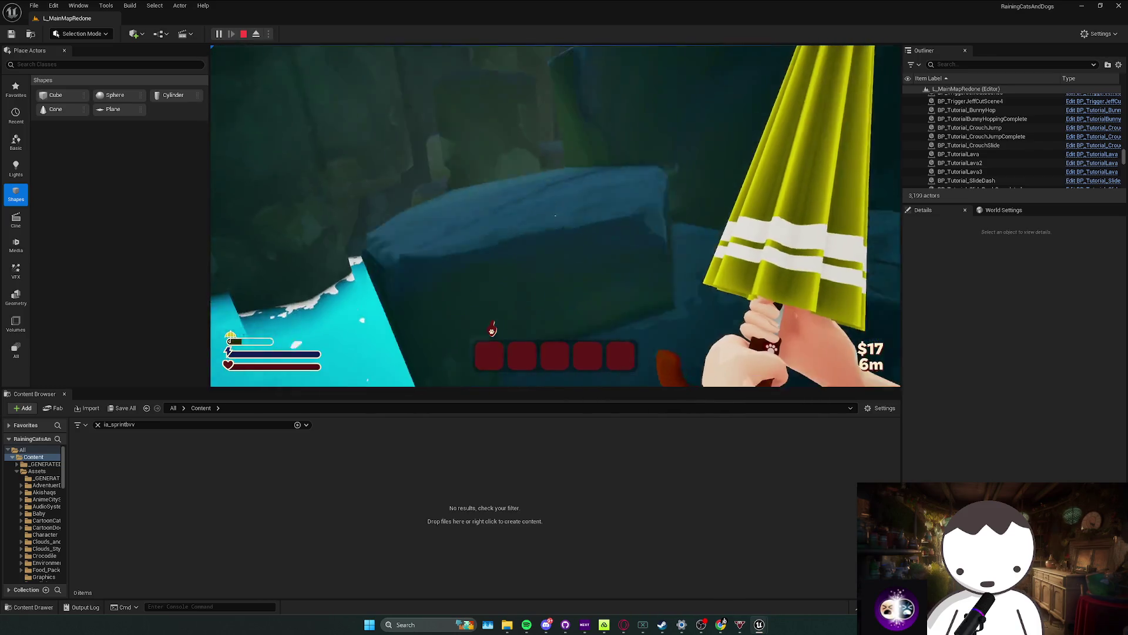
{"action": "key", "text": "w"}
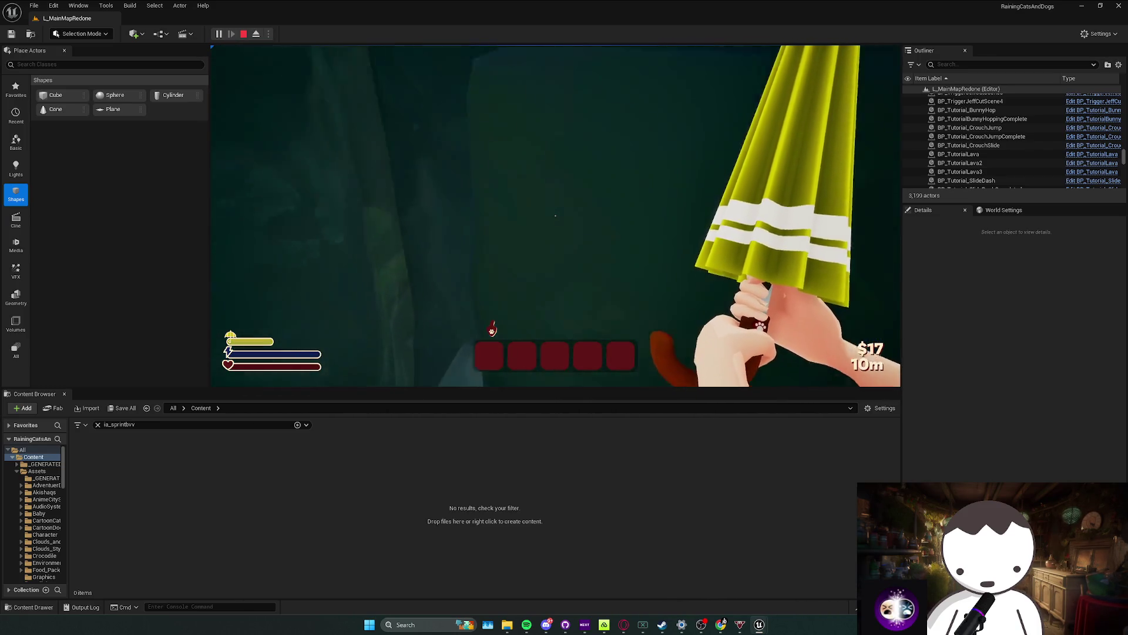
{"action": "key", "text": "w"}
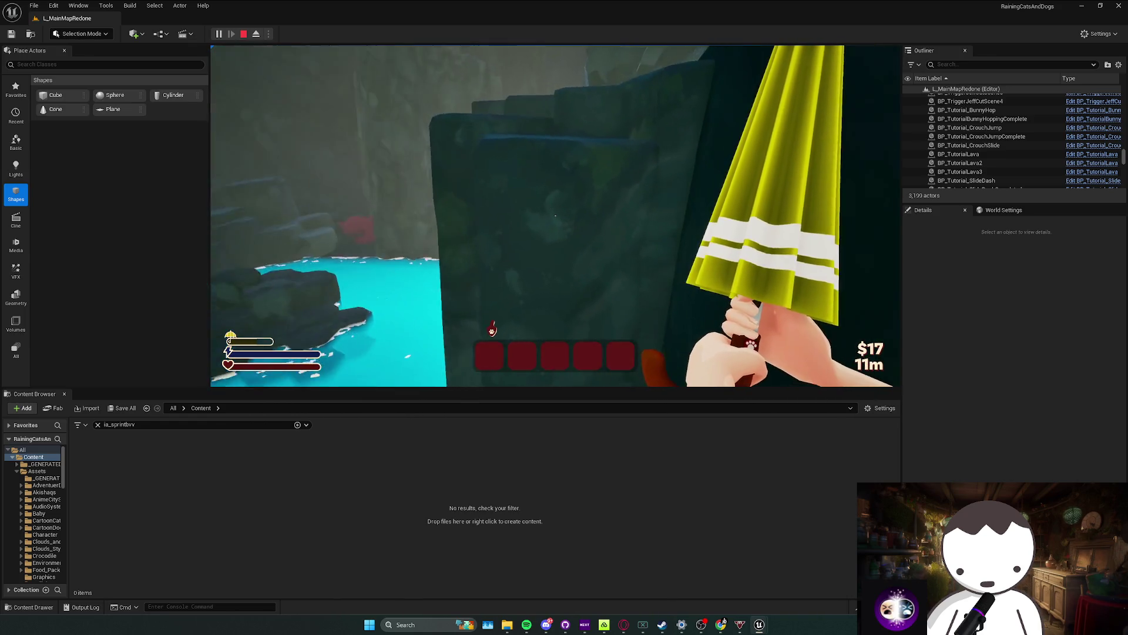
{"action": "key", "text": "w"}
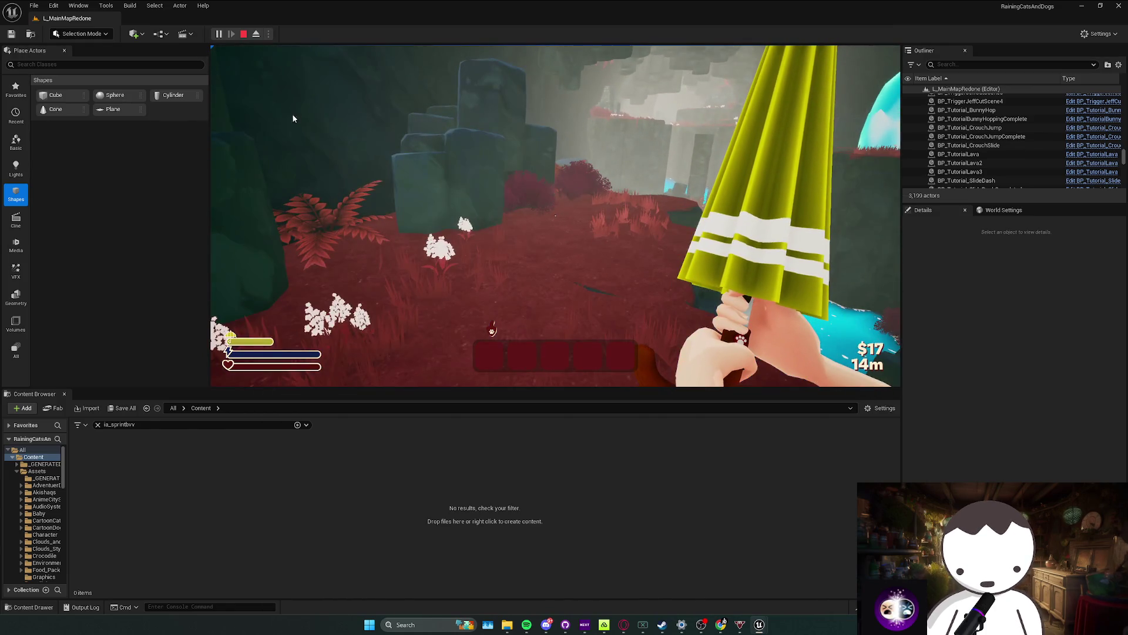
{"action": "key", "text": "Escape"}
{"action": "key", "text": "w"}
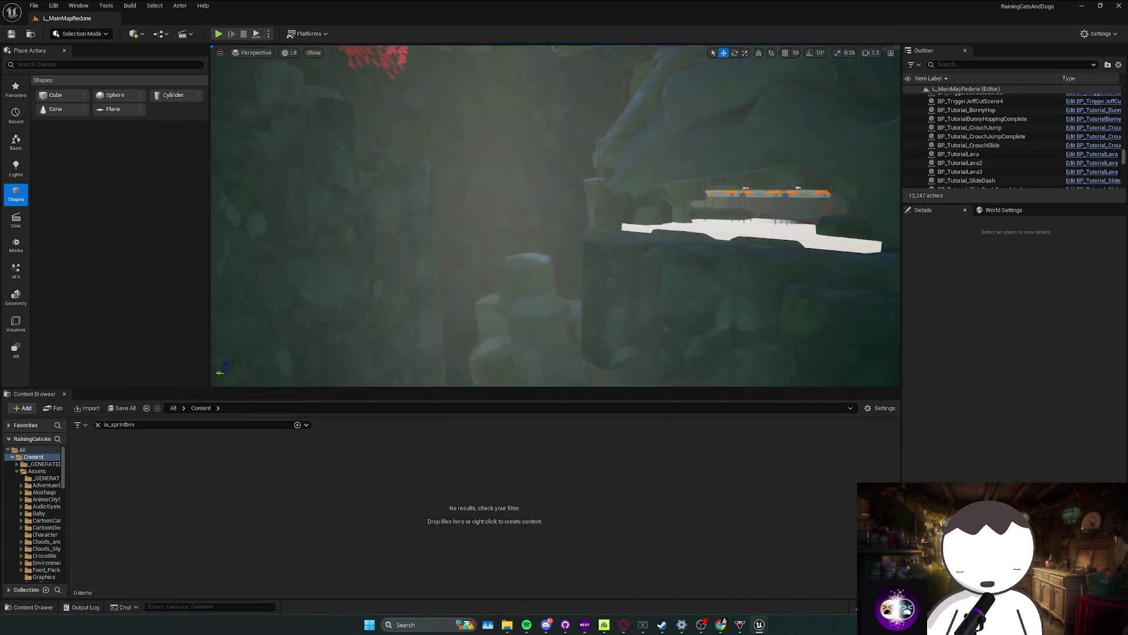
{"action": "scroll", "coordinate": [555, 216], "scroll_direction": "down", "scroll_amount": 2}
{"action": "key", "text": "w"}
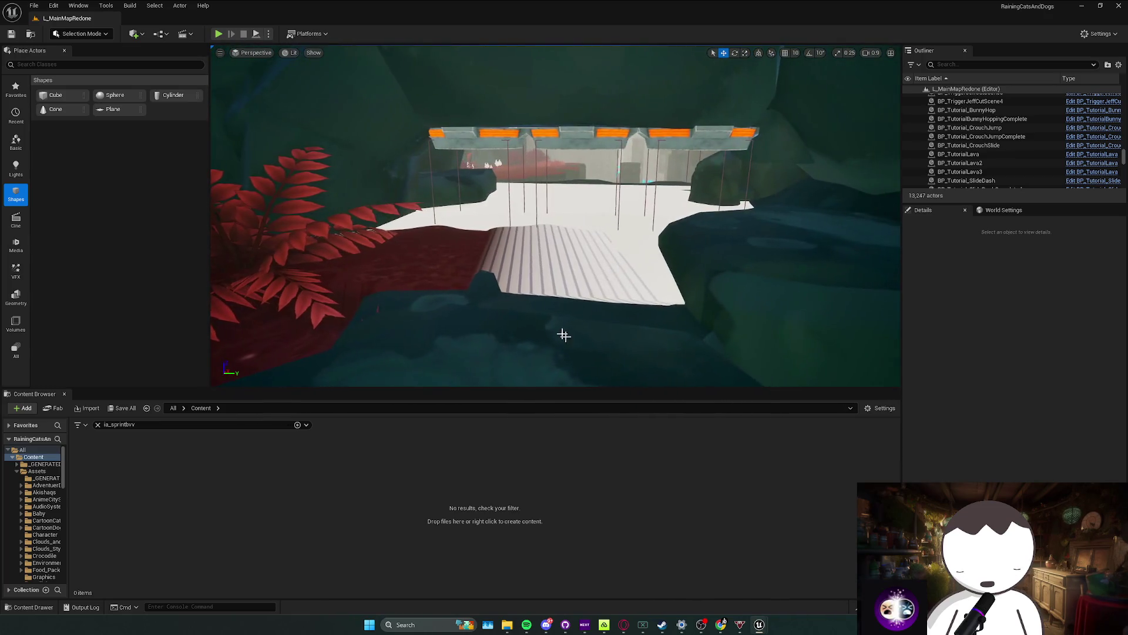
{"action": "key", "text": "alt+p"}
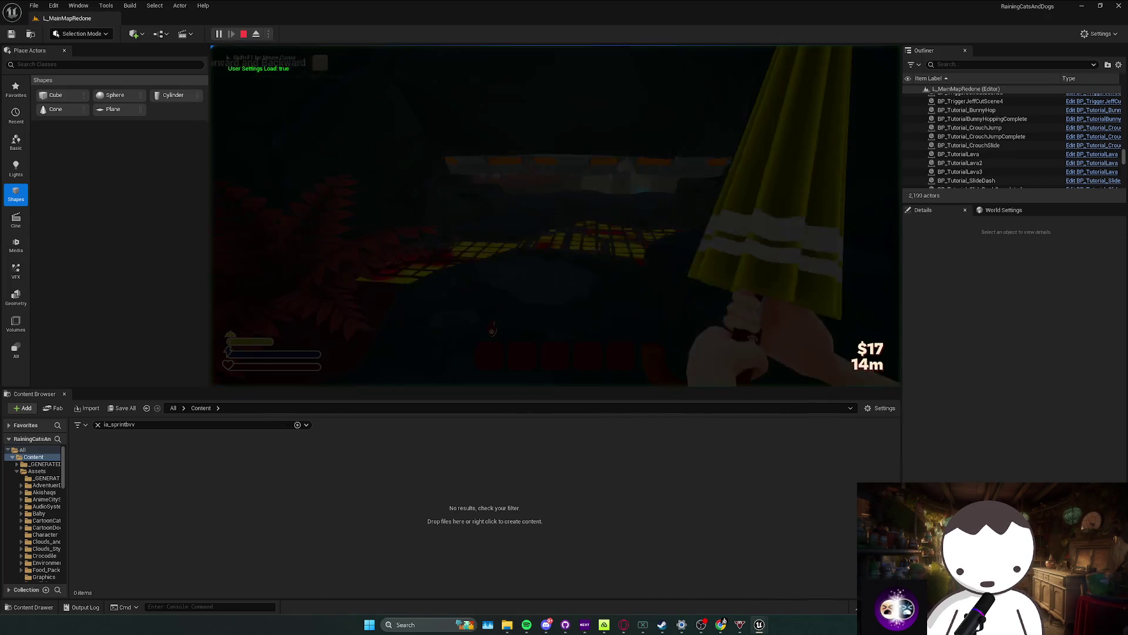
{"action": "key", "text": "w"}
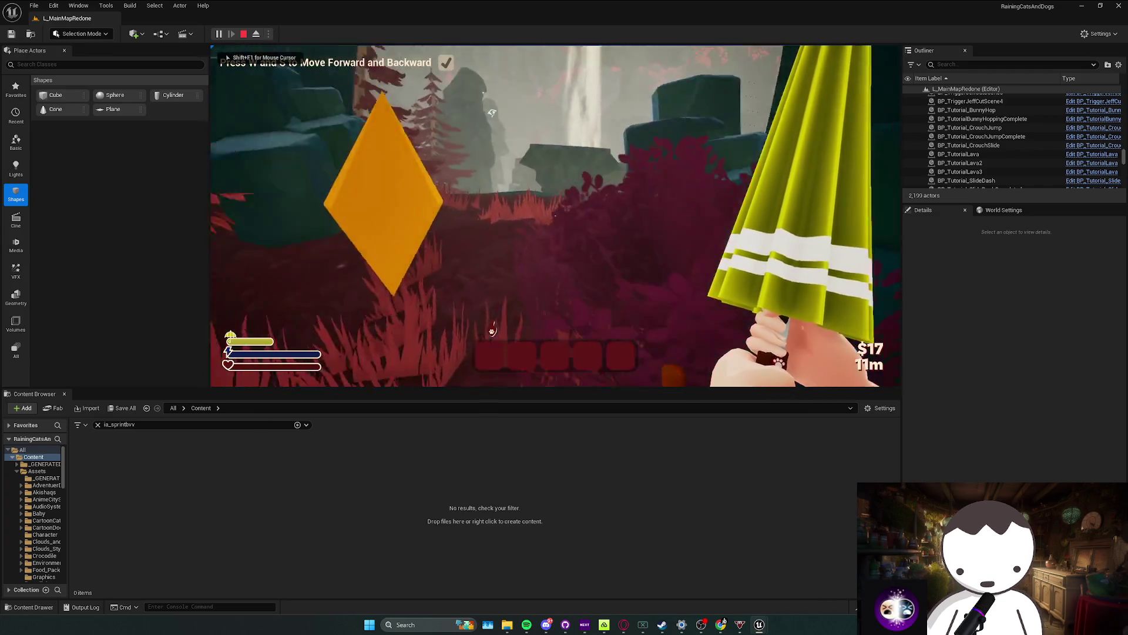
{"action": "key", "text": "a"}
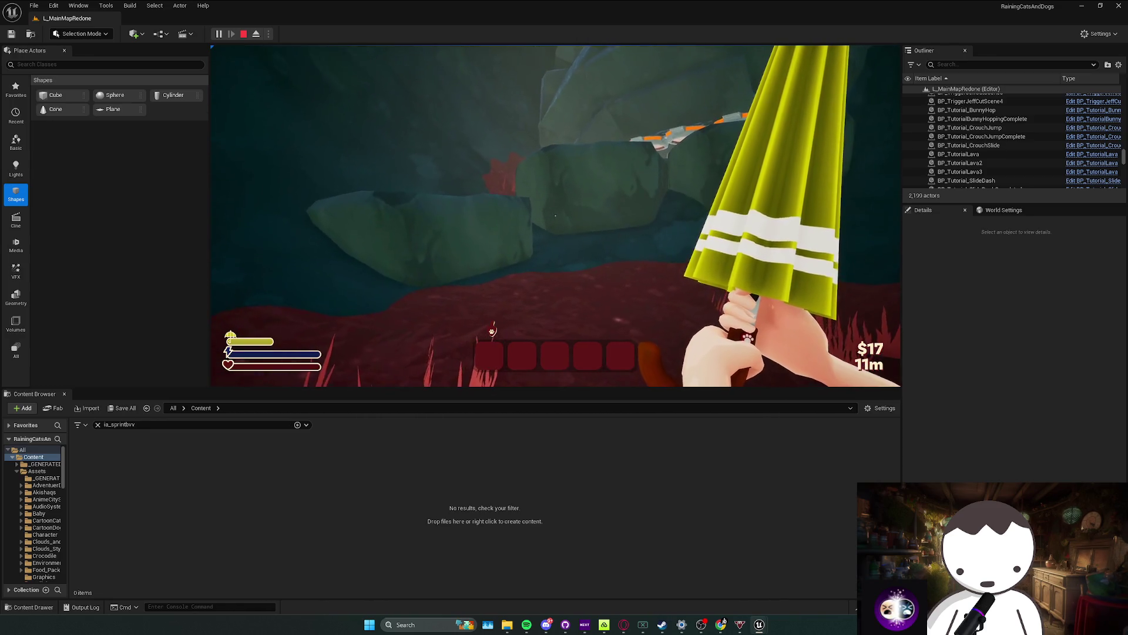
{"action": "key", "text": "c"}
{"action": "key", "text": "w"}
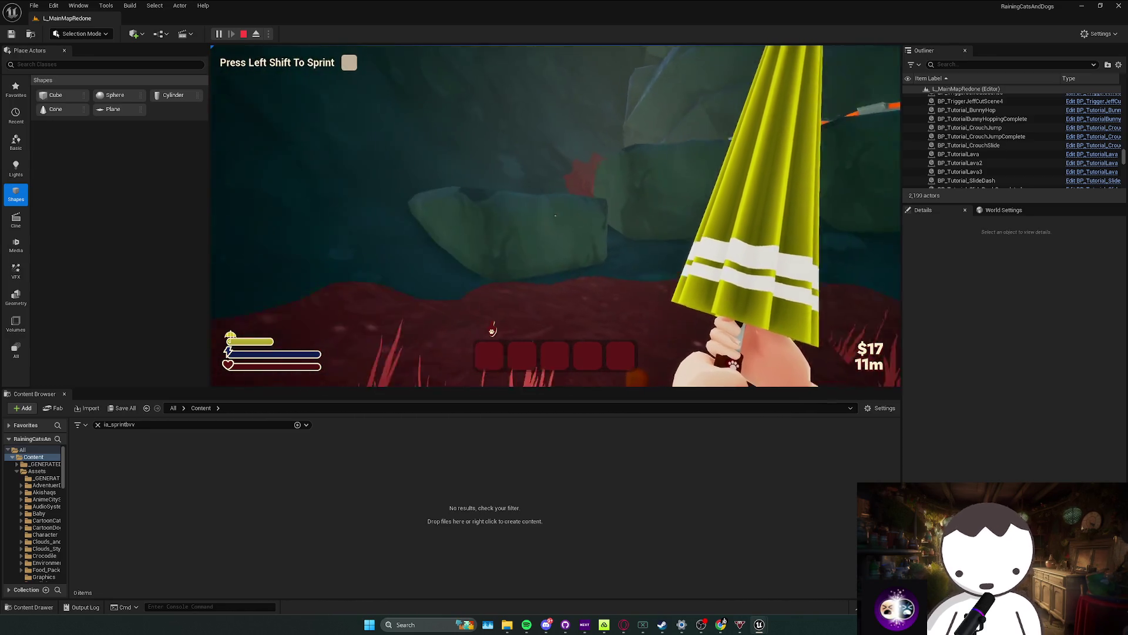
{"action": "key", "text": "shift"}
{"action": "key", "text": "c"}
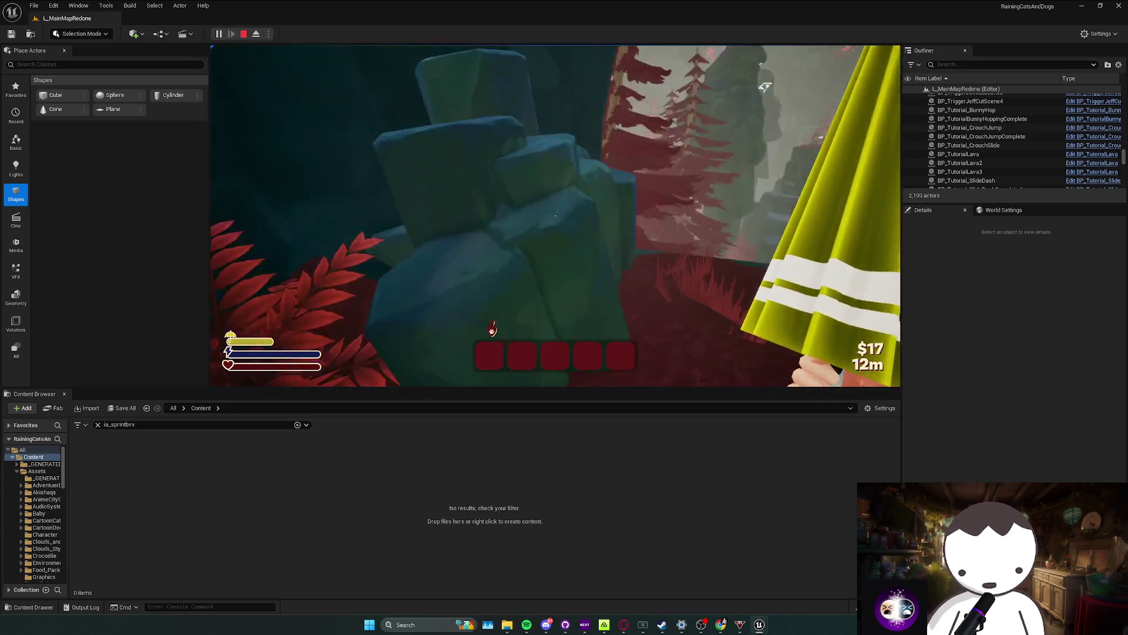
{"action": "key", "text": "Escape"}
{"action": "left_click", "coordinate": [536, 353]}
{"action": "left_click_drag", "start_coordinate": [536, 353], "coordinate": [517, 335]}
{"action": "left_click_drag", "start_coordinate": [517, 254], "coordinate": [514, 252]}
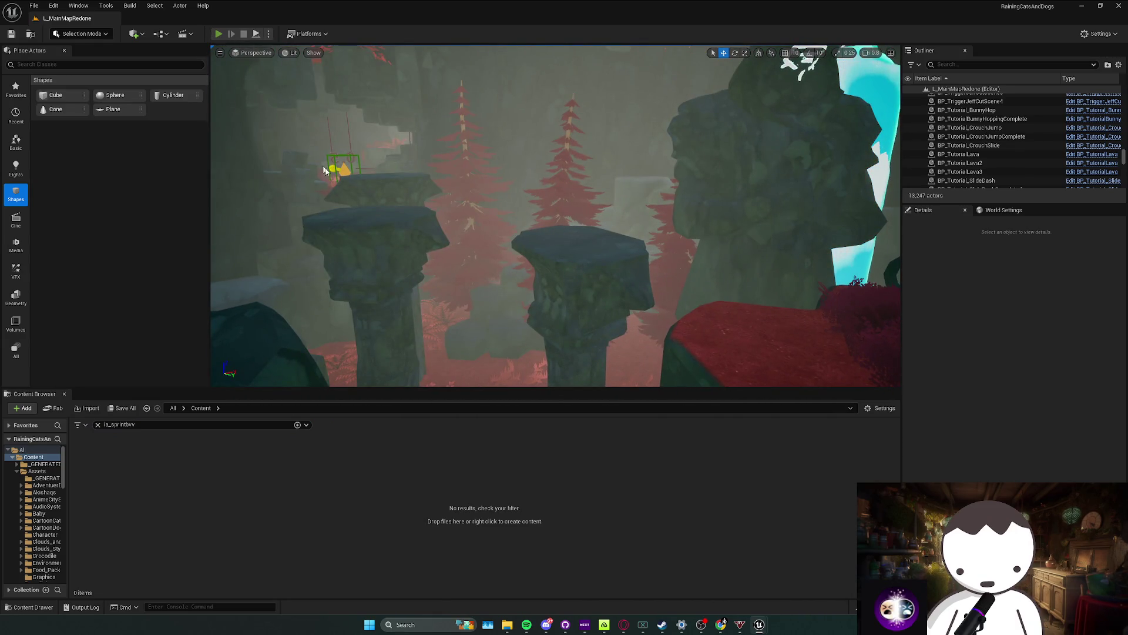
Step: Play the level to the water pool, stop, close the Message Log, and end the new session
{"action": "key", "text": "alt+p"}
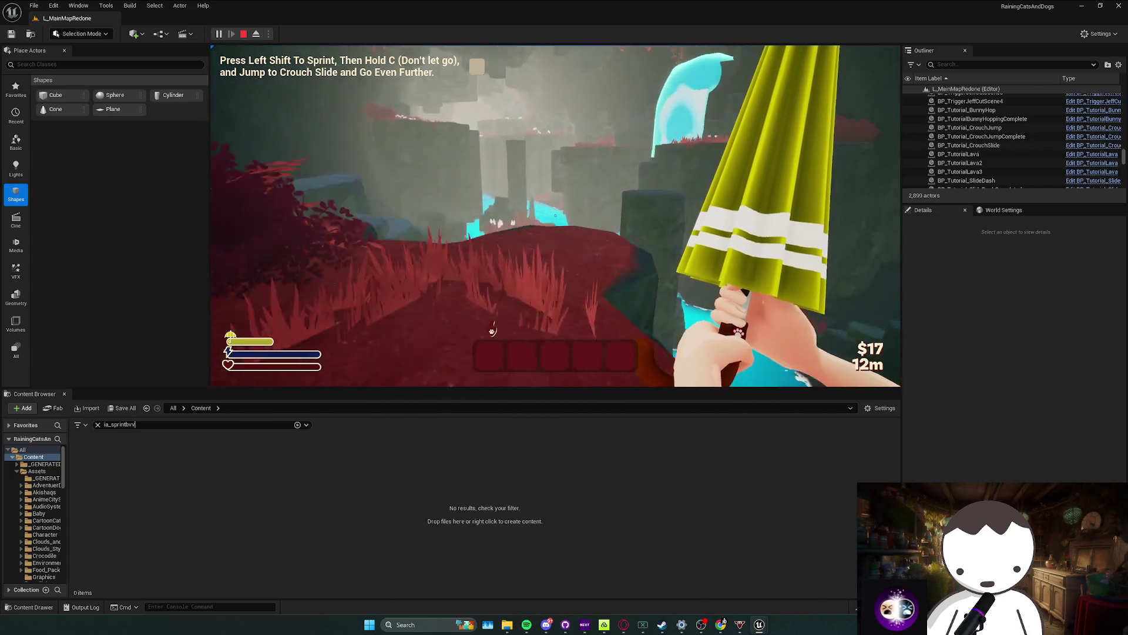
{"action": "key", "text": "w"}
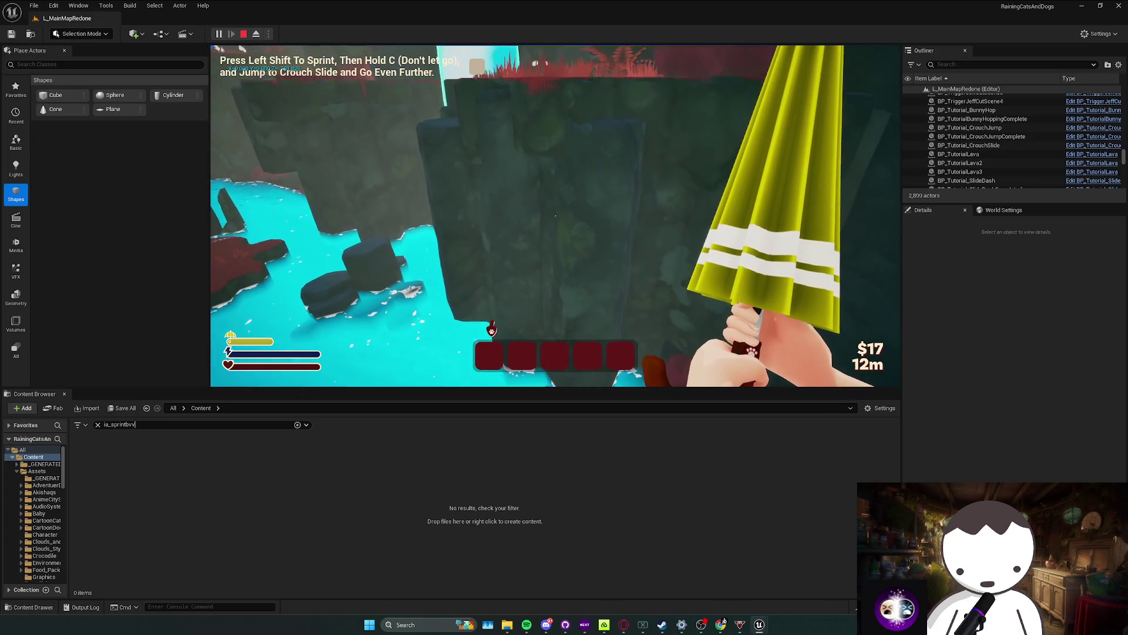
{"action": "key", "text": "s"}
{"action": "key", "text": "w"}
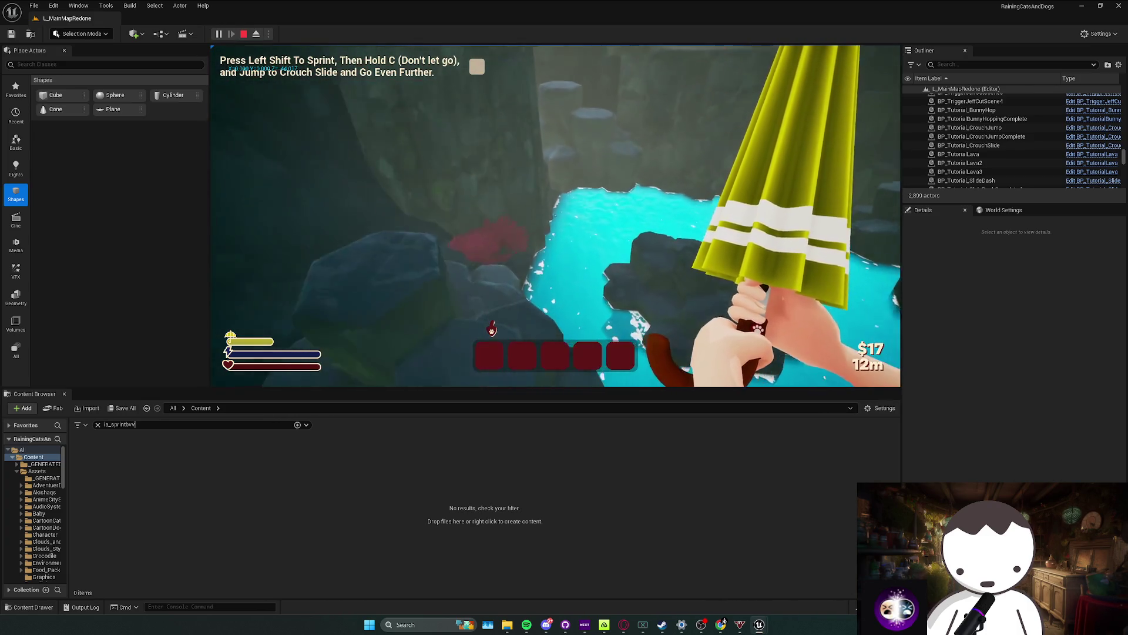
{"action": "key", "text": "w"}
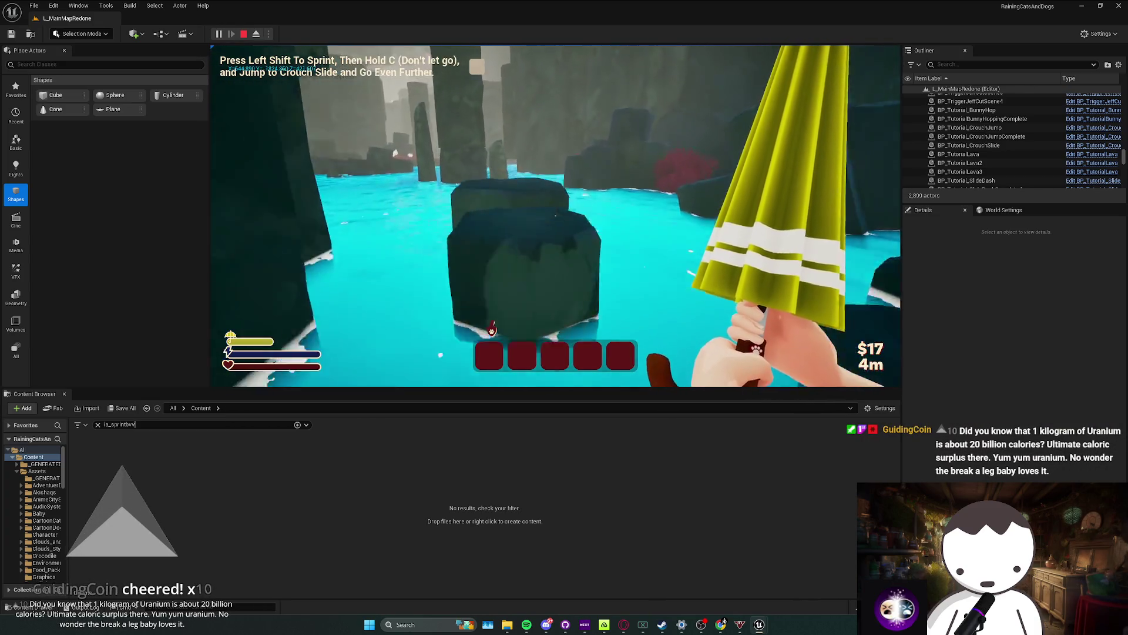
{"action": "key", "text": "Escape"}
{"action": "left_click", "coordinate": [513, 377]}
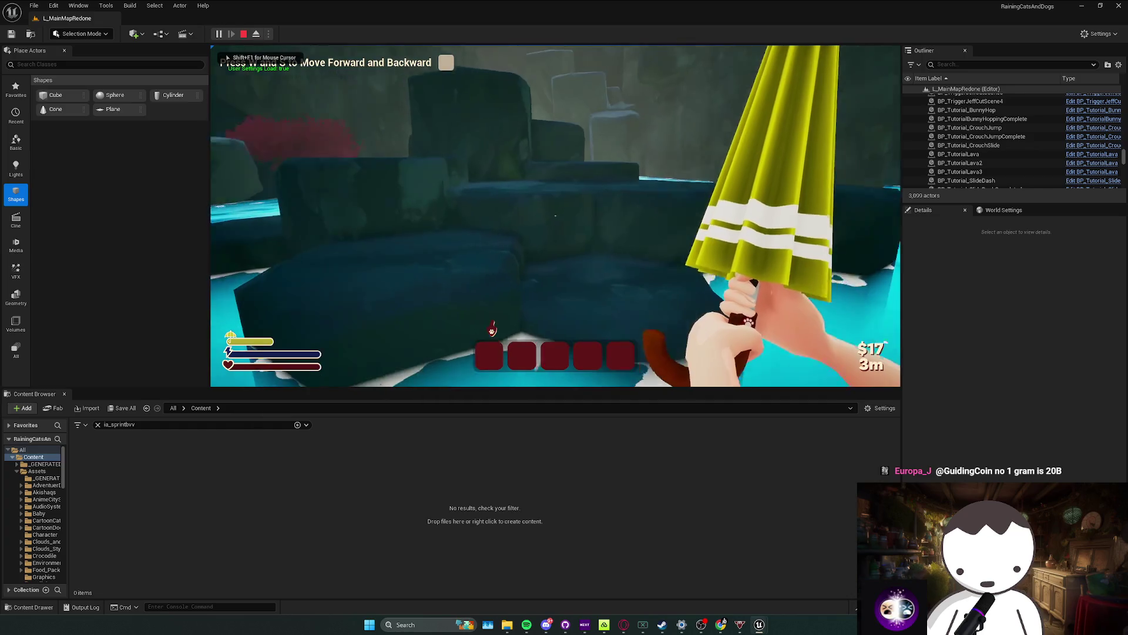
{"action": "key", "text": "Escape"}
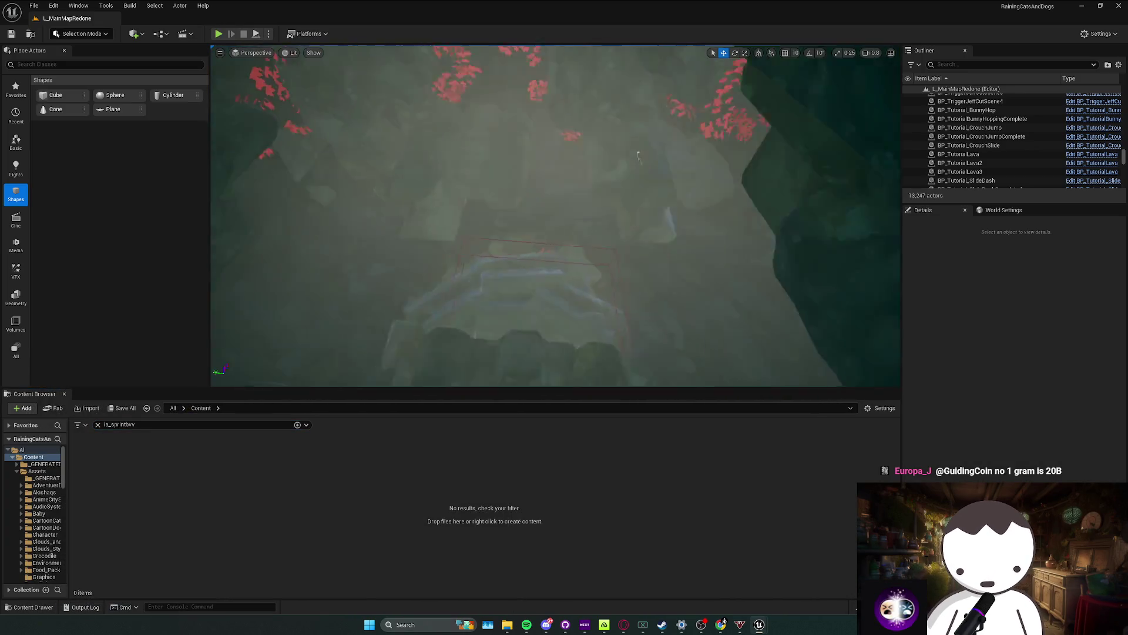
Step: Fly the viewport camera toward the tutorial rocks and start Play In Editor
{"action": "scroll", "coordinate": [556, 216], "scroll_direction": "down", "scroll_amount": 2}
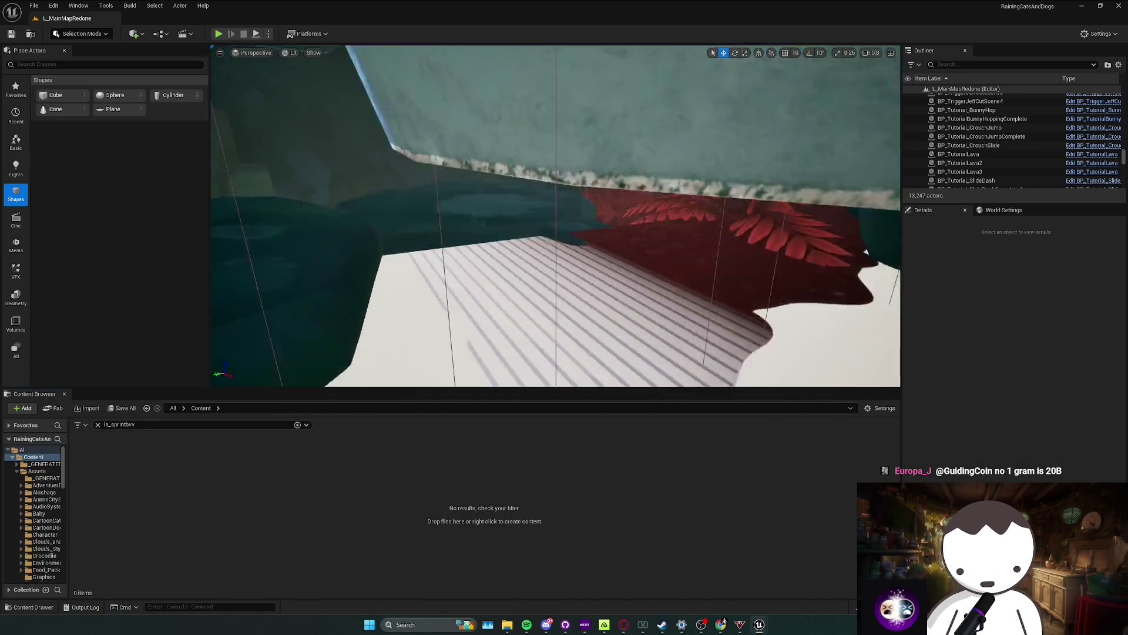
{"action": "mouse_move", "coordinate": [317, 240]}
{"action": "left_mouse_down"}
{"action": "mouse_move", "coordinate": [320, 224]}
{"action": "mouse_move", "coordinate": [318, 239]}
{"action": "left_mouse_up"}
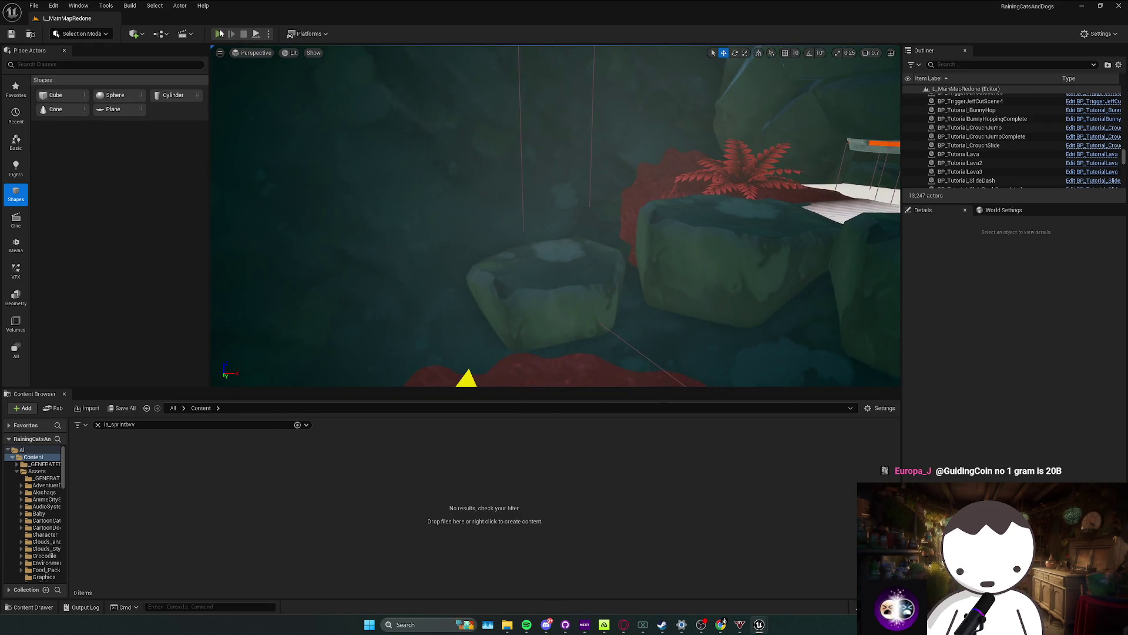
{"action": "key", "text": "alt+p"}
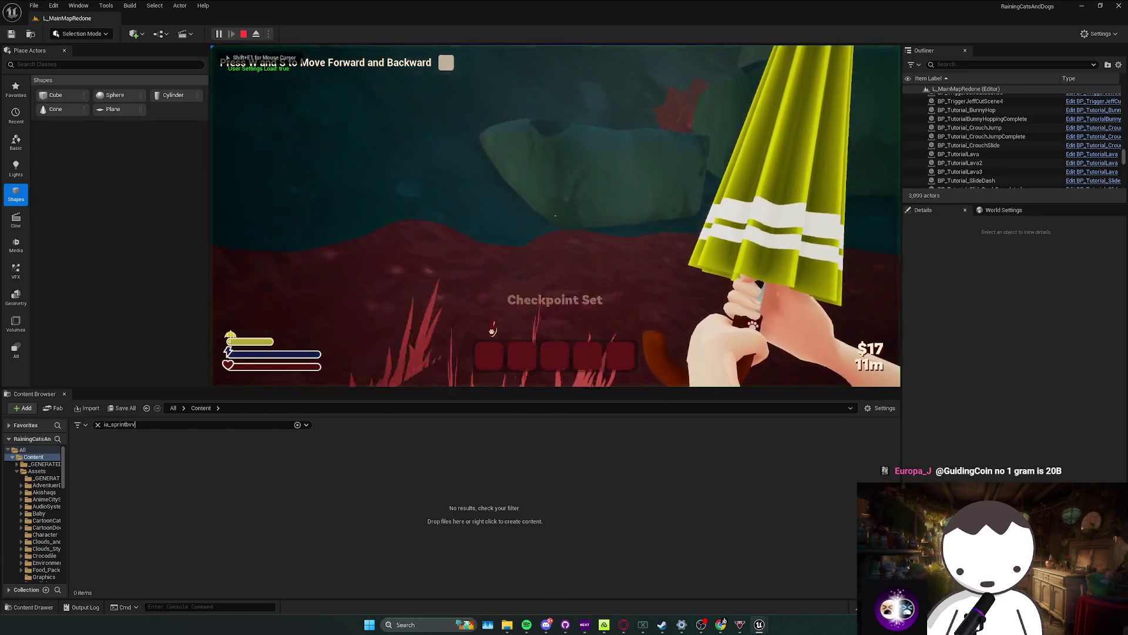
Step: Crouch-slide and walk past the cliff toward the cyan portal, then stop the session
{"action": "key", "text": "w"}
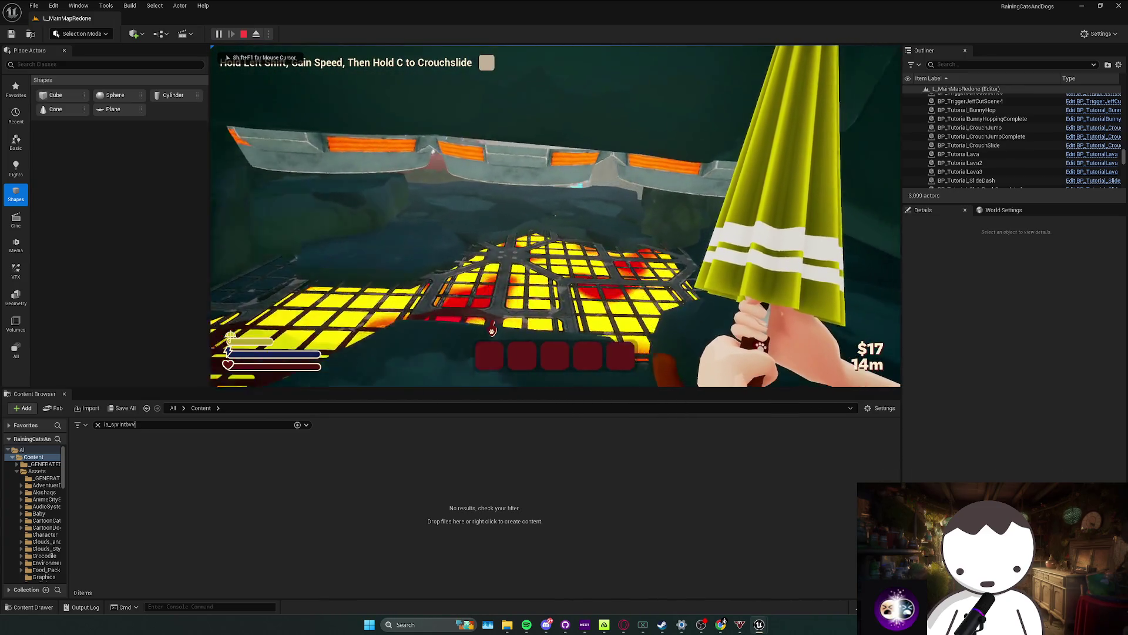
{"action": "key", "text": "shift+c"}
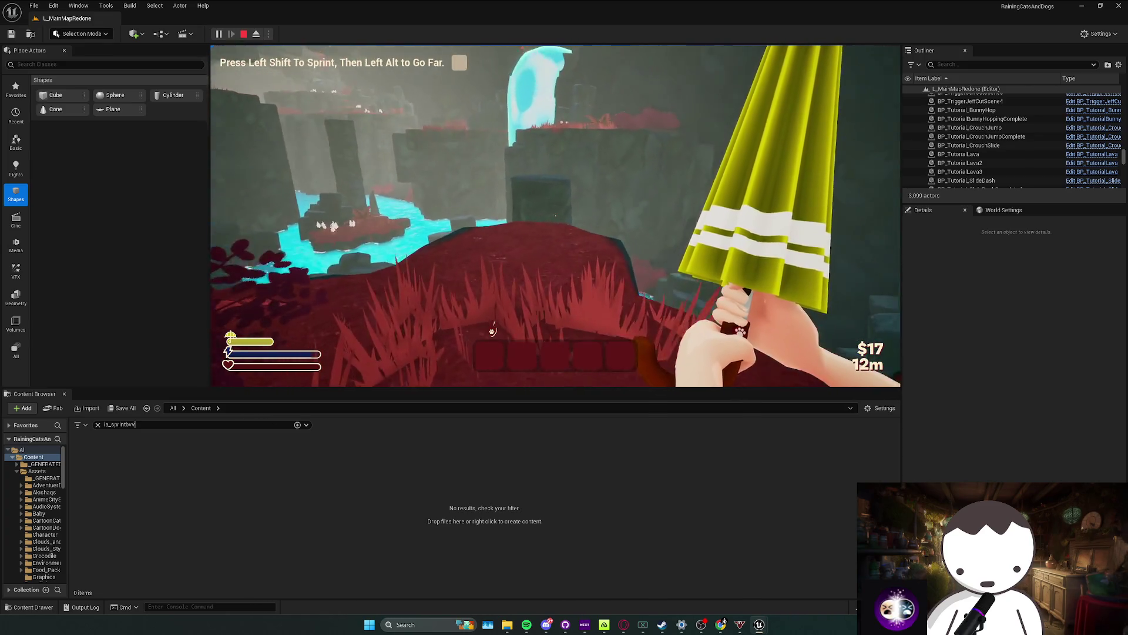
{"action": "key", "text": "w"}
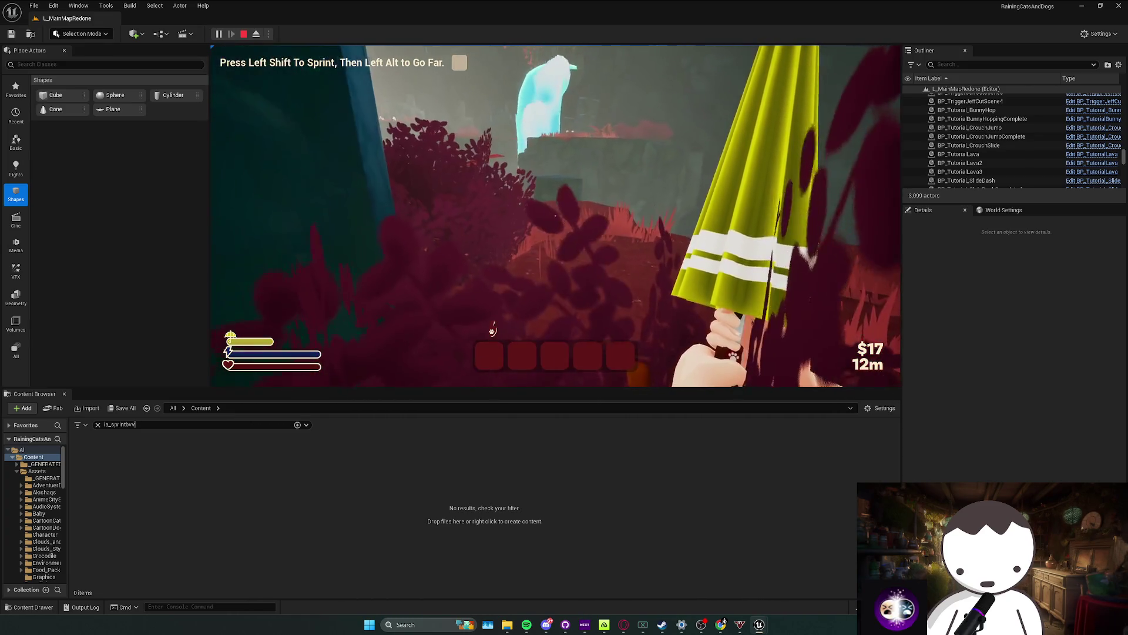
{"action": "key", "text": "w"}
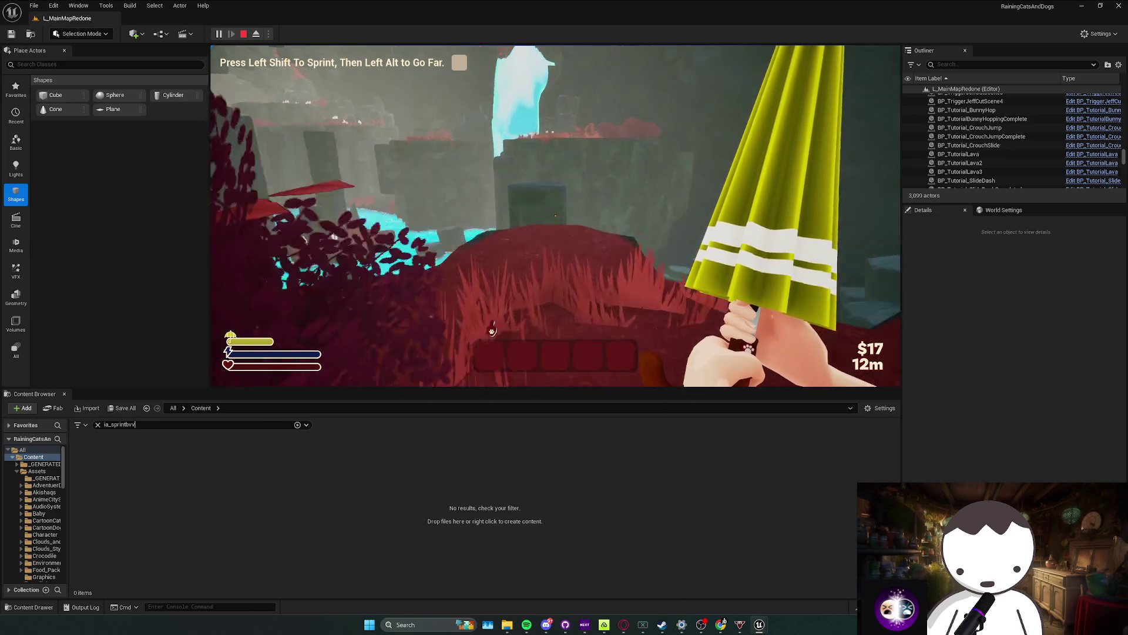
{"action": "key", "text": "w"}
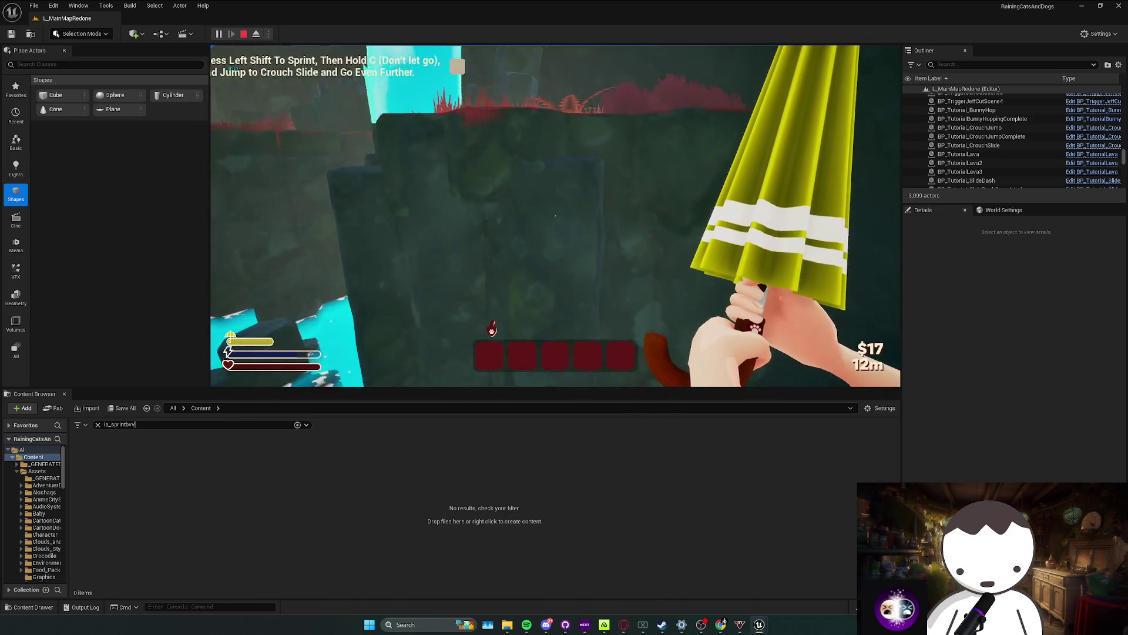
{"action": "key", "text": "w"}
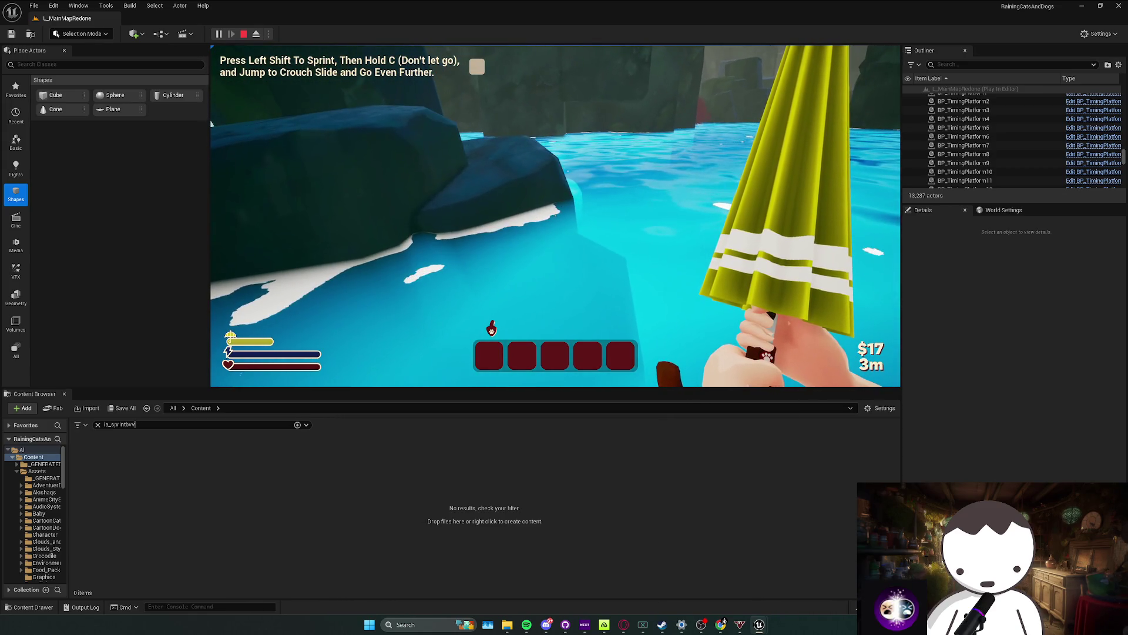
{"action": "key", "text": "Escape"}
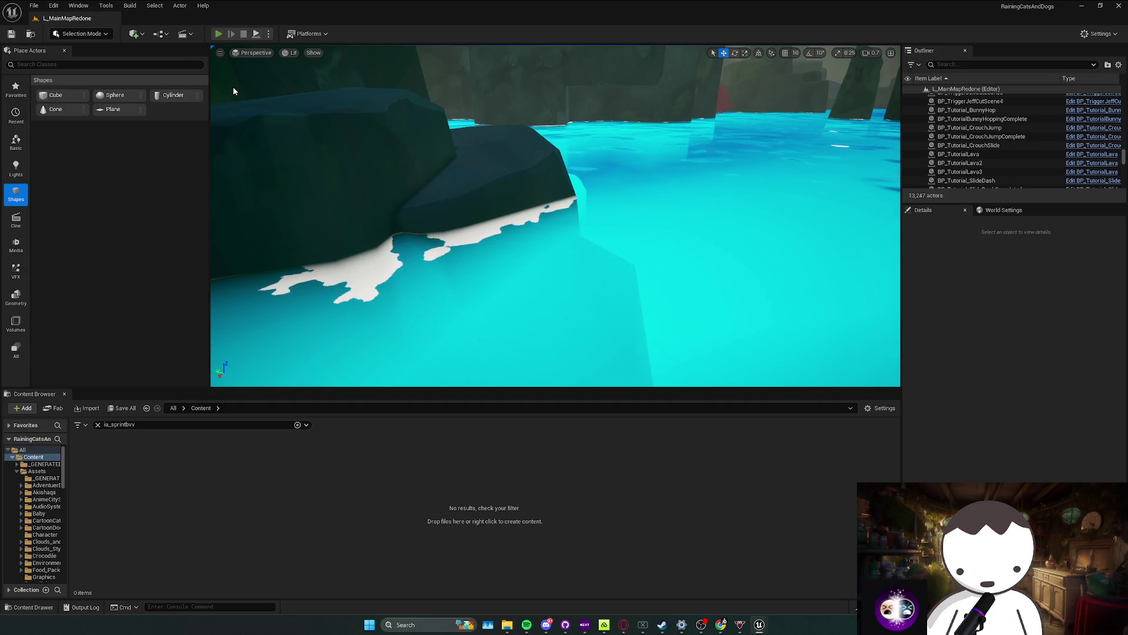
Step: Run a brief play session toward the dark pillar, stop it and close the Message Log
{"action": "key", "text": "alt+p"}
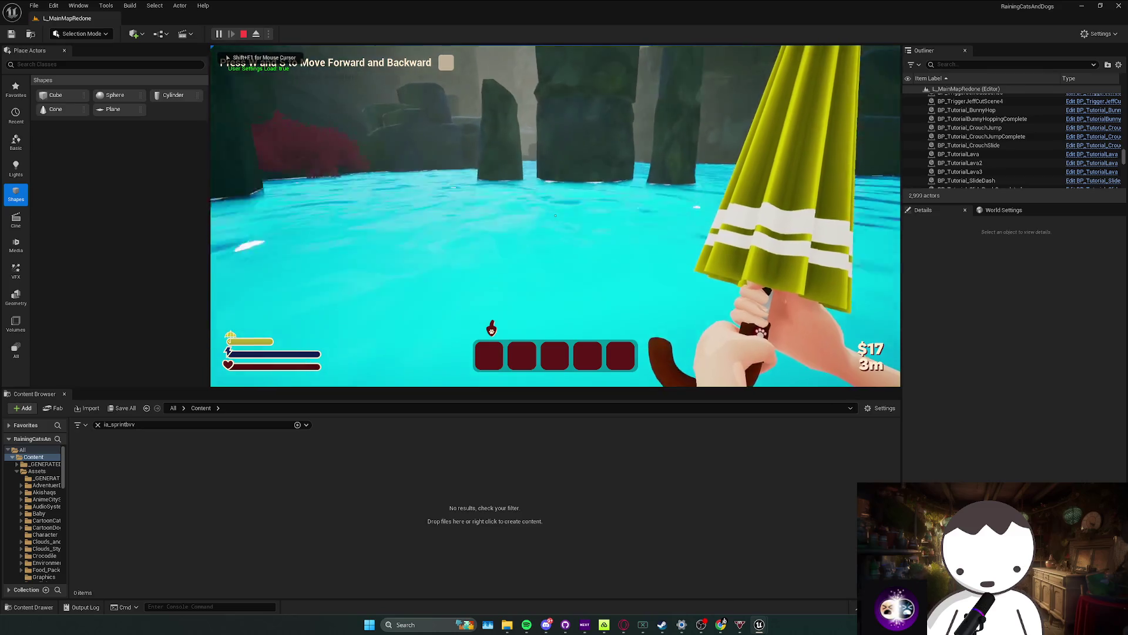
{"action": "key", "text": "w"}
{"action": "key", "text": "Escape"}
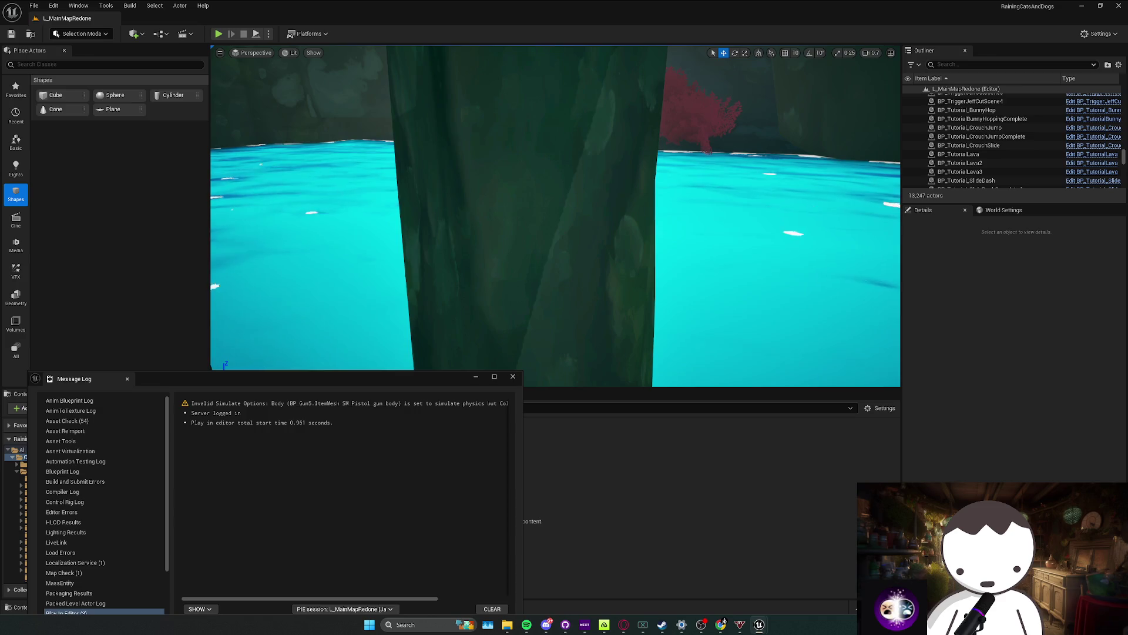
{"action": "left_click", "coordinate": [513, 376]}
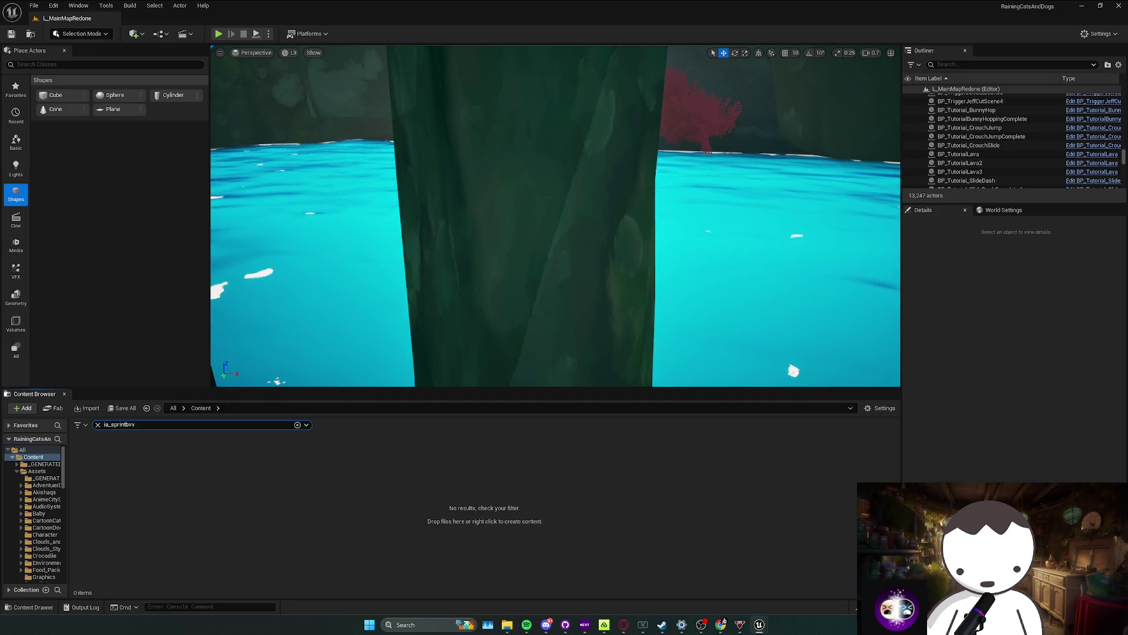
Step: Fly the viewport to the tutorial trigger box and start playing from there
{"action": "key", "text": "alt+Tab"}
{"action": "mouse_move", "coordinate": [480, 258]}
{"action": "left_mouse_down"}
{"action": "mouse_move", "coordinate": [460, 260]}
{"action": "mouse_move", "coordinate": [460, 250]}
{"action": "mouse_move", "coordinate": [476, 265]}
{"action": "mouse_move", "coordinate": [488, 244]}
{"action": "mouse_move", "coordinate": [496, 253]}
{"action": "left_mouse_up"}
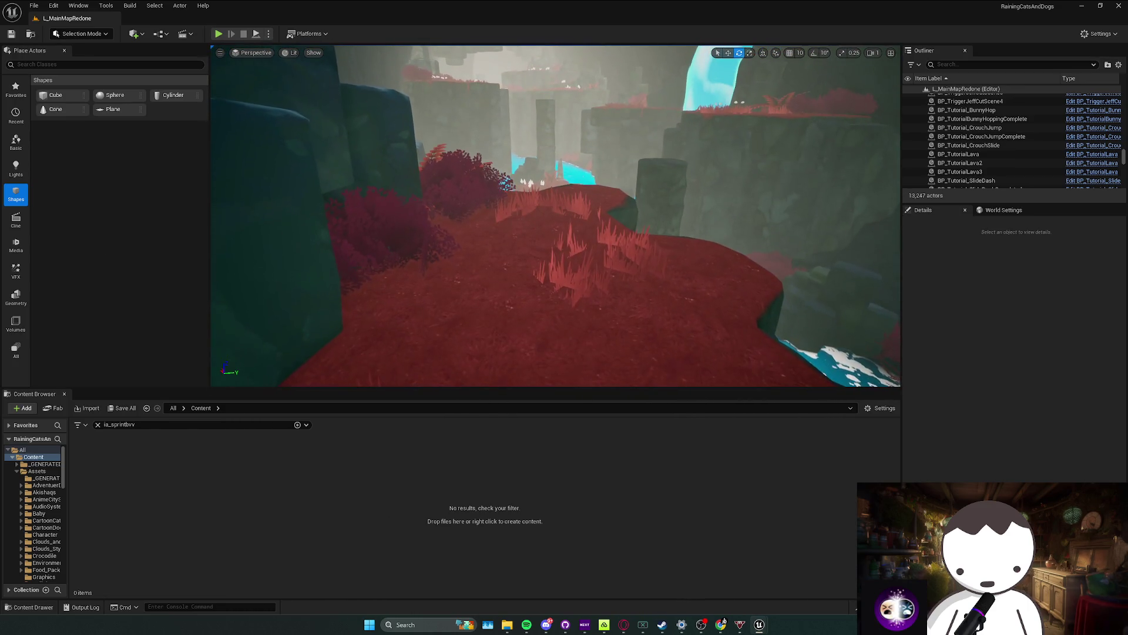
{"action": "left_click_drag", "start_coordinate": [351, 101], "coordinate": [360, 111]}
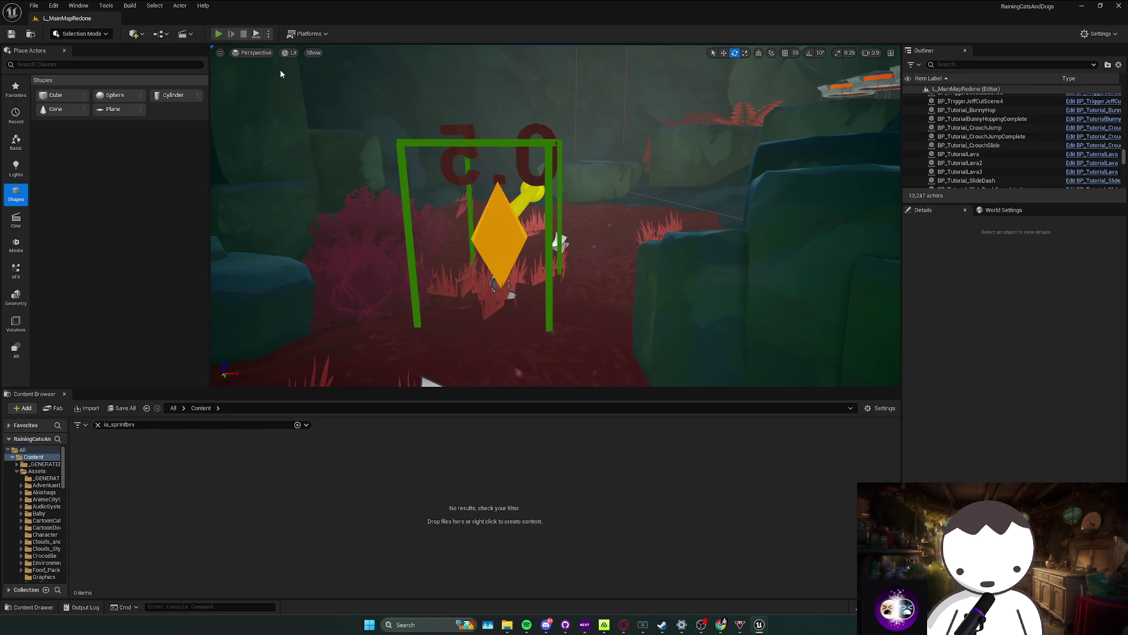
{"action": "left_click", "coordinate": [218, 33]}
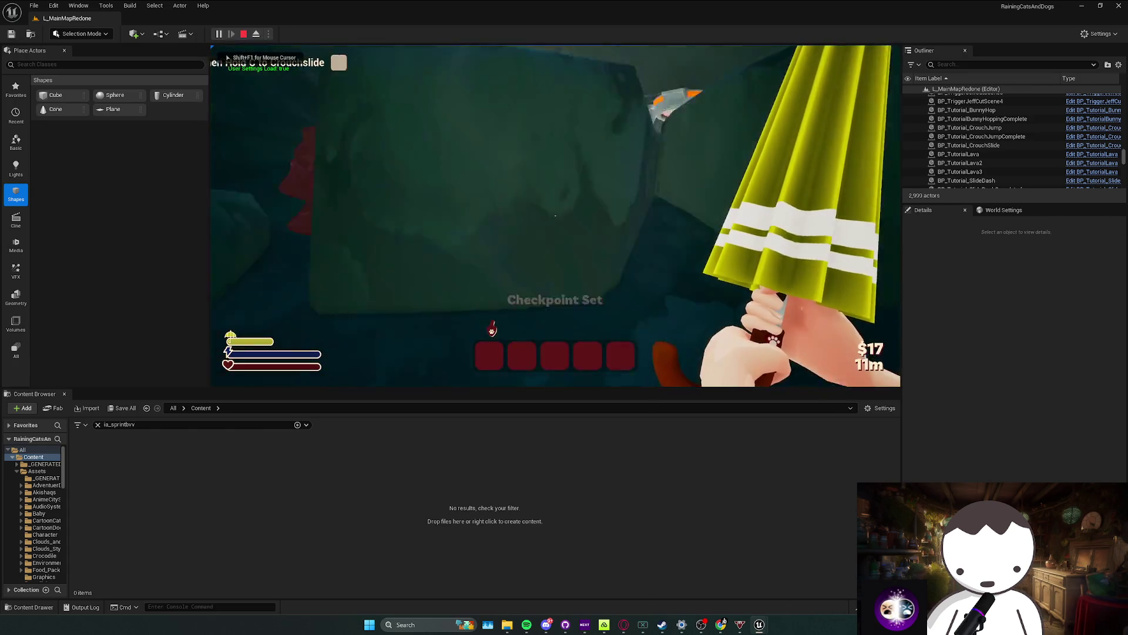
Step: Crouch-slide, then sprint across the level into the cyan water channel before stopping the session
{"action": "key", "text": "c"}
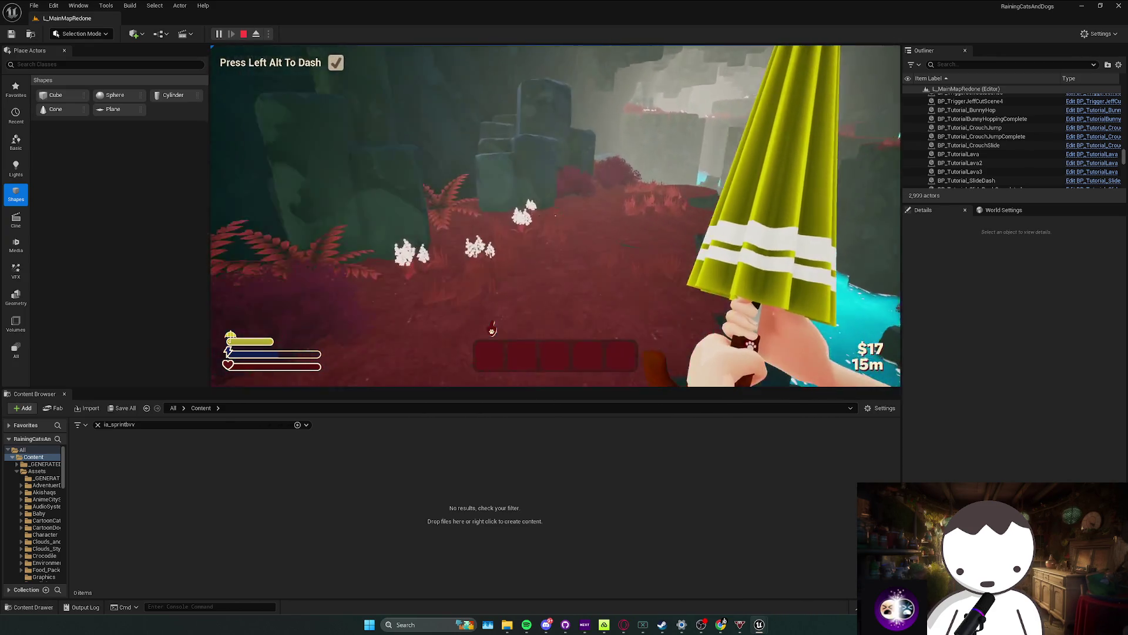
{"action": "key", "text": "shift+w"}
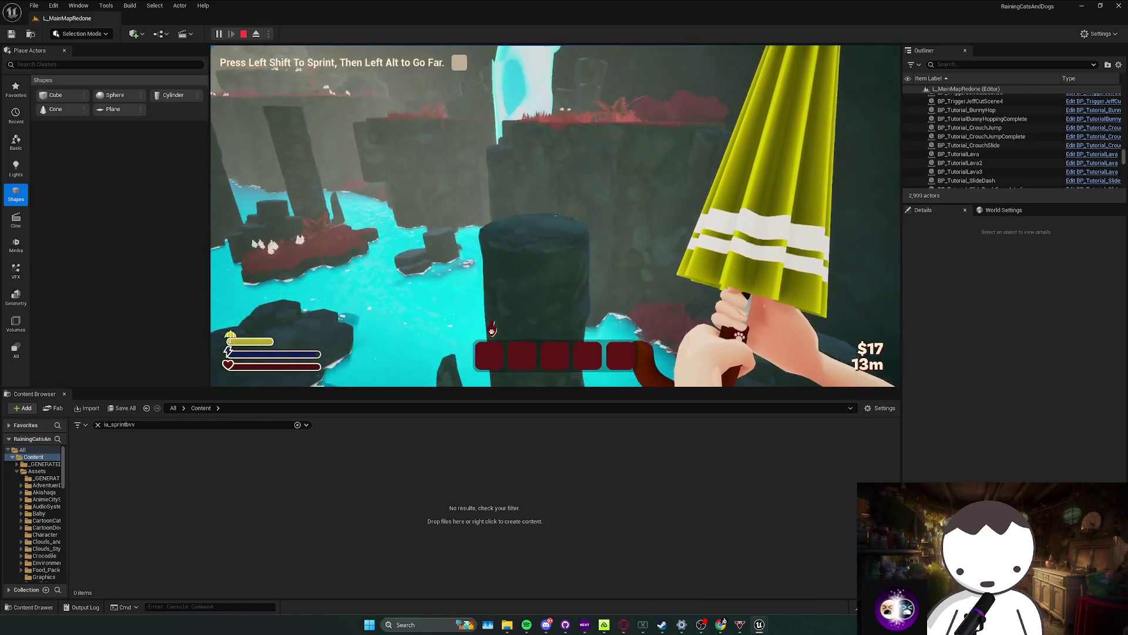
{"action": "key", "text": "w"}
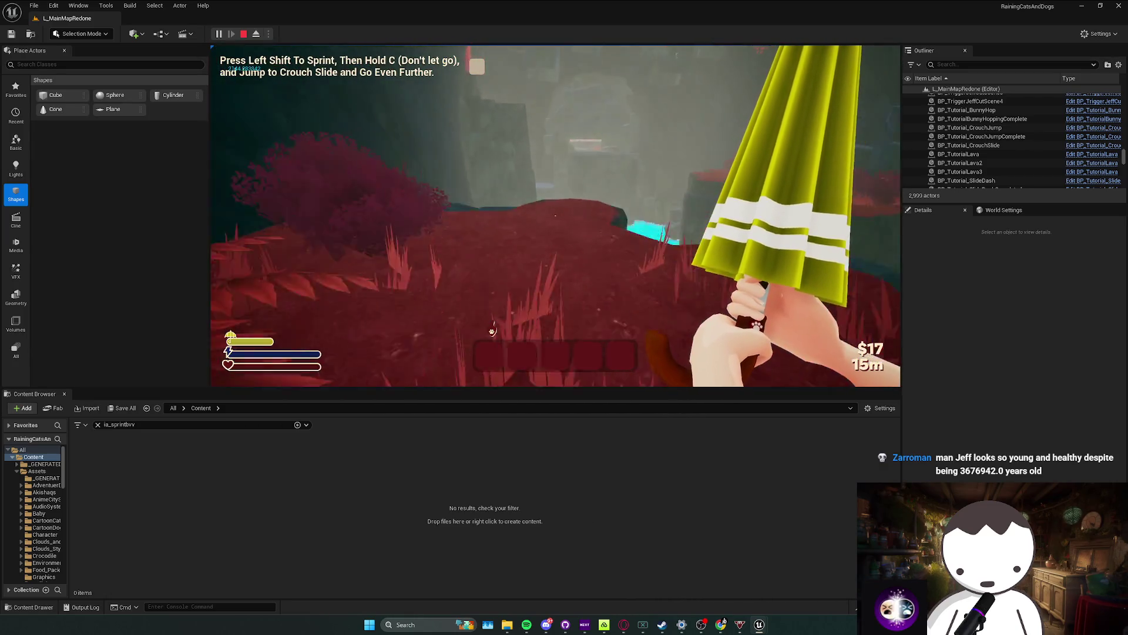
{"action": "key", "text": "w"}
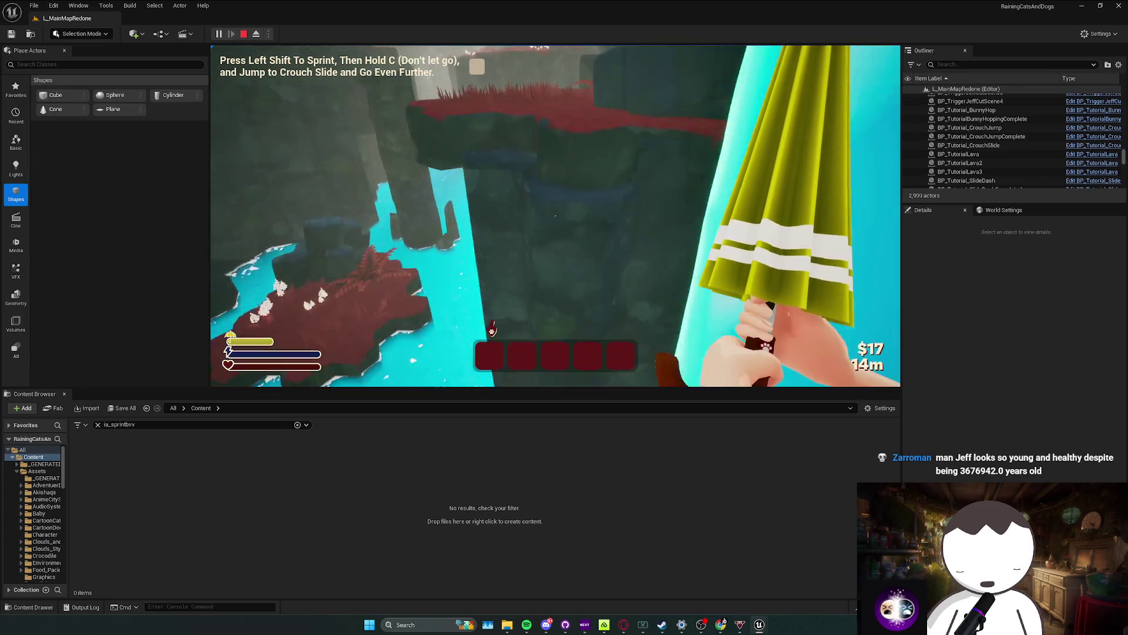
{"action": "key", "text": "w"}
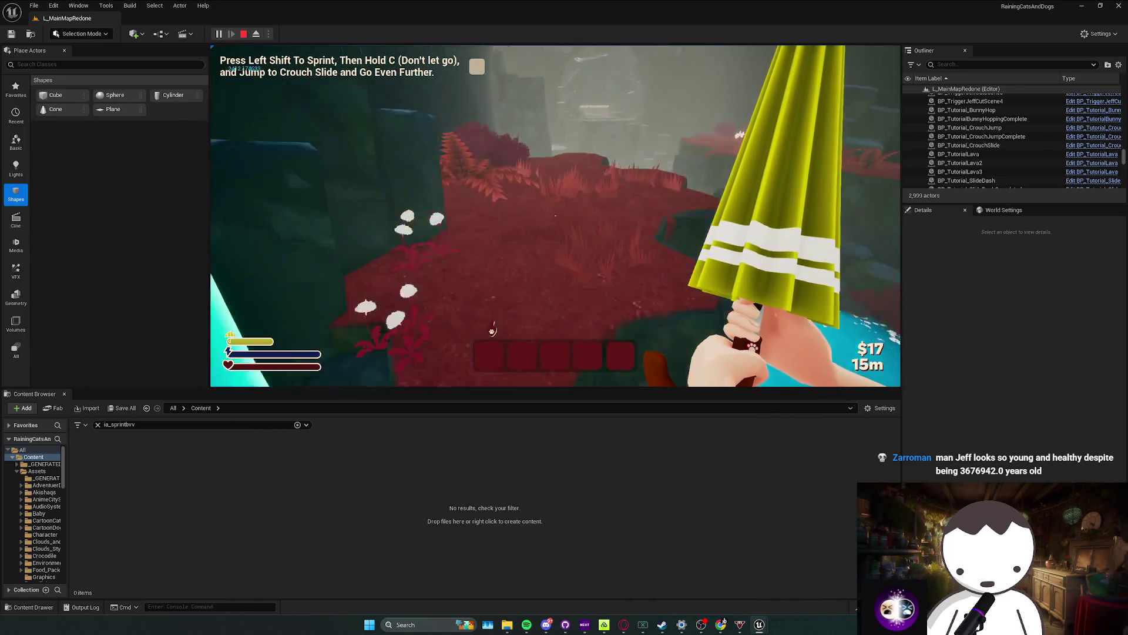
{"action": "key", "text": "w"}
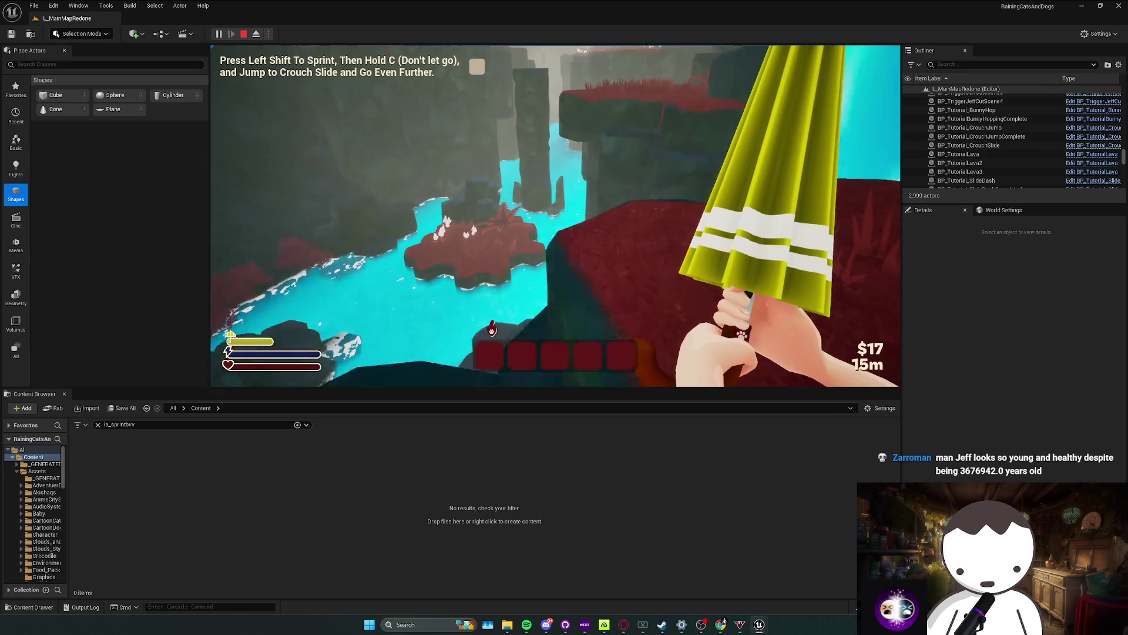
{"action": "key", "text": "w"}
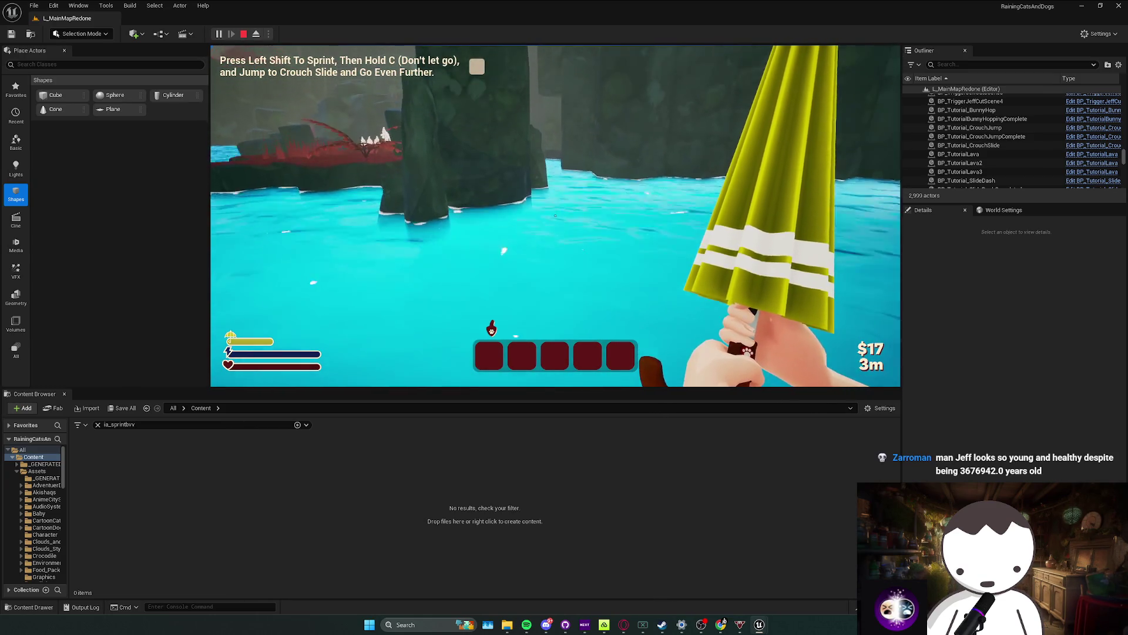
{"action": "key", "text": "Escape"}
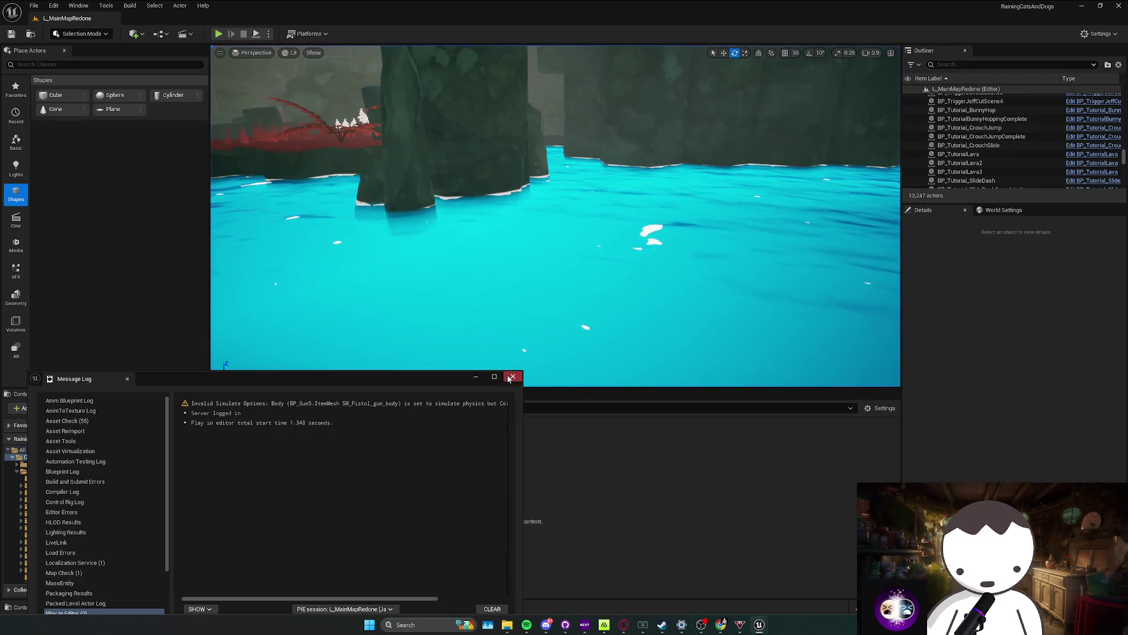
Step: Close the Message Log, minimize the Blueprint editor, and turn the level view slightly left
{"action": "left_click", "coordinate": [513, 376]}
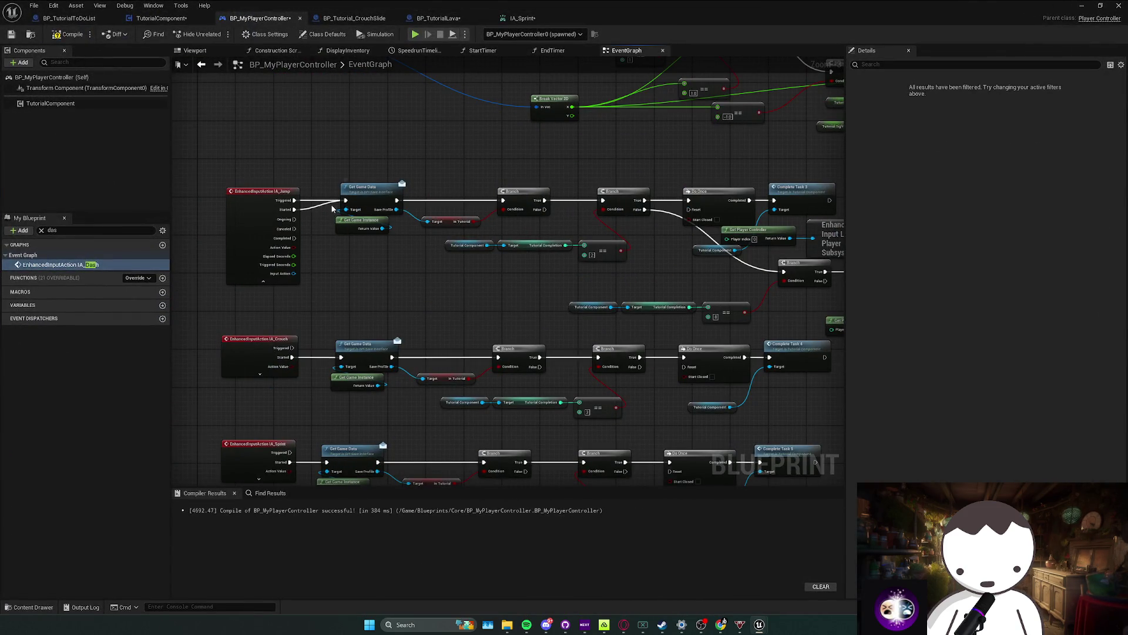
{"action": "key", "text": "super+Down"}
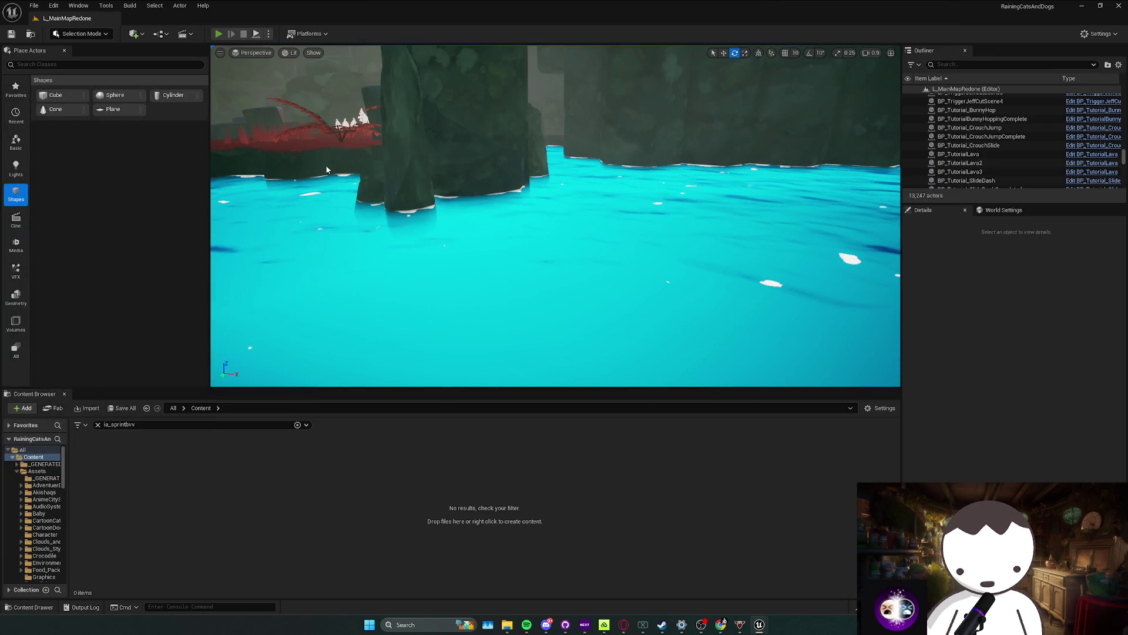
{"action": "key", "text": "alt+p"}
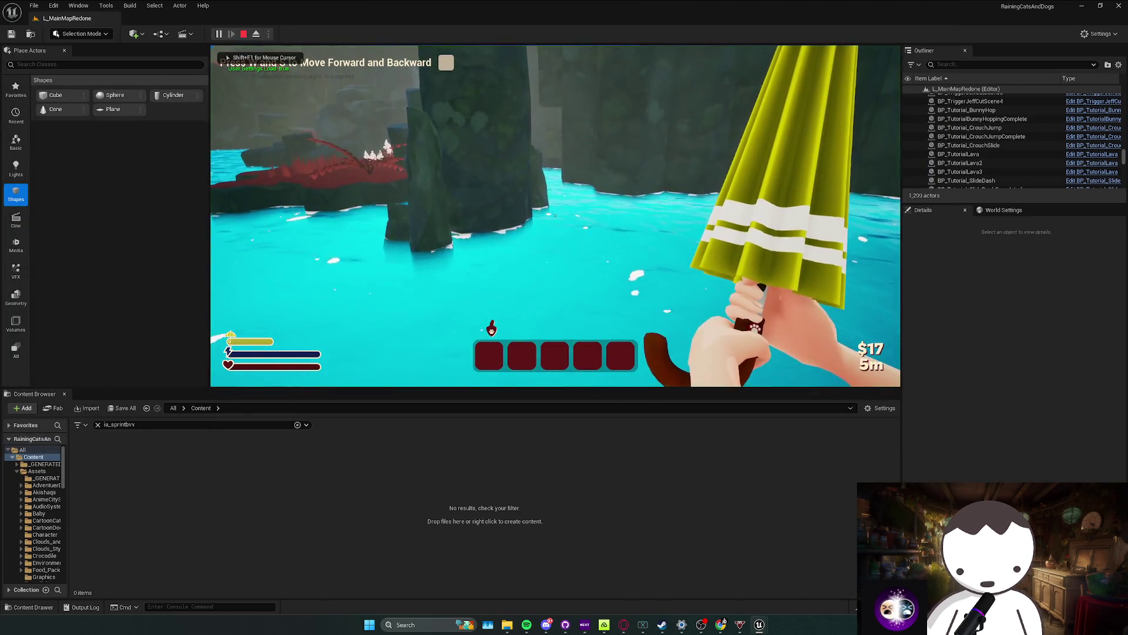
{"action": "key", "text": "Escape"}
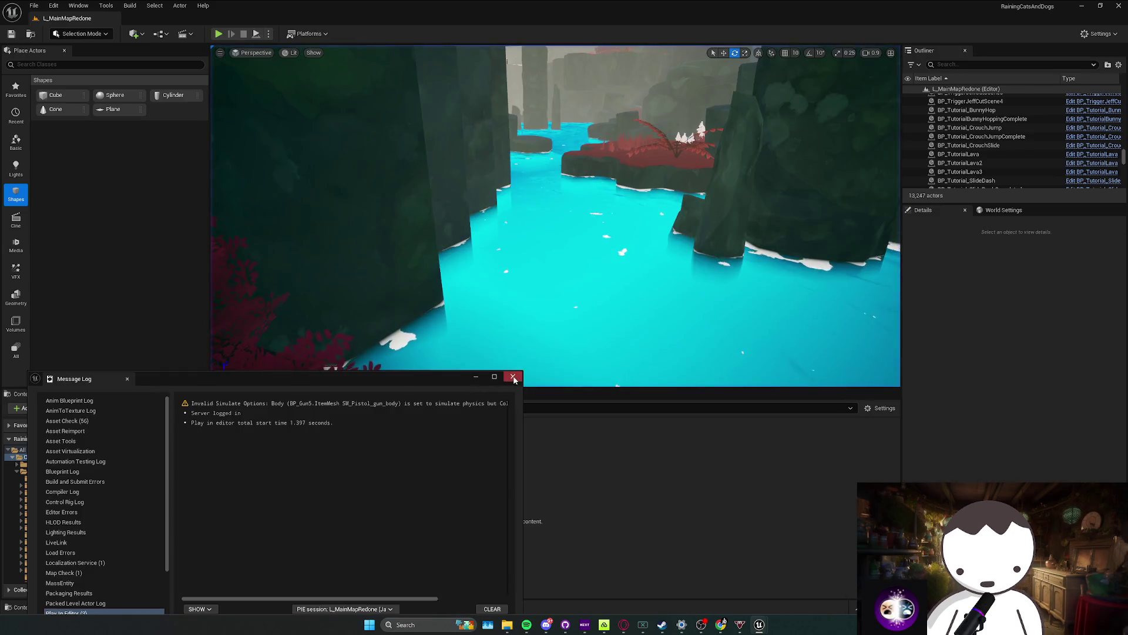
{"action": "scroll", "coordinate": [555, 216], "scroll_direction": "down", "scroll_amount": 2}
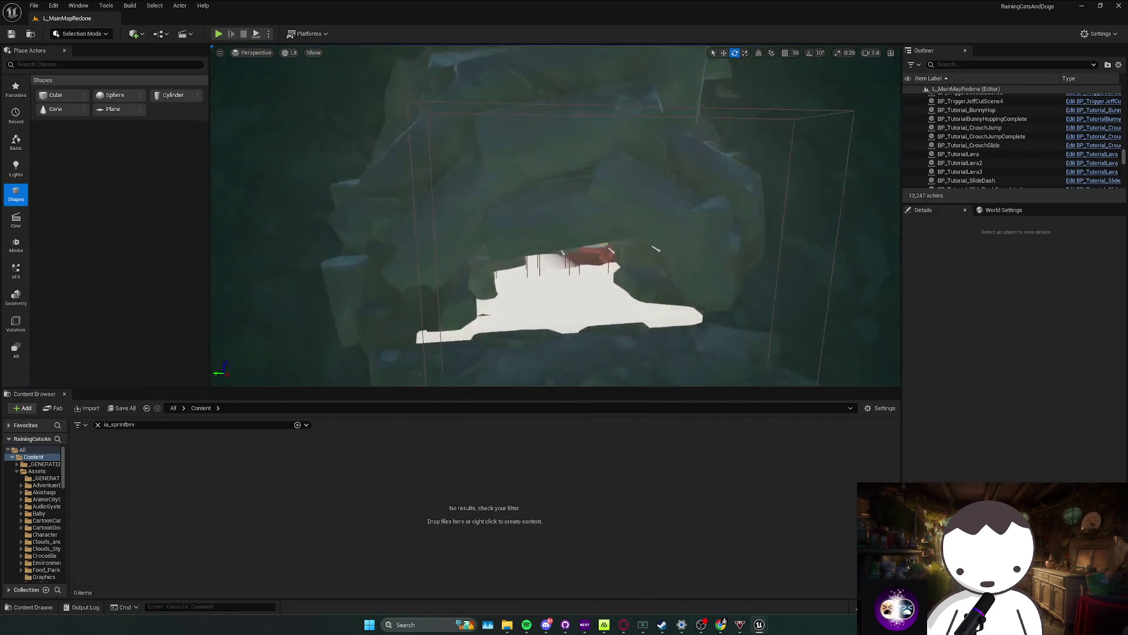
{"action": "left_click_drag", "start_coordinate": [290, 109], "coordinate": [259, 109]}
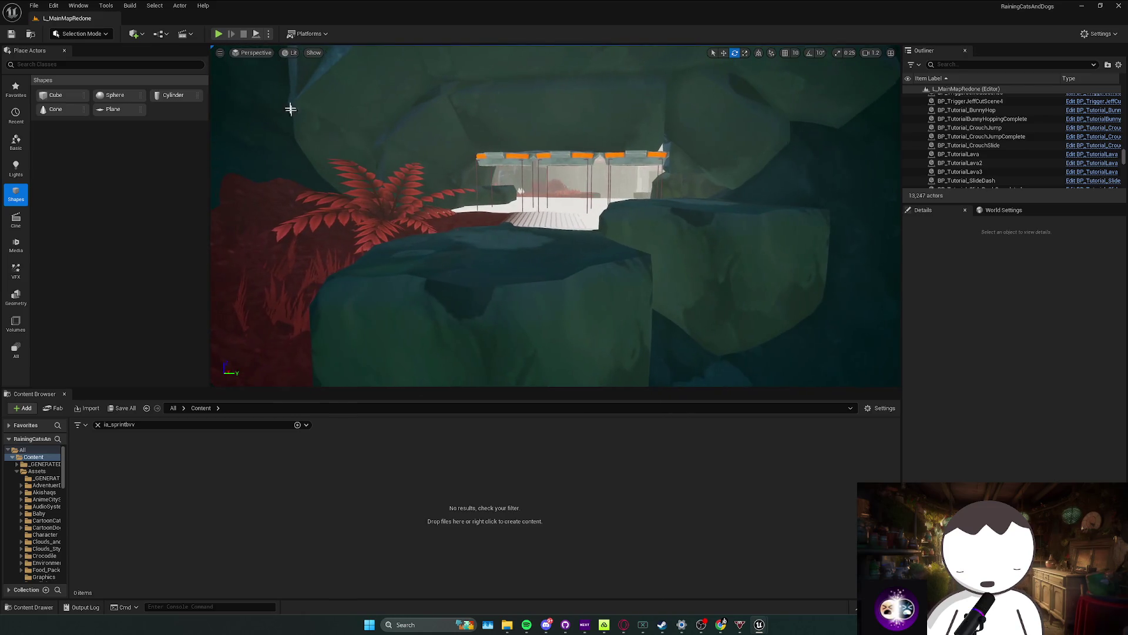
Step: Play from the lava grid down the red slope toward the waterfall, then stop and select the water plane
{"action": "key", "text": "alt+p"}
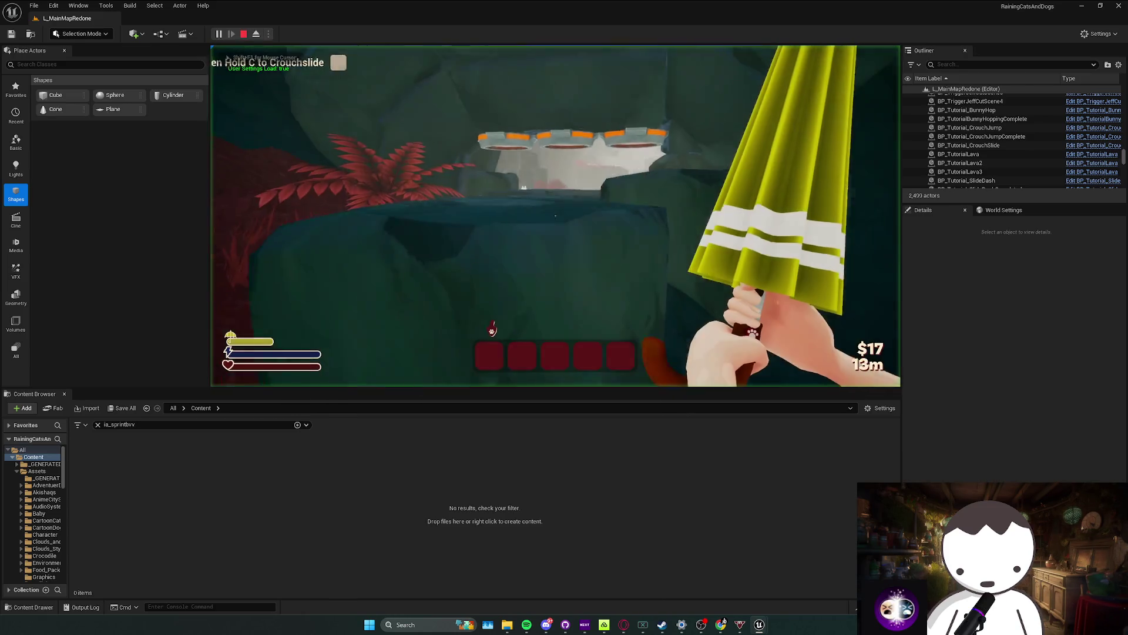
{"action": "key", "text": "w"}
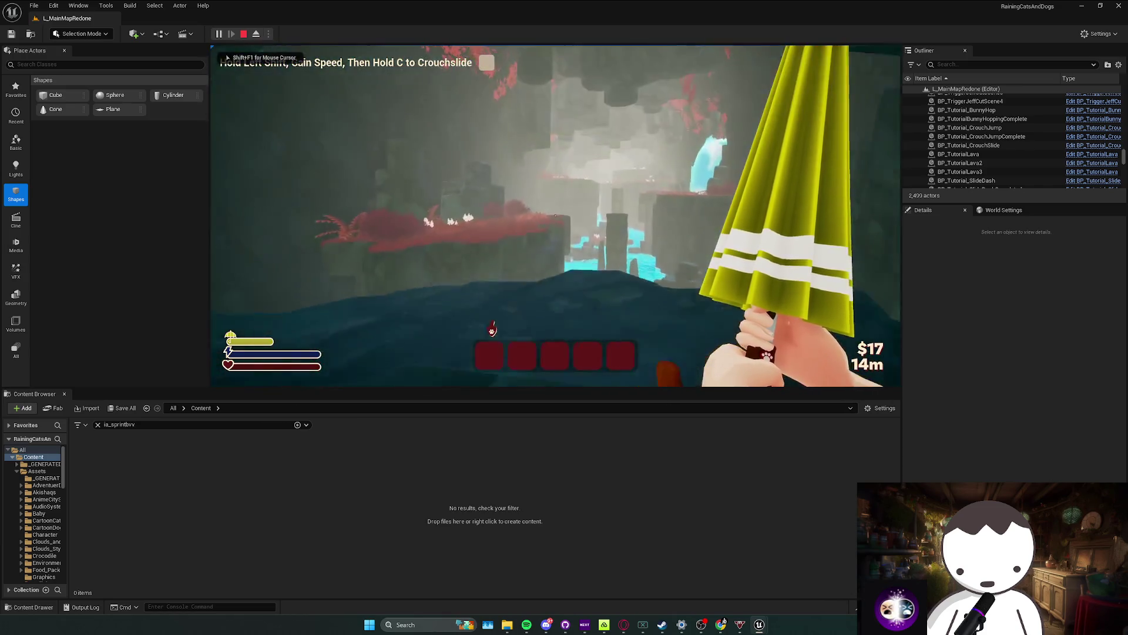
{"action": "key", "text": "w"}
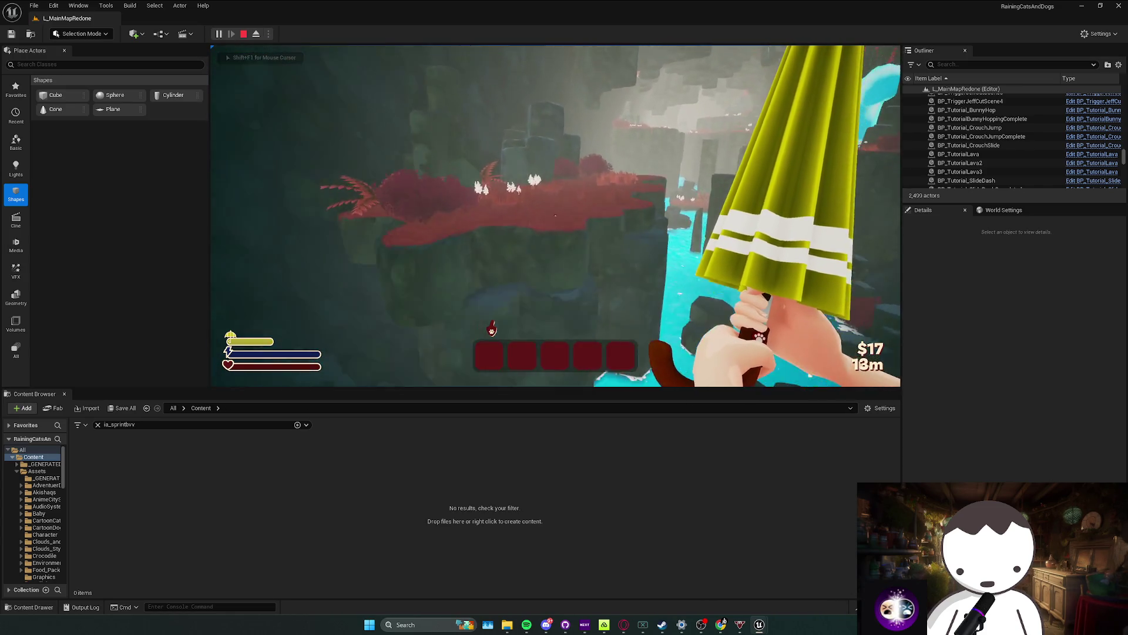
{"action": "key", "text": "w"}
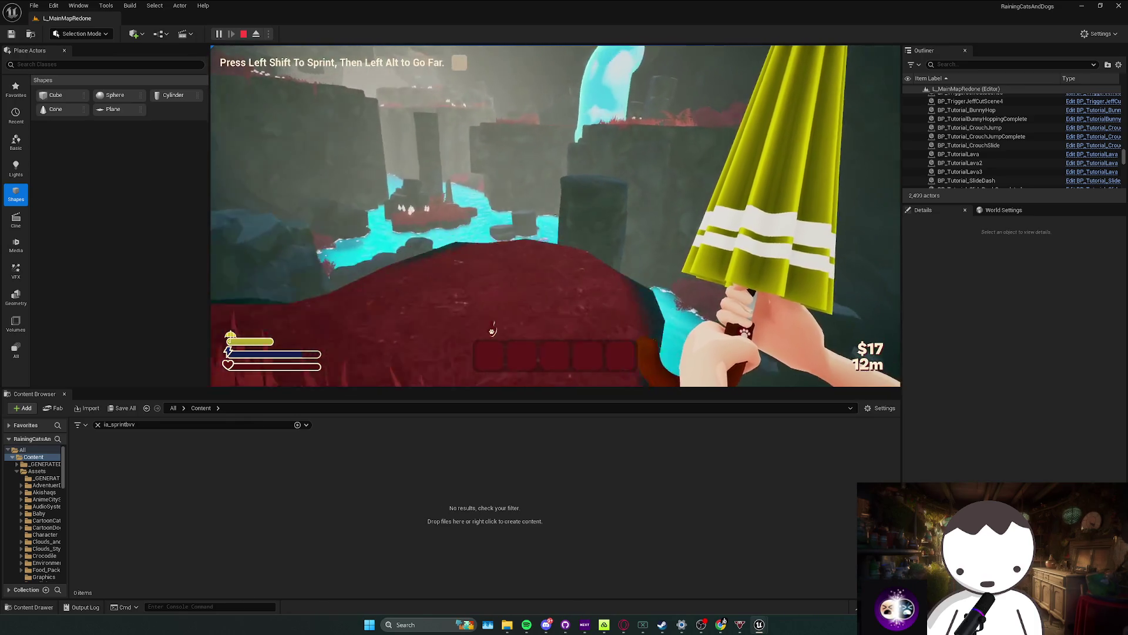
{"action": "key", "text": "w"}
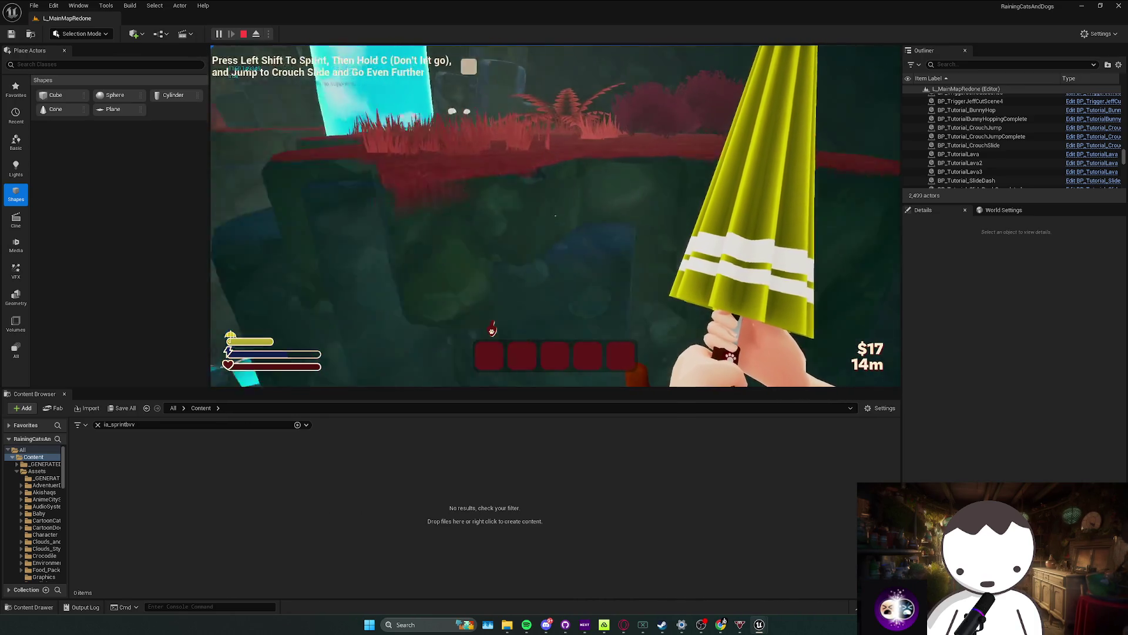
{"action": "key", "text": "w"}
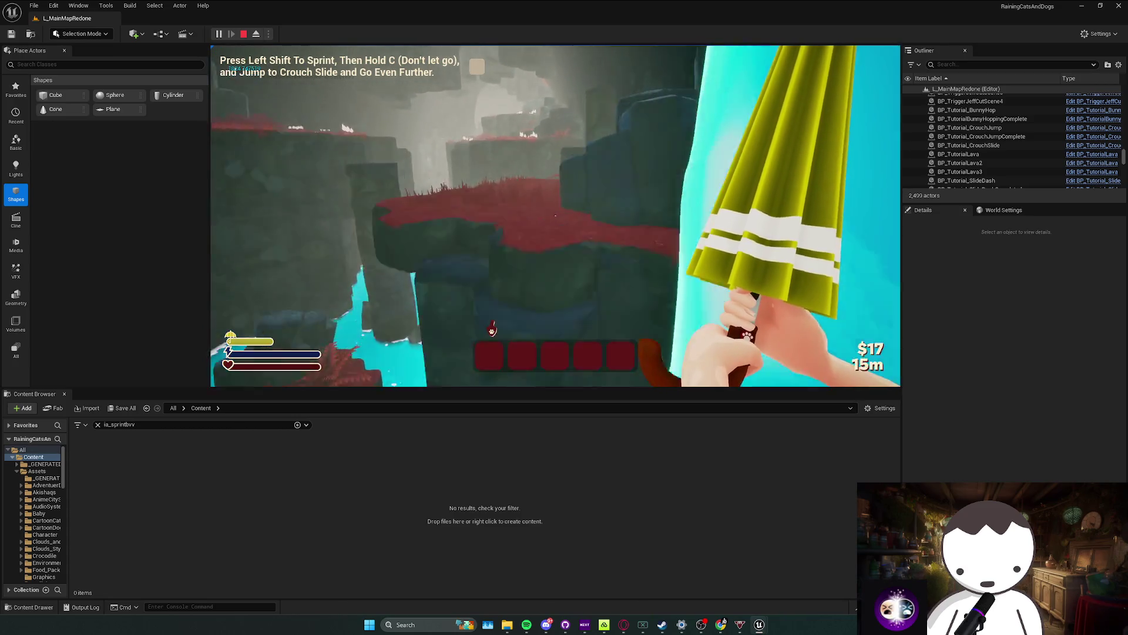
{"action": "key", "text": "w"}
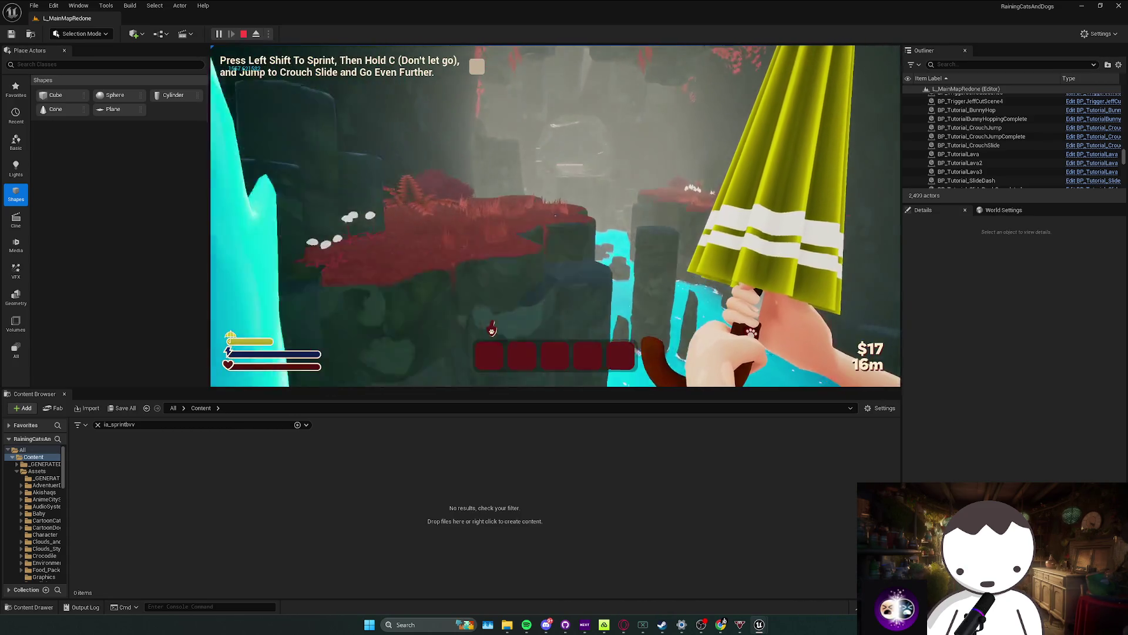
{"action": "key", "text": "w"}
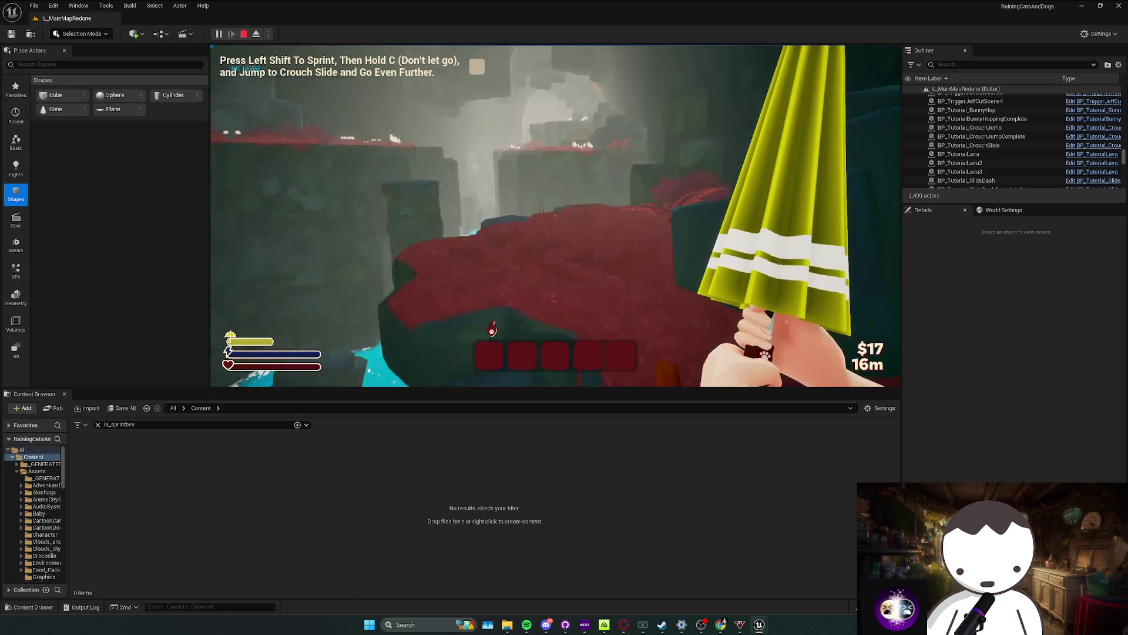
{"action": "key", "text": "w"}
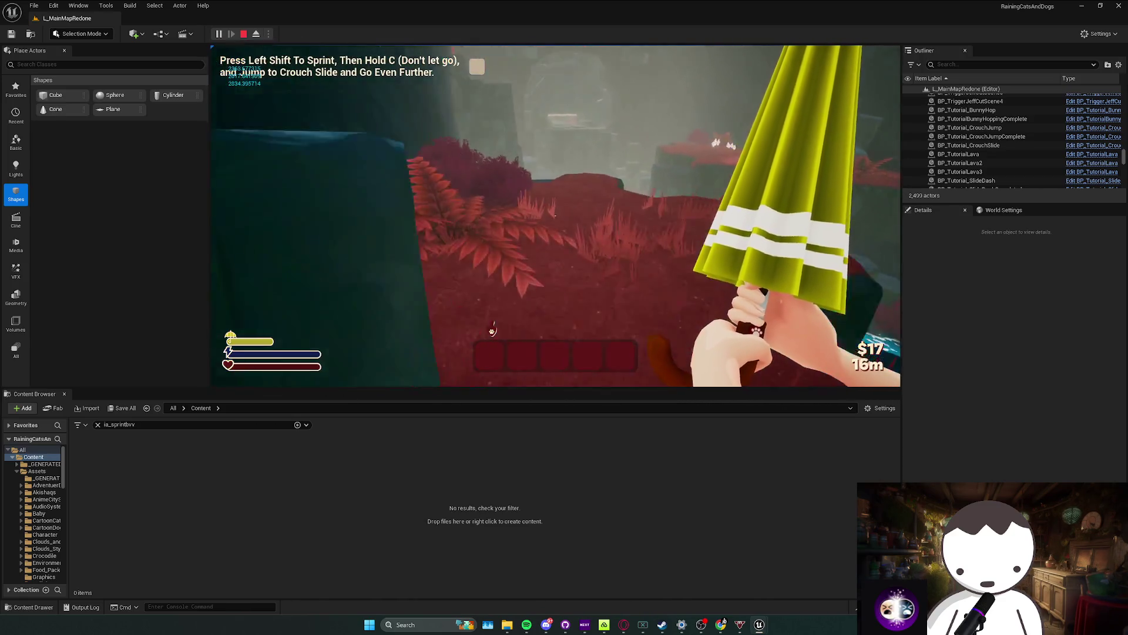
{"action": "key", "text": "w"}
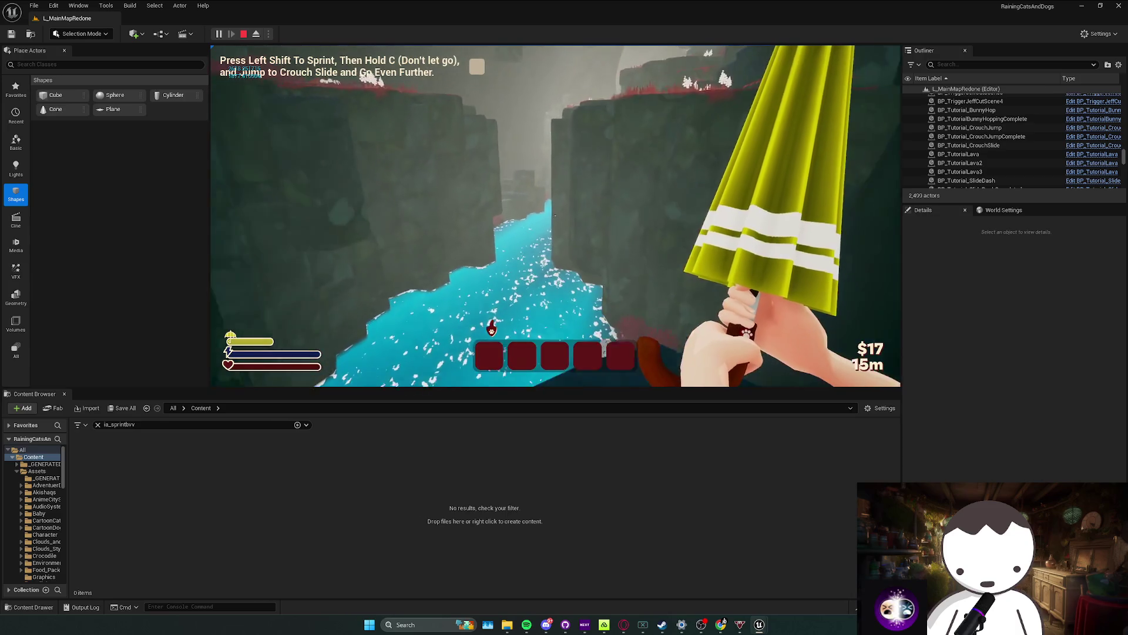
{"action": "key", "text": "Escape"}
{"action": "left_click", "coordinate": [511, 306]}
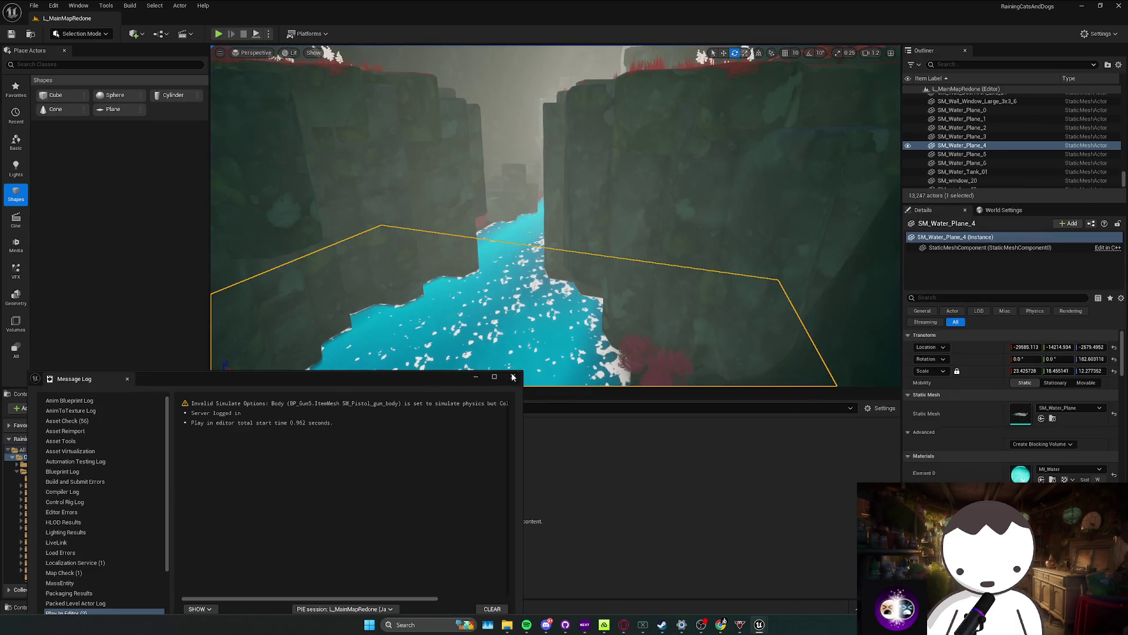
Step: Add a Greater Equal node from the Vector Length speed value in BP_MyPlayerController
{"action": "double_click", "coordinate": [143, 144]}
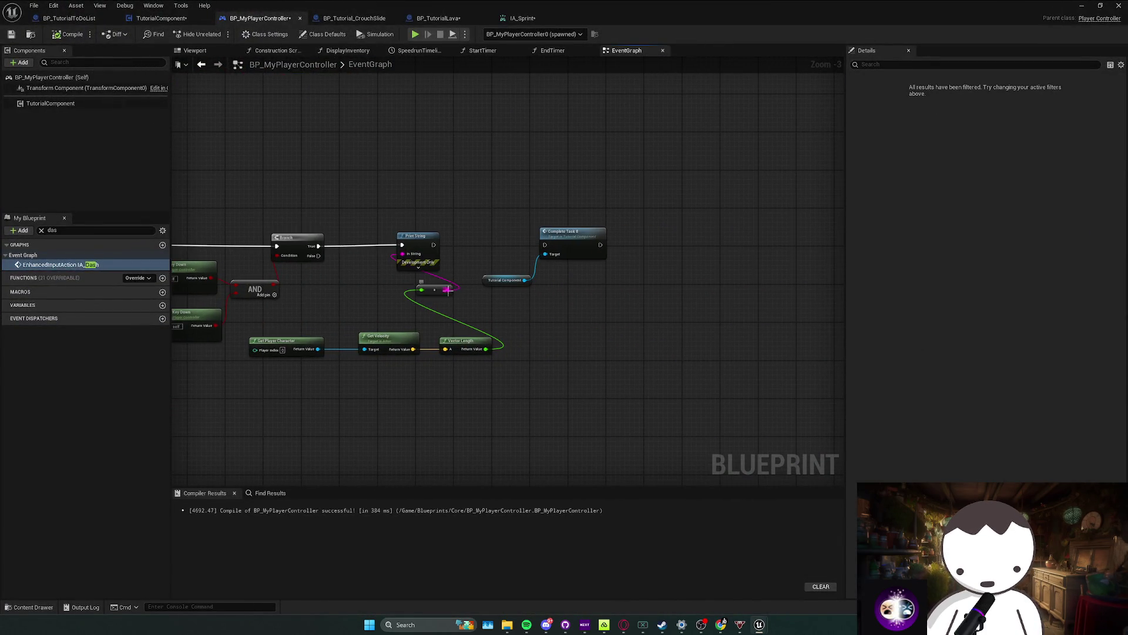
{"action": "left_click_drag", "start_coordinate": [415, 283], "coordinate": [418, 278]}
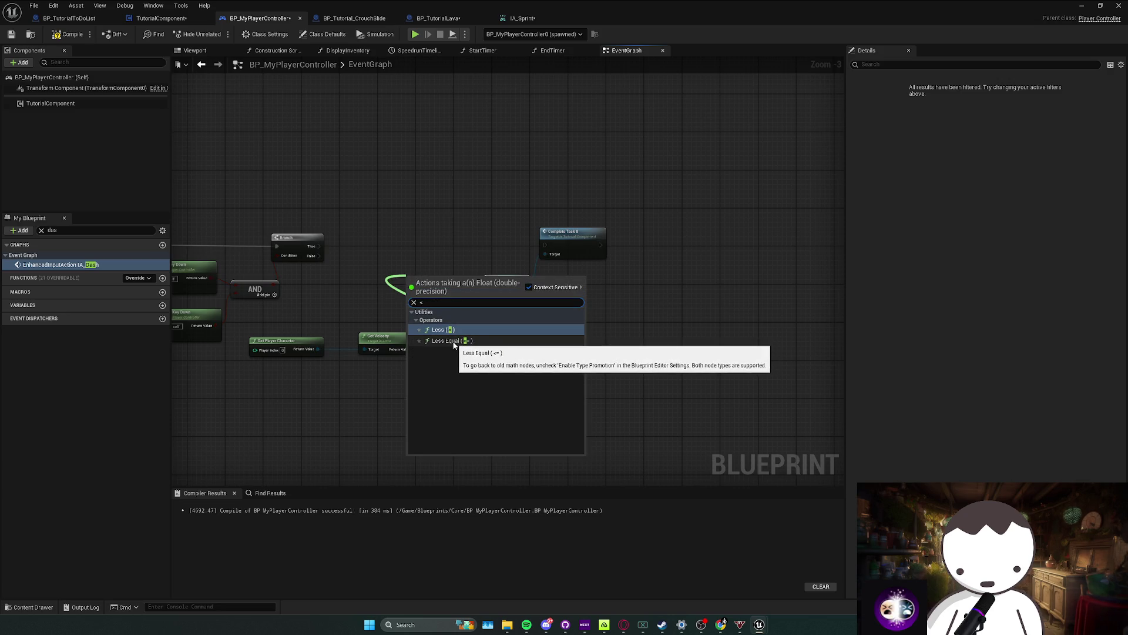
{"action": "key", "text": "BackSpace"}
{"action": "type", "text": ">"}
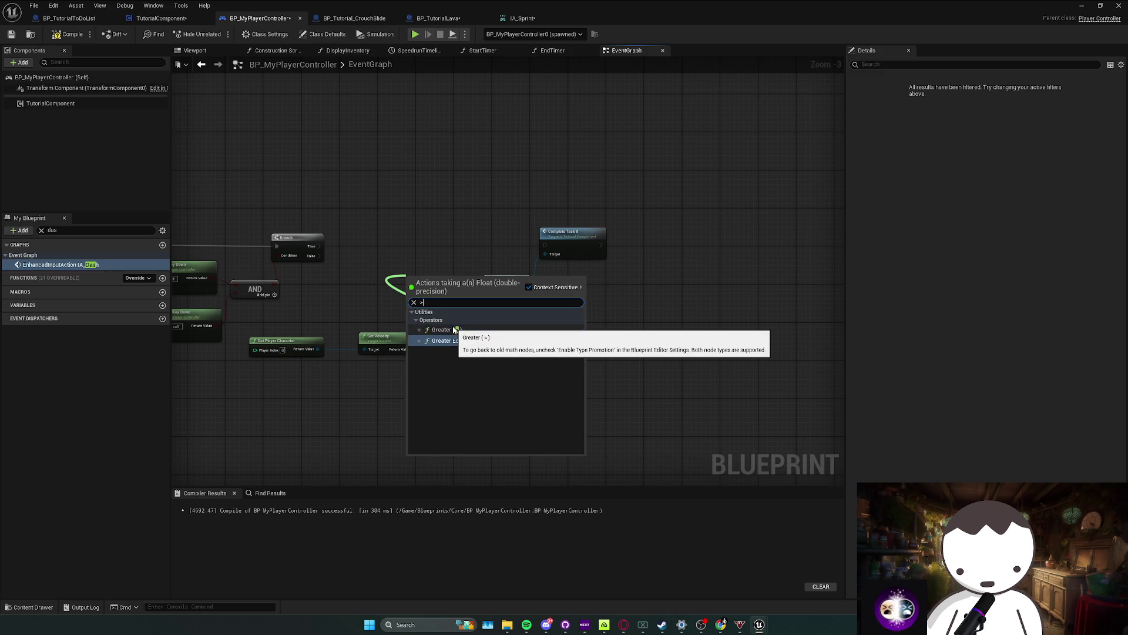
{"action": "key", "text": "Return"}
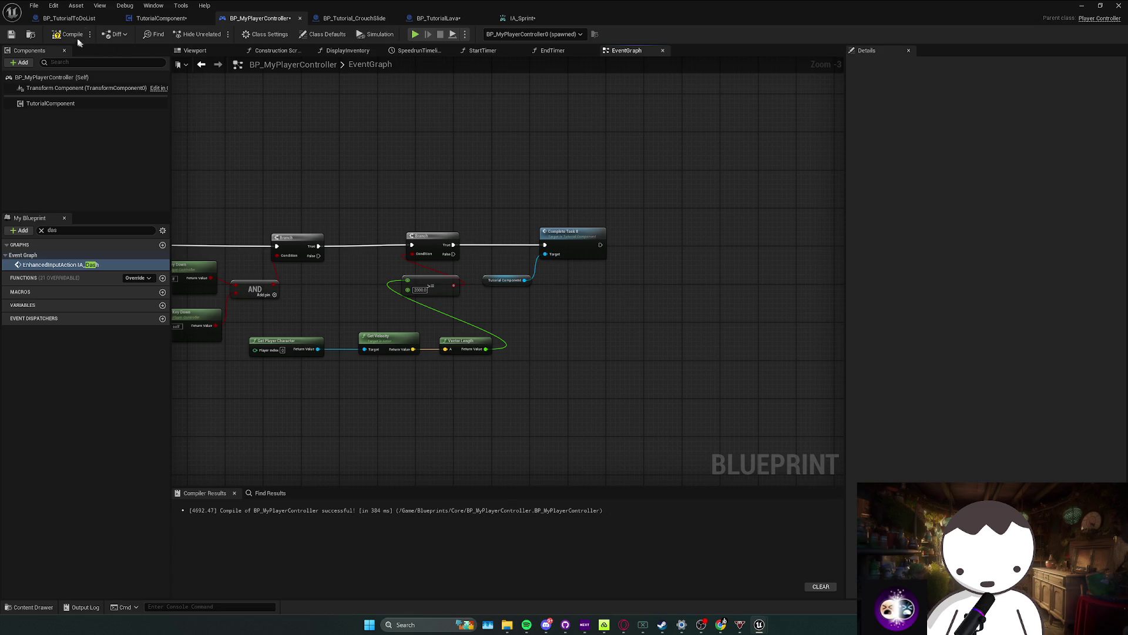
Step: Review the CompleteTask8 event and the BP_TutorialToDoList graph, then hide the Blueprint window
{"action": "double_click", "coordinate": [592, 233]}
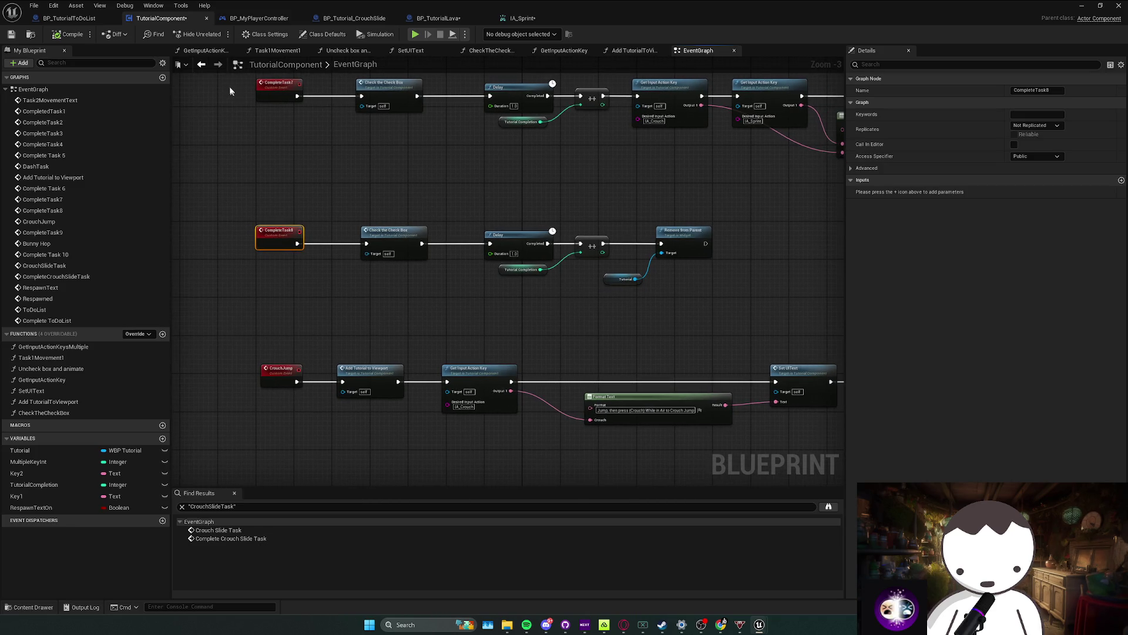
{"action": "left_click", "coordinate": [79, 21]}
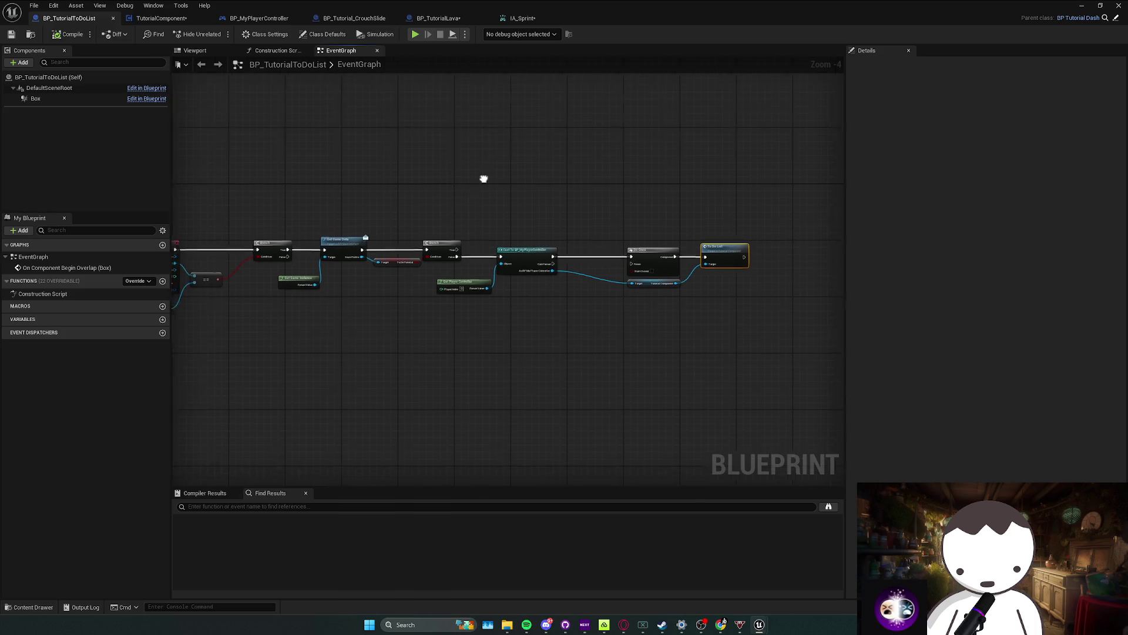
{"action": "left_click", "coordinate": [167, 19]}
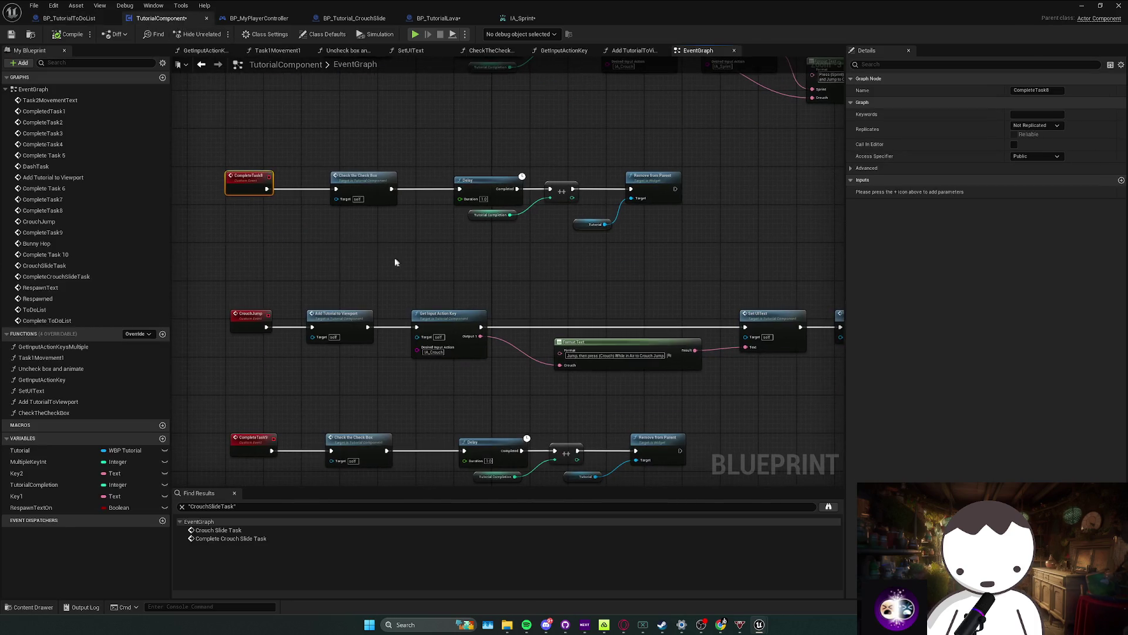
{"action": "left_click", "coordinate": [471, 369]}
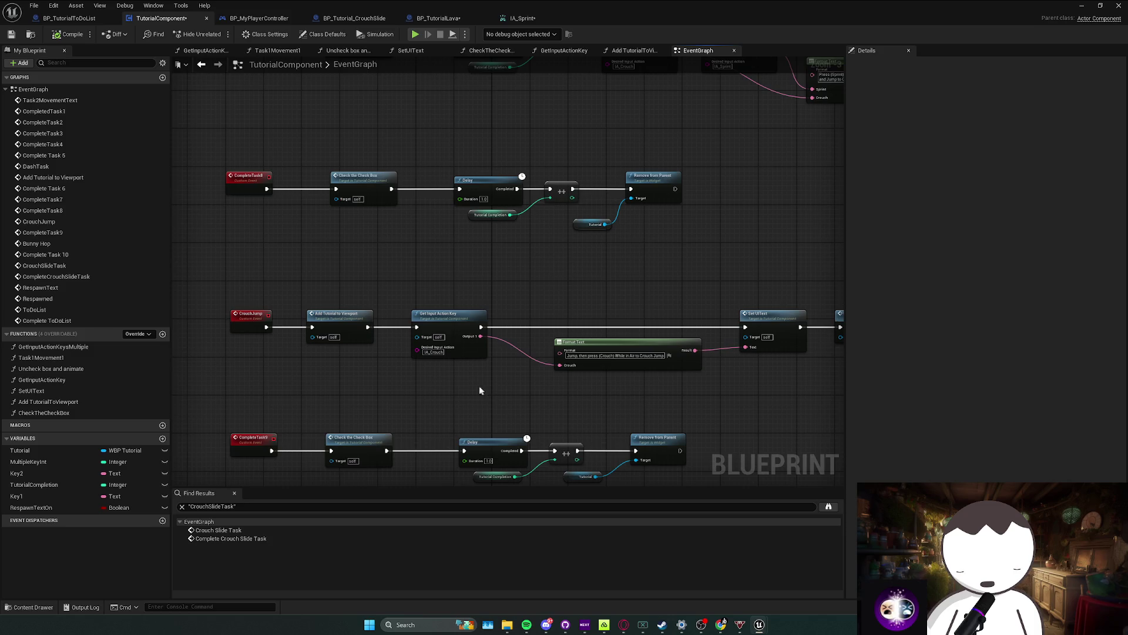
{"action": "left_click", "coordinate": [1081, 6]}
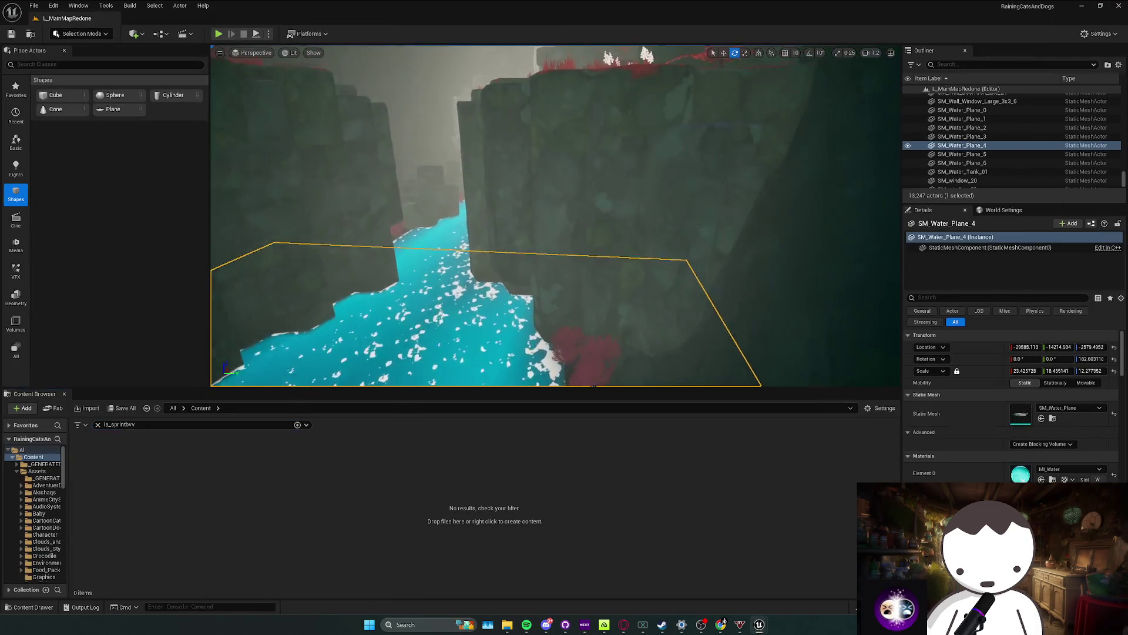
Step: Fly the camera through the cave, past the water pool and towers into the red foliage canyon
{"action": "key", "text": "w"}
{"action": "scroll", "coordinate": [555, 216], "scroll_direction": "up", "scroll_amount": 2}
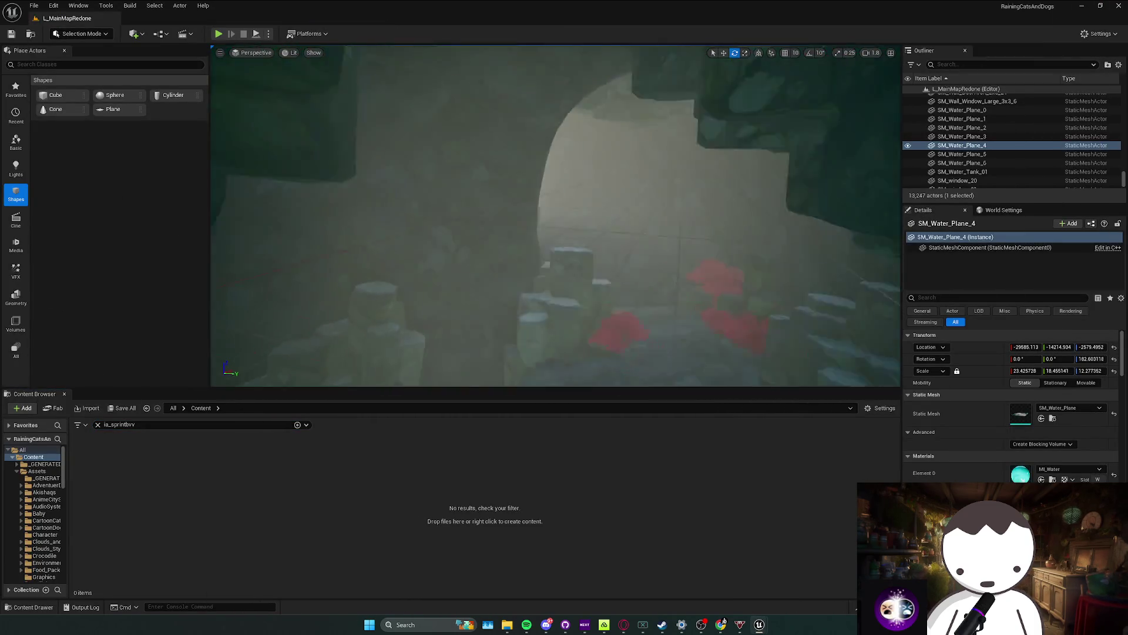
{"action": "key", "text": "w"}
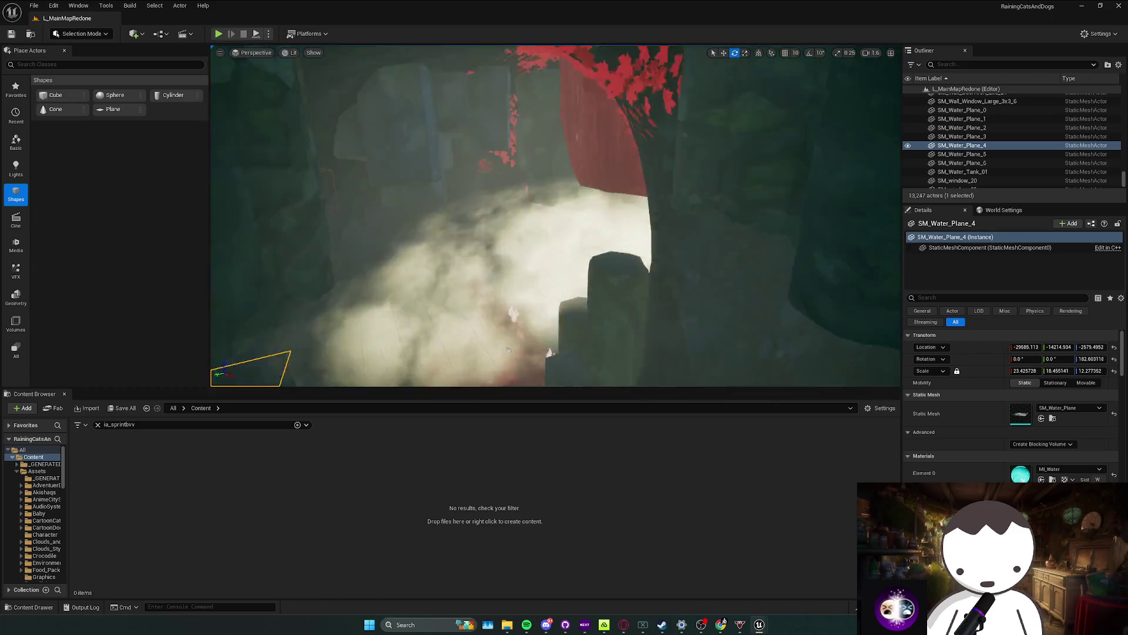
{"action": "scroll", "coordinate": [555, 216], "scroll_direction": "down", "scroll_amount": 1}
{"action": "key", "text": "w"}
{"action": "scroll", "coordinate": [555, 215], "scroll_direction": "down", "scroll_amount": 1}
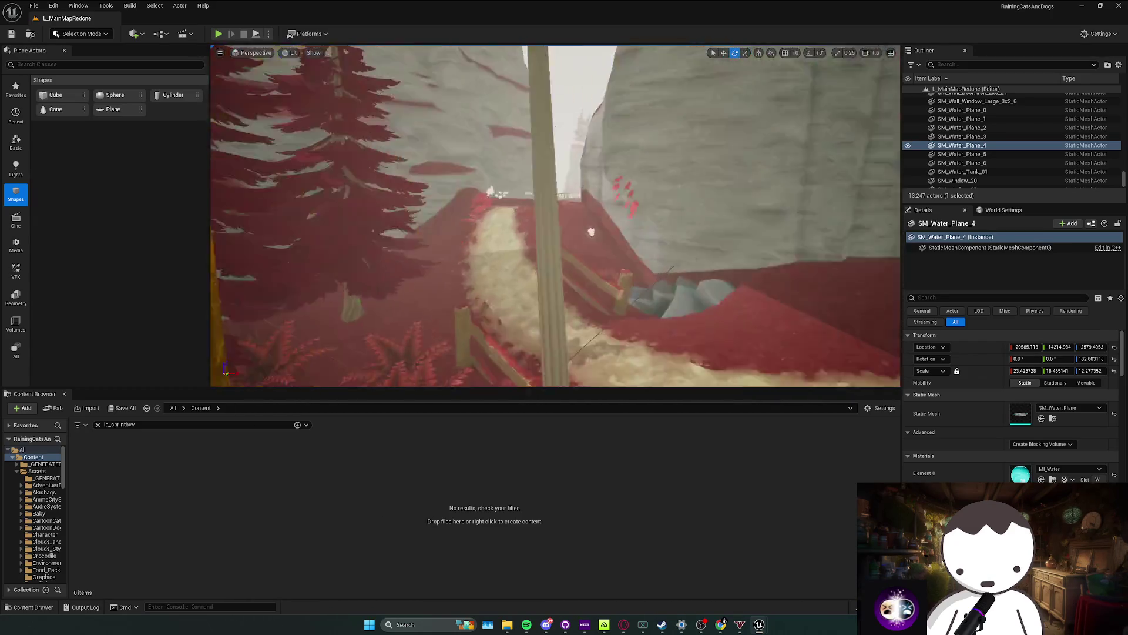
{"action": "key", "text": "w"}
{"action": "scroll", "coordinate": [555, 215], "scroll_direction": "up", "scroll_amount": 1}
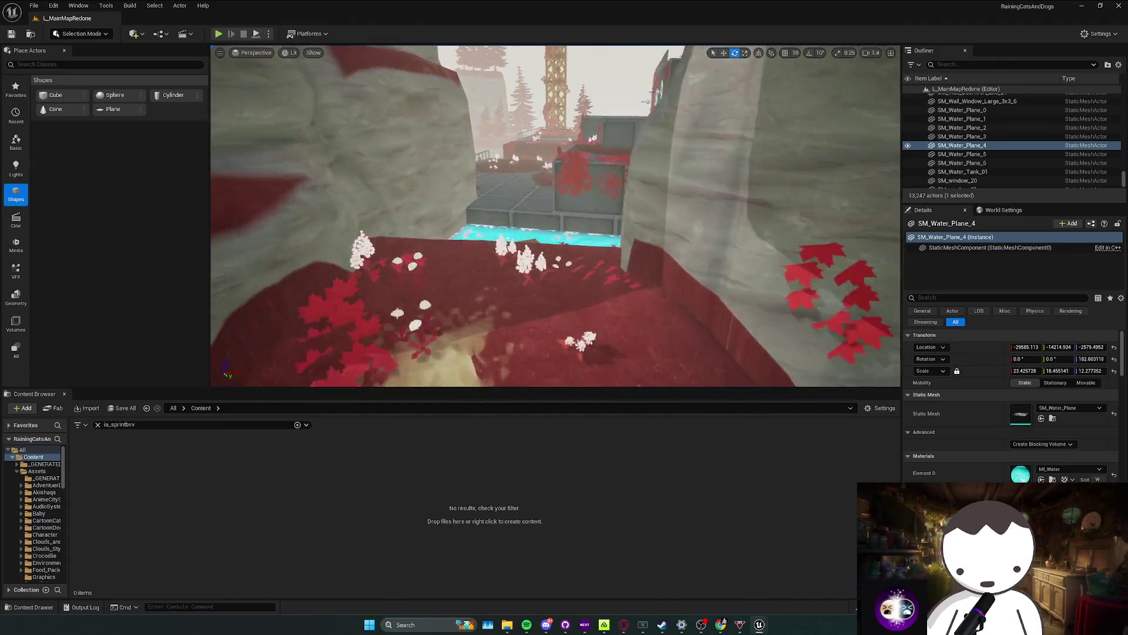
{"action": "key", "text": "w"}
{"action": "scroll", "coordinate": [555, 216], "scroll_direction": "down", "scroll_amount": 1}
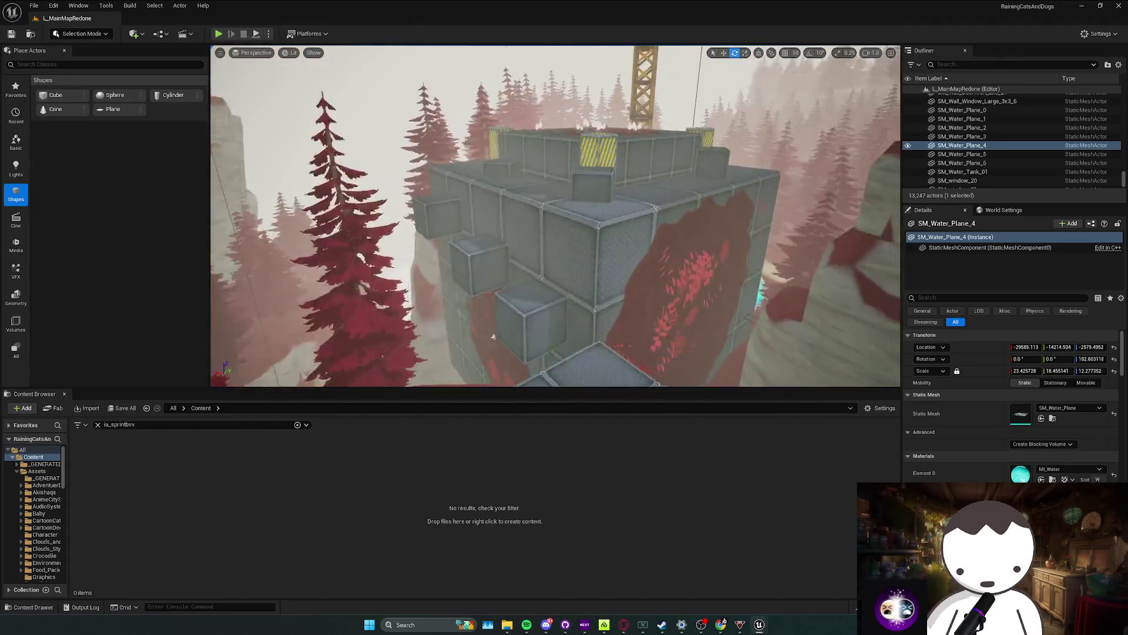
{"action": "key", "text": "w"}
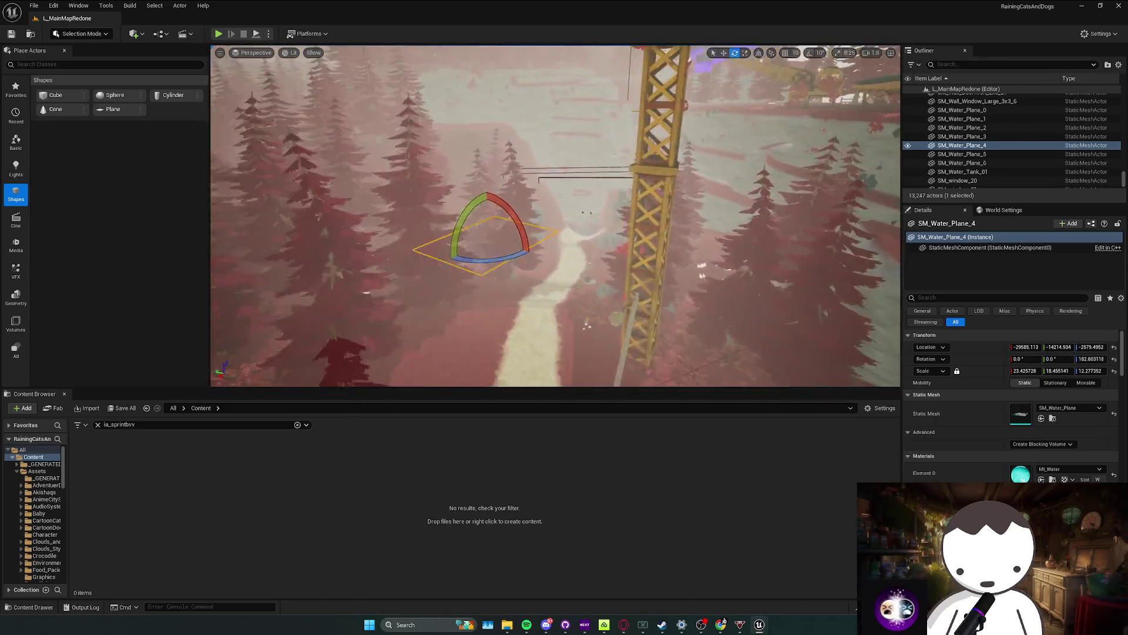
{"action": "scroll", "coordinate": [555, 216], "scroll_direction": "up", "scroll_amount": 2}
{"action": "key", "text": "w"}
{"action": "key", "text": "Escape"}
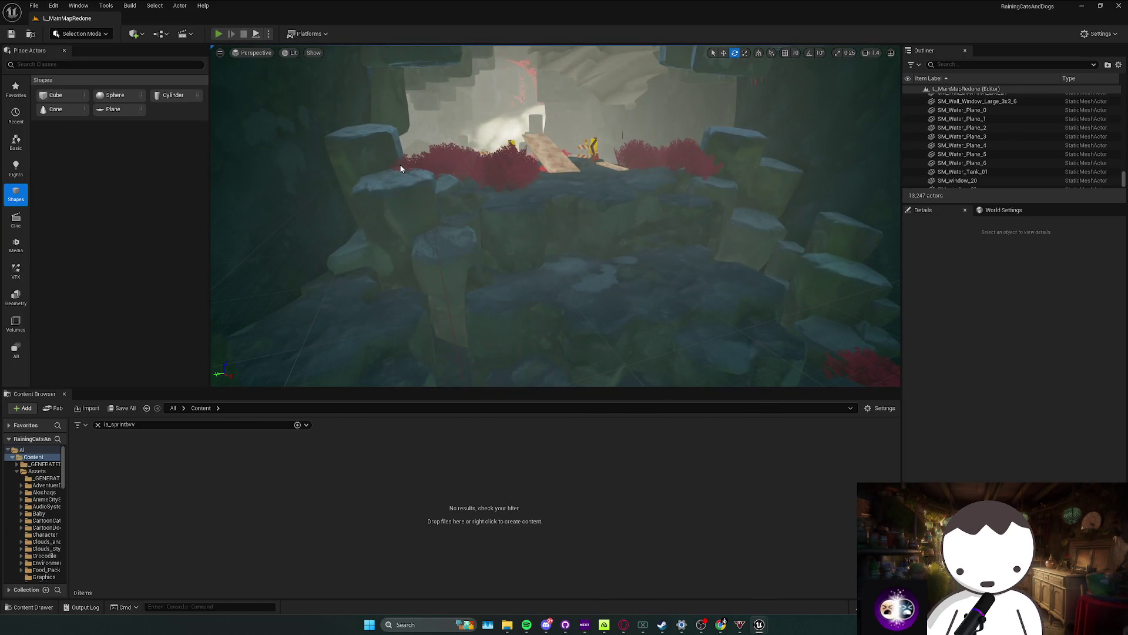
Step: Walk toward the wooden path, stop, close the Message Log and look elsewhere in the level
{"action": "key", "text": "w"}
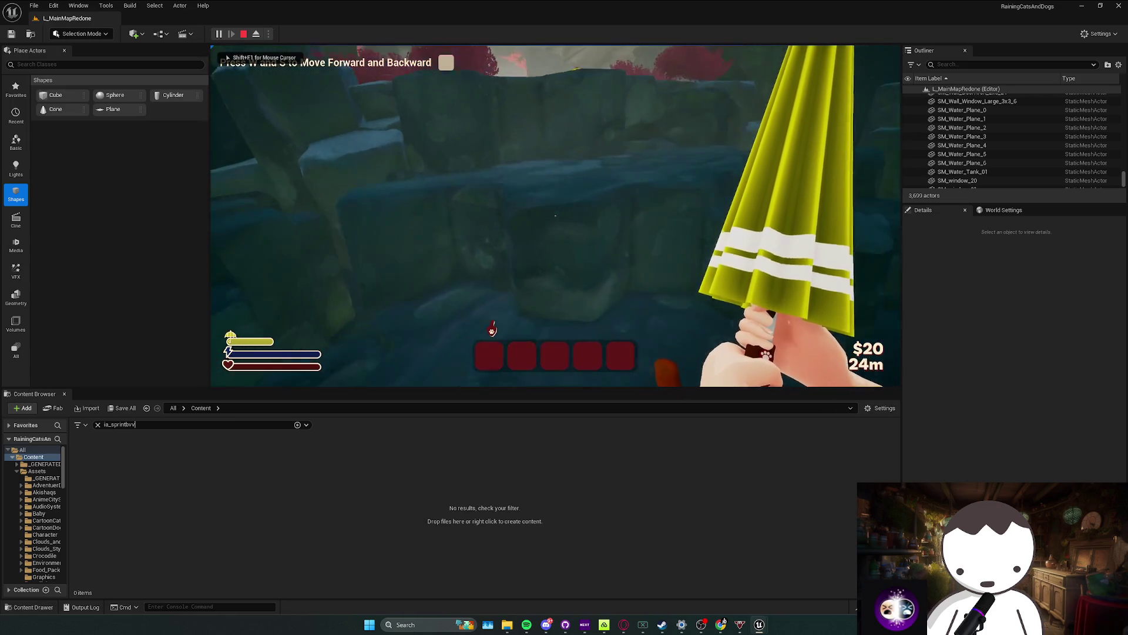
{"action": "key", "text": "w"}
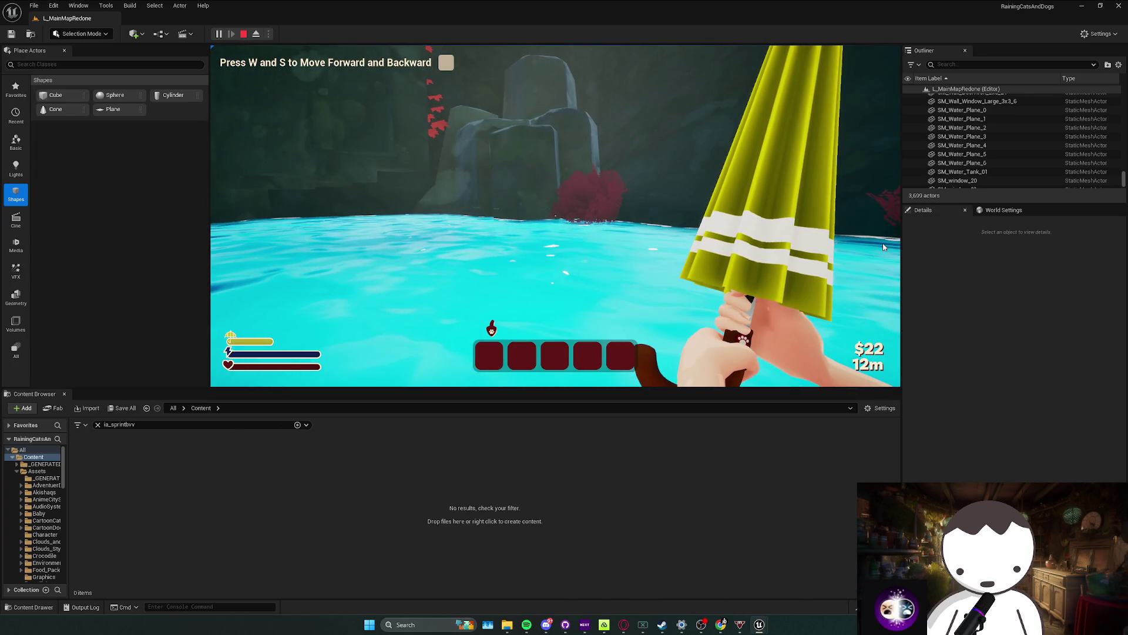
{"action": "key", "text": "Escape"}
{"action": "left_click", "coordinate": [513, 378]}
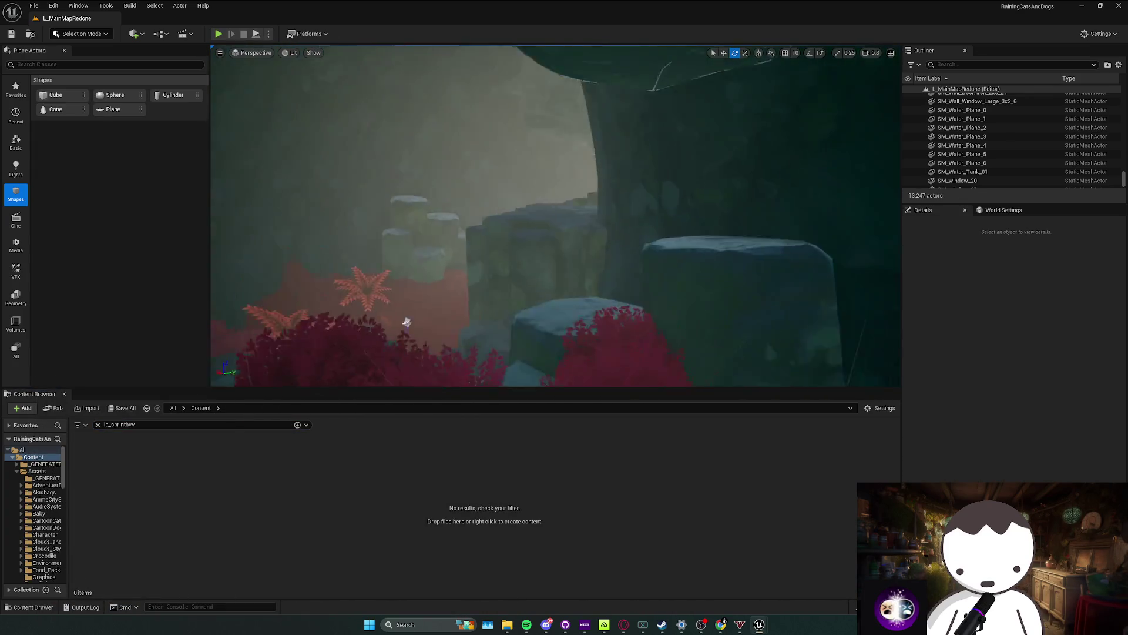
{"action": "mouse_move", "coordinate": [384, 290]}
{"action": "left_mouse_down"}
{"action": "mouse_move", "coordinate": [436, 358]}
{"action": "mouse_move", "coordinate": [491, 296]}
{"action": "left_mouse_up"}
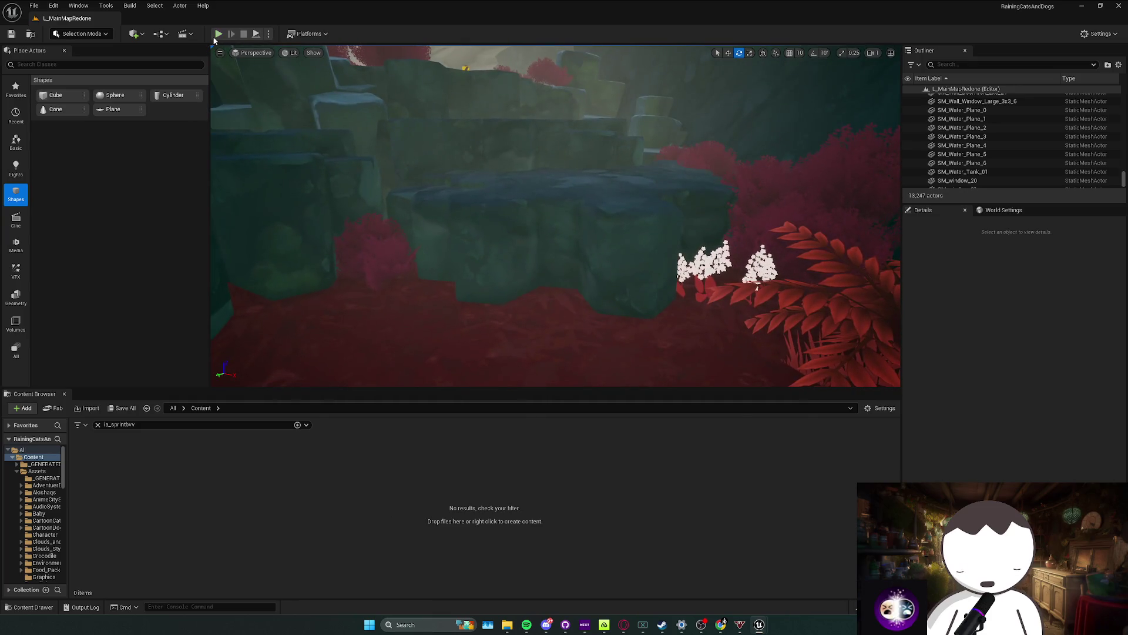
Step: Play-test along the wooden walkway, through the water and up the red hillside path
{"action": "key", "text": "alt+p"}
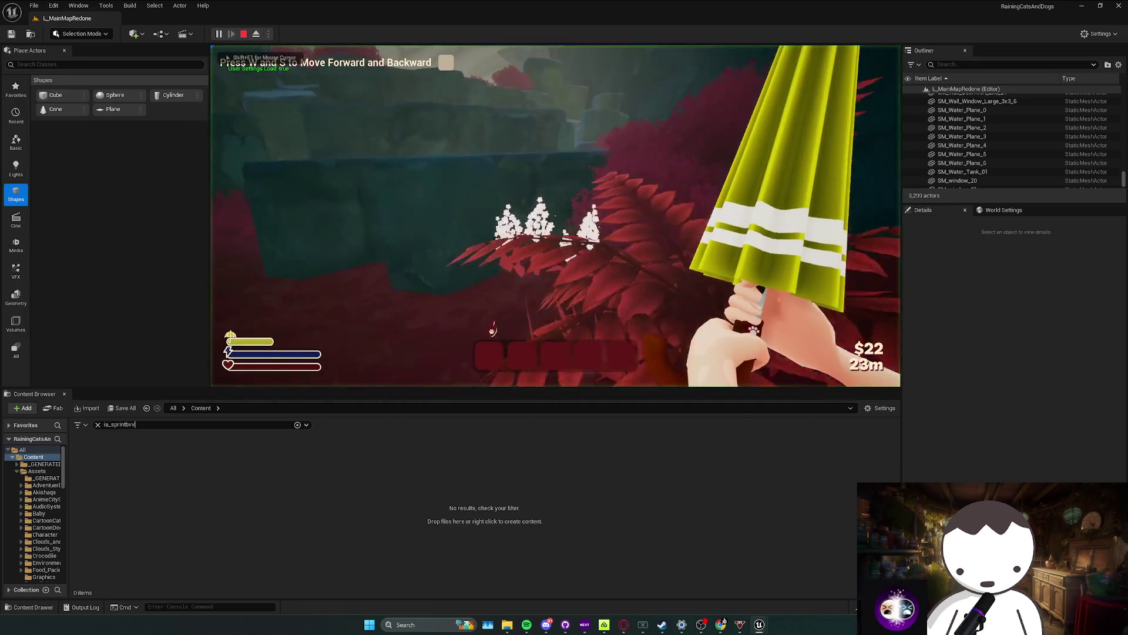
{"action": "key", "text": "w"}
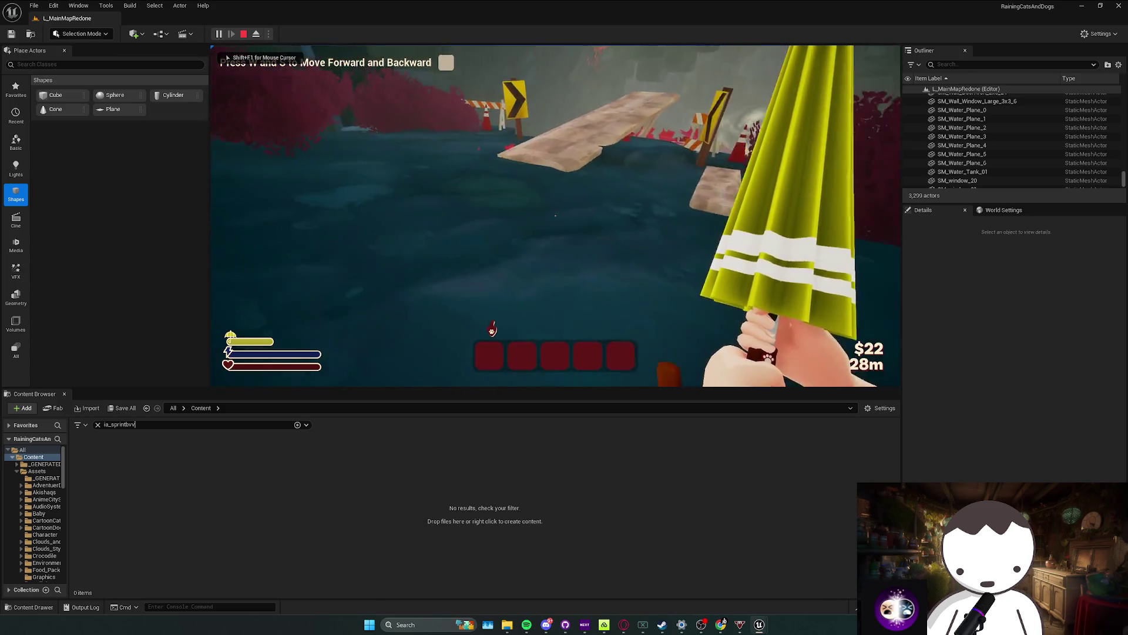
{"action": "key", "text": "w"}
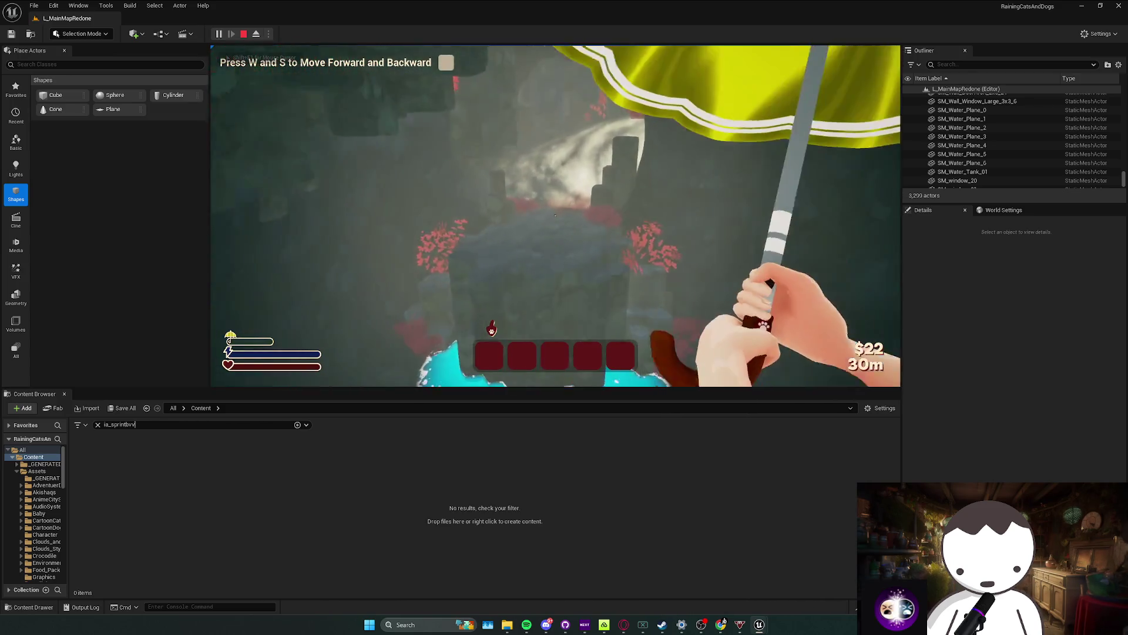
{"action": "key", "text": "w"}
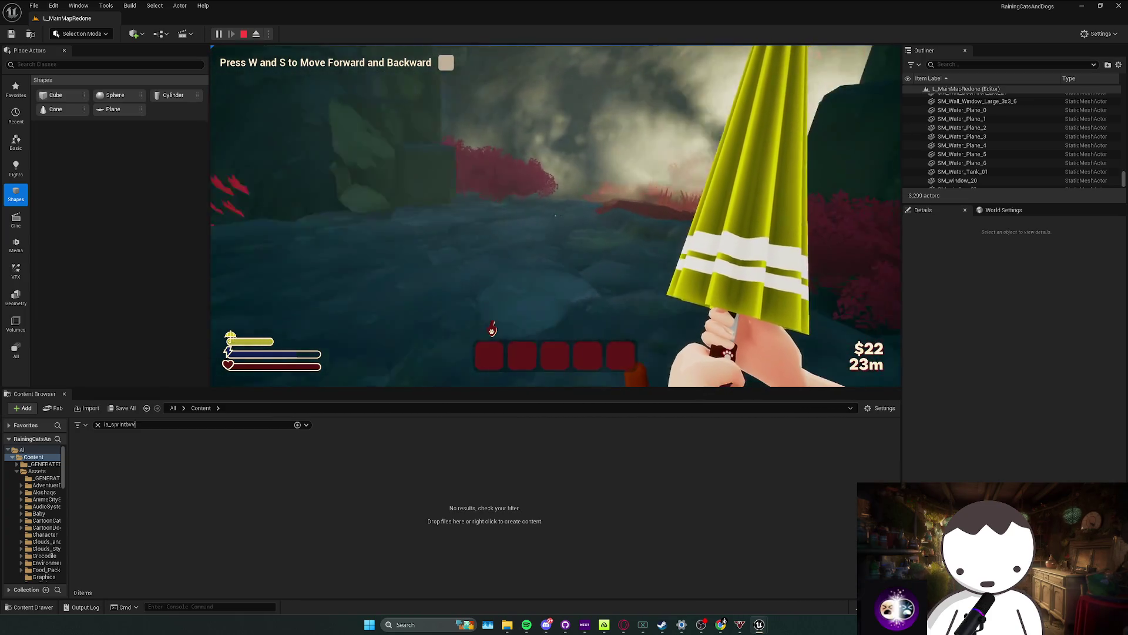
{"action": "key", "text": "w"}
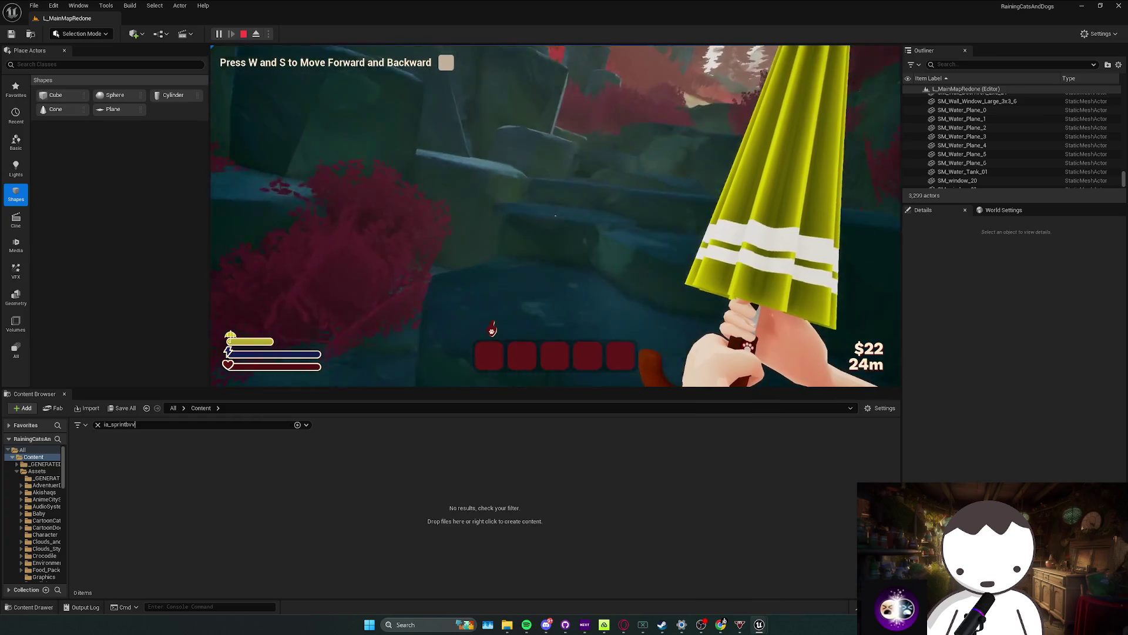
{"action": "key", "text": "w"}
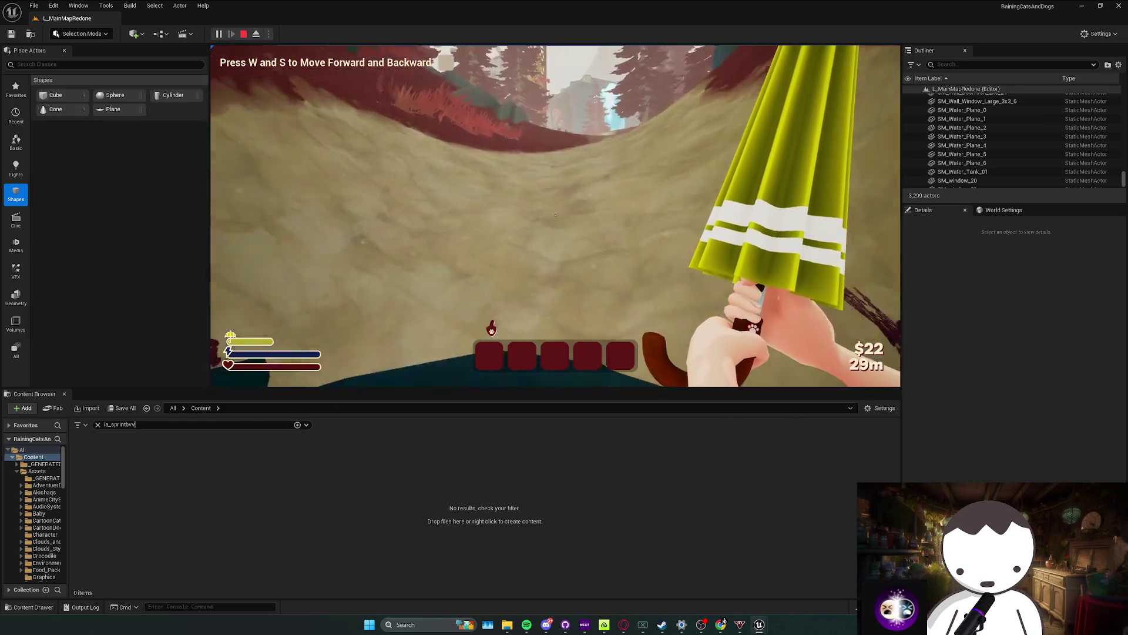
{"action": "key", "text": "w"}
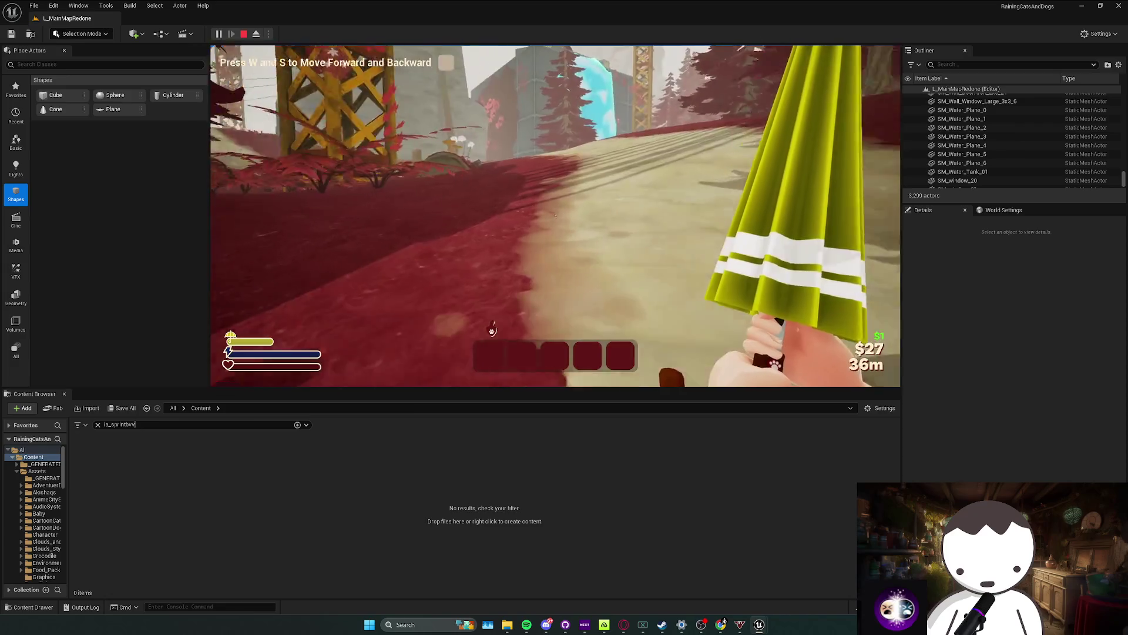
{"action": "key", "text": "Escape"}
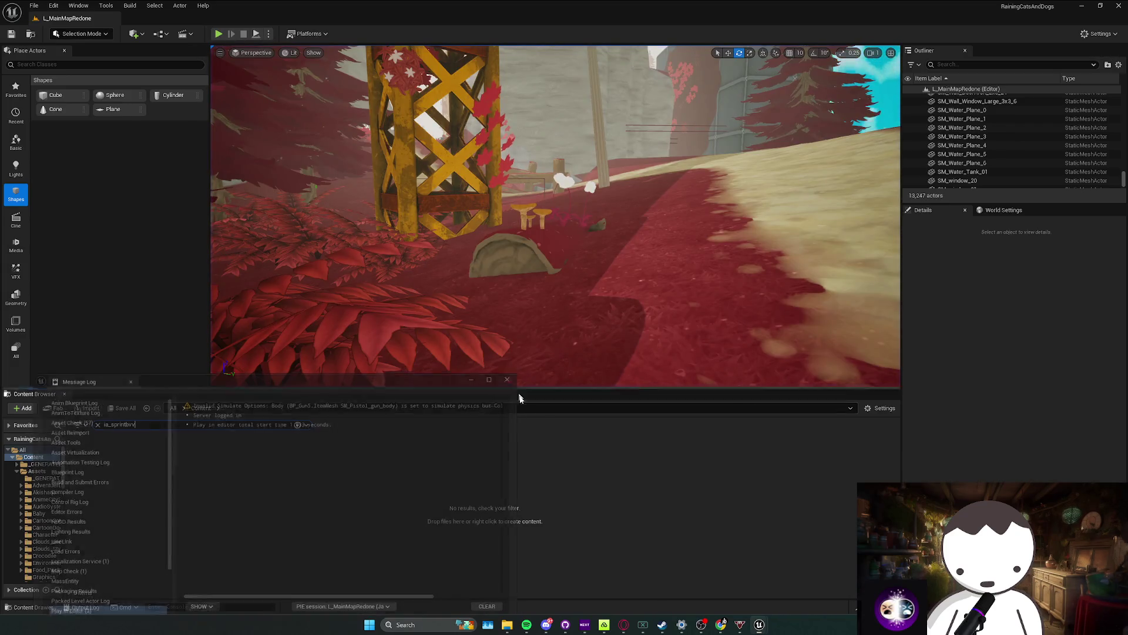
Step: Clear the Content Browser search filter and save the L_MainMapRedone map
{"action": "right_click", "coordinate": [472, 435]}
{"action": "left_click", "coordinate": [98, 424]}
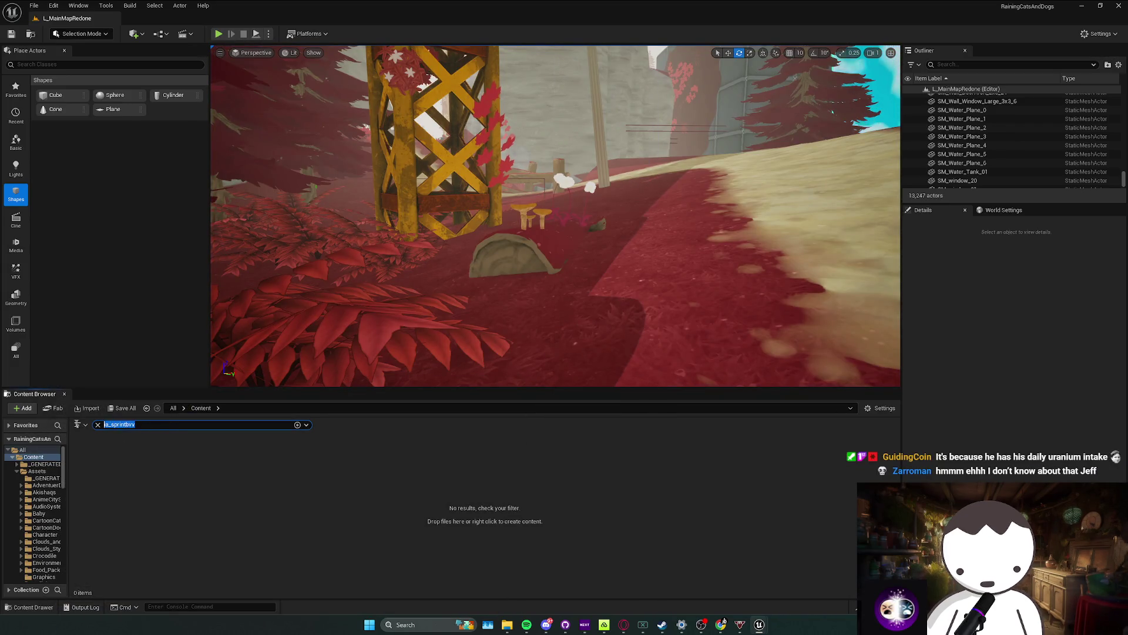
{"action": "key", "text": "ctrl+s"}
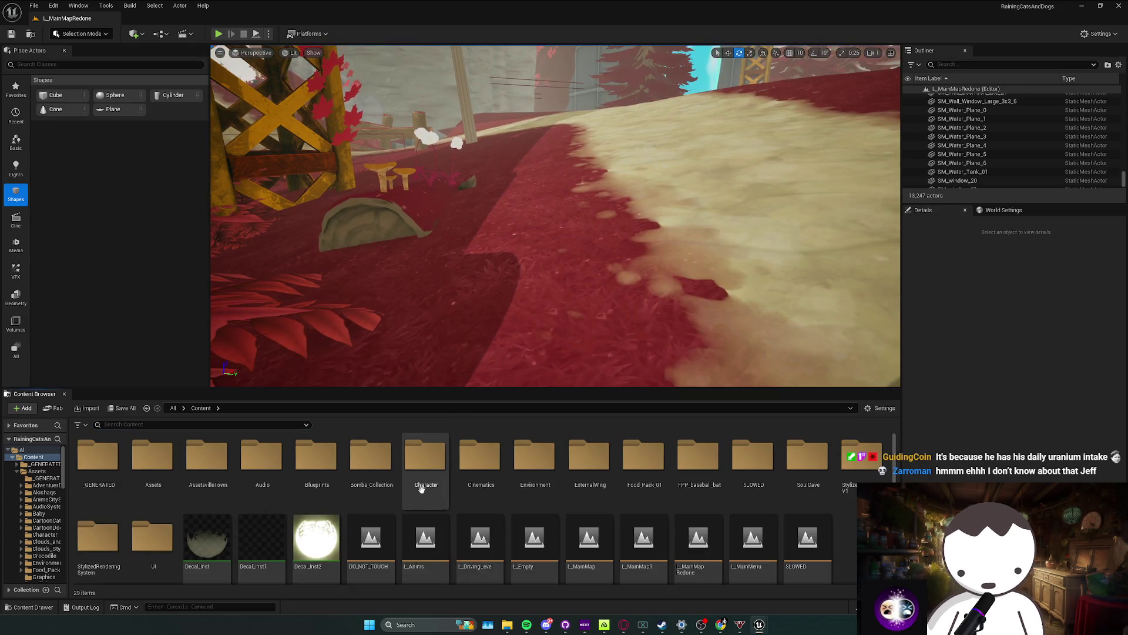
Step: Bring the CrouchJump and CompleteTask9 rows into view in the TutorialComponent event graph
{"action": "left_click", "coordinate": [759, 624]}
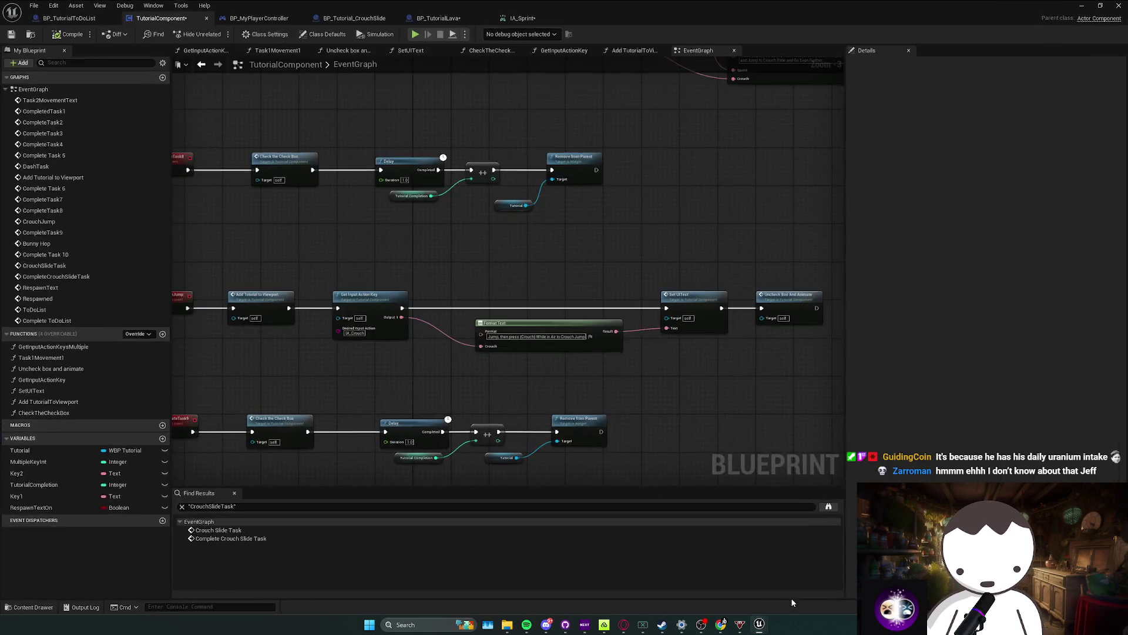
{"action": "scroll", "coordinate": [537, 349], "scroll_direction": "up", "scroll_amount": 3}
{"action": "mouse_move", "coordinate": [463, 369]}
{"action": "left_mouse_down"}
{"action": "mouse_move", "coordinate": [461, 399]}
{"action": "mouse_move", "coordinate": [473, 382]}
{"action": "left_mouse_up"}
{"action": "scroll", "coordinate": [473, 382], "scroll_direction": "down", "scroll_amount": 4}
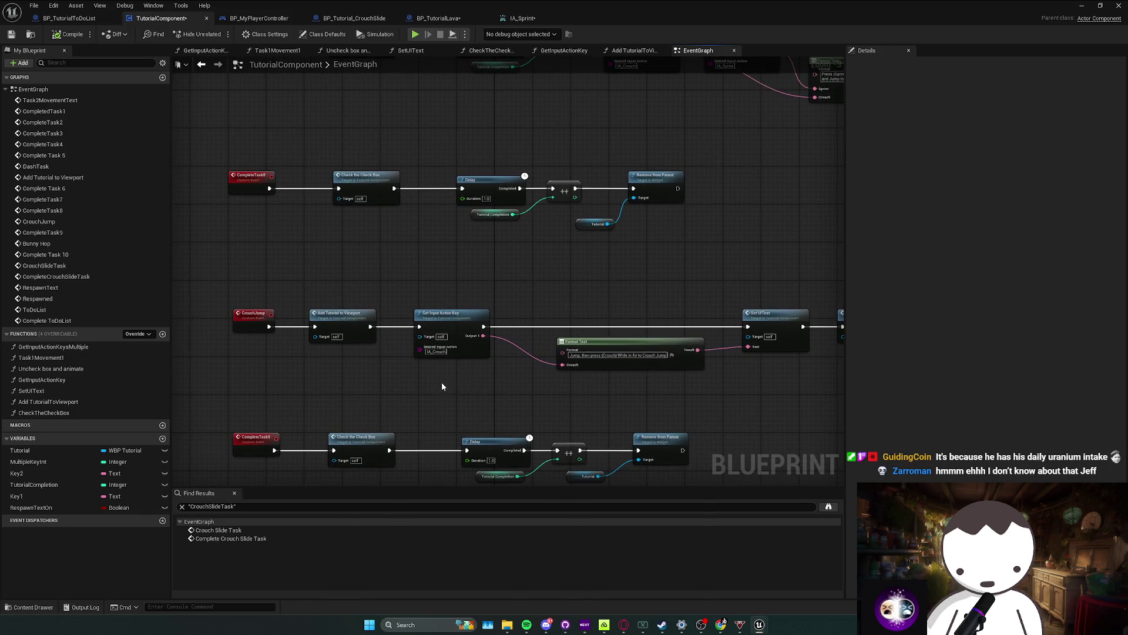
{"action": "left_click_drag", "start_coordinate": [271, 320], "coordinate": [785, 467]}
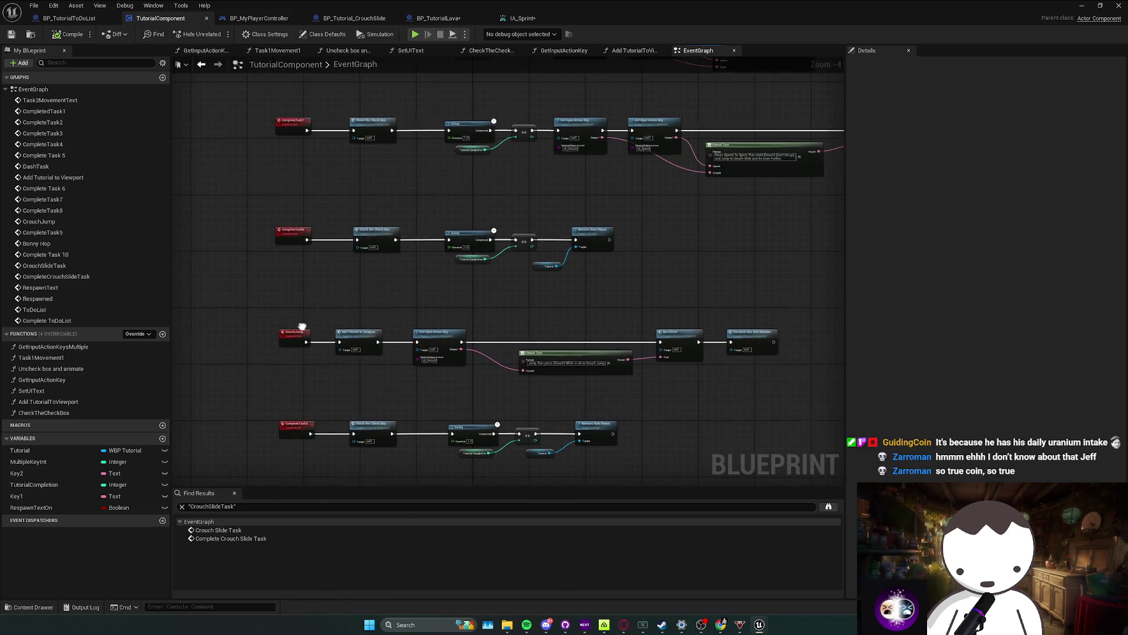
{"action": "scroll", "coordinate": [749, 412], "scroll_direction": "down", "scroll_amount": 2}
{"action": "scroll", "coordinate": [656, 381], "scroll_direction": "down", "scroll_amount": 2}
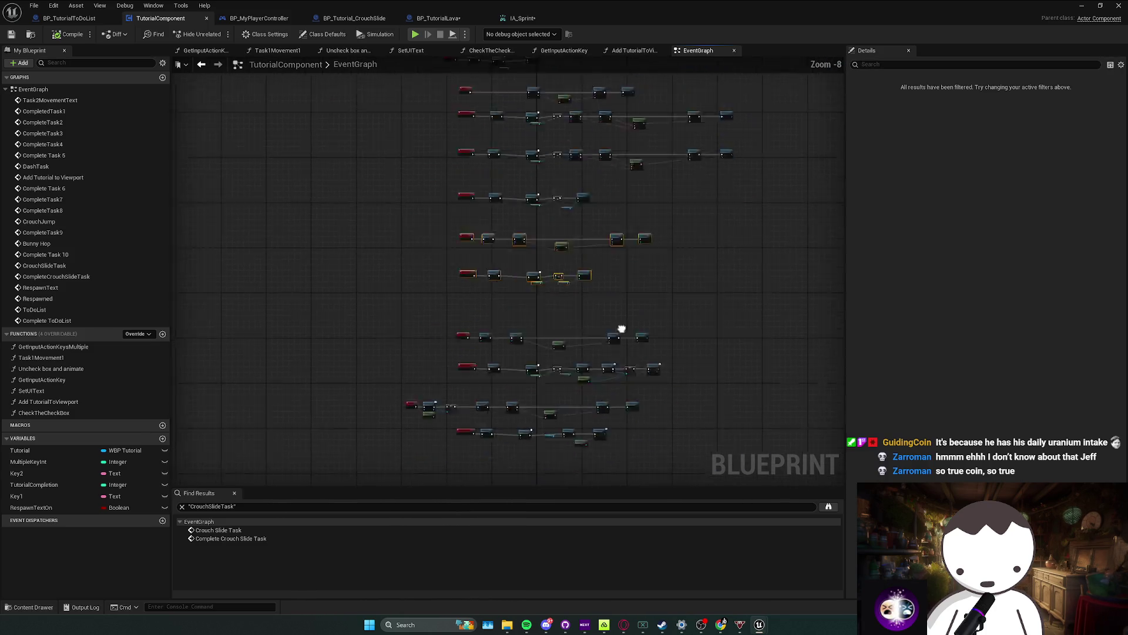
{"action": "left_click_drag", "start_coordinate": [774, 437], "coordinate": [774, 436]}
{"action": "scroll", "coordinate": [487, 406], "scroll_direction": "up", "scroll_amount": 4}
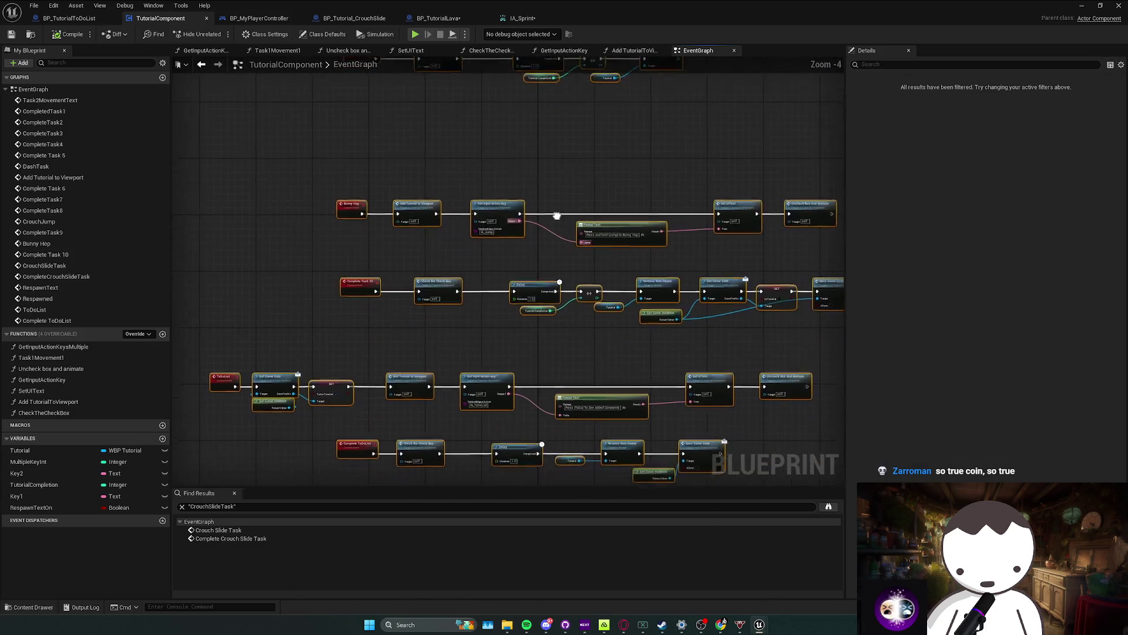
{"action": "mouse_move", "coordinate": [546, 210]}
{"action": "left_mouse_down"}
{"action": "mouse_move", "coordinate": [448, 395]}
{"action": "mouse_move", "coordinate": [530, 360]}
{"action": "left_mouse_up"}
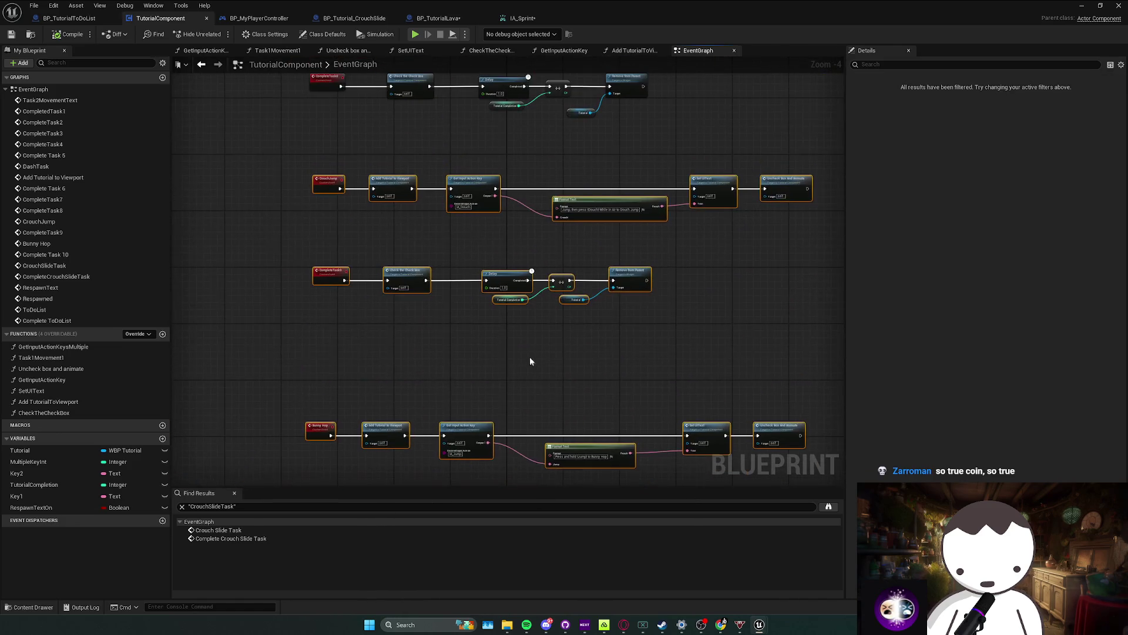
Step: Reframe the CrouchJump rows, check the Tutorial Completion node and save the Blueprint
{"action": "mouse_move", "coordinate": [462, 183]}
{"action": "left_mouse_down"}
{"action": "mouse_move", "coordinate": [471, 273]}
{"action": "mouse_move", "coordinate": [554, 288]}
{"action": "left_mouse_up"}
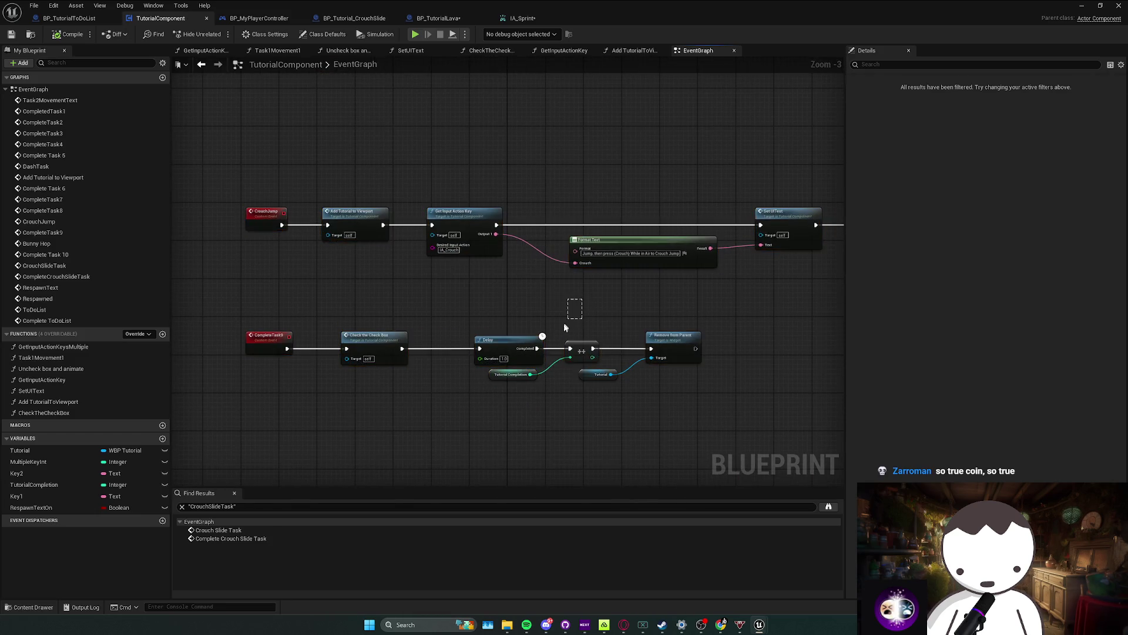
{"action": "scroll", "coordinate": [570, 303], "scroll_direction": "down", "scroll_amount": 1}
{"action": "scroll", "coordinate": [529, 276], "scroll_direction": "up", "scroll_amount": 1}
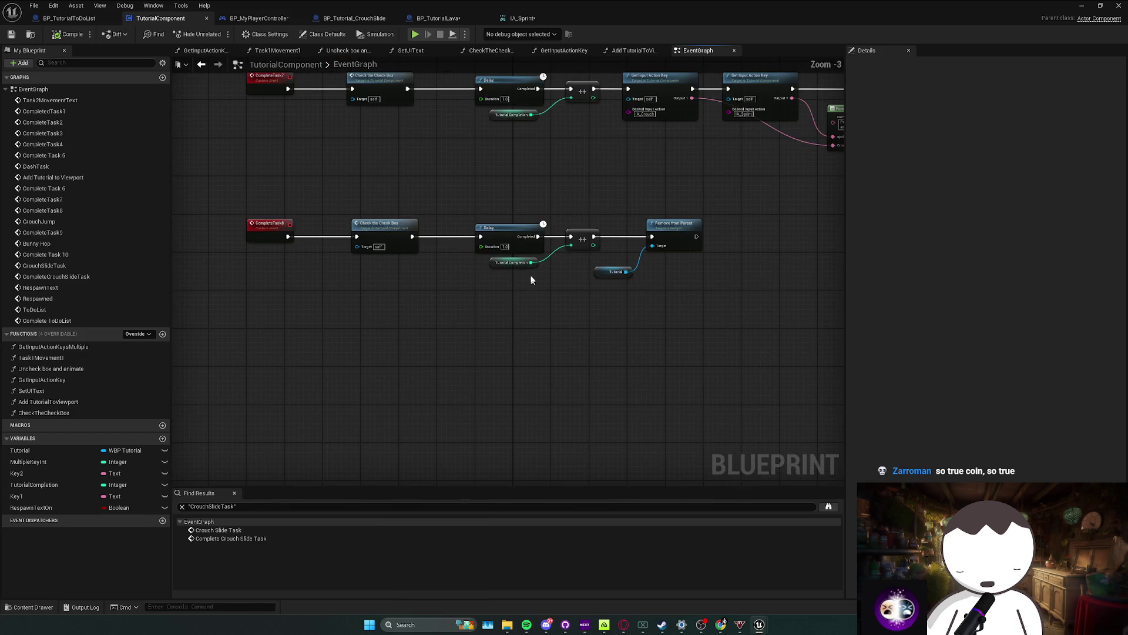
{"action": "left_click", "coordinate": [517, 258]}
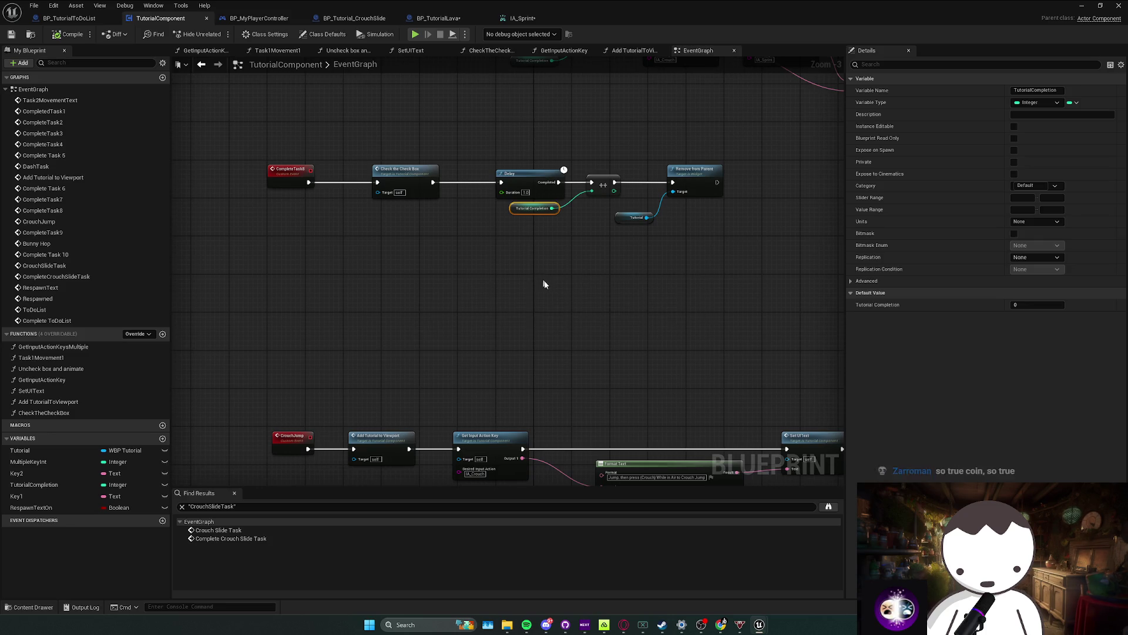
{"action": "left_click", "coordinate": [525, 256]}
{"action": "key", "text": "ctrl+s"}
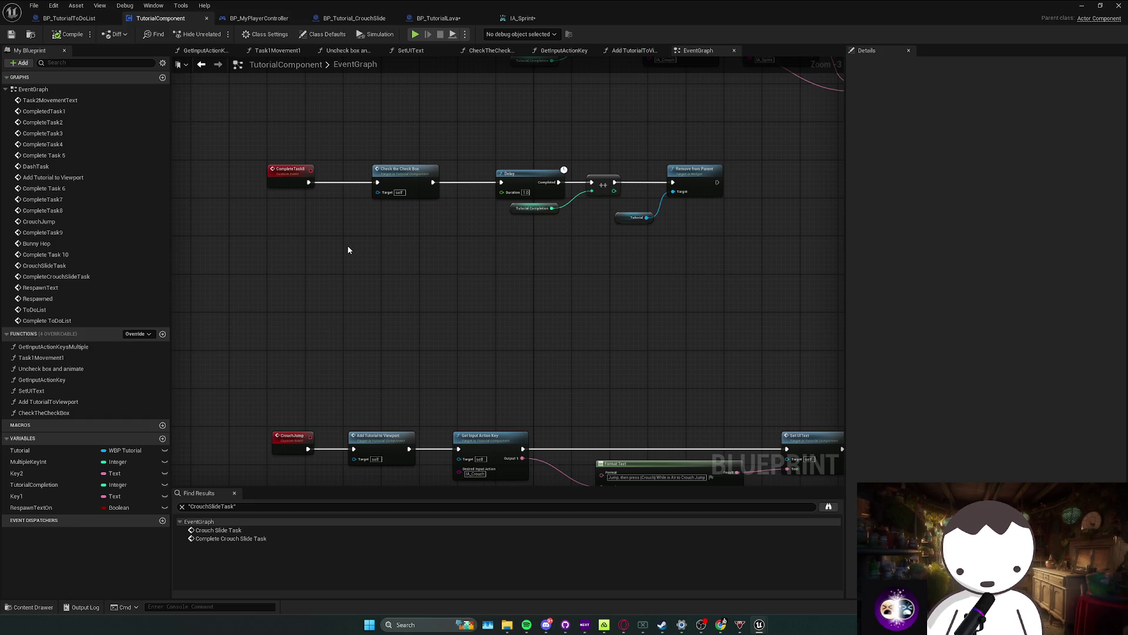
Step: Reselect the Tutorial Completion node and bring up the add-node menu on empty canvas
{"action": "left_click_drag", "start_coordinate": [342, 250], "coordinate": [364, 231]}
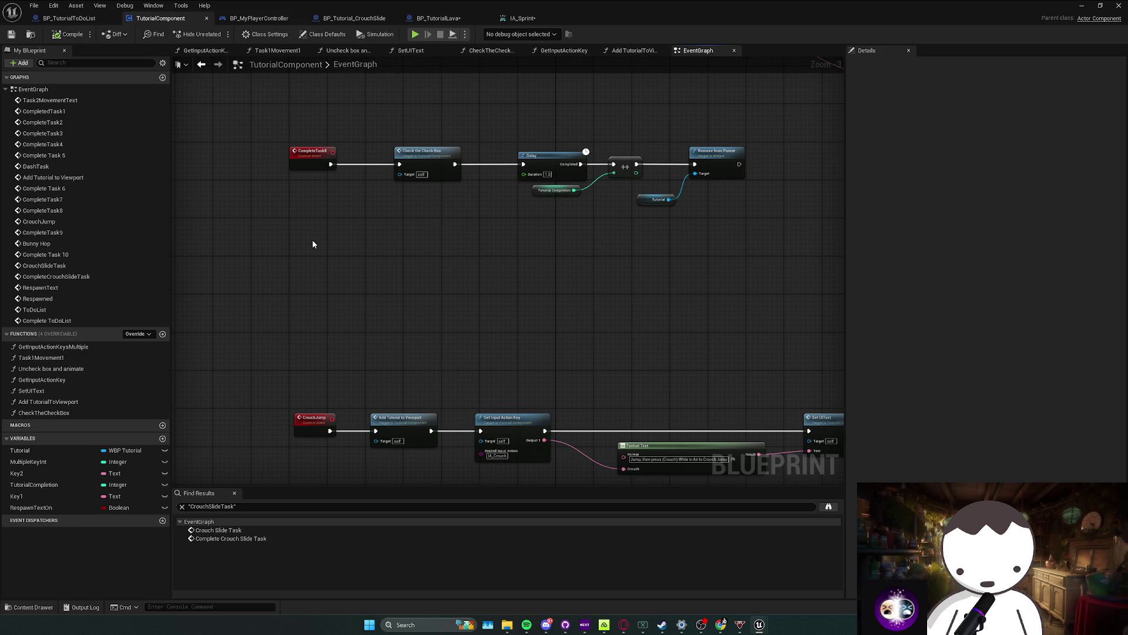
{"action": "mouse_move", "coordinate": [473, 223]}
{"action": "left_mouse_down"}
{"action": "mouse_move", "coordinate": [577, 196]}
{"action": "mouse_move", "coordinate": [458, 229]}
{"action": "mouse_move", "coordinate": [507, 235]}
{"action": "left_mouse_up"}
{"action": "left_click", "coordinate": [475, 224]}
{"action": "scroll", "coordinate": [453, 301], "scroll_direction": "down", "scroll_amount": 3}
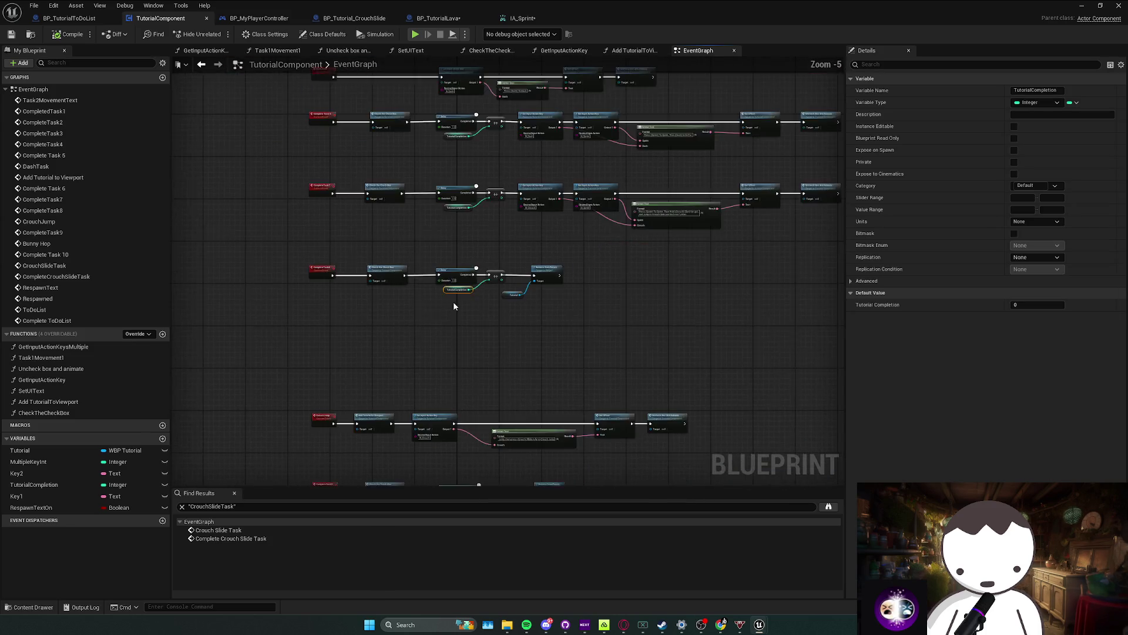
{"action": "scroll", "coordinate": [431, 284], "scroll_direction": "up", "scroll_amount": 2}
{"action": "right_click", "coordinate": [387, 259]}
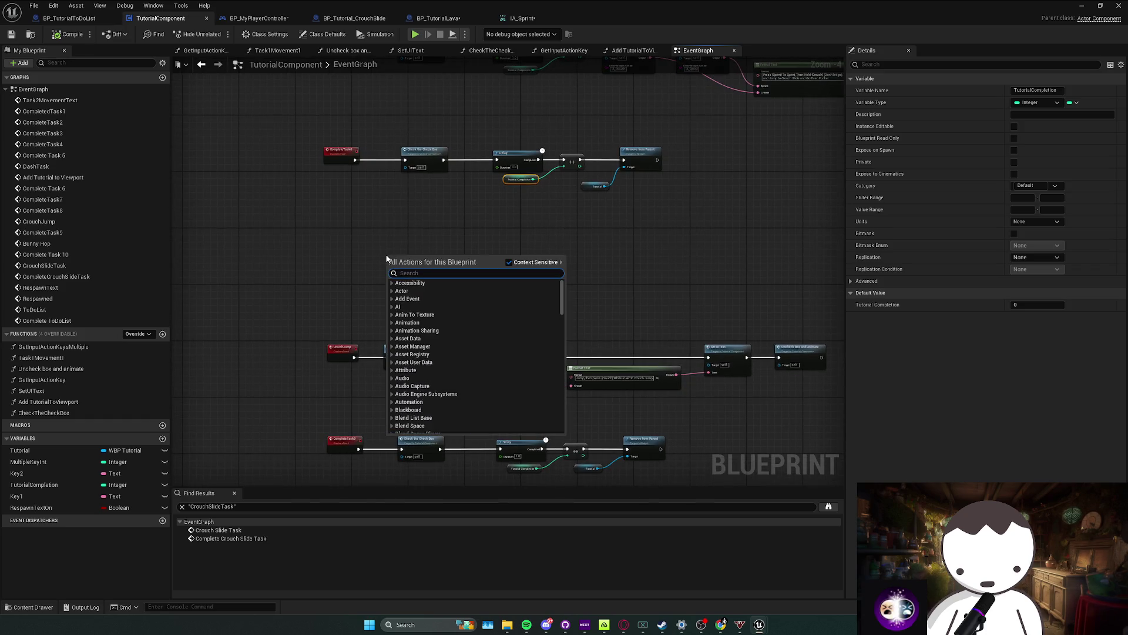
Step: Add a custom event named Umbrella and place it further left
{"action": "key", "text": "Escape"}
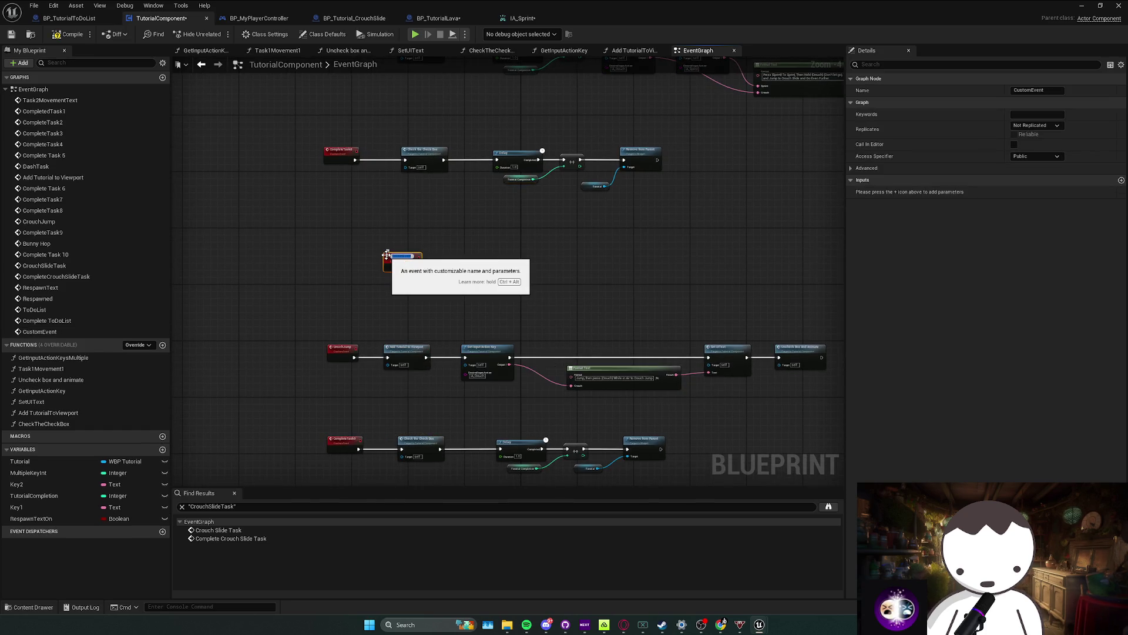
{"action": "key", "text": "Return"}
{"action": "left_click_drag", "start_coordinate": [386, 254], "coordinate": [330, 243]}
Step: Copy the CrouchJump node chain, paste it and wire it to the Umbrella event
{"action": "left_click_drag", "start_coordinate": [406, 316], "coordinate": [384, 263]}
{"action": "mouse_move", "coordinate": [353, 277]}
{"action": "left_mouse_down"}
{"action": "mouse_move", "coordinate": [700, 355]}
{"action": "mouse_move", "coordinate": [764, 352]}
{"action": "left_mouse_up"}
{"action": "key", "text": "ctrl+c"}
{"action": "key", "text": "ctrl+v"}
{"action": "mouse_move", "coordinate": [232, 241]}
{"action": "left_mouse_down"}
{"action": "mouse_move", "coordinate": [368, 194]}
{"action": "mouse_move", "coordinate": [325, 204]}
{"action": "mouse_move", "coordinate": [346, 202]}
{"action": "mouse_move", "coordinate": [305, 219]}
{"action": "mouse_move", "coordinate": [288, 247]}
{"action": "left_mouse_up"}
Step: Set the copied chain's Desired Input Action to IA_PlayUmbrella and select its tutorial message text
{"action": "scroll", "coordinate": [358, 206], "scroll_direction": "up", "scroll_amount": 2}
{"action": "left_click", "coordinate": [424, 275]}
{"action": "left_click", "coordinate": [441, 291]}
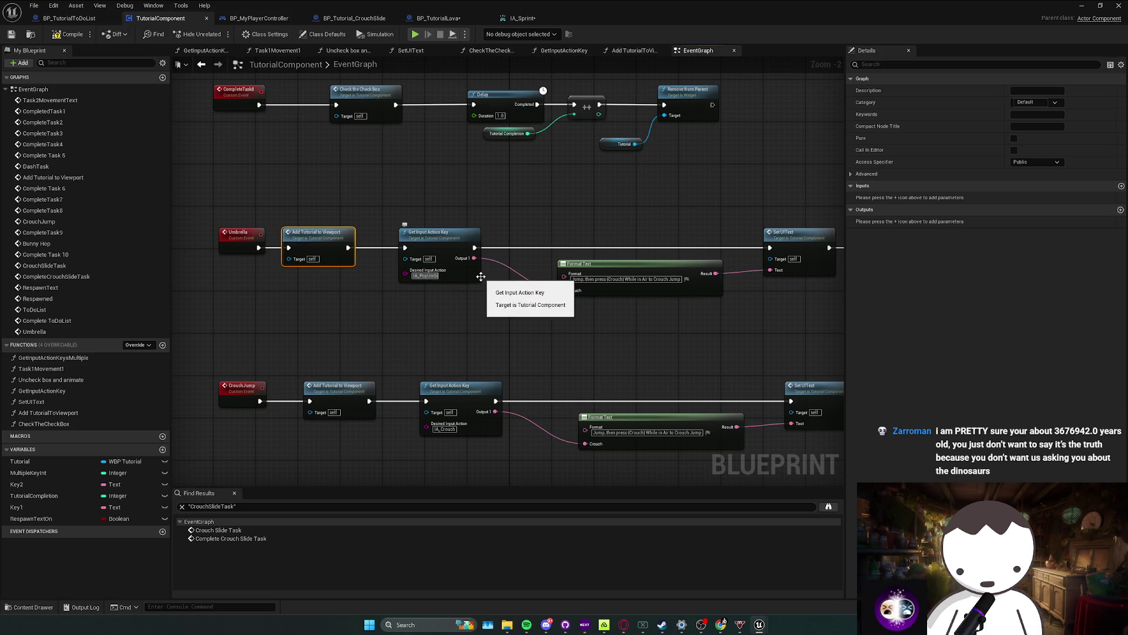
{"action": "left_click", "coordinate": [529, 282]}
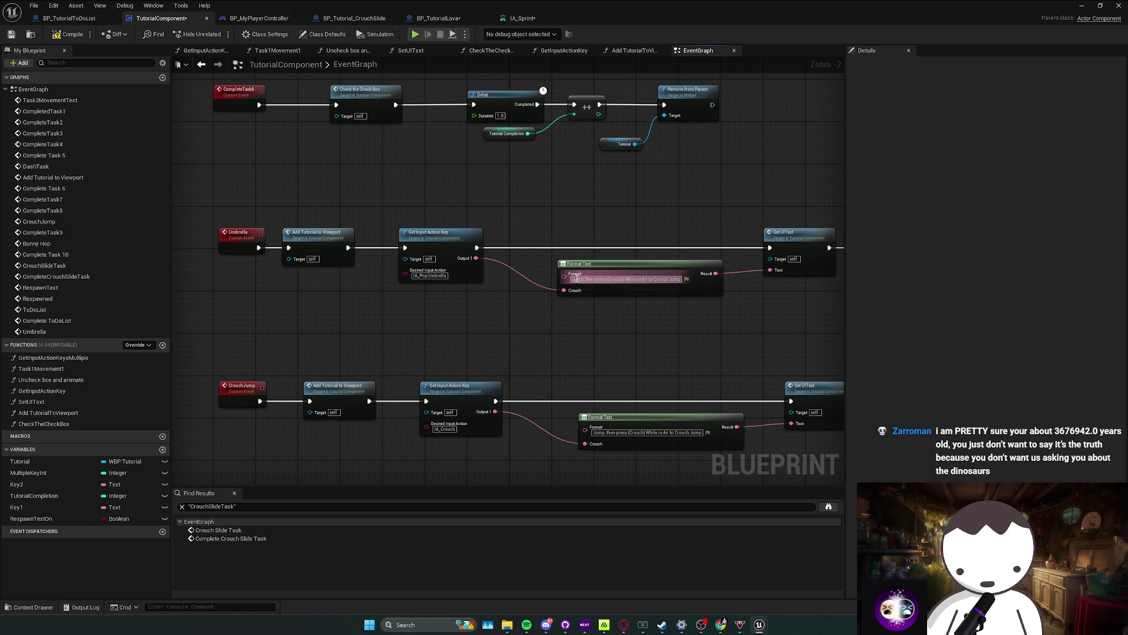